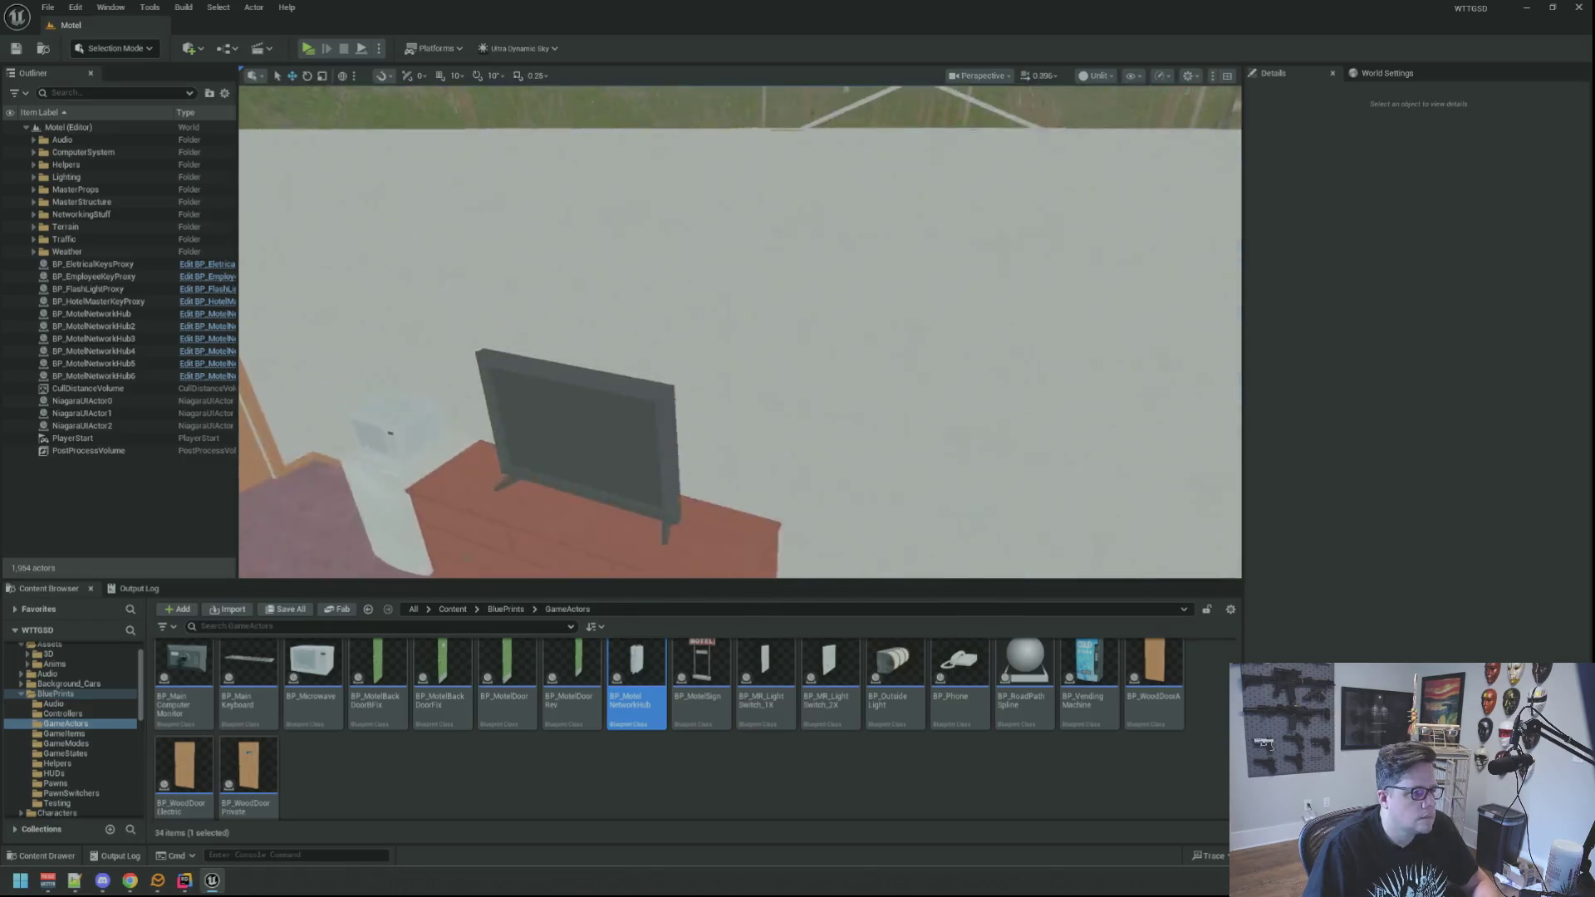
key(w)
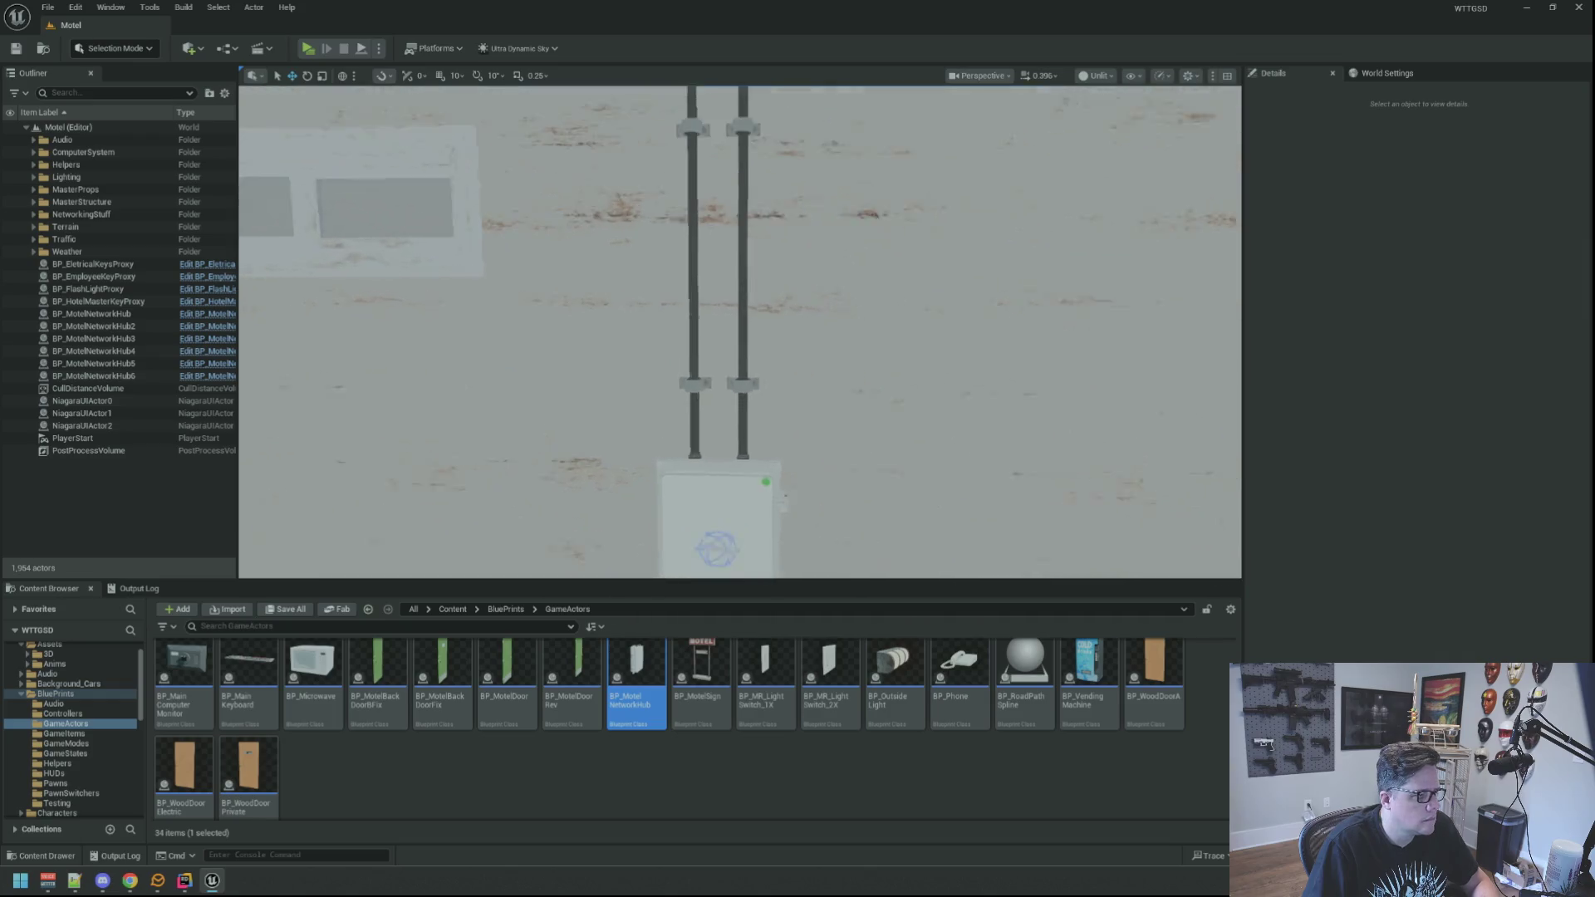
Fly the viewport to the cables above the network hub box behind the motel.
key(s)
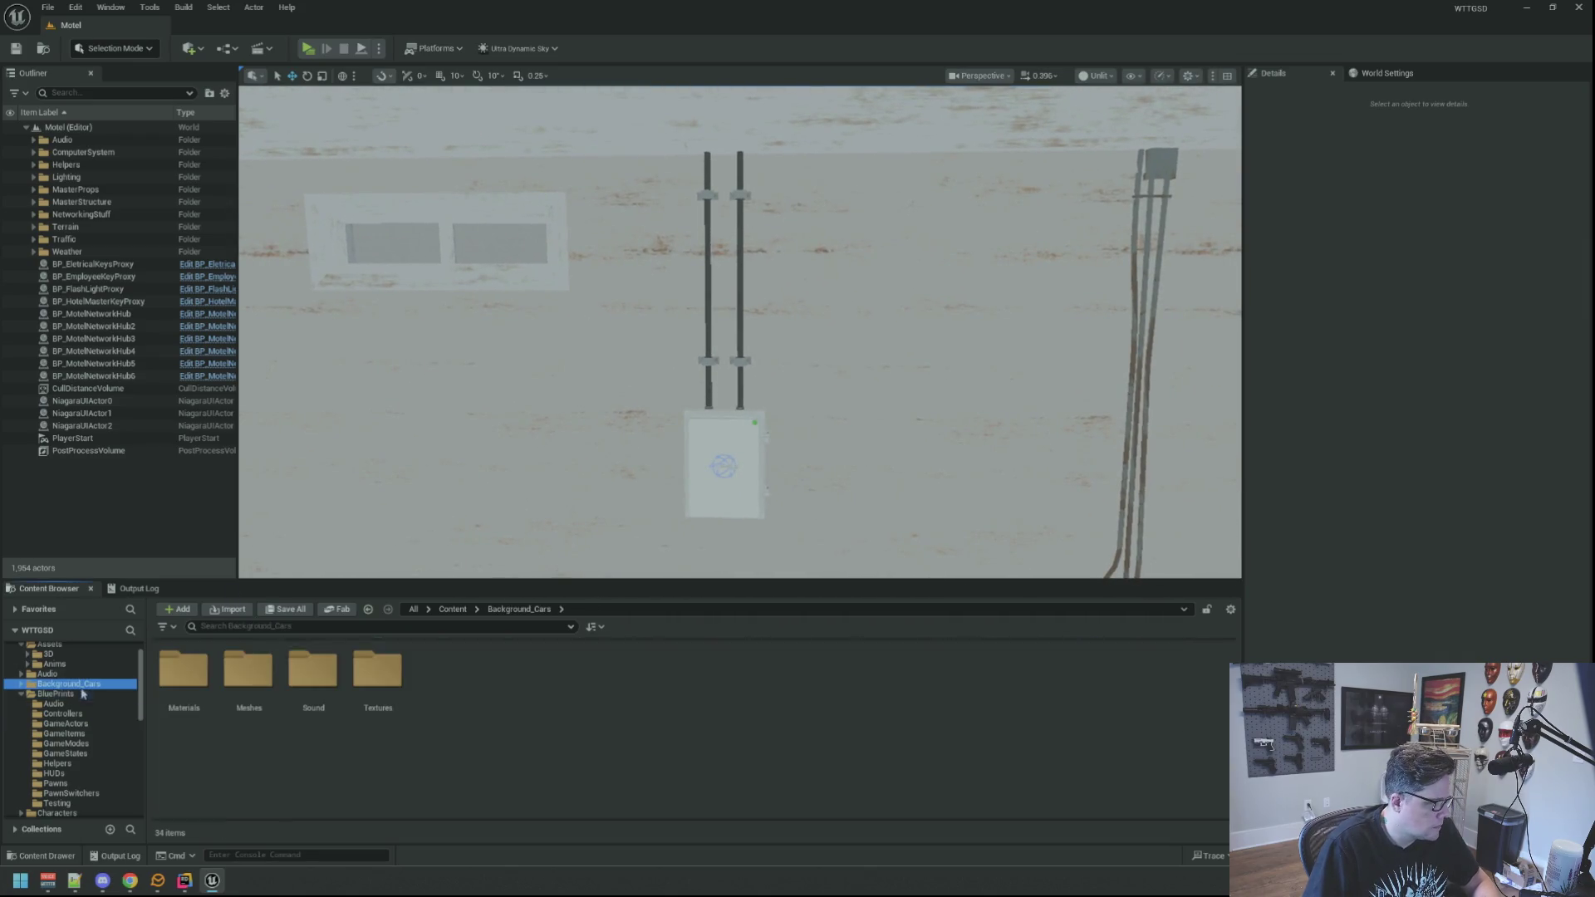
scroll(87, 698, up, 1)
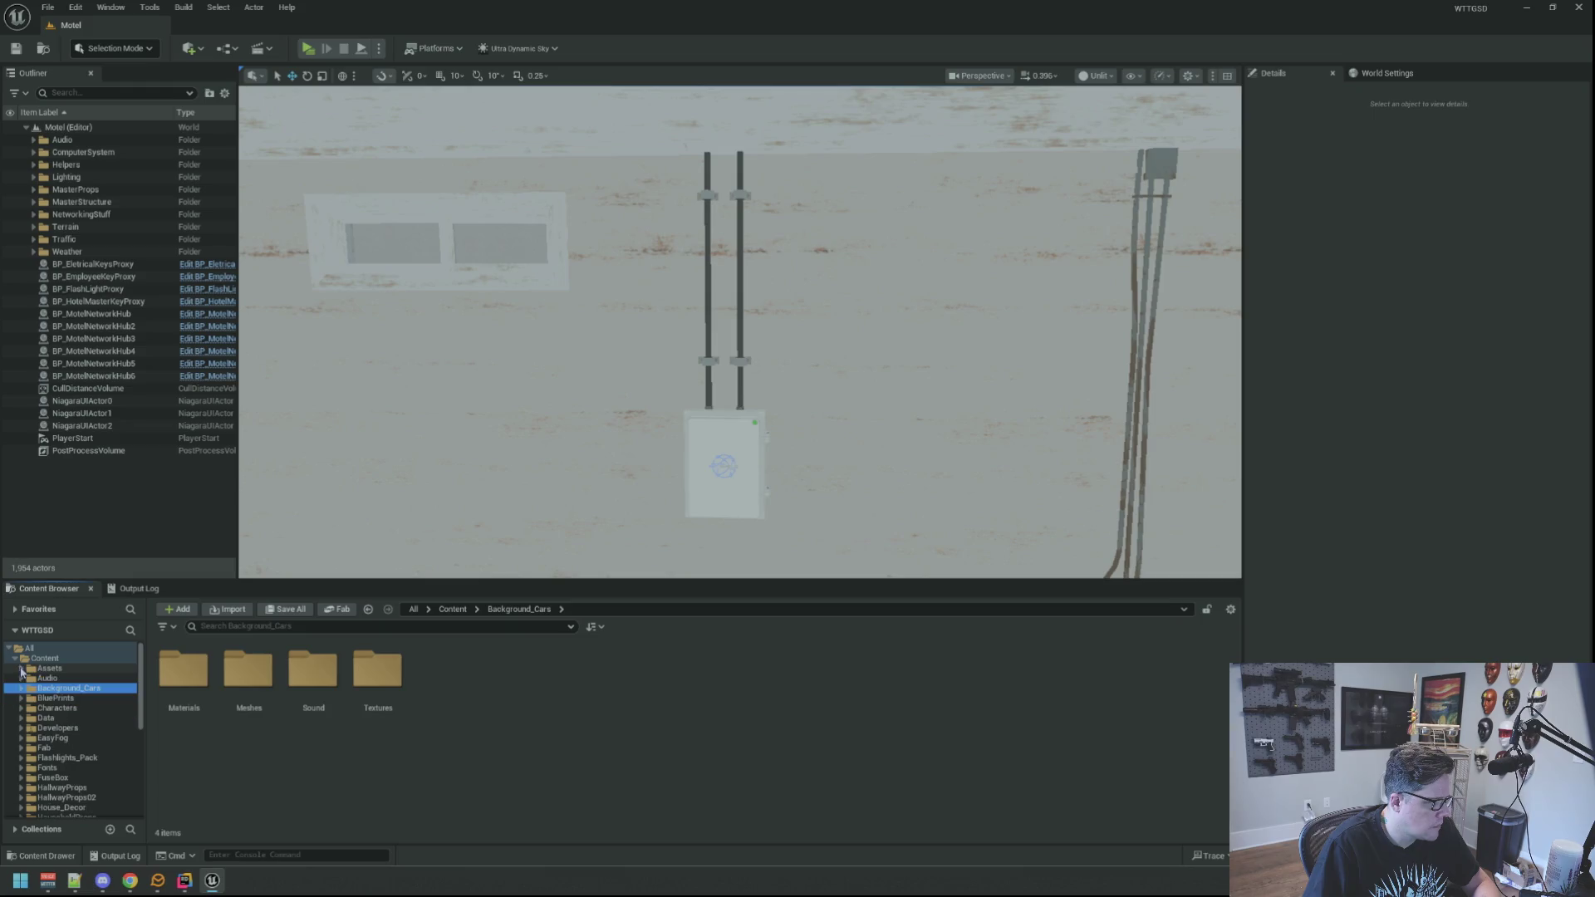
Open Content > Assets > 3D in the Content Browser and select the left cable above the box.
click(52, 669)
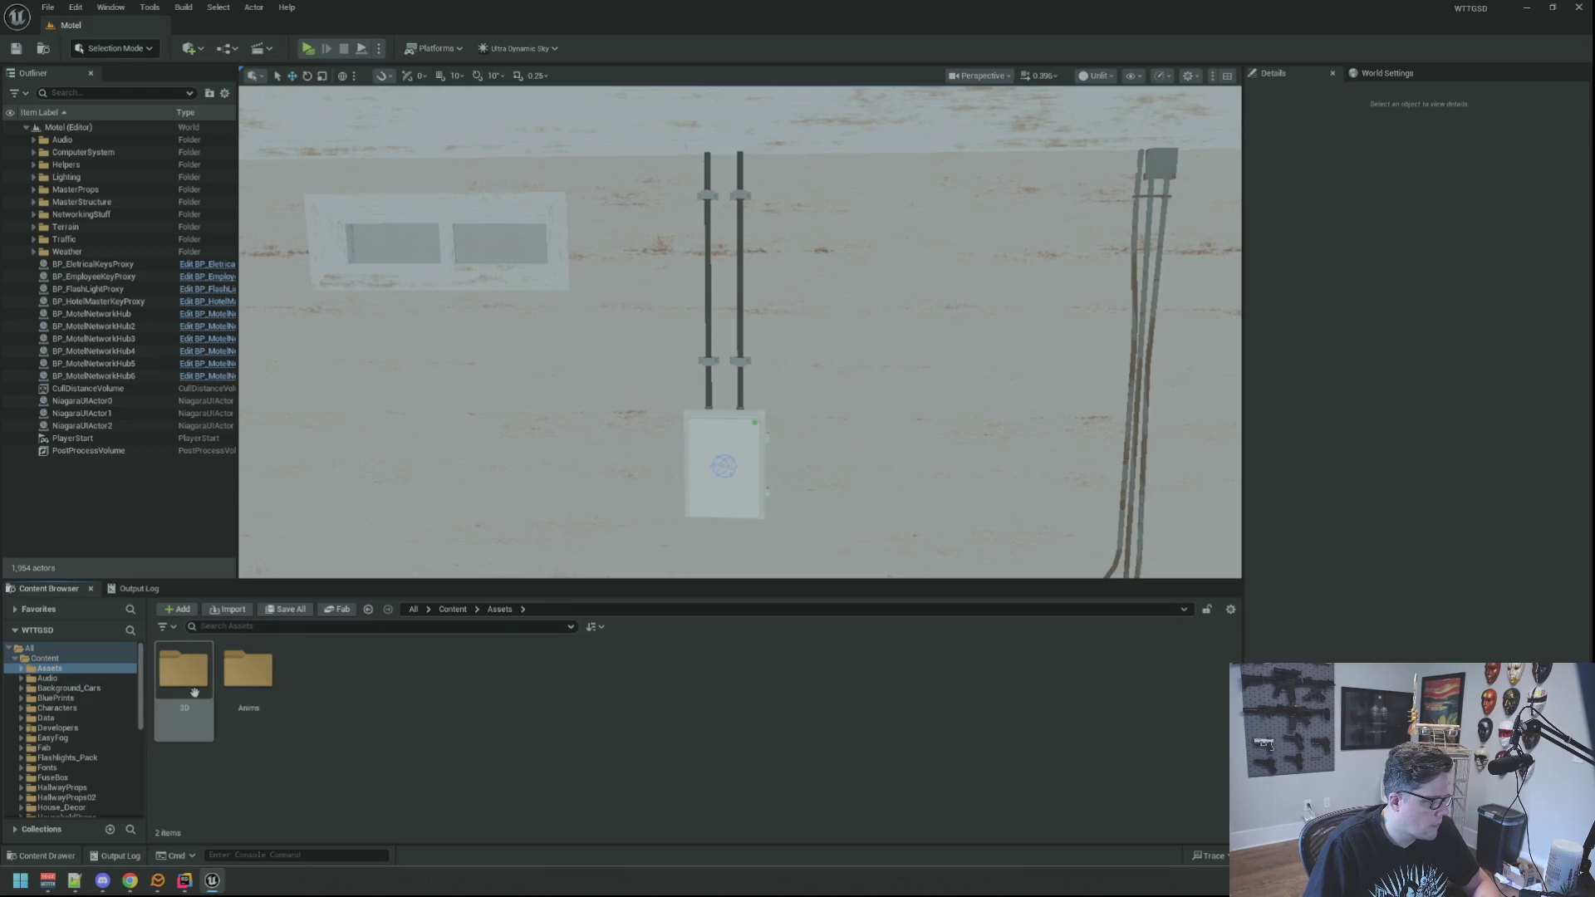
double_click(194, 693)
scroll(689, 390, up, 5)
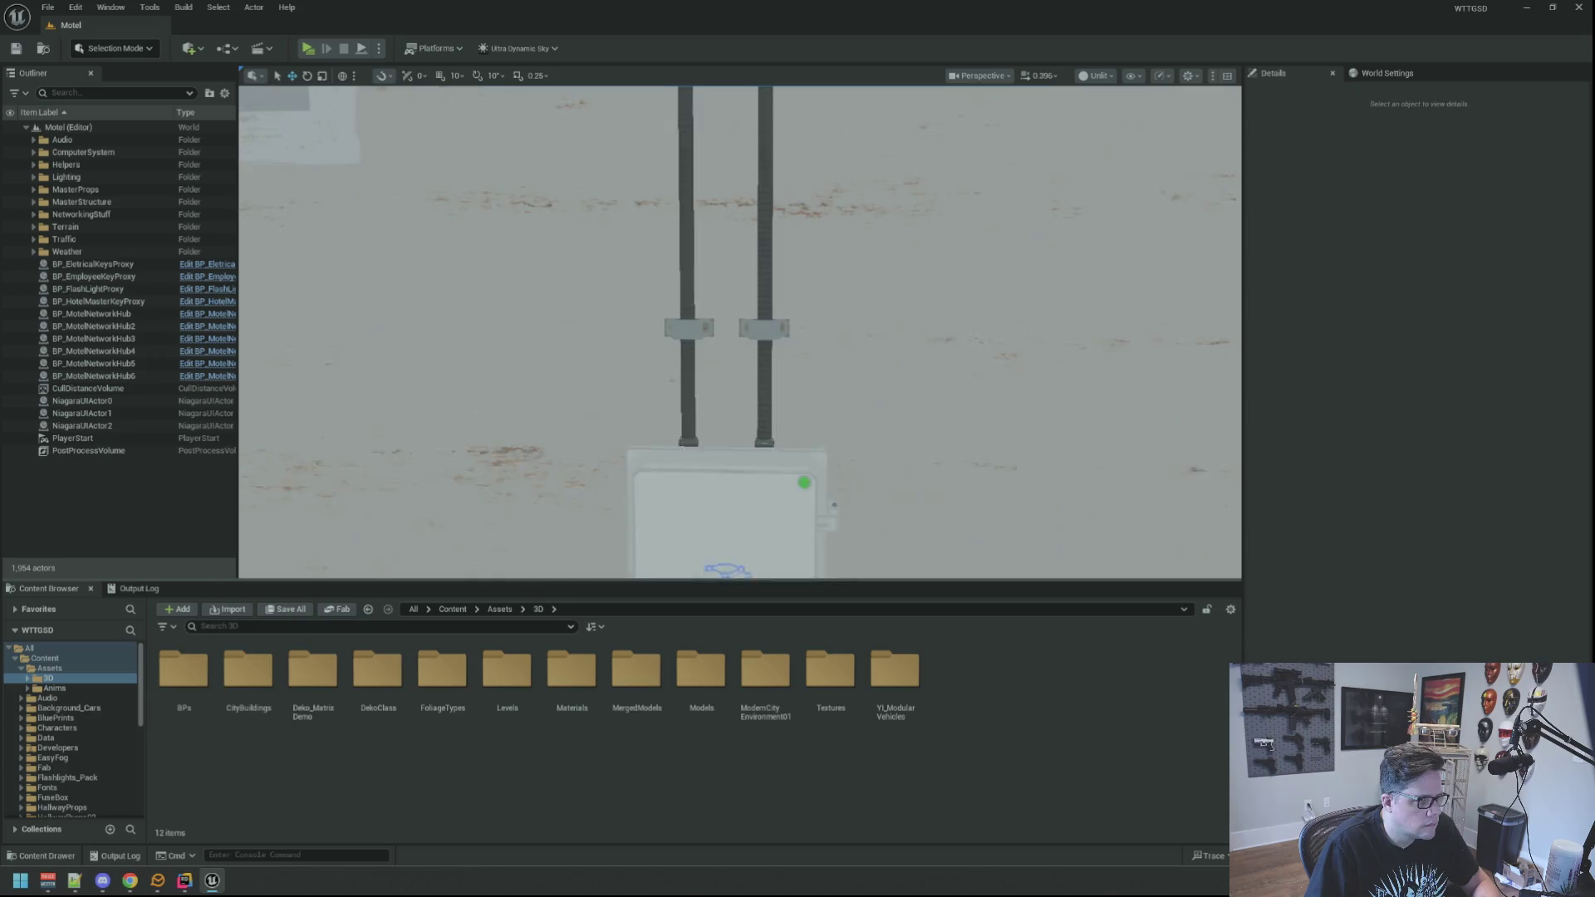
click(688, 390)
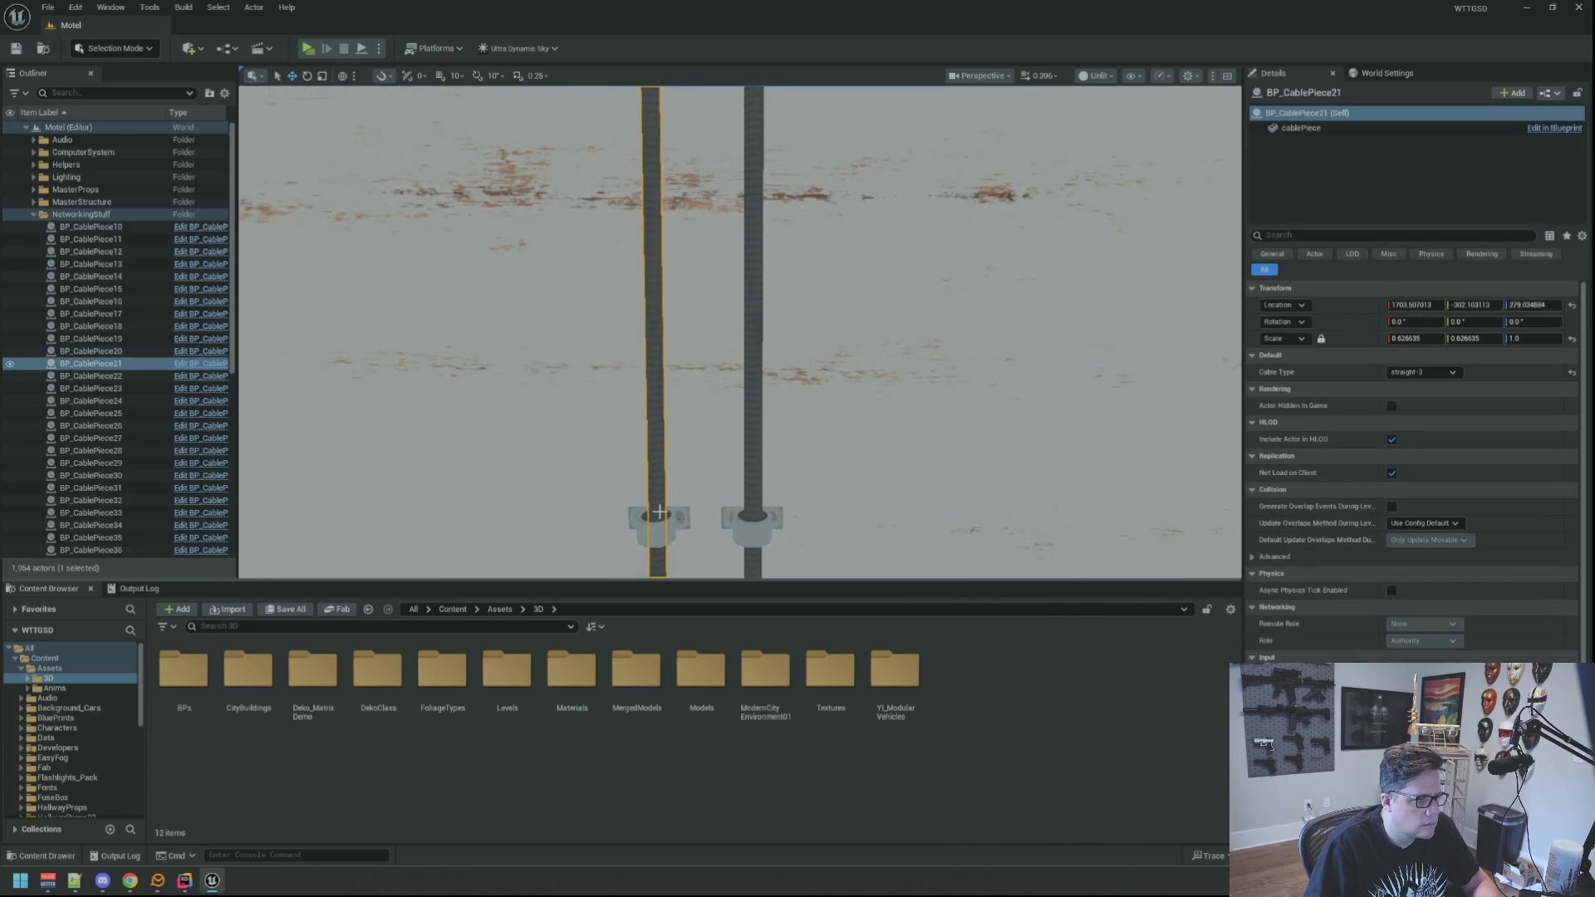
Add BP_CablePiece16, BP_CablePiece20 and the left clamp to the cable selection for merging.
ctrl+click(661, 510)
ctrl+click(754, 421)
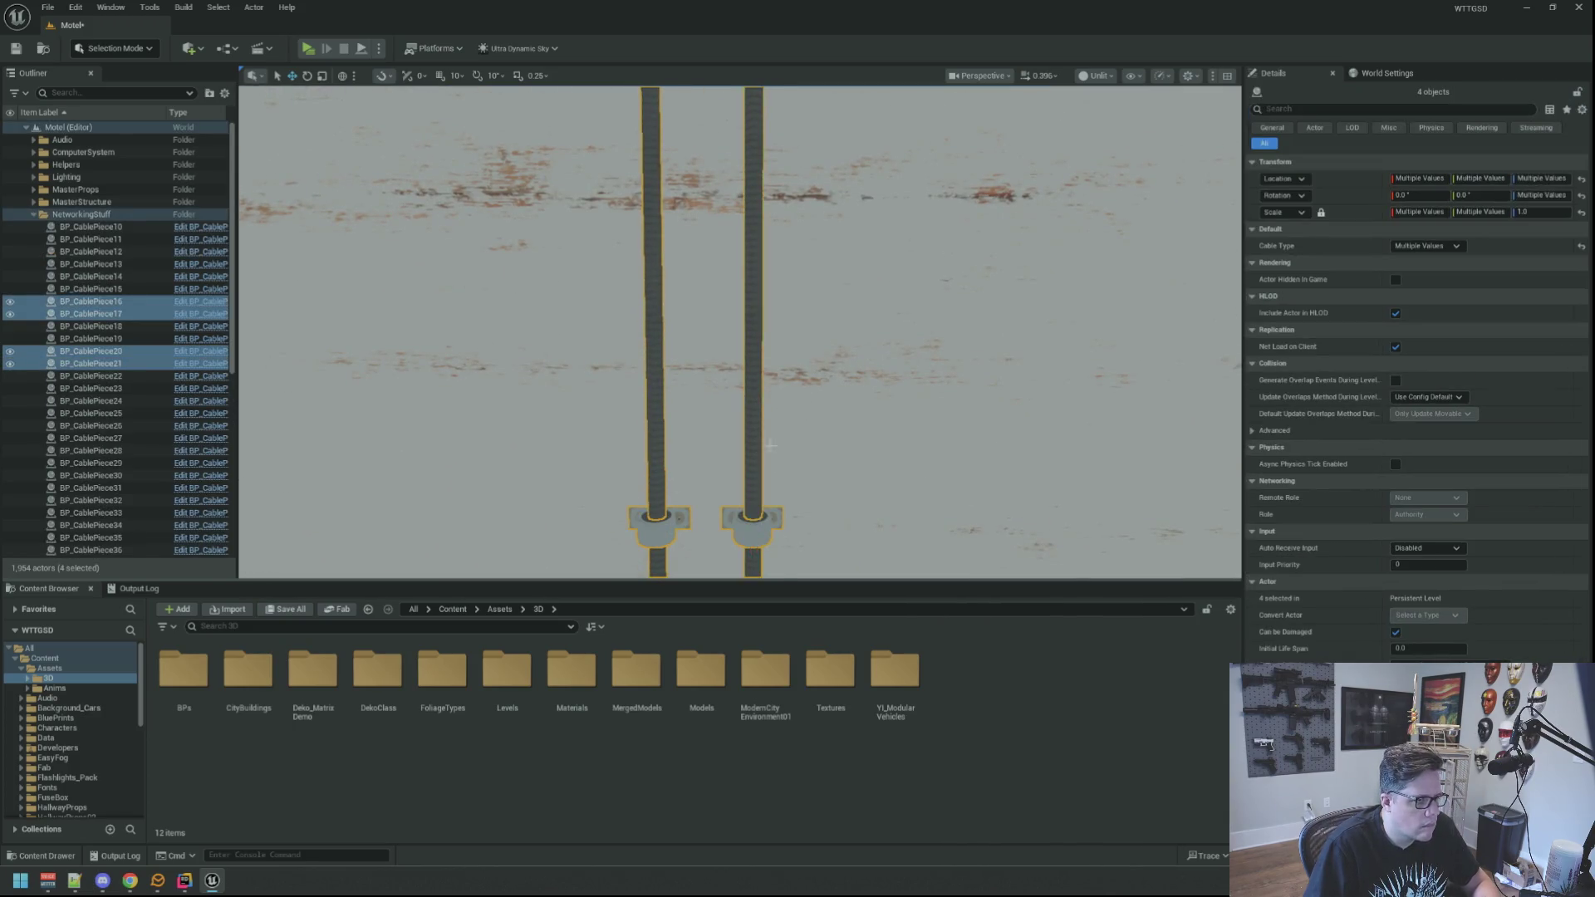
scroll(763, 312, up, 3)
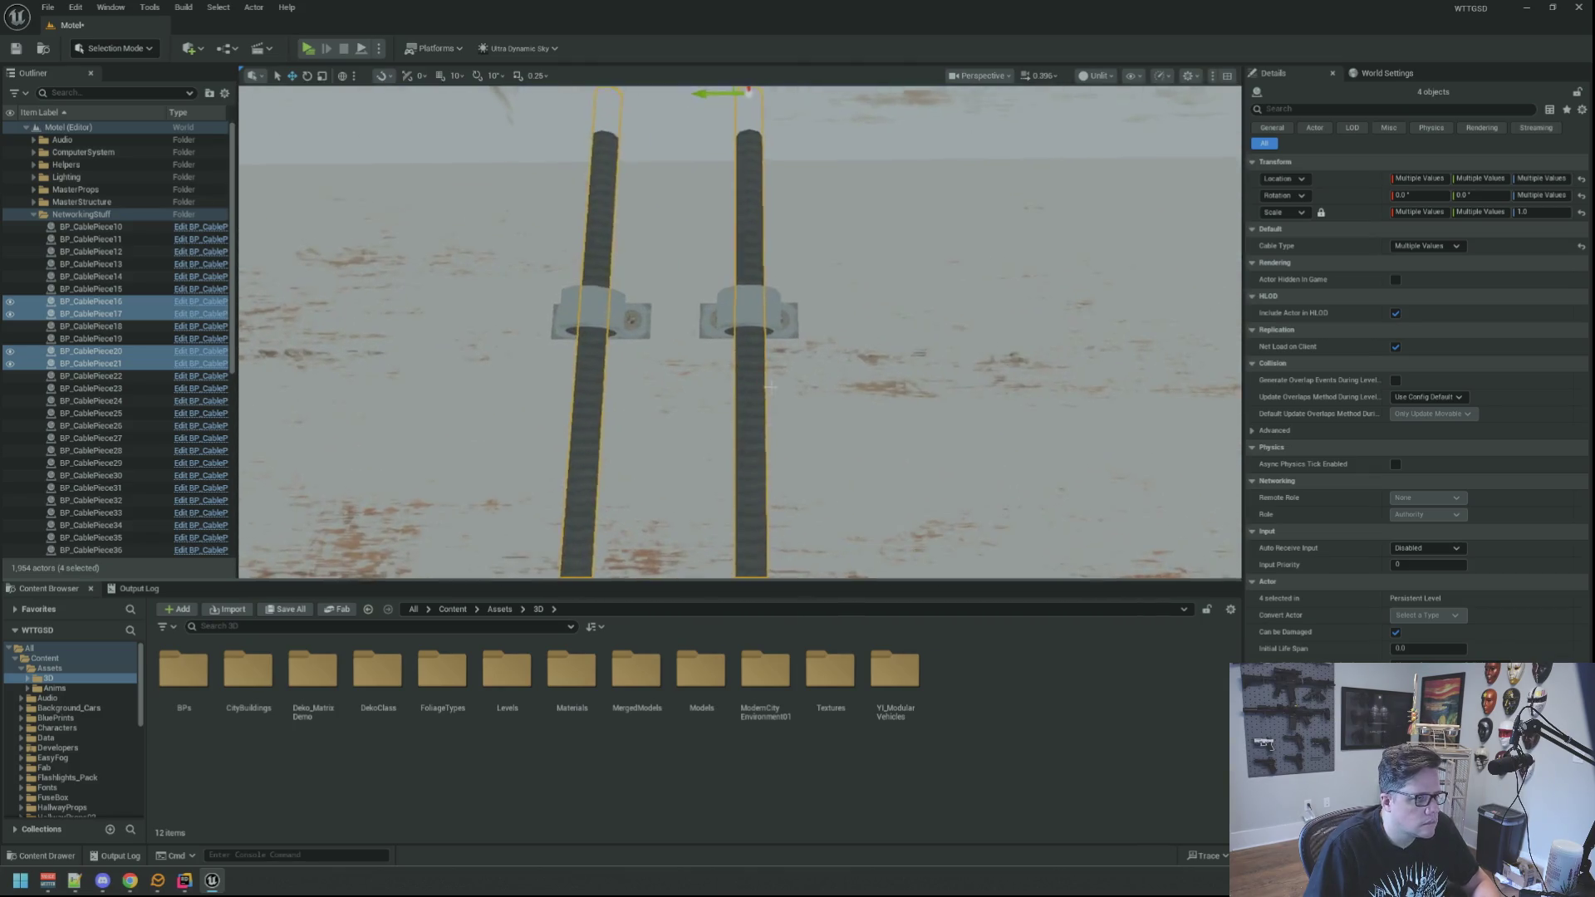
ctrl+click(600, 318)
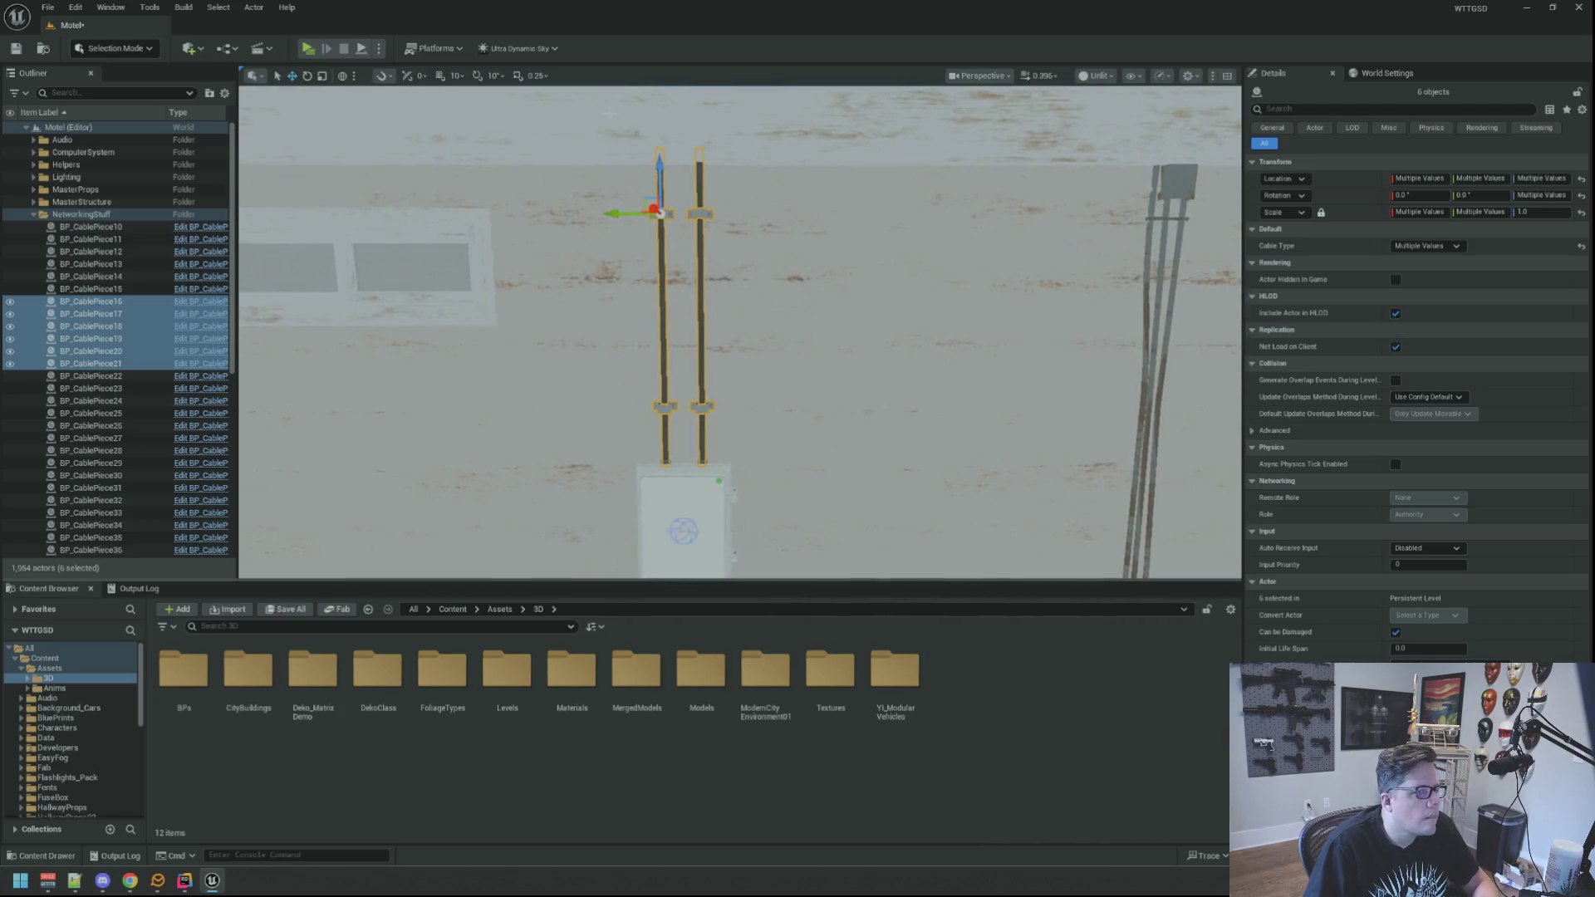
click(253, 7)
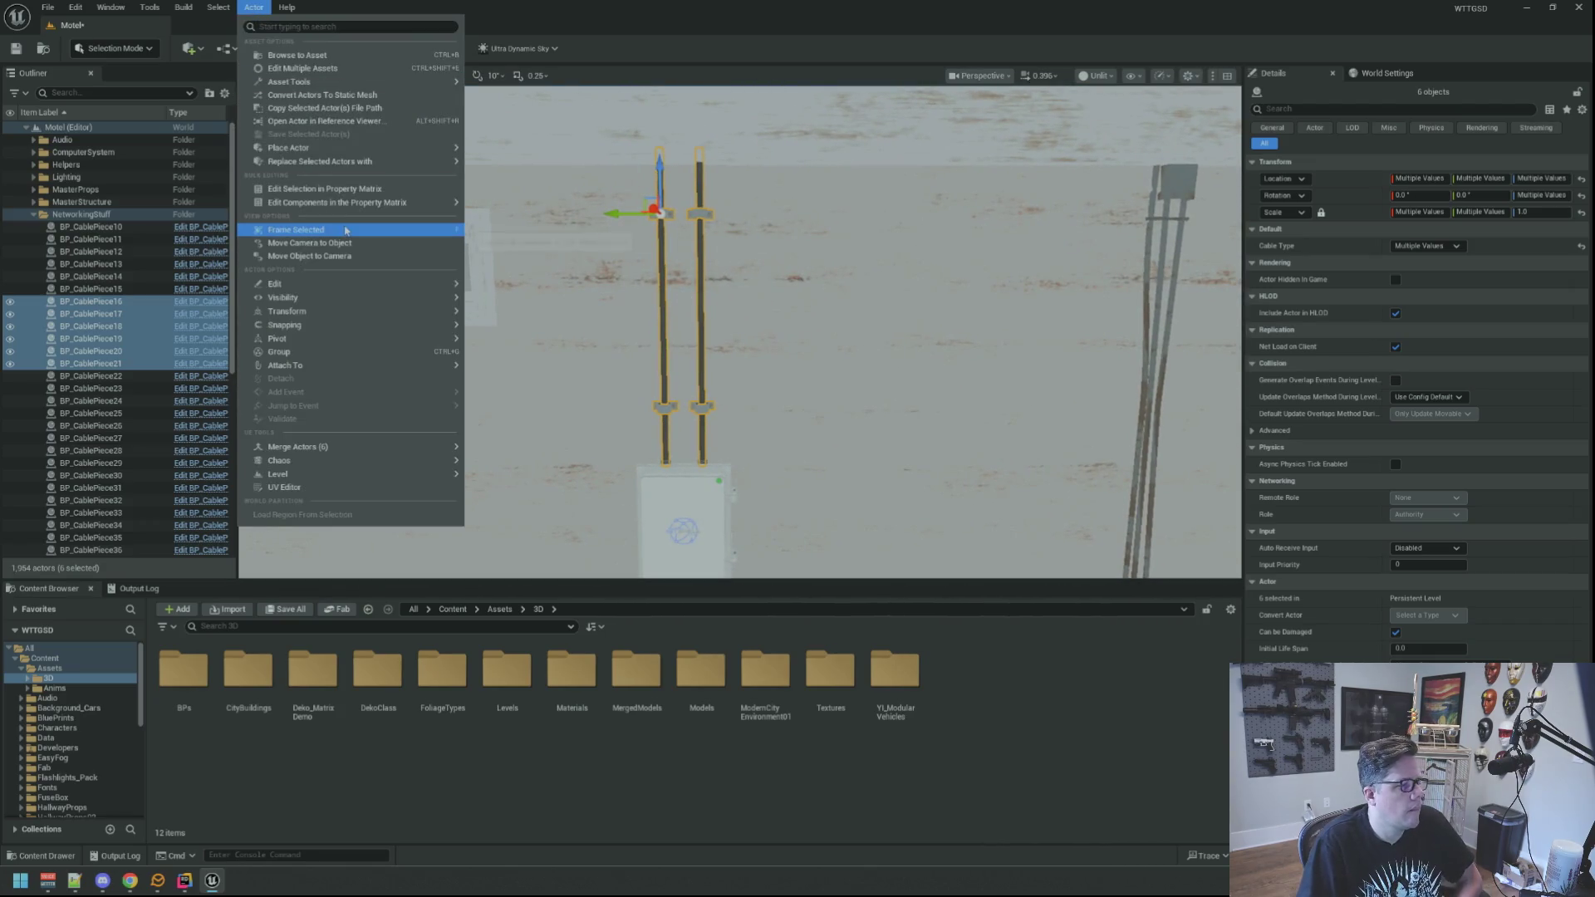
mouse_move(380, 456)
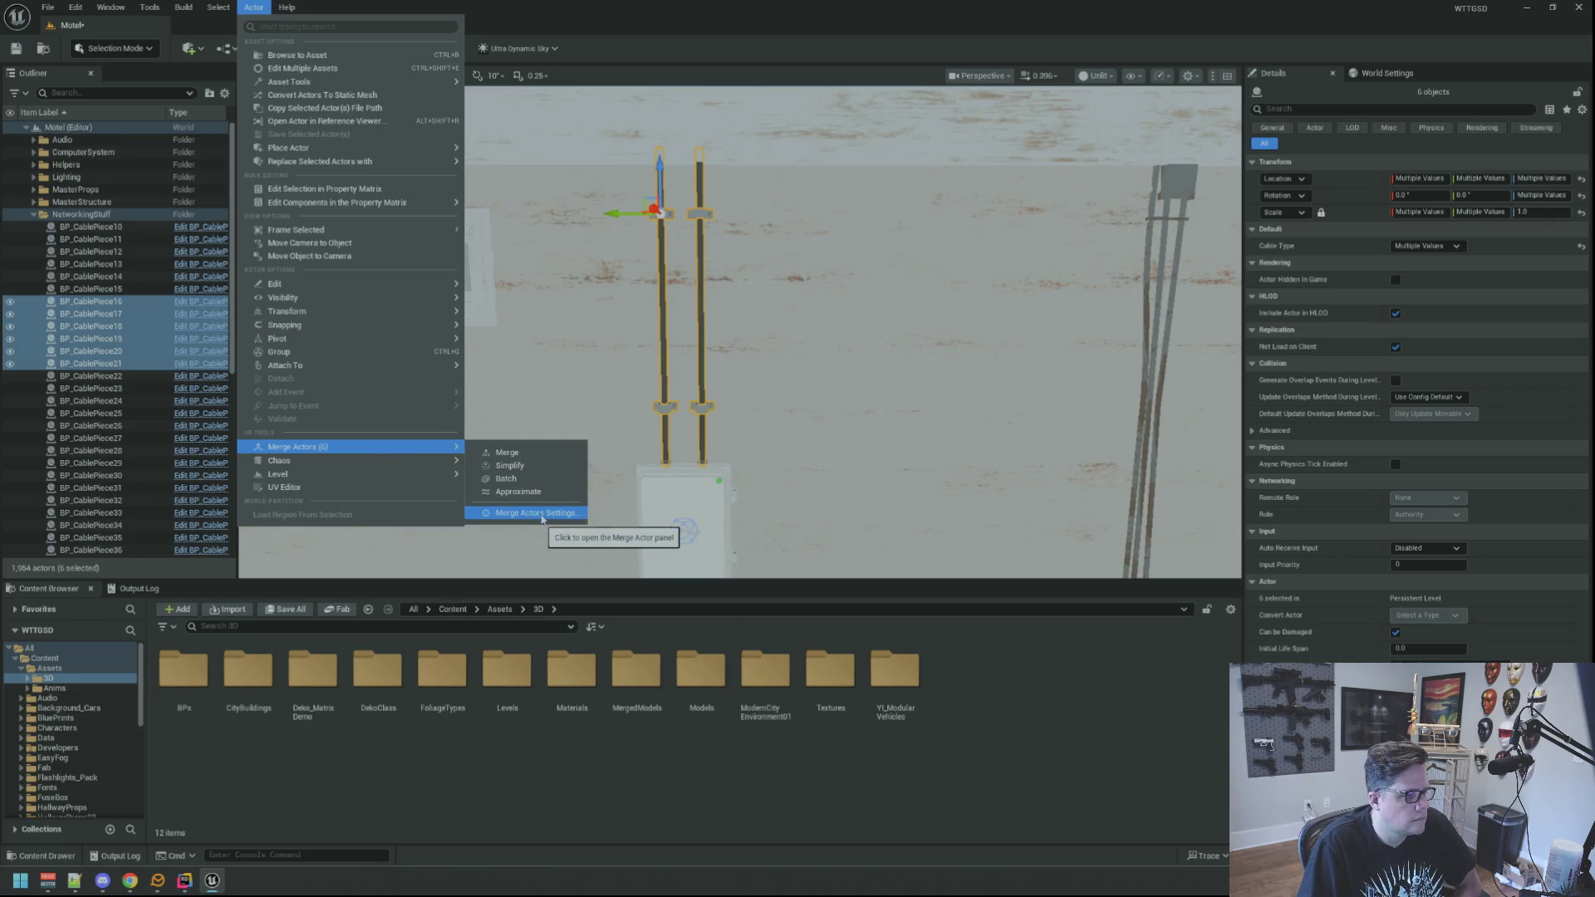
click(540, 513)
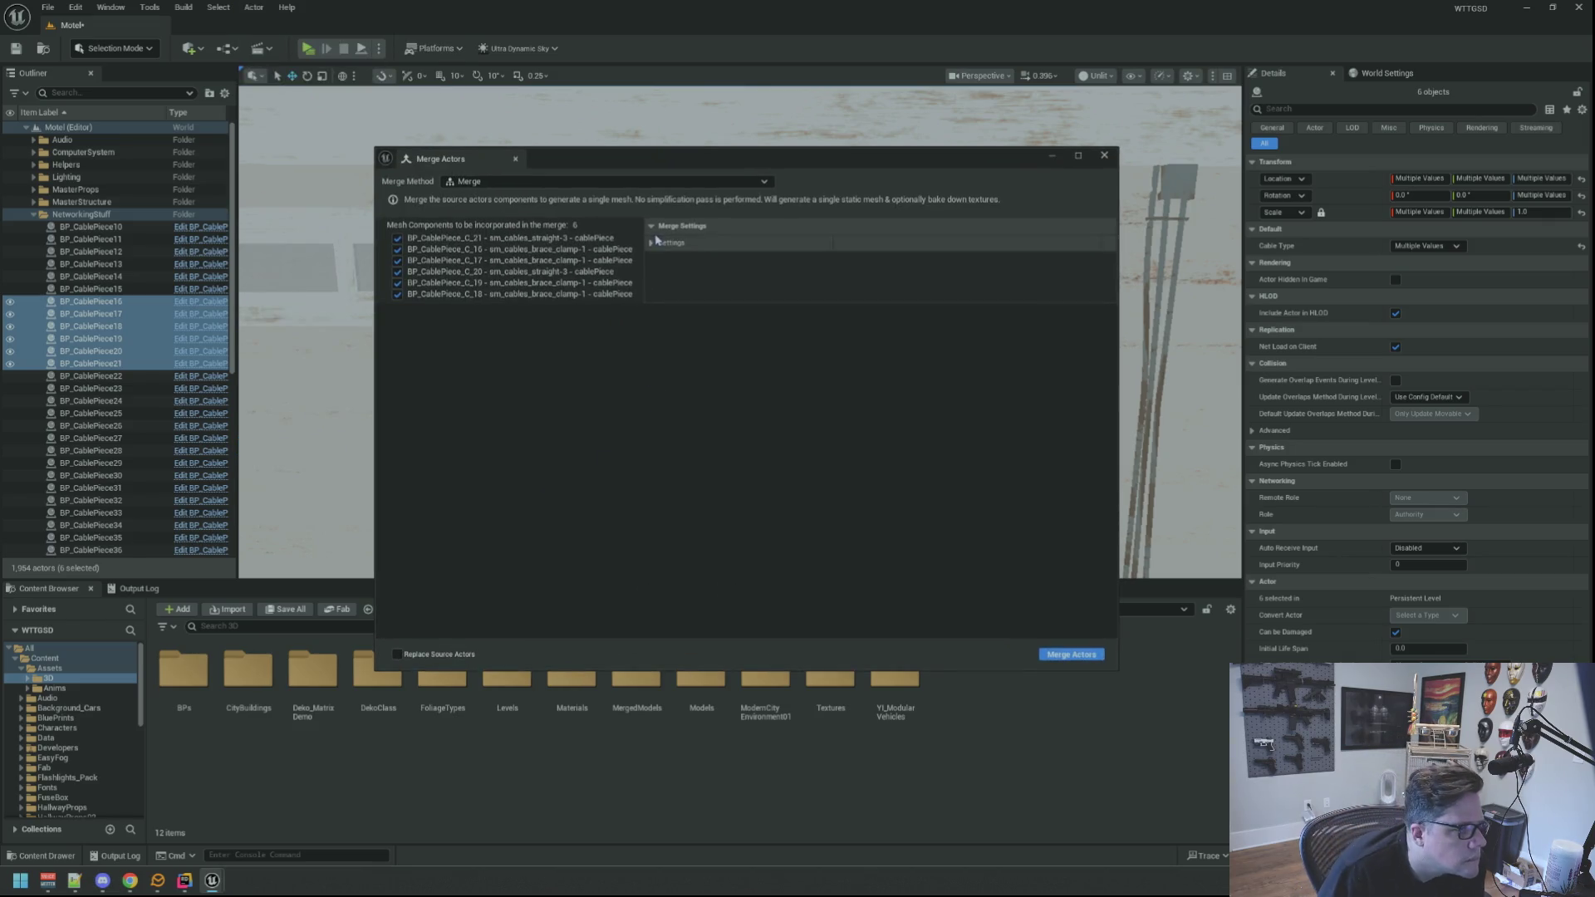
click(653, 243)
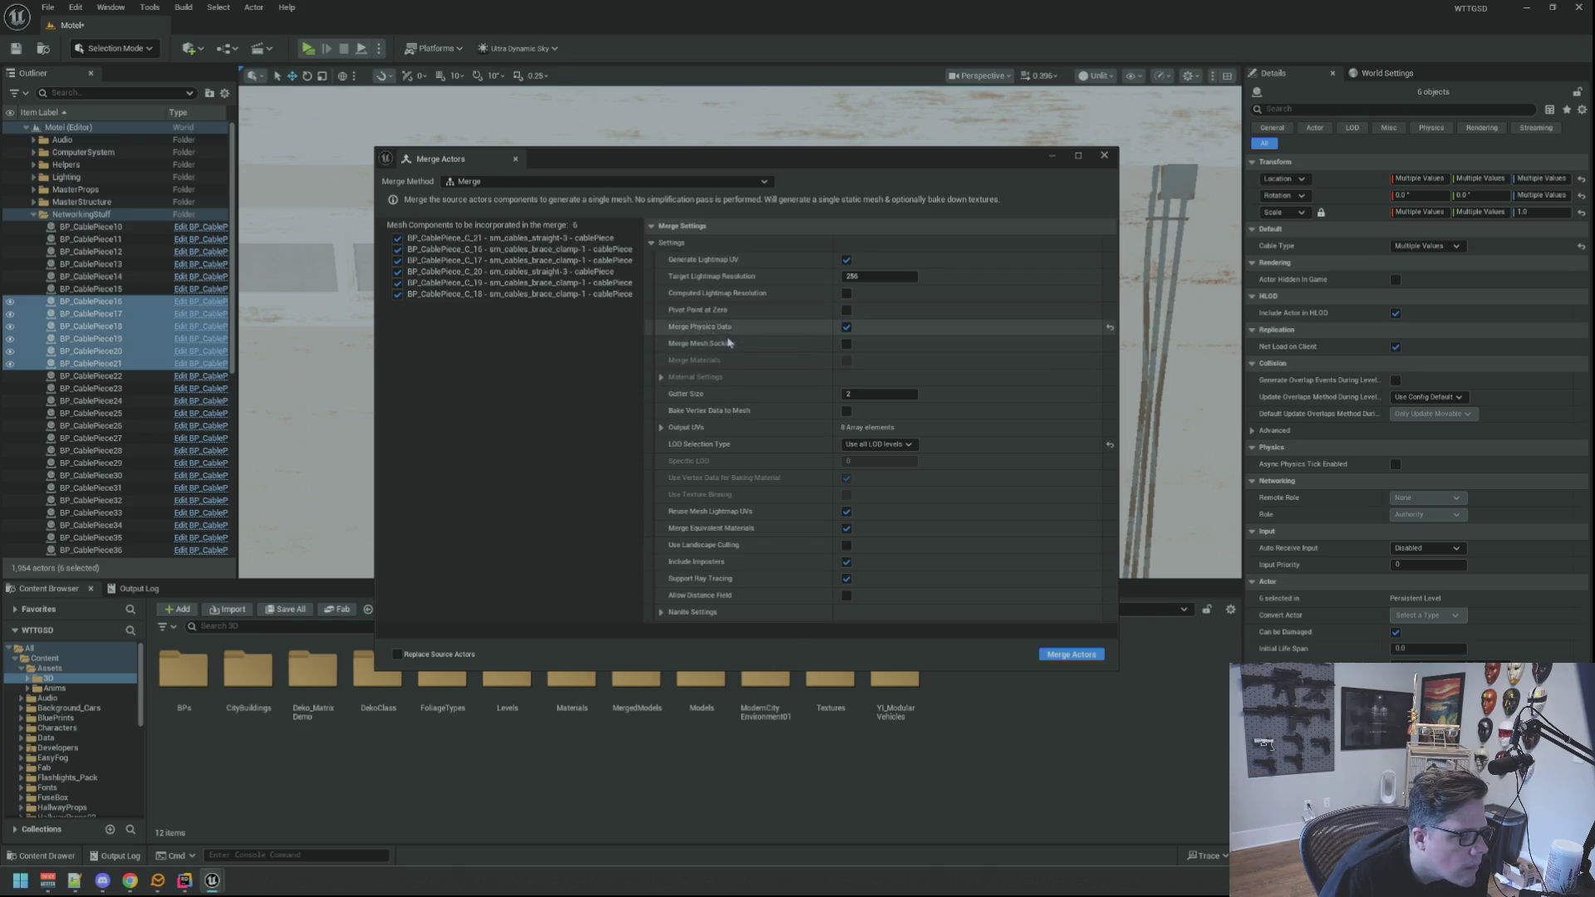
click(661, 613)
scroll(748, 498, down, 3)
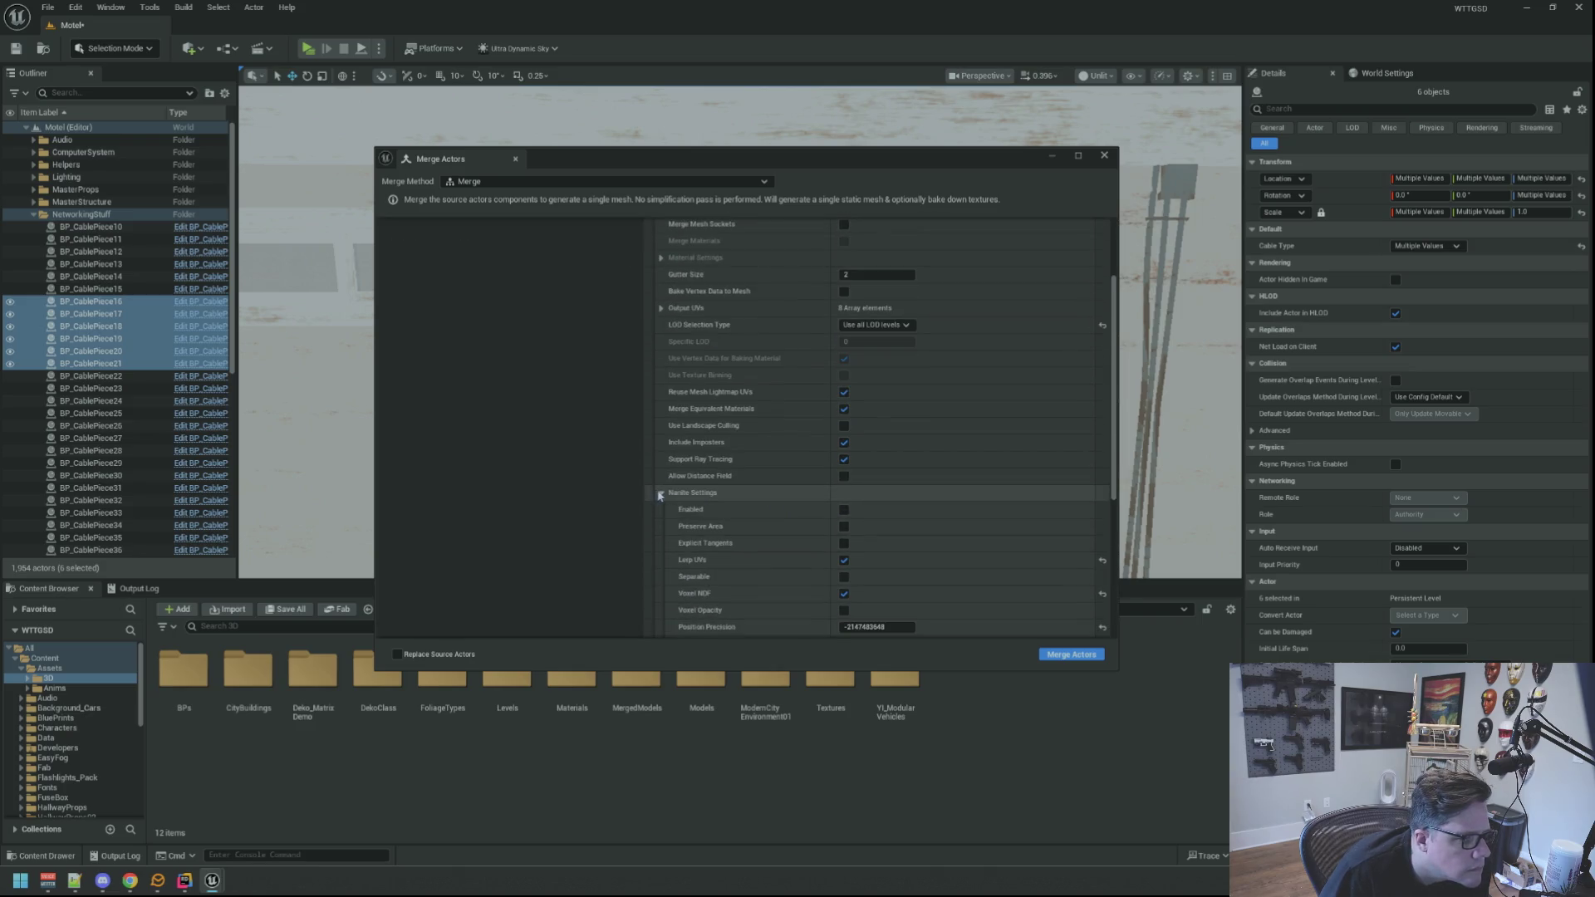
click(744, 492)
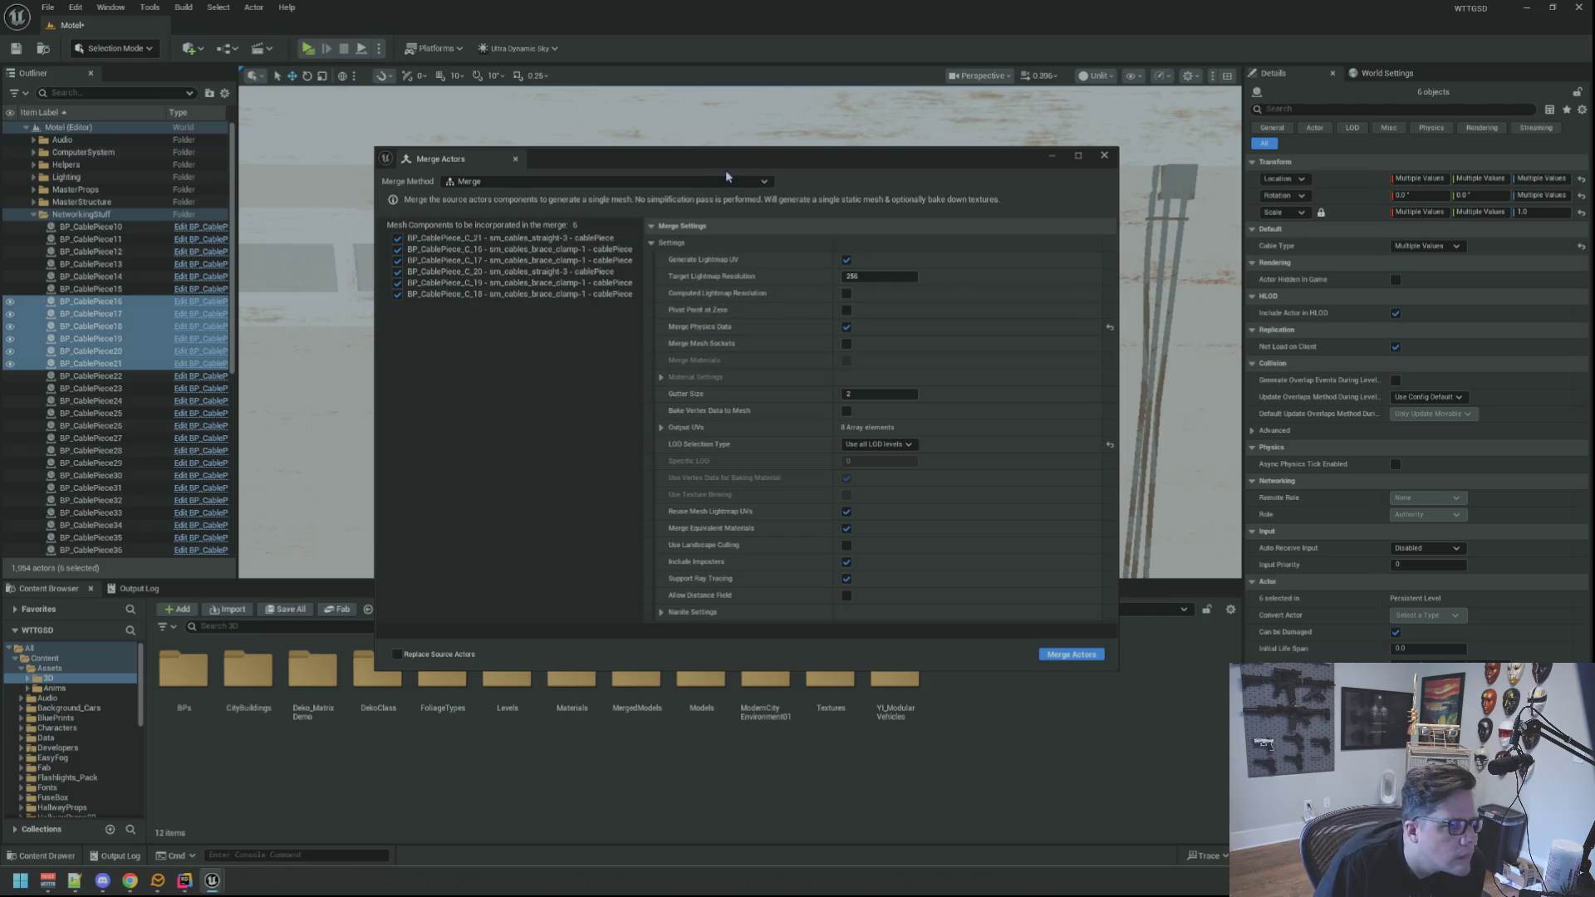
click(652, 243)
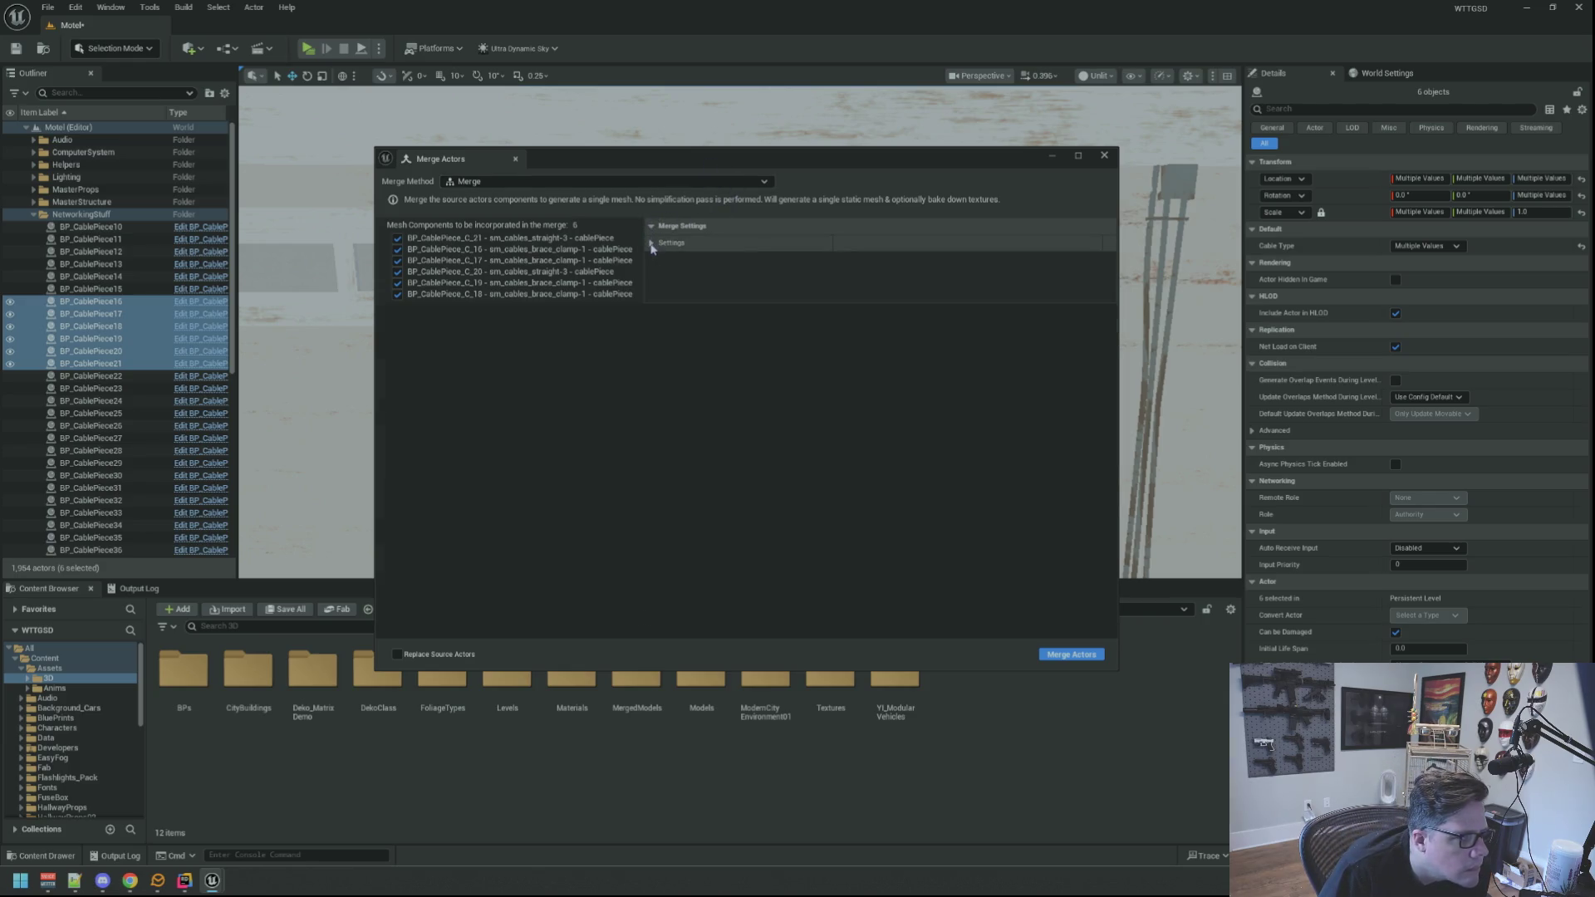
click(1071, 656)
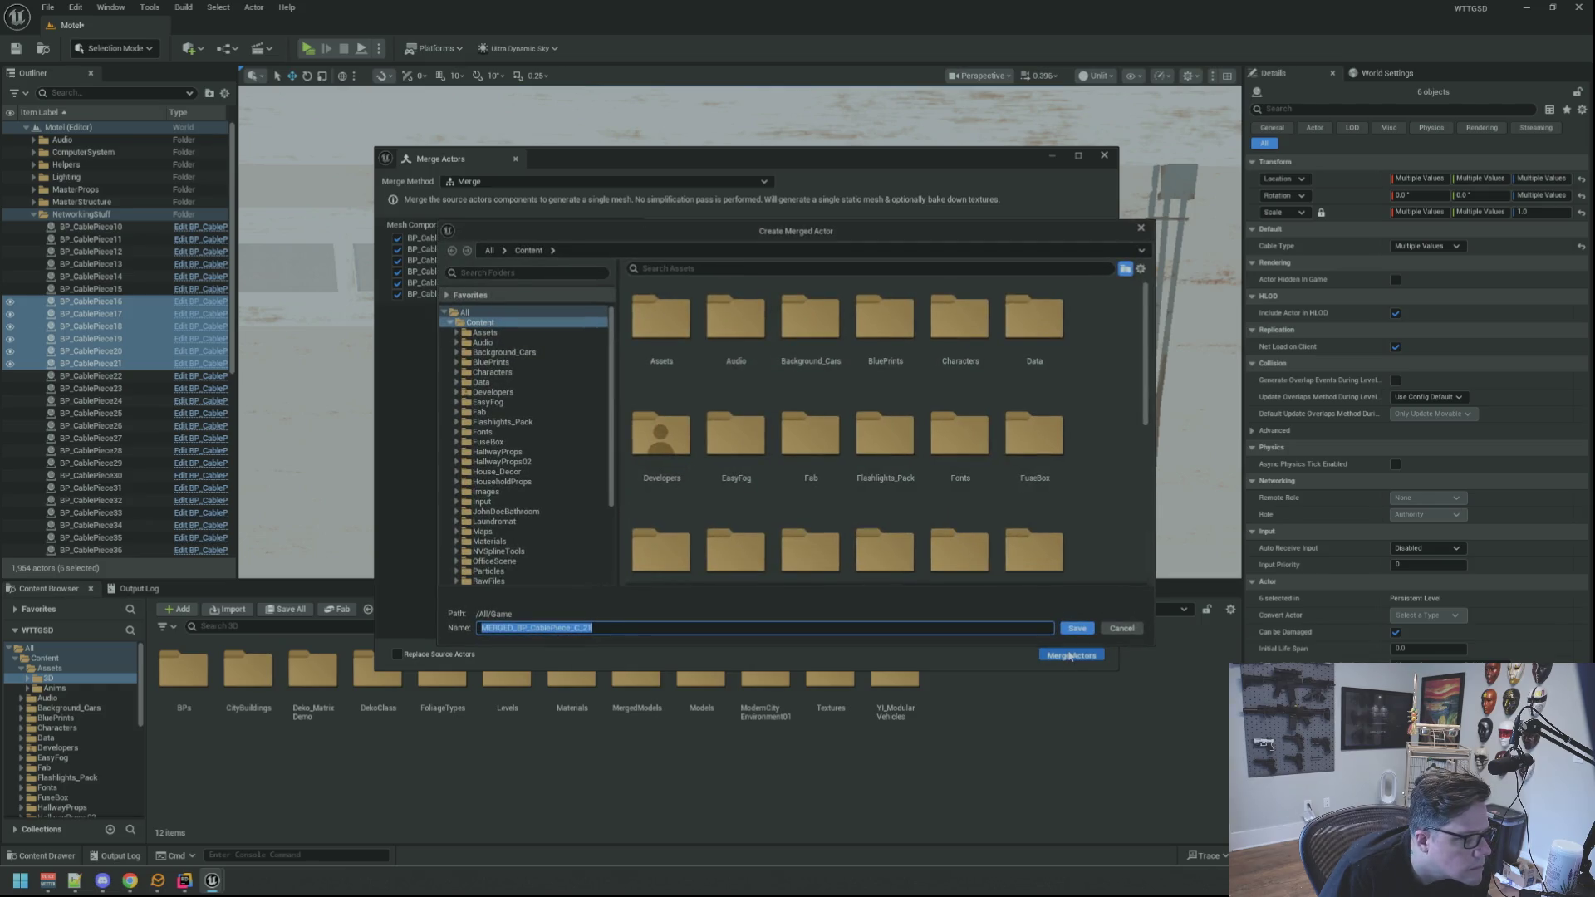
double_click(637, 318)
double_click(660, 320)
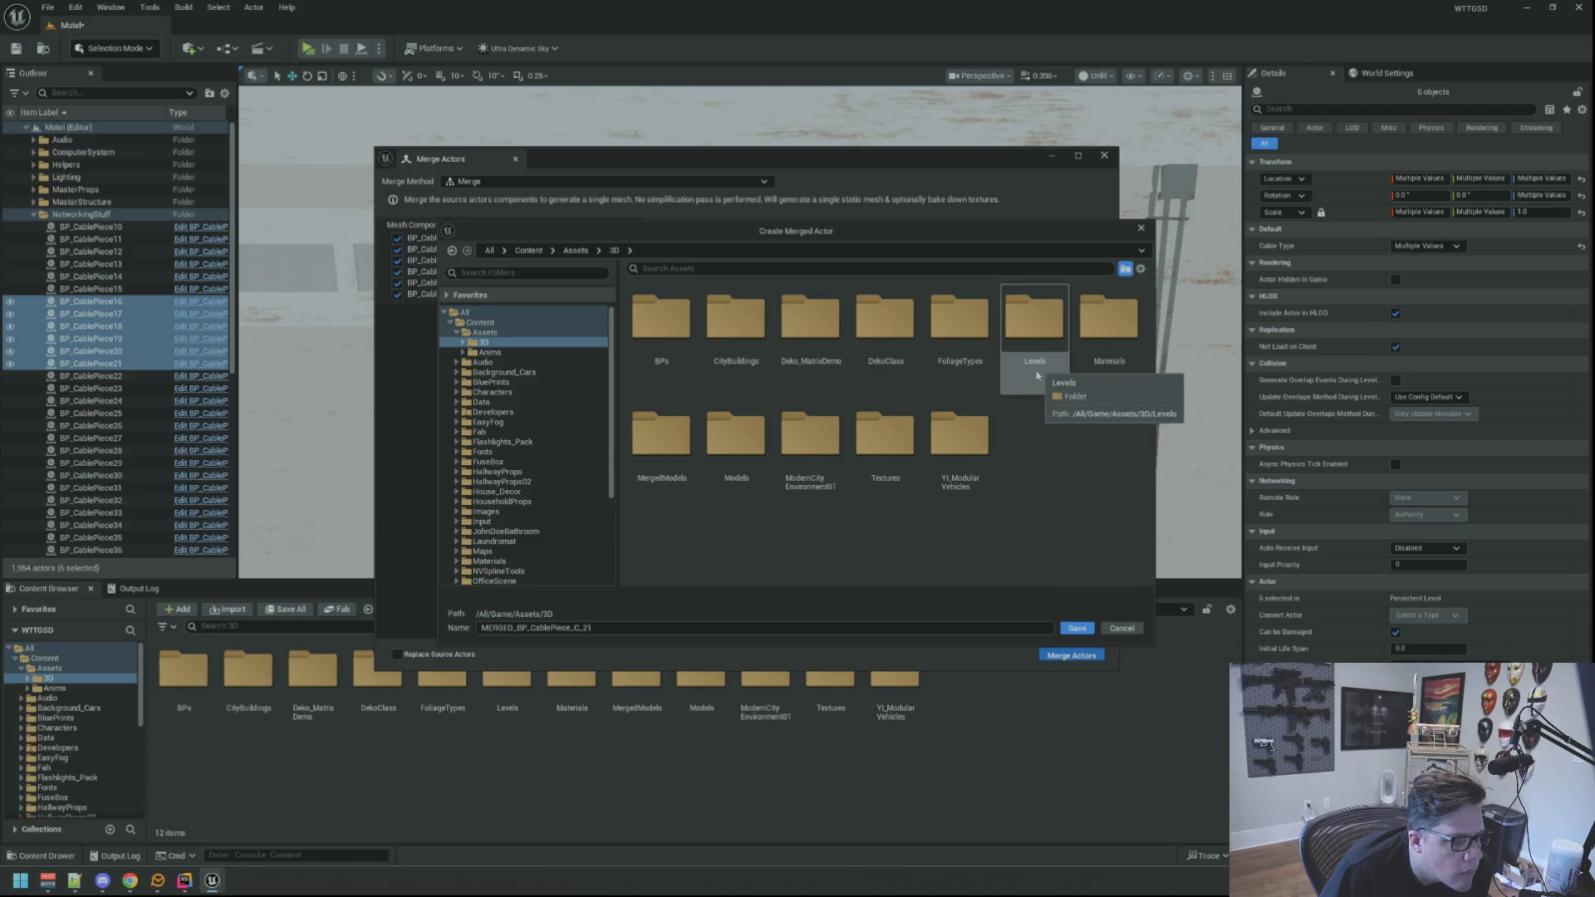
click(1122, 629)
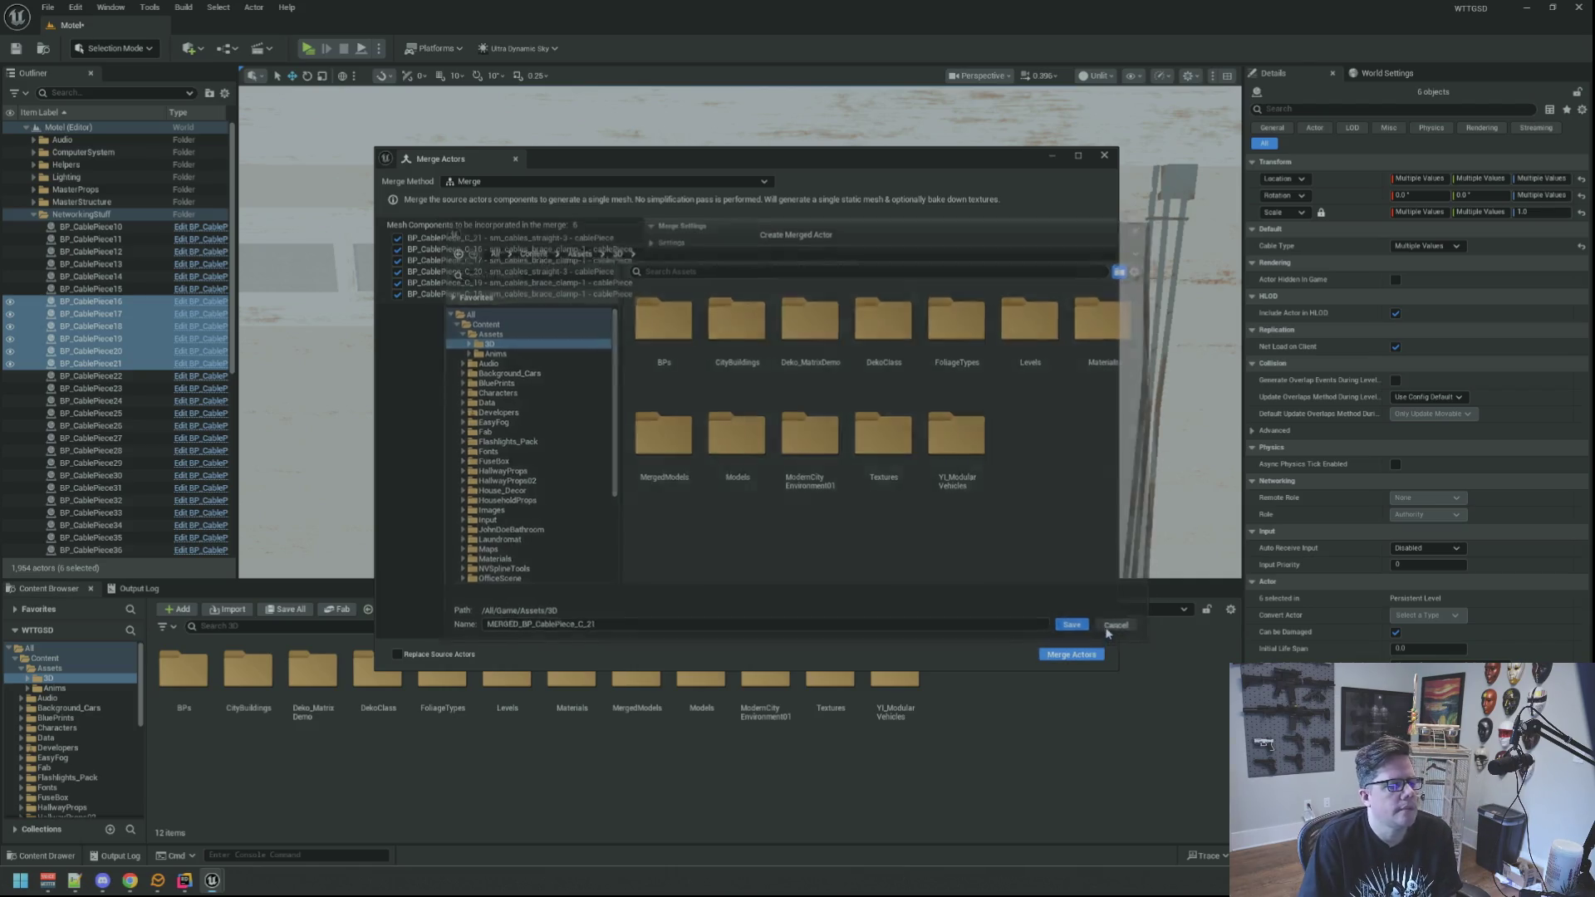
click(1104, 157)
click(253, 8)
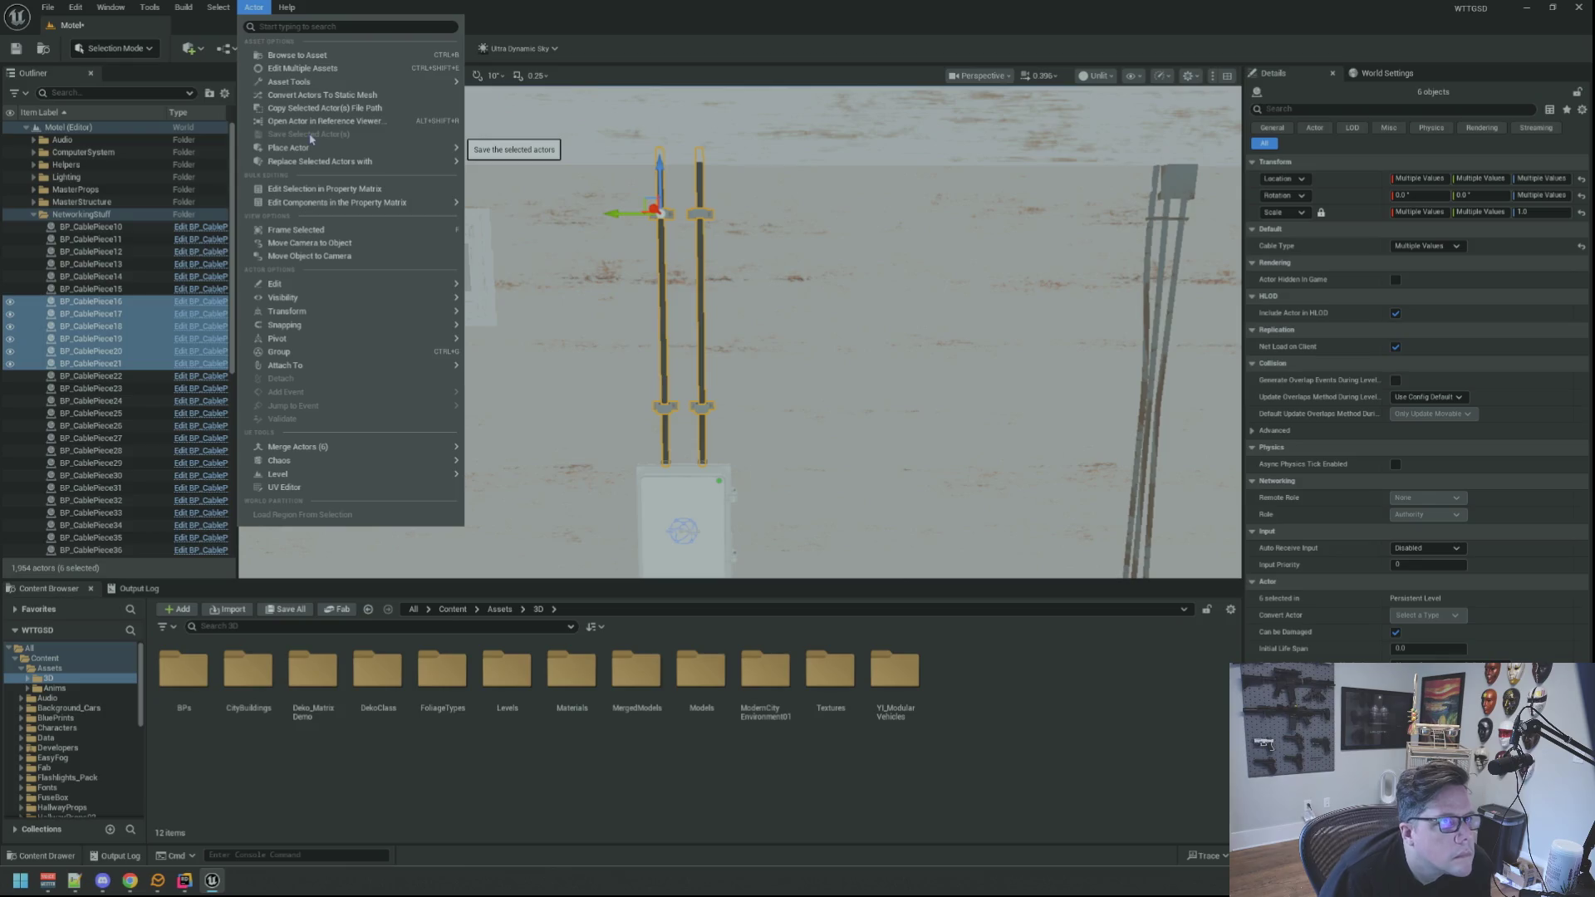
Merge the selected cable pieces into one mesh saved in Assets/3D/MergedModels.
mouse_move(428, 454)
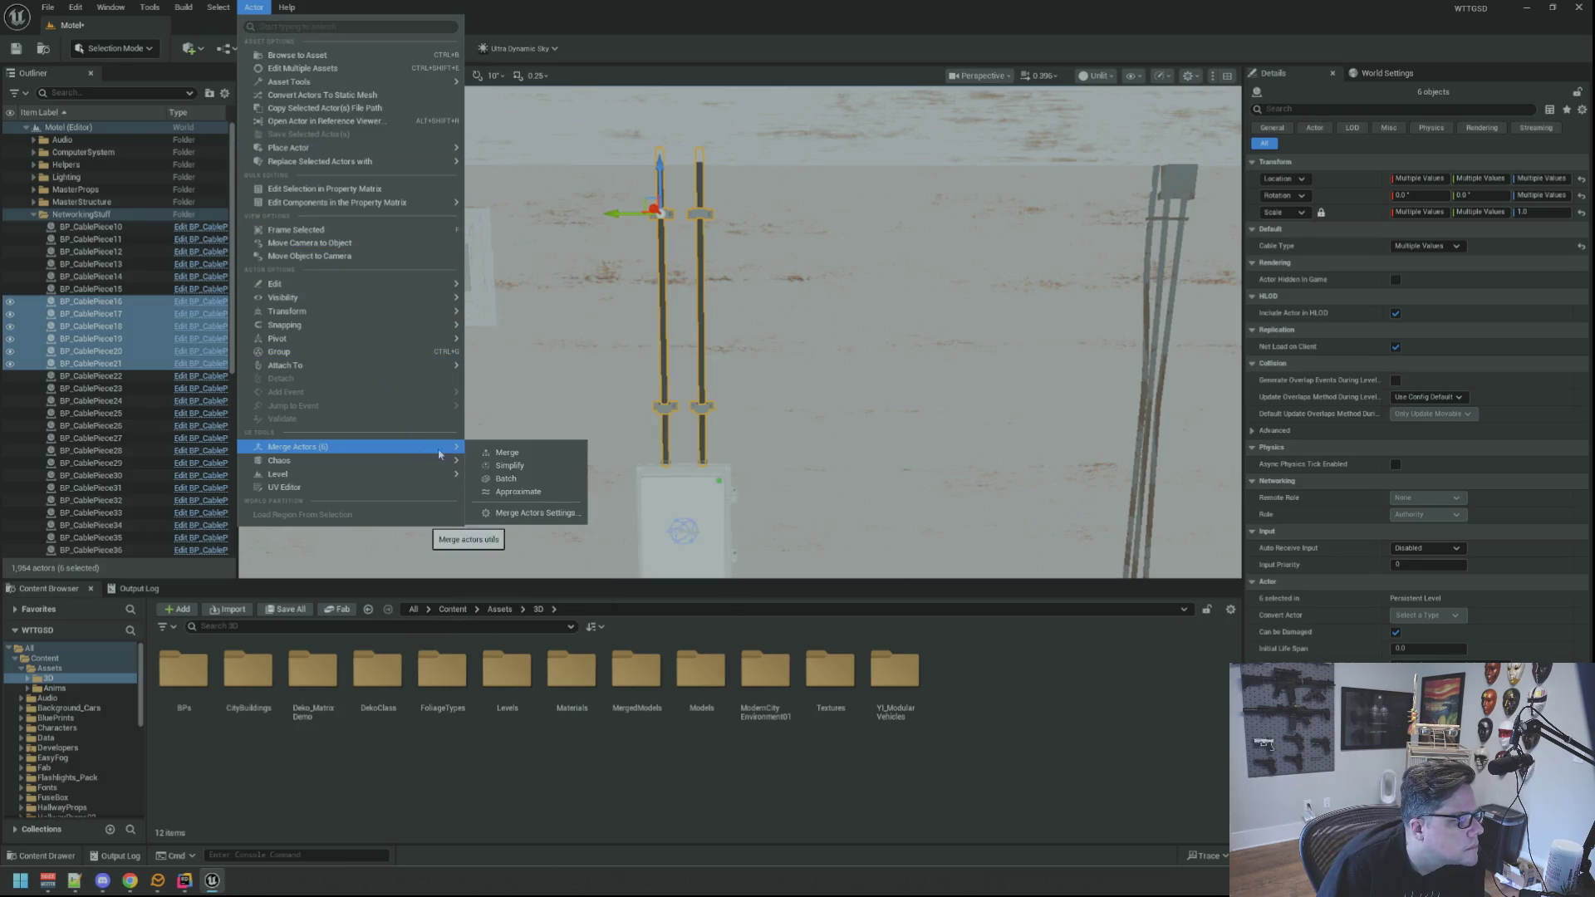
click(544, 455)
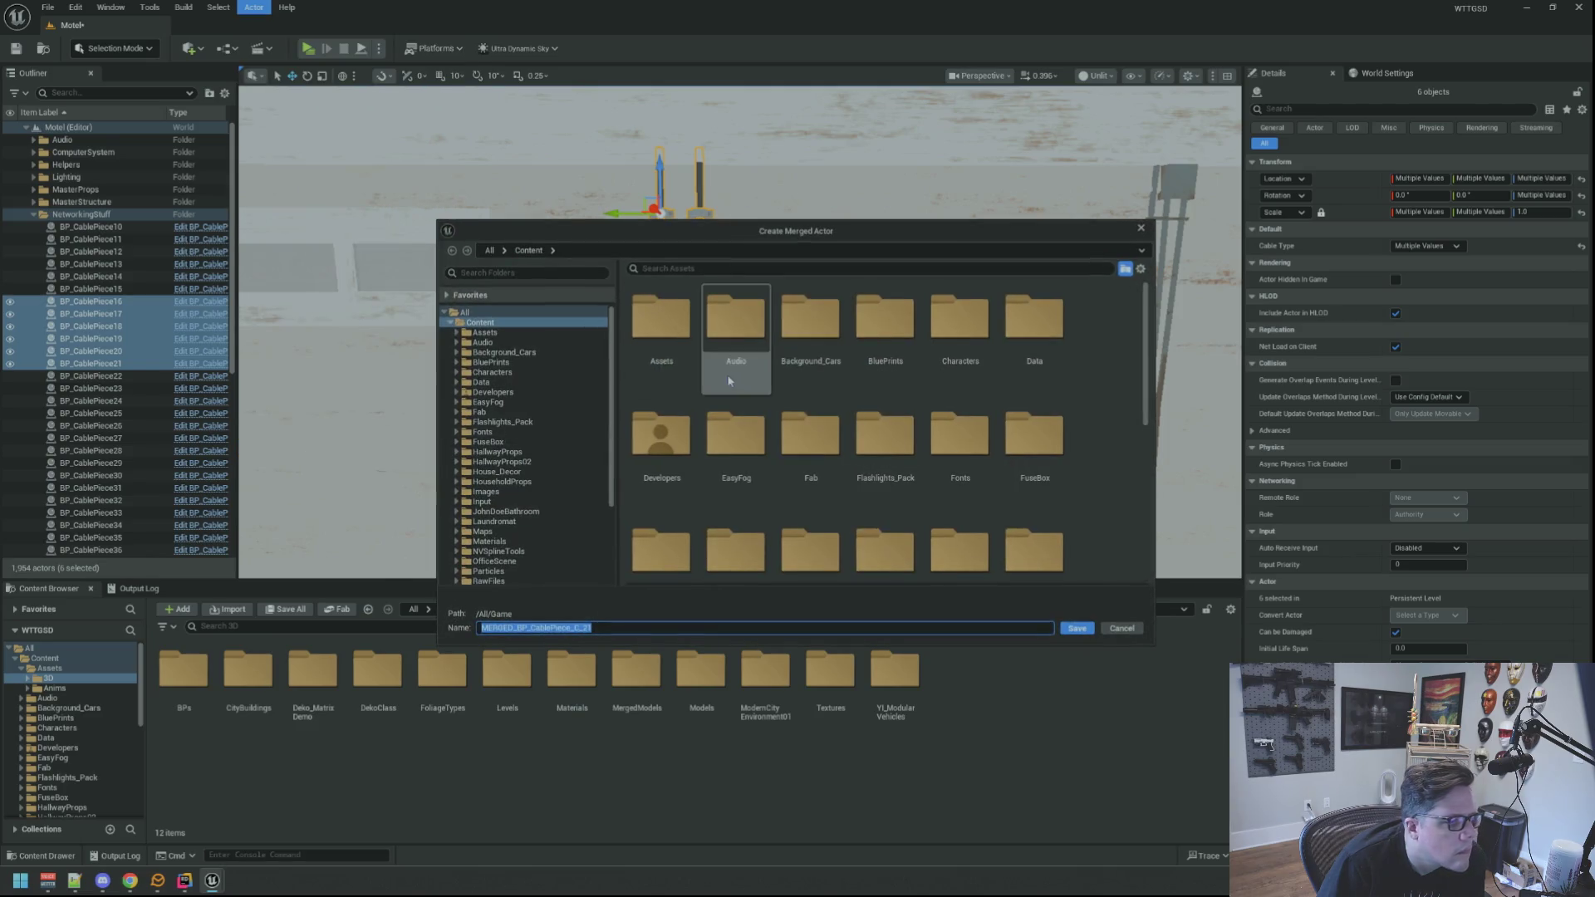
scroll(939, 432, down, 1)
scroll(831, 374, up, 1)
double_click(662, 320)
double_click(661, 317)
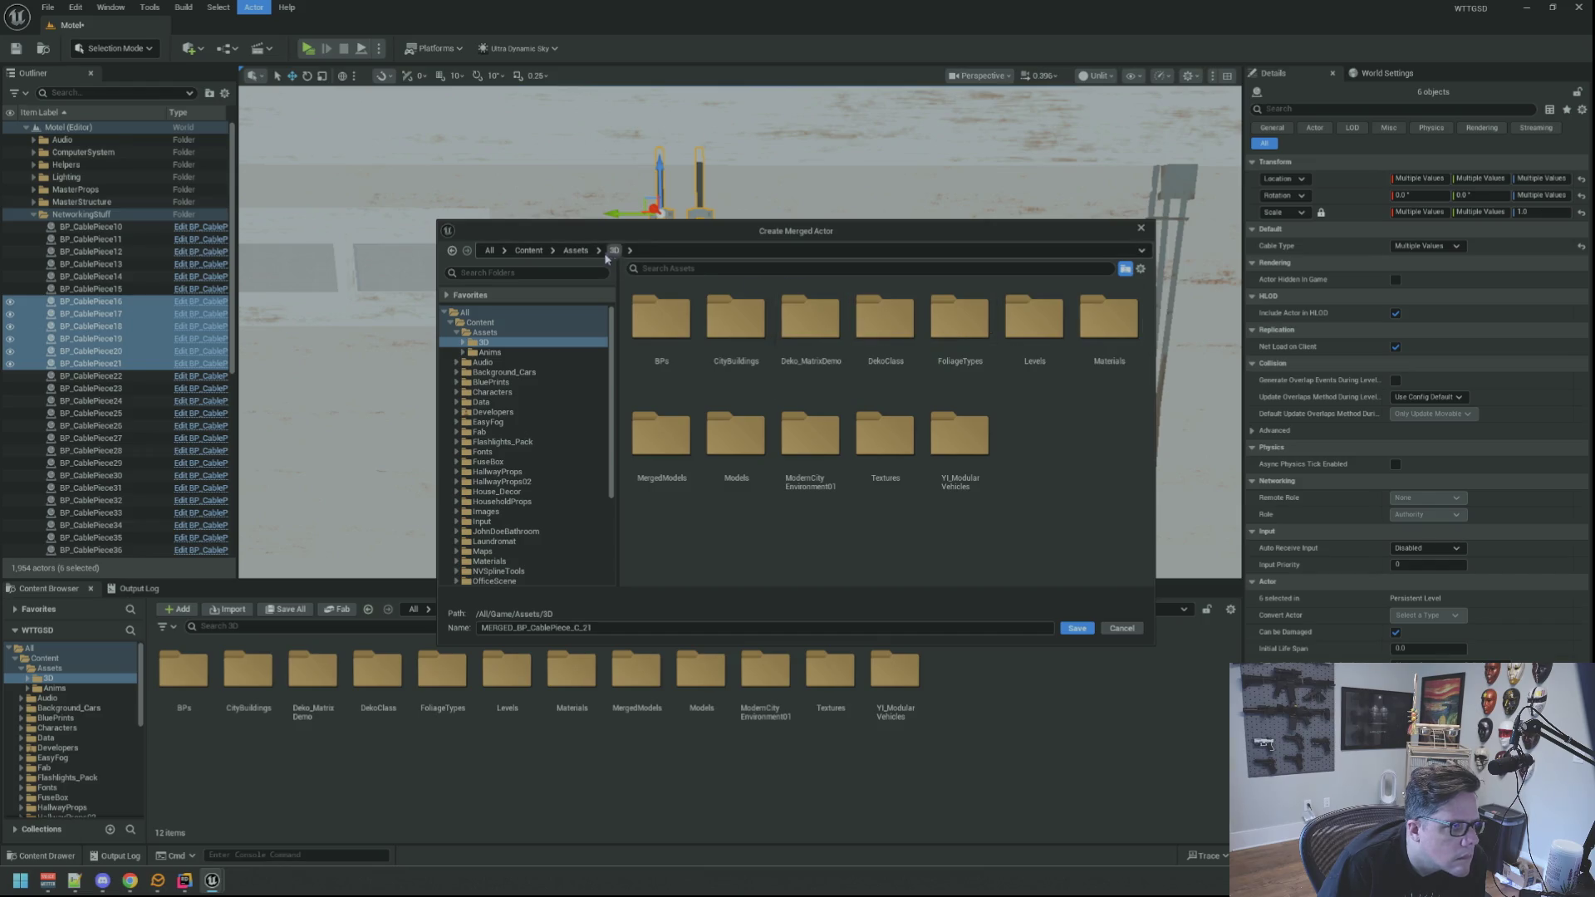
double_click(640, 422)
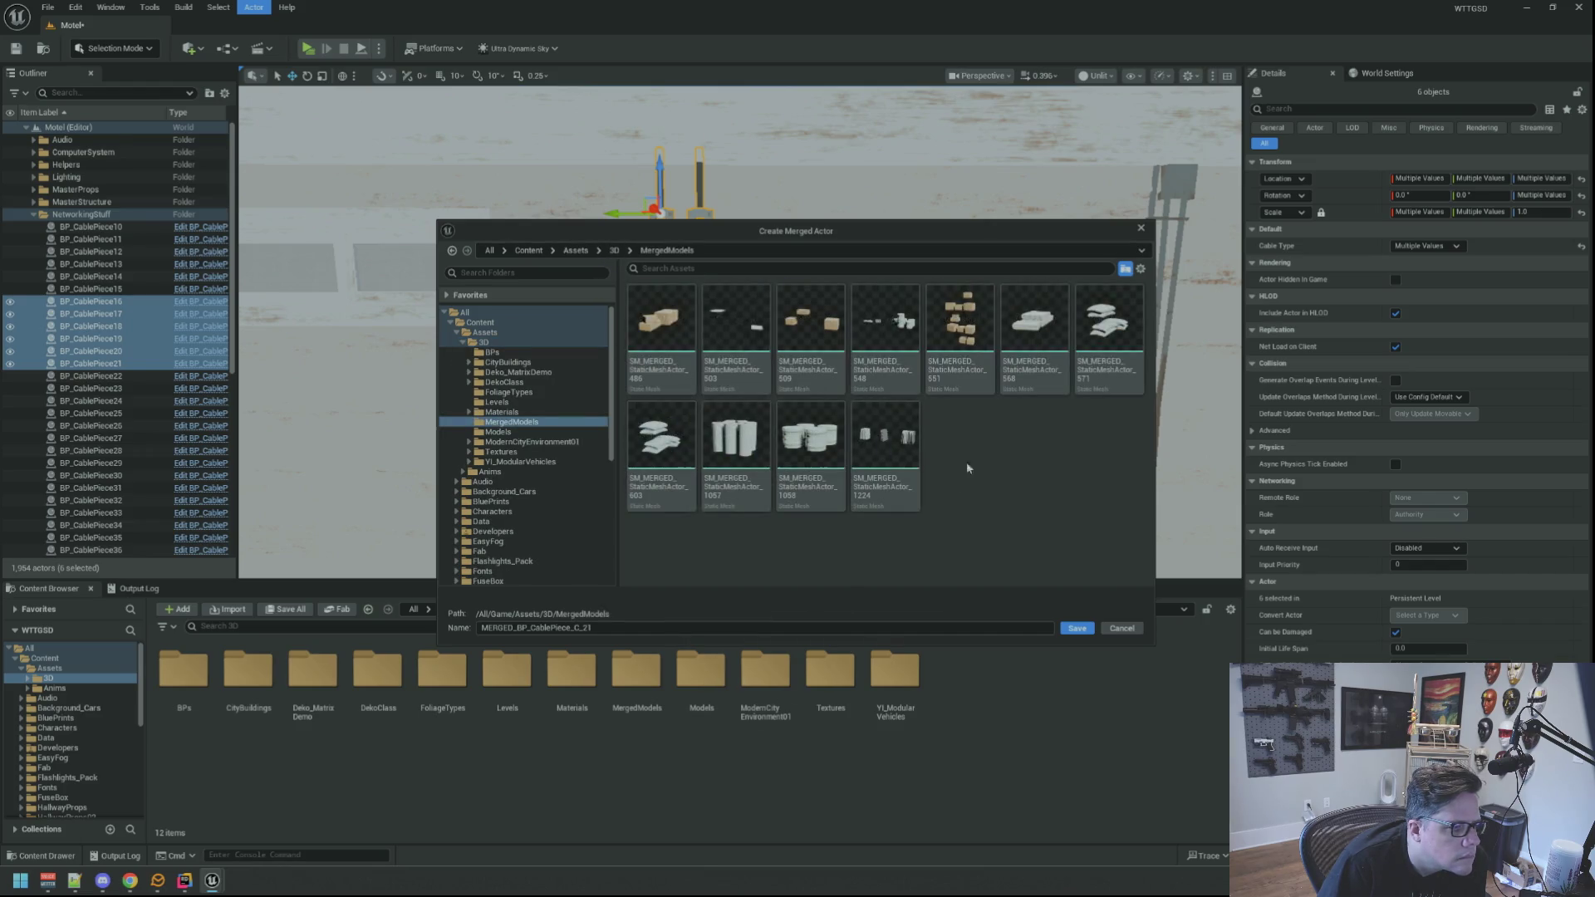
click(1071, 631)
Save the Motel level and delete the six original cable pieces.
drag(833, 380, 814, 399)
key(ctrl+s)
drag(806, 334, 800, 286)
key(Delete)
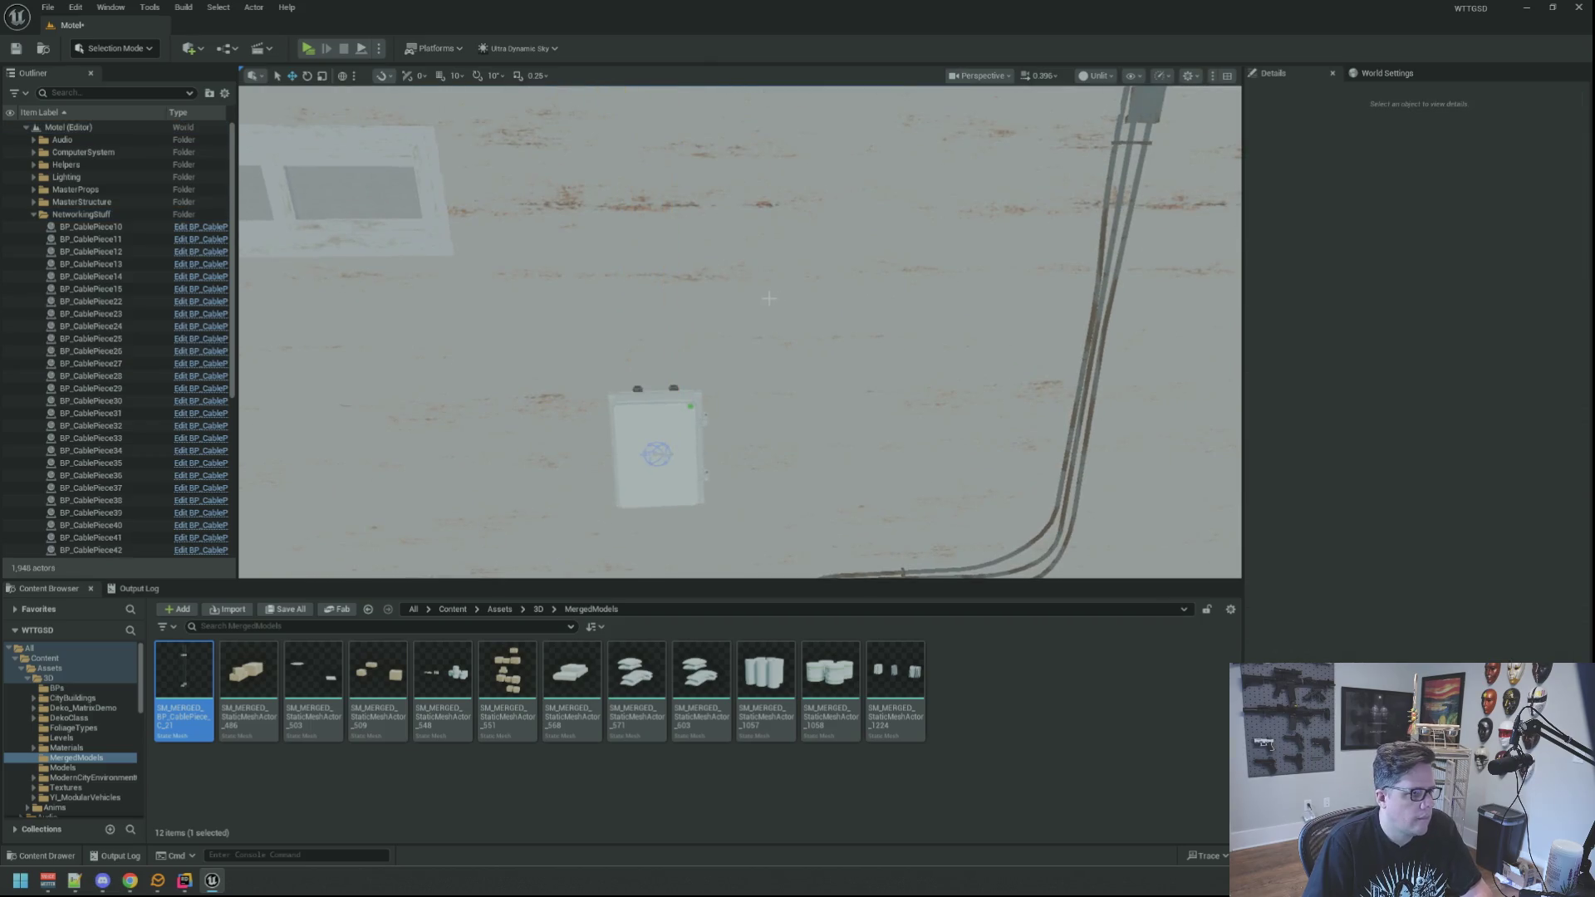
Place the merged cable mesh above the box, then undo back to the six original pieces.
mouse_move(654, 406)
mouse_down()
mouse_move(631, 390)
mouse_move(640, 357)
mouse_move(664, 378)
mouse_move(918, 384)
mouse_up()
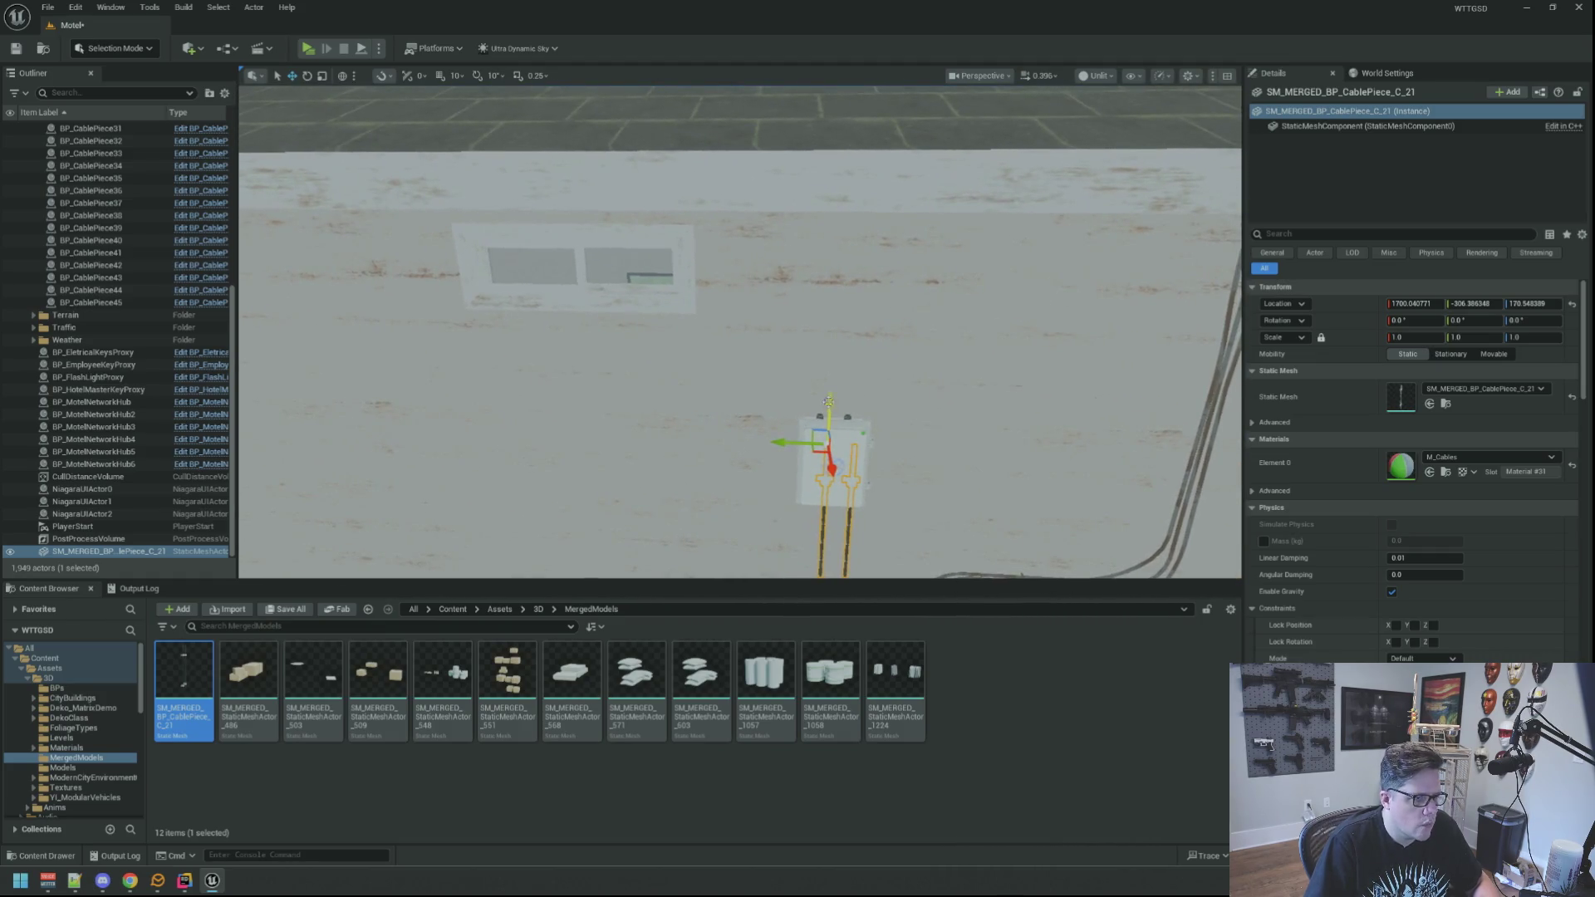
drag(865, 219, 889, 274)
key(Delete)
key(ctrl+z)
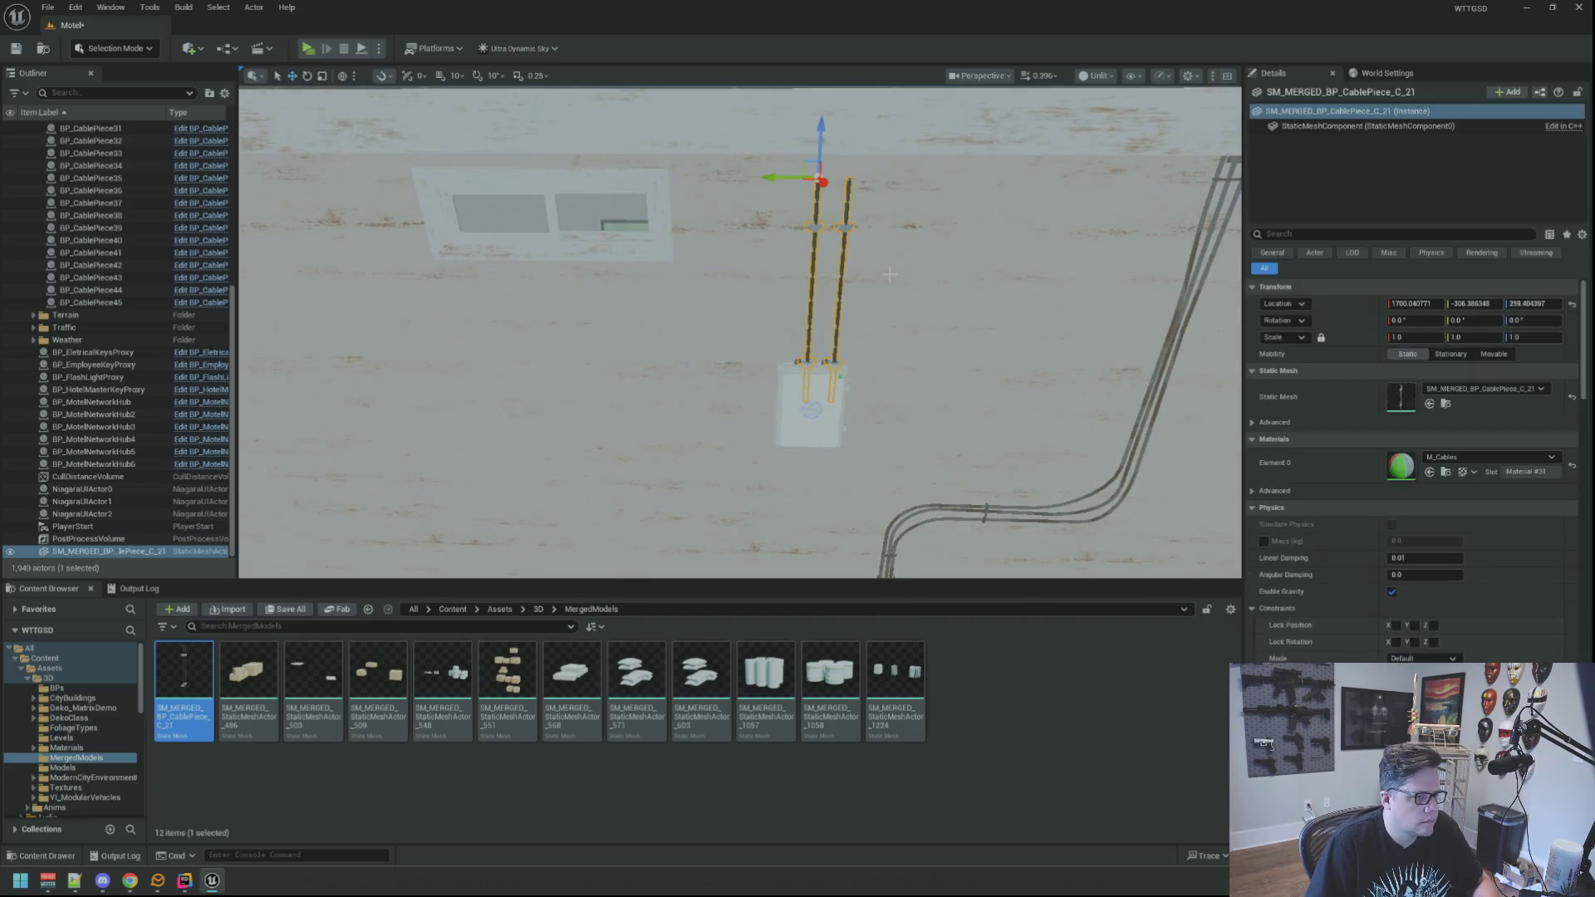
key(ctrl+z)
key(ctrl+z)
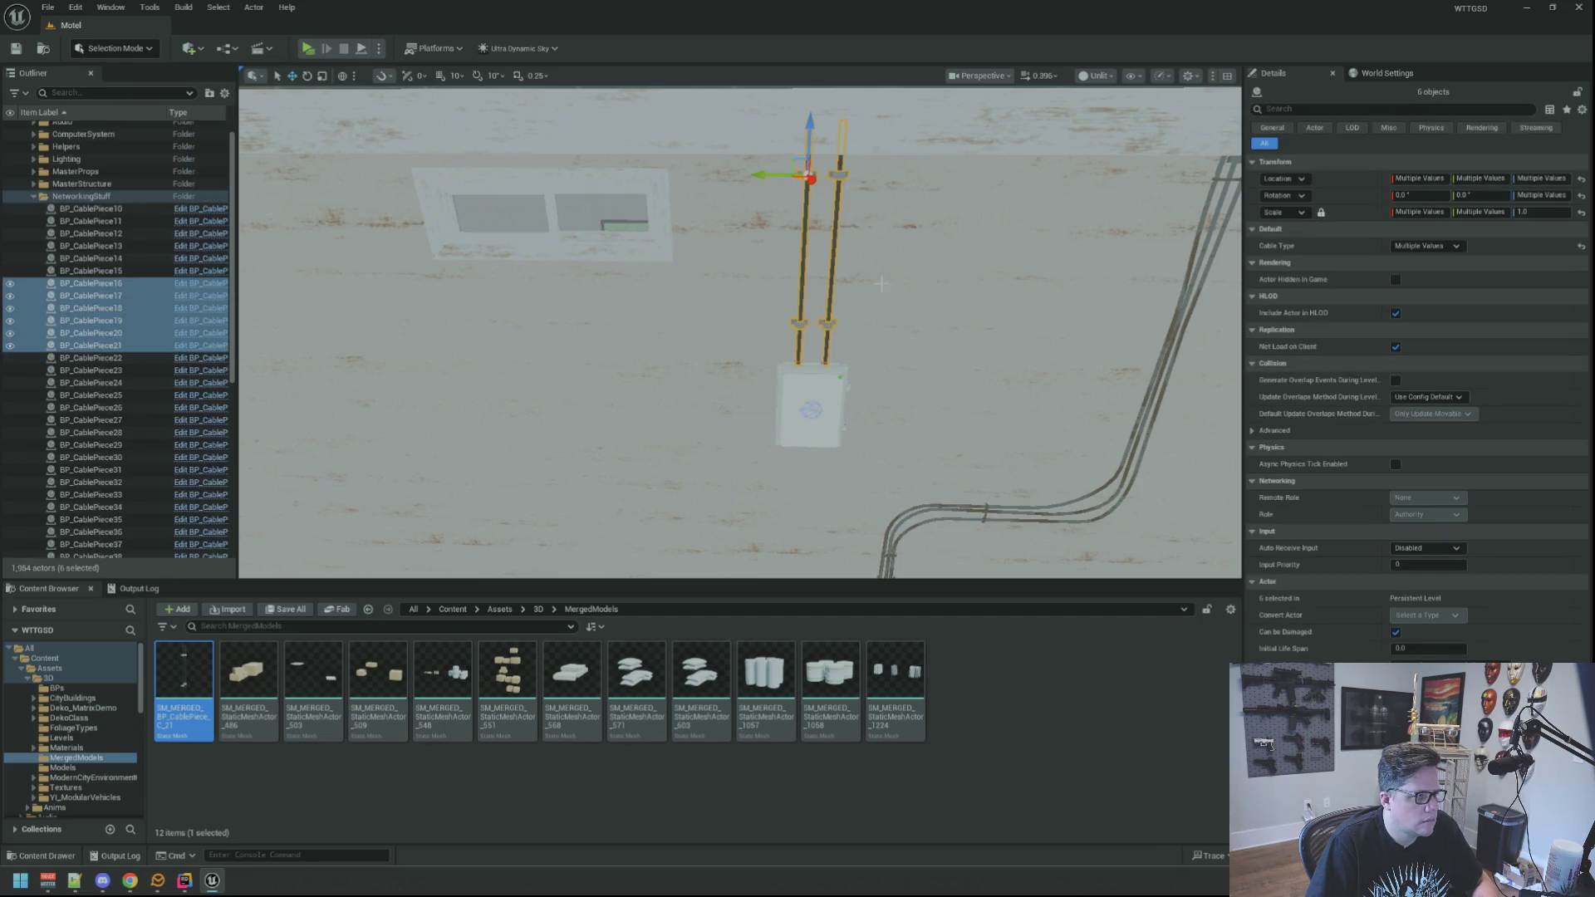
key(f)
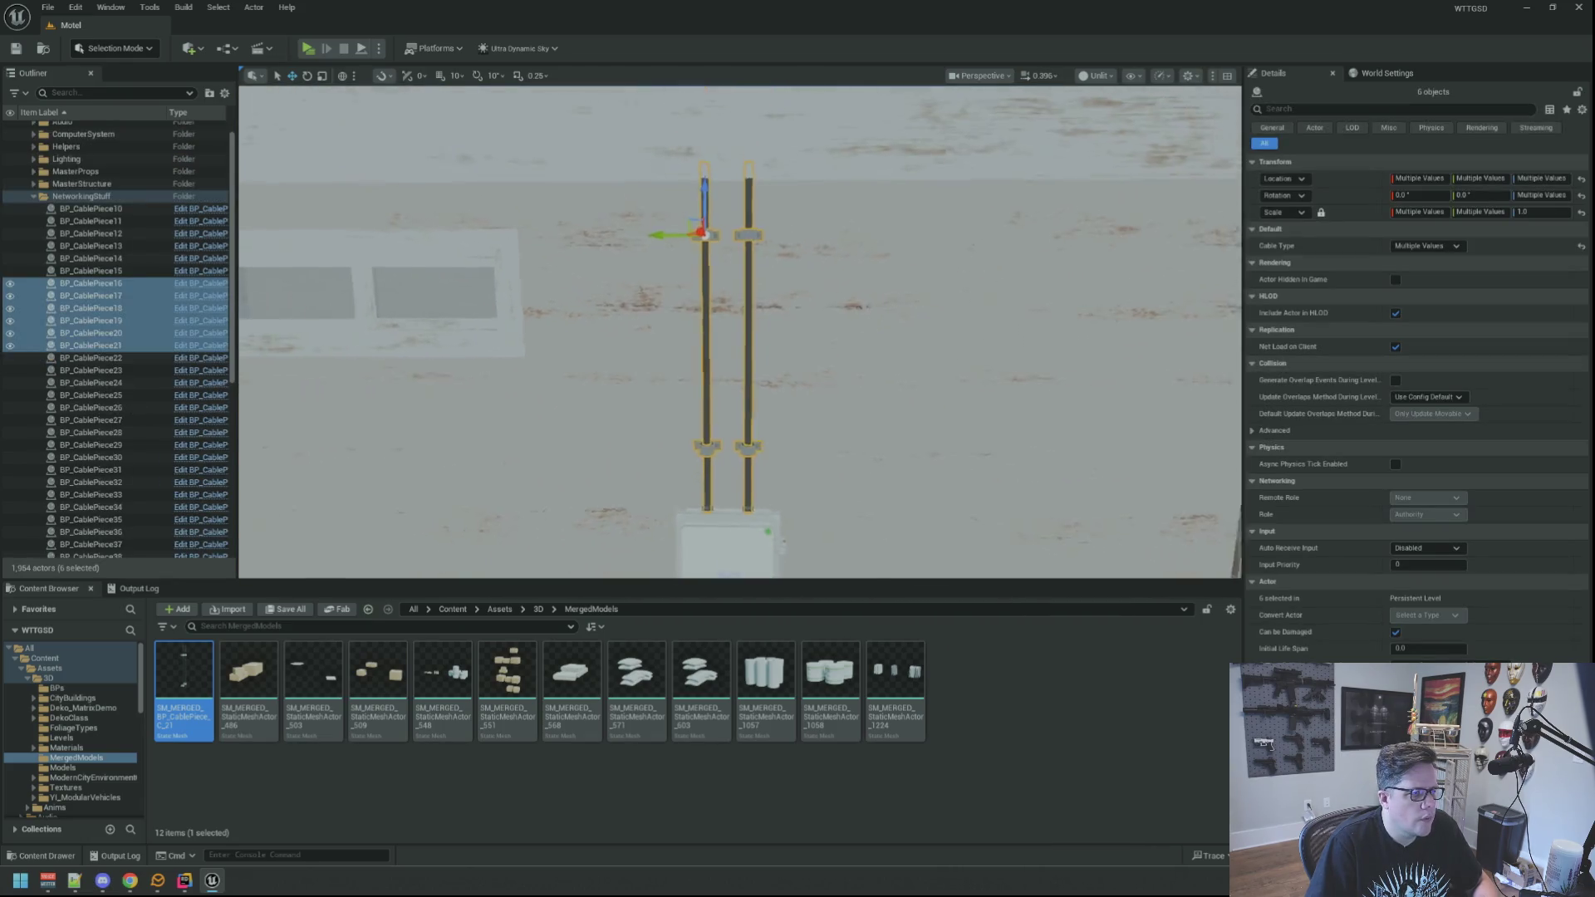
Deselect, pan to the junction box conduits, and delete the earlier merged cable mesh asset.
key(Escape)
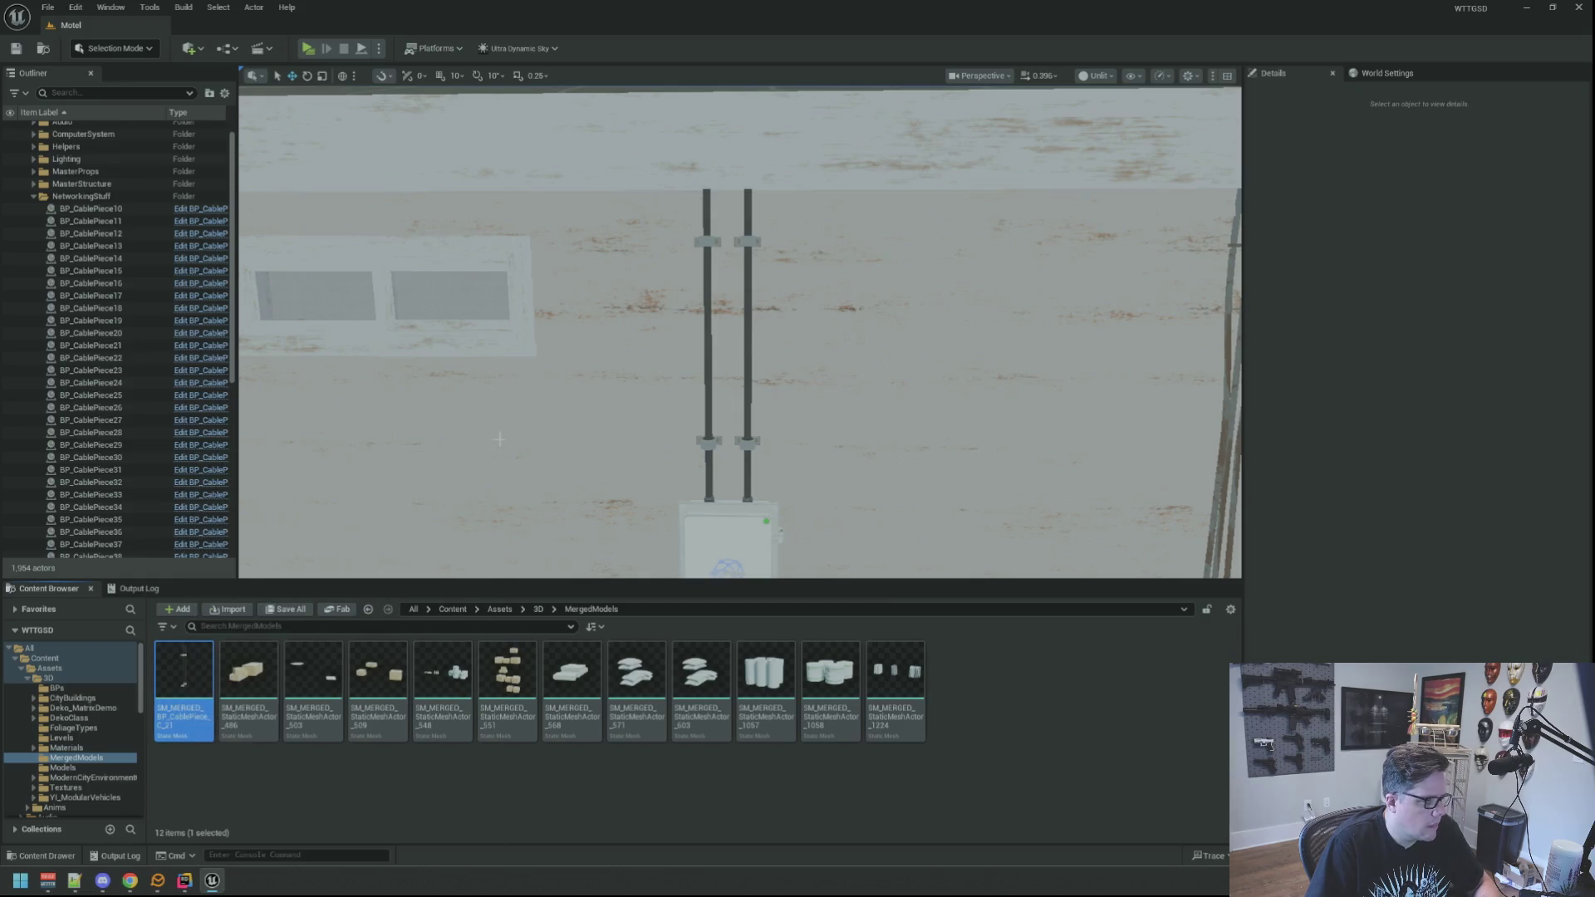
drag(483, 457, 486, 496)
drag(589, 404, 604, 384)
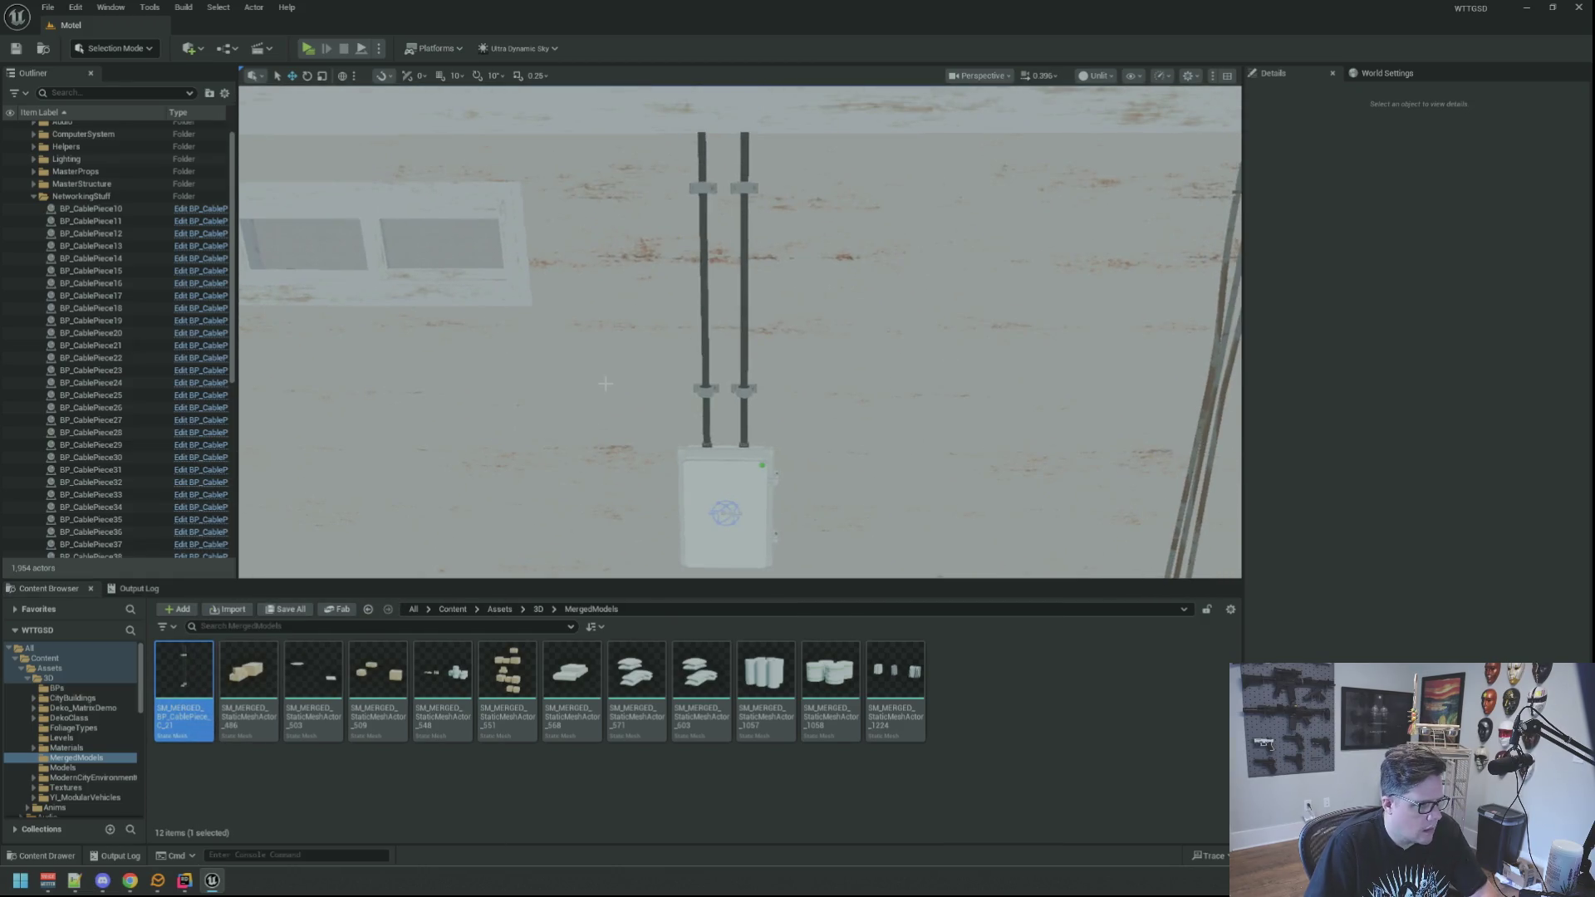
drag(563, 455, 557, 524)
key(Delete)
click(684, 644)
Select the left cable clamp plus the left and right conduits above the box.
scroll(747, 354, up, 5)
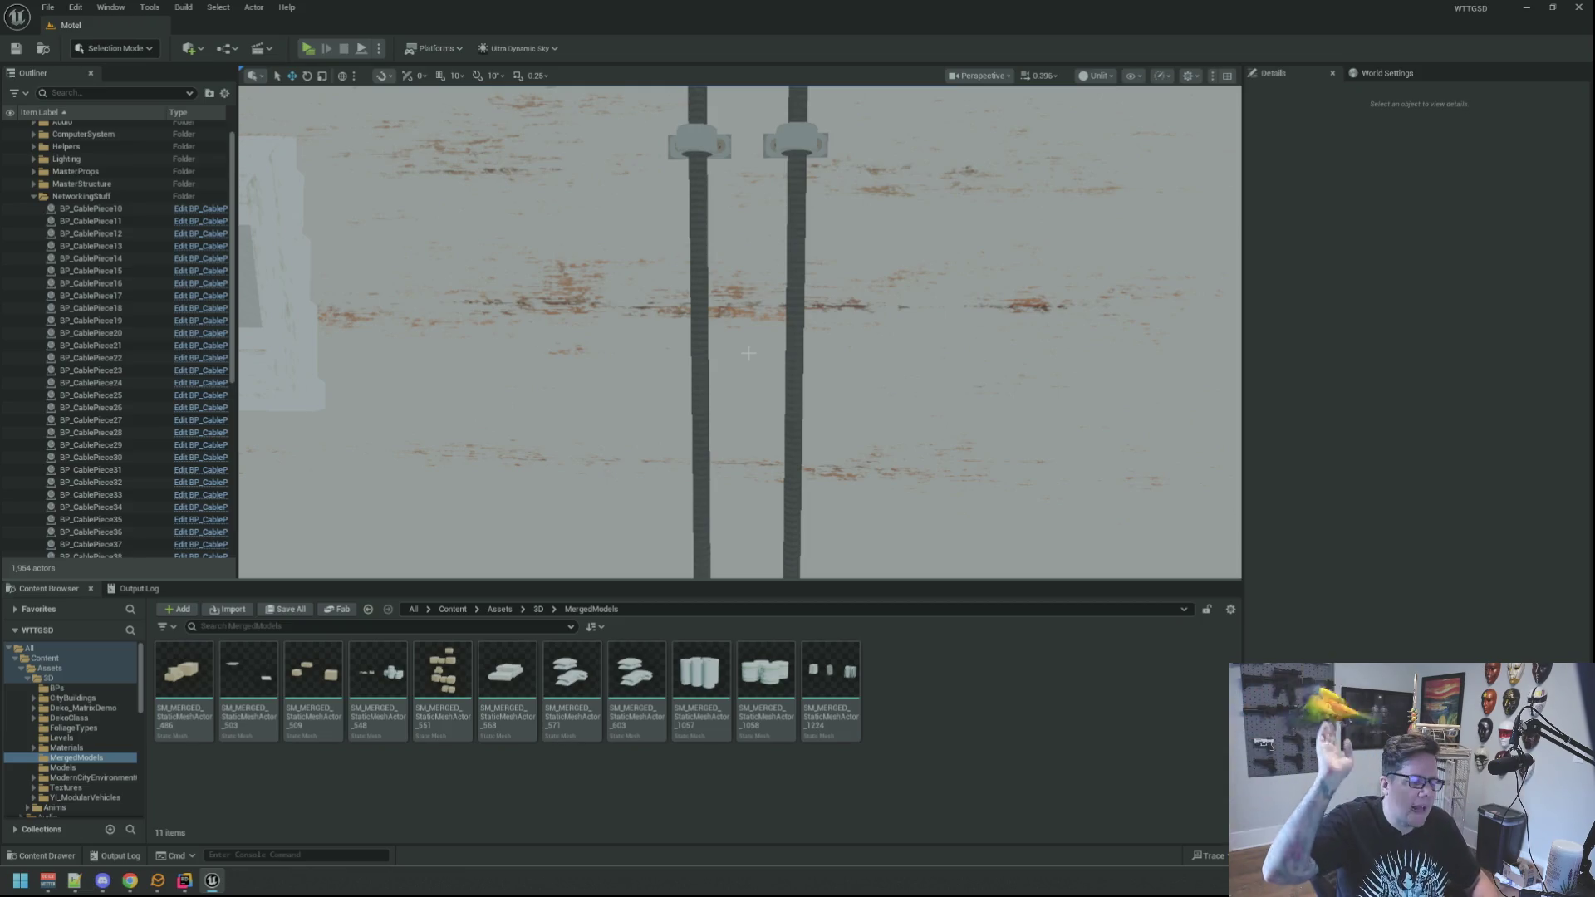
scroll(748, 353, down, 3)
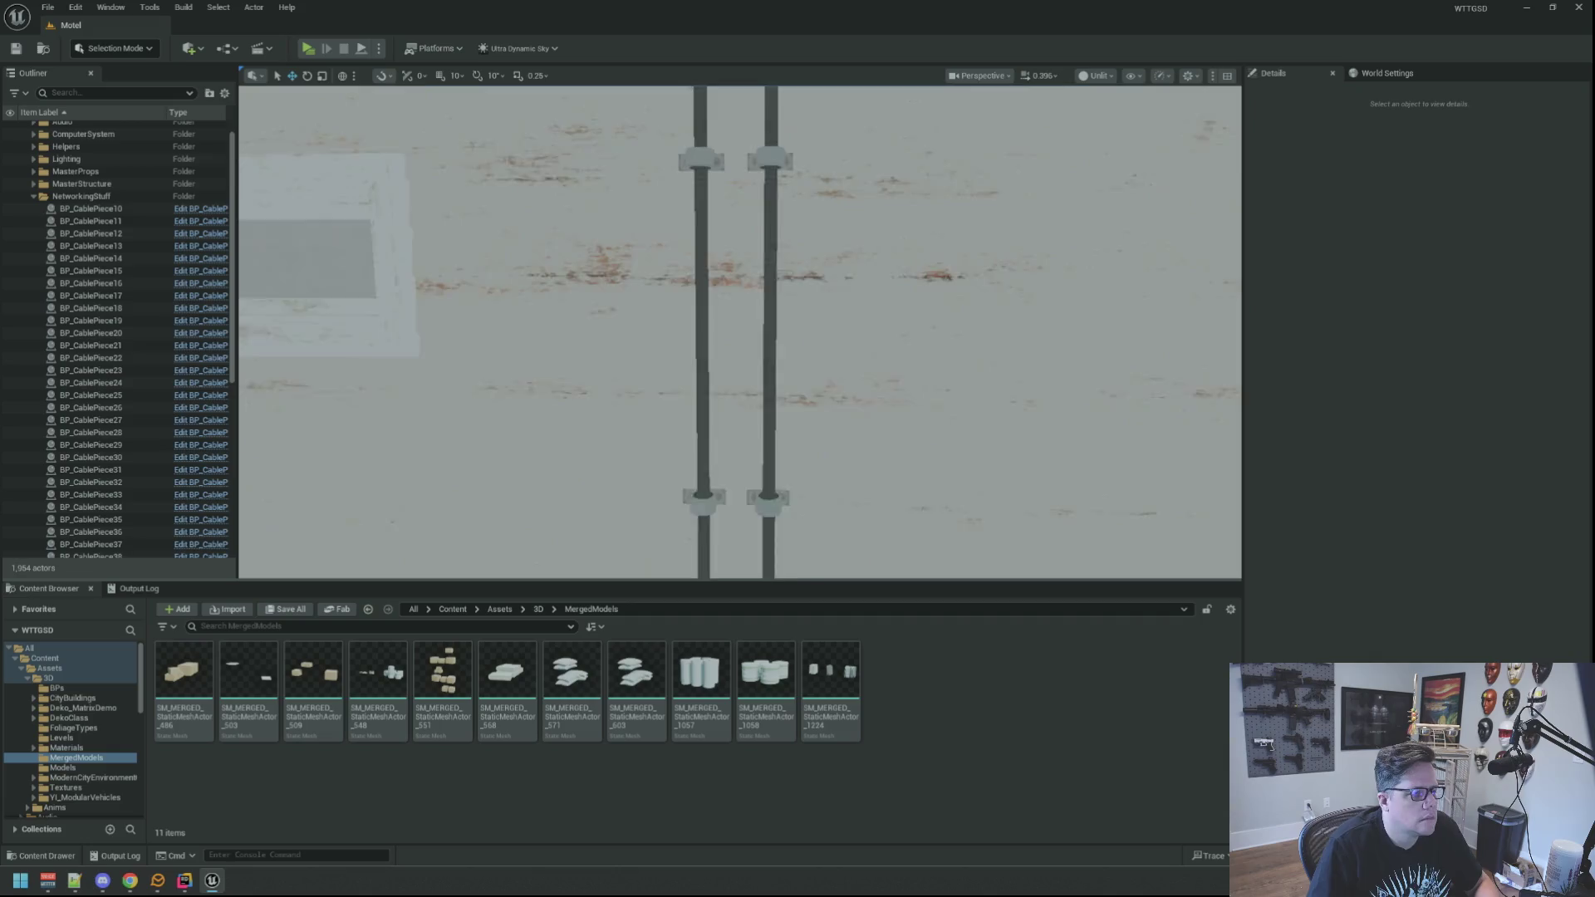
scroll(735, 336, up, 3)
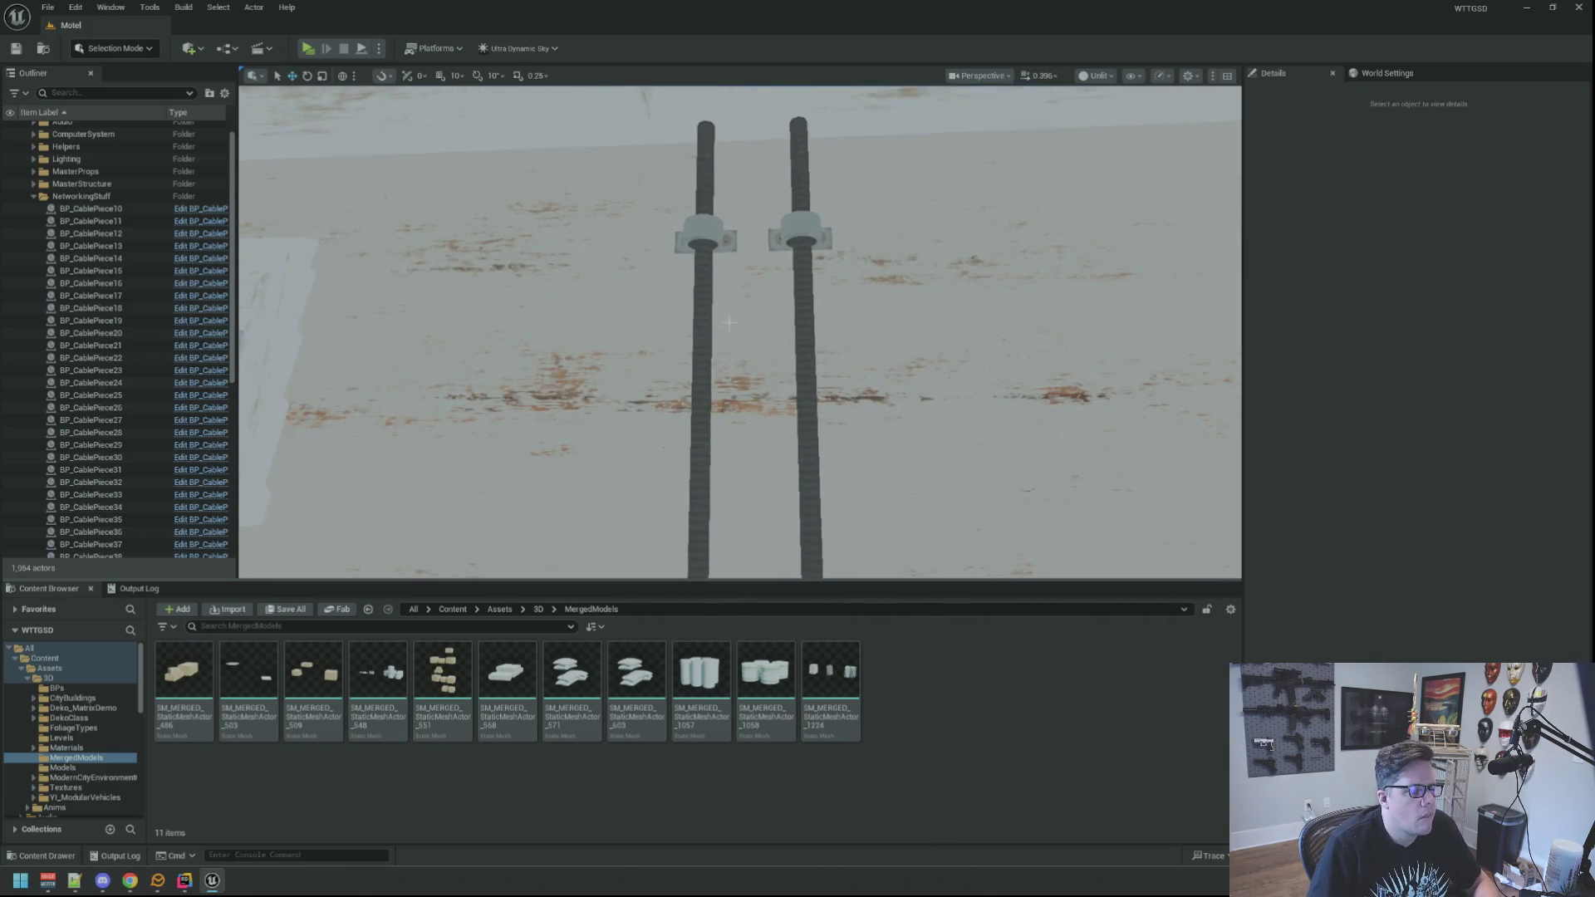
scroll(730, 336, up, 3)
scroll(730, 335, down, 5)
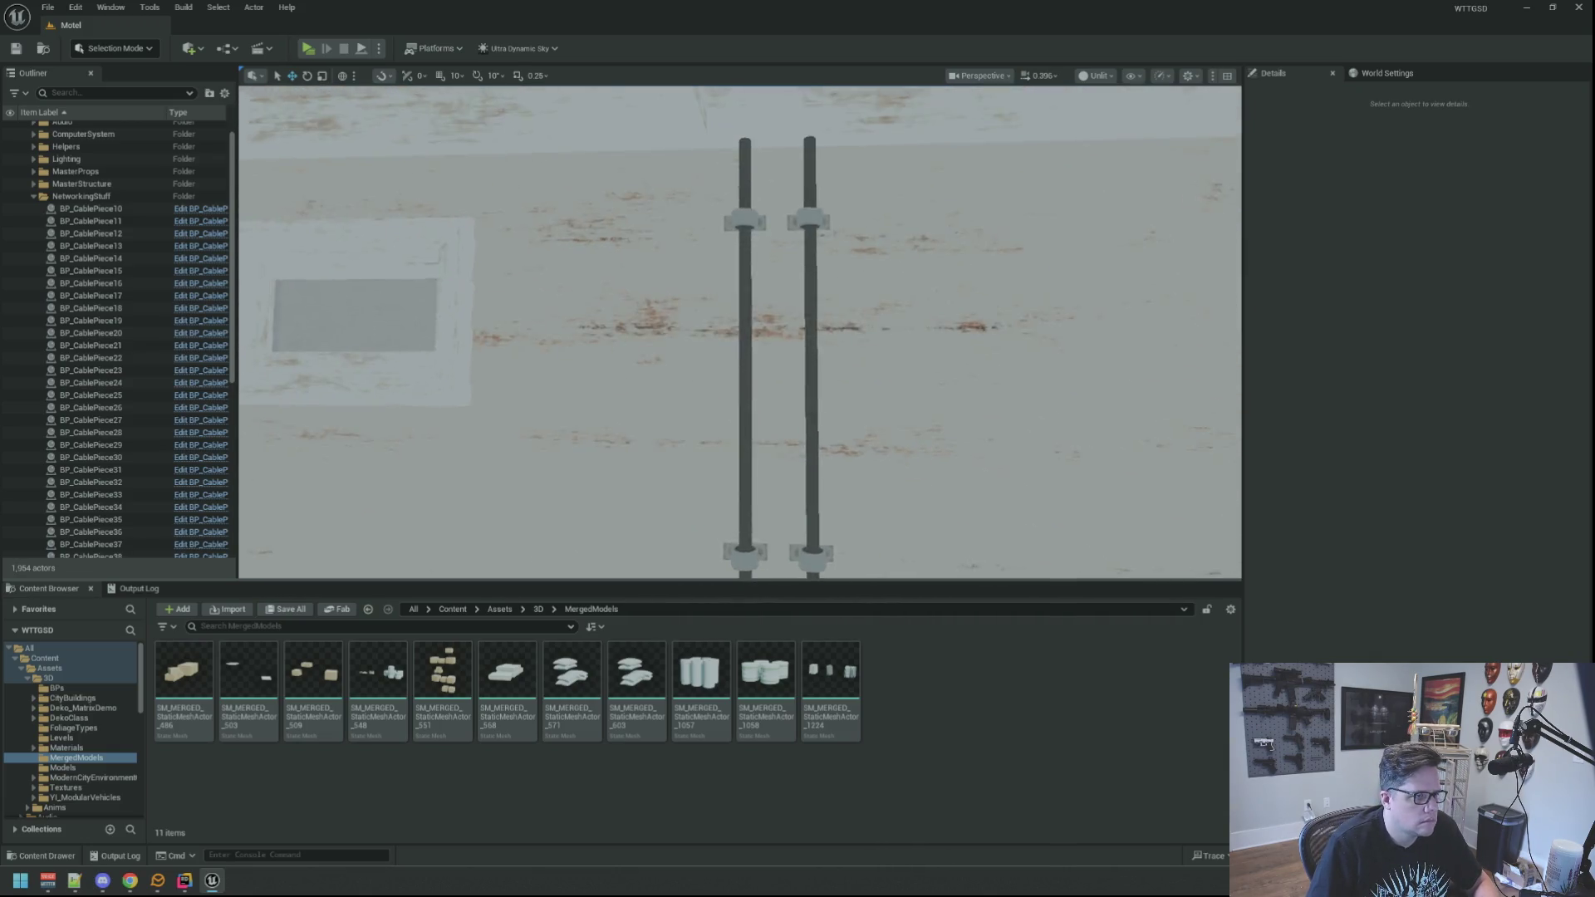
scroll(739, 332, up, 5)
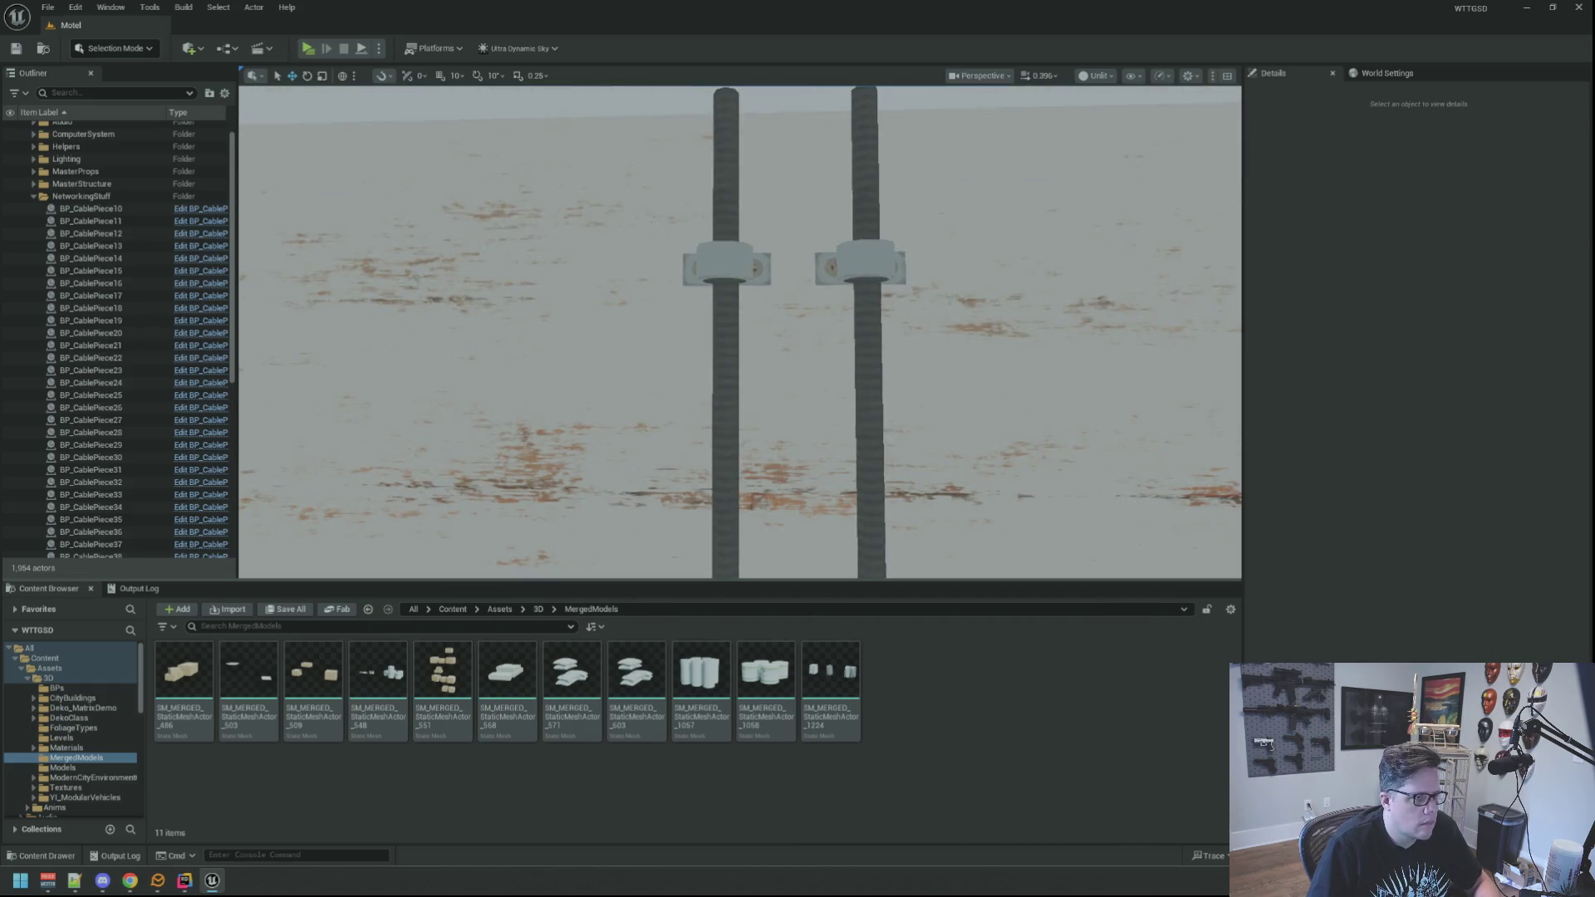
click(724, 259)
ctrl+click(723, 191)
ctrl+click(864, 235)
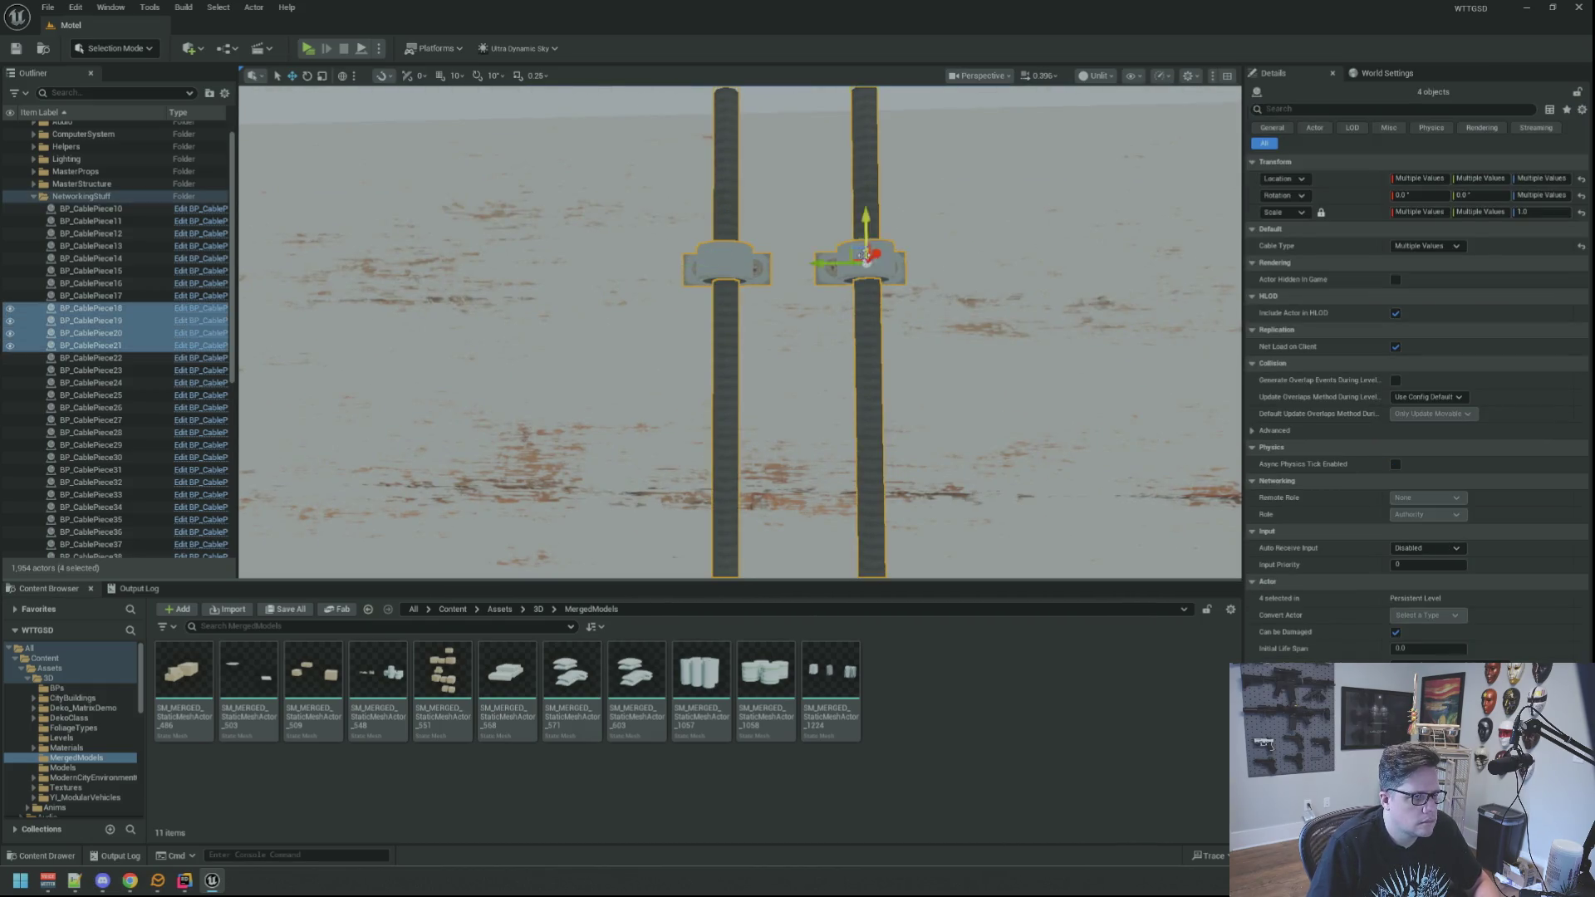
Add the other left clamp to complete the six-piece selection and frame it.
key(f)
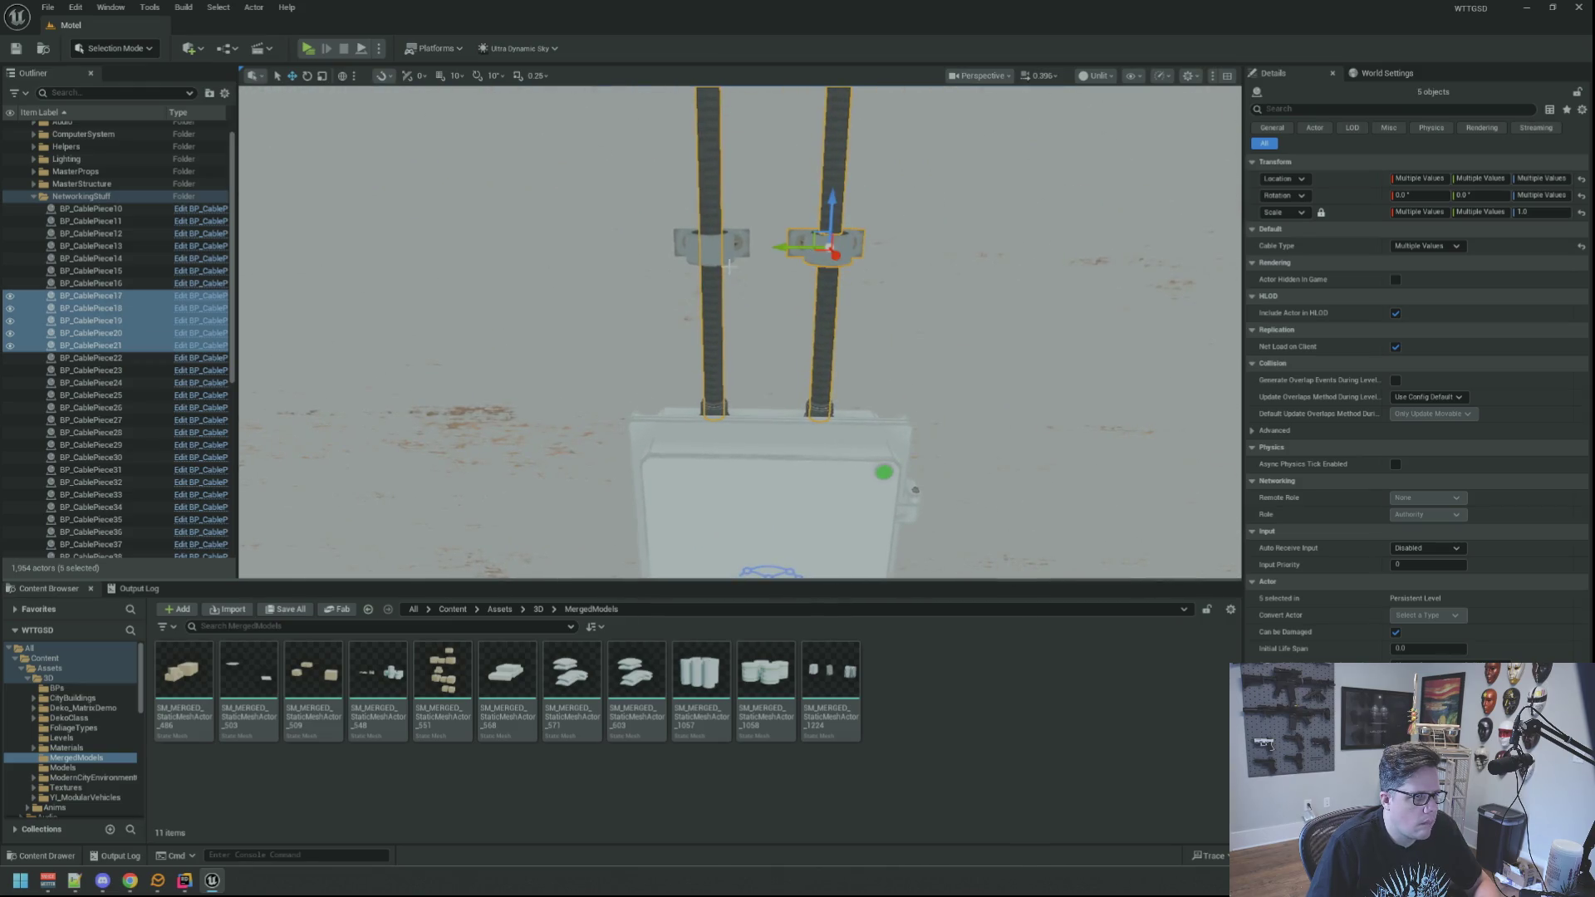
ctrl+click(712, 260)
key(f)
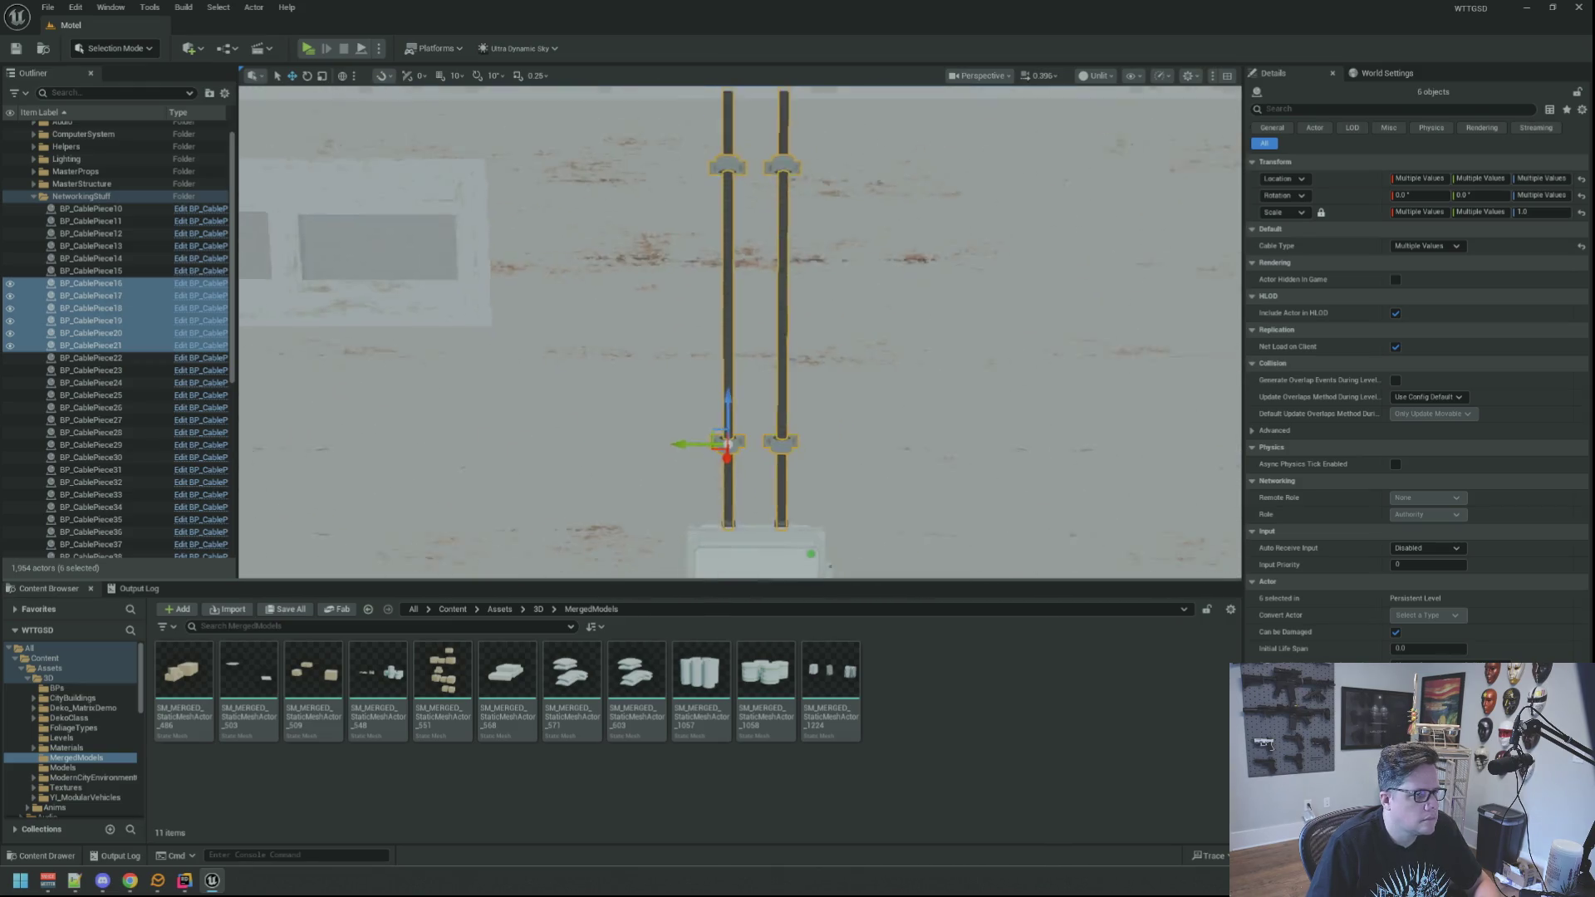
click(253, 6)
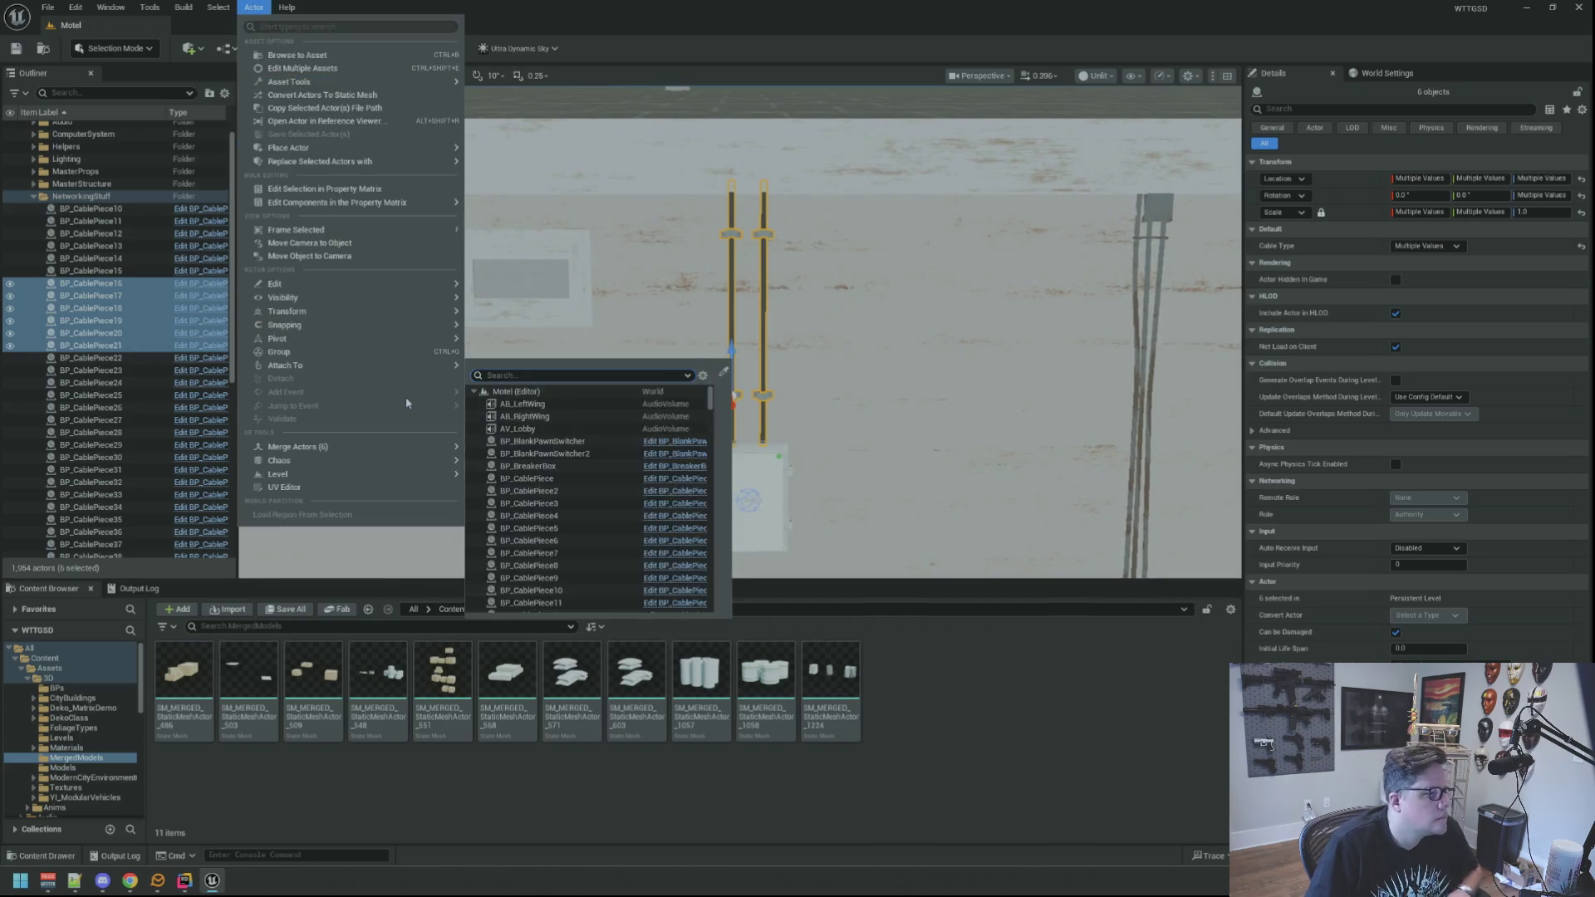
Merge the six pieces with Replace Source Actors, saving SM_MERGED_BP_CablePiece_C_18 in Assets/3D/MergedModels.
mouse_move(416, 447)
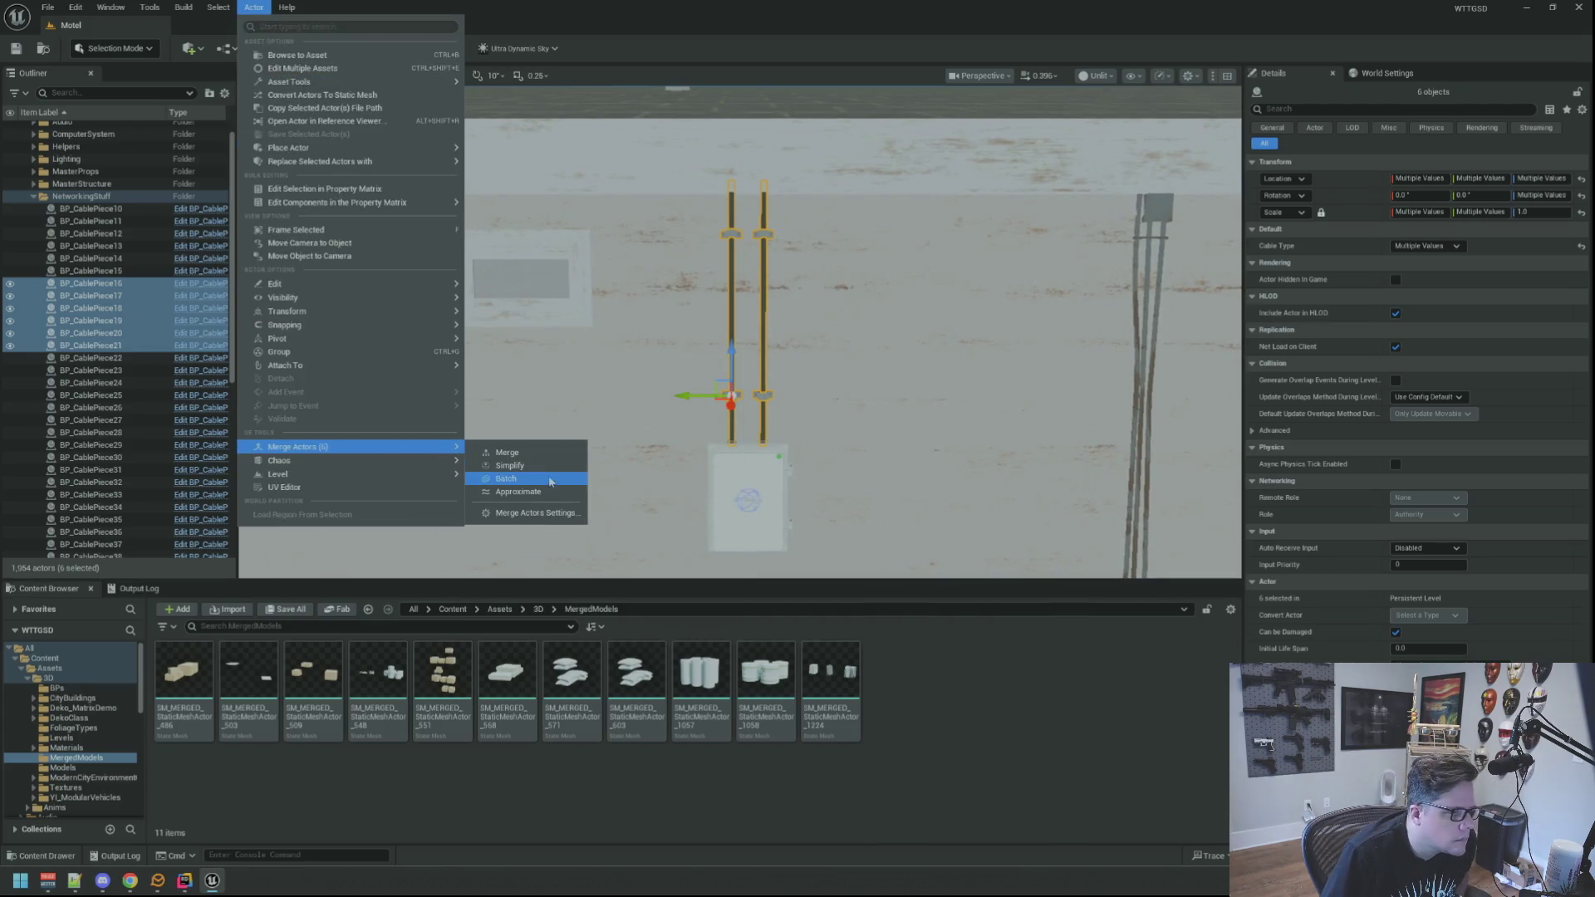
click(547, 513)
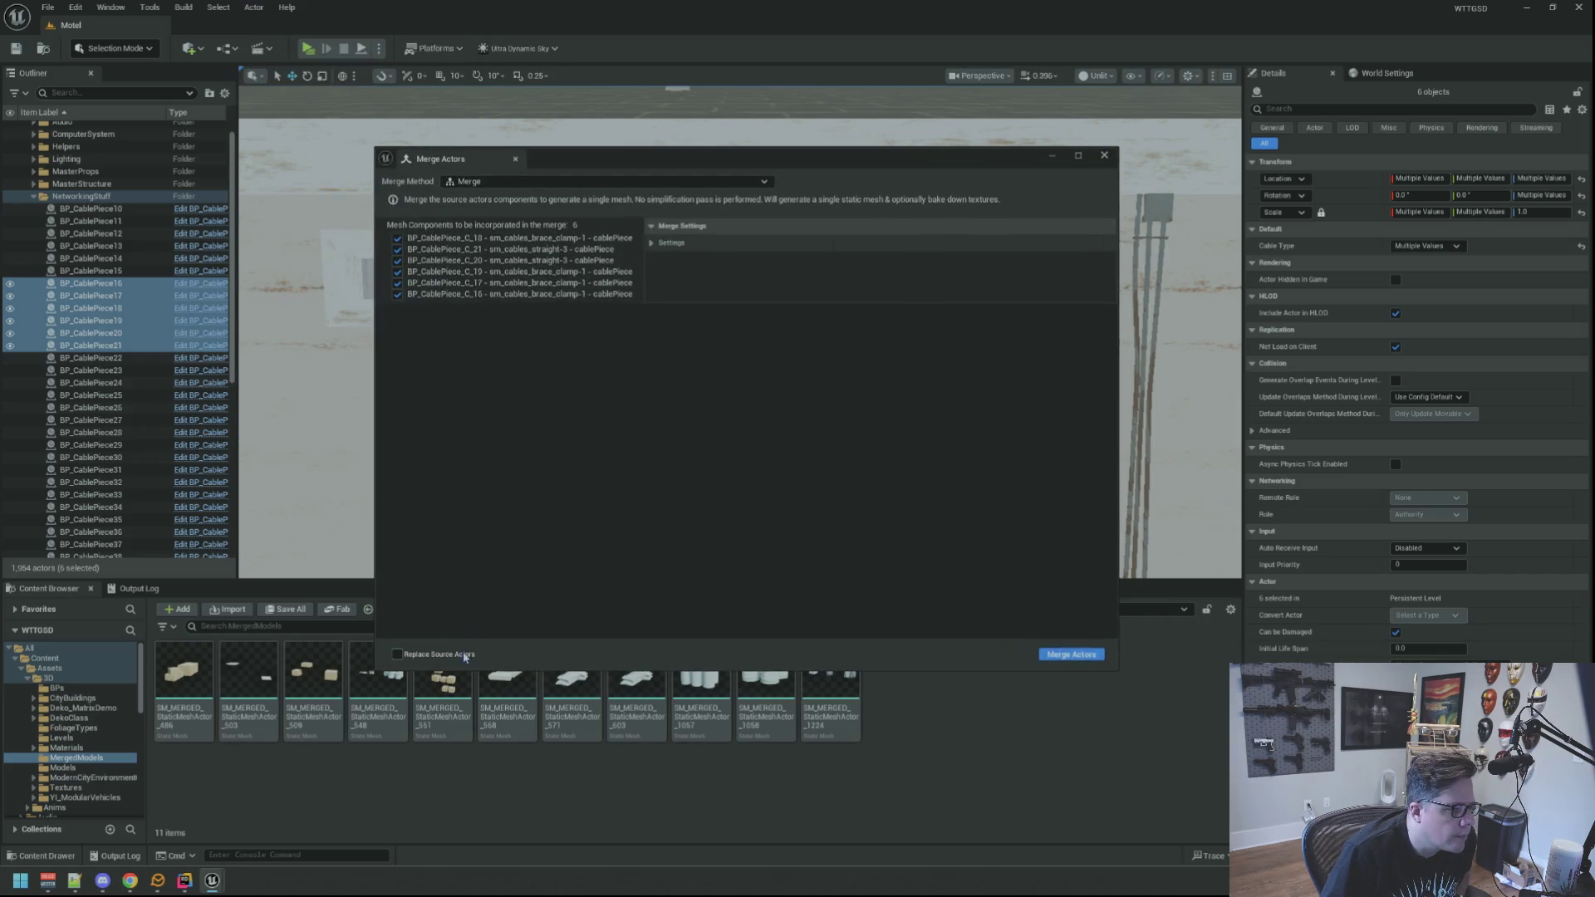
click(1053, 657)
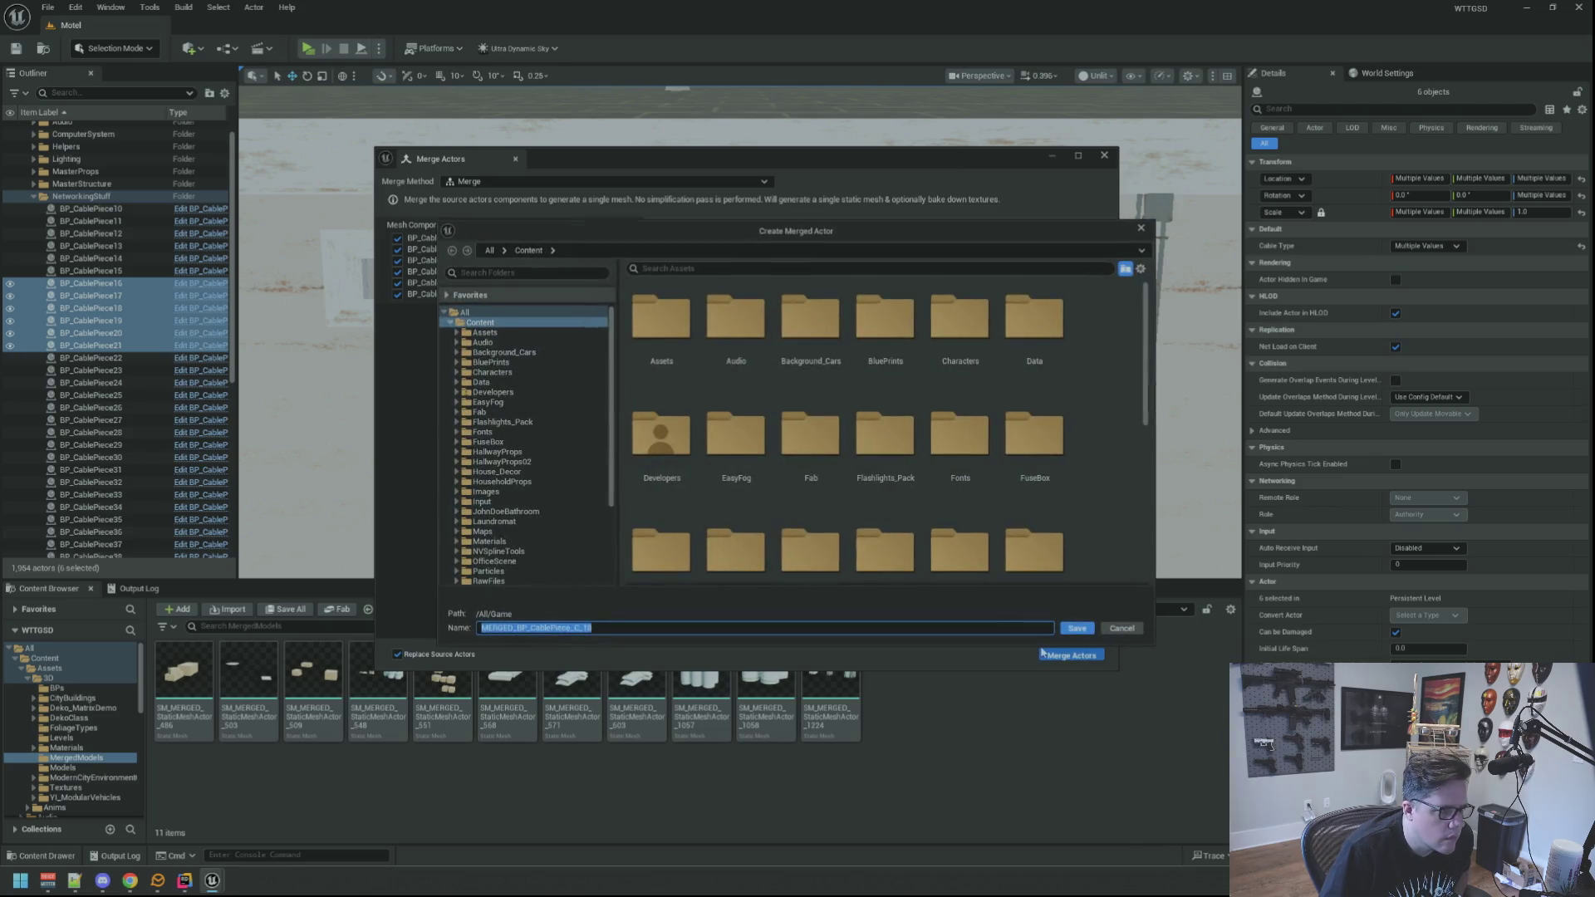
drag(738, 231, 695, 214)
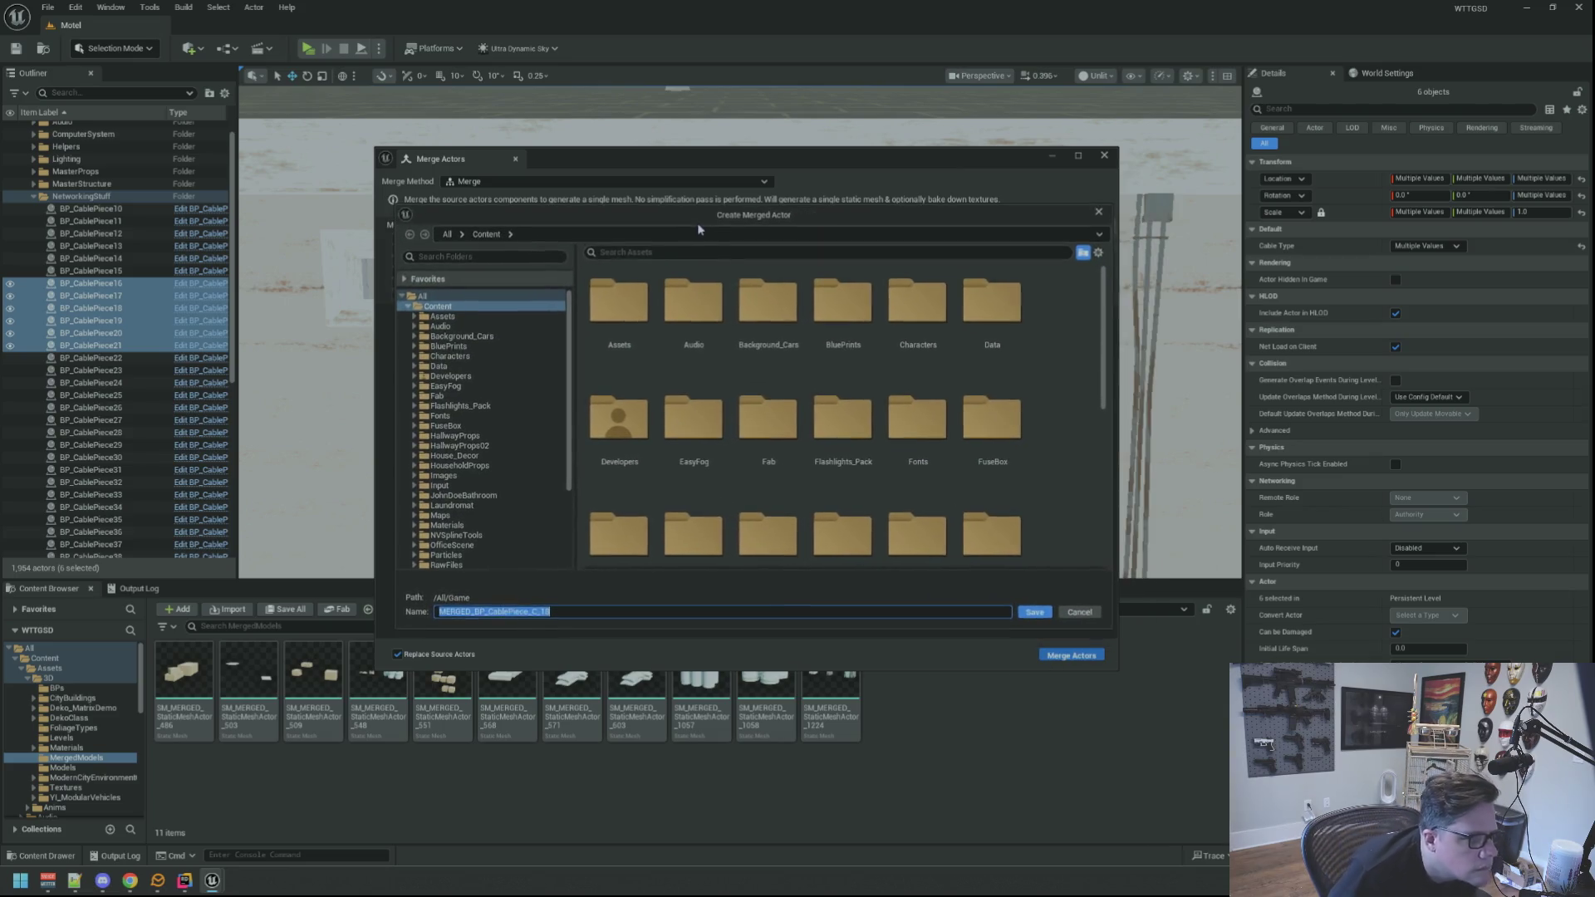
double_click(645, 295)
double_click(621, 301)
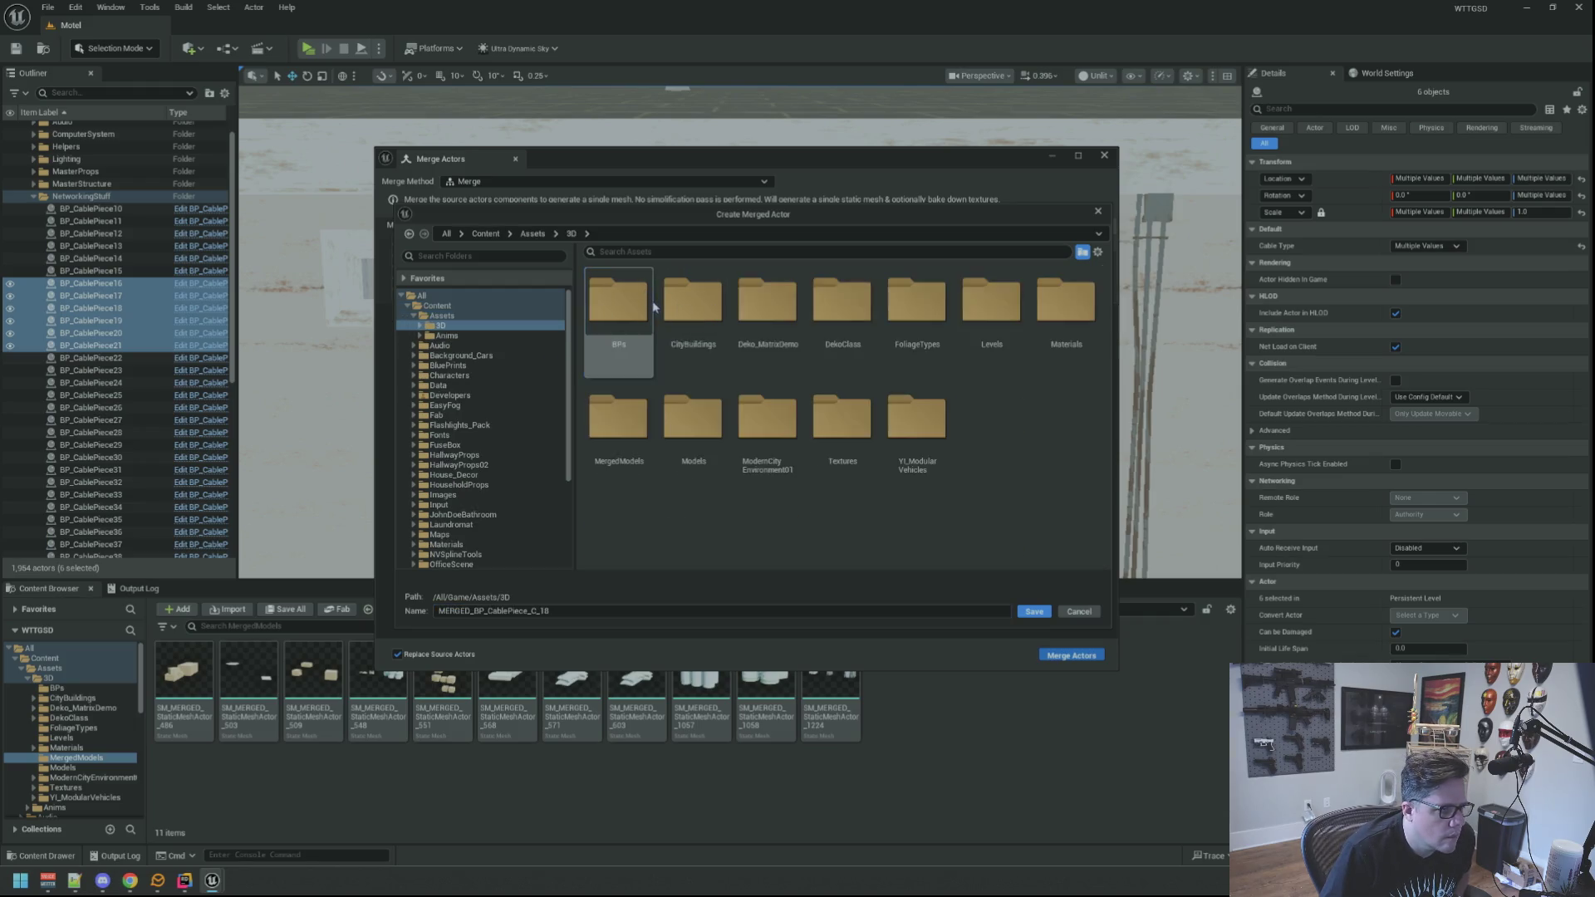
double_click(639, 406)
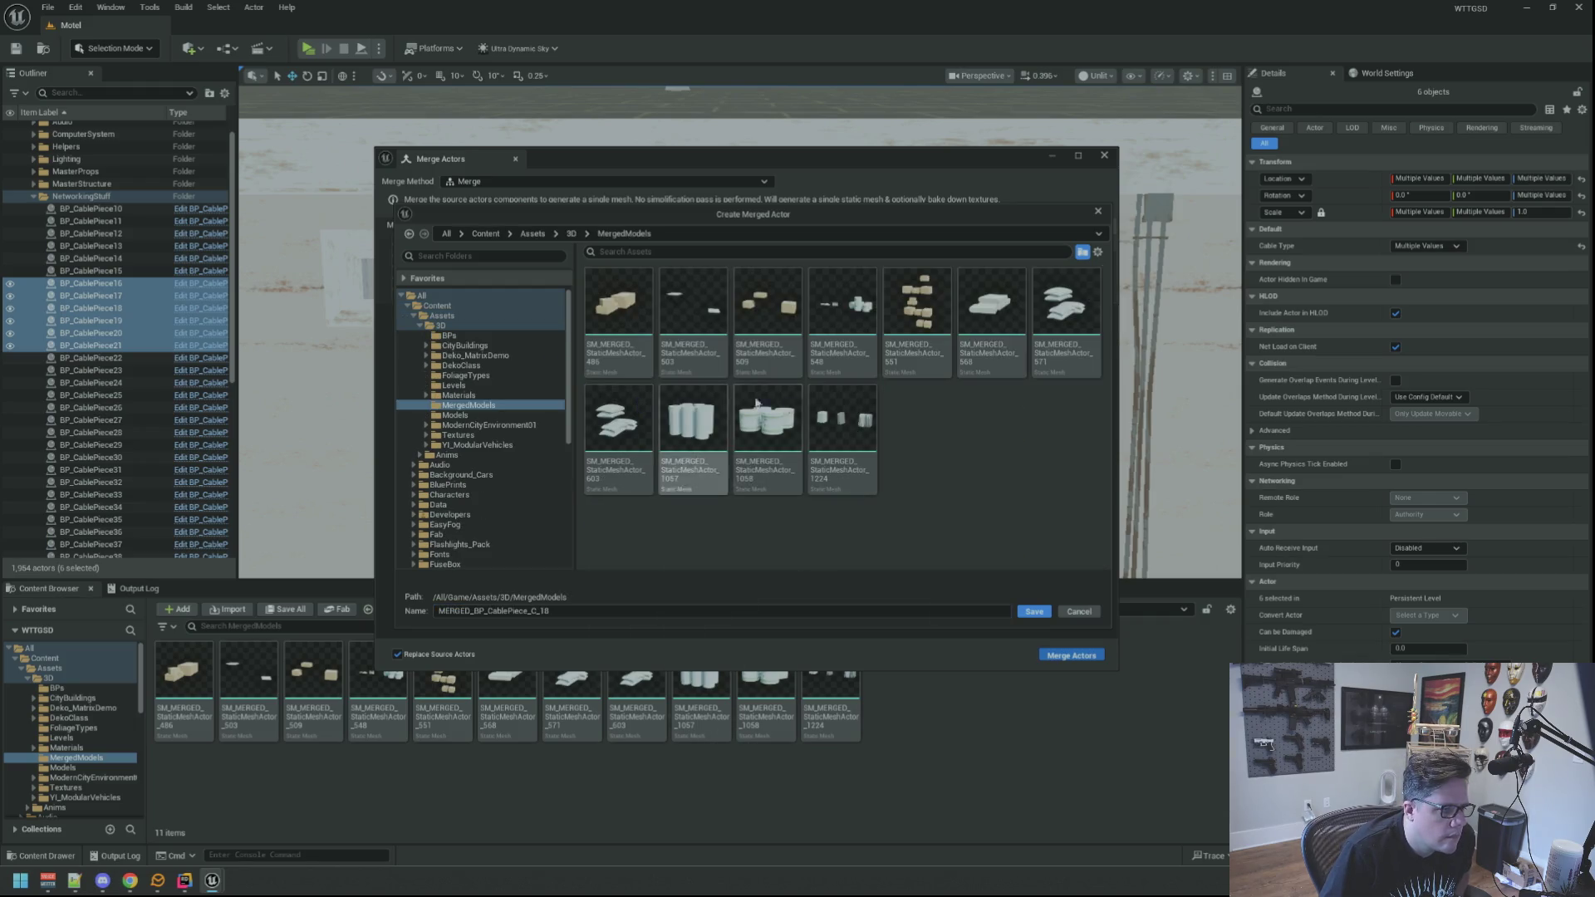
click(1035, 612)
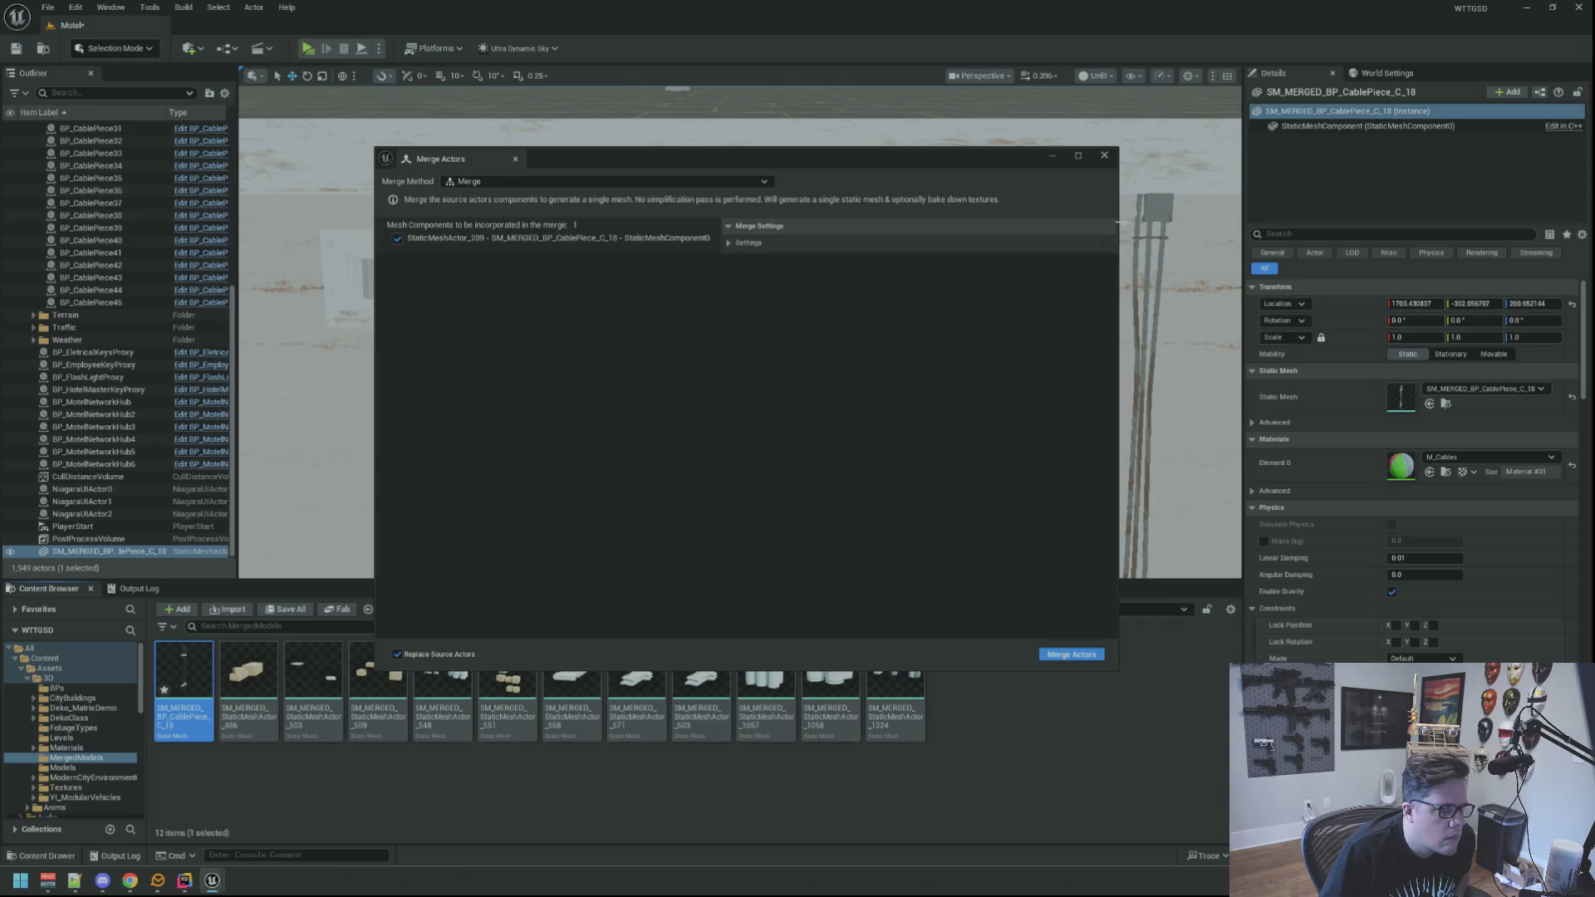
click(1105, 156)
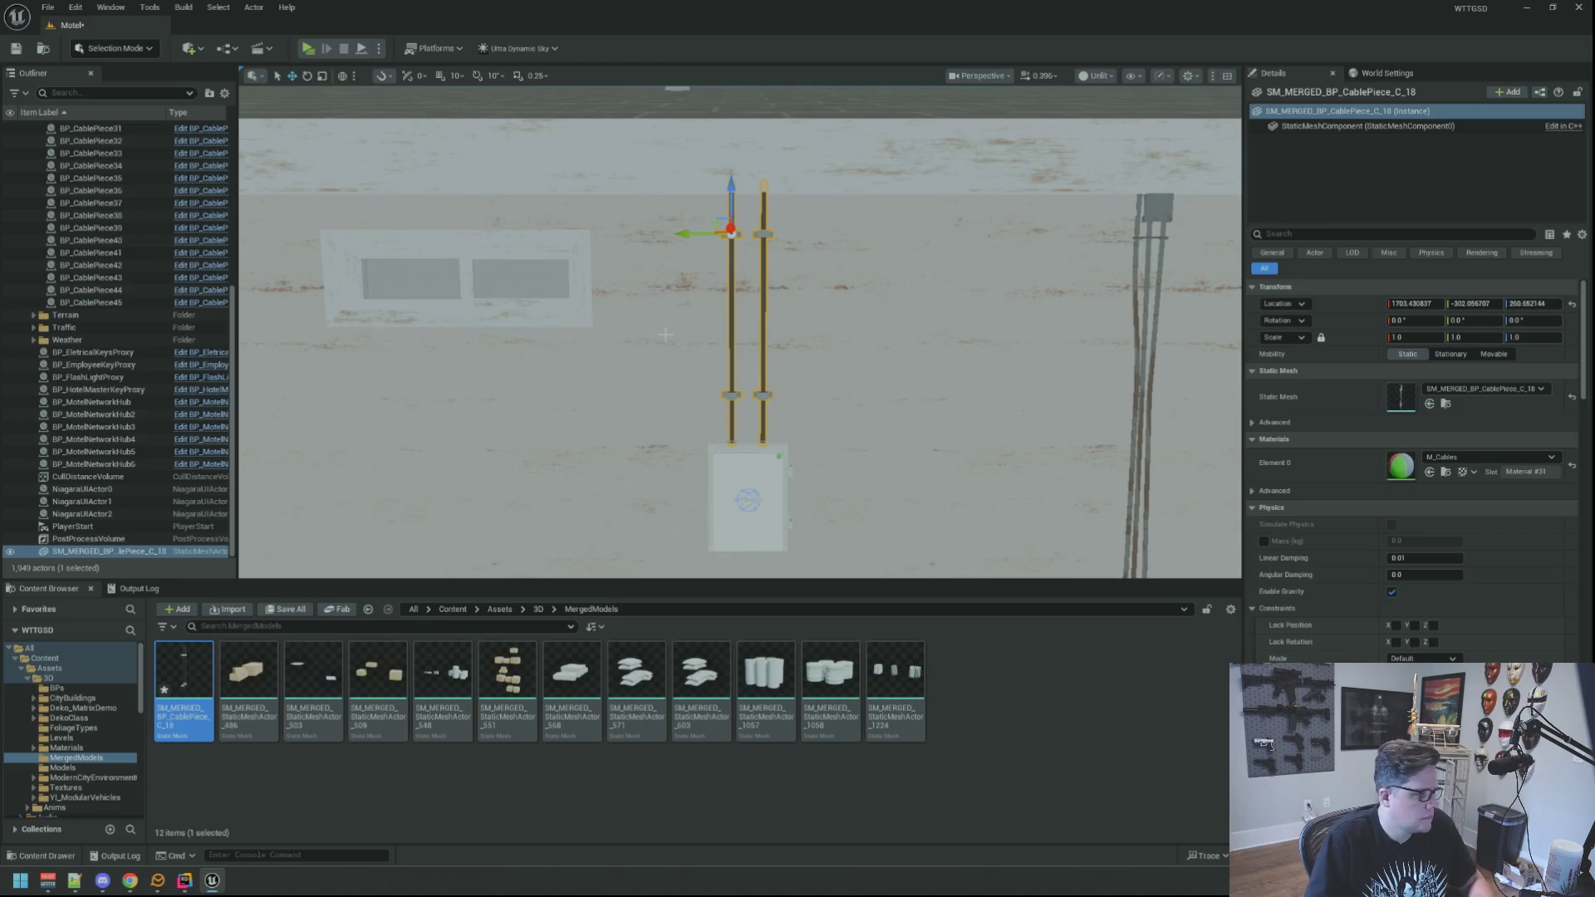
double_click(118, 551)
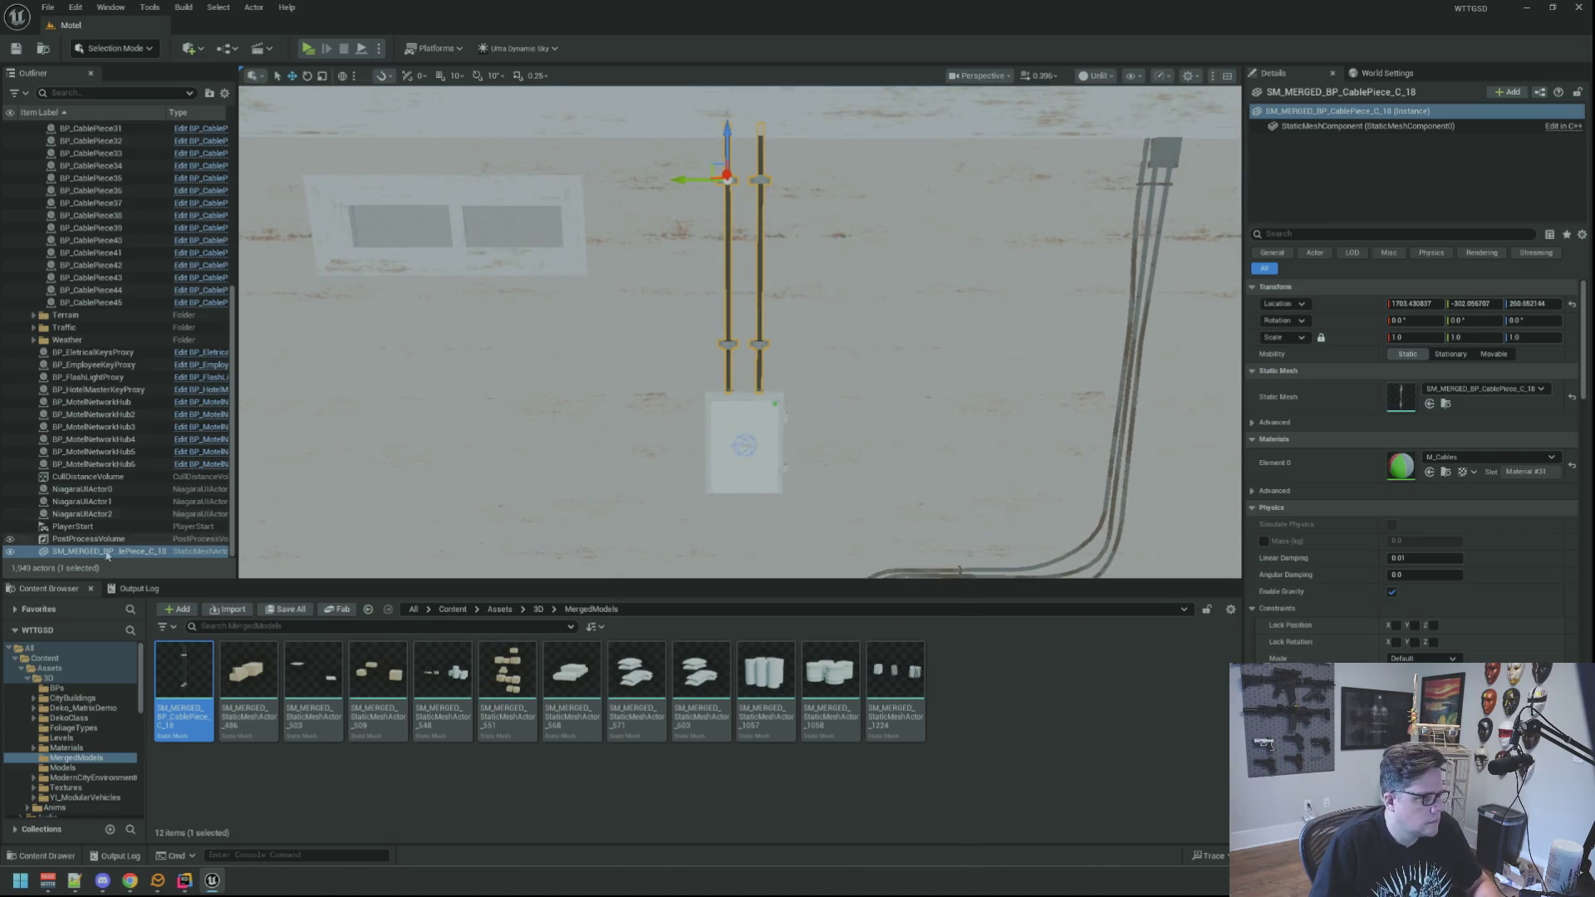
mouse_move(532, 316)
mouse_down()
mouse_move(498, 300)
mouse_move(515, 311)
mouse_move(507, 228)
mouse_move(499, 266)
mouse_move(532, 266)
mouse_move(499, 274)
mouse_move(502, 245)
mouse_move(515, 274)
mouse_move(482, 265)
mouse_up()
click(514, 311)
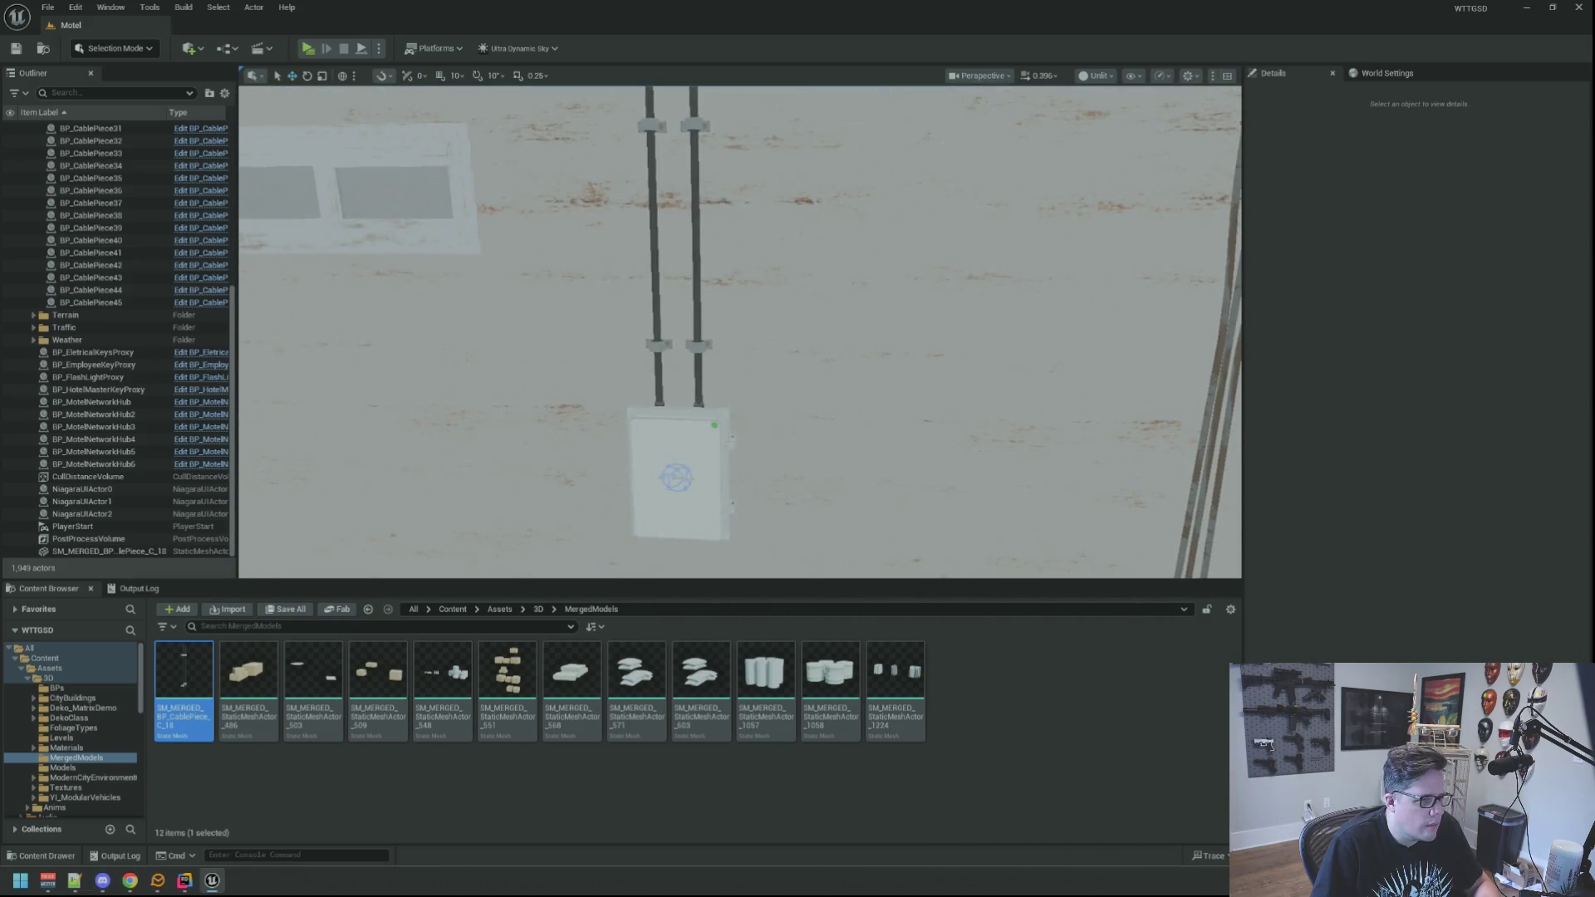
click(656, 249)
drag(657, 250, 657, 224)
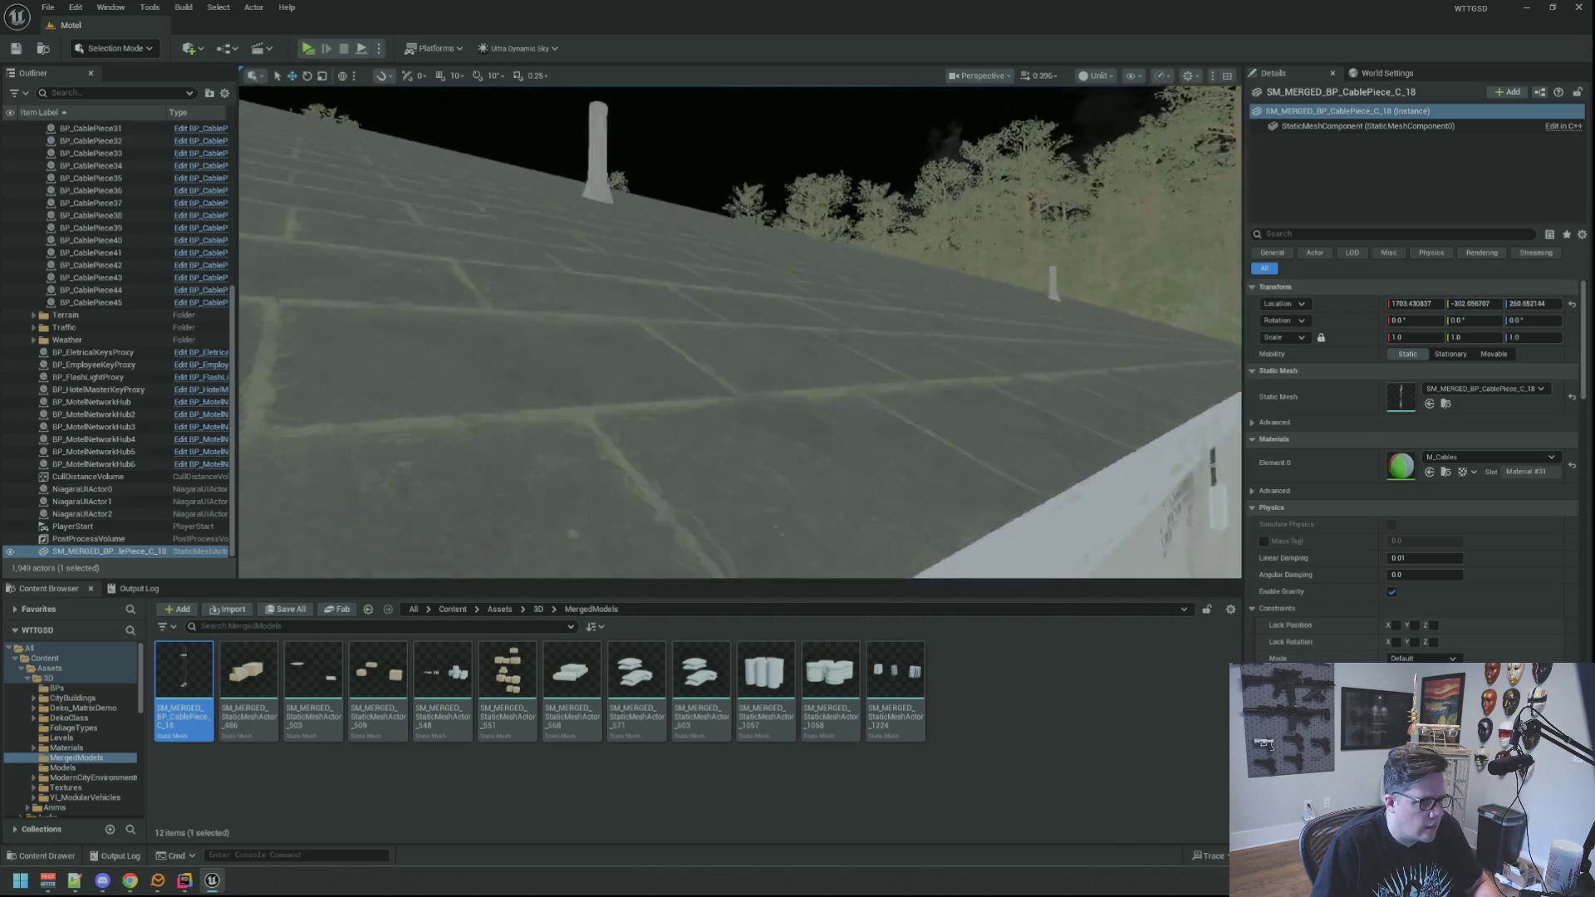
Delete the separate wall conduits and clamps BP_CablePiece11–15 above the junction box.
key(f)
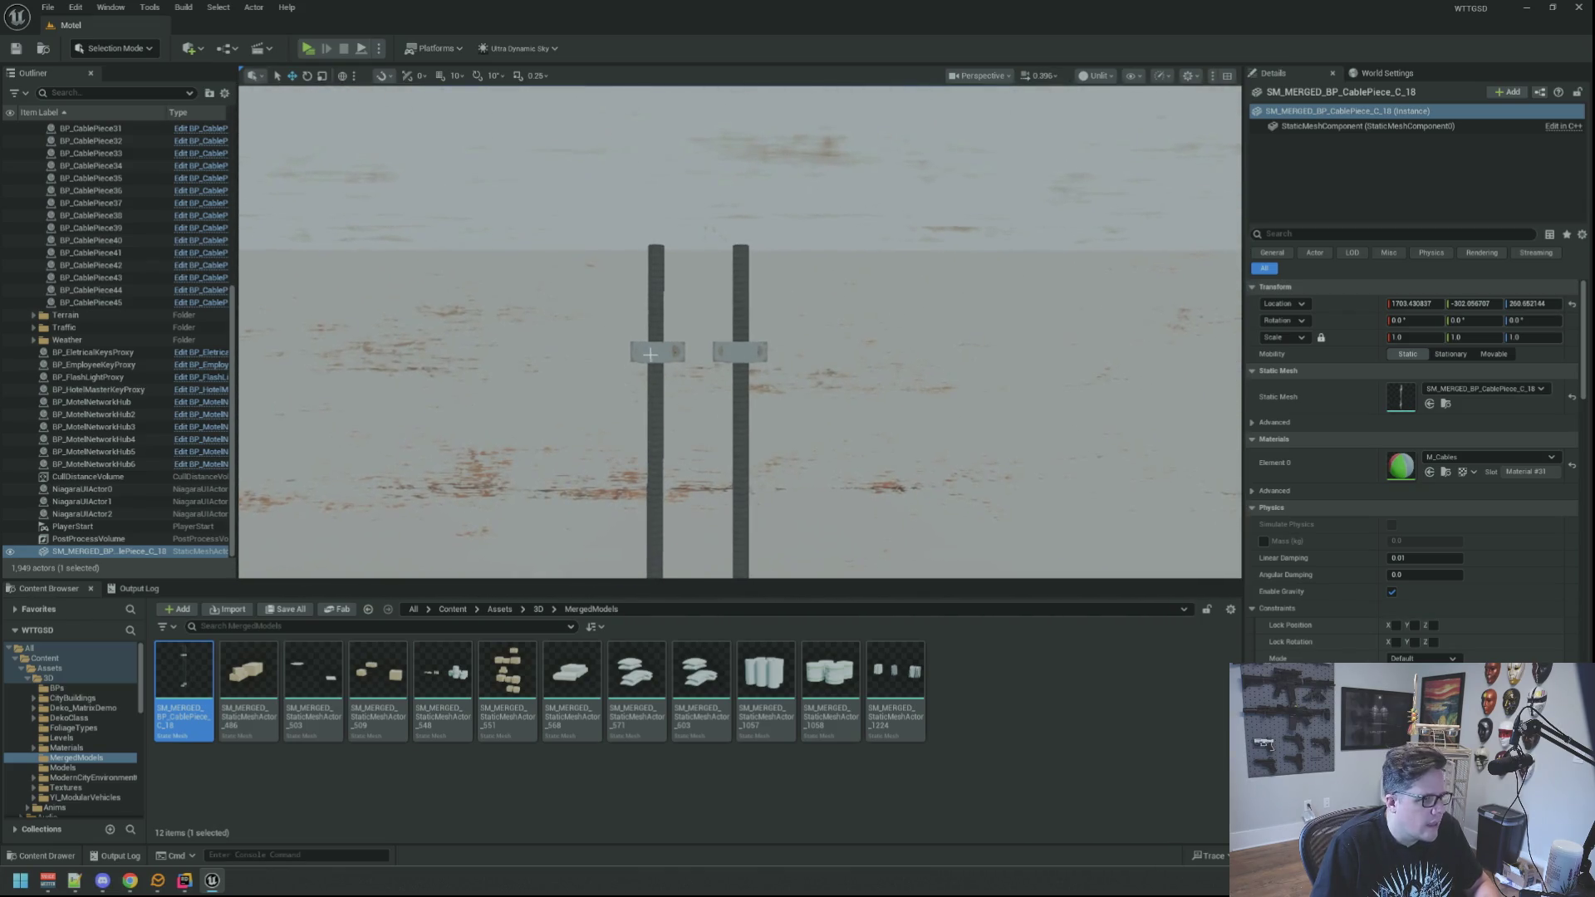
click(646, 355)
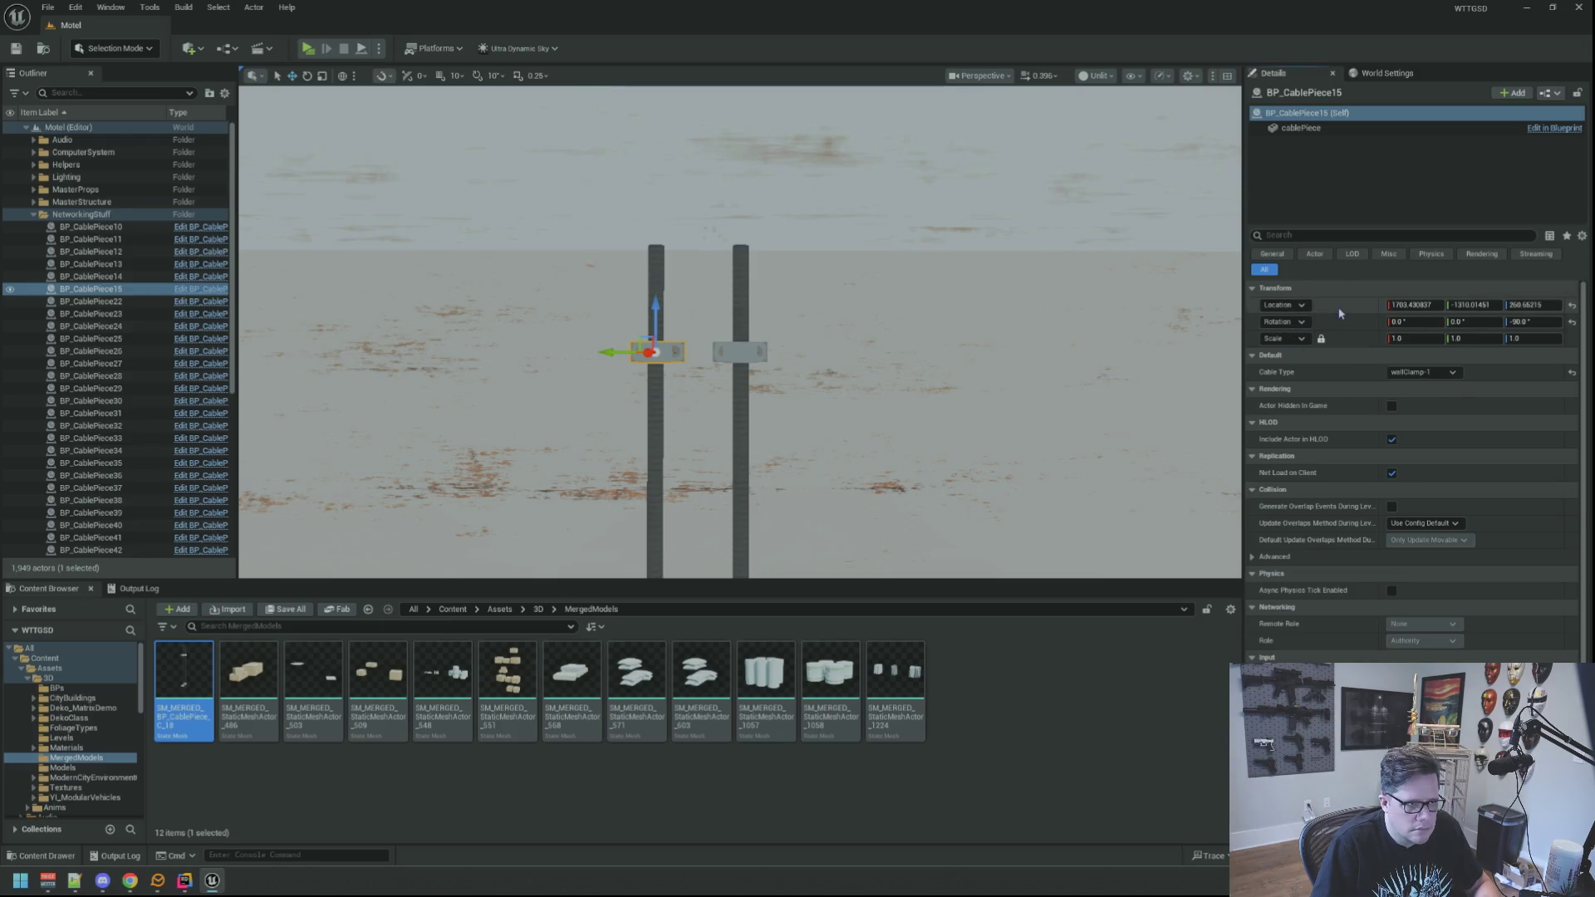
scroll(737, 405, down, 5)
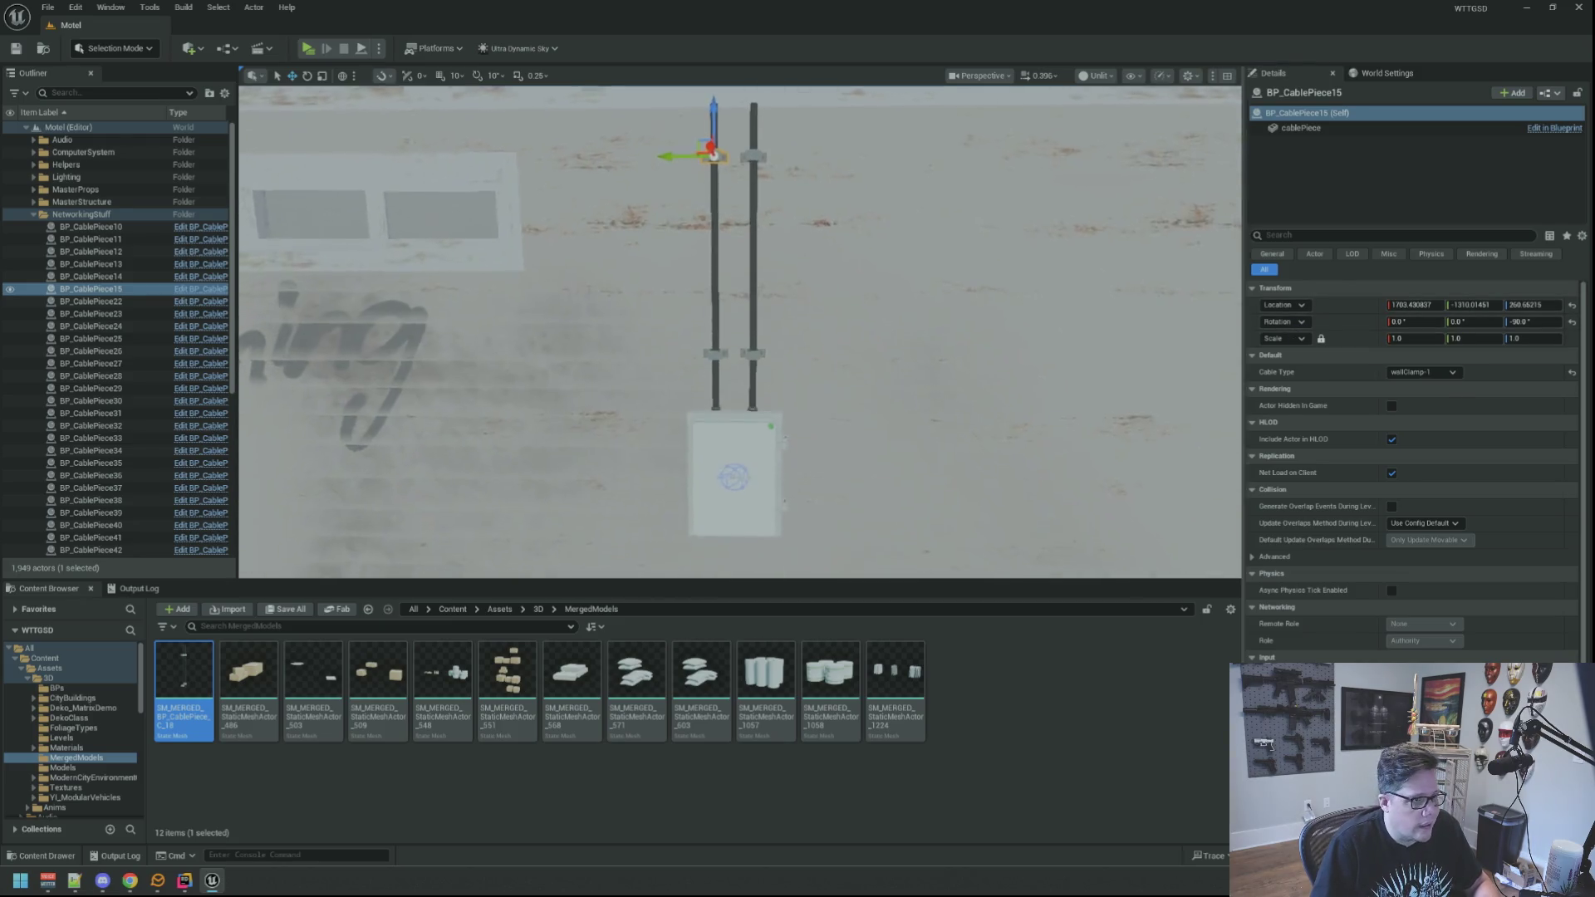
click(718, 422)
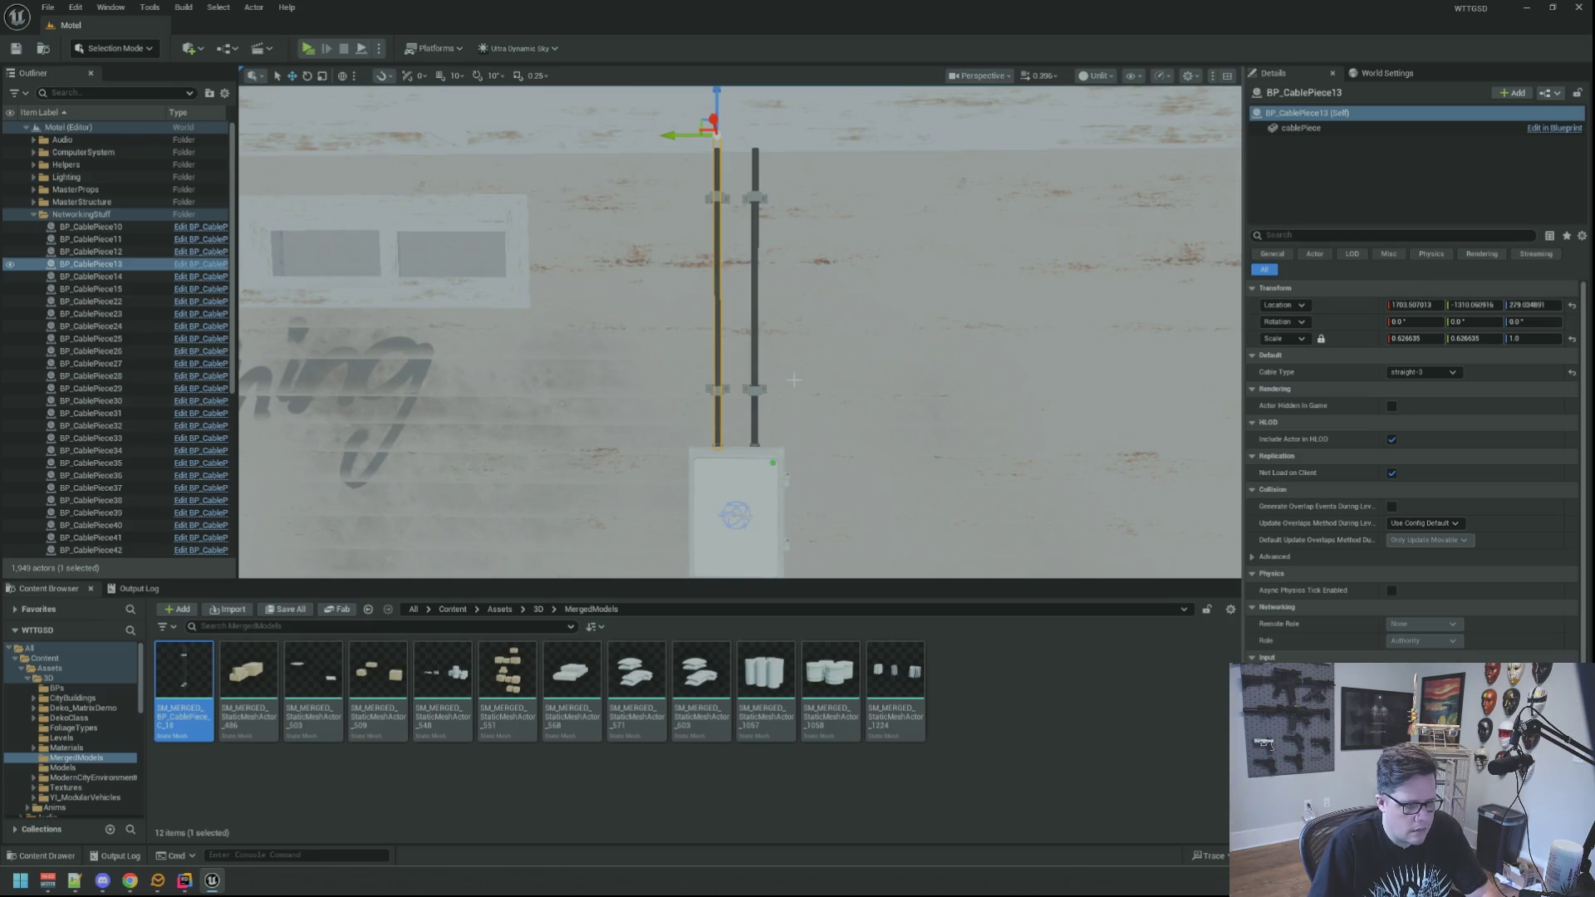
key(Delete)
click(755, 357)
key(Delete)
click(748, 391)
key(Delete)
click(714, 390)
key(Delete)
click(716, 199)
key(Delete)
click(753, 196)
key(Delete)
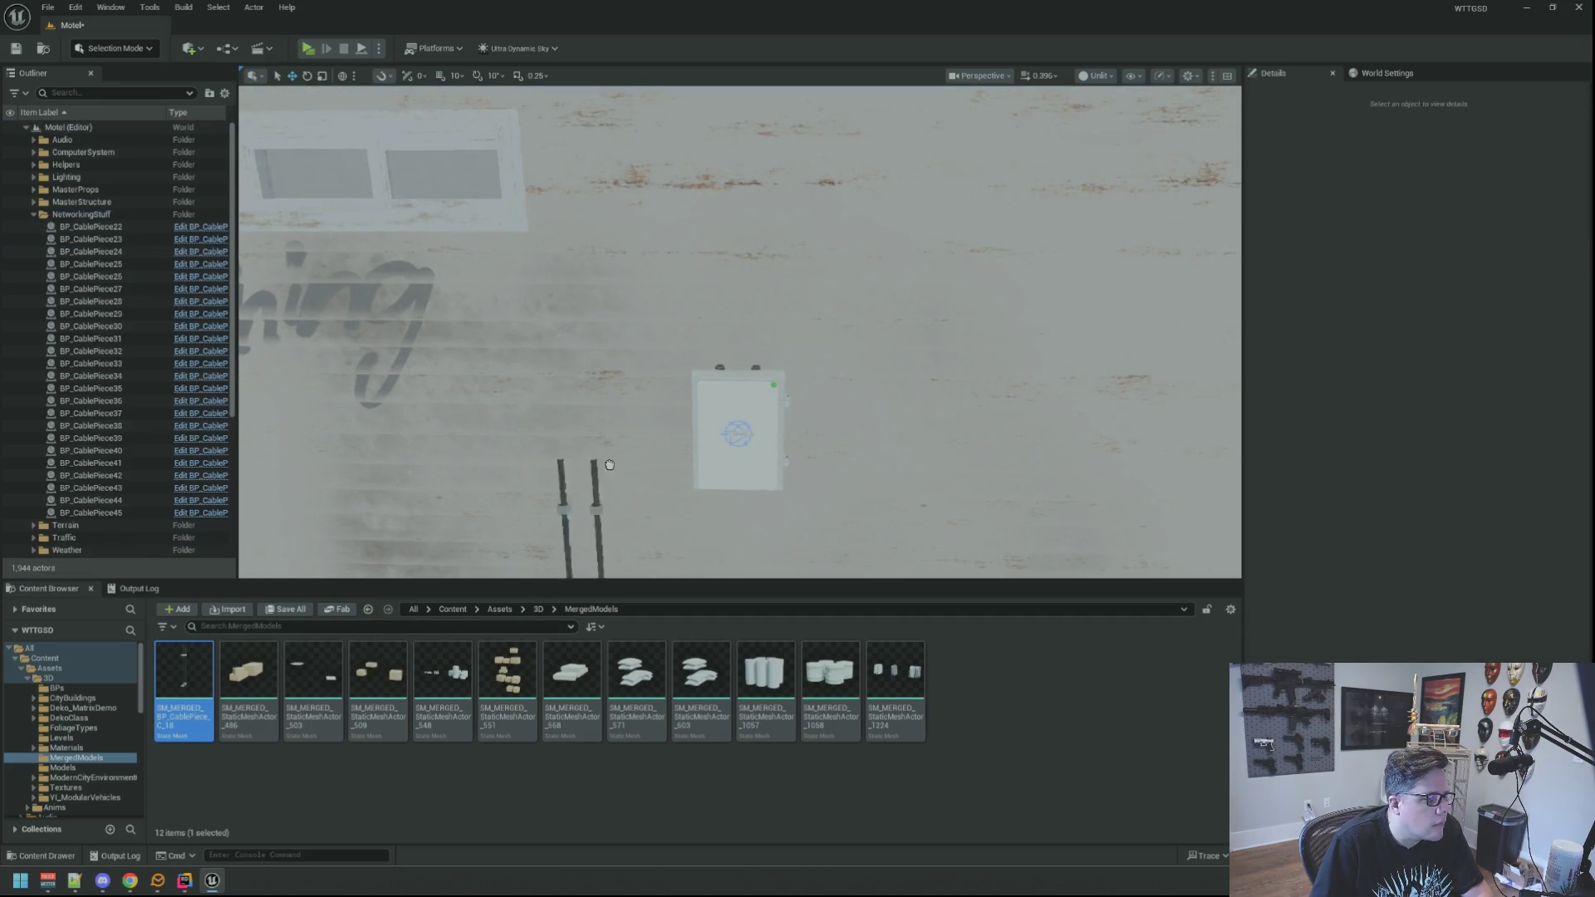
Place a merged cable mesh beside the junction box and paste the copied location onto it.
drag(571, 484, 713, 484)
right_click(1331, 300)
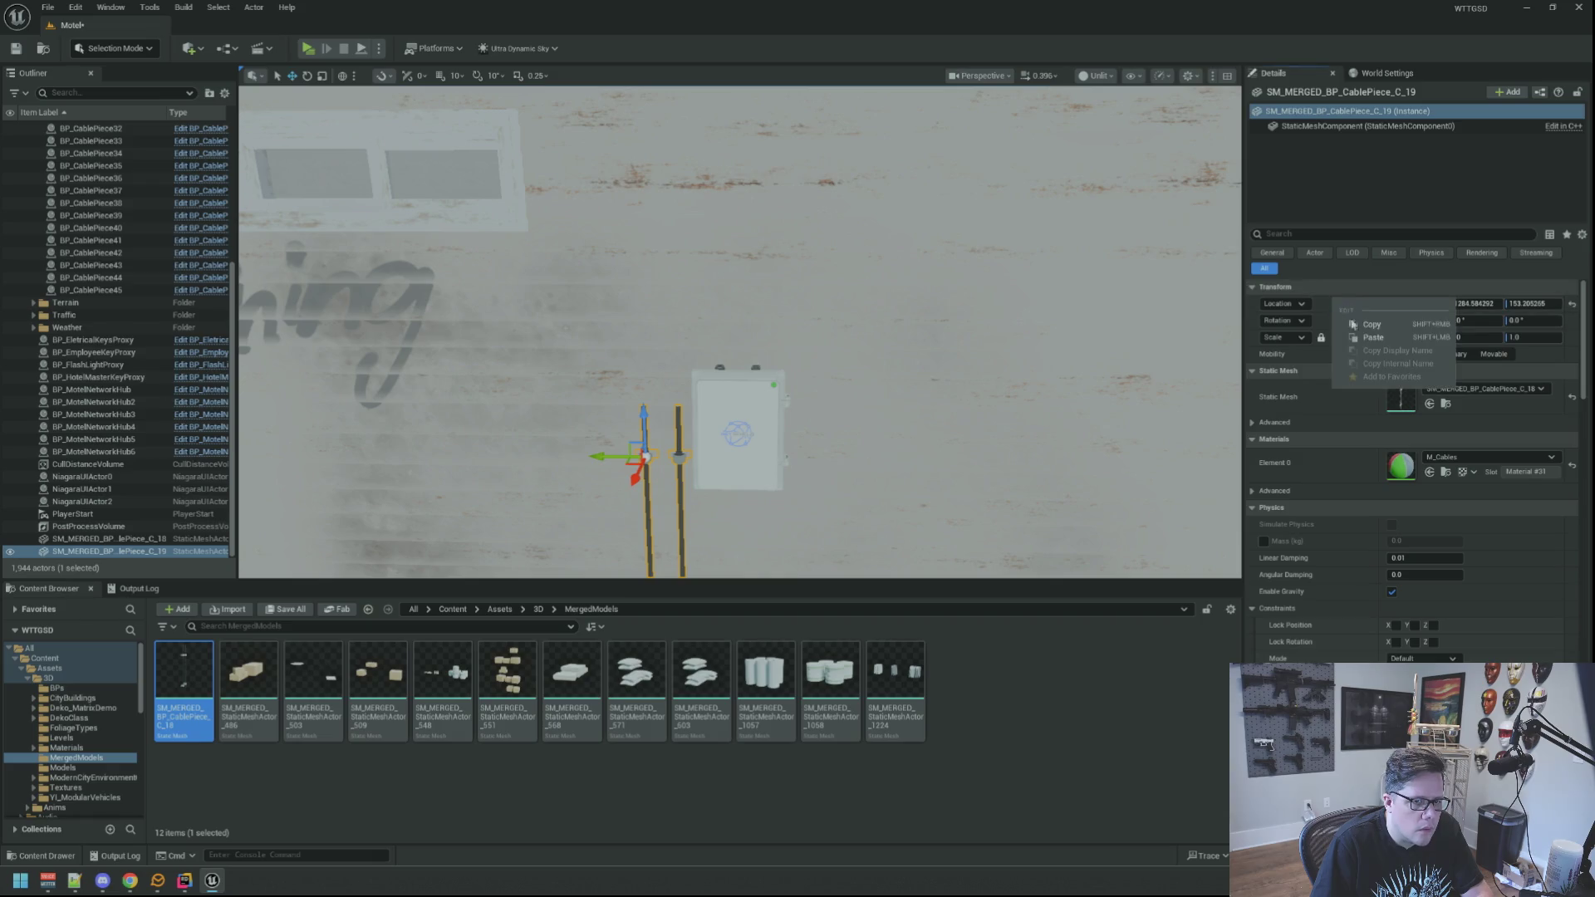
click(1367, 338)
key(Escape)
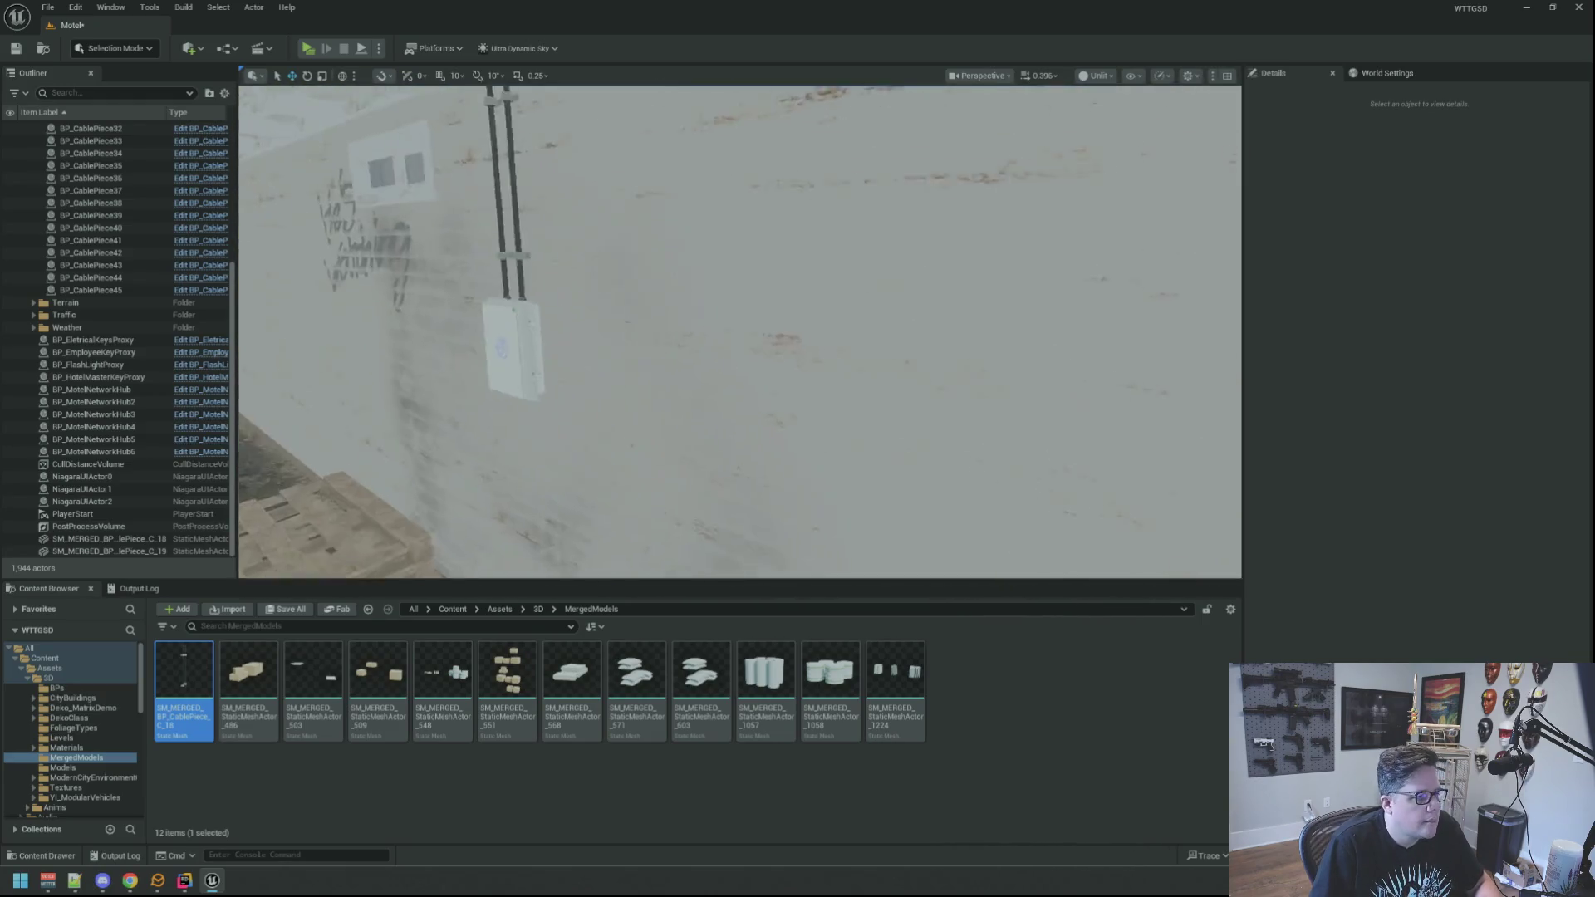
Turn the view toward the motel wall to check the merged cables, then save the Motel level.
mouse_move(740, 332)
mouse_down()
mouse_move(698, 333)
mouse_move(798, 348)
mouse_move(789, 324)
mouse_move(823, 333)
mouse_move(765, 332)
mouse_move(765, 365)
mouse_move(764, 332)
mouse_move(765, 357)
mouse_move(798, 357)
mouse_move(731, 349)
mouse_move(773, 349)
mouse_move(747, 341)
mouse_move(765, 348)
mouse_move(764, 303)
mouse_up()
key(ctrl+s)
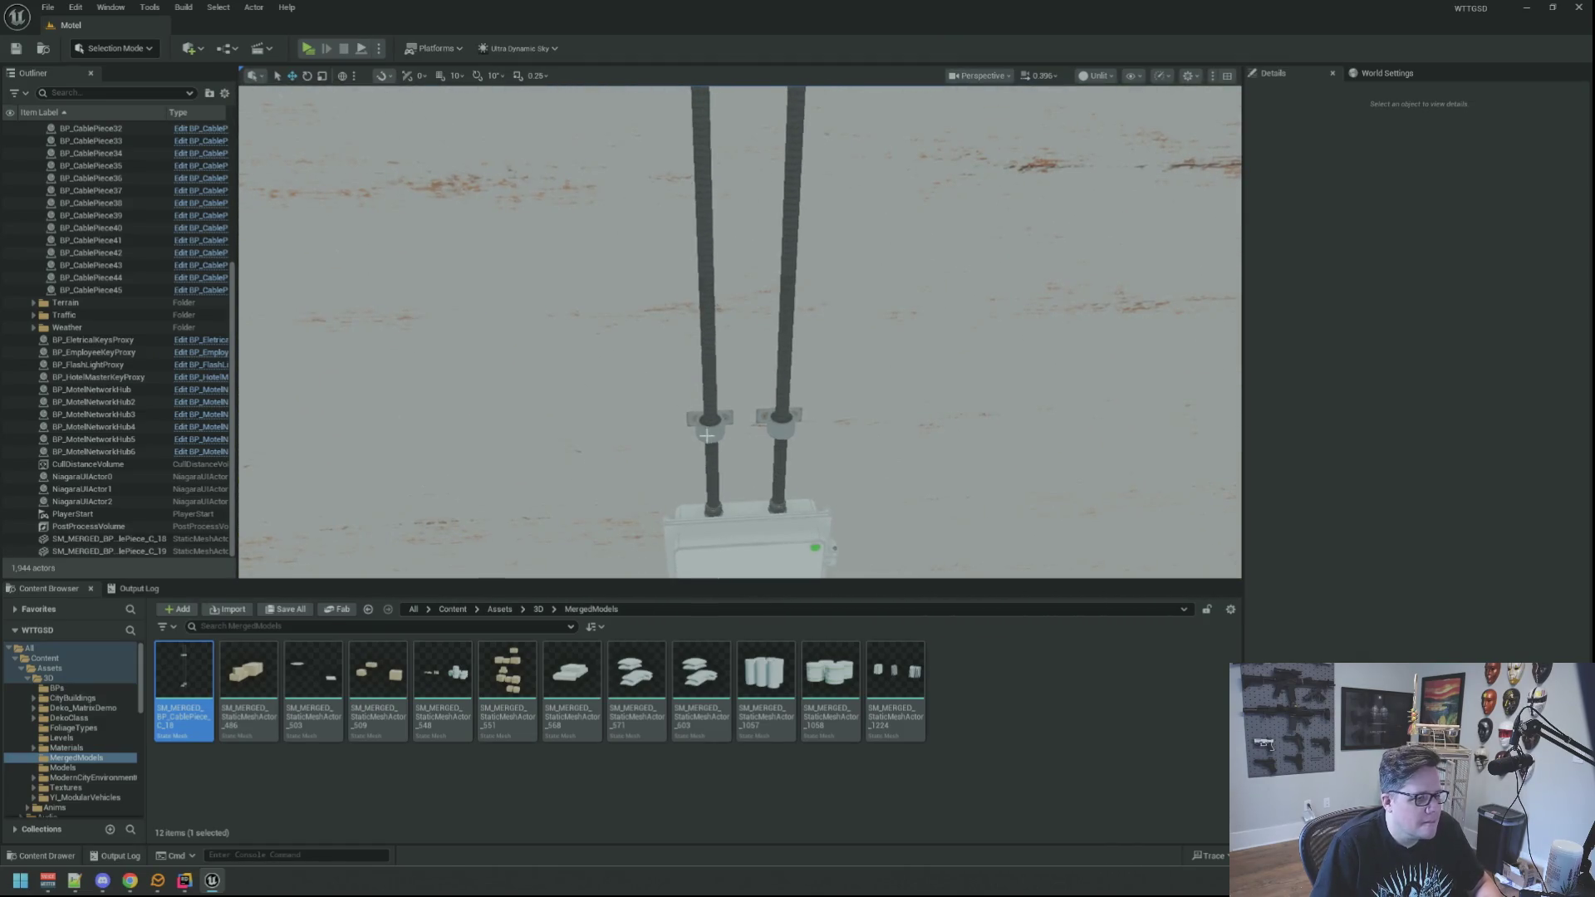
Delete the clamps and vertical cable pieces above the box, including BP_CablePiece22 and BP_CablePiece23.
click(705, 419)
key(Delete)
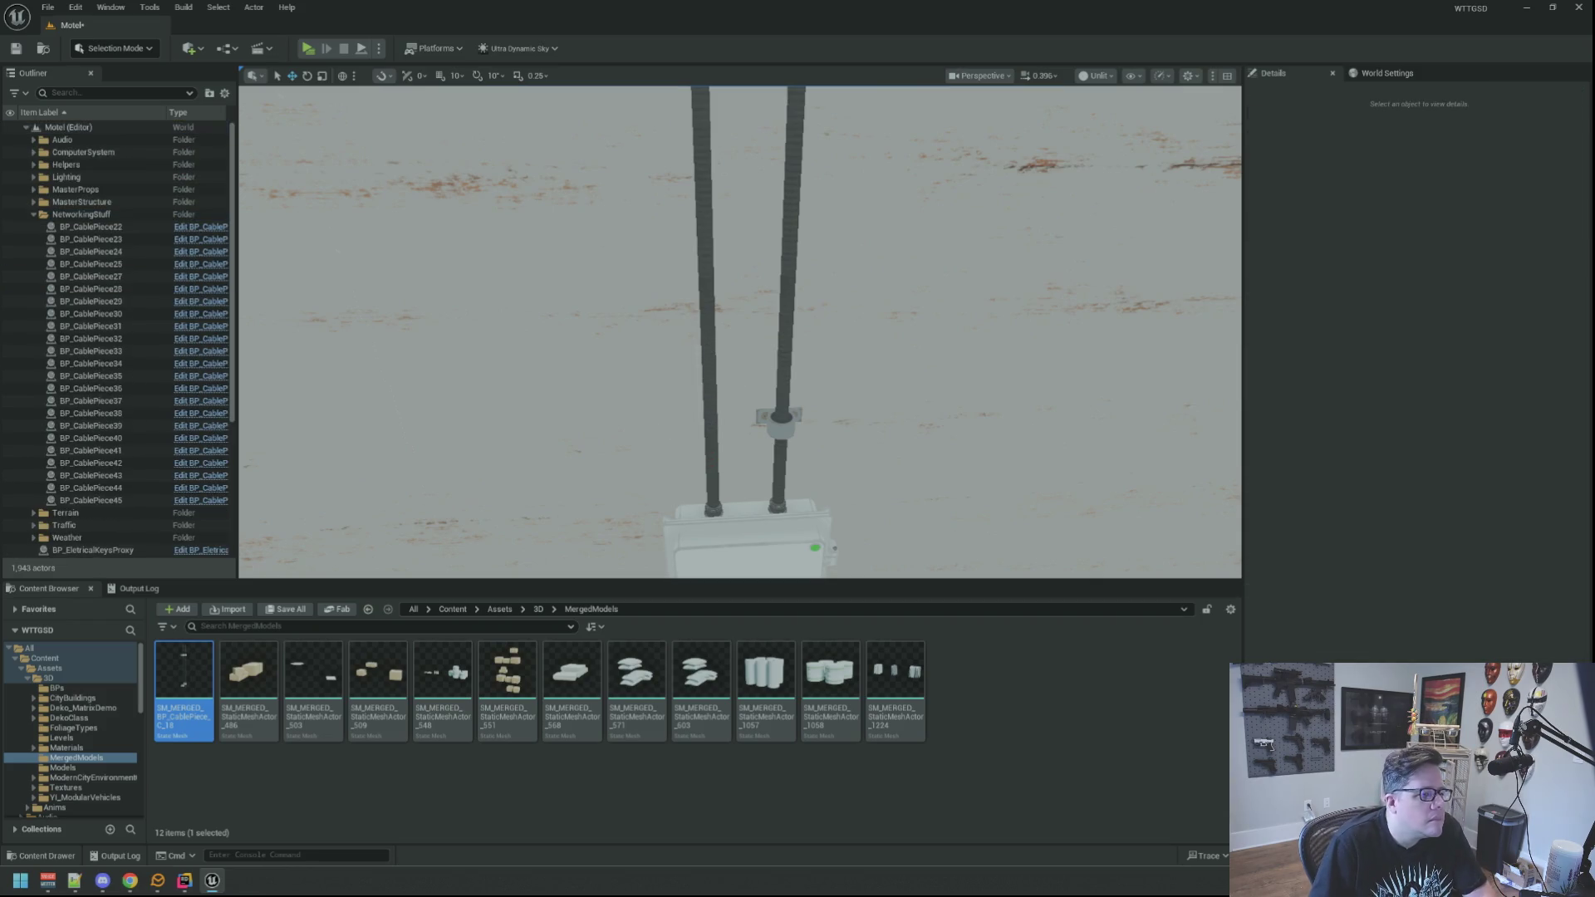
click(707, 332)
key(Delete)
click(785, 347)
key(Delete)
click(781, 424)
key(Delete)
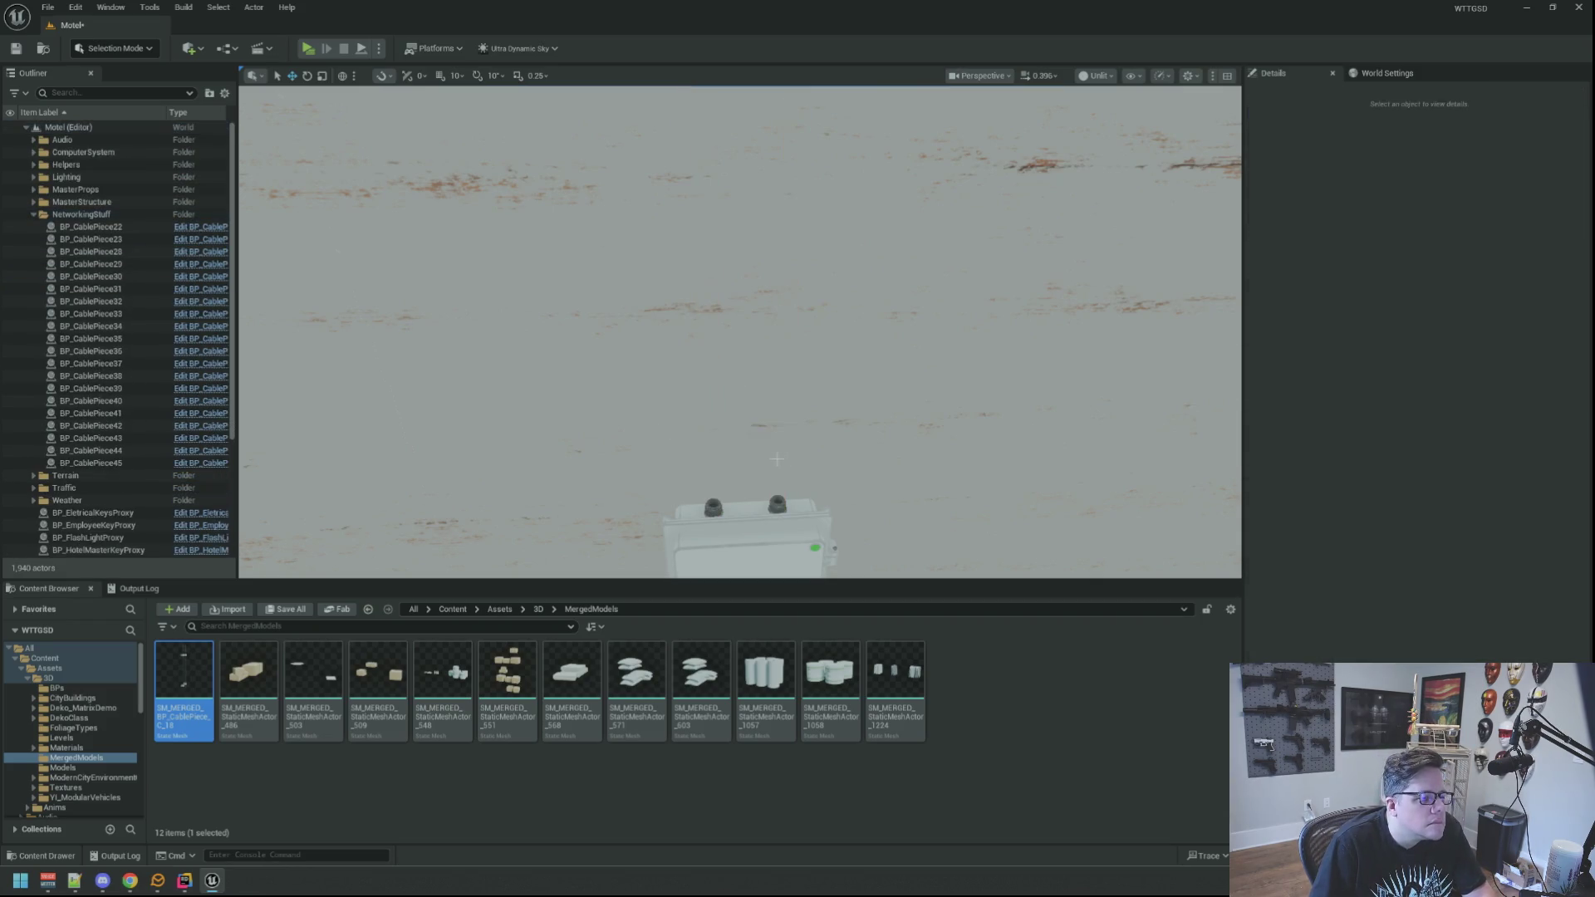
scroll(777, 456, down, 5)
click(724, 301)
key(Delete)
click(810, 301)
key(Delete)
scroll(789, 330, up, 3)
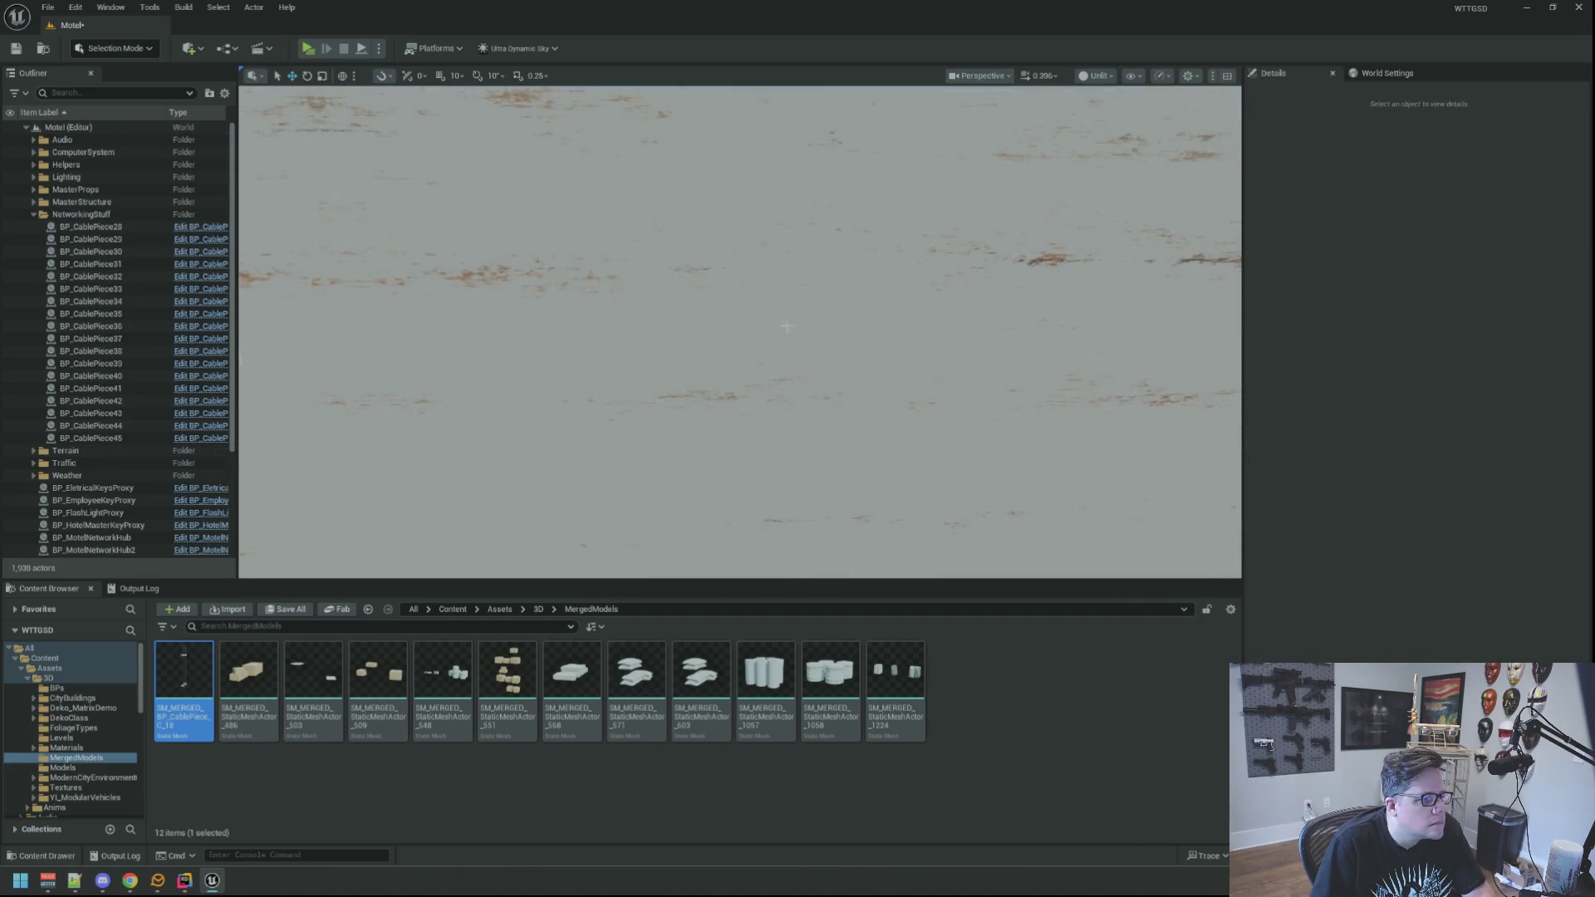
scroll(789, 329, down, 3)
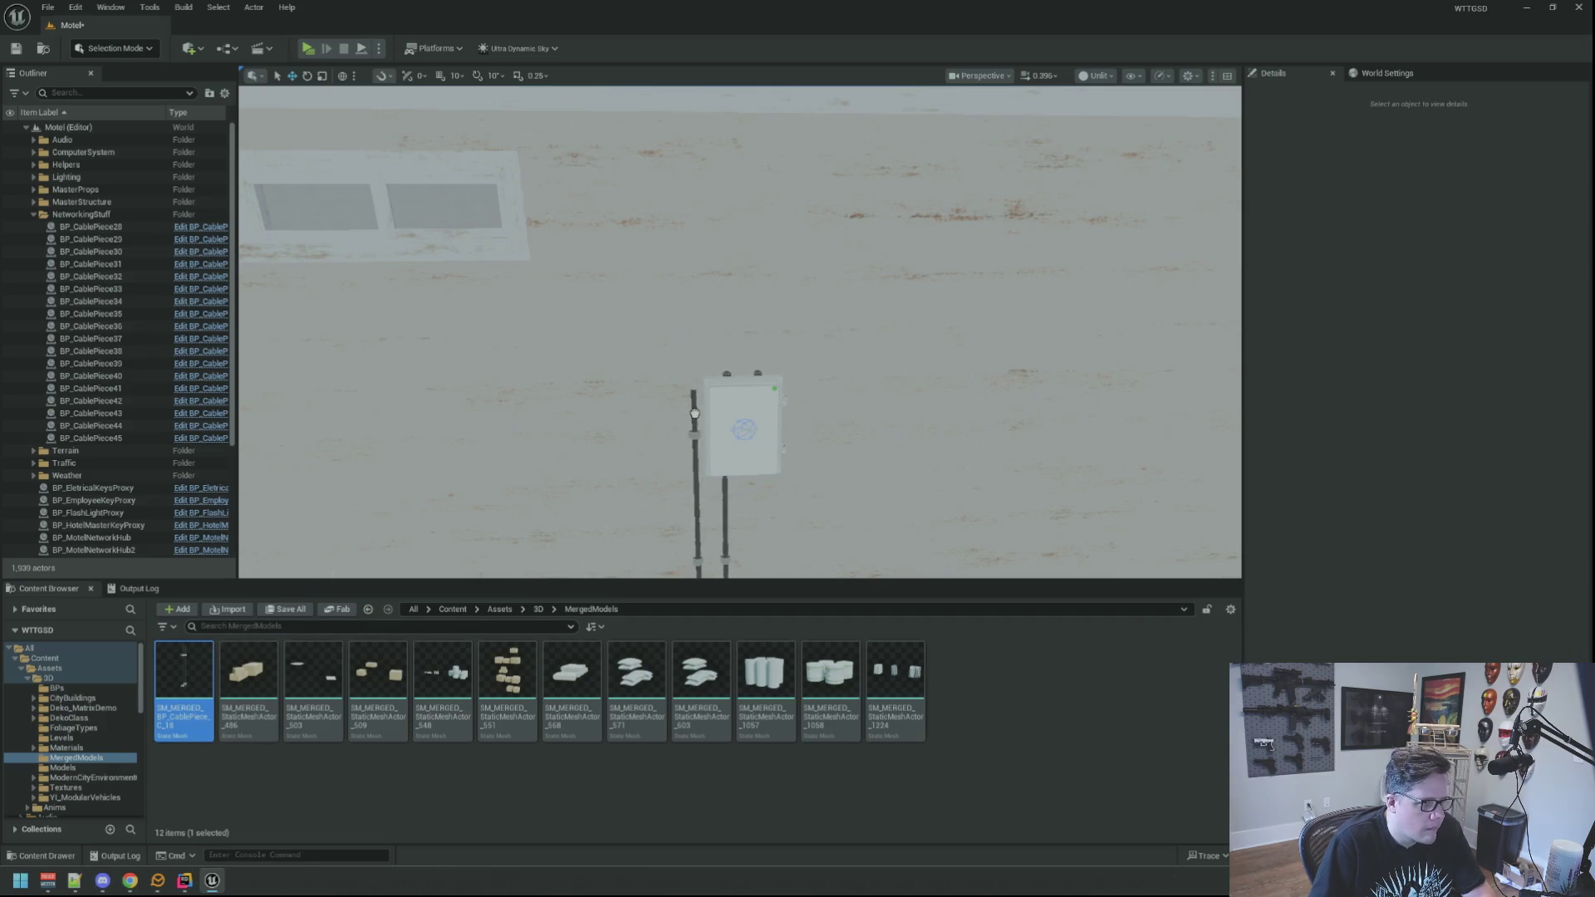
Paste the copied location onto the merged cable mesh, then undo the change.
click(695, 413)
right_click(1344, 302)
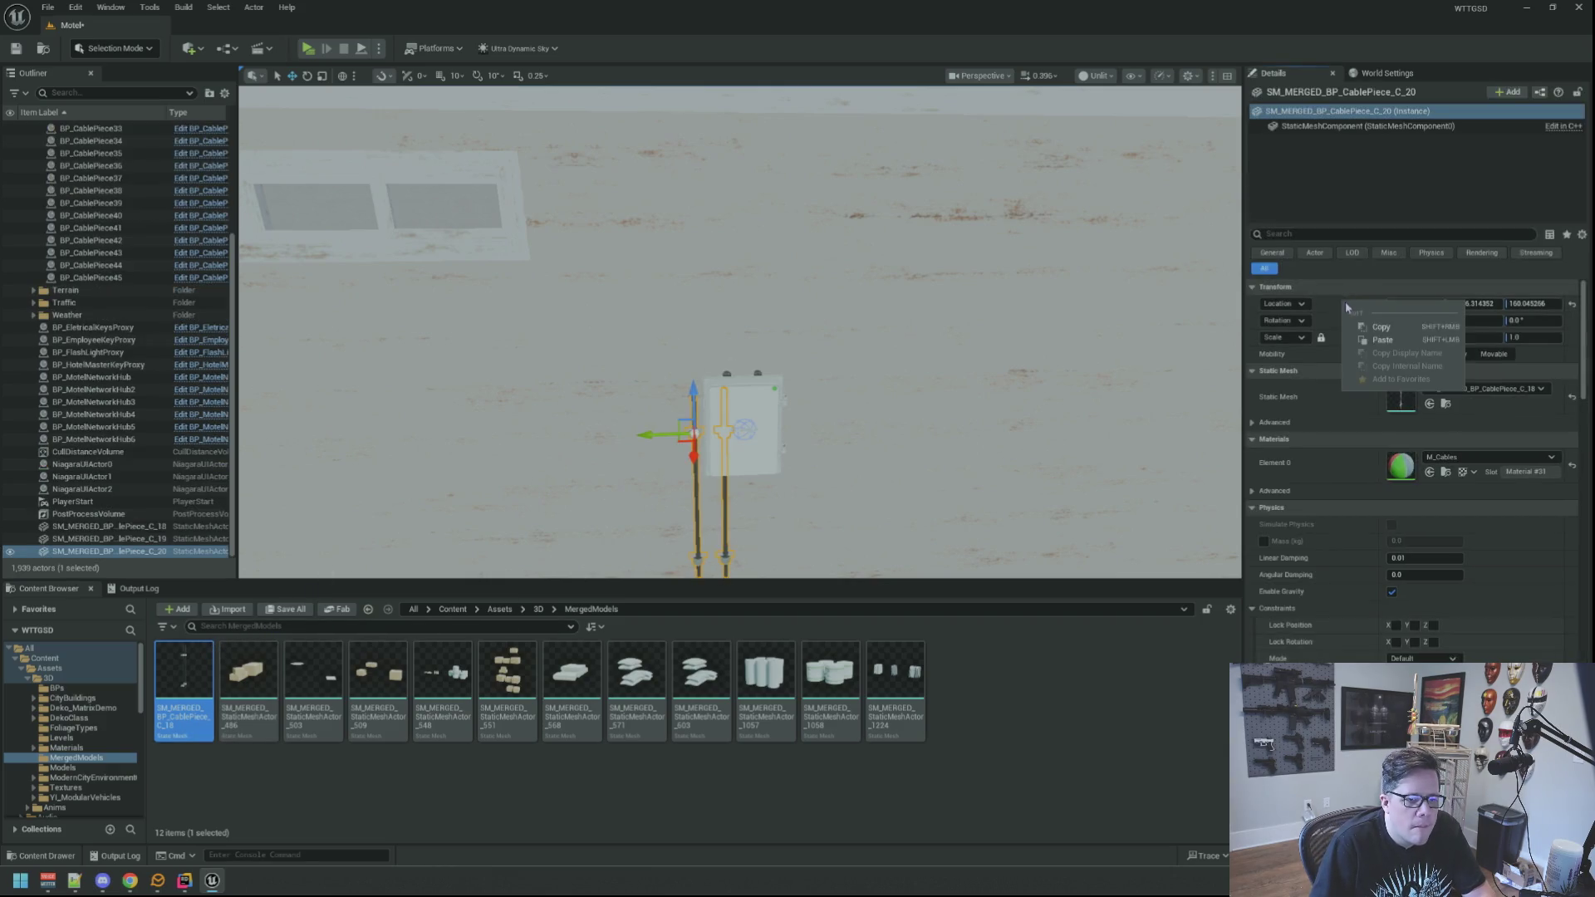
click(1383, 340)
scroll(975, 272, down, 1)
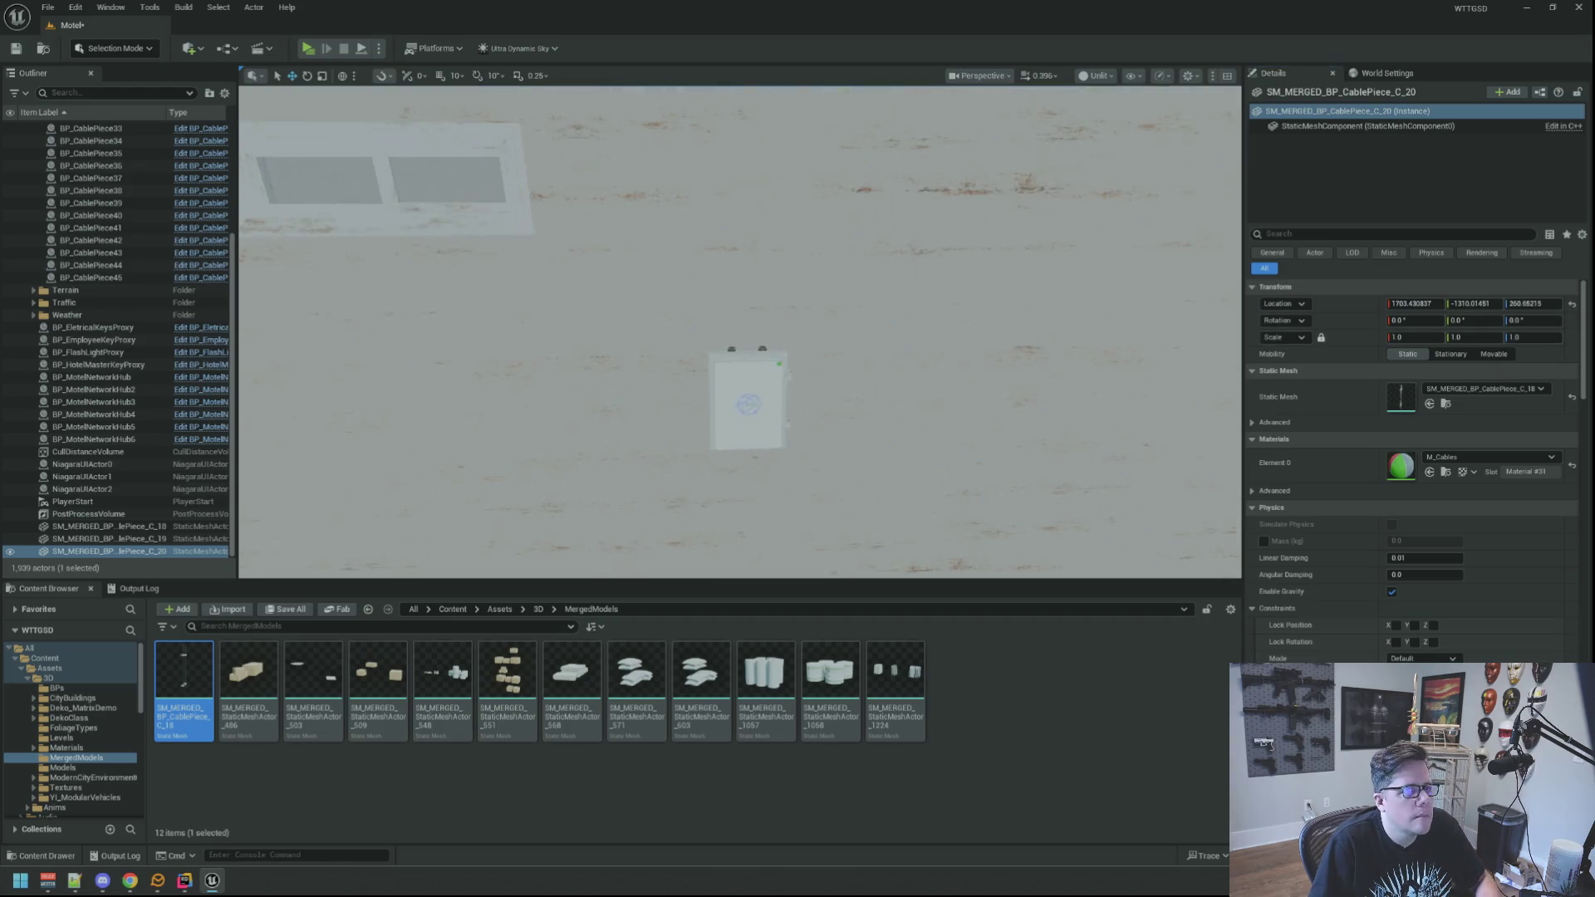
key(ctrl+z)
key(ctrl+z)
key(ctrl+z)
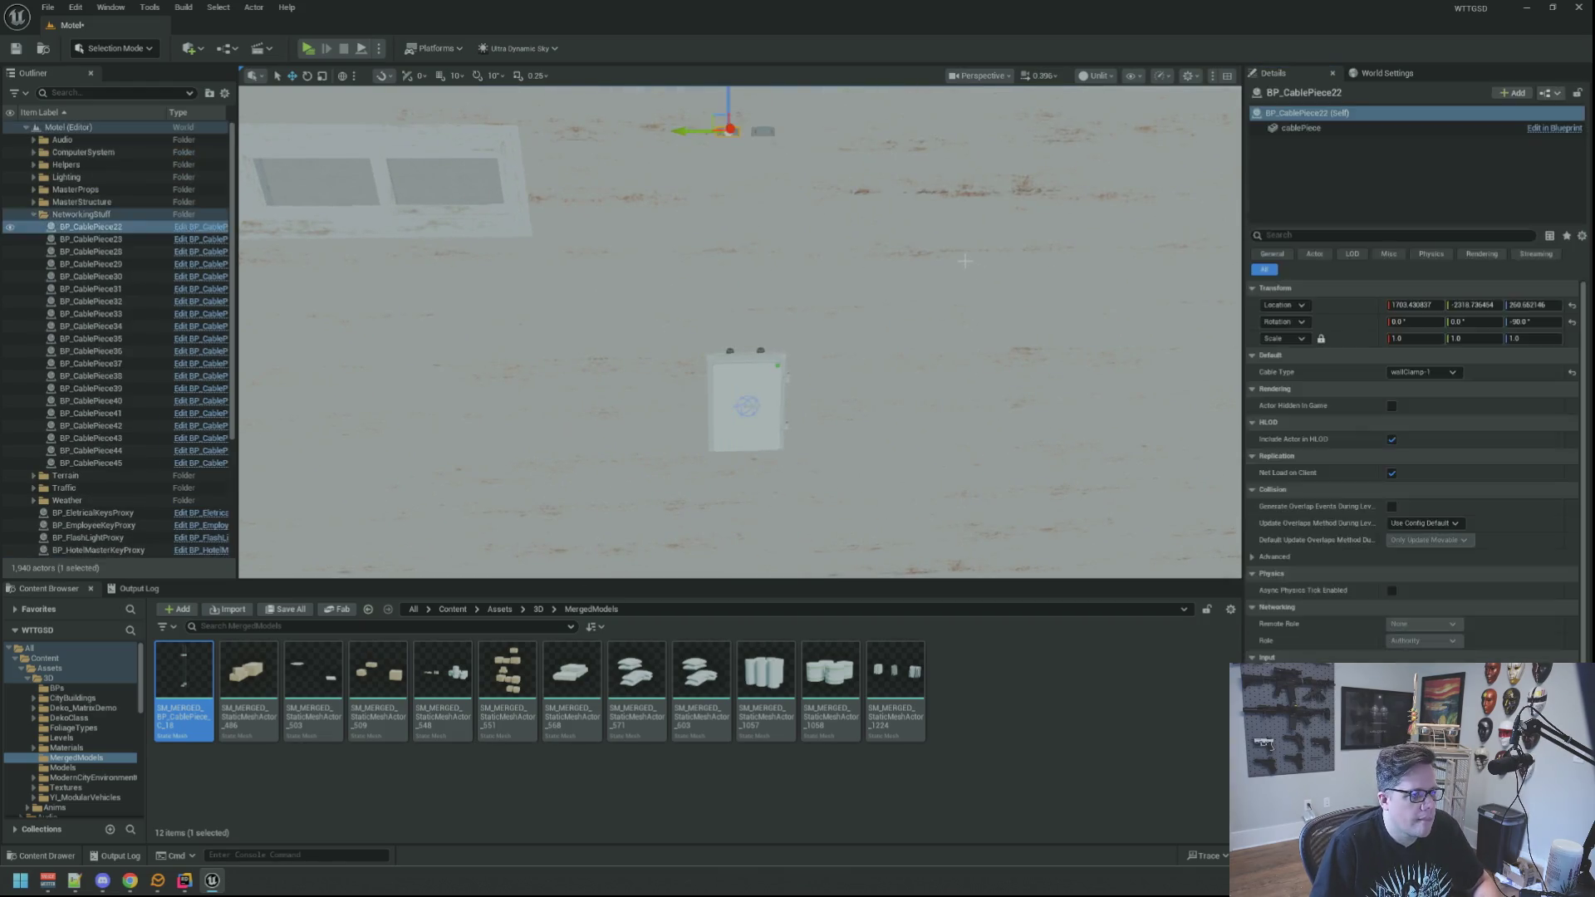
Undo back to BP_CablePiece22, copy a clamp's location, and undo until the merged cable returns.
key(ctrl+z)
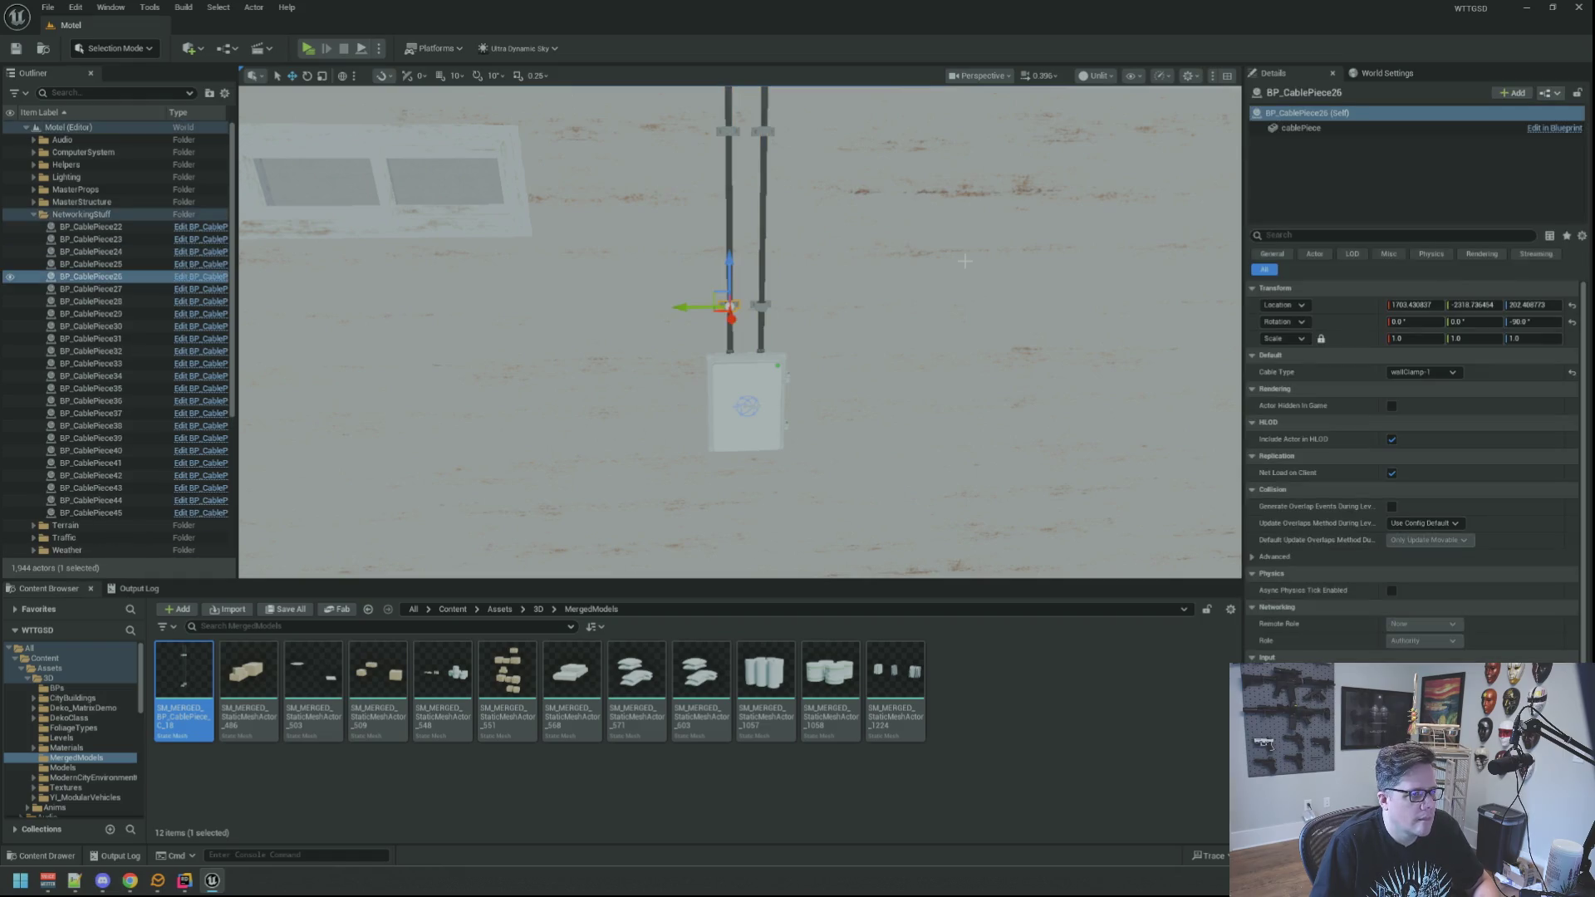
key(ctrl+z)
key(ctrl+z)
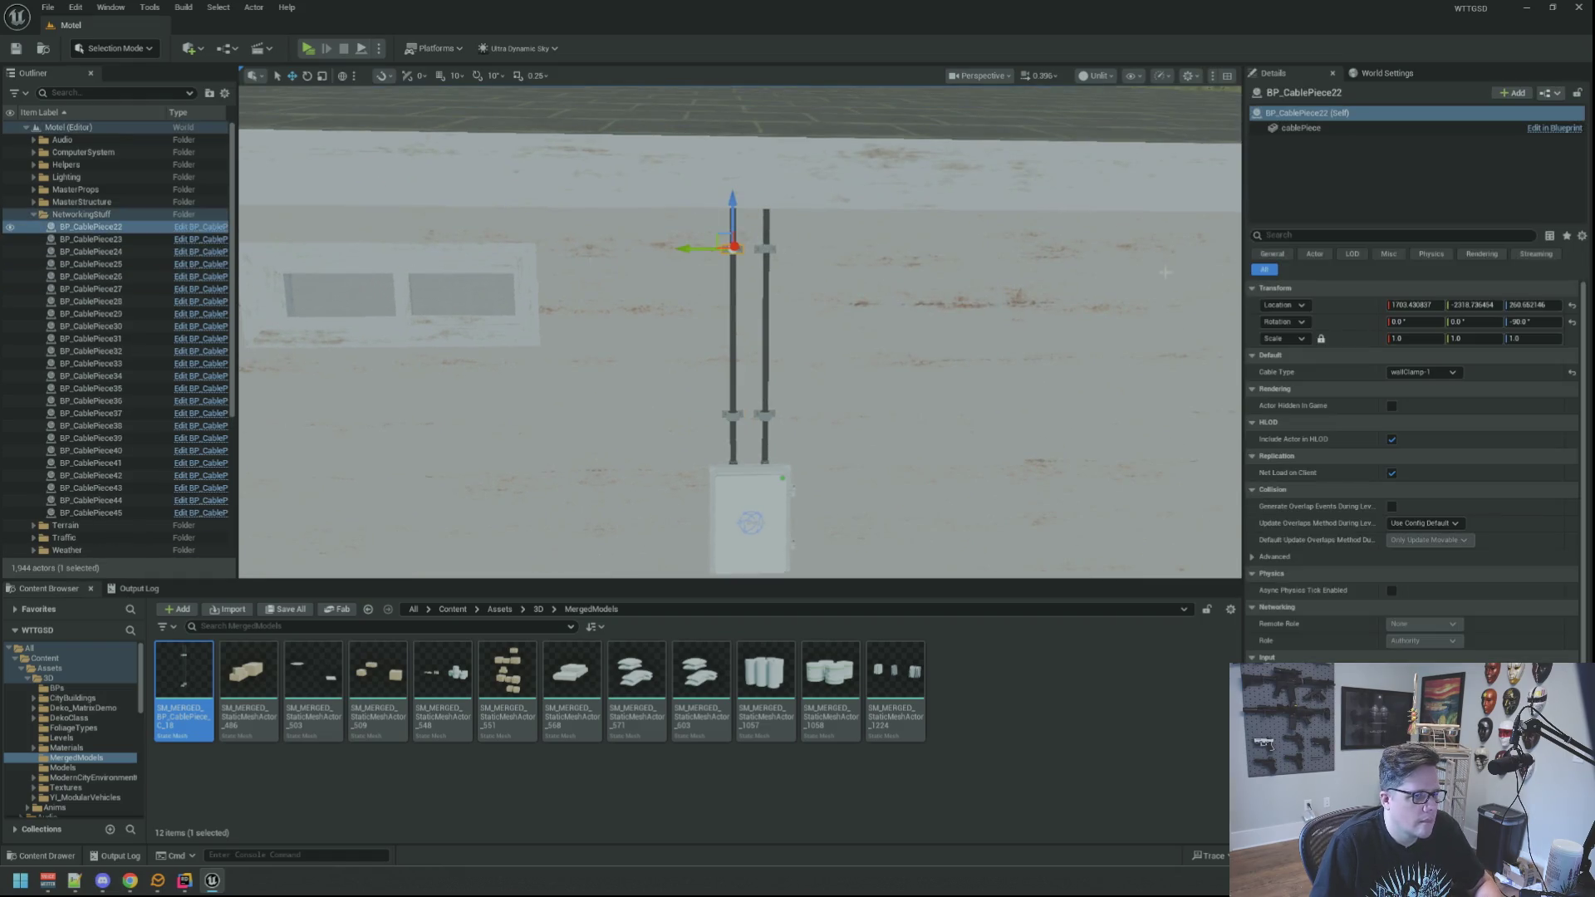
right_click(1363, 317)
click(1371, 332)
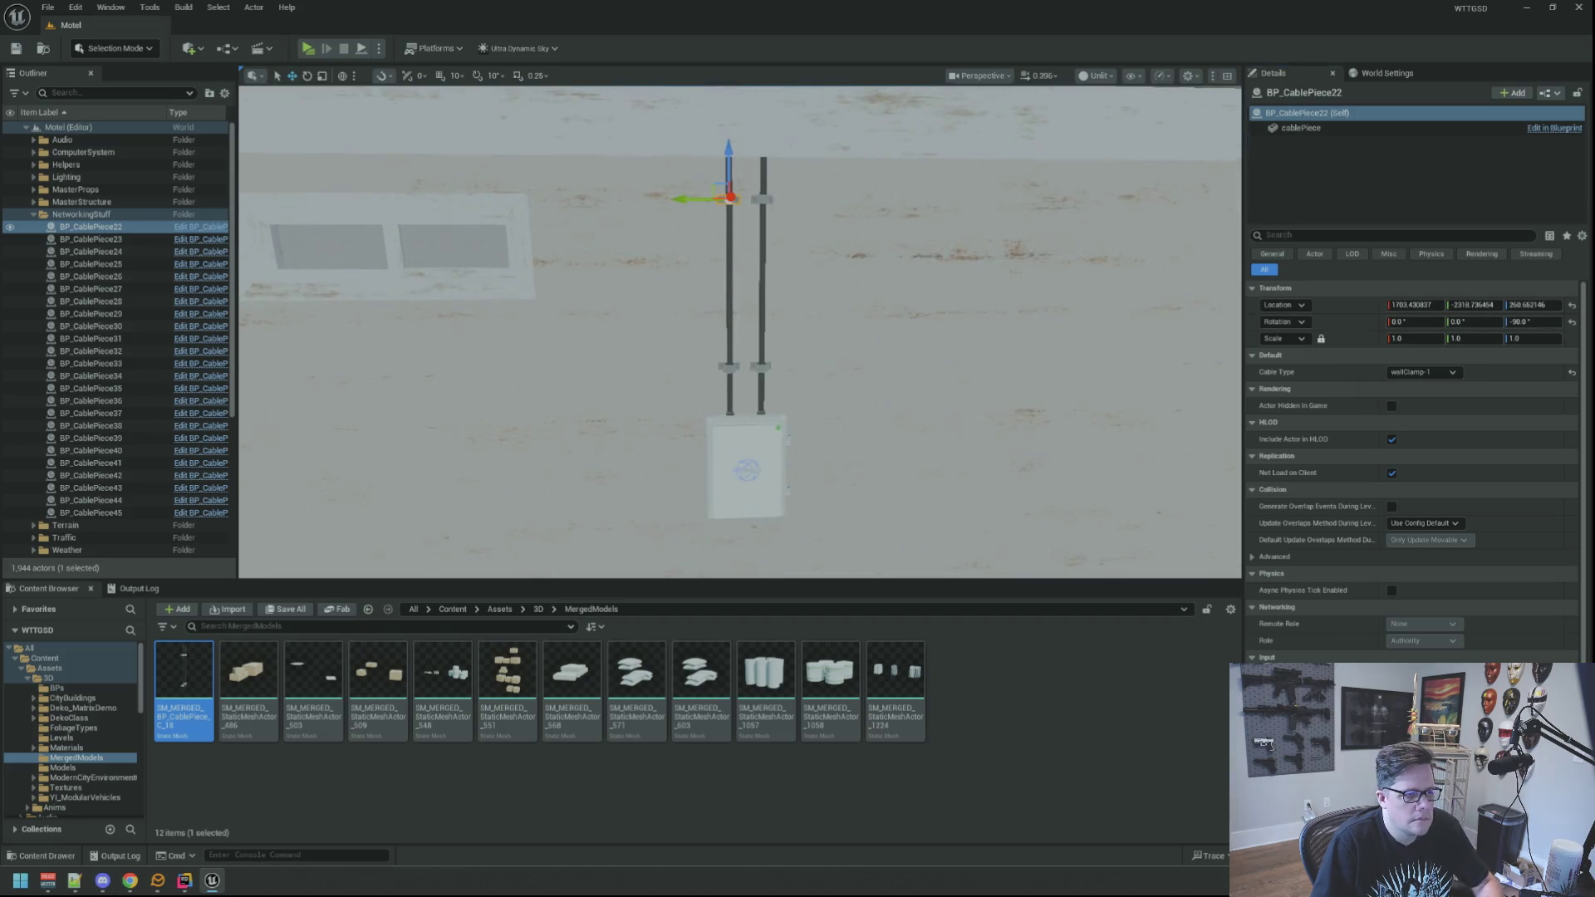
key(ctrl+z)
key(ctrl+z)
key(ctrl+z)
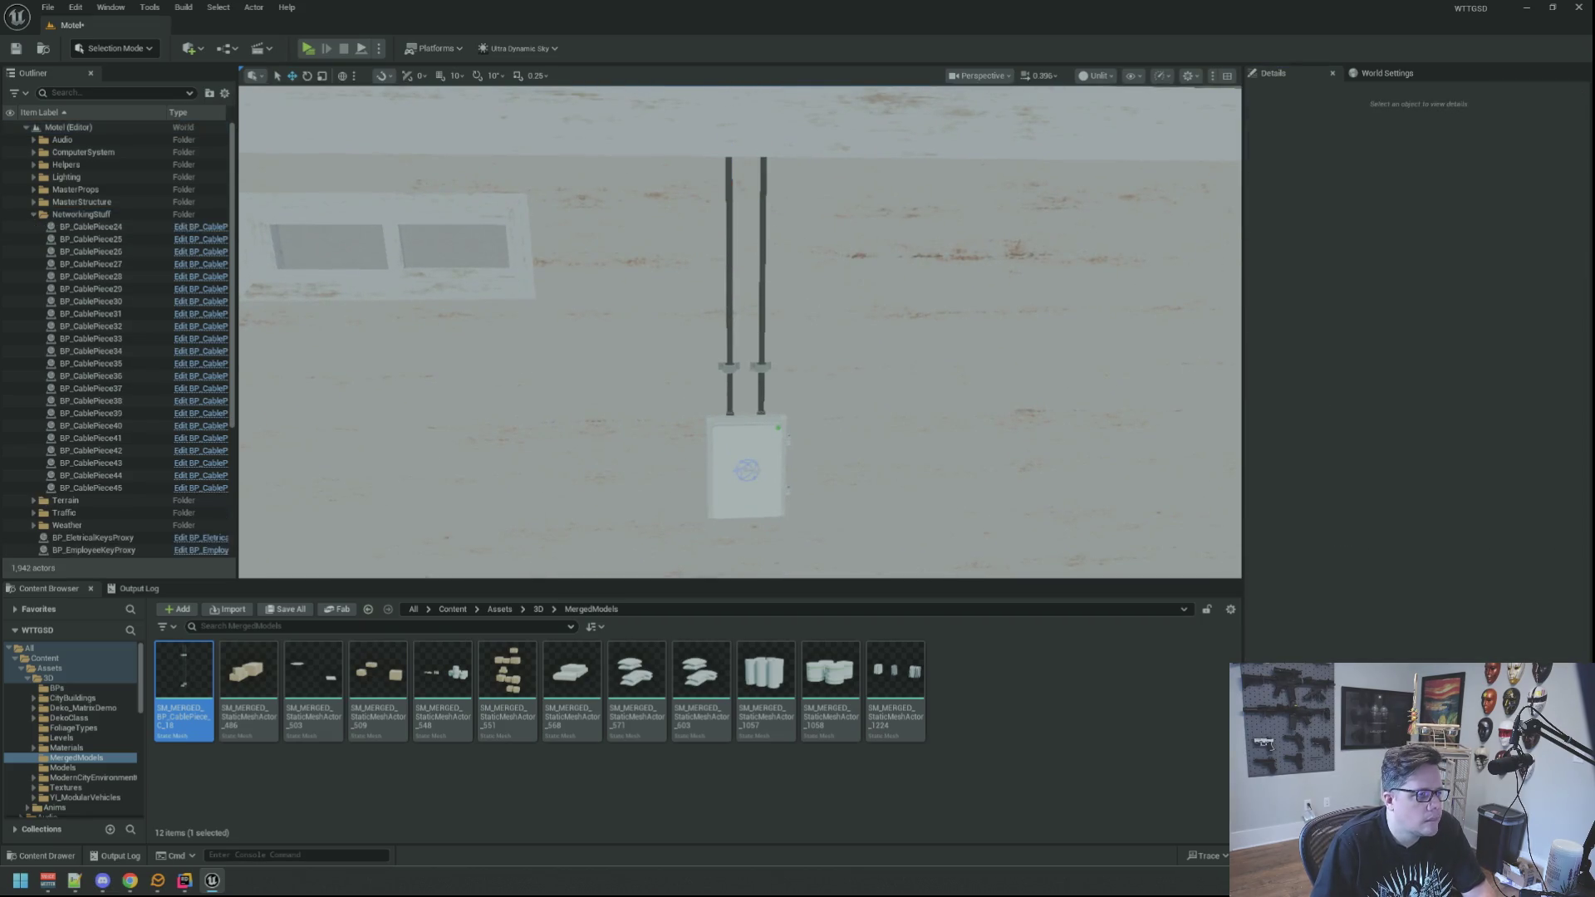
key(ctrl+z)
key(ctrl+z)
key(ctrl+z)
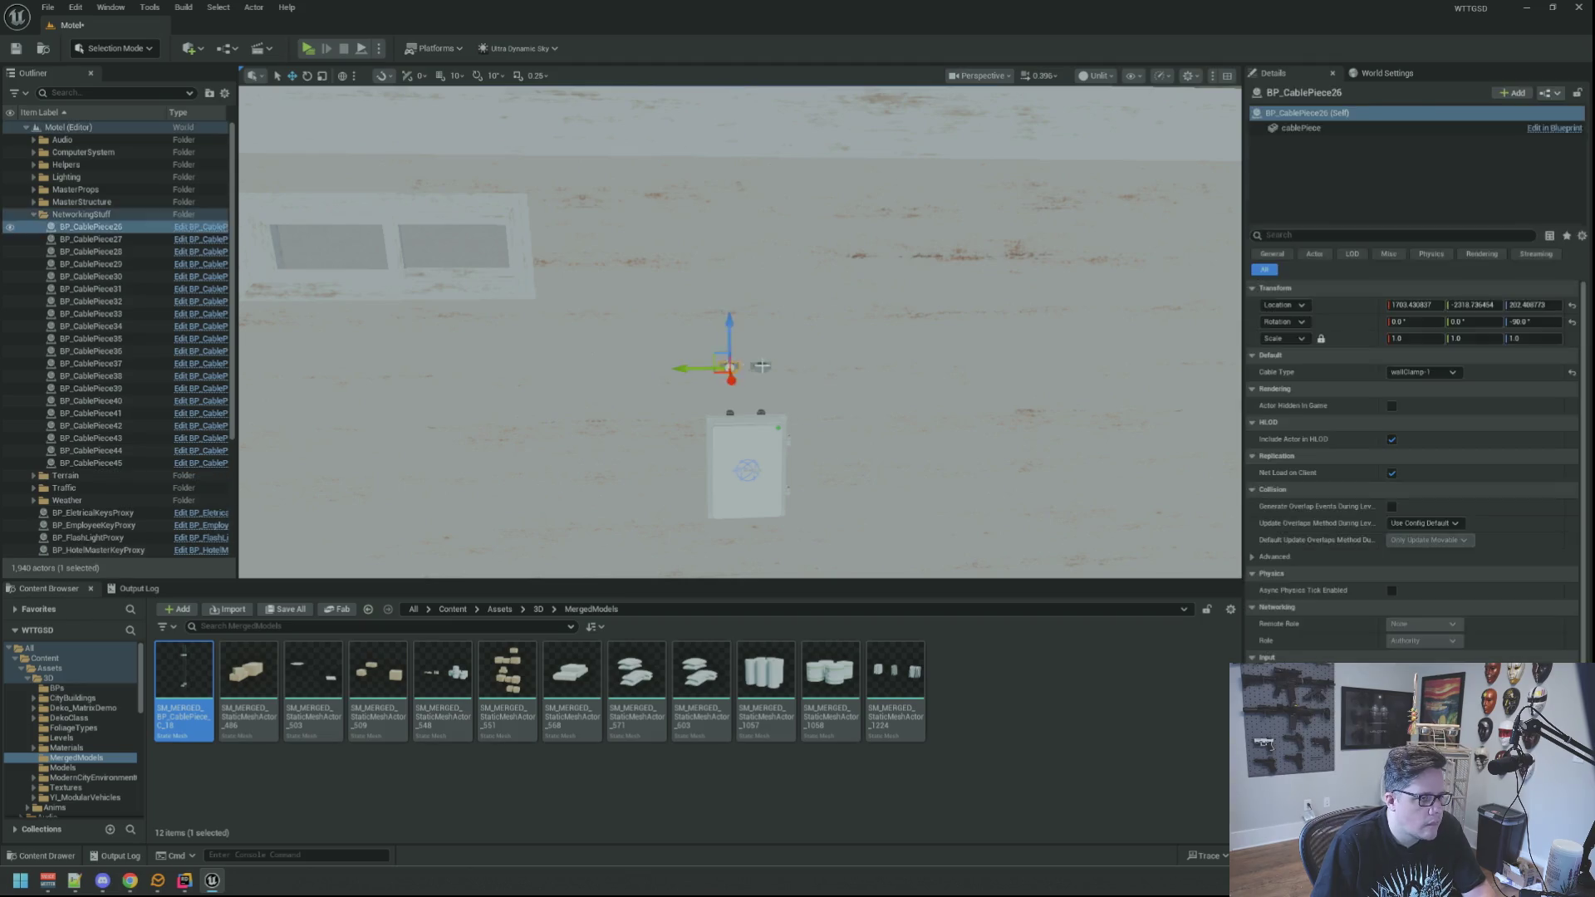
key(ctrl+z)
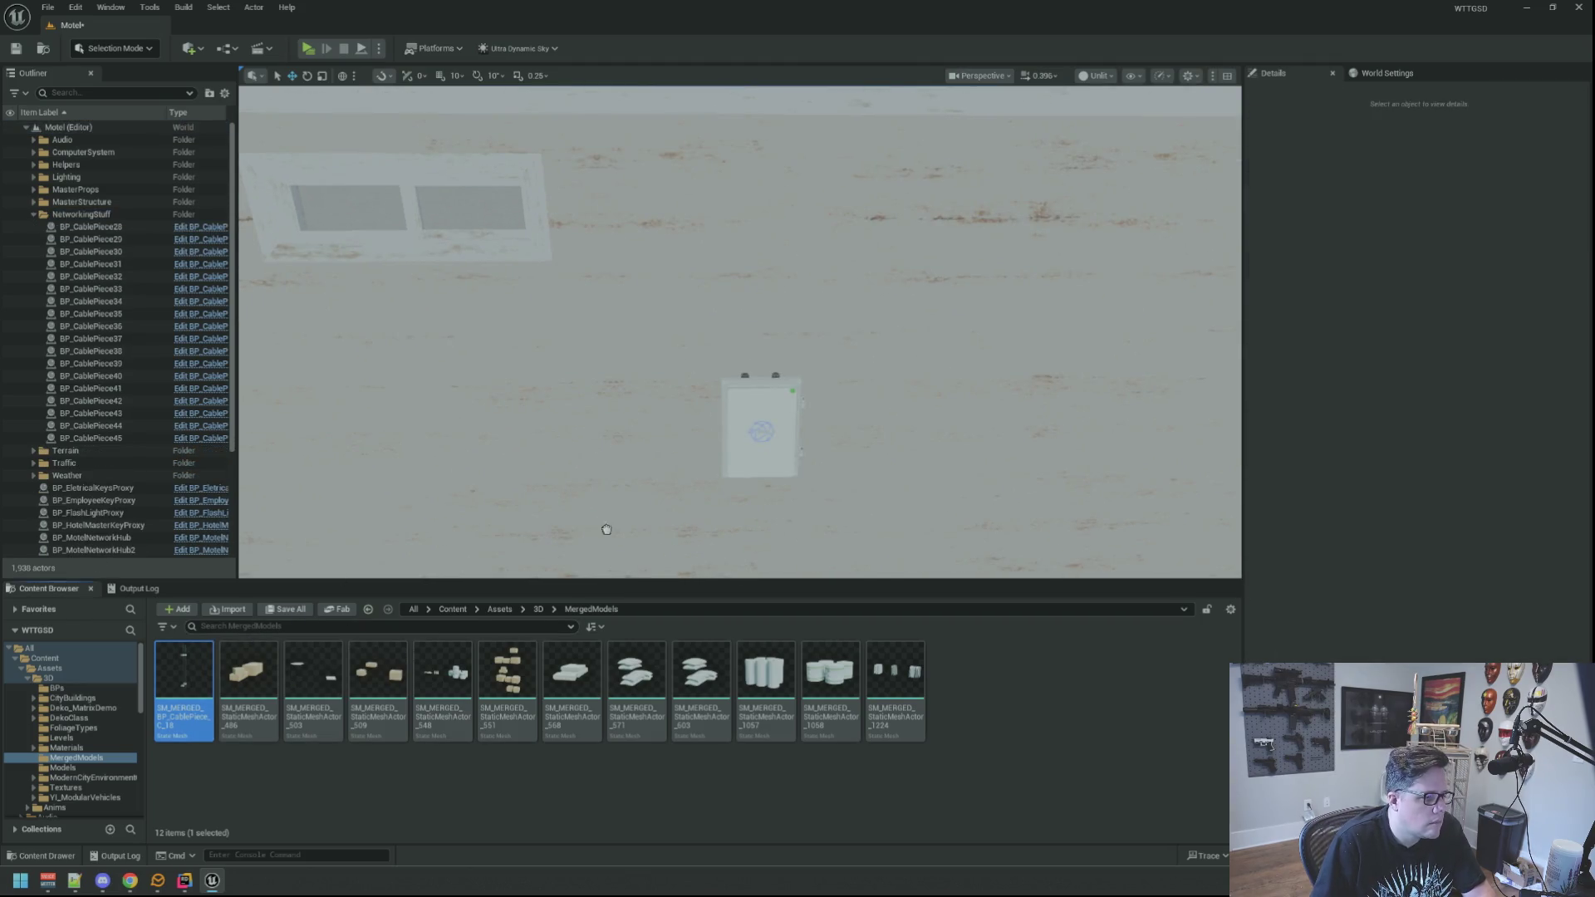
key(ctrl+z)
key(ctrl+z)
key(ctrl+z)
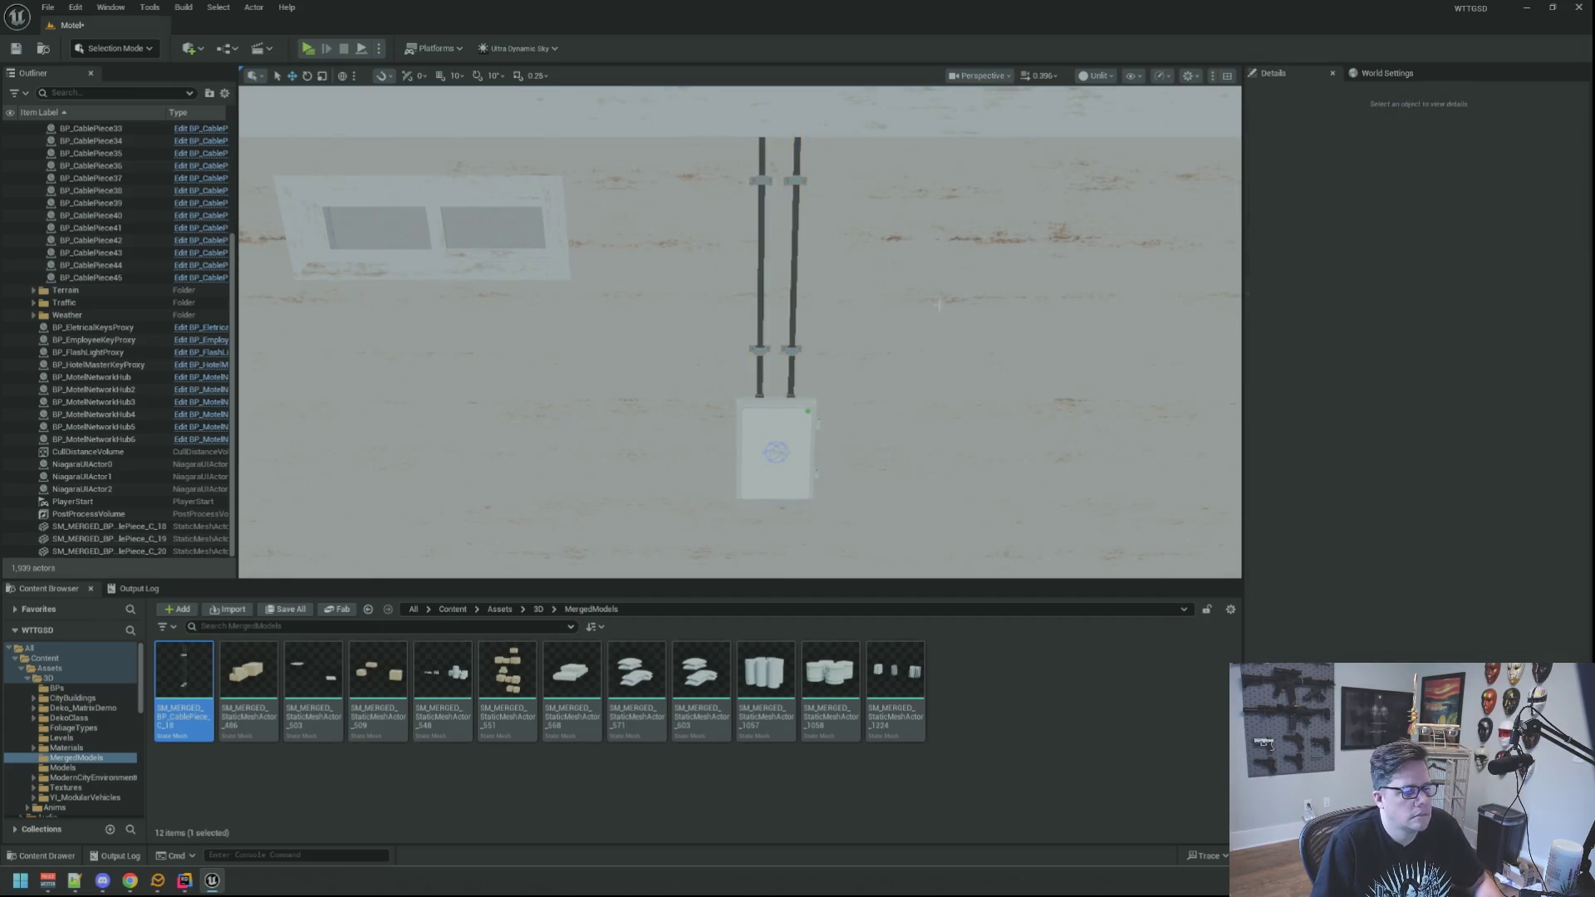
Inspect the merged cable from the box up to the roof, then select BP_CablePiece31.
key(e)
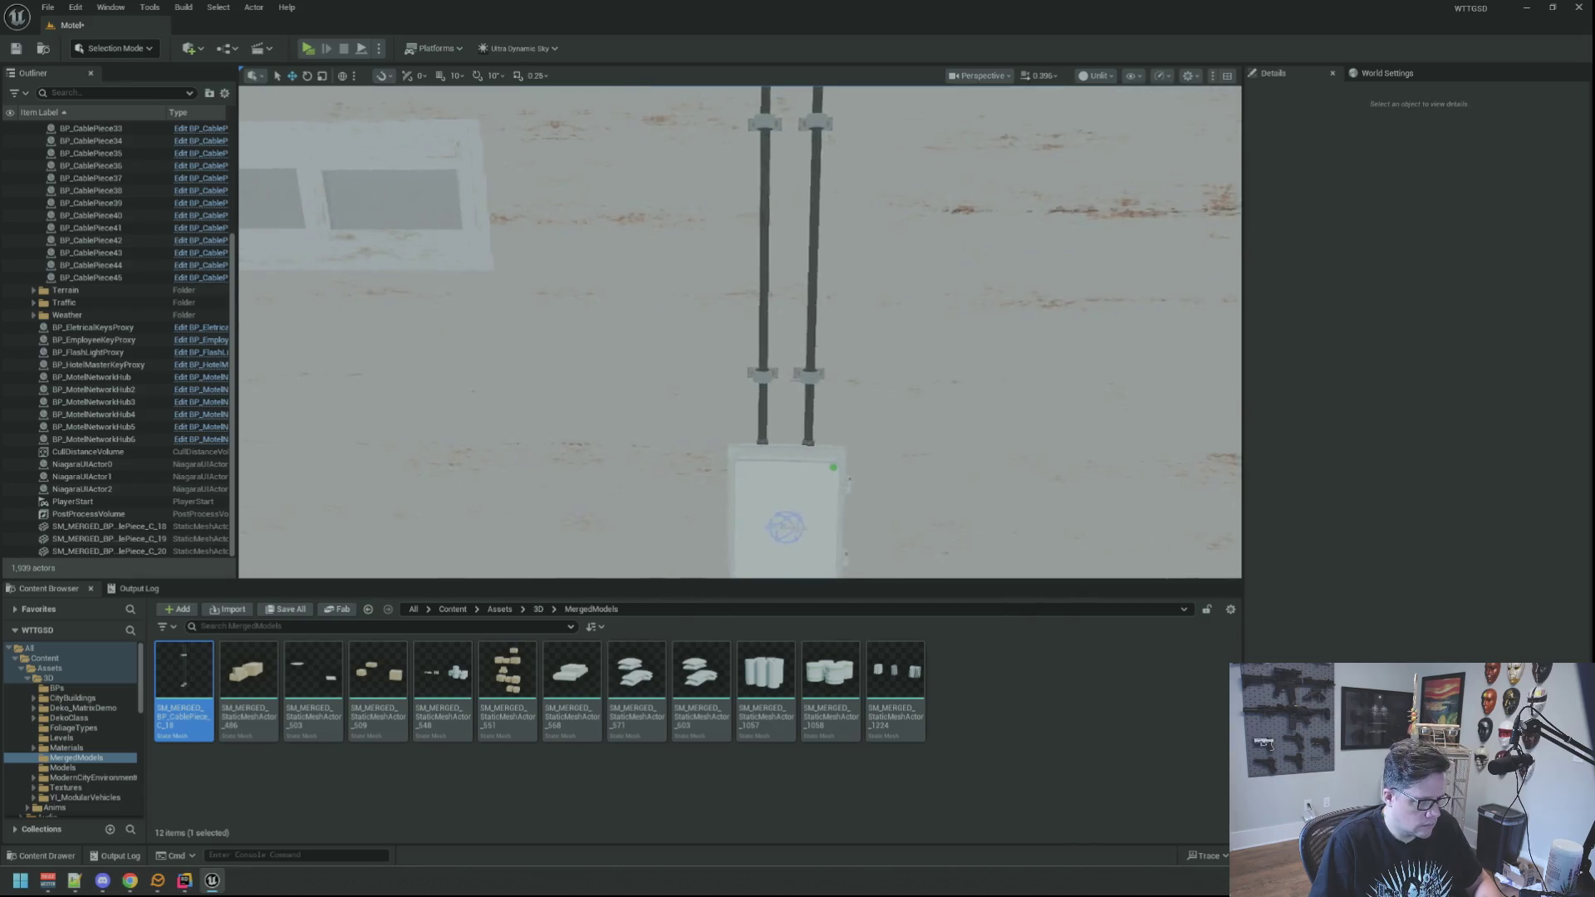
key(q)
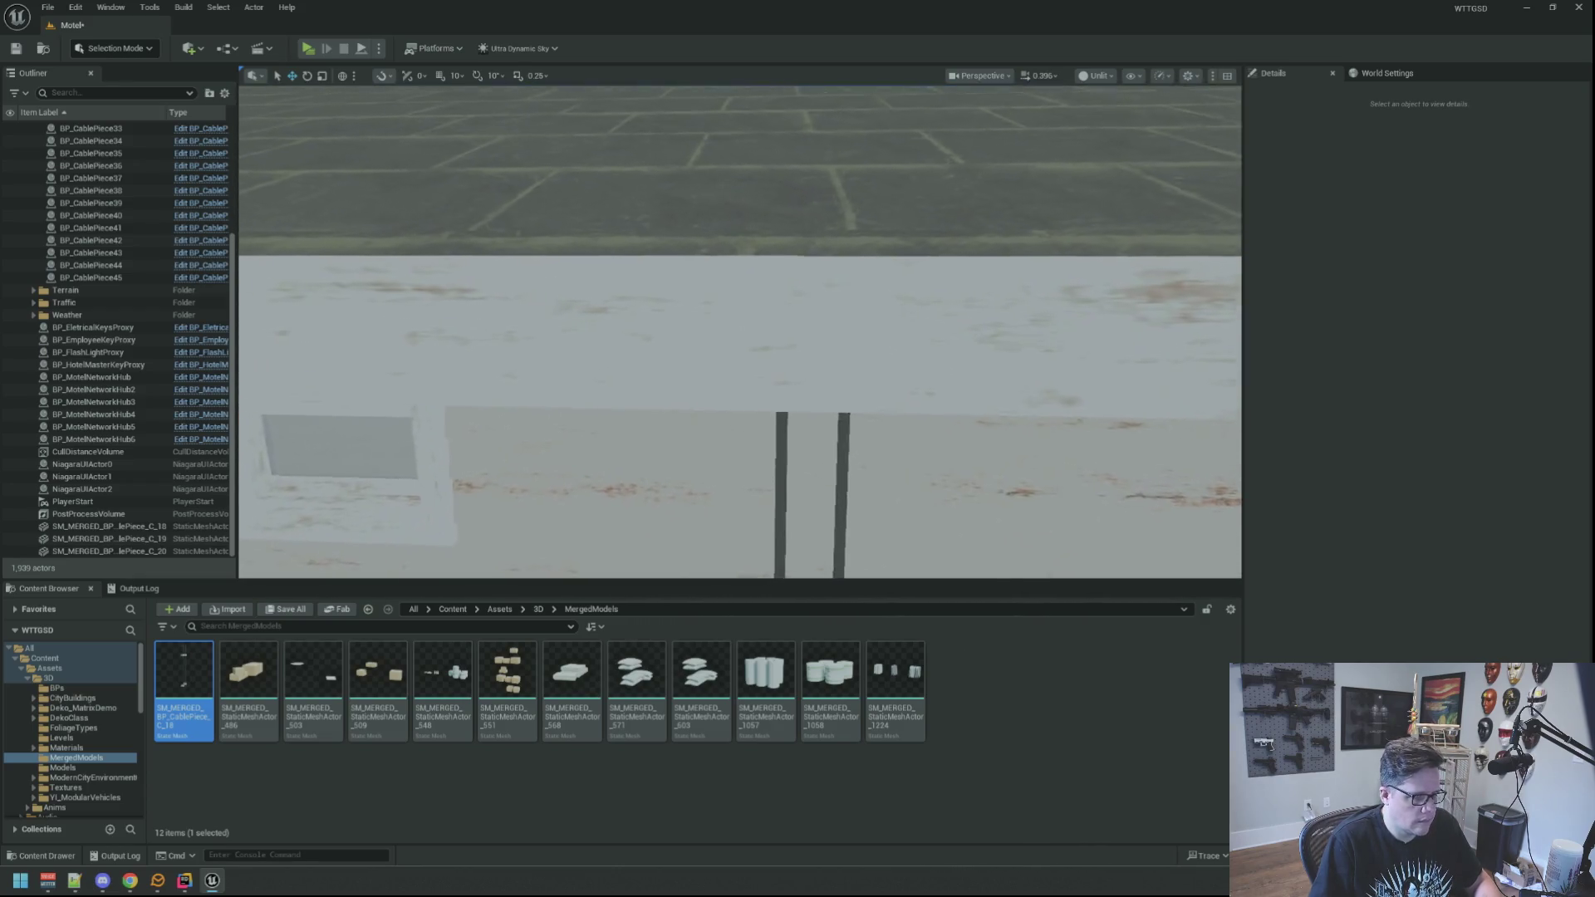
key(e)
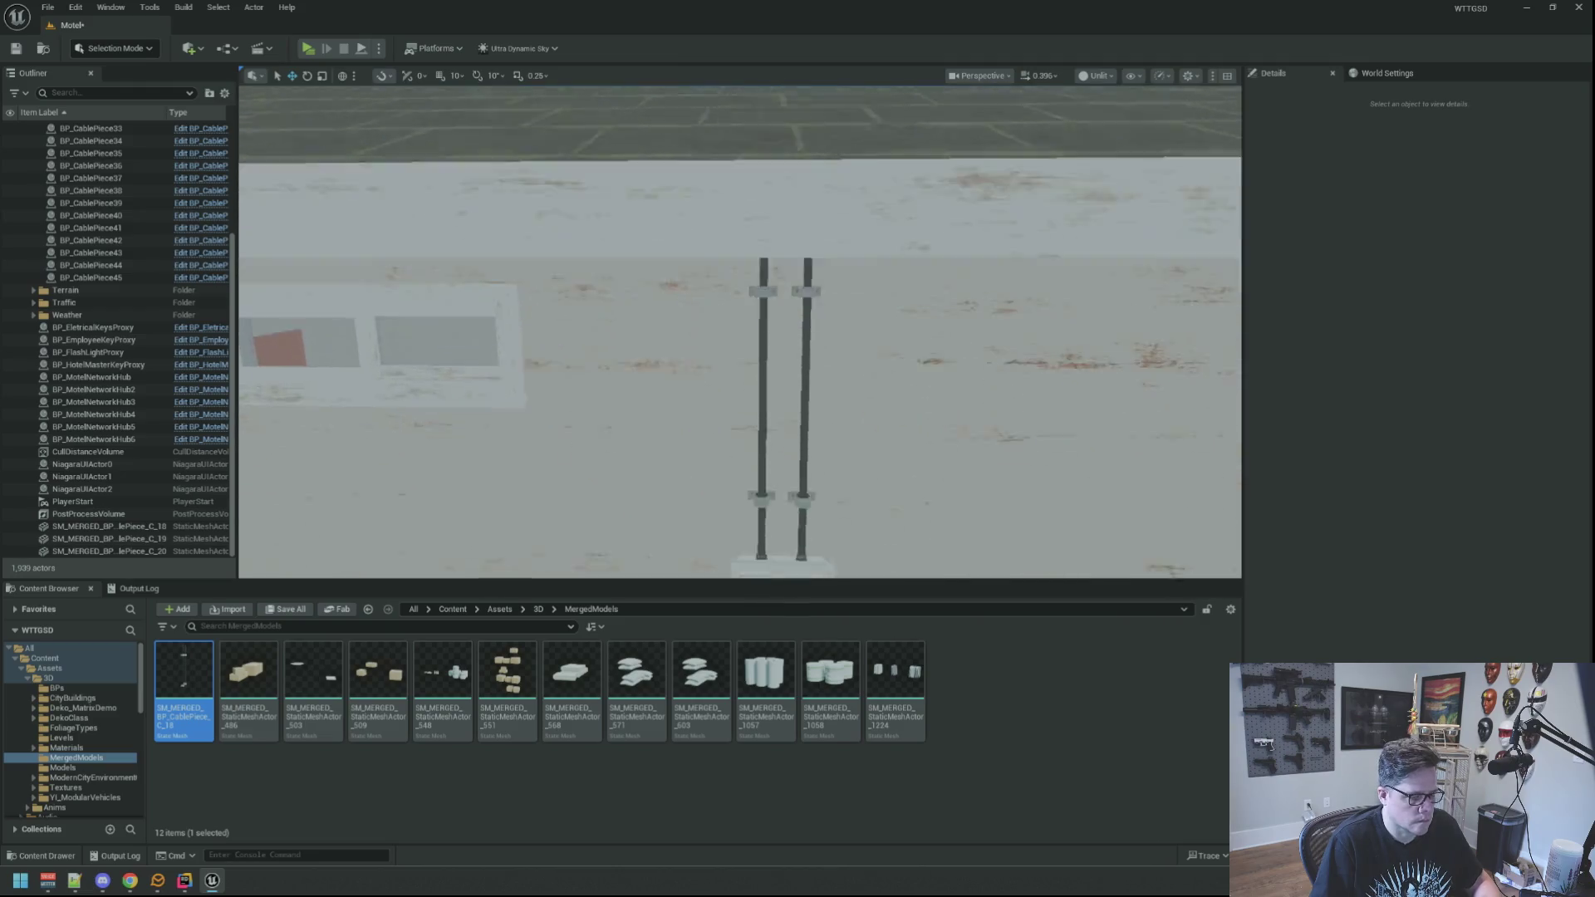
key(q)
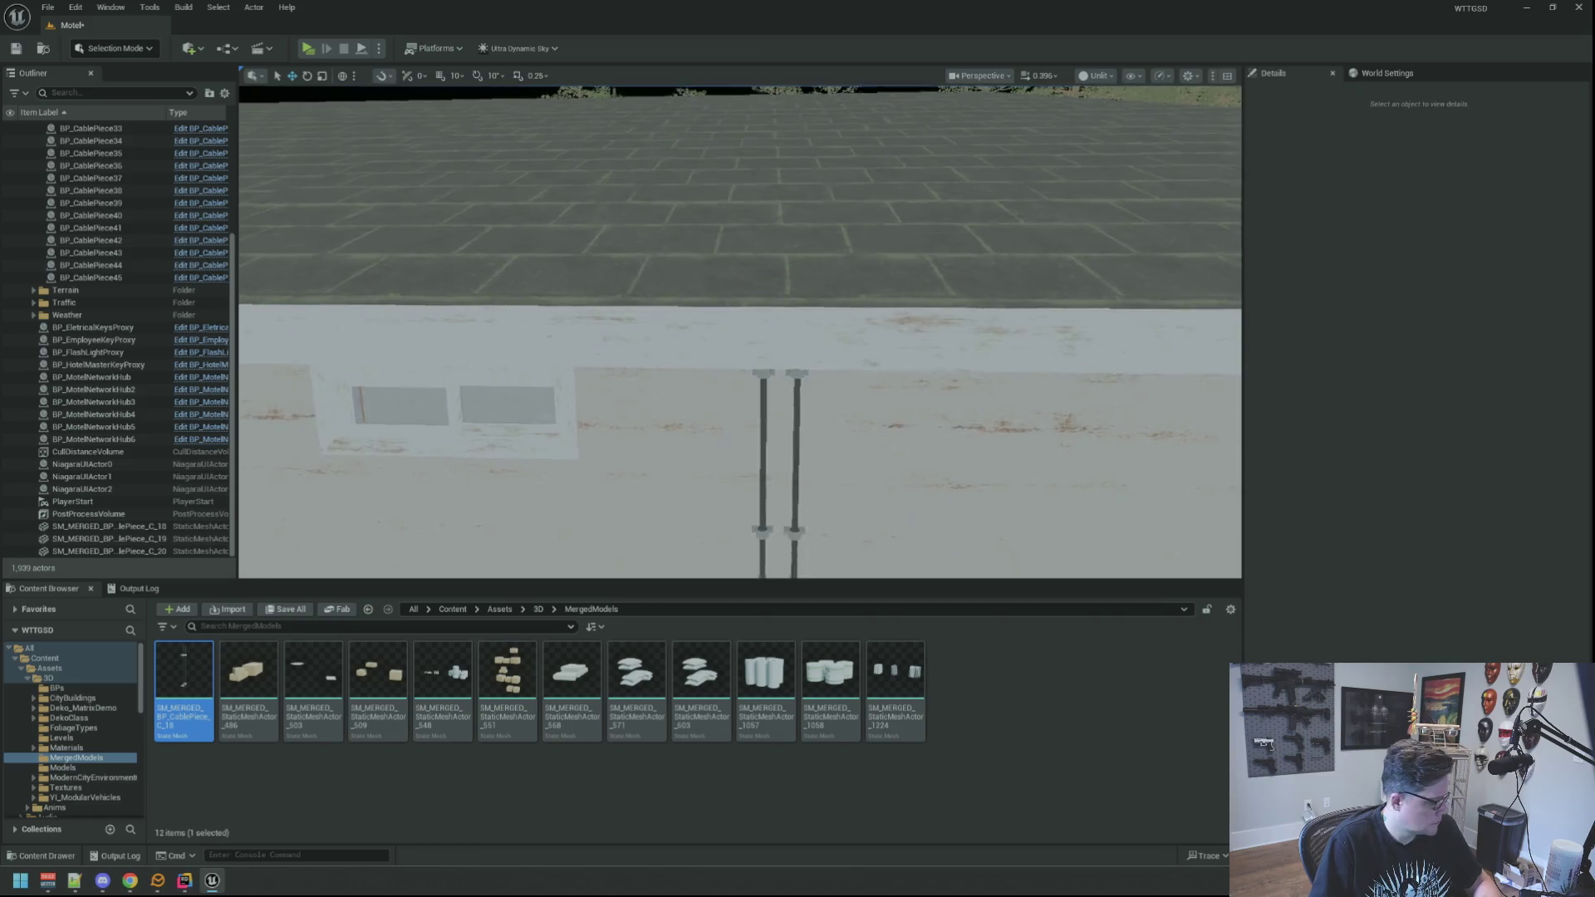
key(e)
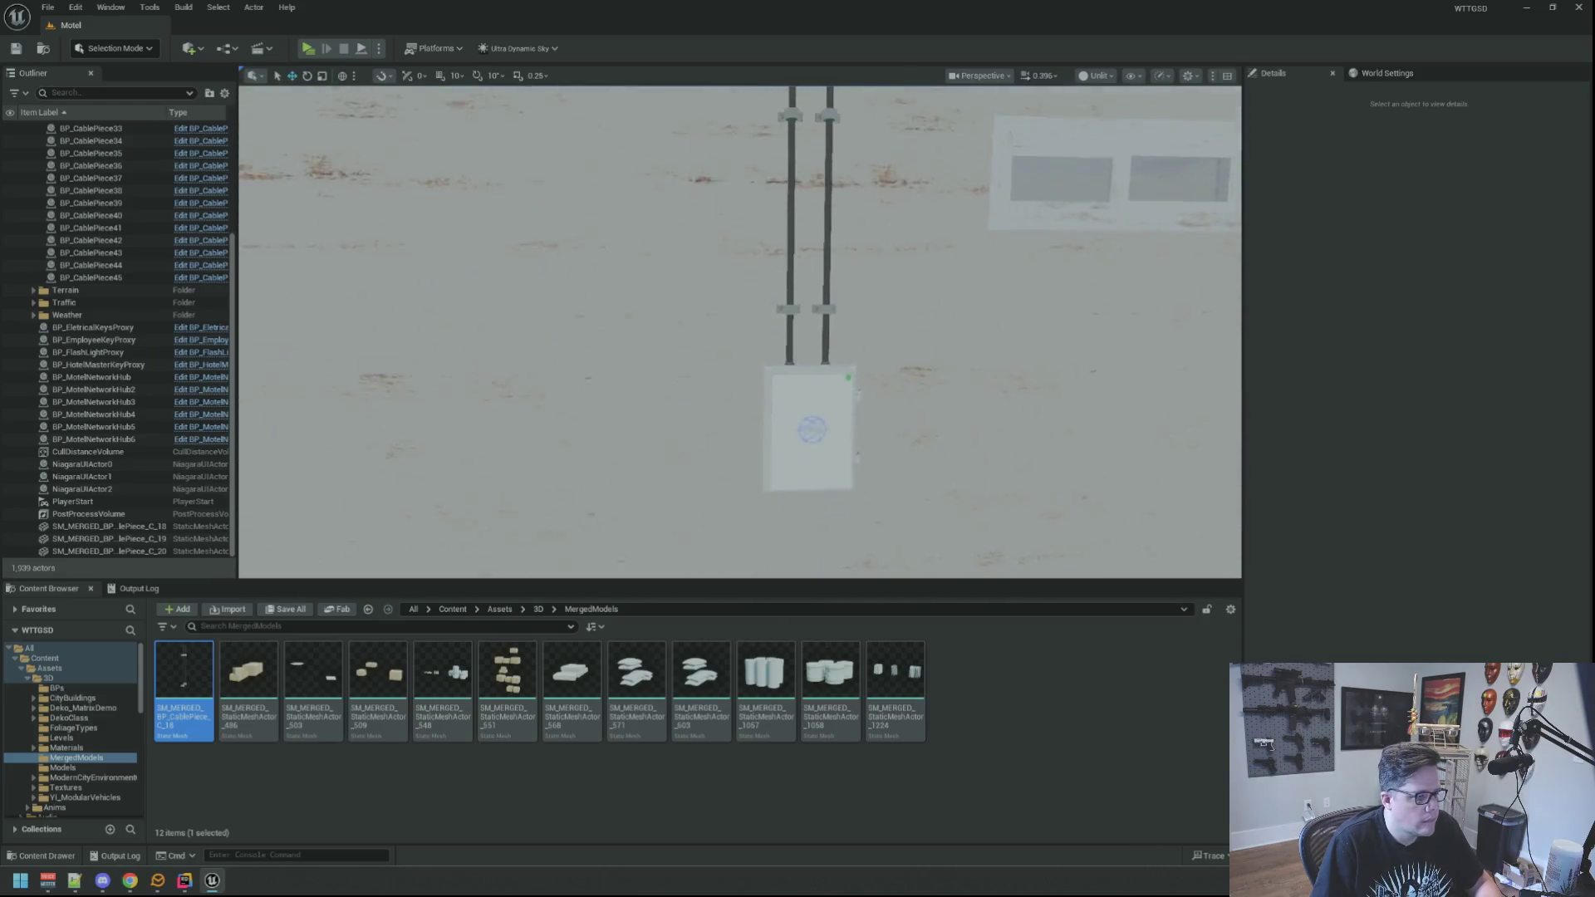
click(815, 324)
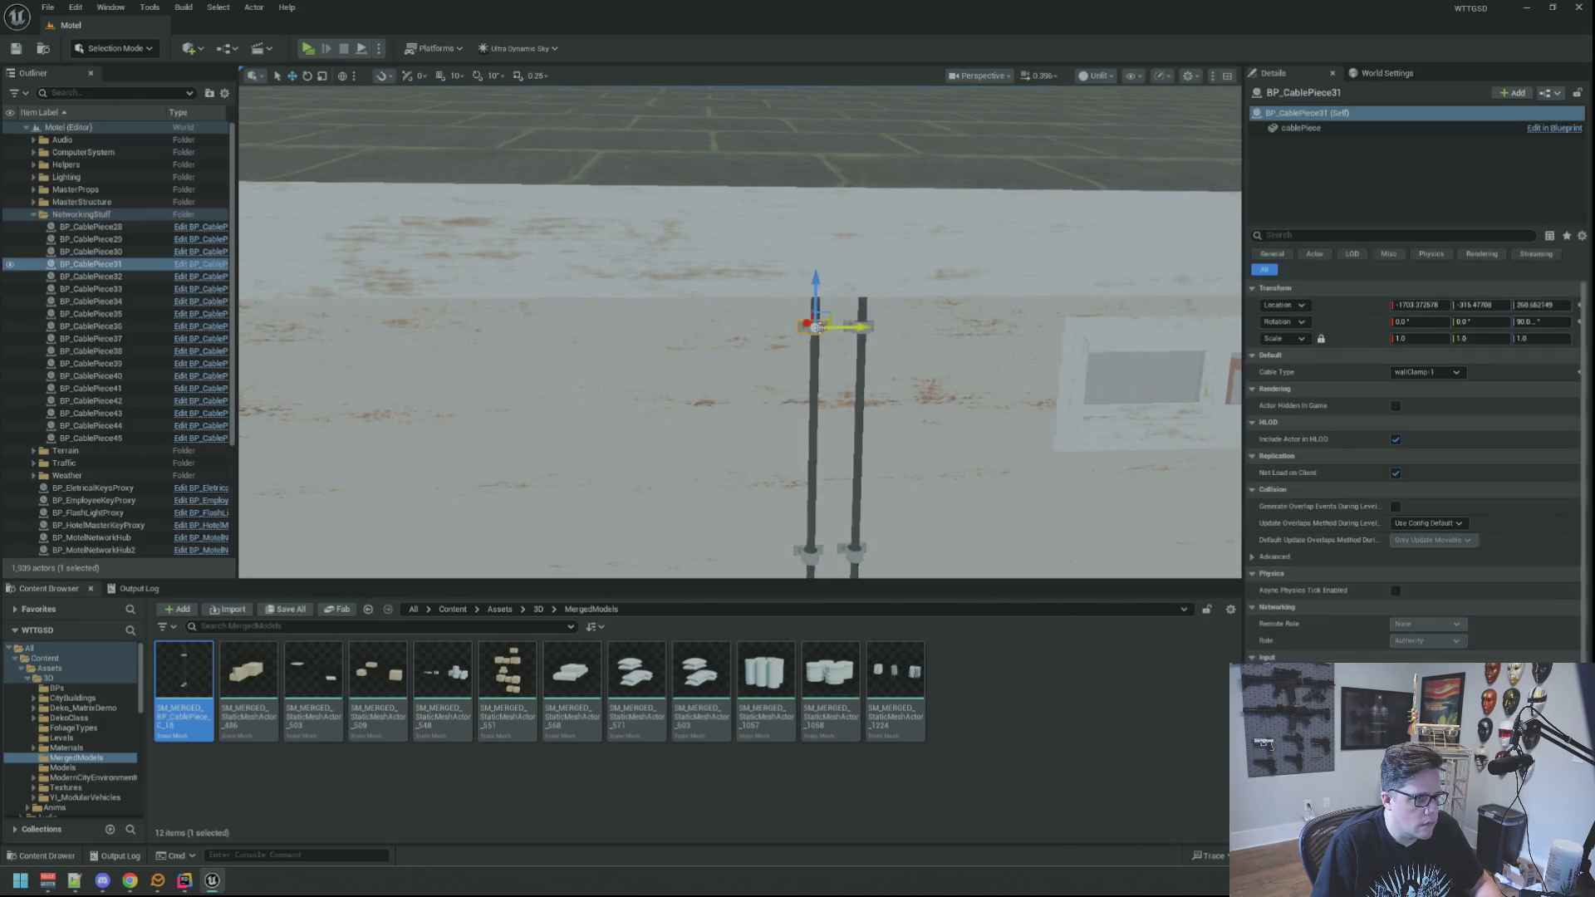
Place the merged cable mesh in the level and paste the copied location onto it.
key(f)
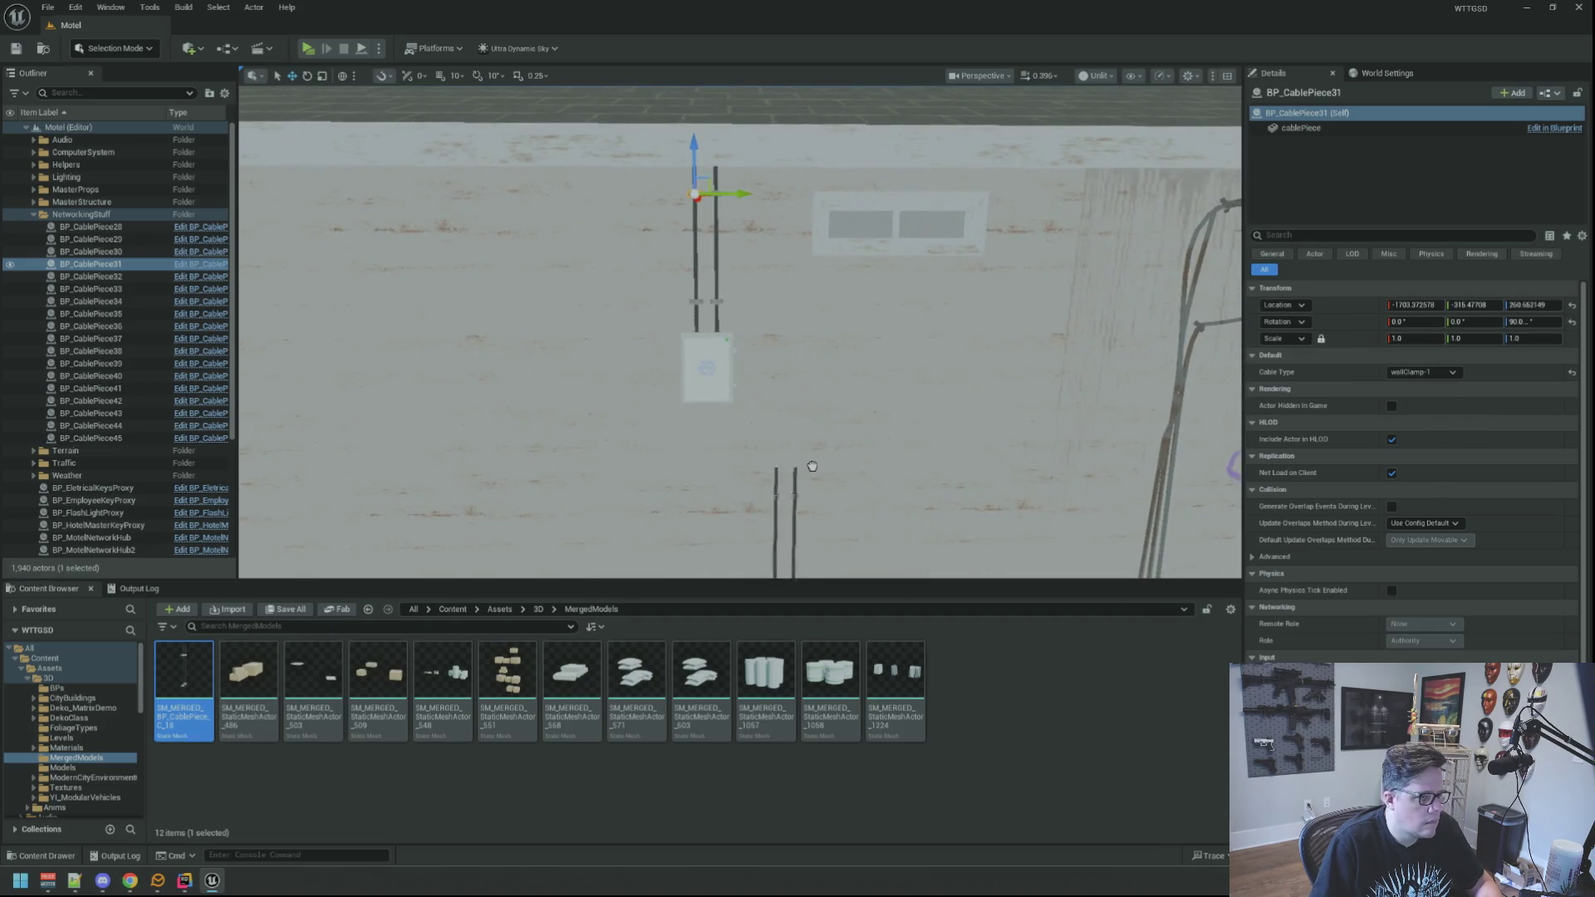
drag(806, 471, 812, 482)
right_click(1370, 312)
click(1446, 346)
key(f)
Set the new cable's Rotation Yaw to 180 and hide it with its visibility eye.
scroll(980, 312, down, 3)
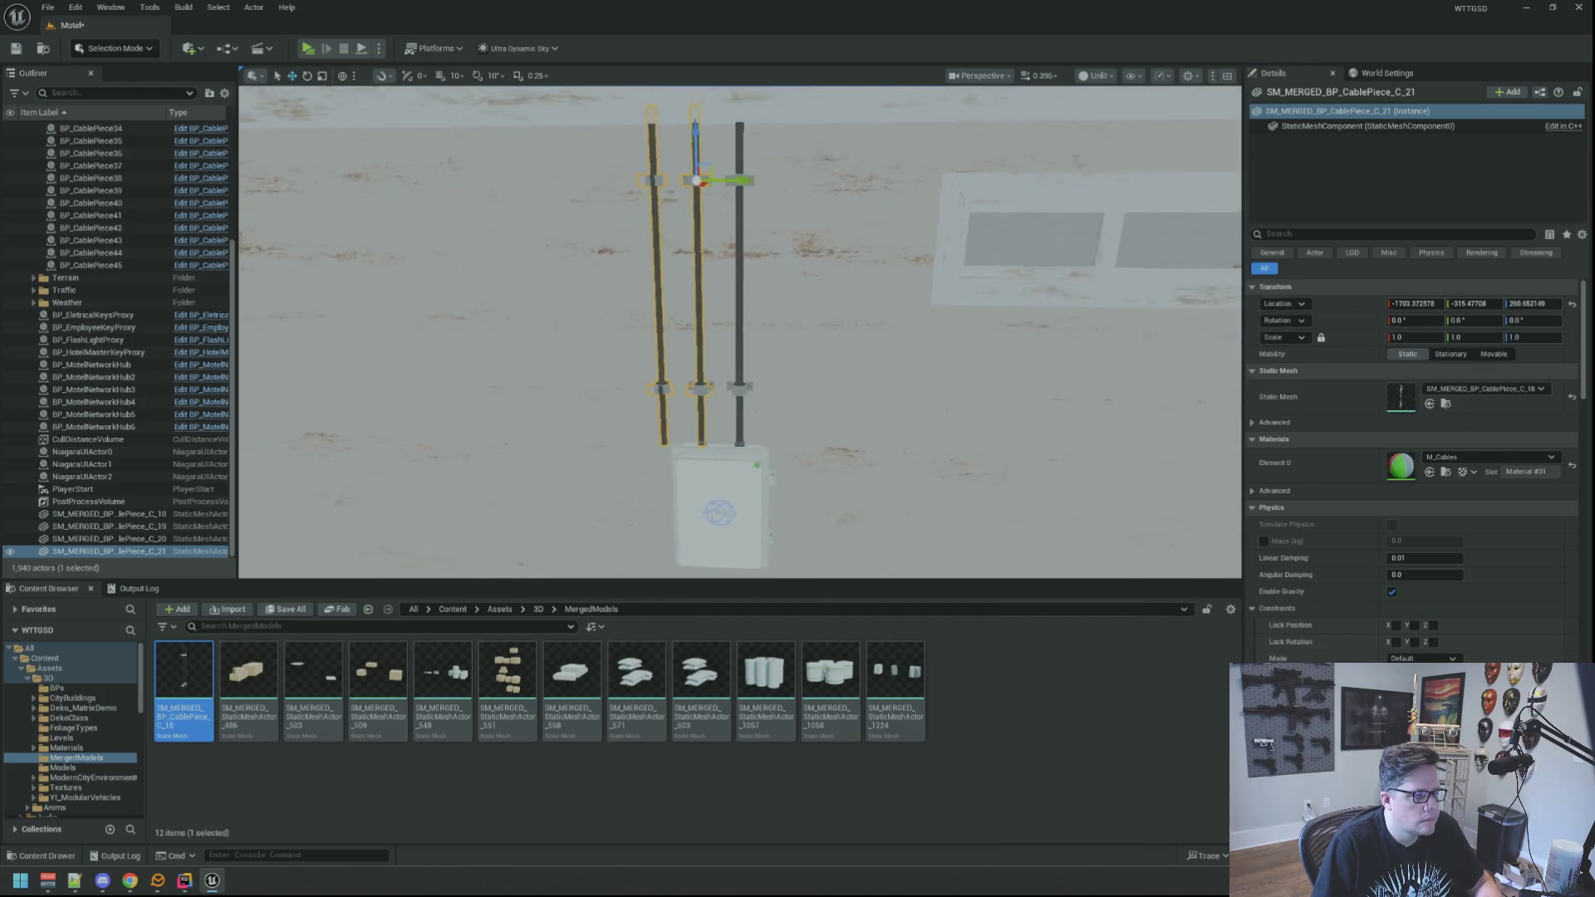
scroll(980, 311, up, 5)
scroll(980, 312, down, 5)
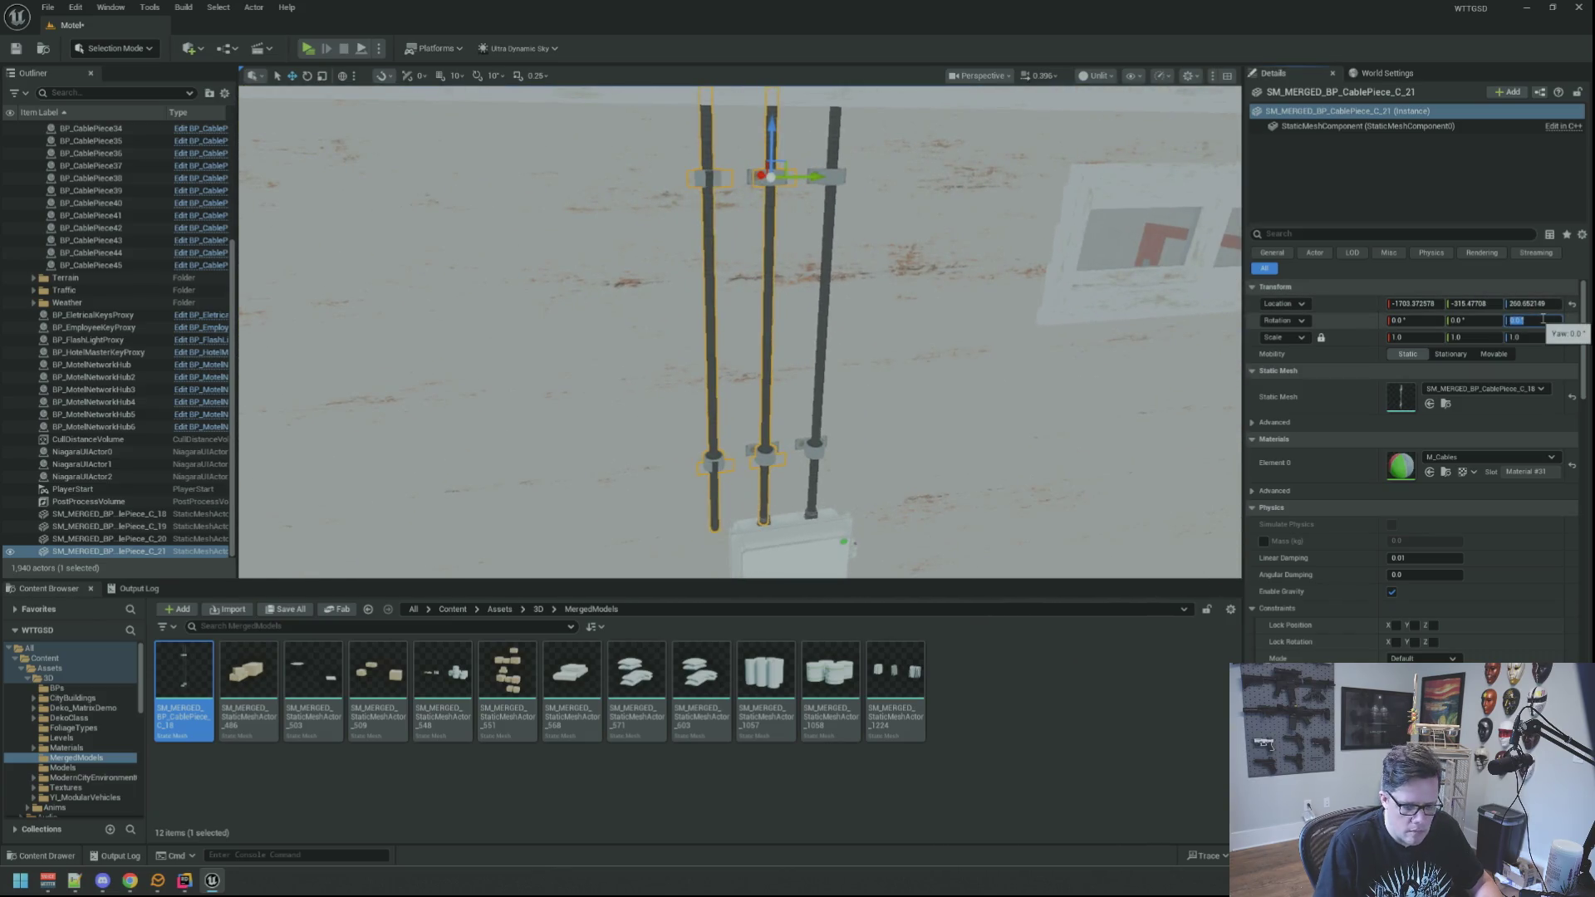
text(180)
key(Return)
drag(1116, 234, 313, 389)
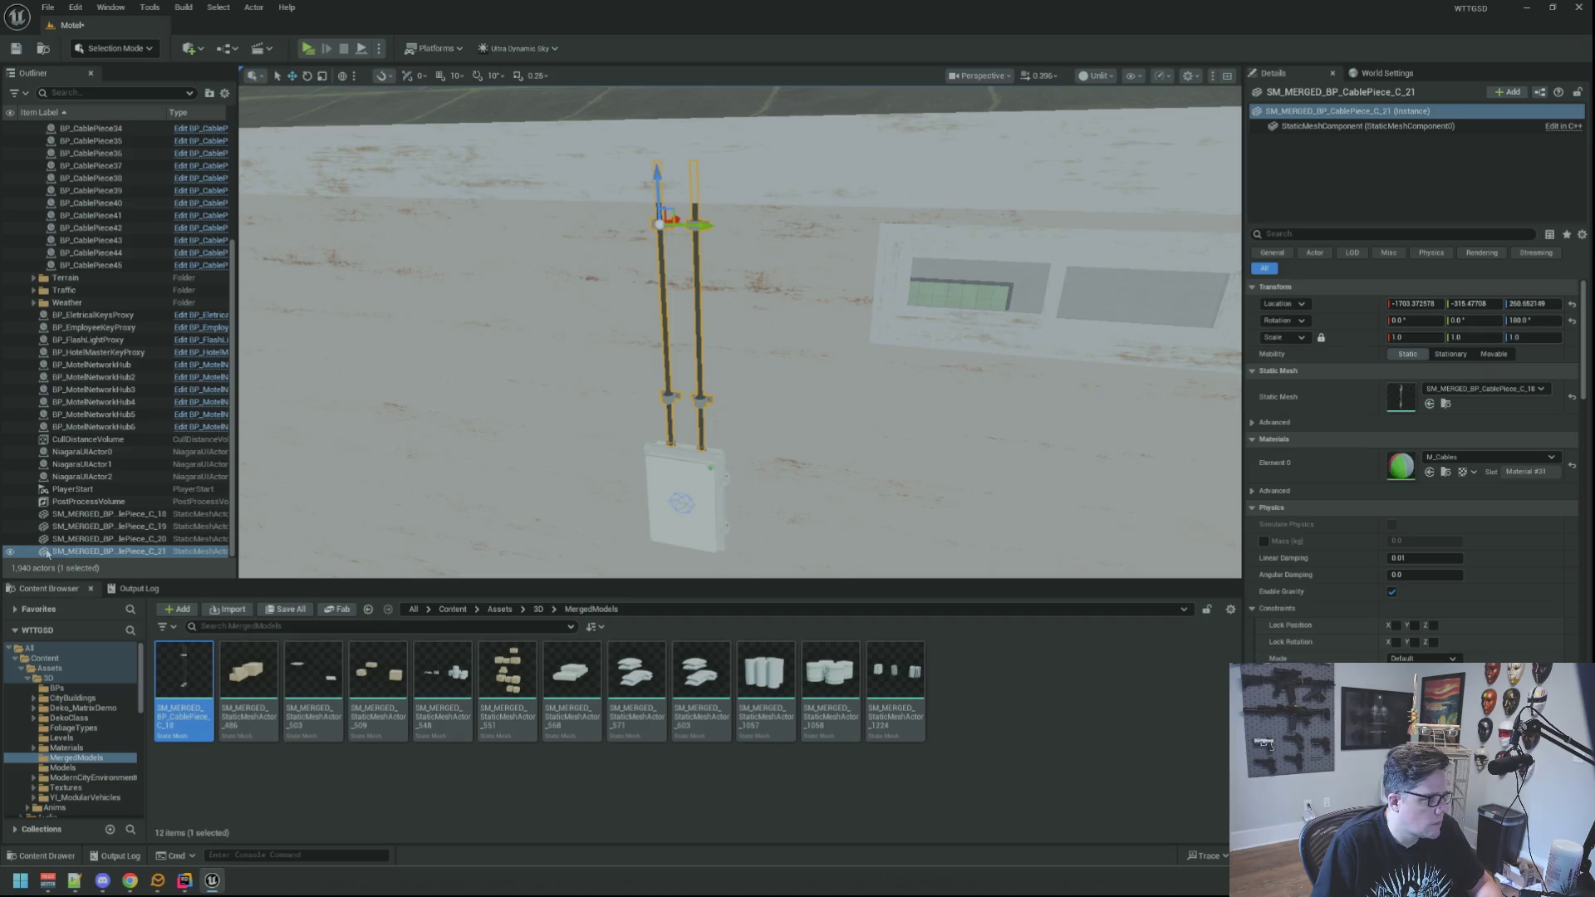
click(12, 555)
scroll(581, 314, up, 5)
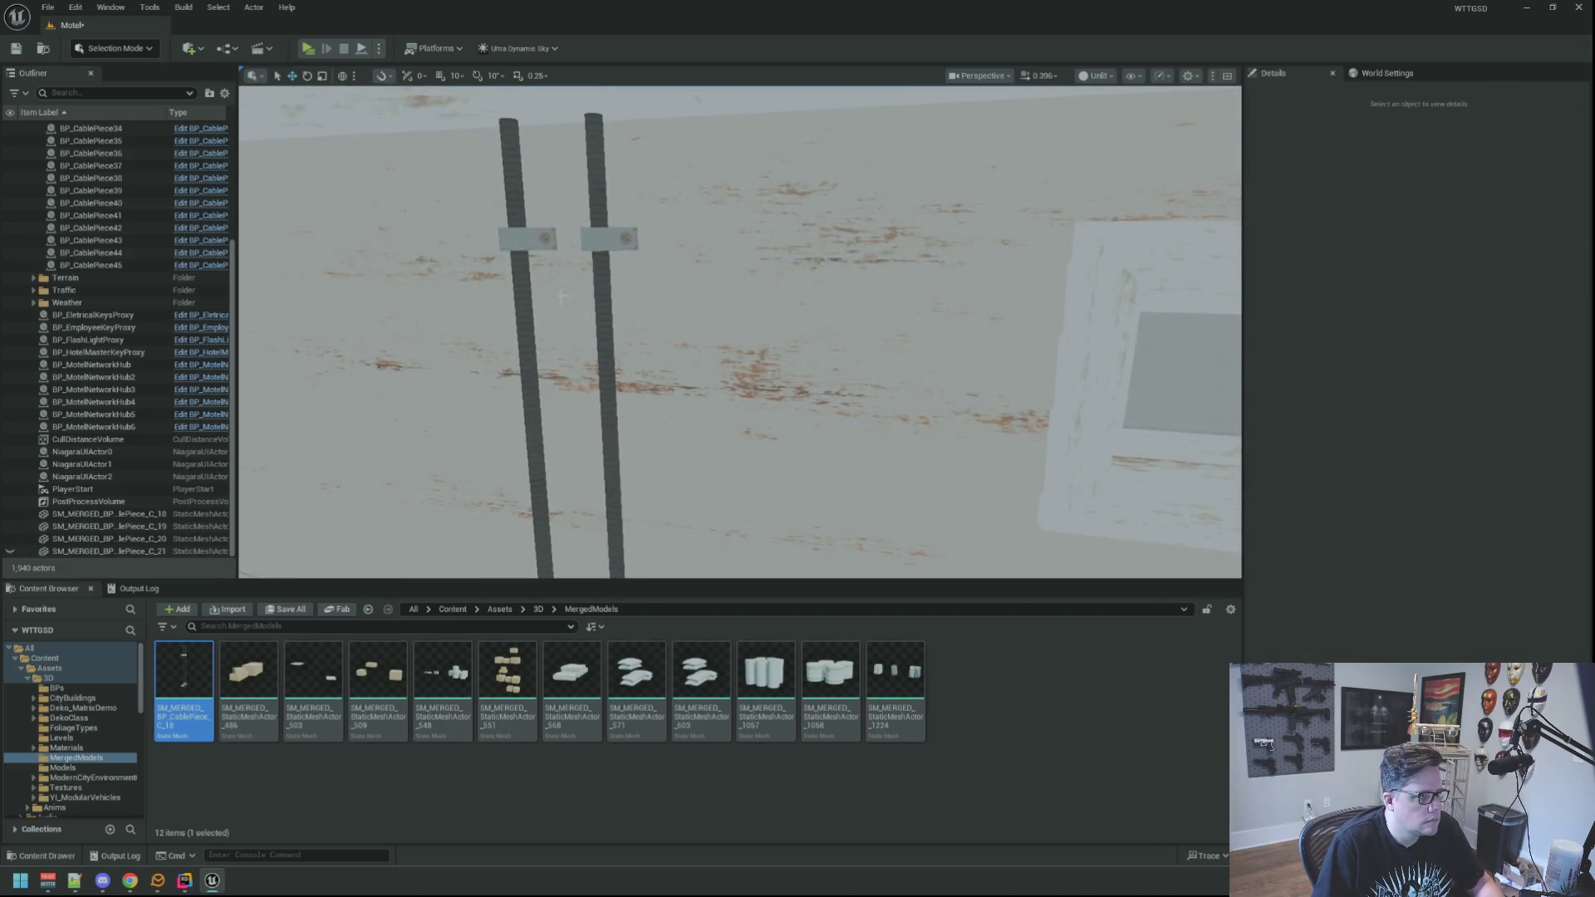
Delete BP_CablePiece31 and the original cable poles.
click(518, 237)
key(Delete)
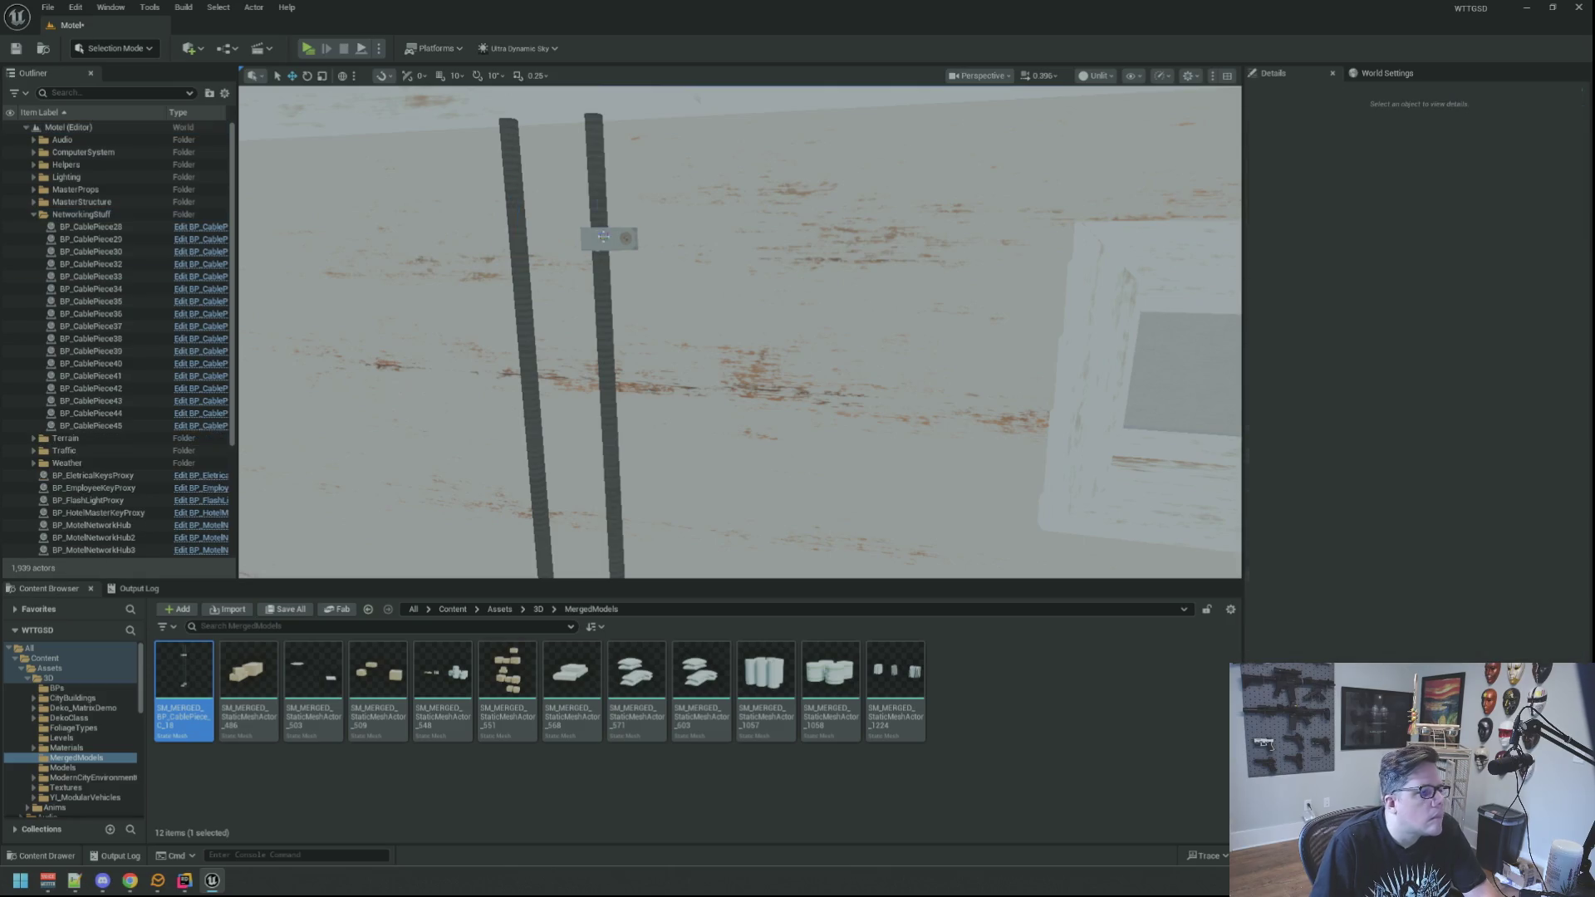
click(593, 192)
key(Delete)
click(855, 374)
click(522, 249)
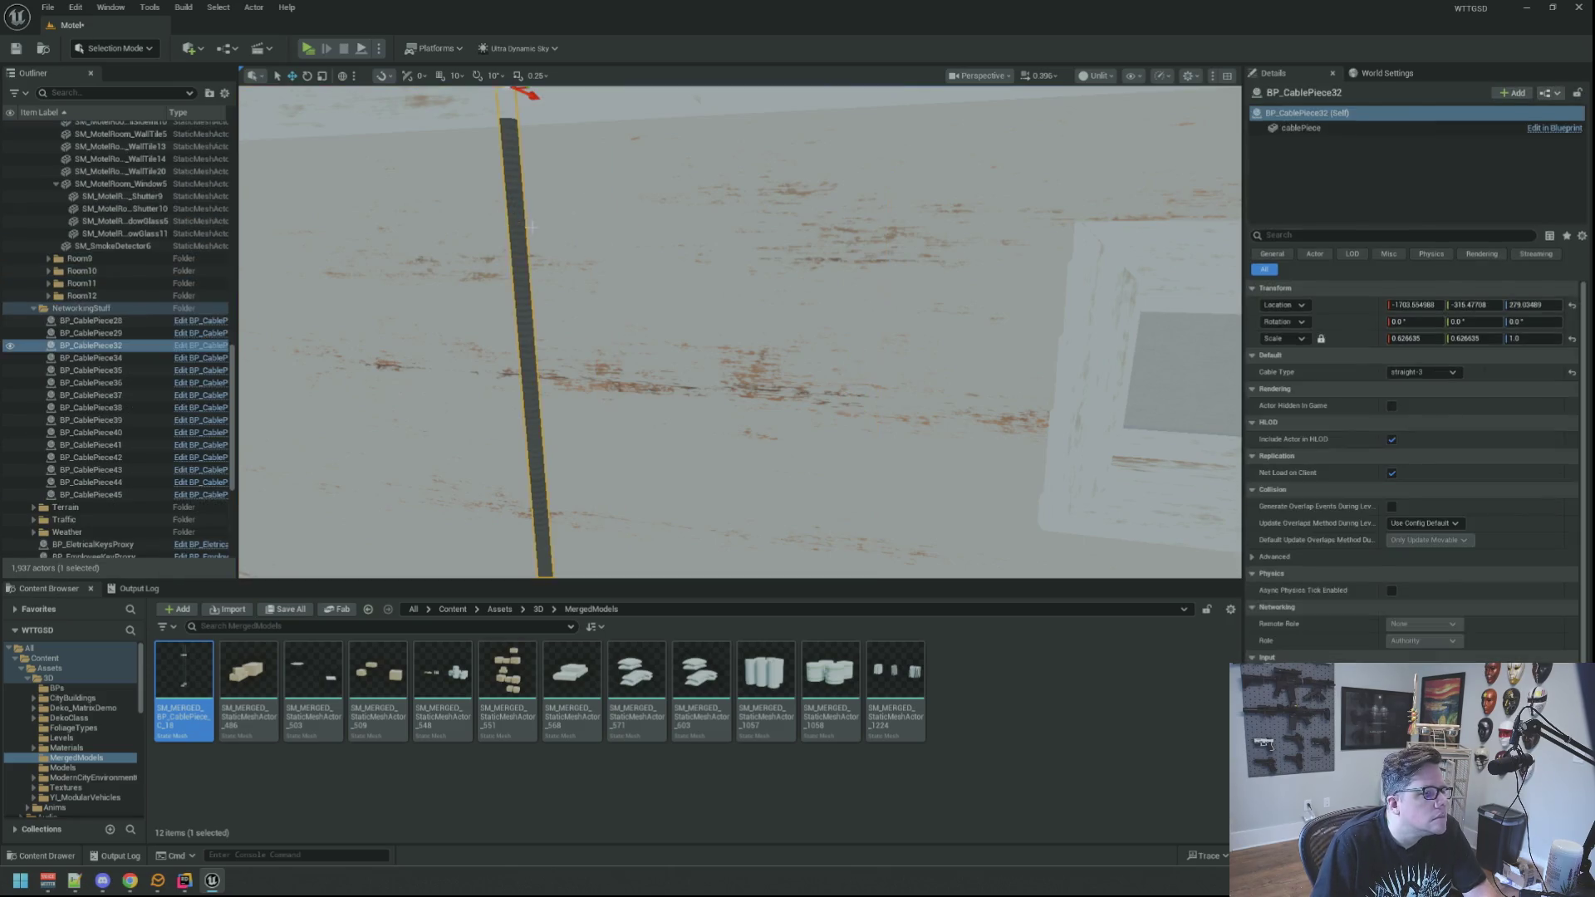
key(Delete)
Delete the two wall mounts higher up the wall.
drag(686, 249, 685, 216)
click(683, 259)
key(Delete)
click(619, 243)
key(Delete)
Collapse Room8, SM_MotelRoom_Window3, Room3, MasterStructure and NetworkingStuff in the Outliner.
scroll(131, 439, down, 5)
scroll(108, 415, up, 5)
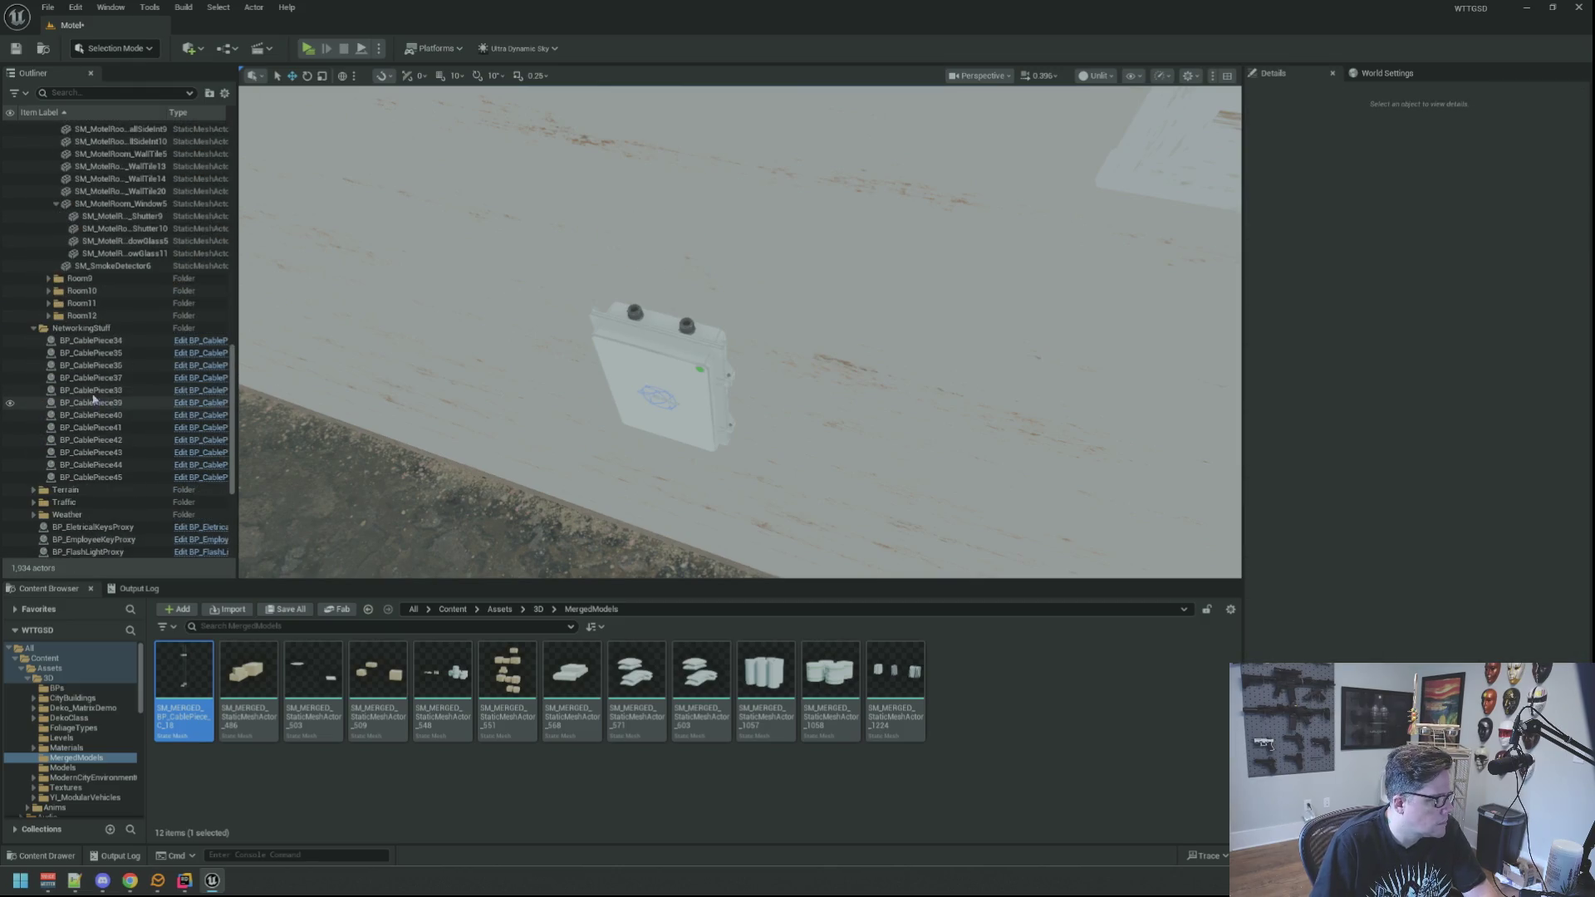
scroll(83, 357, up, 10)
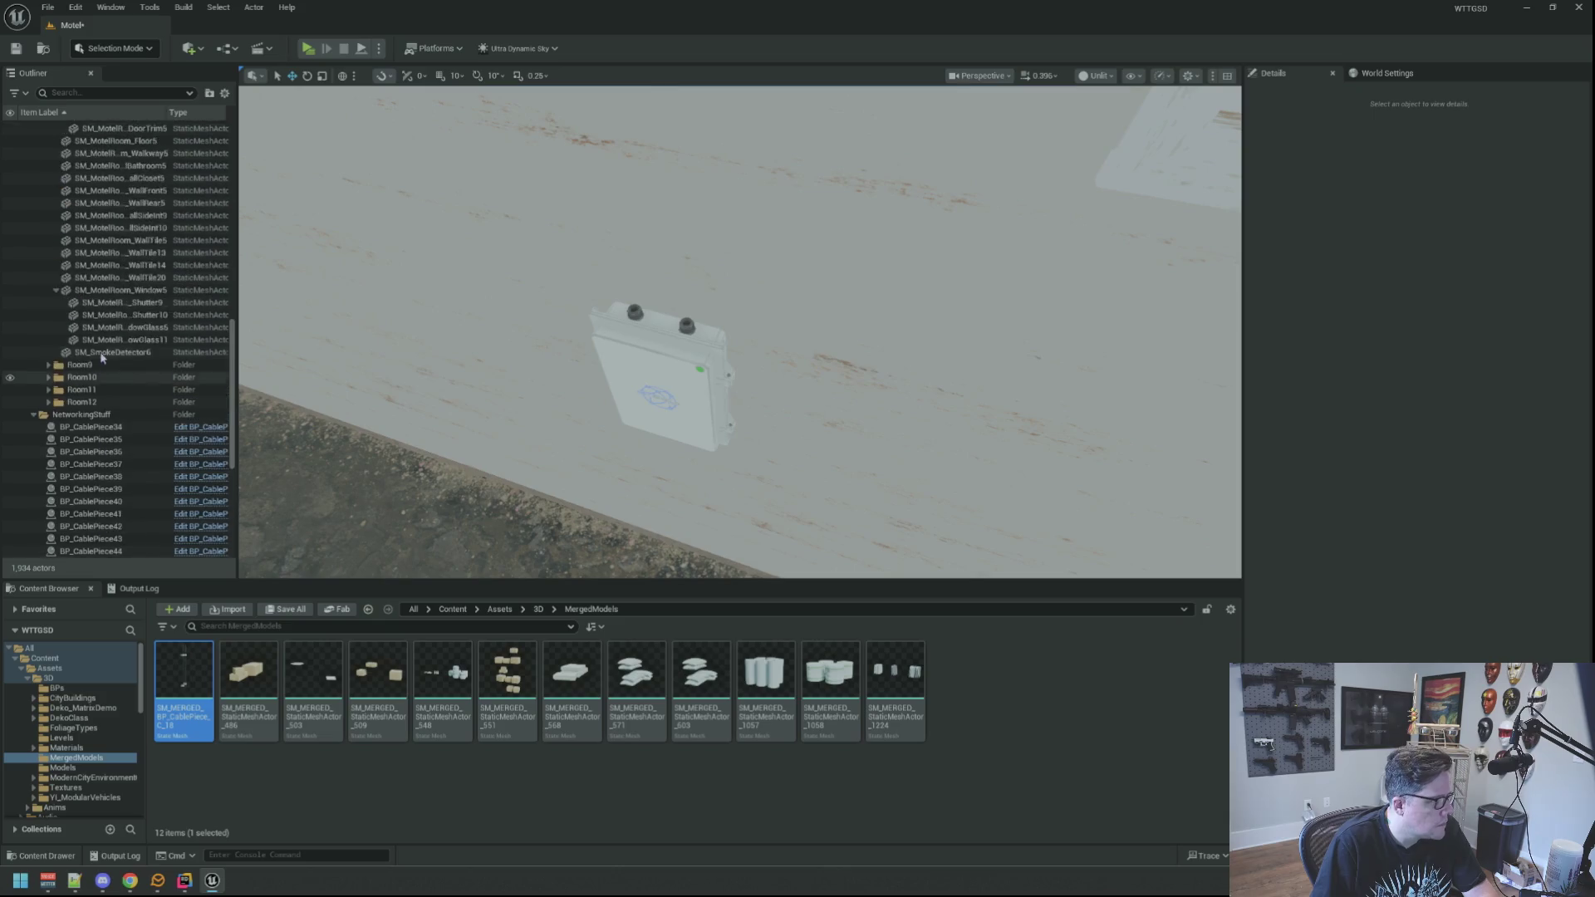
click(48, 348)
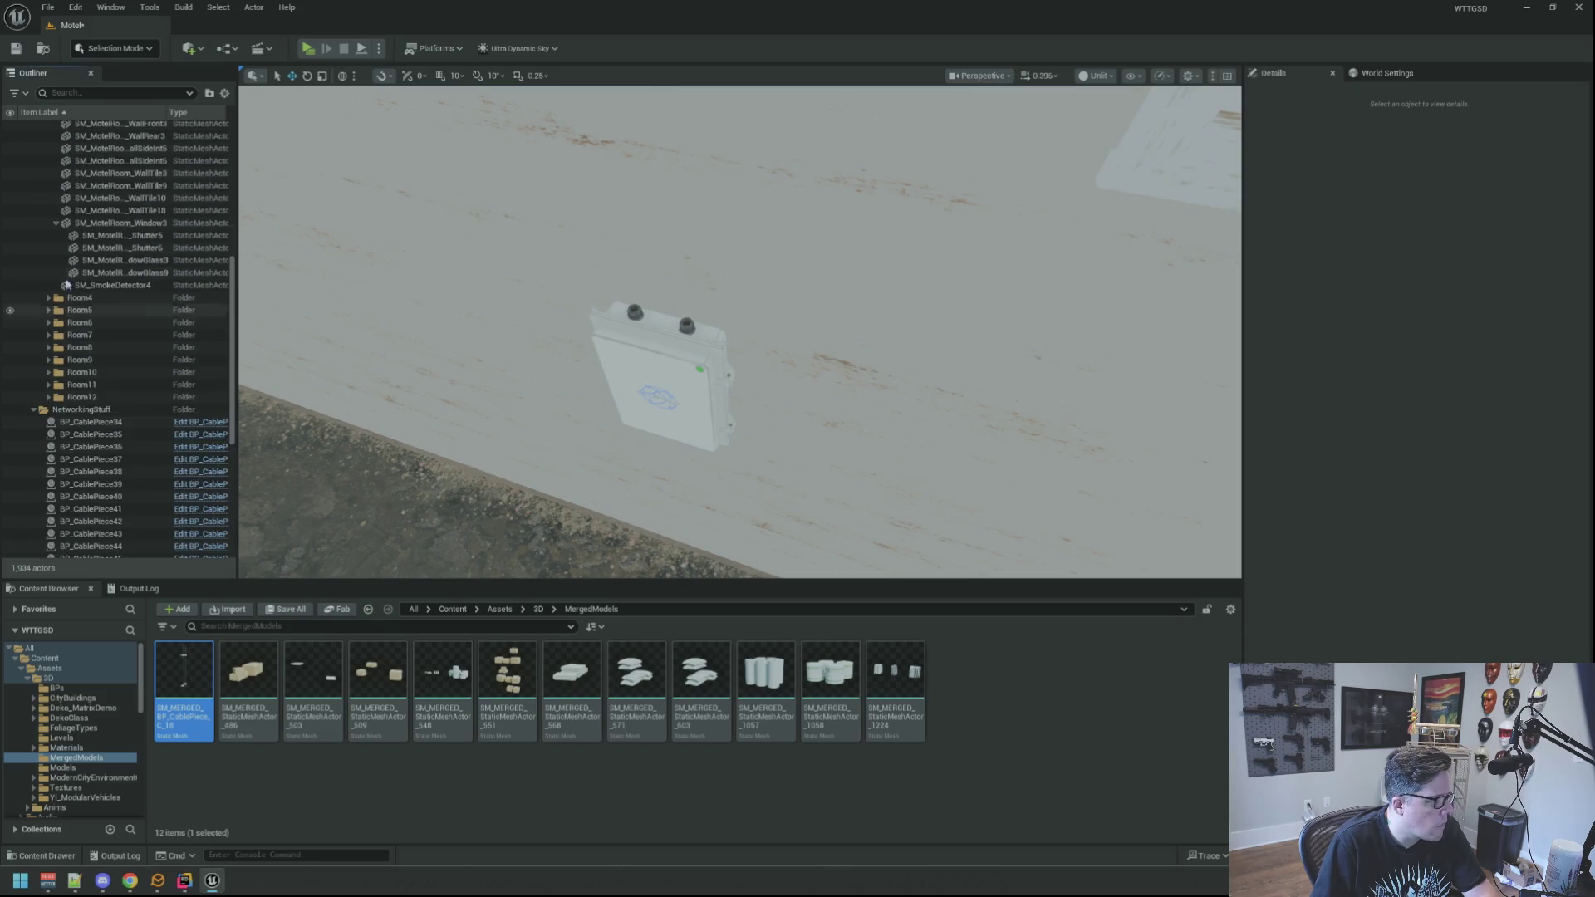
click(58, 224)
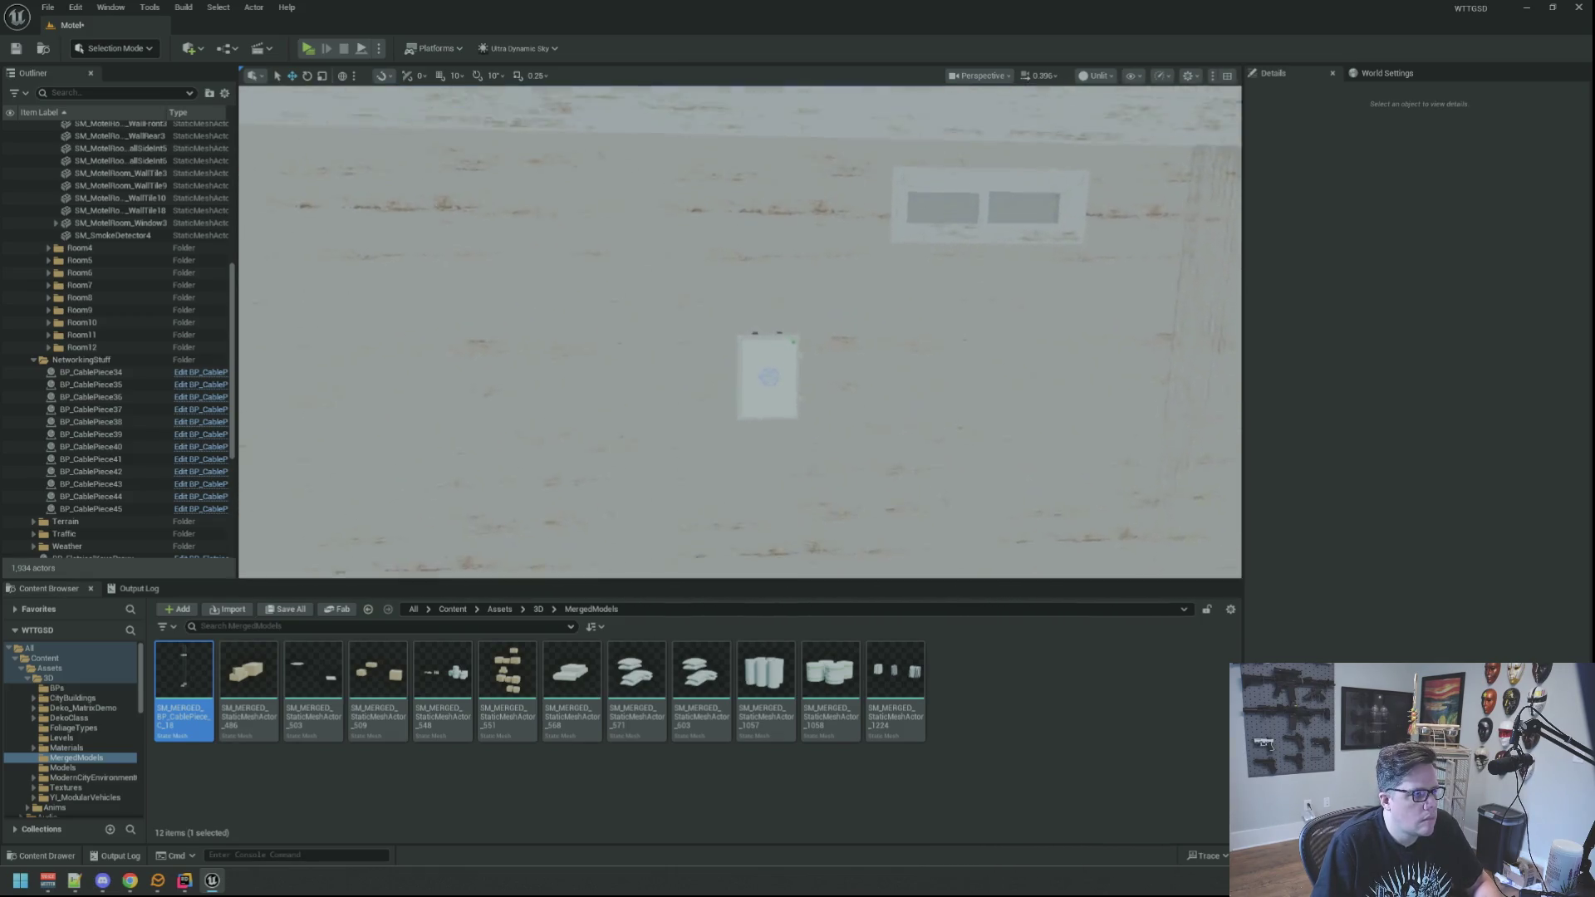
scroll(102, 330, down, 6)
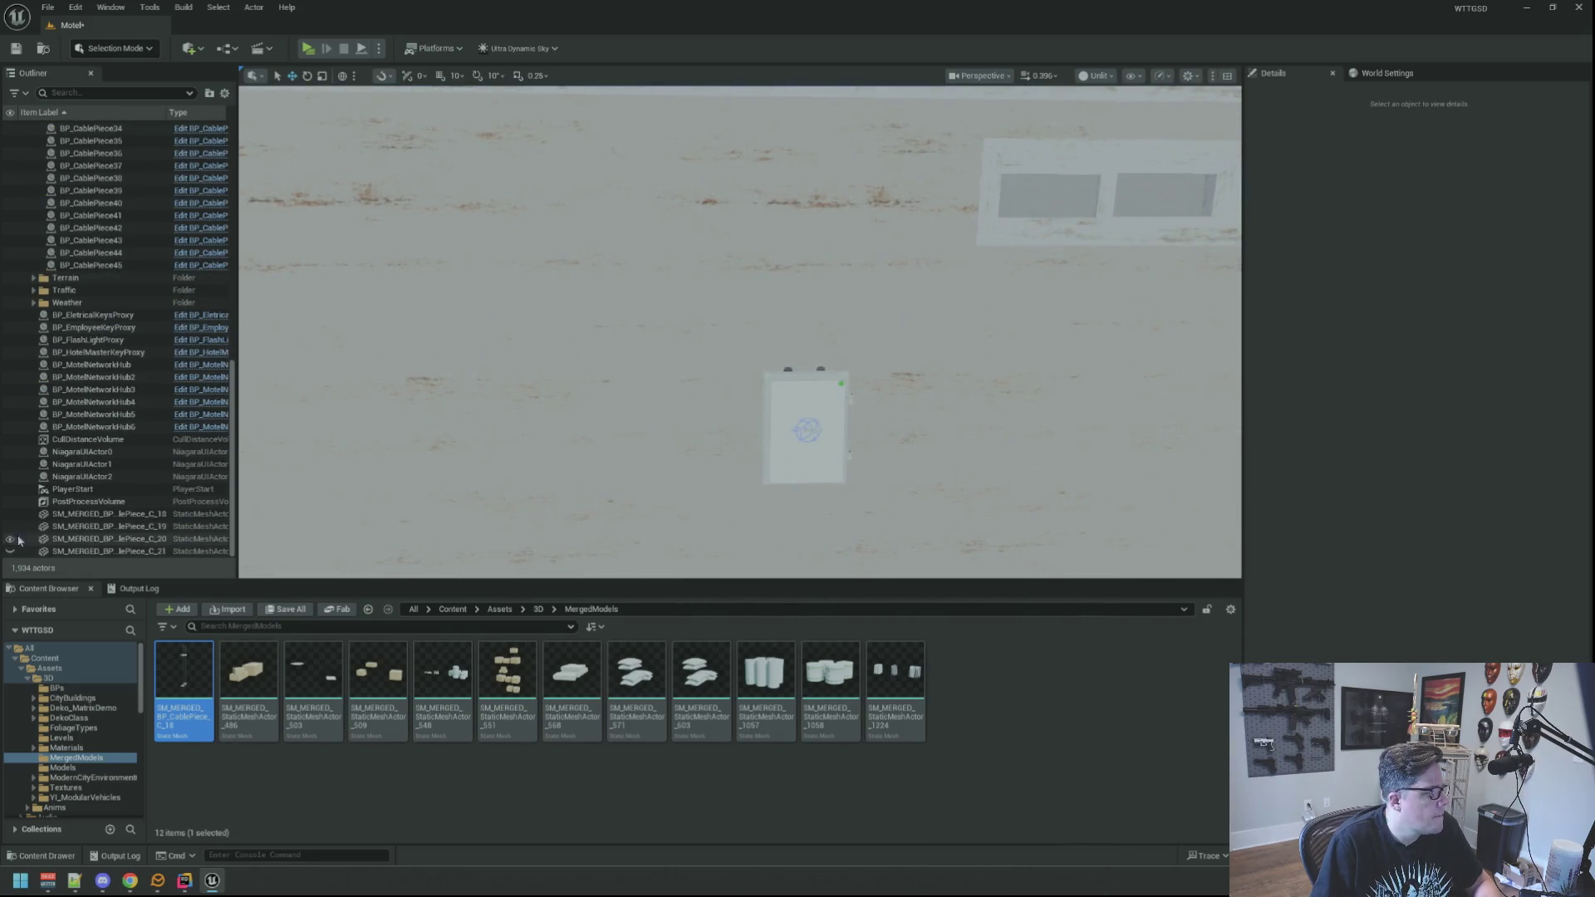
scroll(139, 350, up, 7)
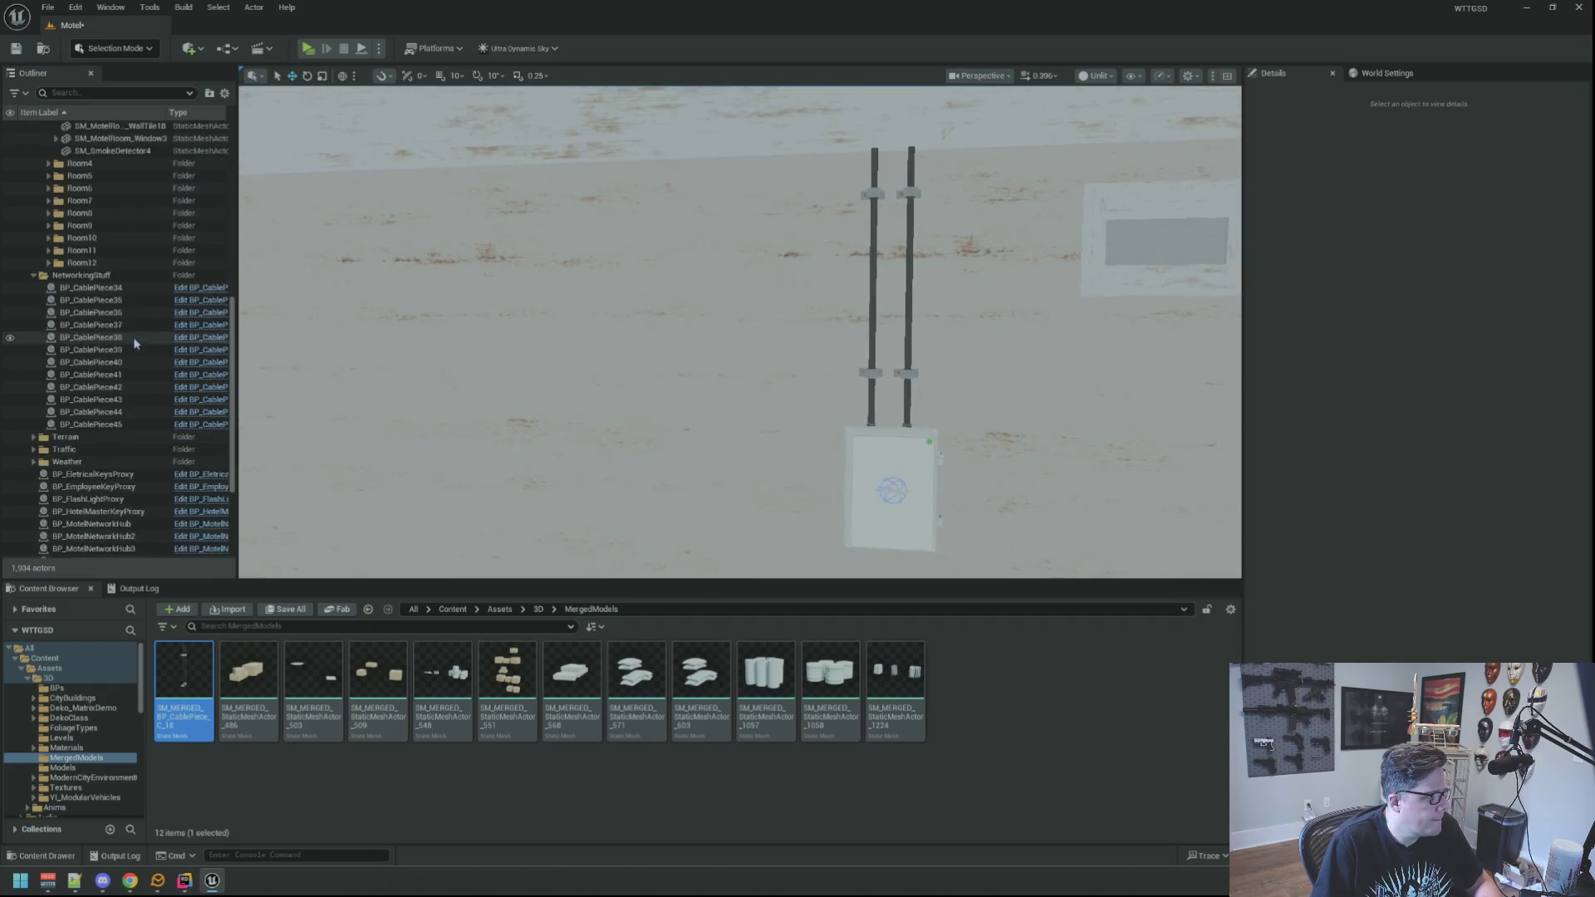
scroll(139, 350, up, 8)
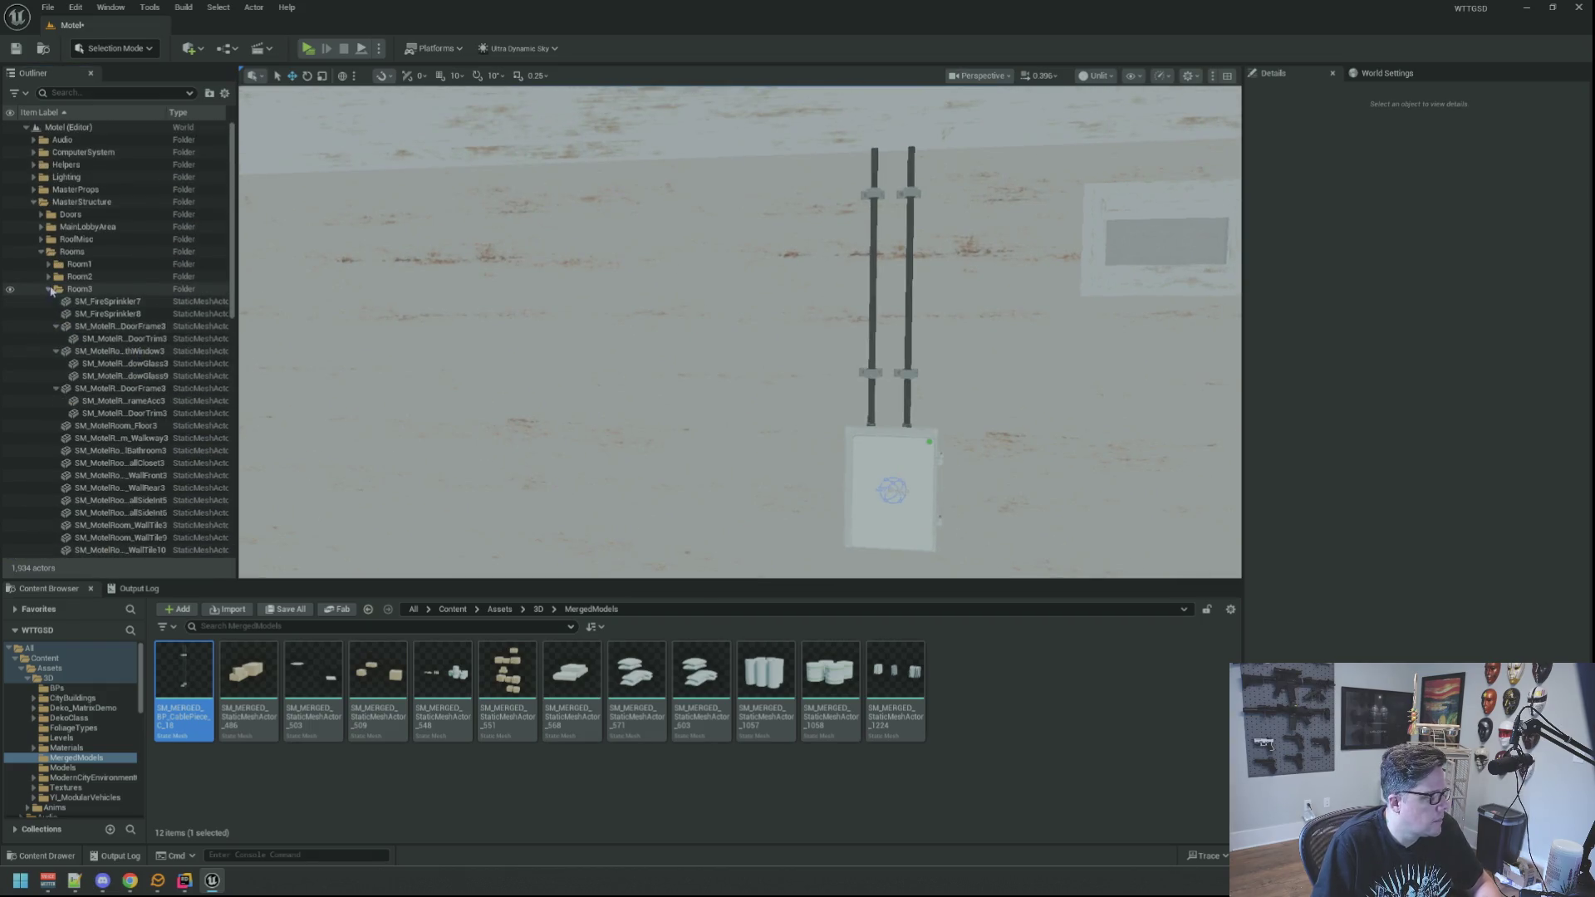
click(49, 290)
click(34, 202)
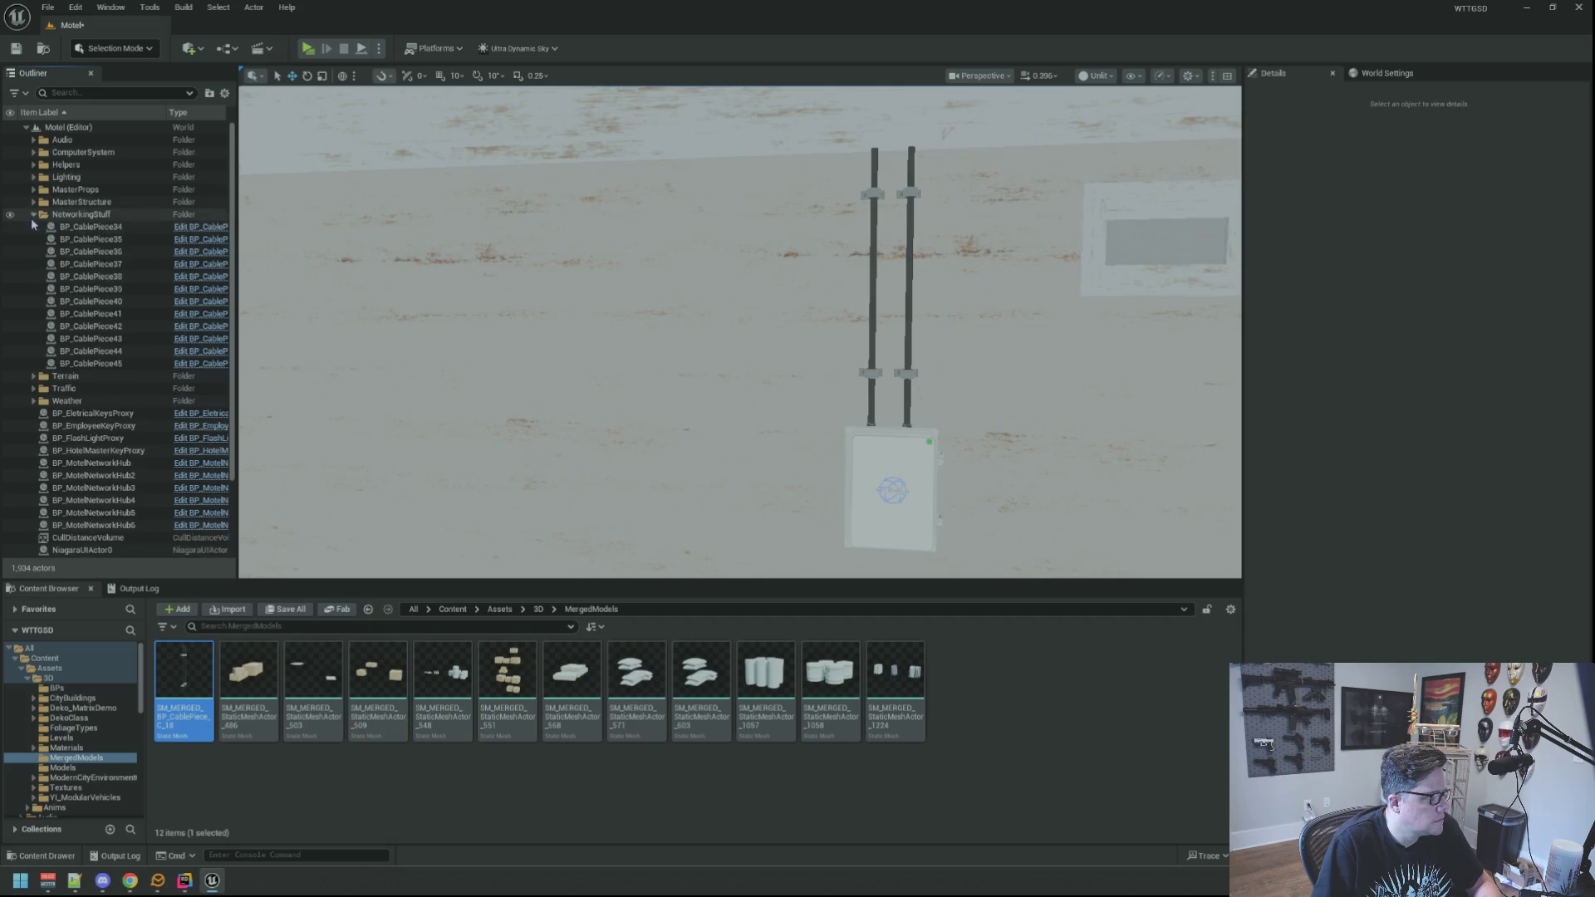
click(33, 215)
Save the level framed on the cable poles and select the left pole's clamp.
mouse_move(320, 463)
mouse_down()
mouse_move(348, 391)
mouse_move(349, 432)
mouse_up()
key(ctrl+s)
click(708, 343)
mouse_move(708, 343)
mouse_down()
mouse_move(690, 366)
mouse_move(748, 282)
mouse_up()
click(748, 270)
Copy the clamp's Location, then delete the original poles and clamps.
click(1283, 305)
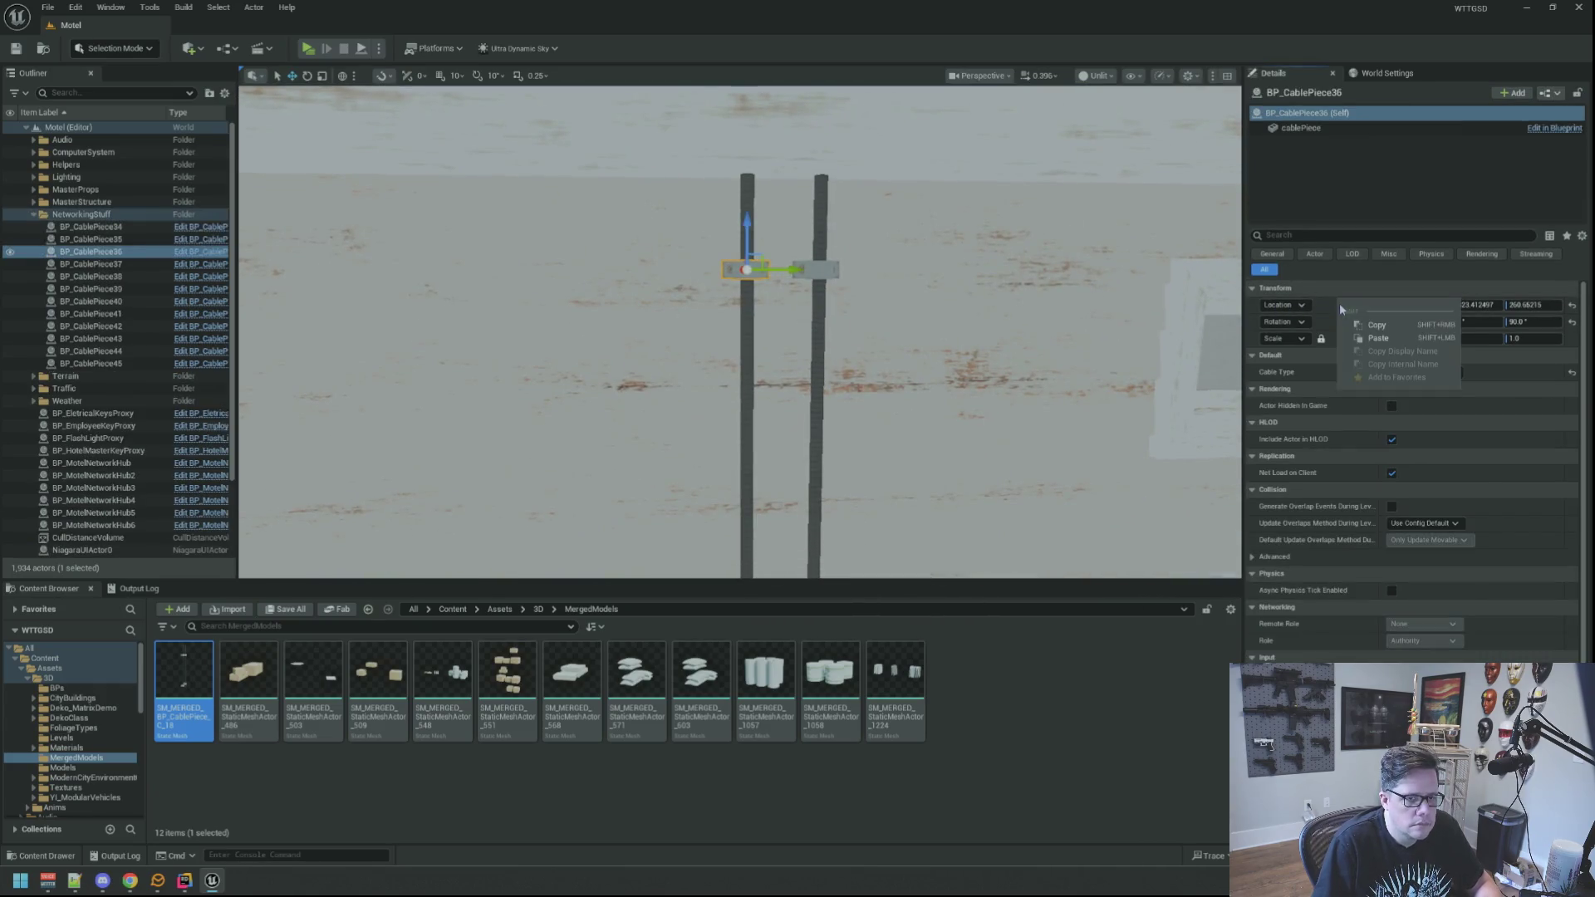
click(1362, 328)
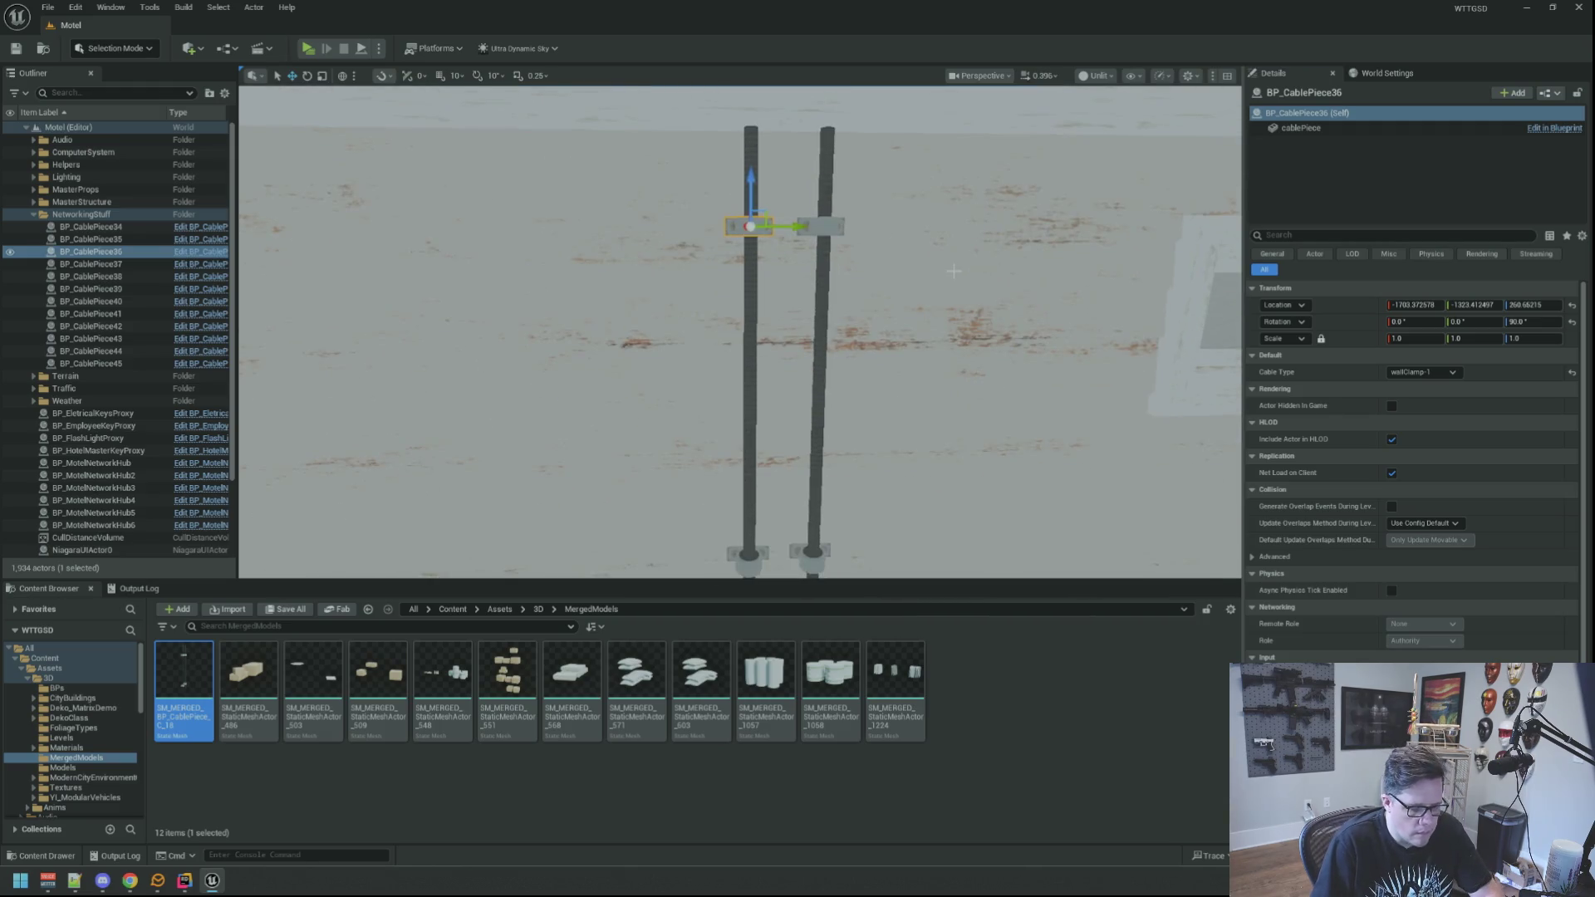
key(Delete)
click(820, 282)
key(Delete)
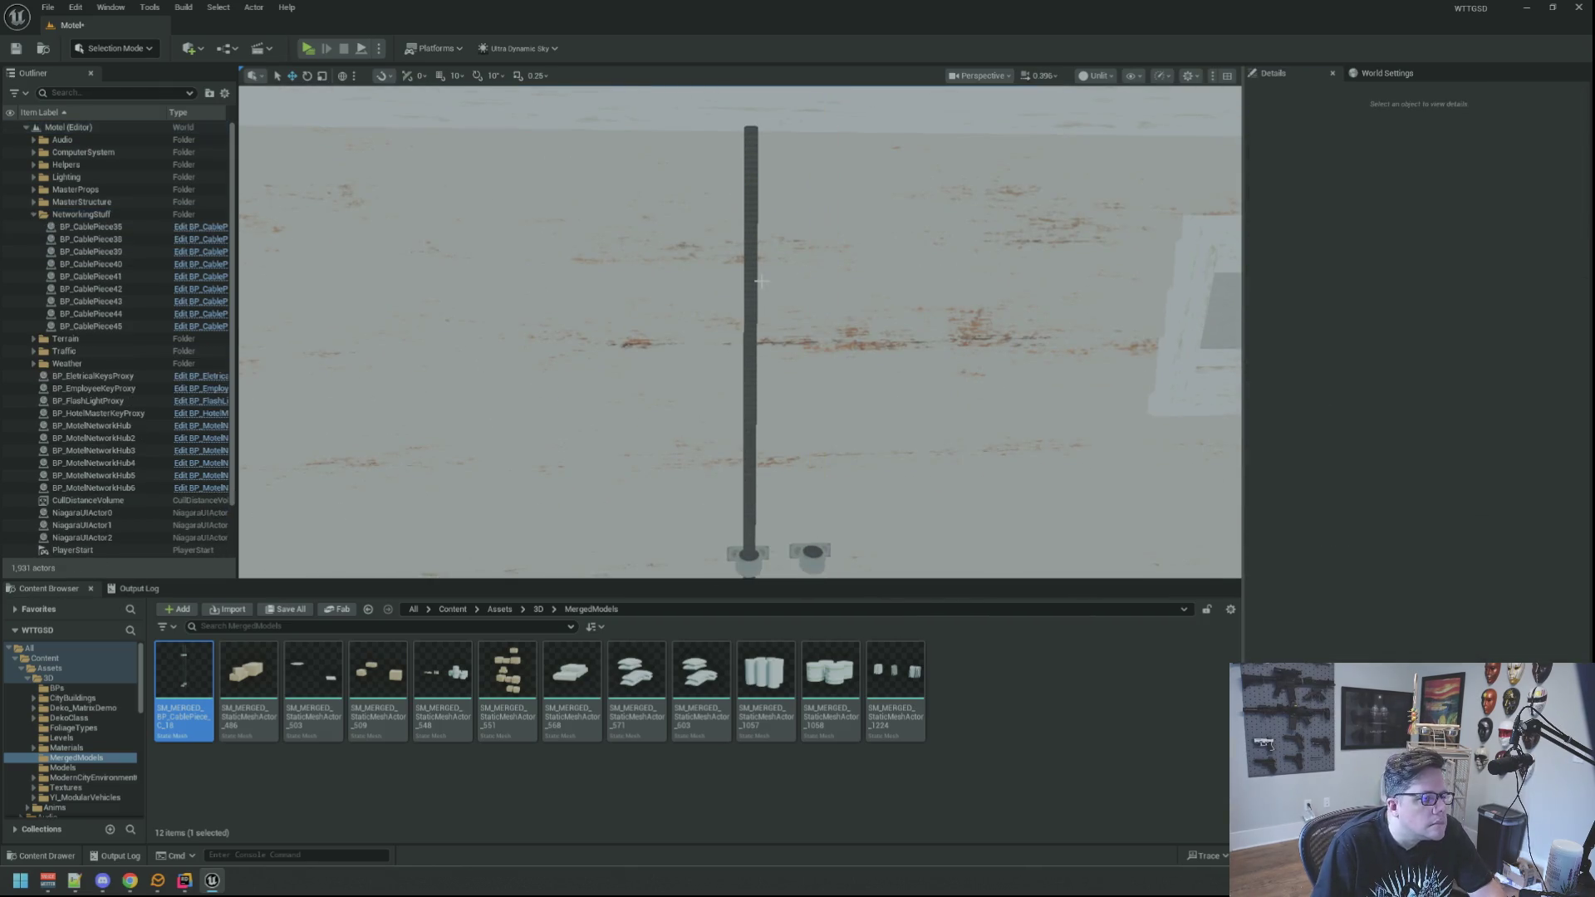
click(751, 349)
key(Delete)
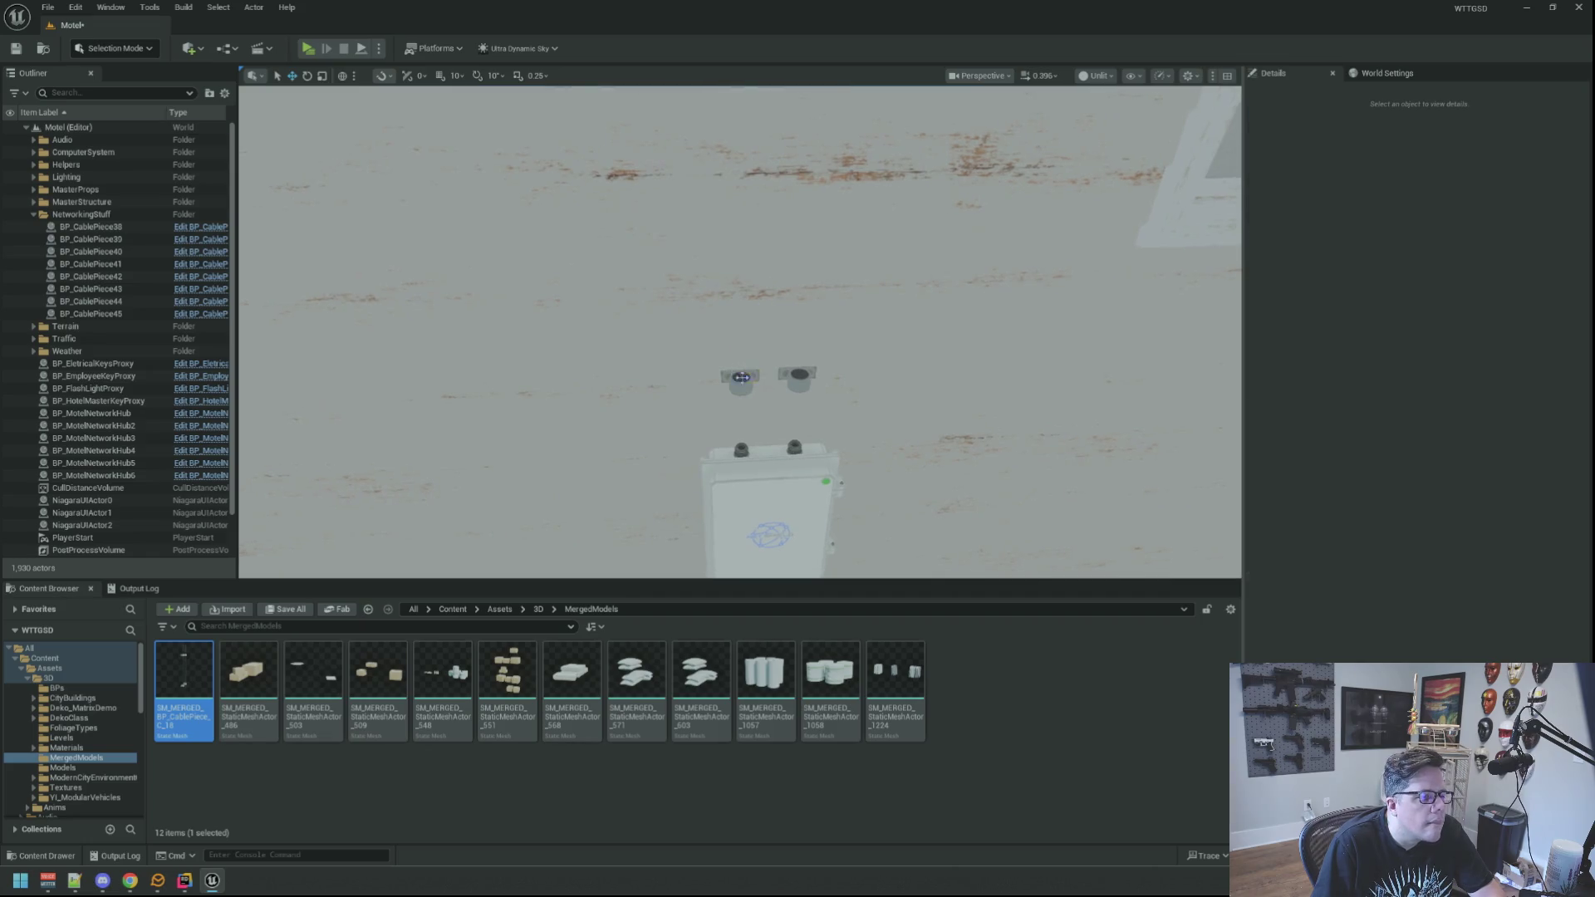
click(796, 376)
key(Delete)
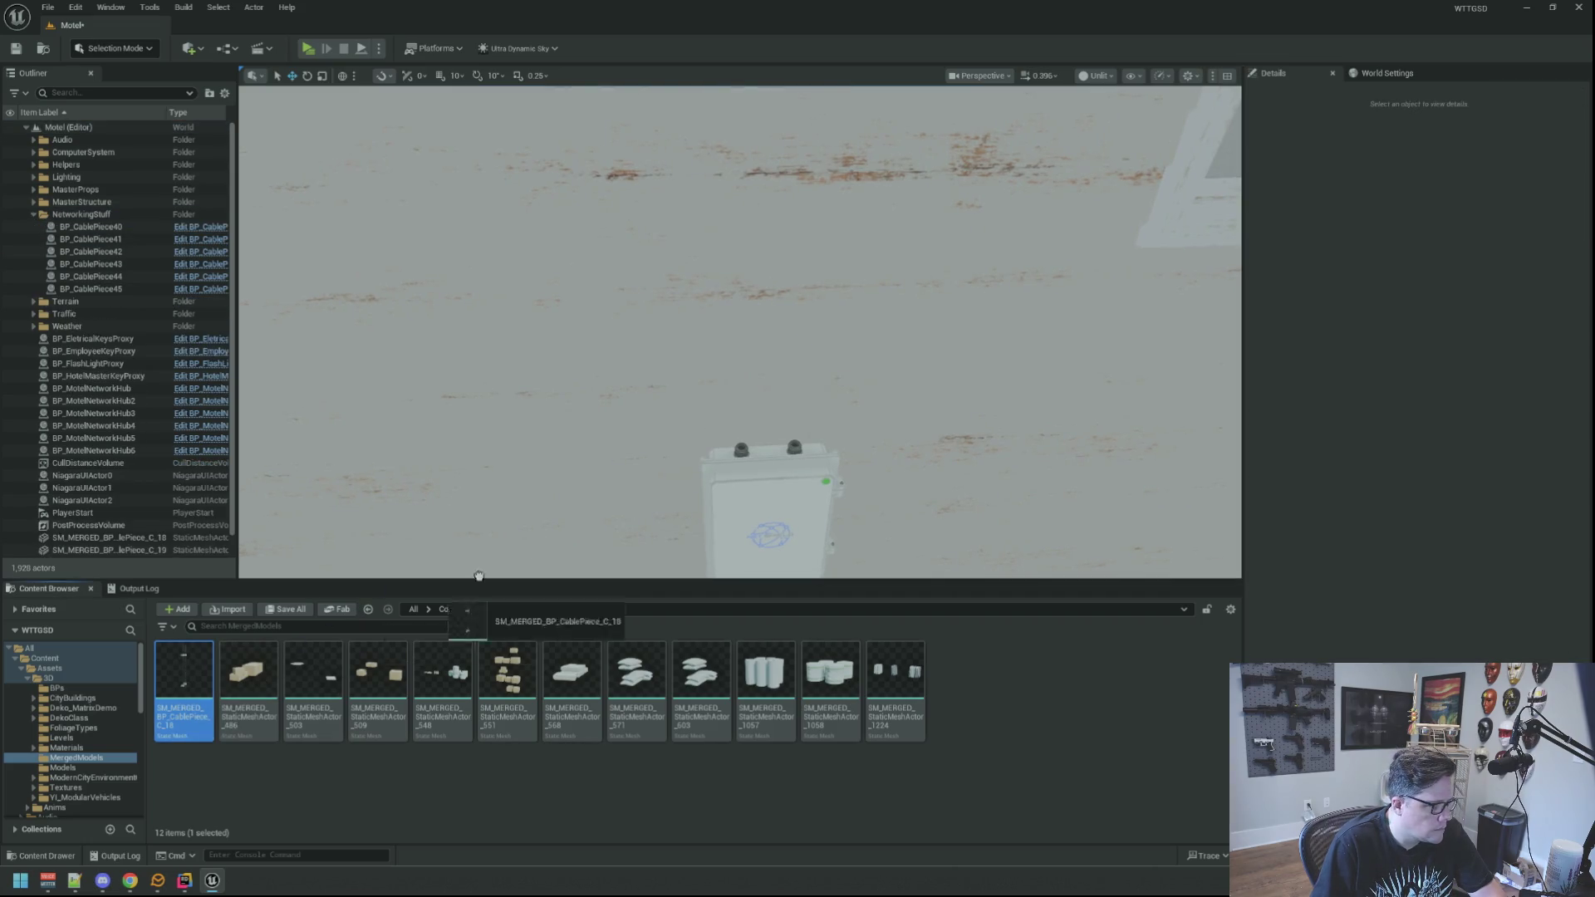
Paste that Location onto the merged cable mesh and set its Z rotation to 180°.
click(734, 480)
right_click(1360, 308)
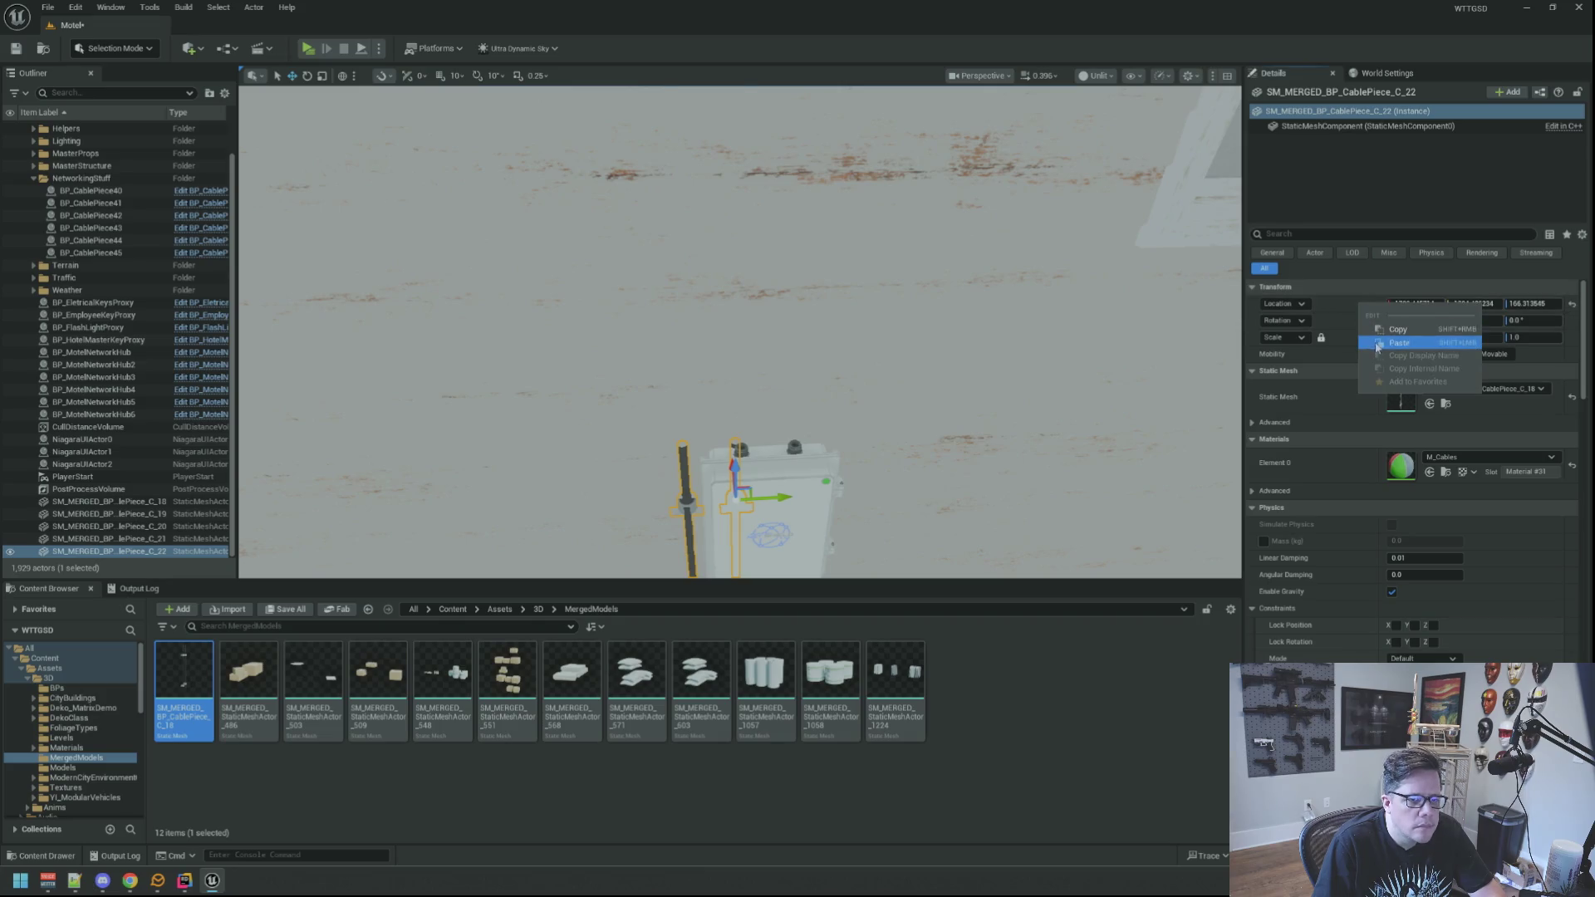
click(1379, 329)
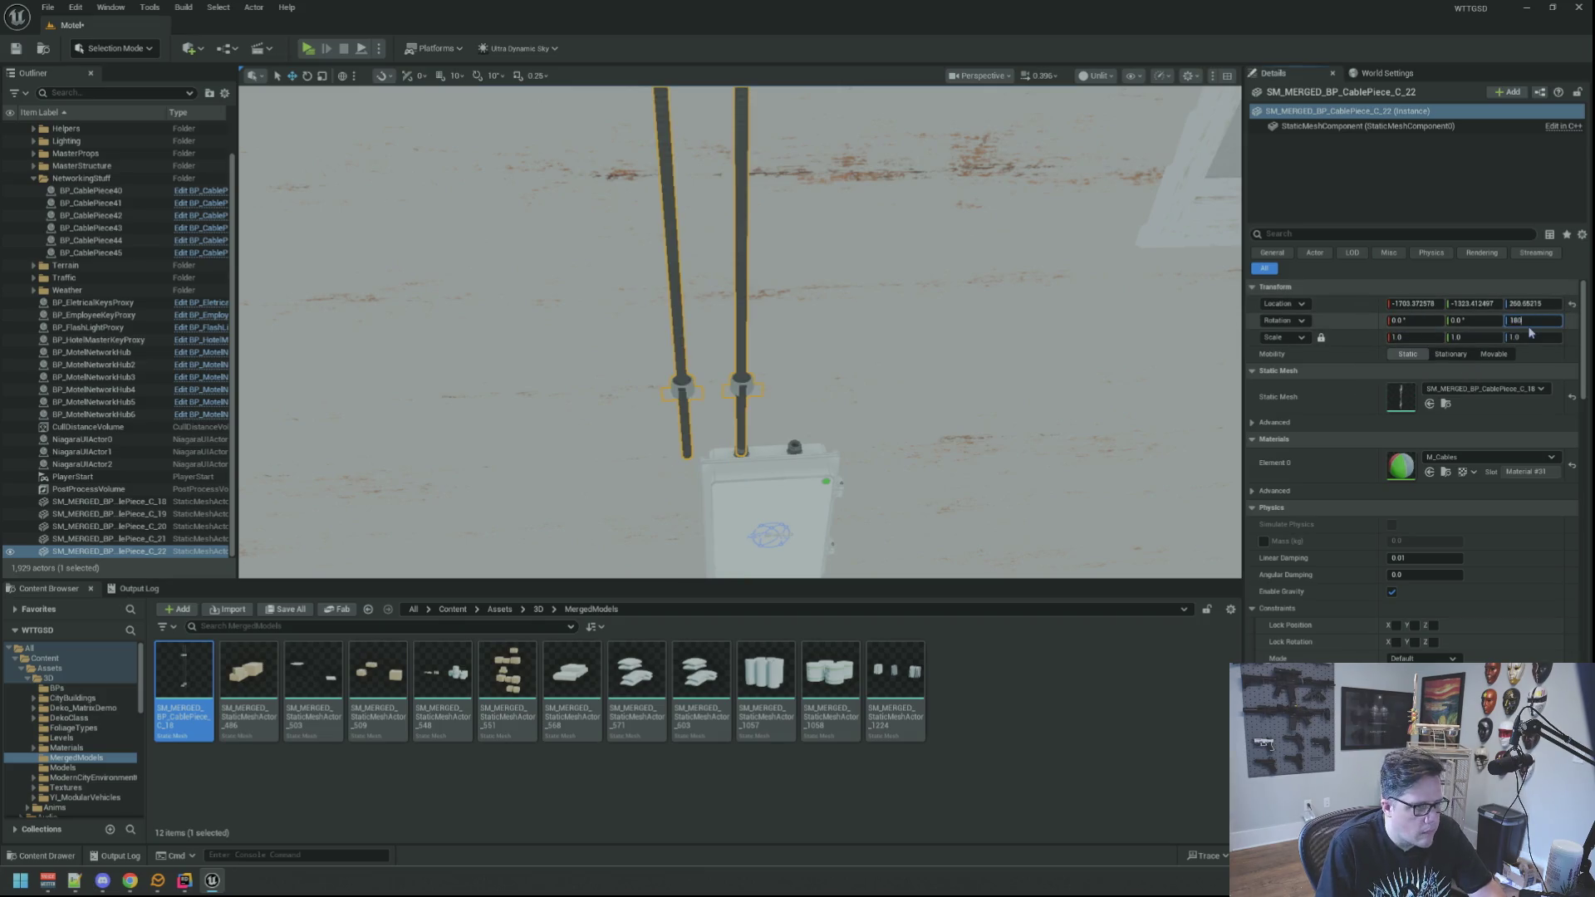
key(Return)
key(Escape)
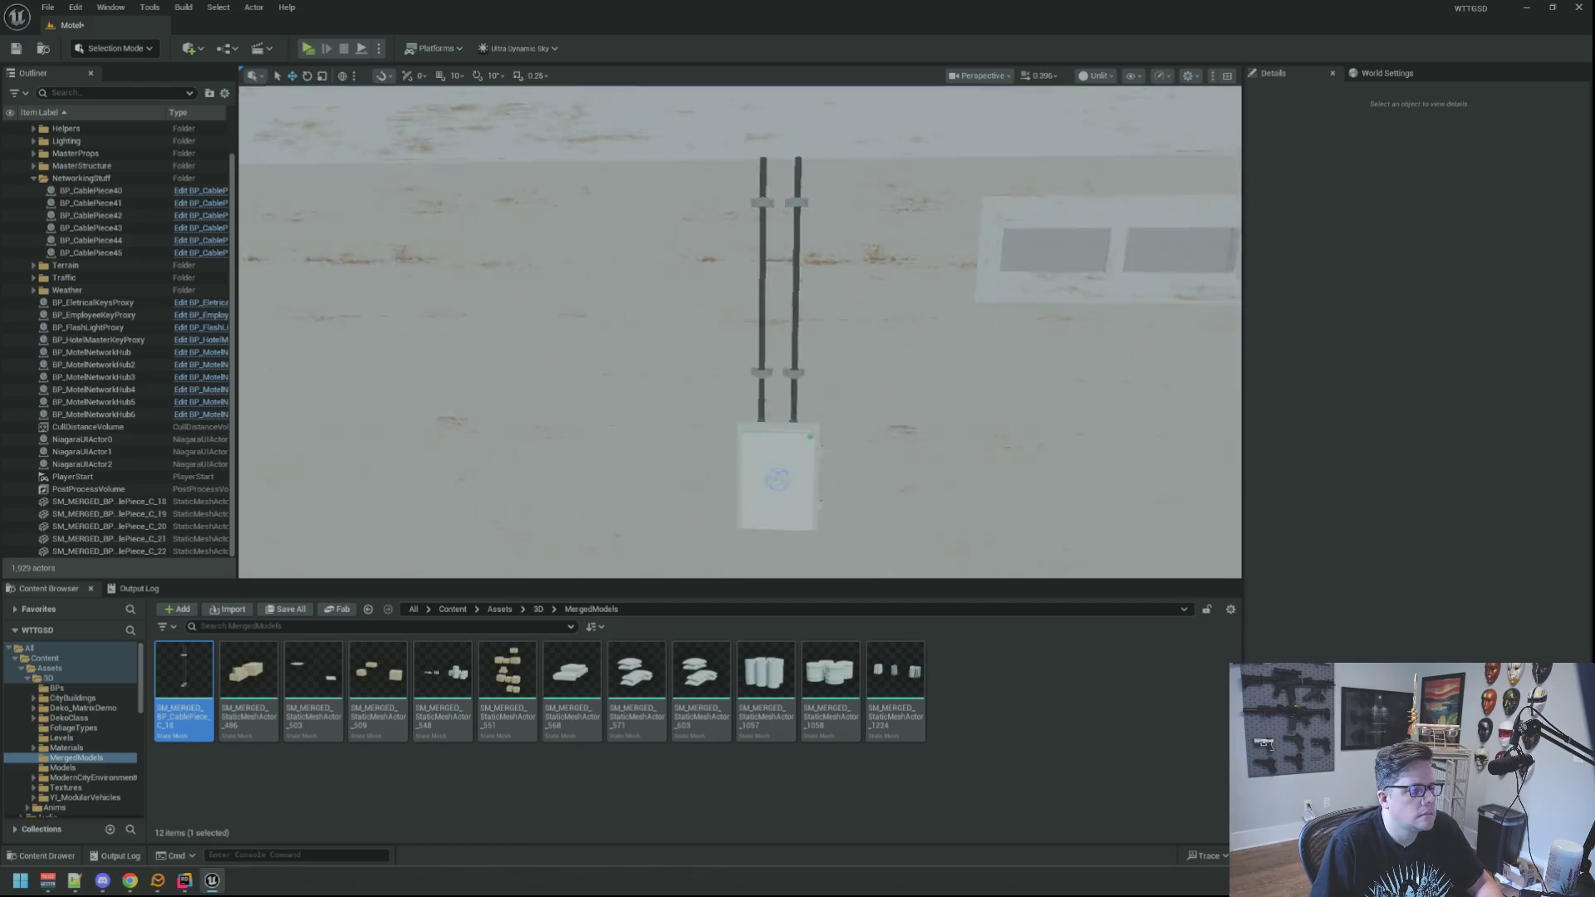
mouse_move(739, 332)
mouse_down()
mouse_move(689, 333)
mouse_move(723, 324)
mouse_move(818, 361)
mouse_up()
Delete the two conduit brackets, then undo the deletions.
click(746, 234)
key(Delete)
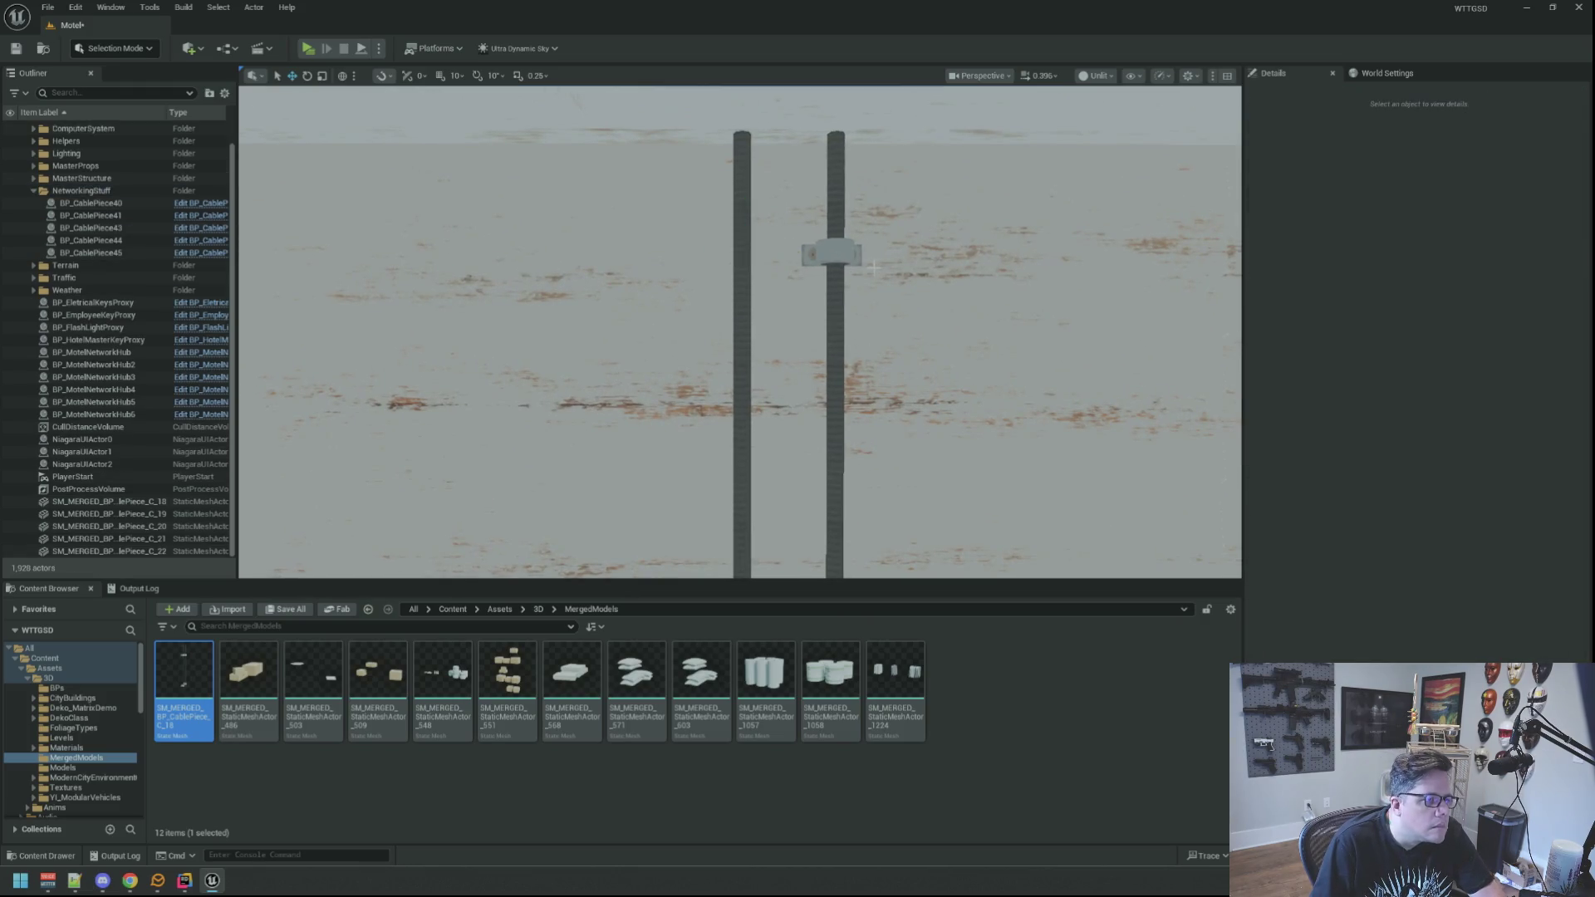
click(845, 250)
key(Delete)
click(832, 292)
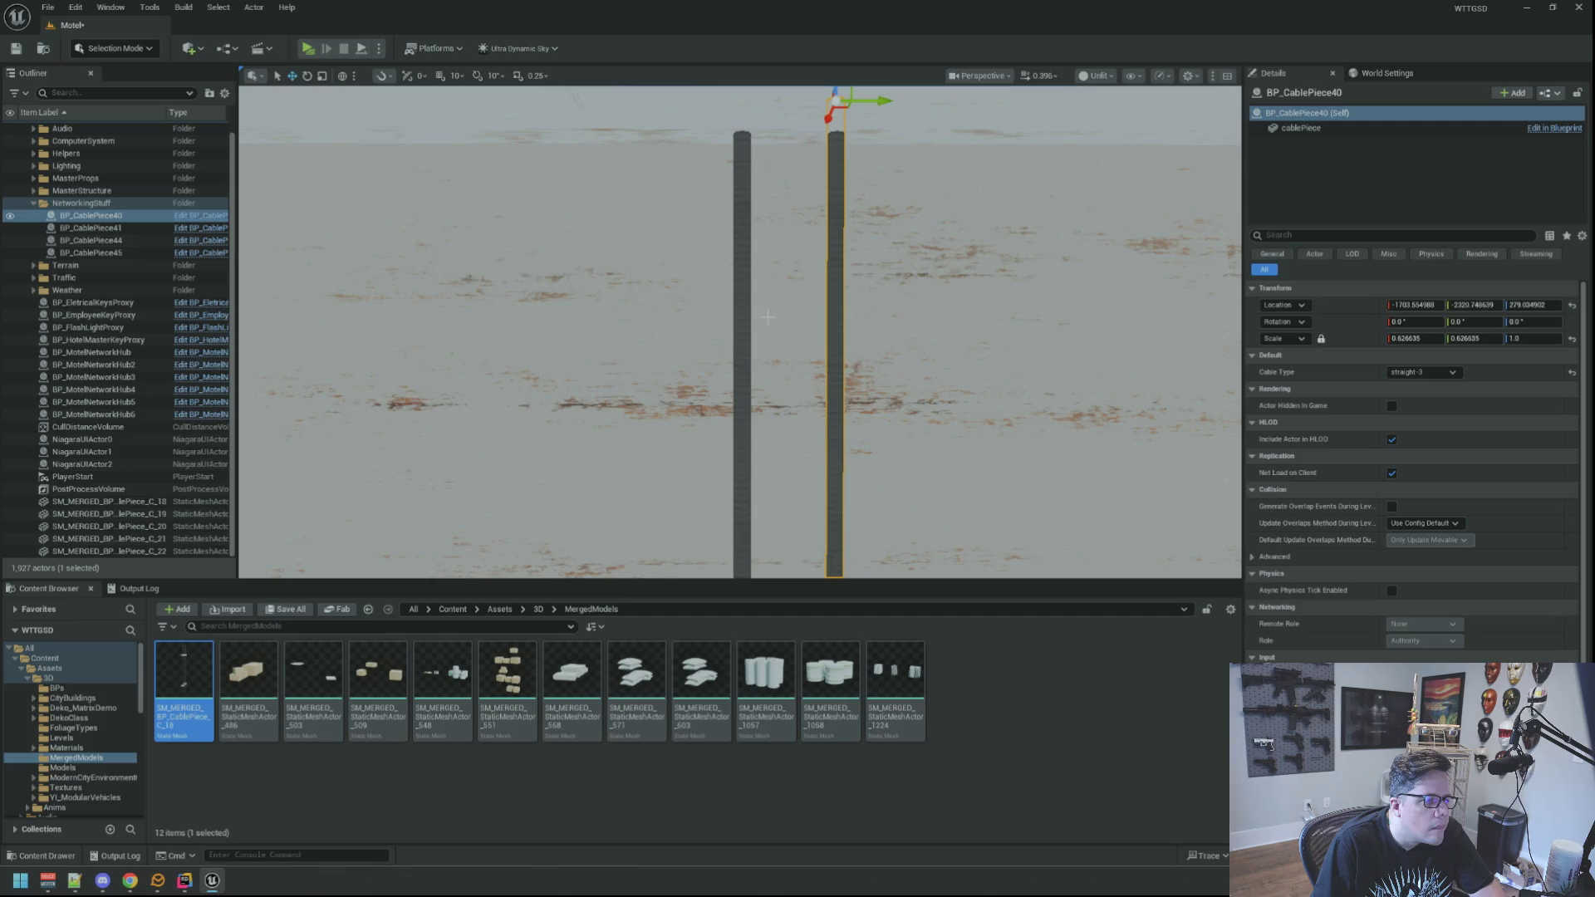
scroll(767, 317, up, 2)
key(Escape)
drag(805, 215, 835, 260)
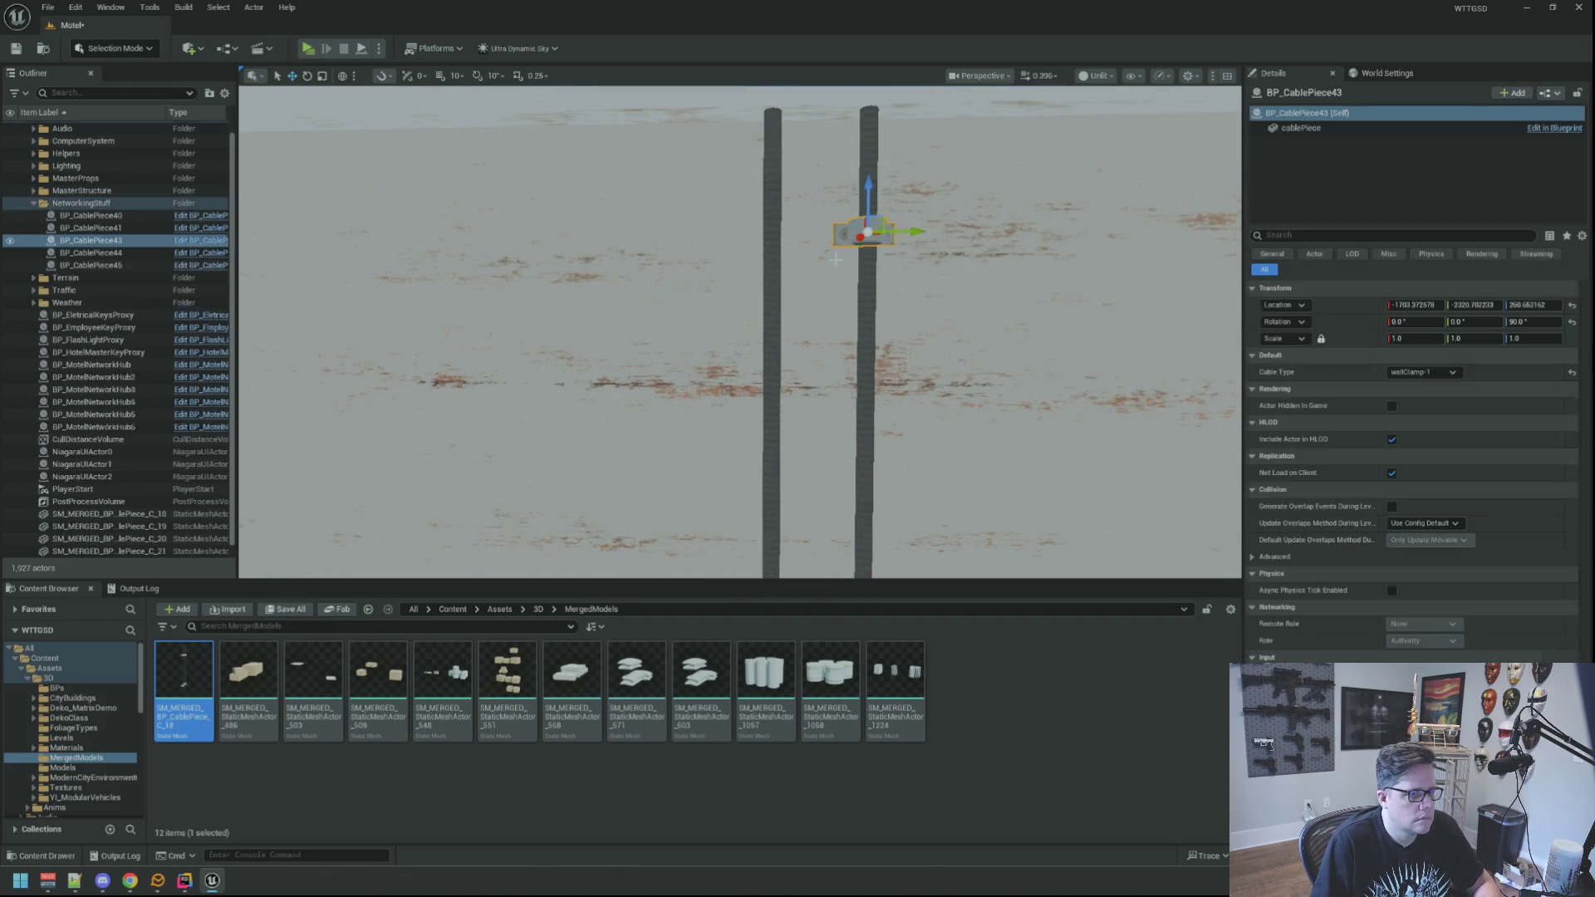
key(ctrl+z)
key(ctrl+z)
key(ctrl+z)
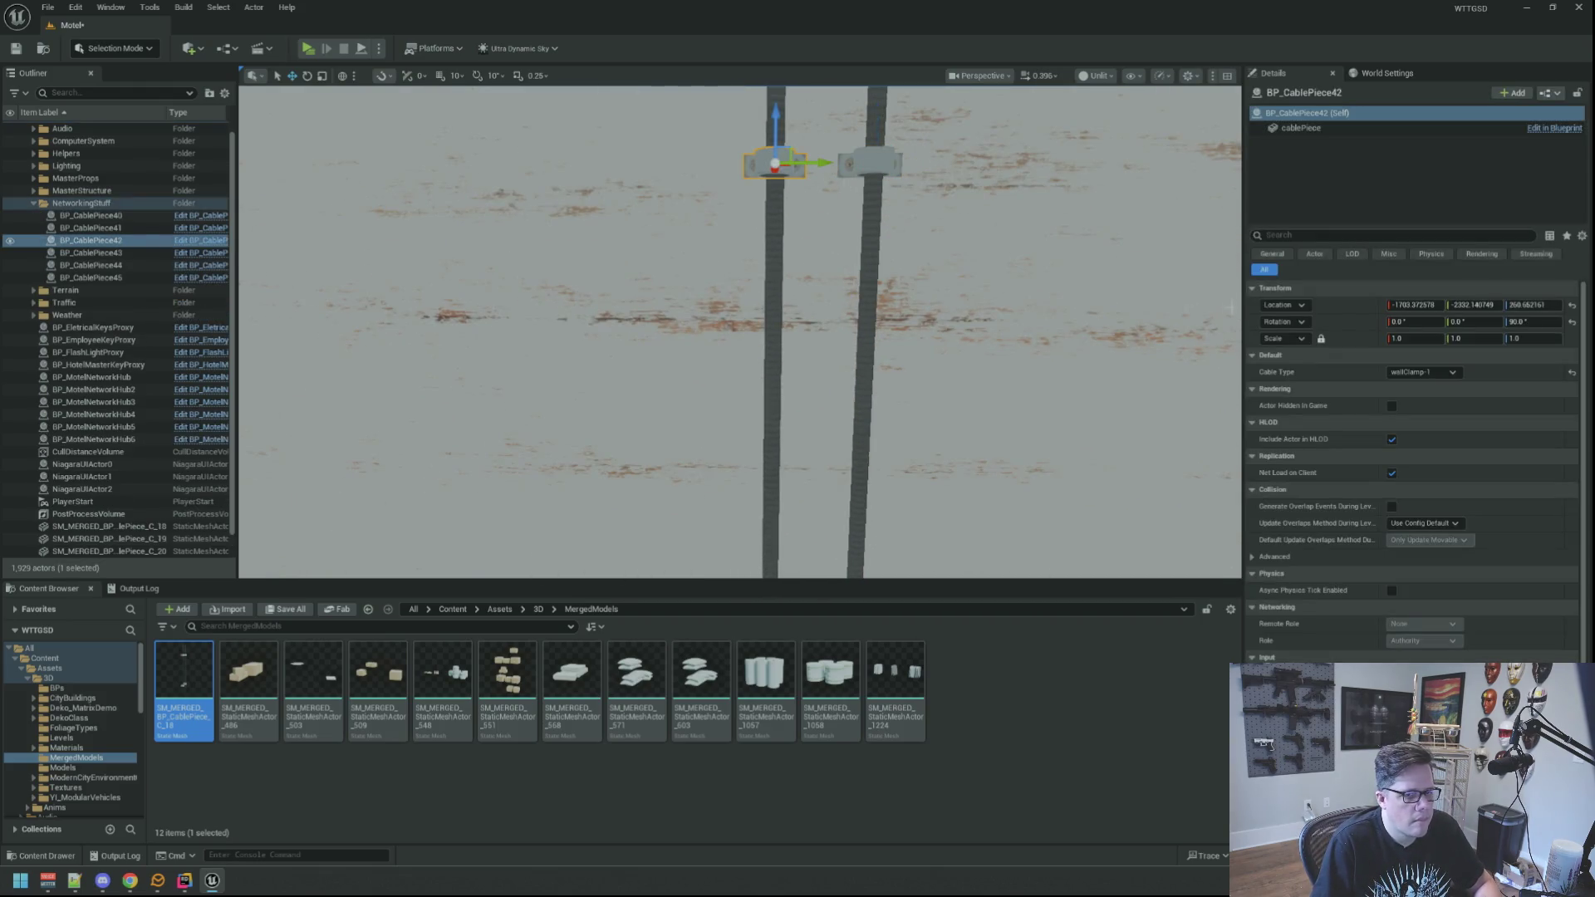
Delete the remaining original poles and brackets, BP_CablePiece40–45.
drag(968, 316, 969, 207)
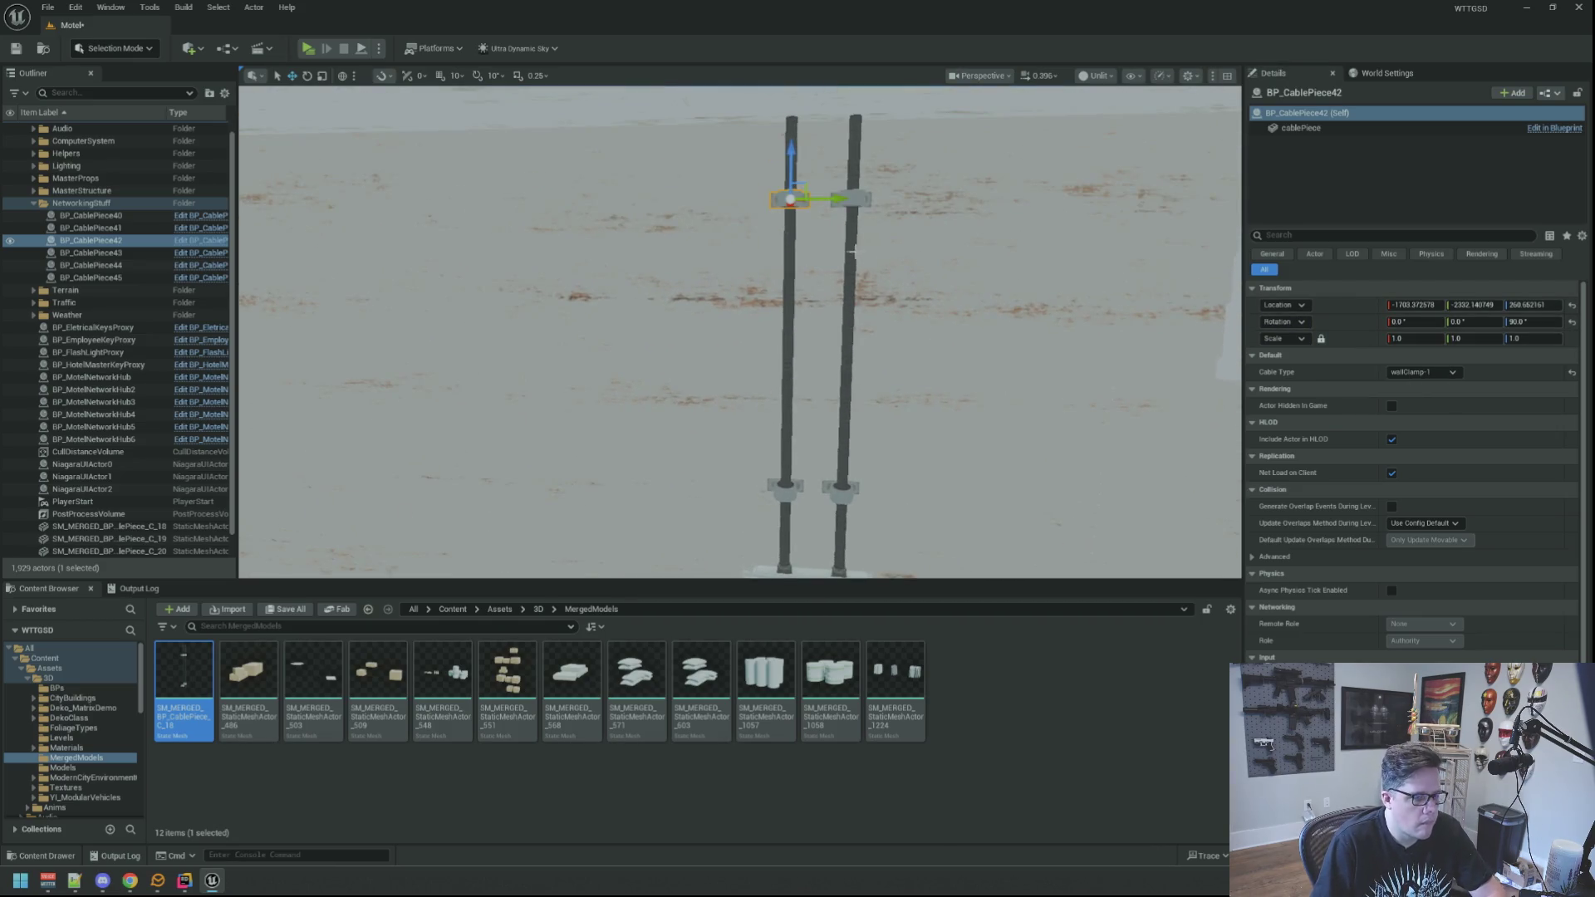
key(Delete)
click(856, 198)
key(Delete)
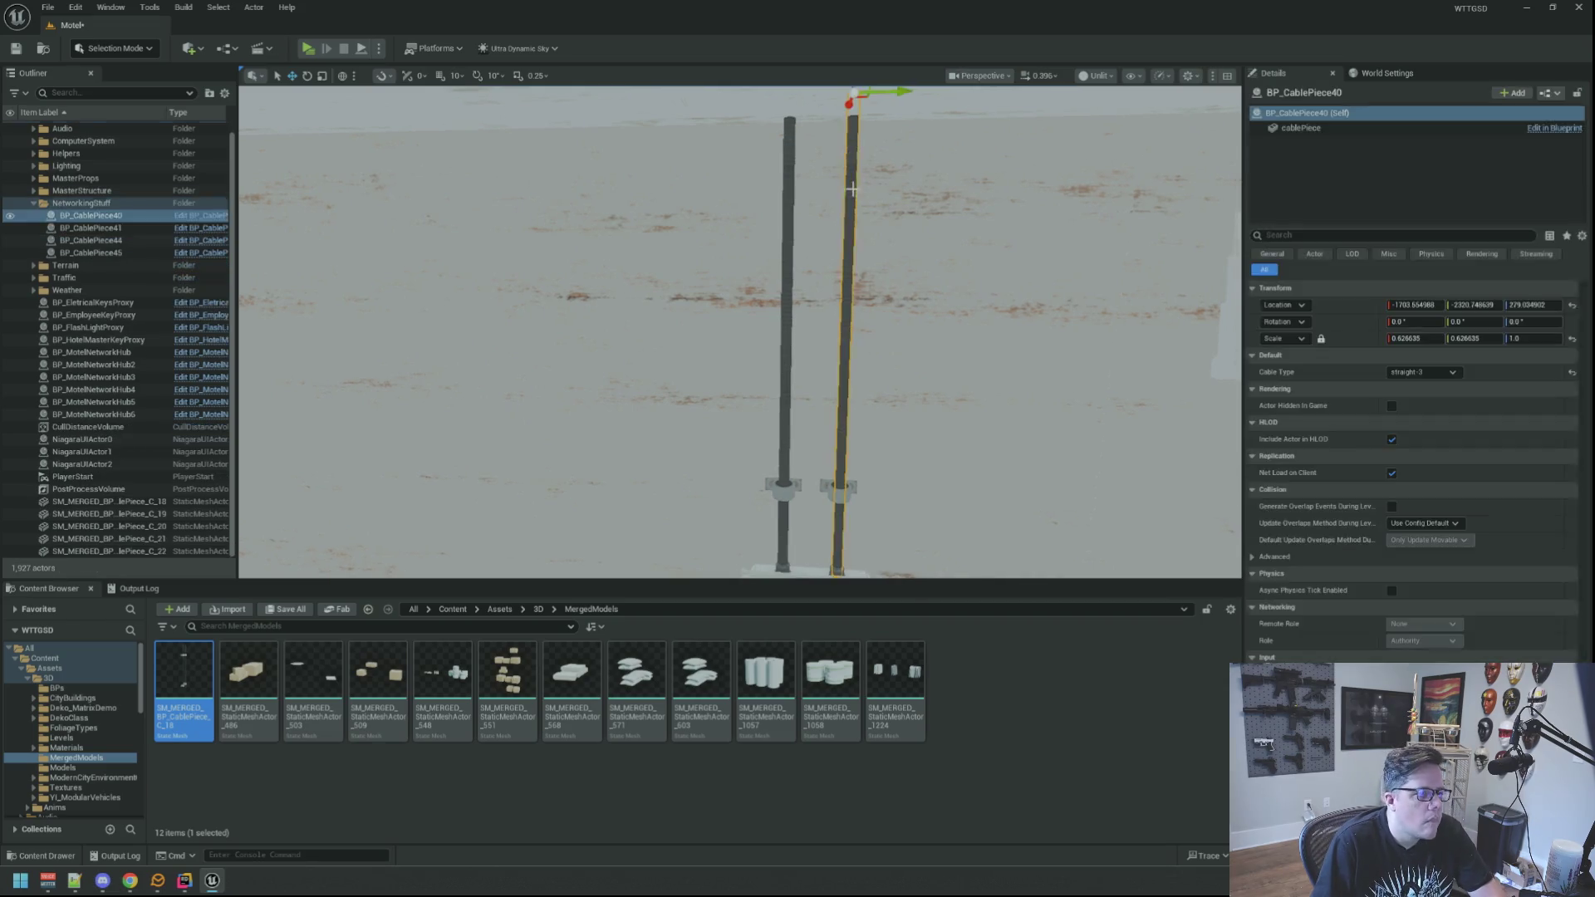
click(789, 242)
key(Delete)
click(764, 412)
key(Delete)
click(768, 412)
key(Delete)
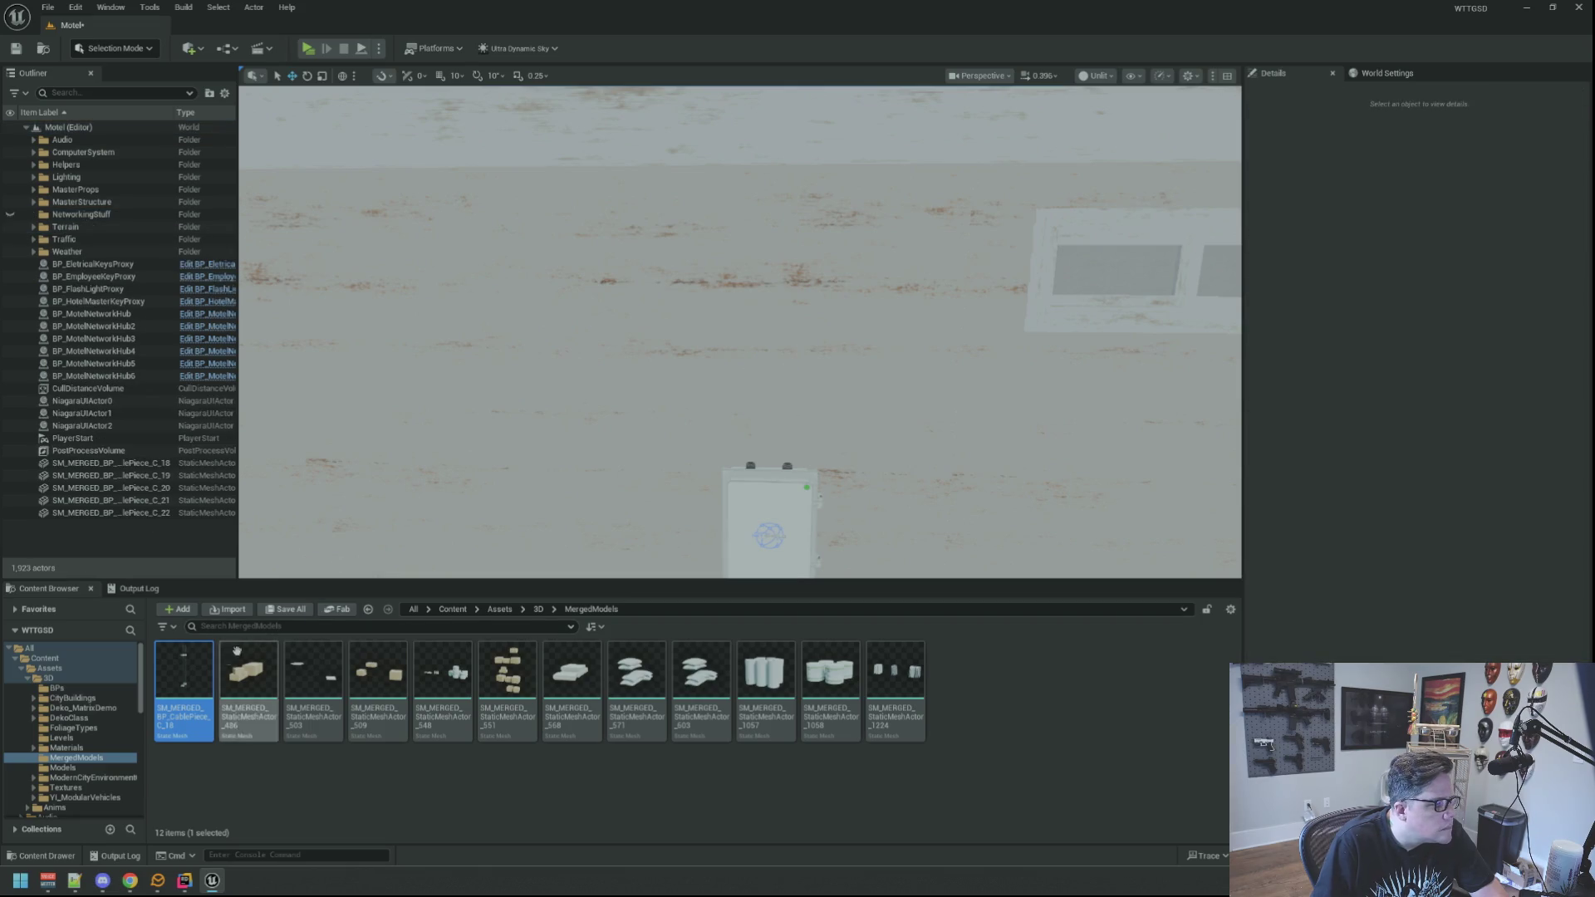
Place SM_MERGED_BP_CablePiece_C_18 above the breaker box and paste the saved Location.
mouse_move(212, 674)
mouse_down()
mouse_move(752, 499)
mouse_move(756, 511)
mouse_up()
right_click(1341, 304)
click(1371, 342)
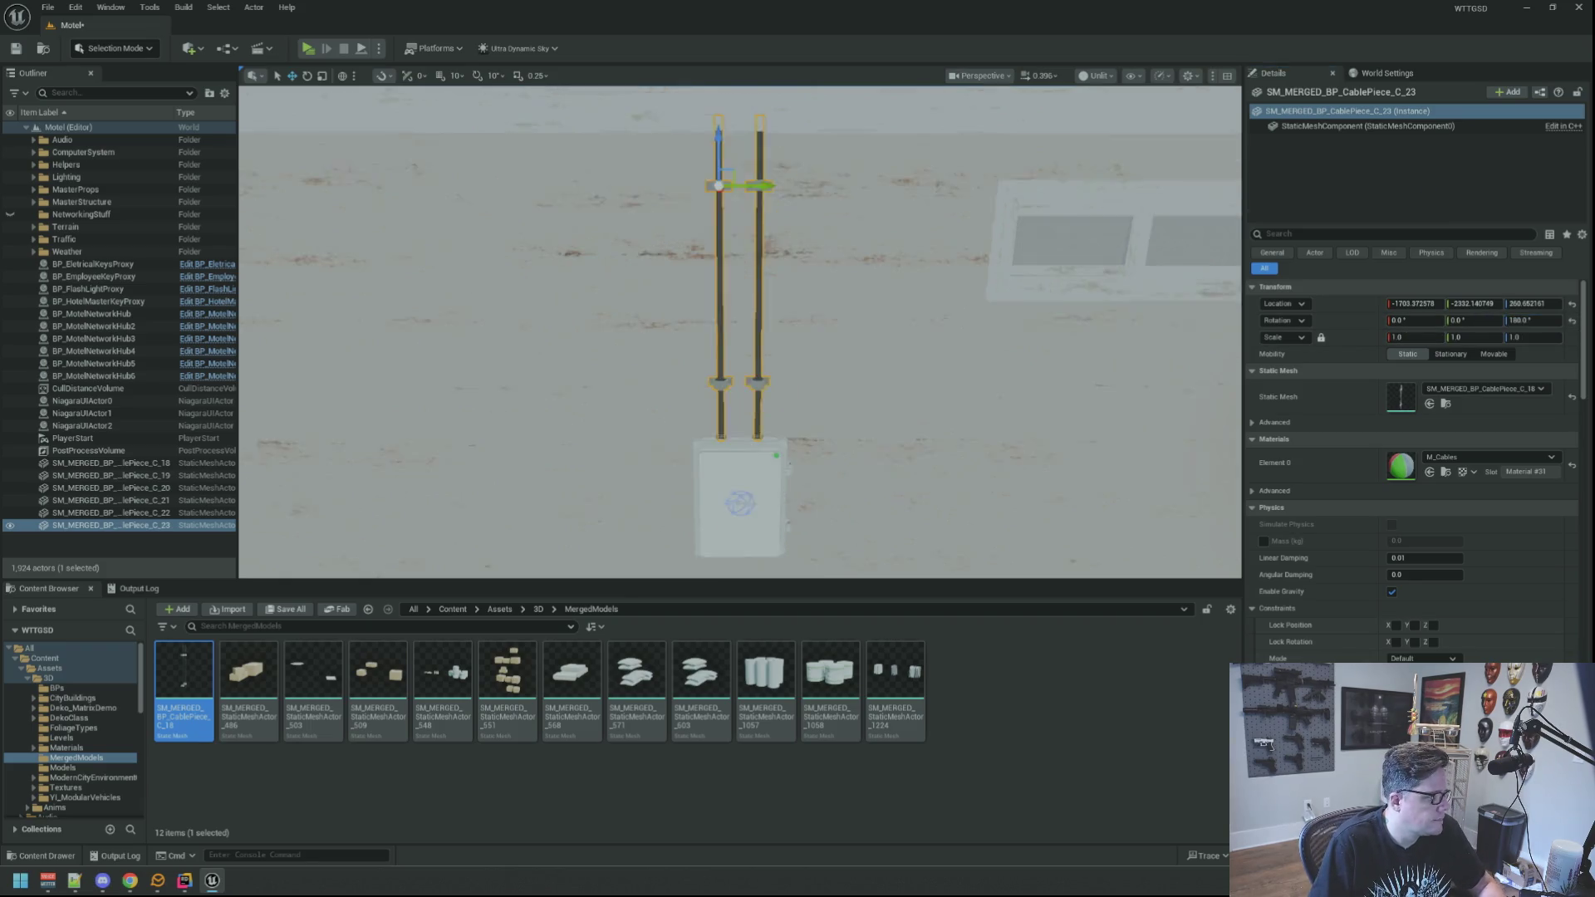
Move the six SM_MERGED cable meshes into the NetworkingStuff folder.
key(Escape)
click(138, 463)
shift+click(108, 525)
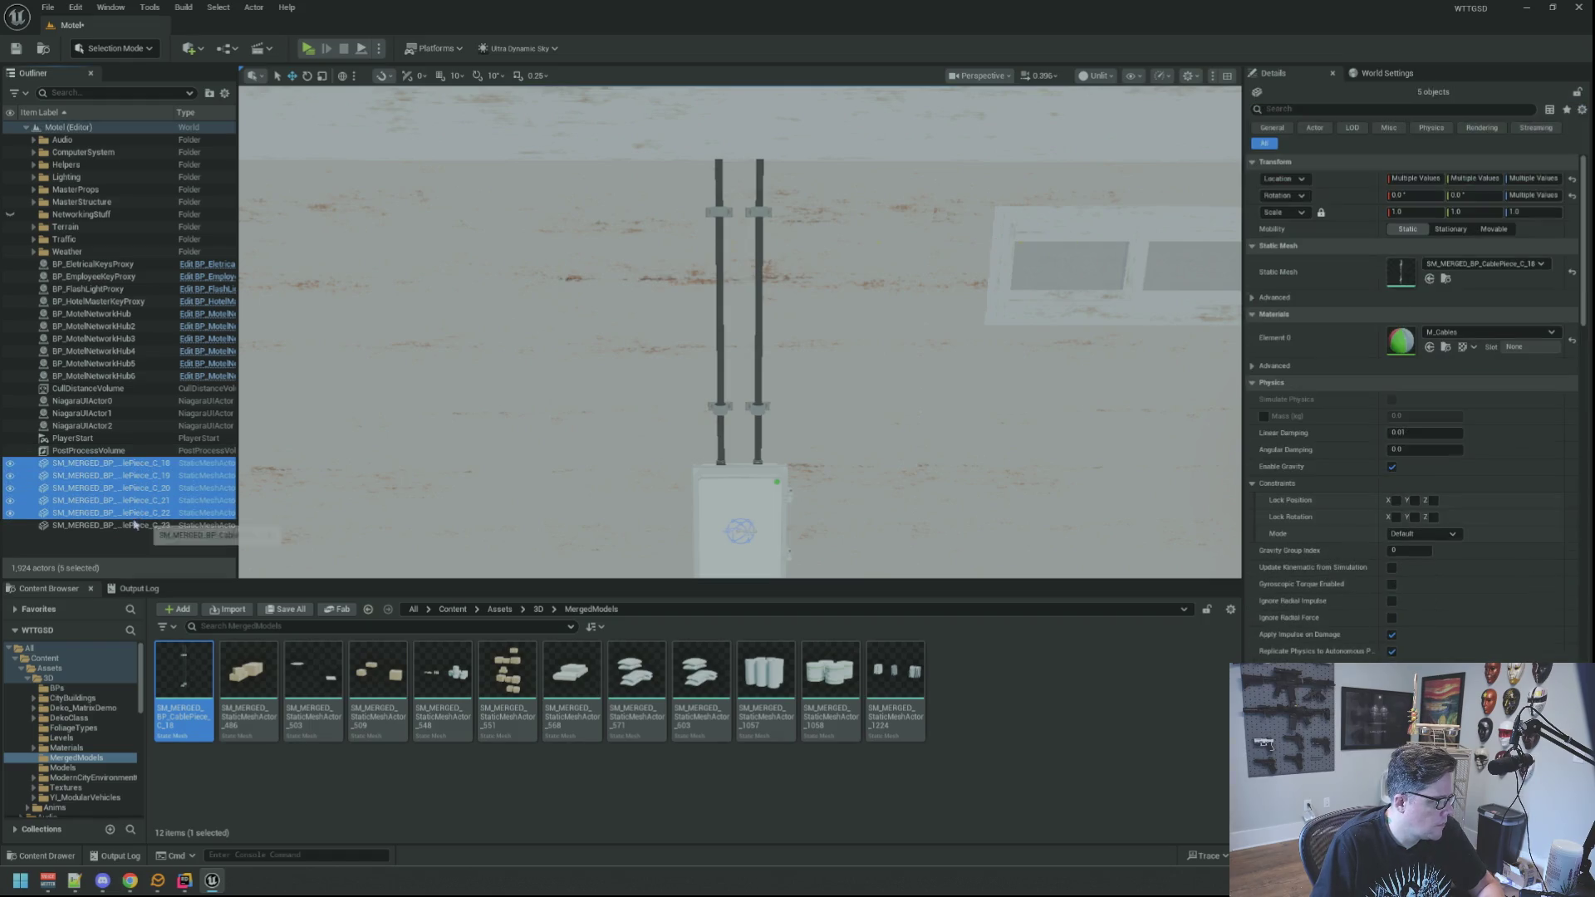
mouse_move(117, 470)
mouse_down()
mouse_move(165, 332)
mouse_move(90, 216)
mouse_up()
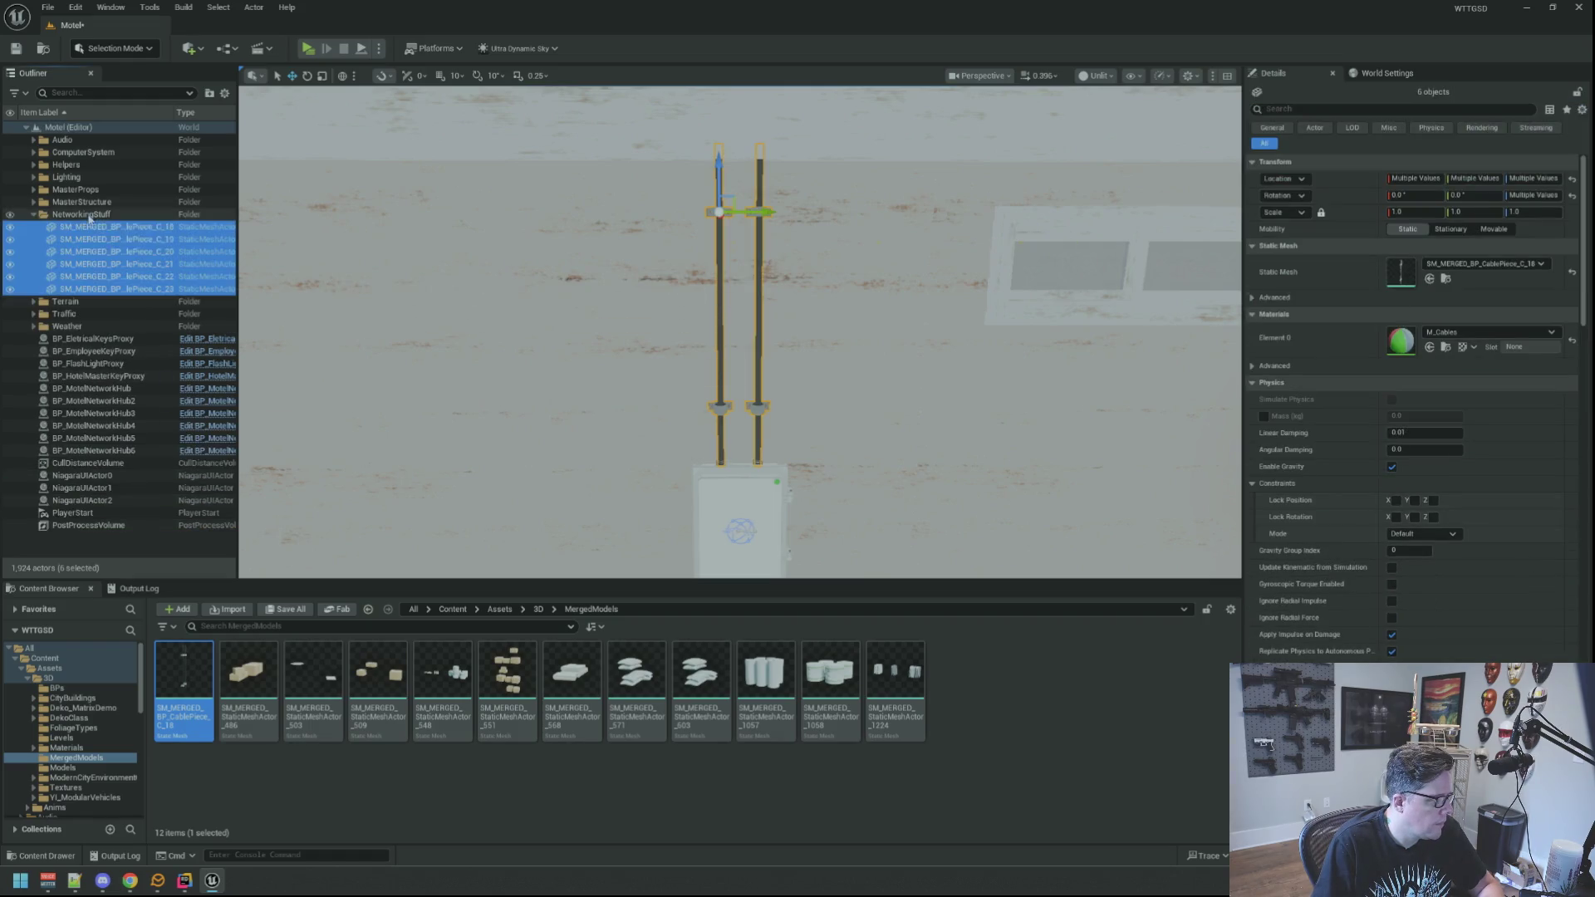
Move the six BP_MotelNetworkHub actors into NetworkingStuff, collapse it, and save the level.
click(135, 390)
shift+click(98, 450)
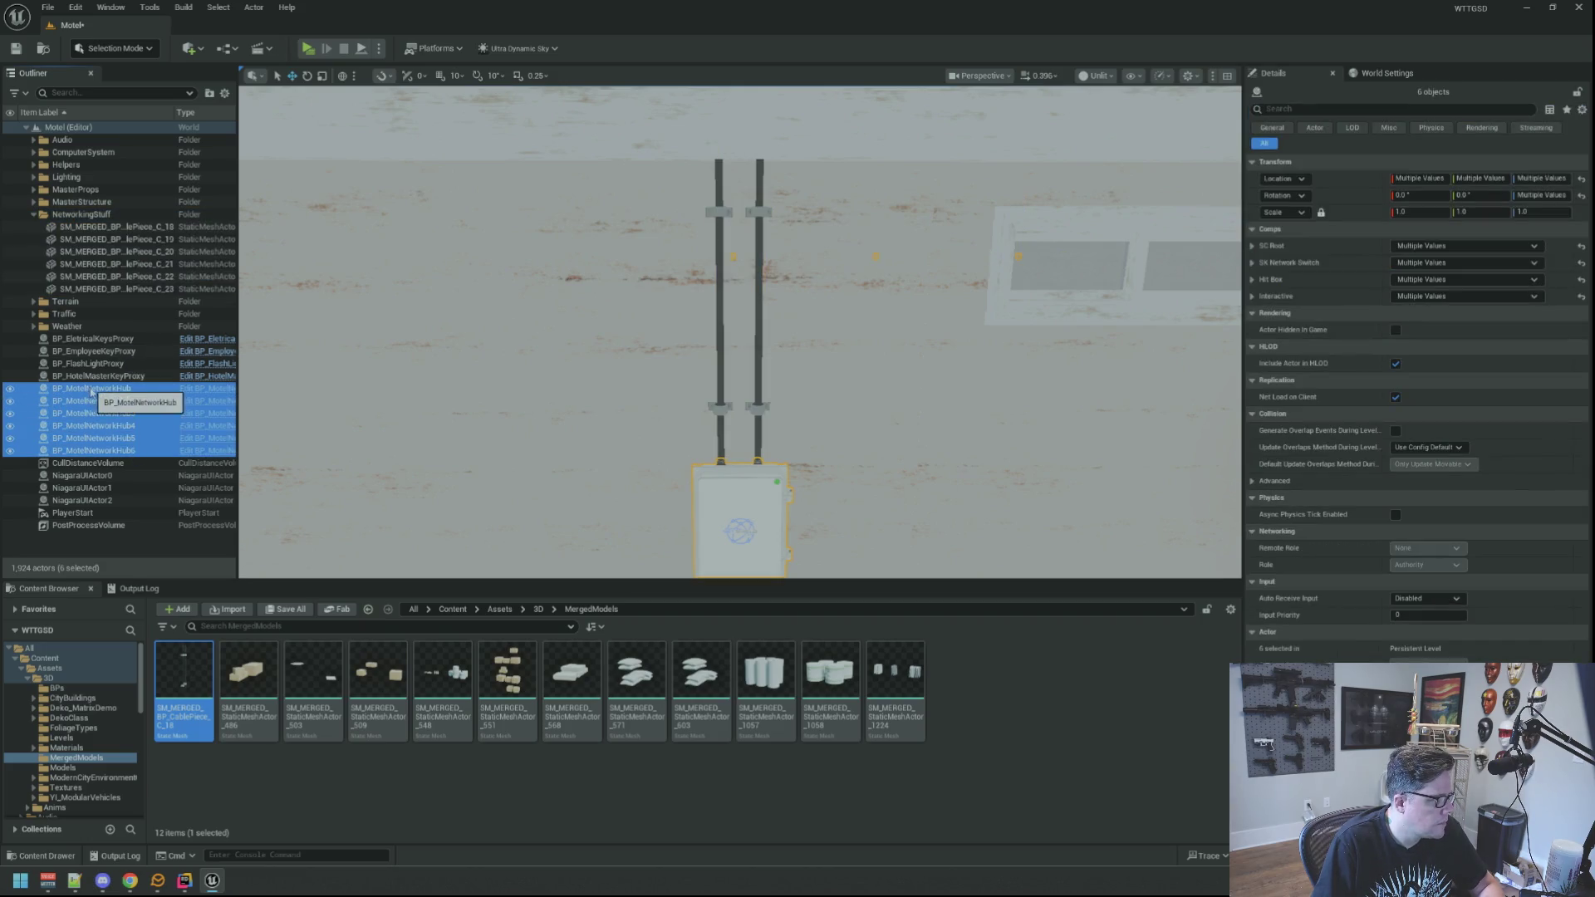
drag(73, 227, 73, 222)
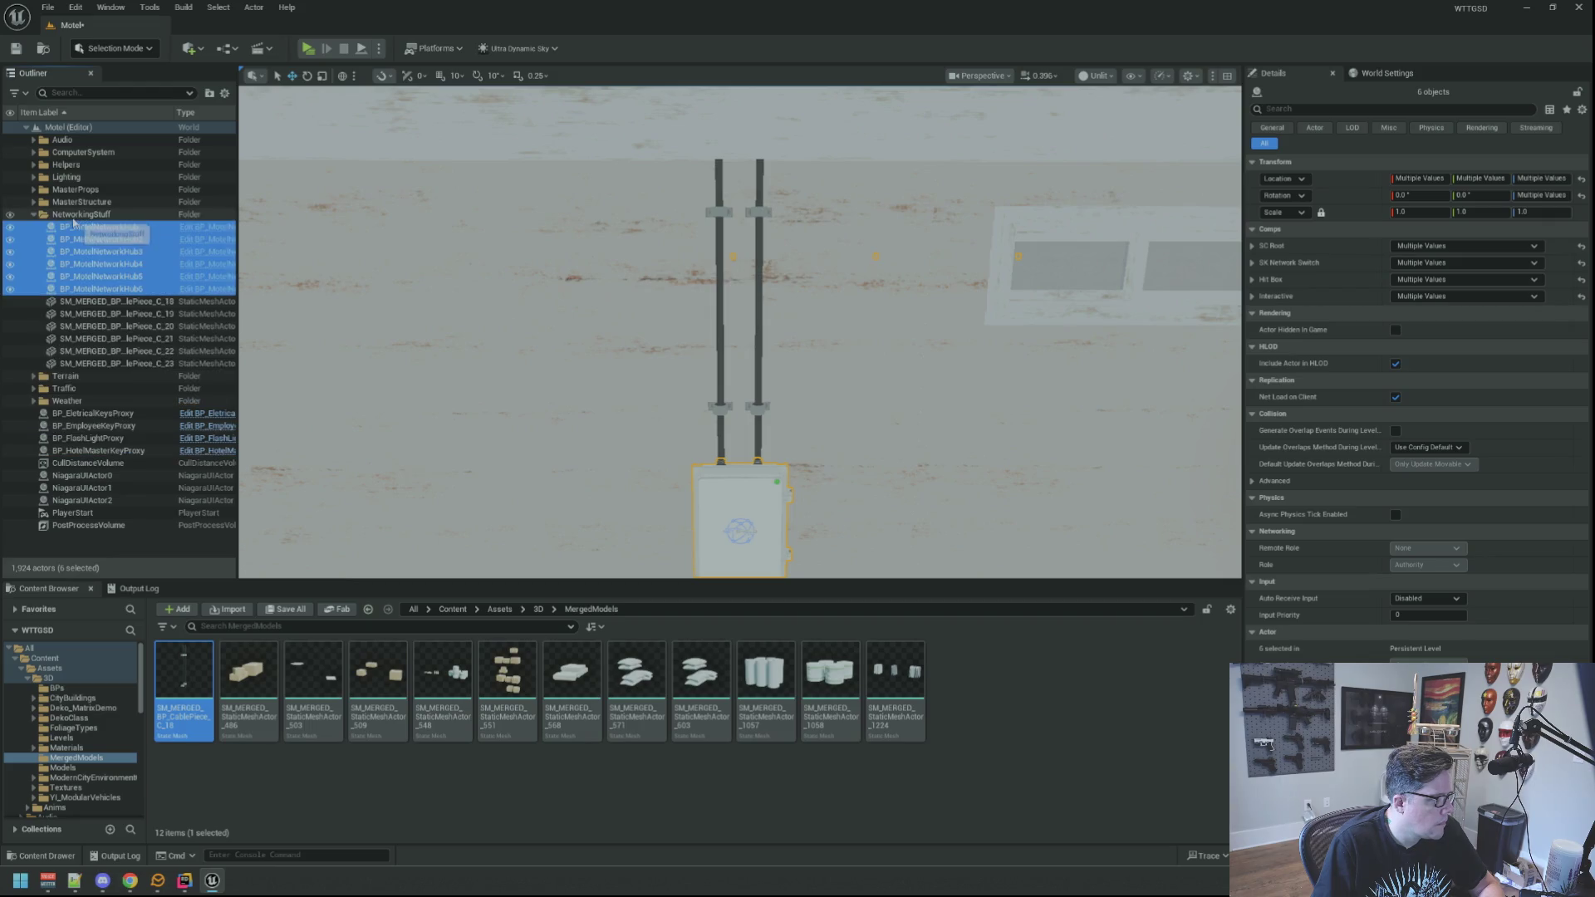
click(34, 215)
click(120, 467)
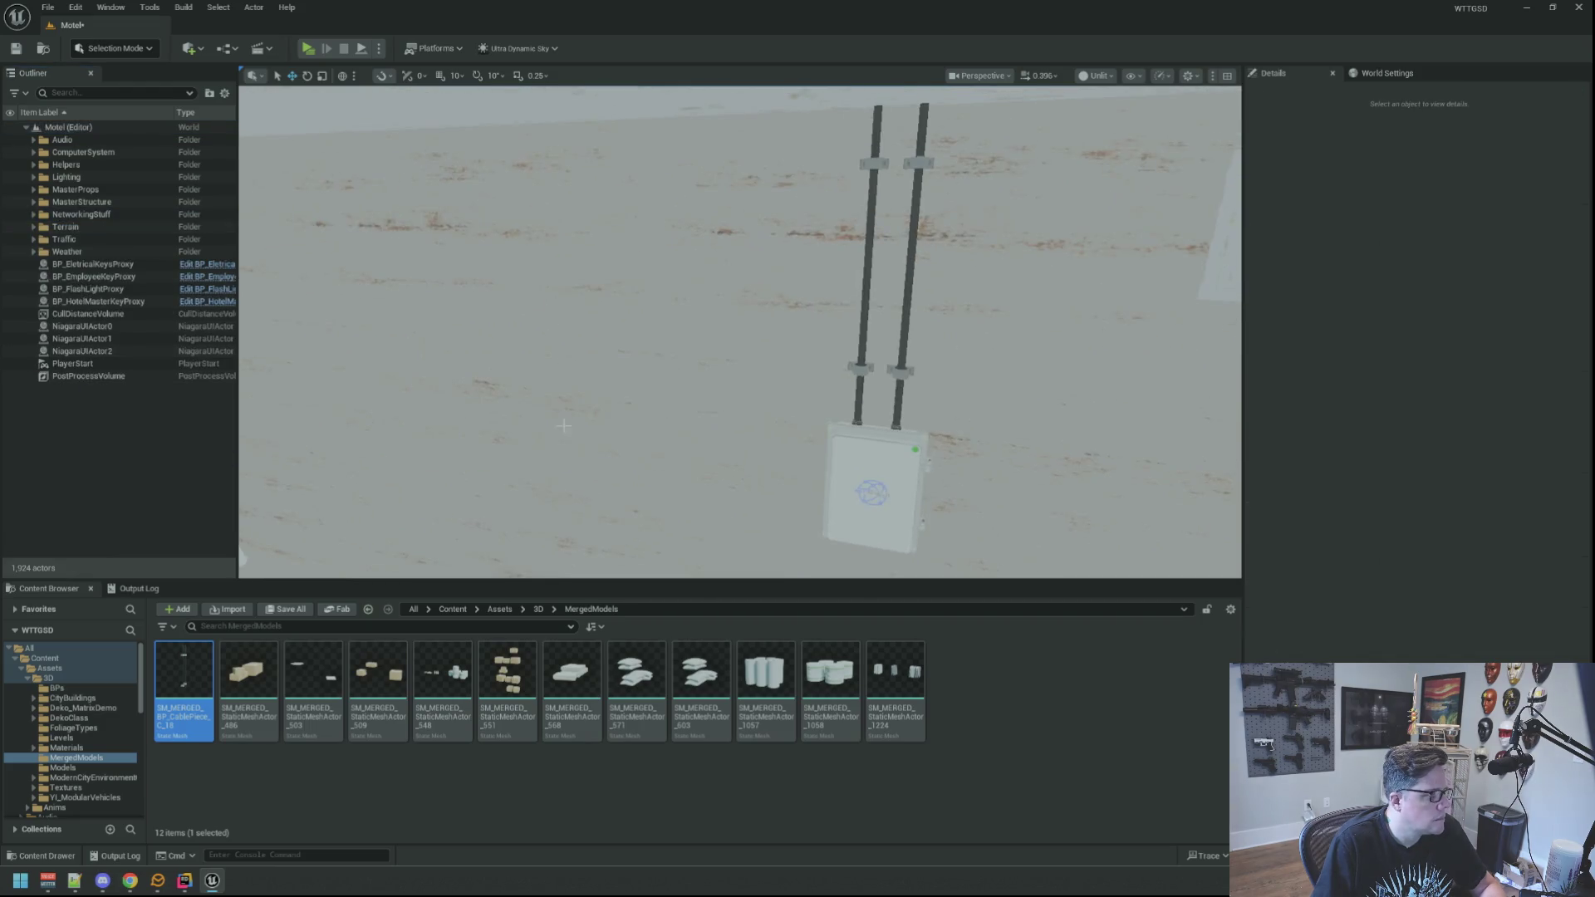
key(ctrl+s)
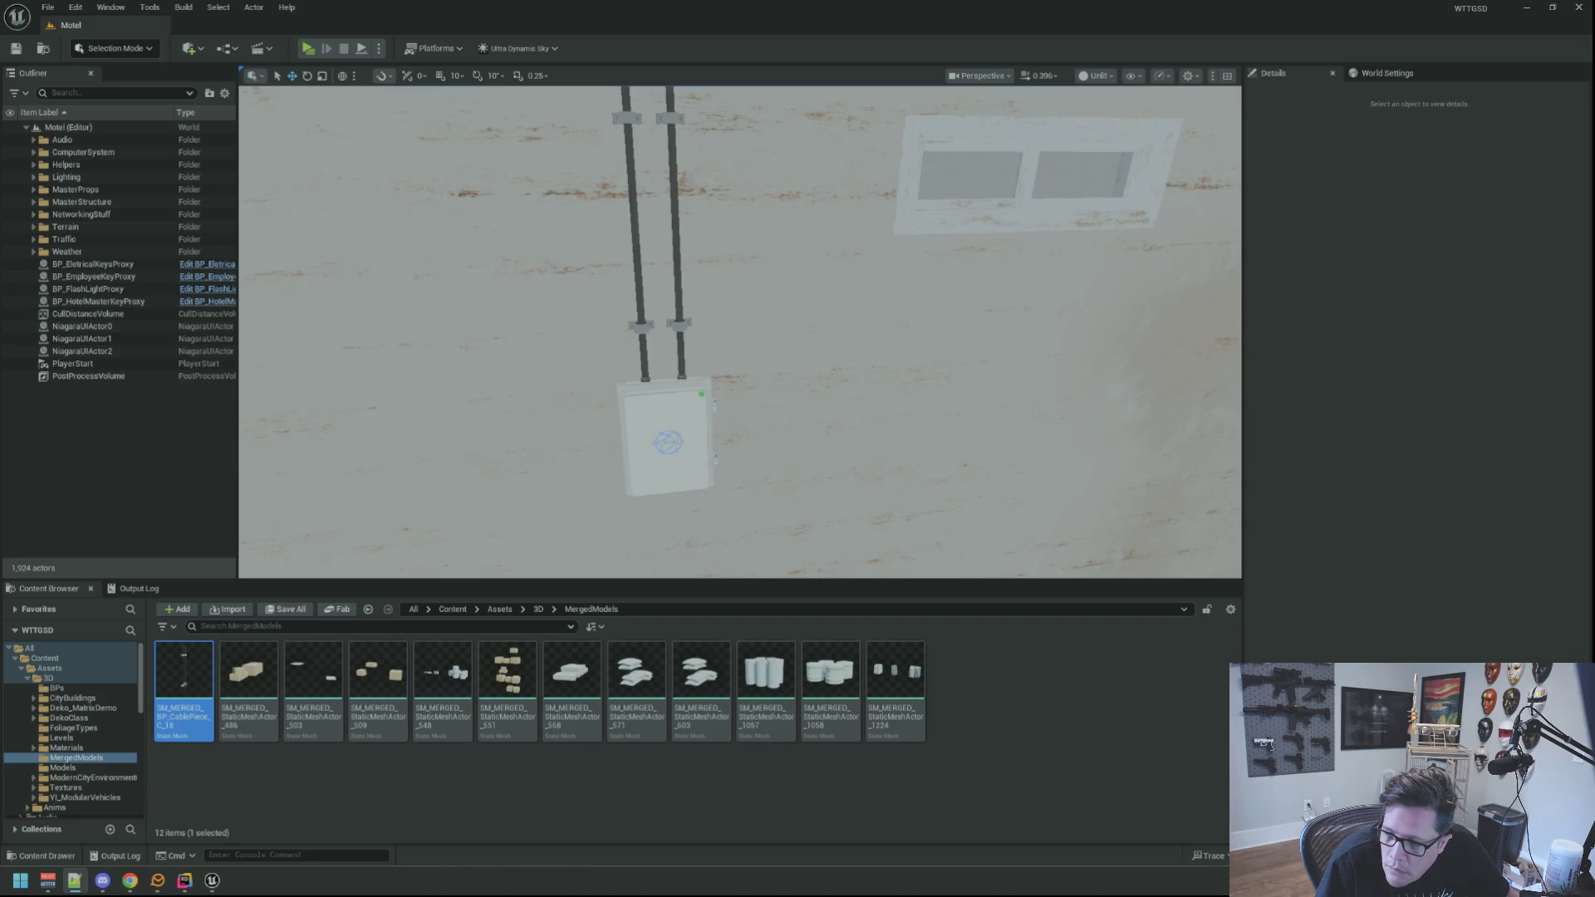
Fly the camera from the breaker-box cables to the wooden door beside the fire extinguisher.
drag(958, 426, 959, 425)
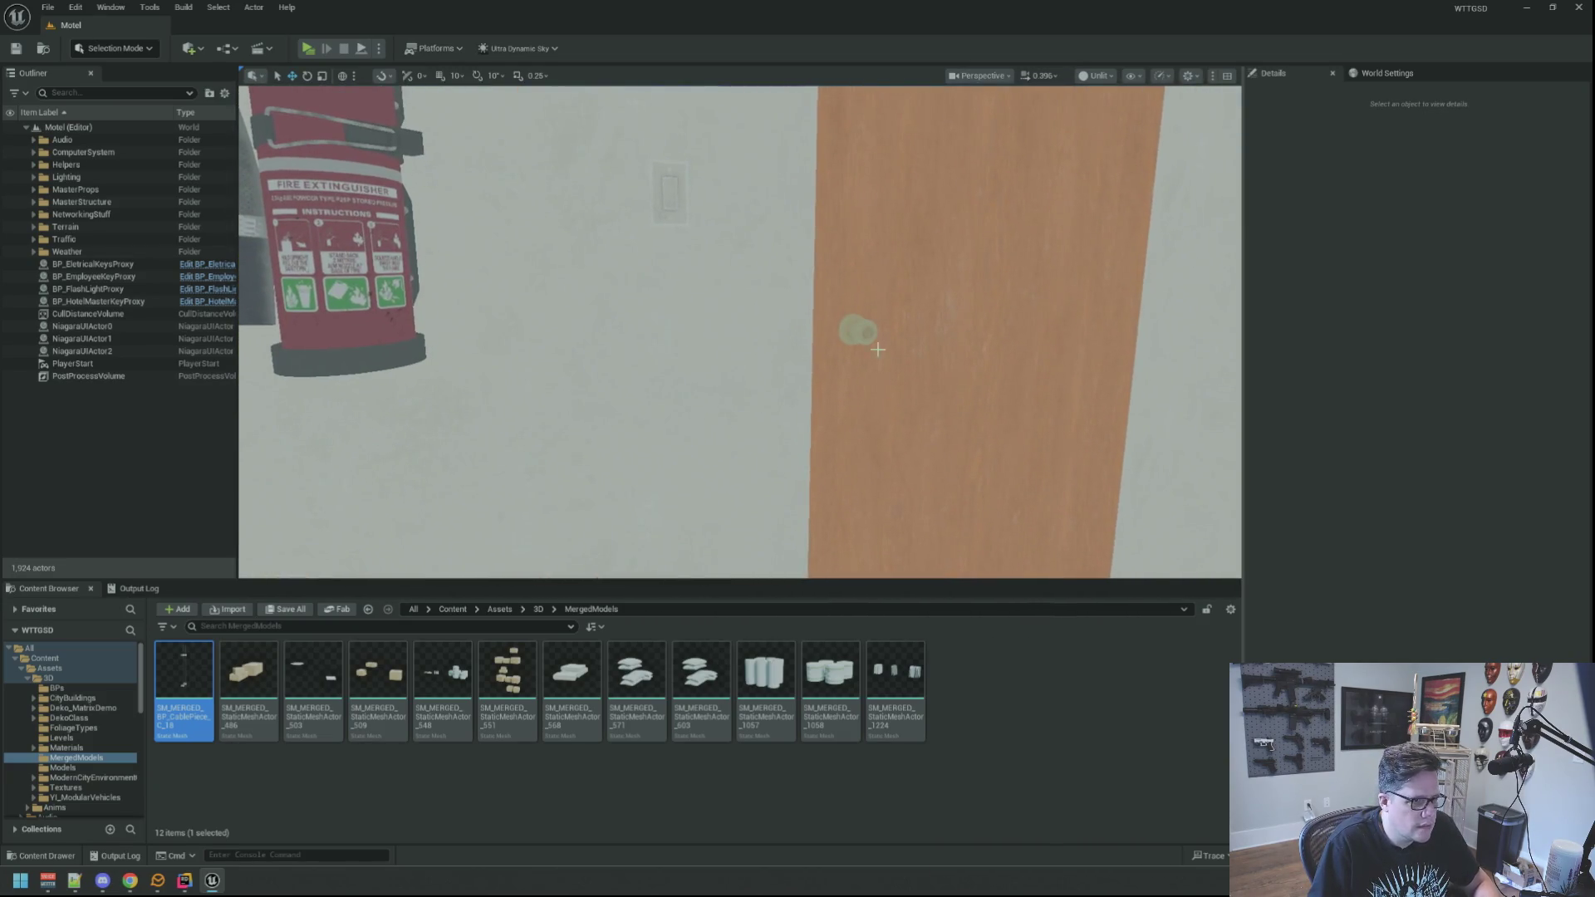
Select BP_WoodDoorElectric and frame the view on it.
click(879, 351)
key(f)
scroll(740, 333, up, 5)
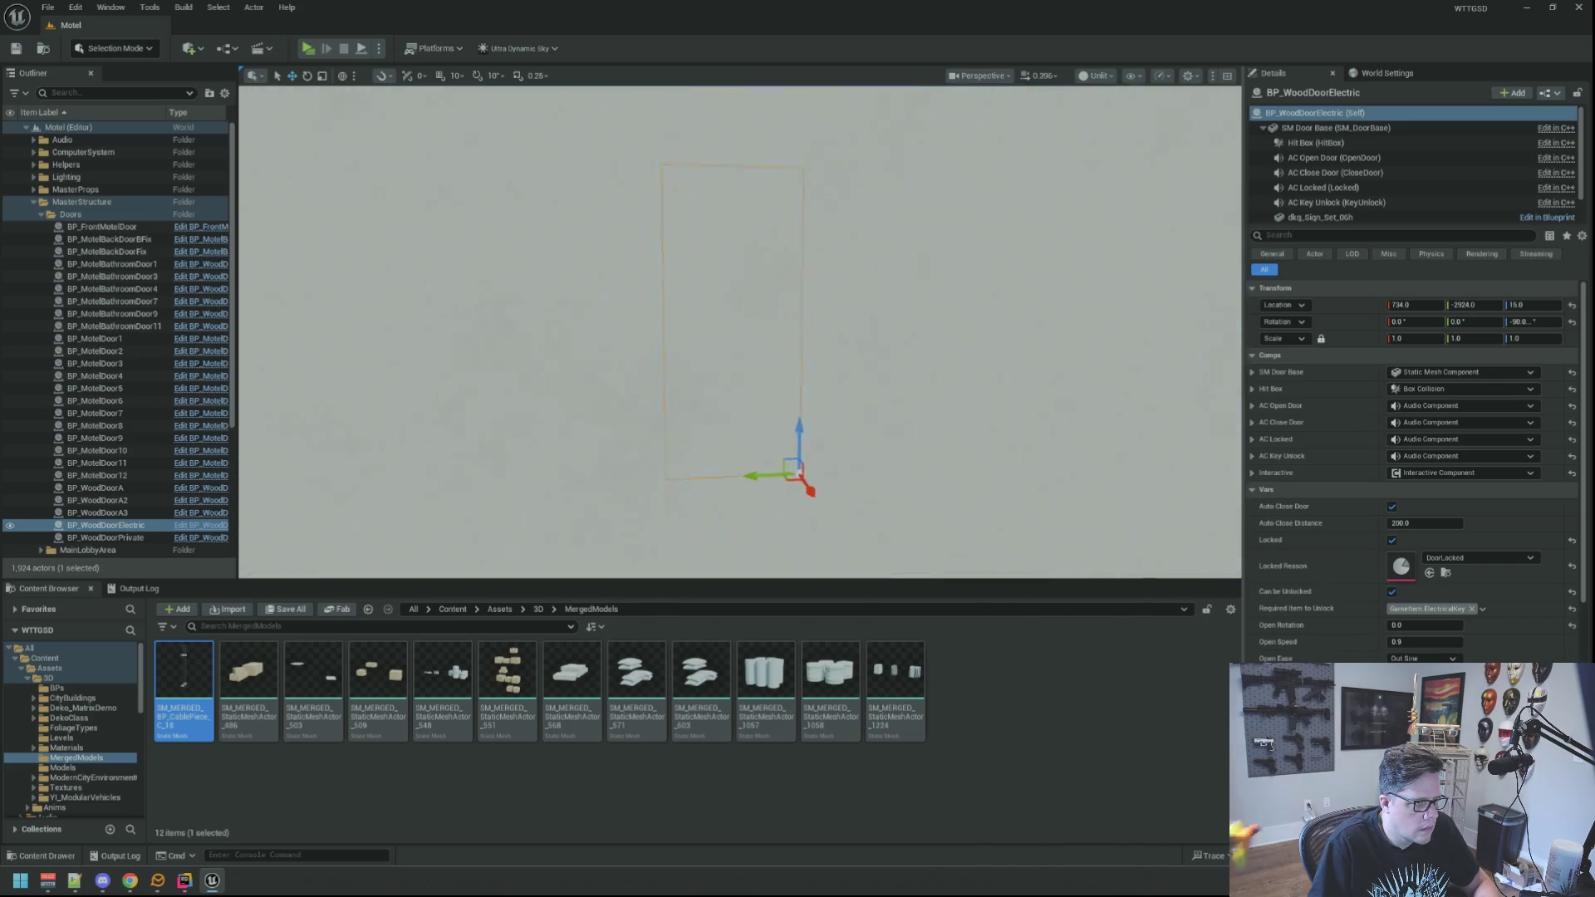
drag(802, 352, 802, 351)
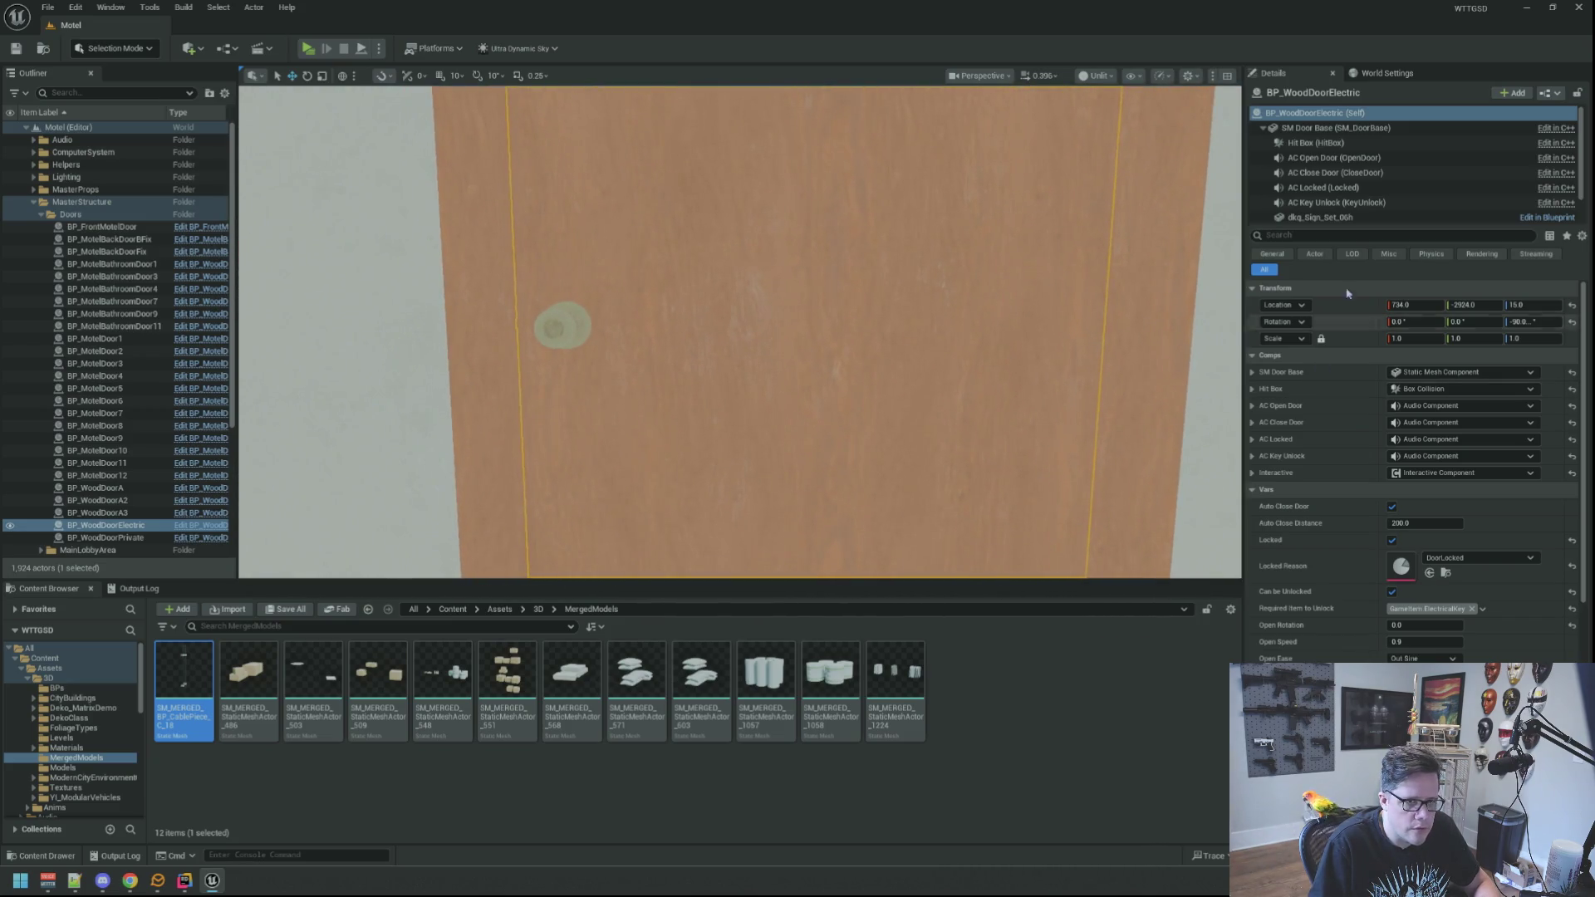
Assign MI_DoorB to Element 1 of the door's SM Door Base.
click(1385, 130)
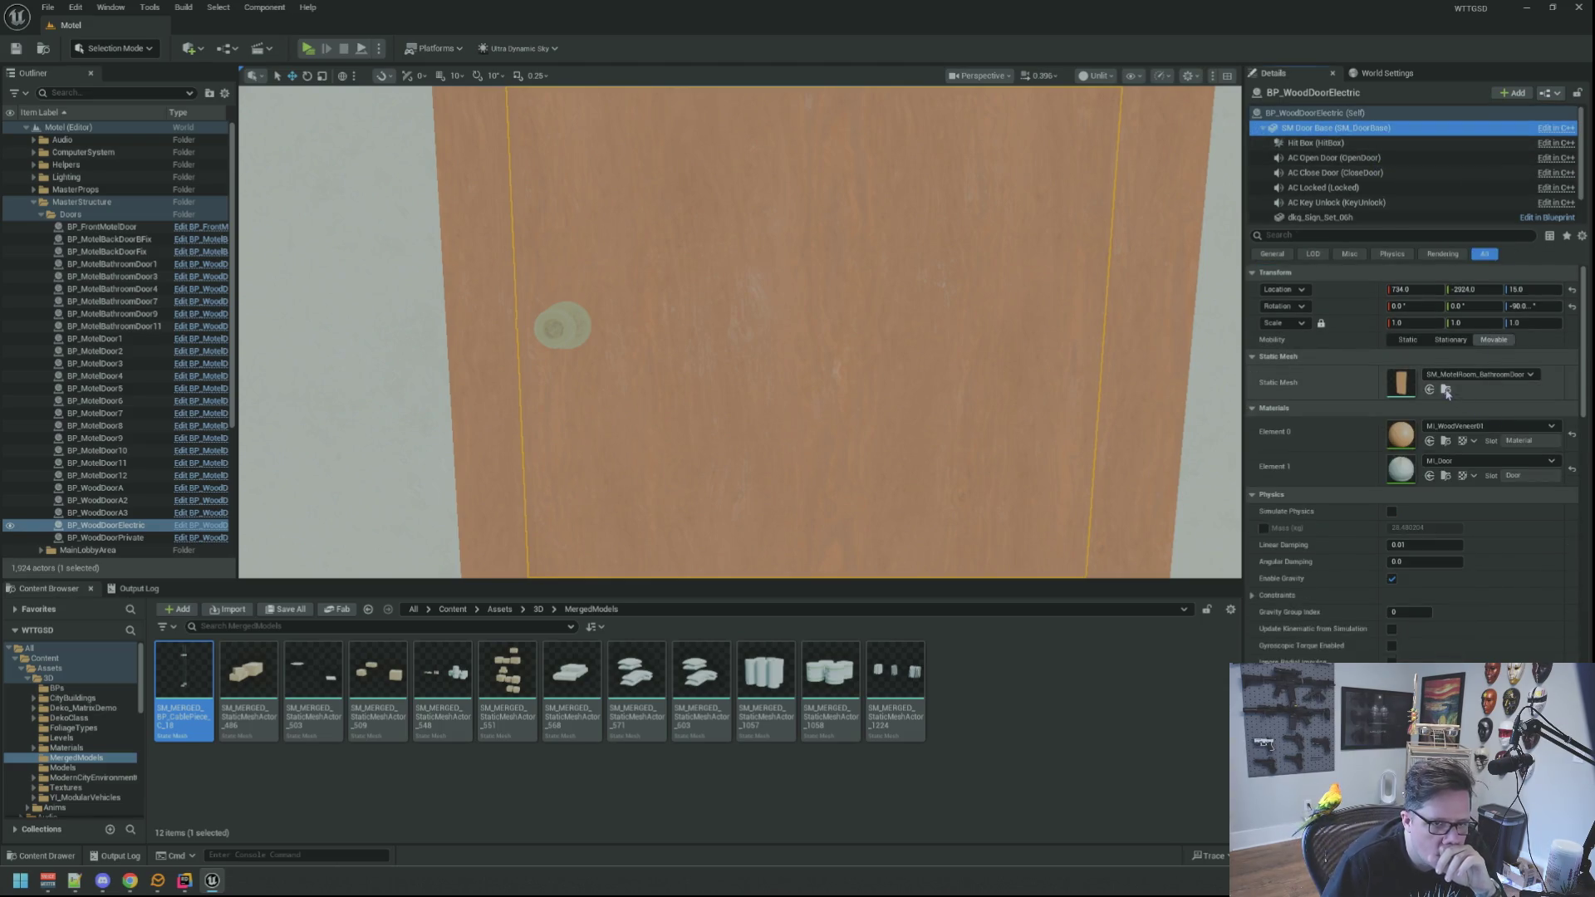
click(1447, 388)
mouse_move(1091, 714)
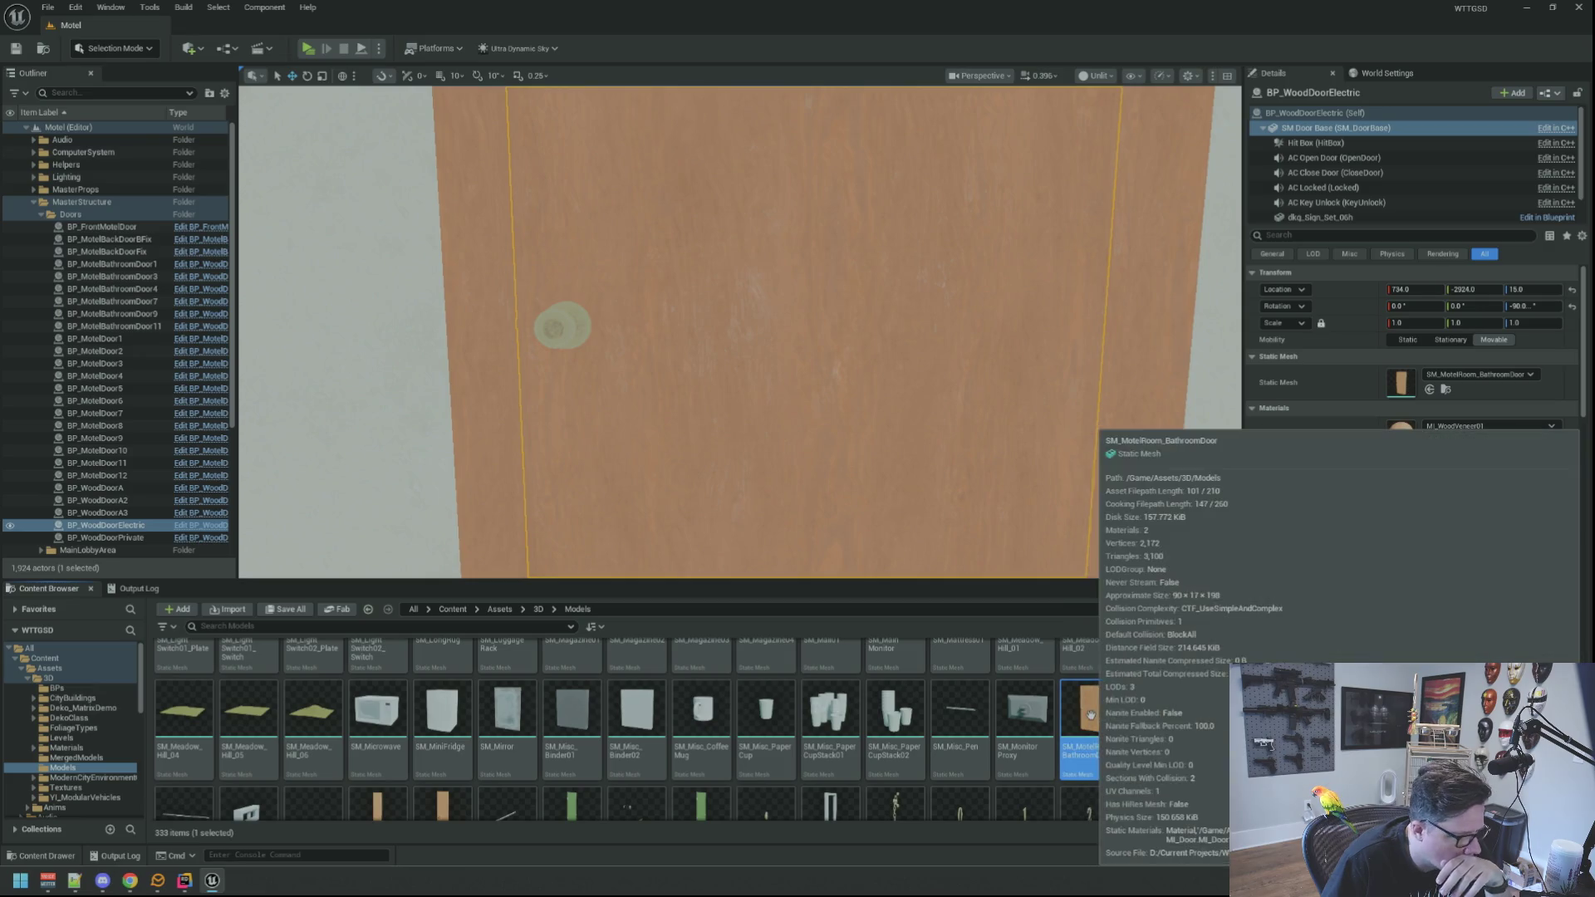
scroll(1091, 715, down, 2)
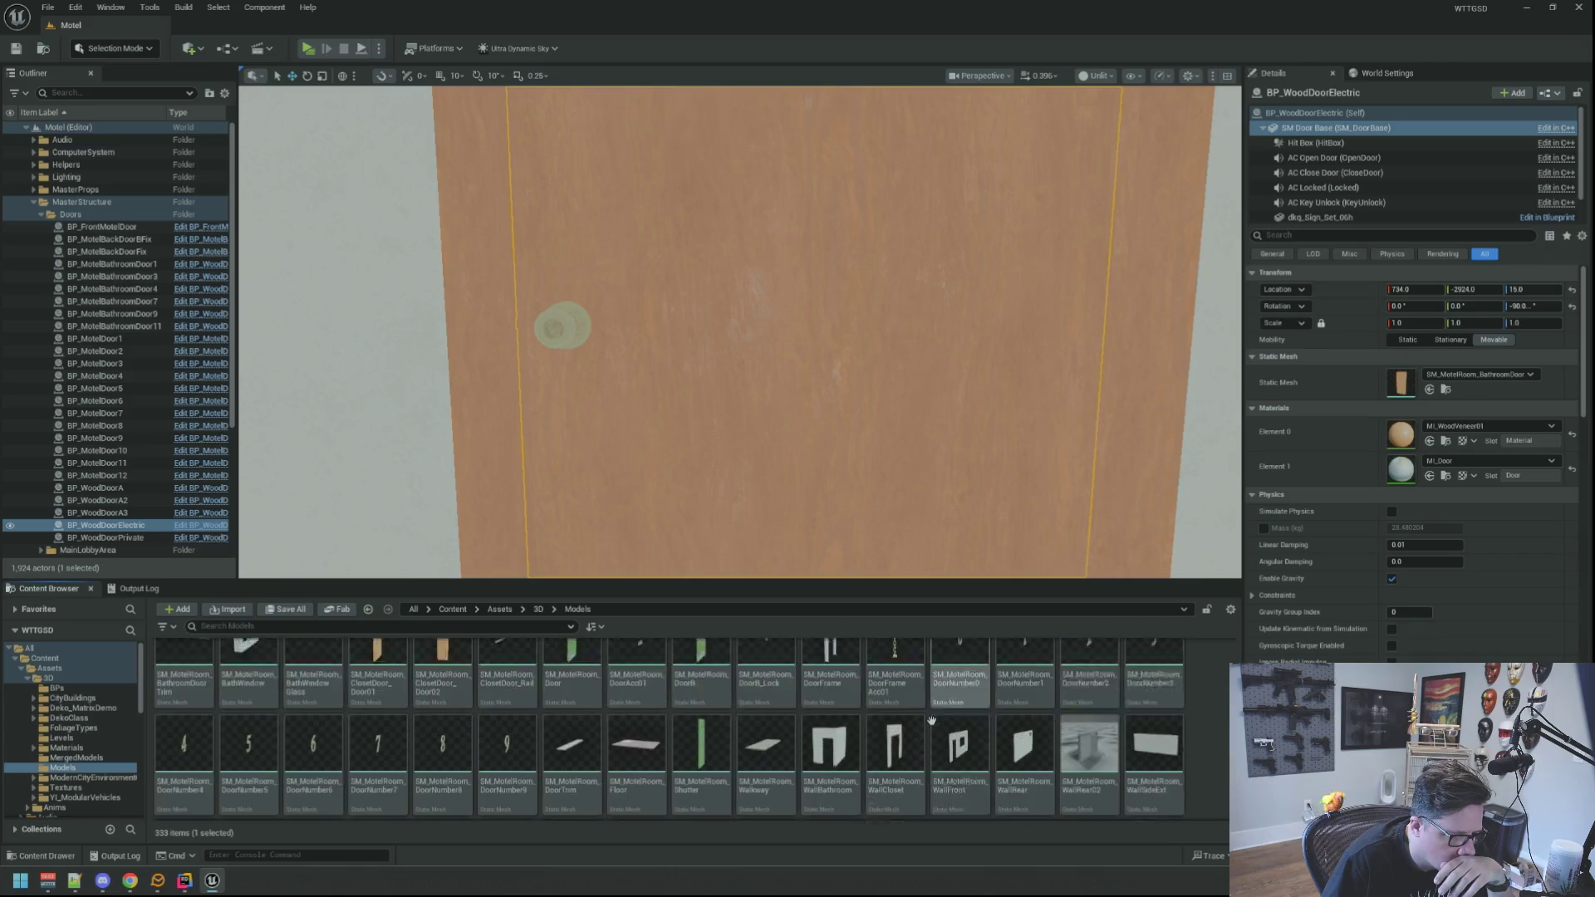
mouse_move(964, 676)
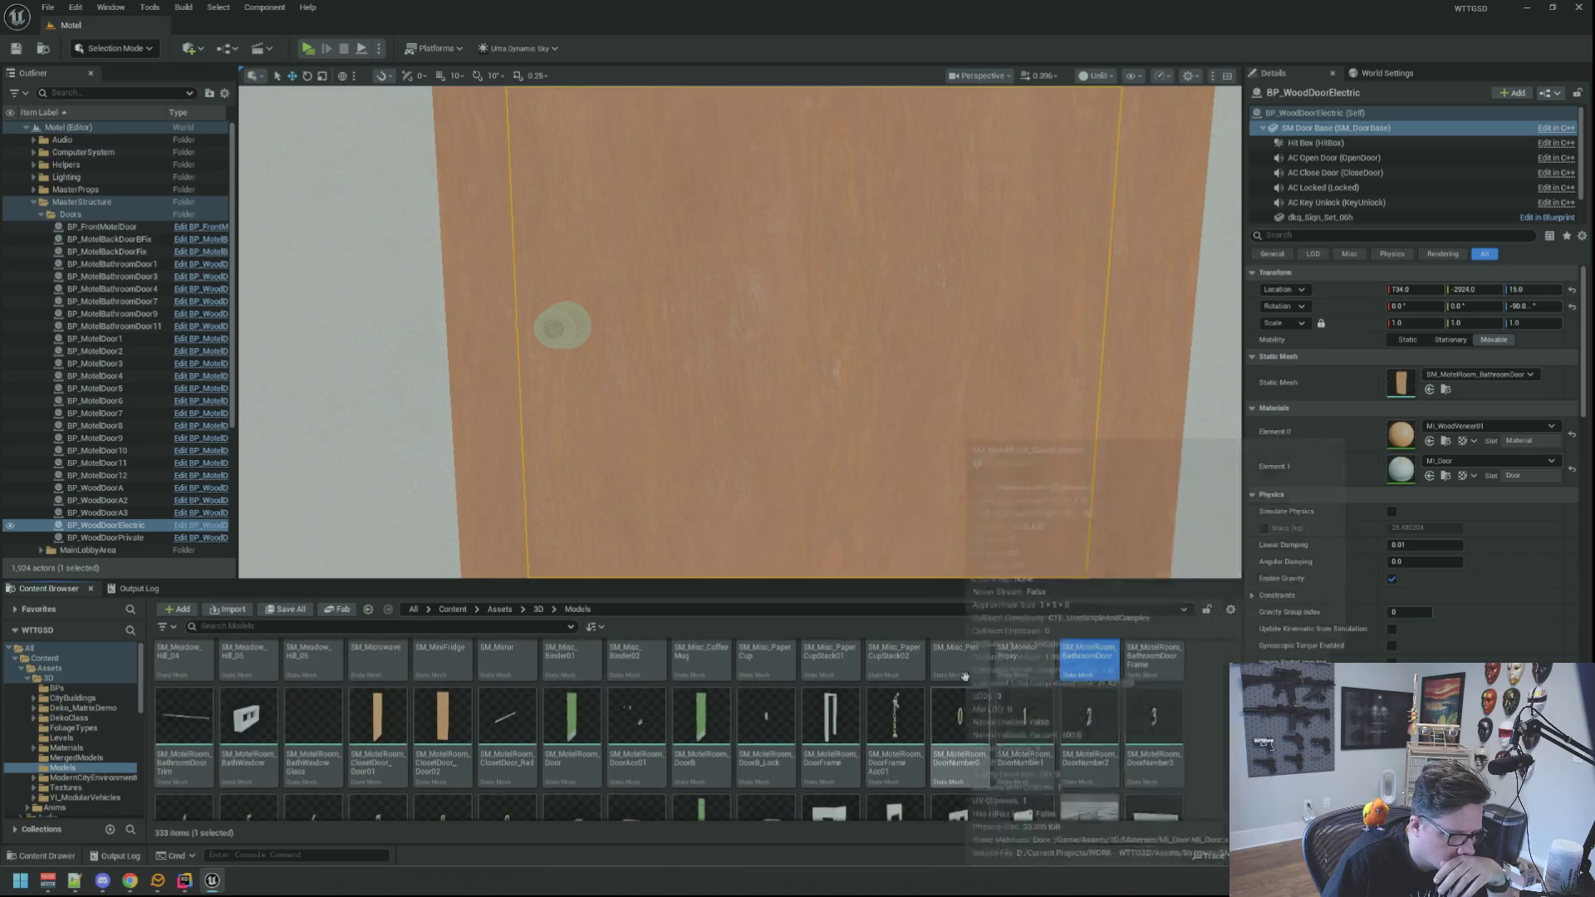
click(1447, 475)
drag(249, 710, 1413, 463)
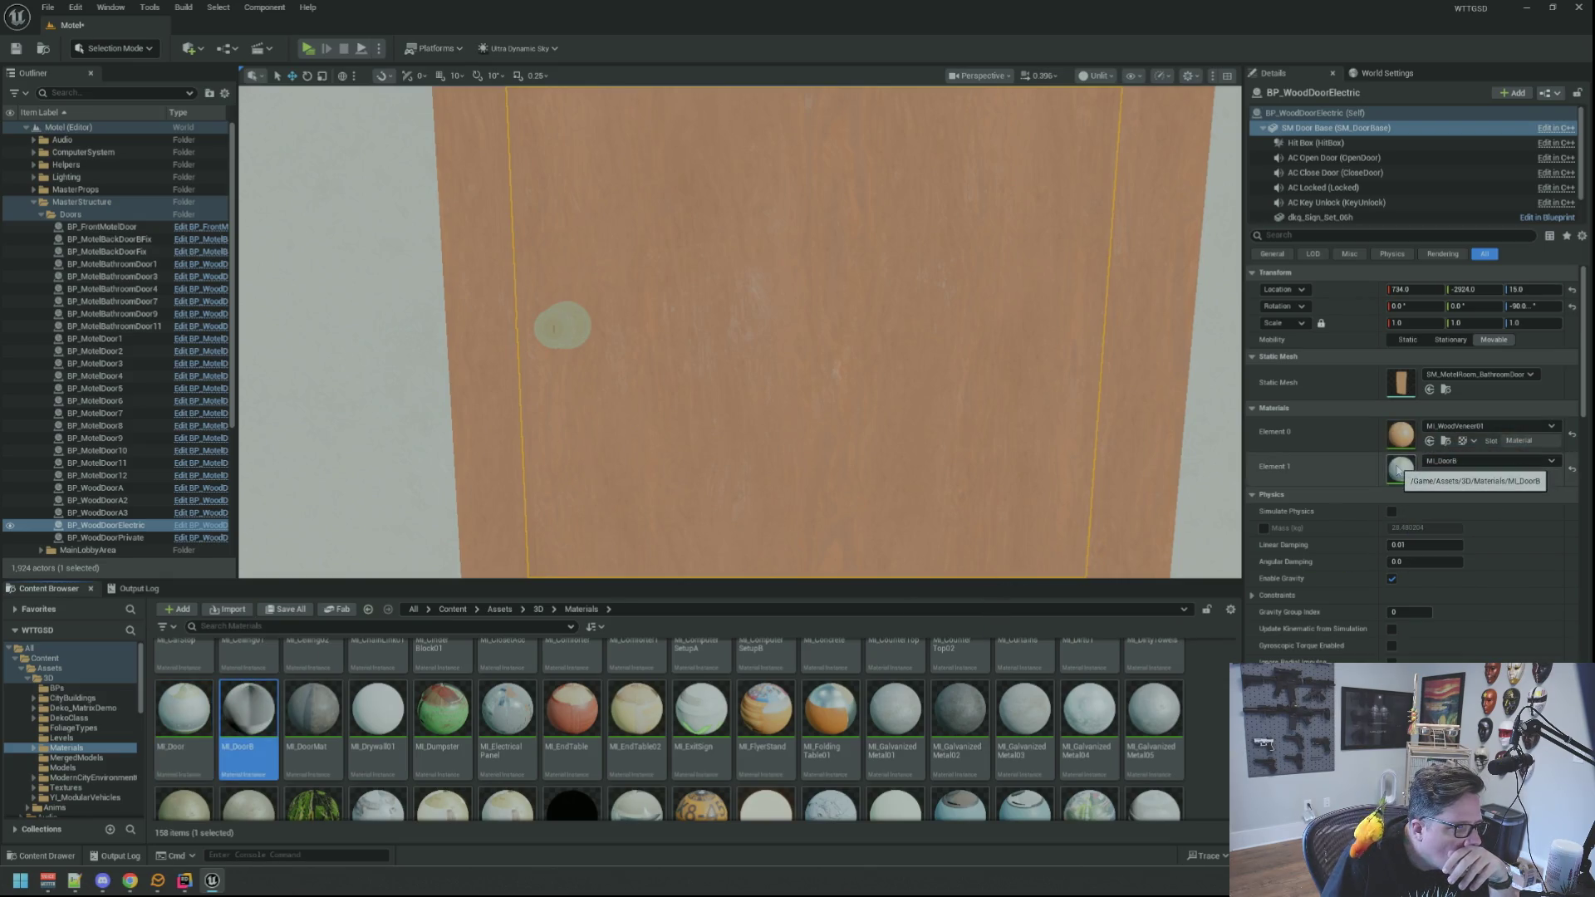
Save the Motel map and open BP_WoodDoorElectric's Blueprint.
key(ctrl+s)
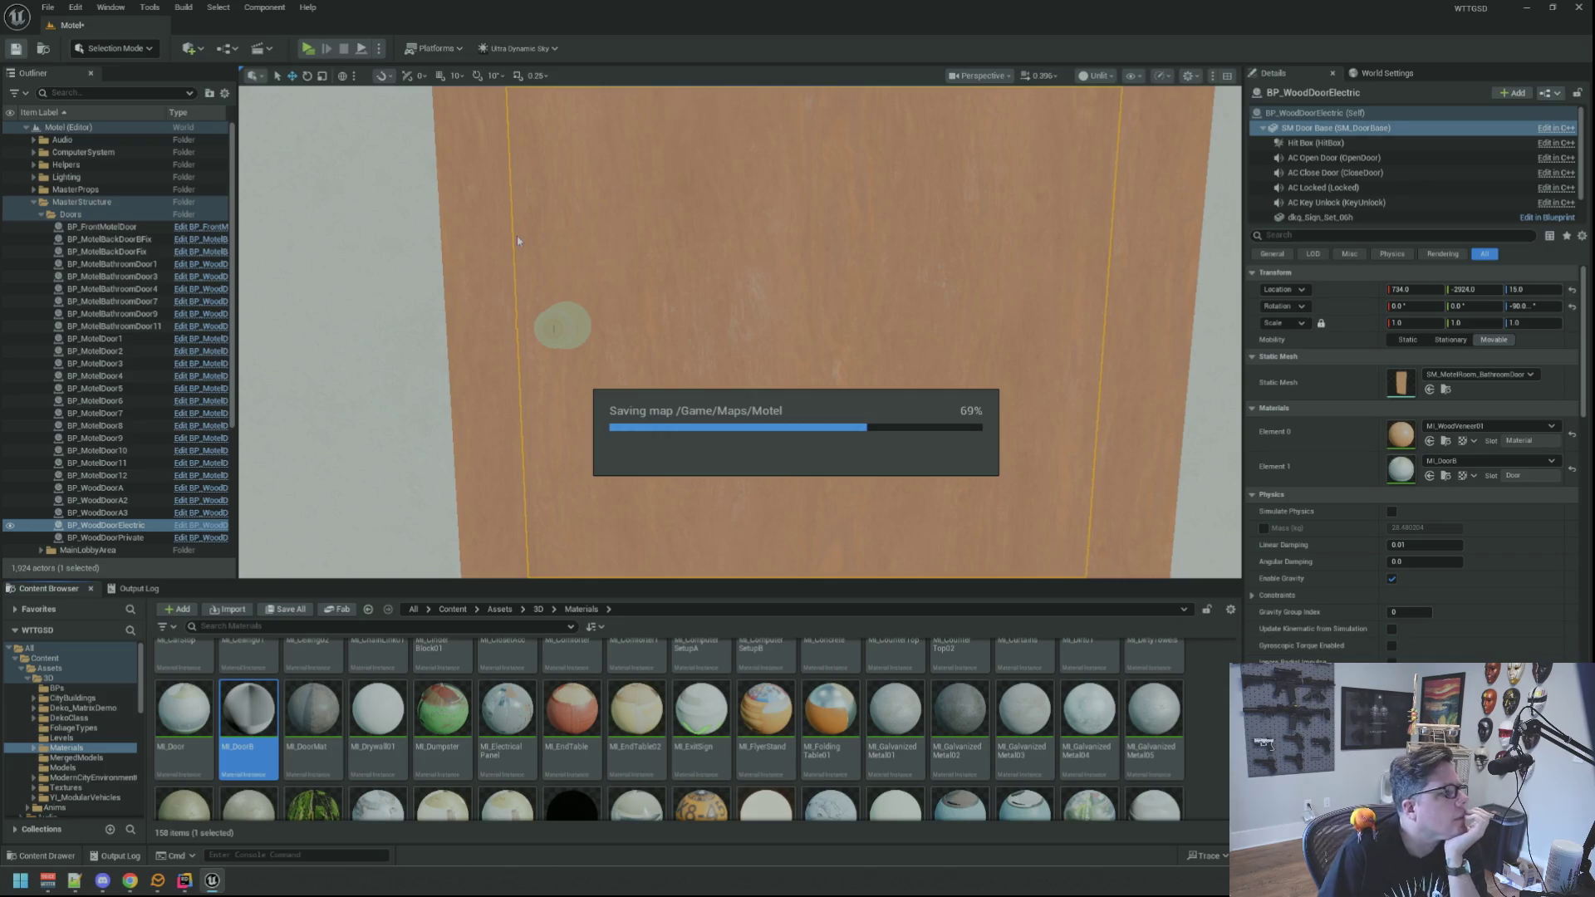
scroll(651, 327, up, 4)
scroll(654, 320, down, 5)
scroll(654, 319, up, 4)
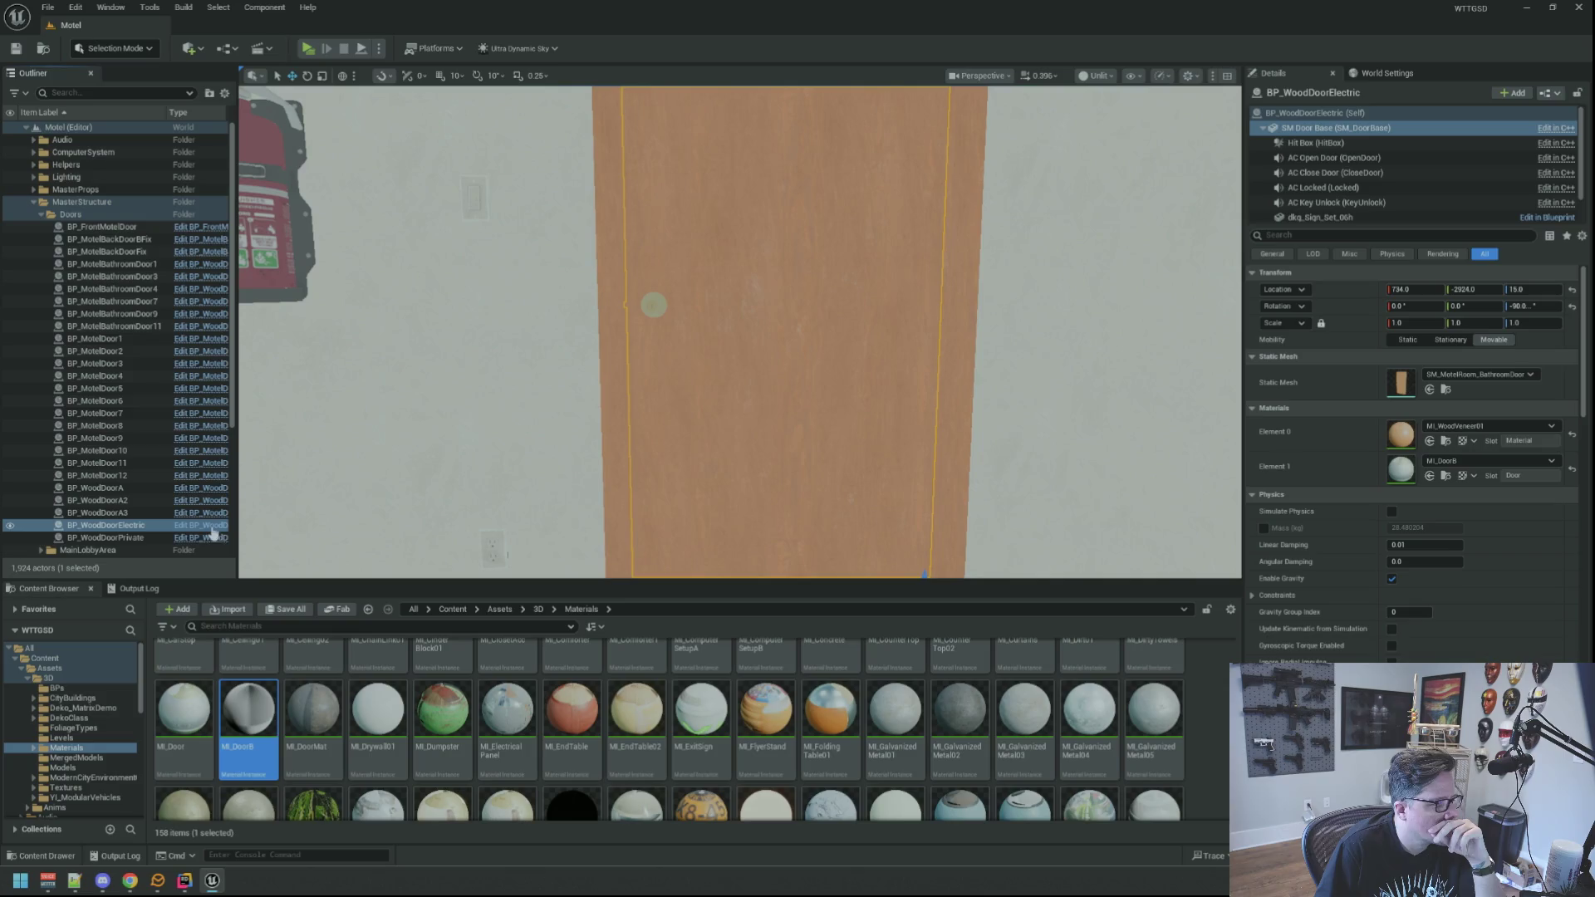
click(212, 525)
drag(467, 484, 536, 171)
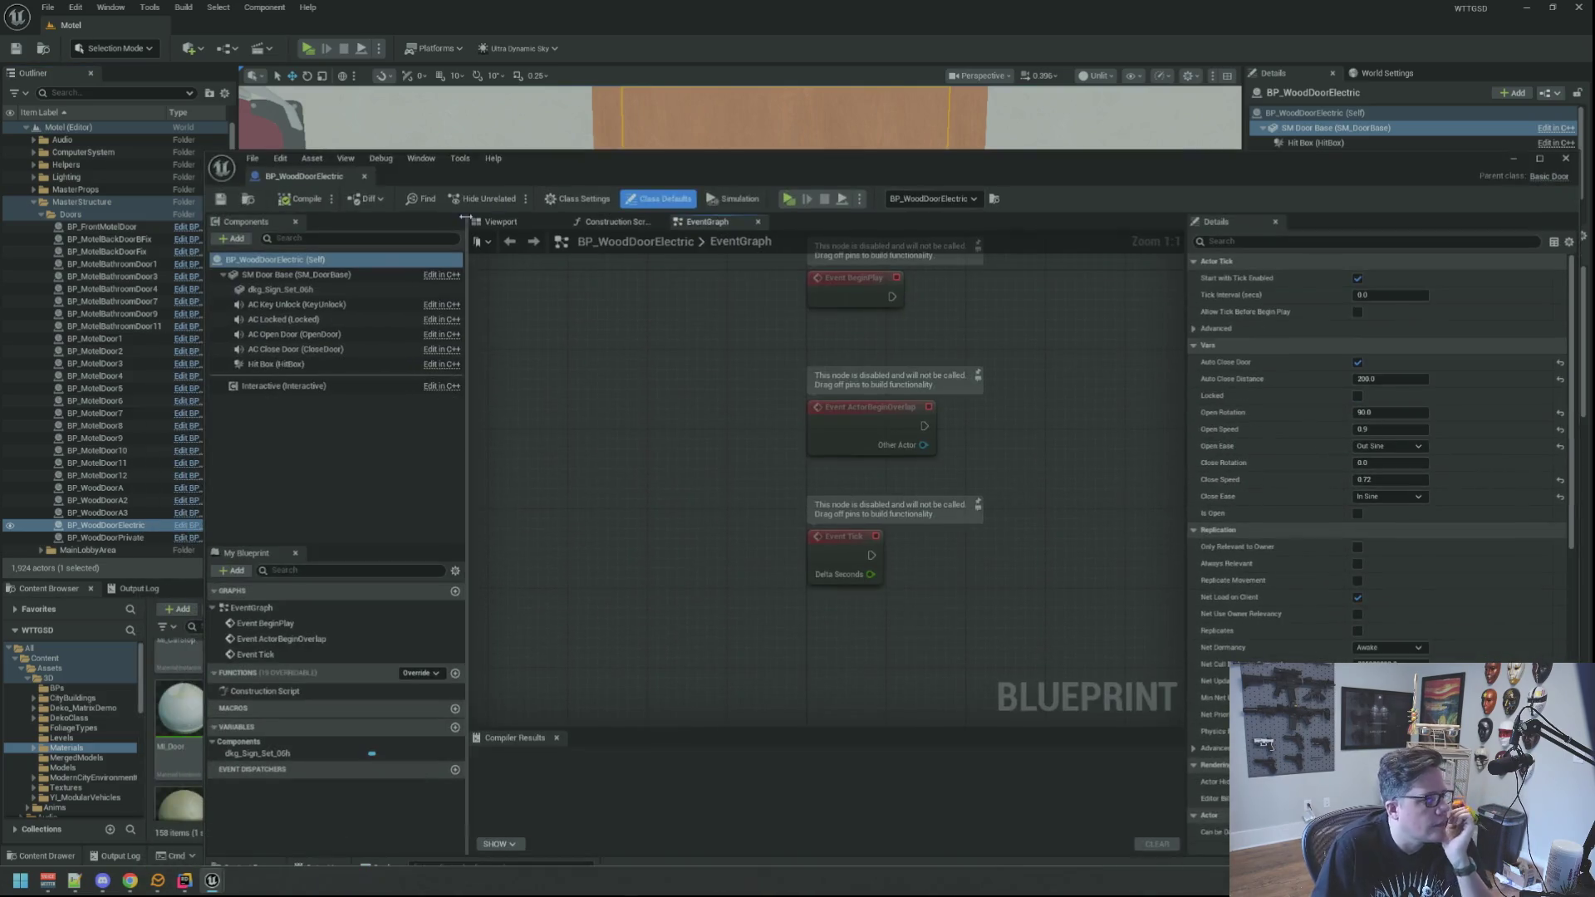
In the Blueprint, assign MI_DoorB to SM Door Base's Element 1 and compile.
click(501, 222)
drag(815, 481, 676, 468)
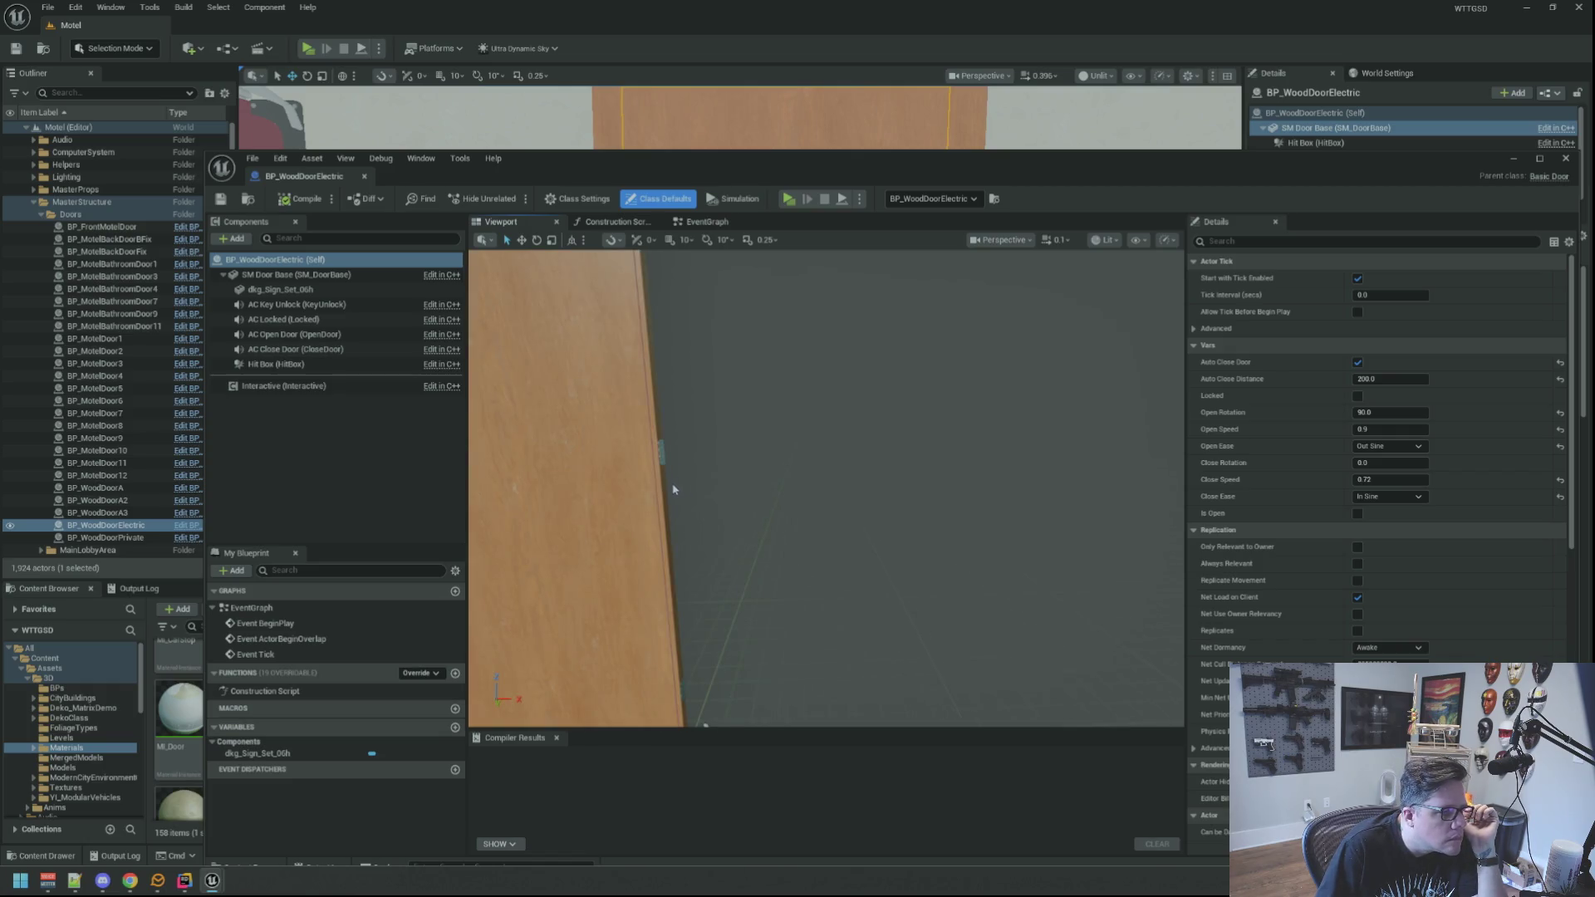
scroll(679, 488, down, 5)
click(663, 469)
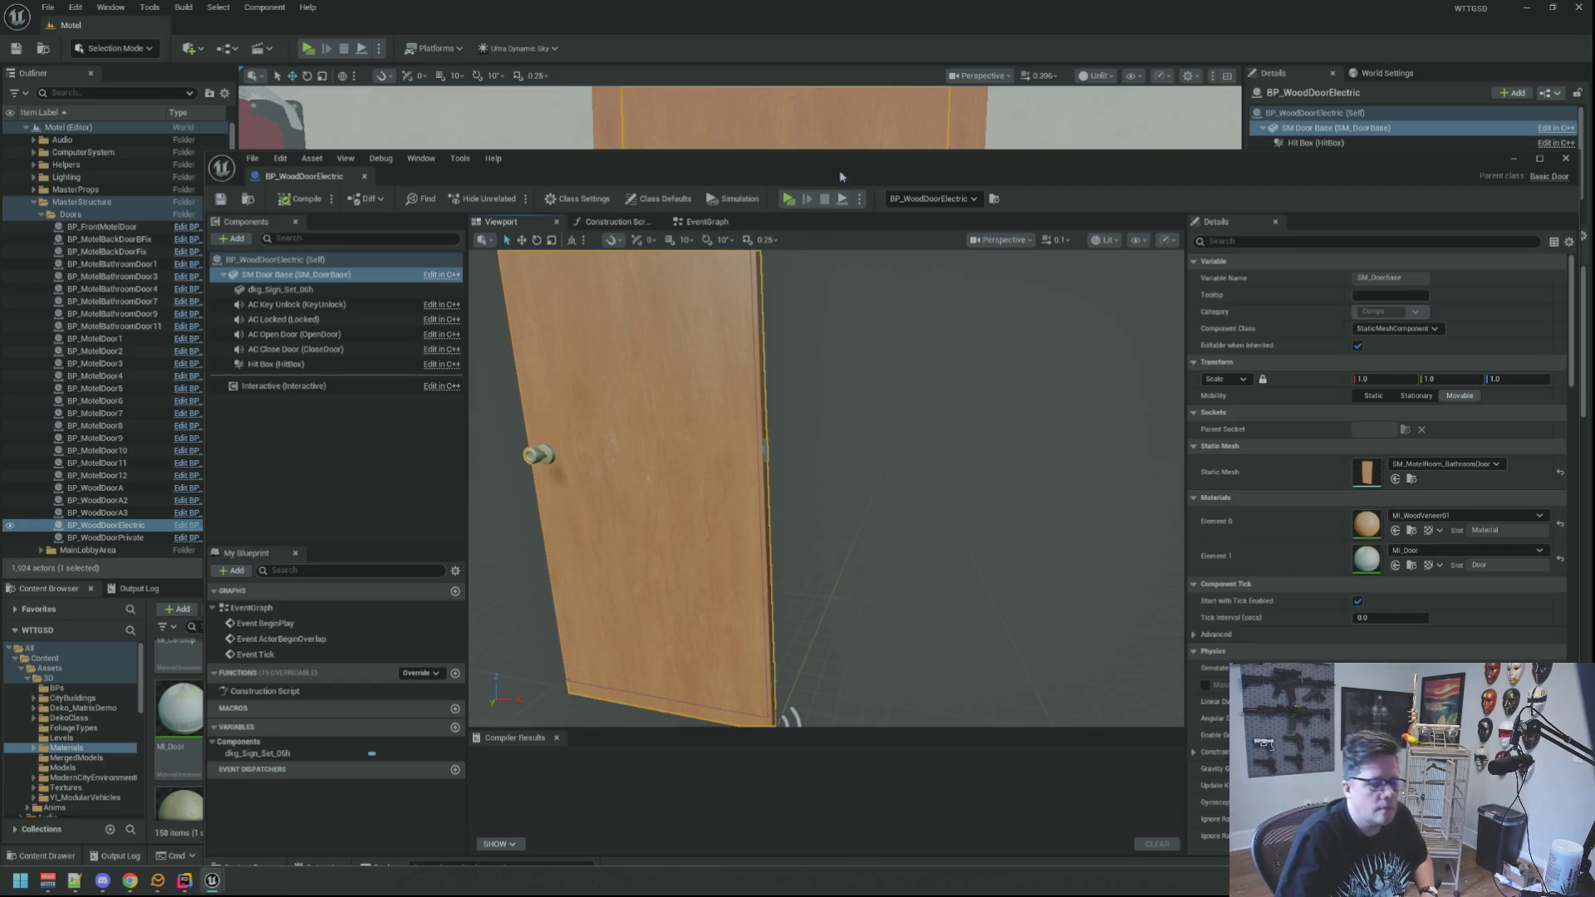
mouse_move(896, 176)
mouse_down()
mouse_move(777, 48)
mouse_move(783, 35)
mouse_up()
mouse_move(271, 736)
mouse_down()
mouse_move(800, 699)
mouse_move(1262, 472)
mouse_move(1258, 423)
mouse_up()
mouse_move(714, 349)
mouse_down()
mouse_move(681, 349)
mouse_move(748, 348)
mouse_move(748, 315)
mouse_up()
click(193, 59)
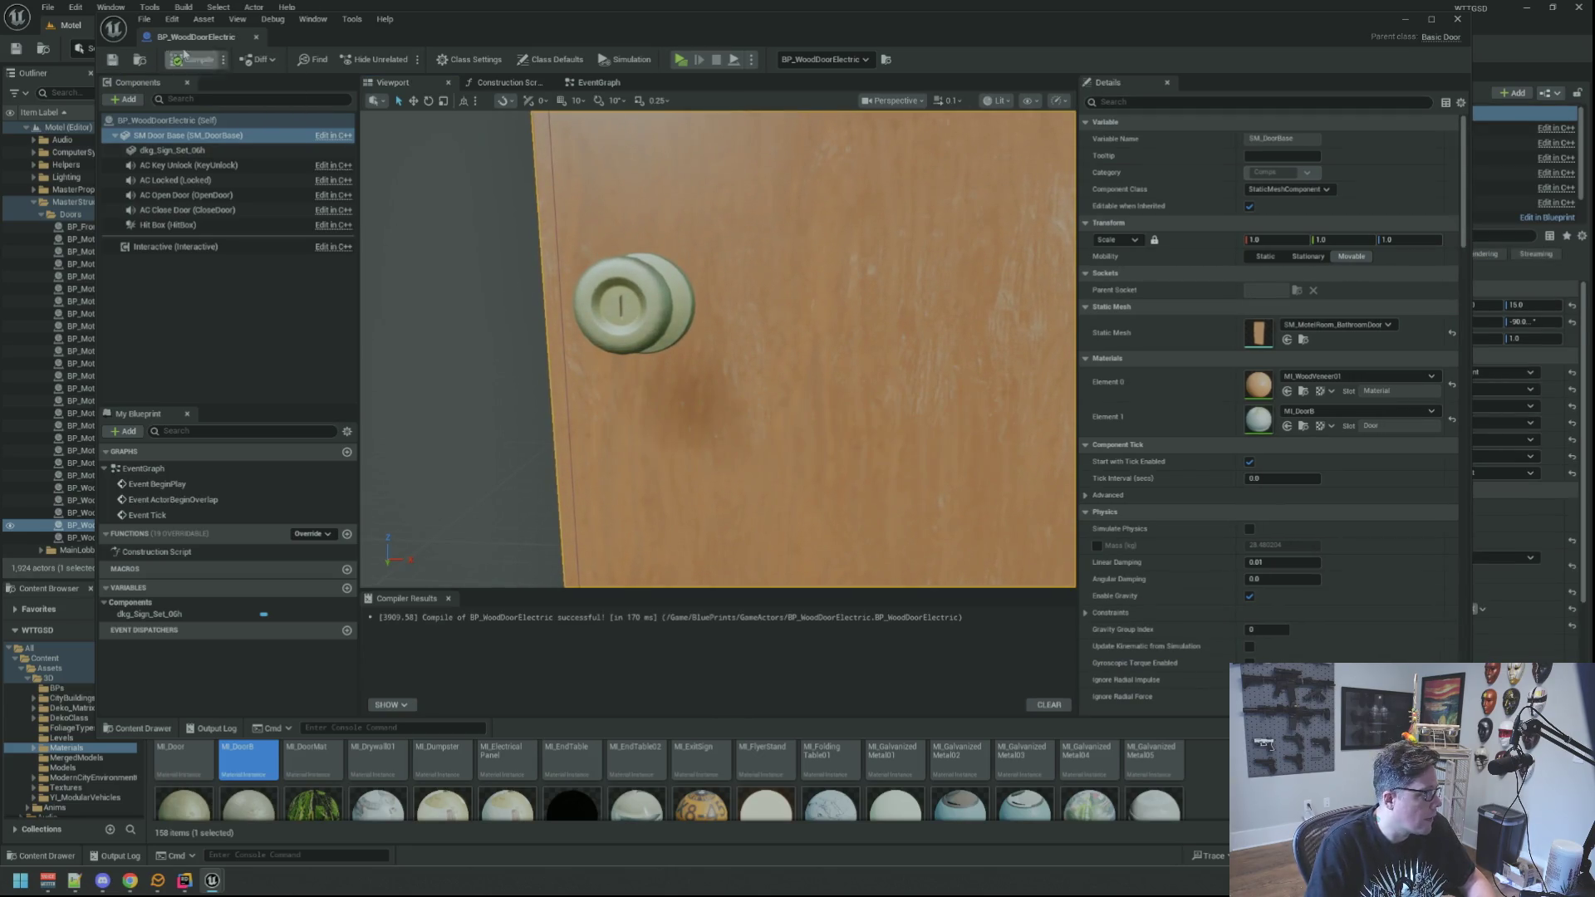
Return to the level editor, collapse MasterStructure, and switch the viewport from Unlit to Lit.
click(35, 204)
click(35, 204)
mouse_move(739, 332)
mouse_down()
mouse_move(715, 333)
mouse_move(727, 311)
mouse_move(732, 357)
mouse_move(734, 327)
mouse_move(732, 357)
mouse_move(682, 349)
mouse_move(747, 349)
mouse_move(748, 324)
mouse_move(747, 357)
mouse_up()
click(1096, 75)
click(1097, 124)
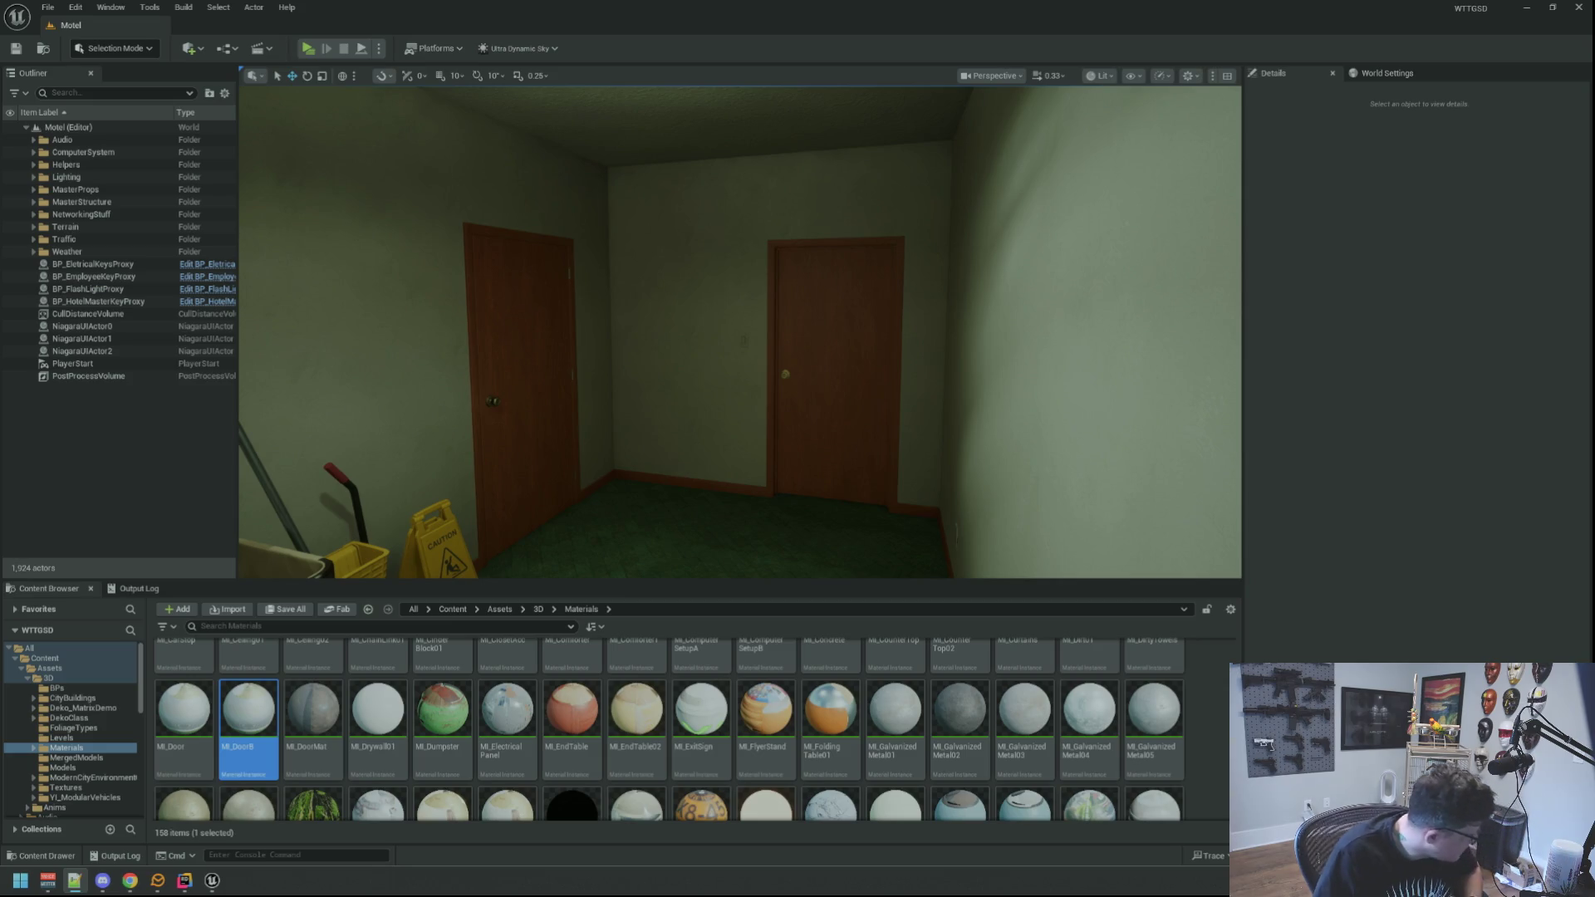
Select the fuse box door sm_fusebox-2_door under sm_fusebox-2 in the Outliner.
mouse_move(1125, 346)
mouse_down()
mouse_move(914, 349)
mouse_move(947, 282)
mouse_move(873, 282)
mouse_move(909, 357)
mouse_up()
click(909, 358)
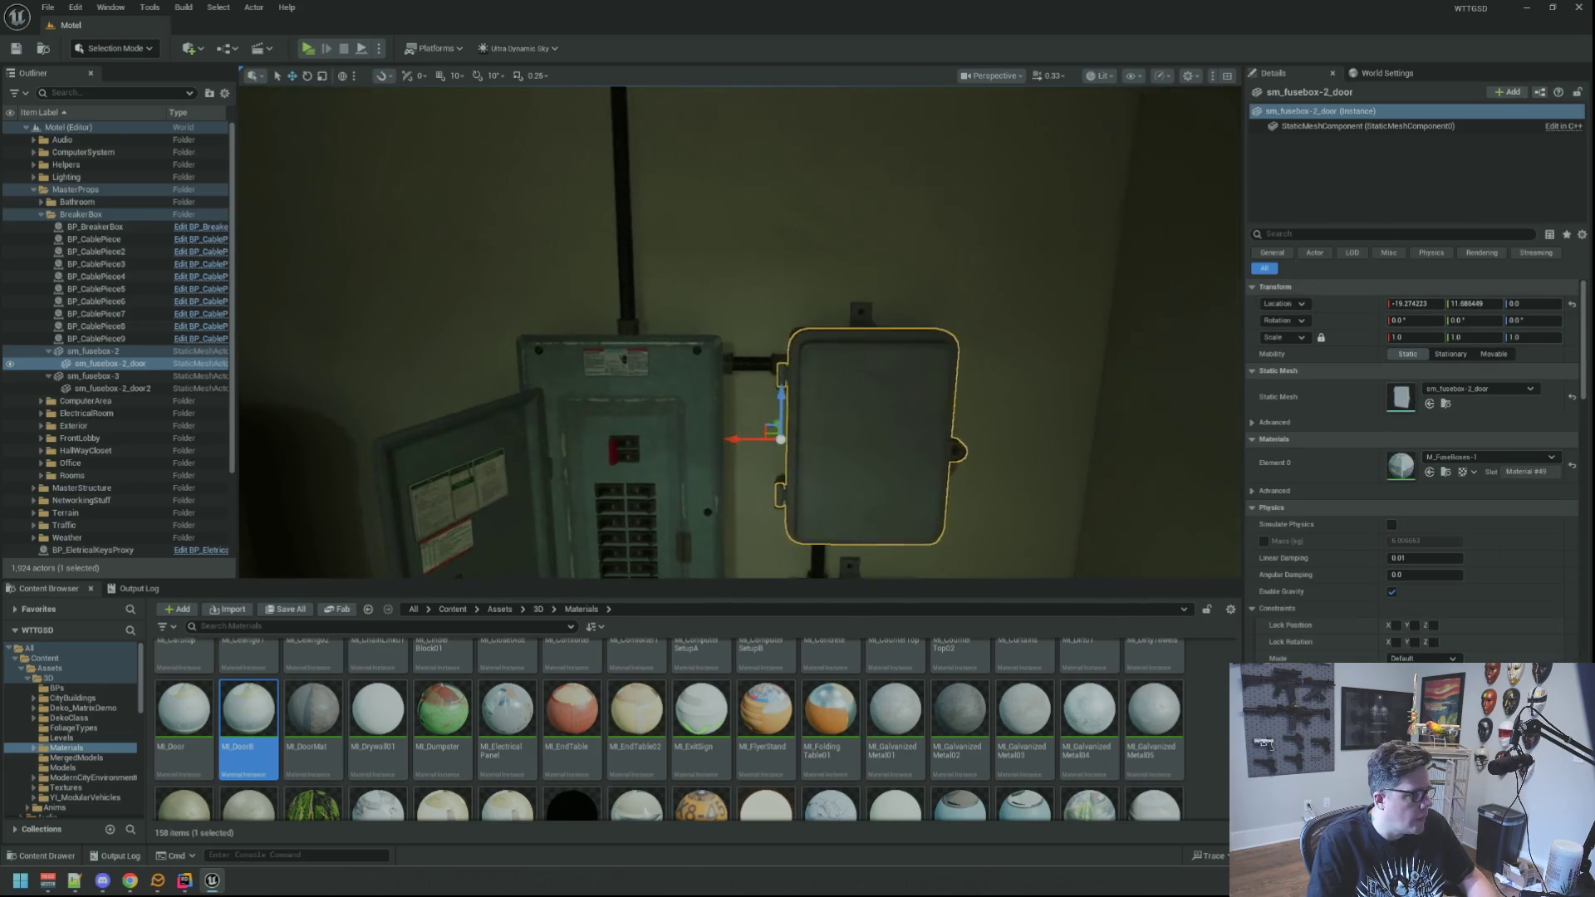
click(51, 353)
click(50, 353)
click(48, 364)
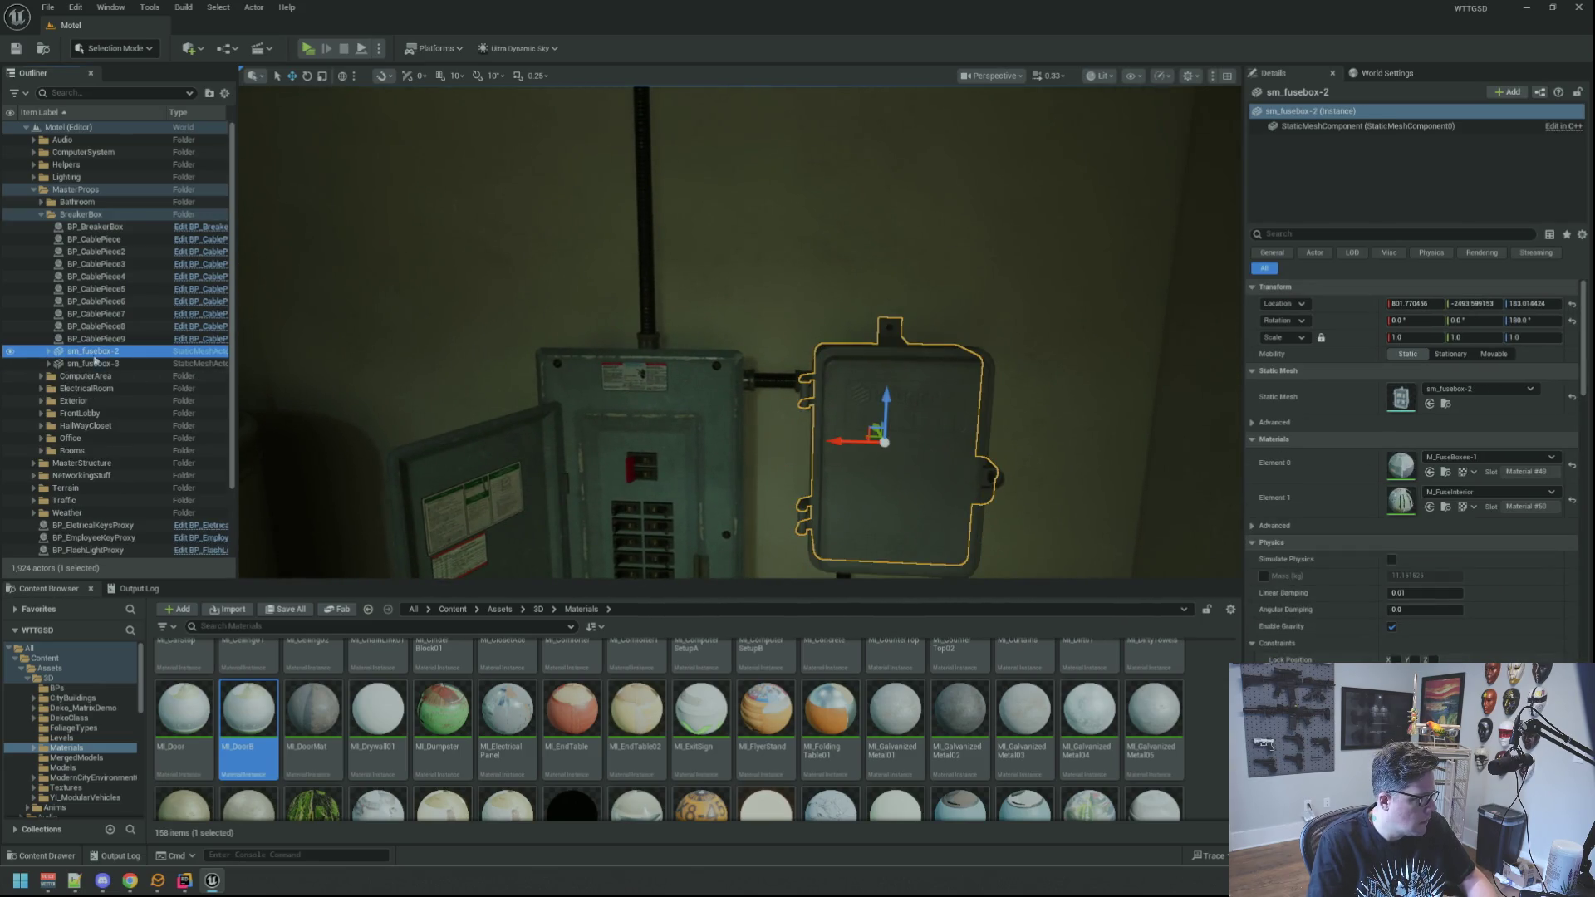
click(48, 352)
click(108, 363)
Rotate the fuse box door open about 73°, then undo to leave it closed.
key(e)
mouse_move(787, 491)
mouse_down()
mouse_move(889, 481)
mouse_move(835, 478)
mouse_move(861, 473)
mouse_up()
key(ctrl+z)
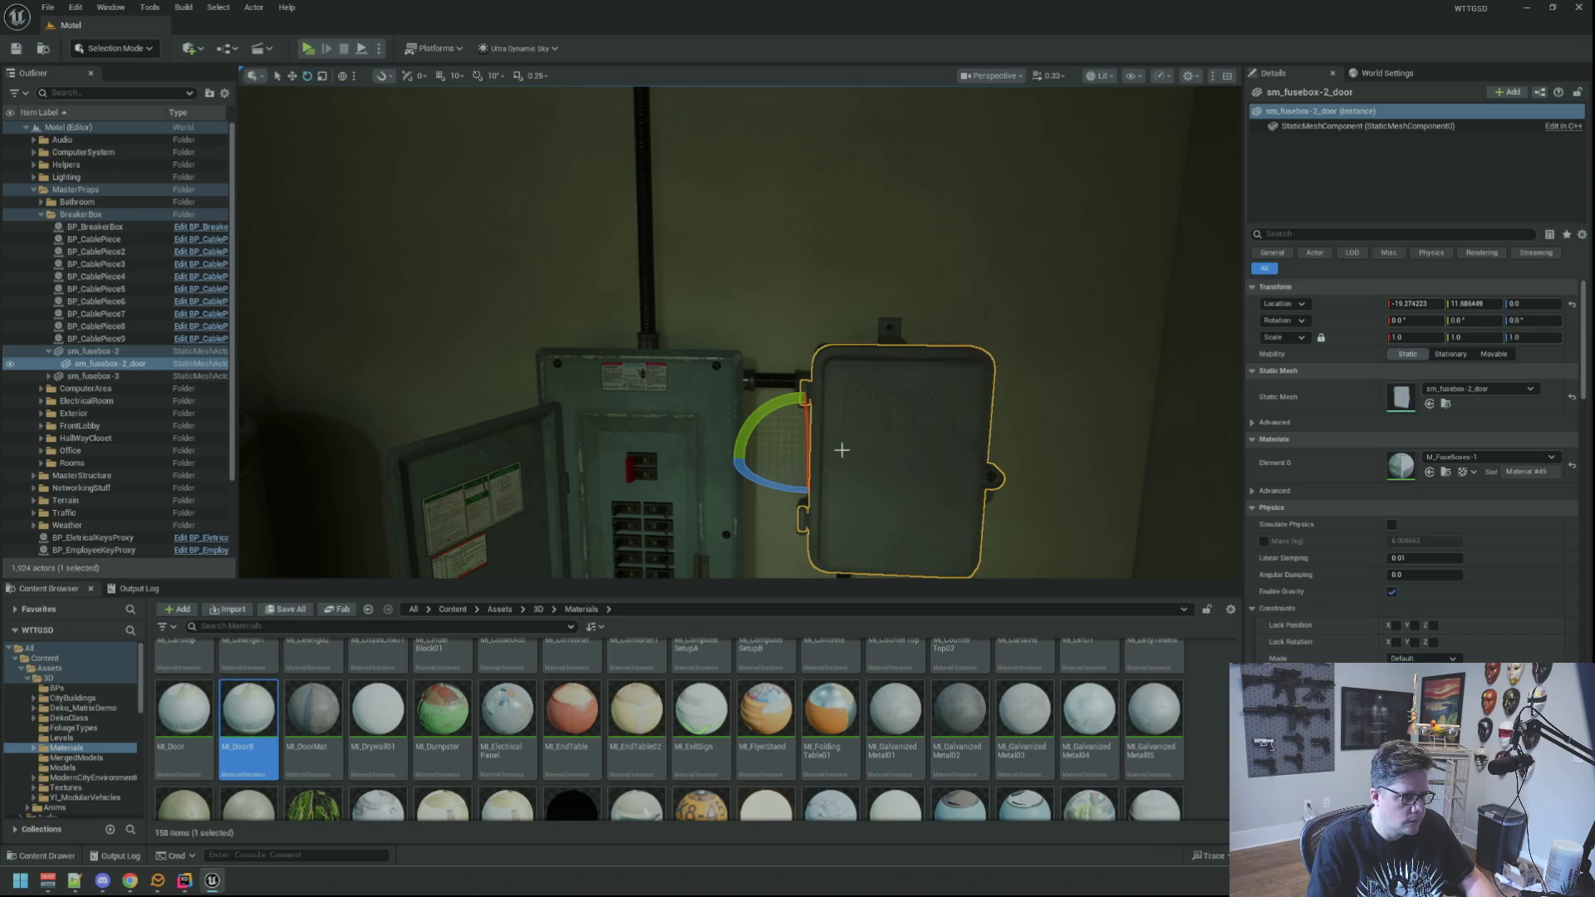
key(Escape)
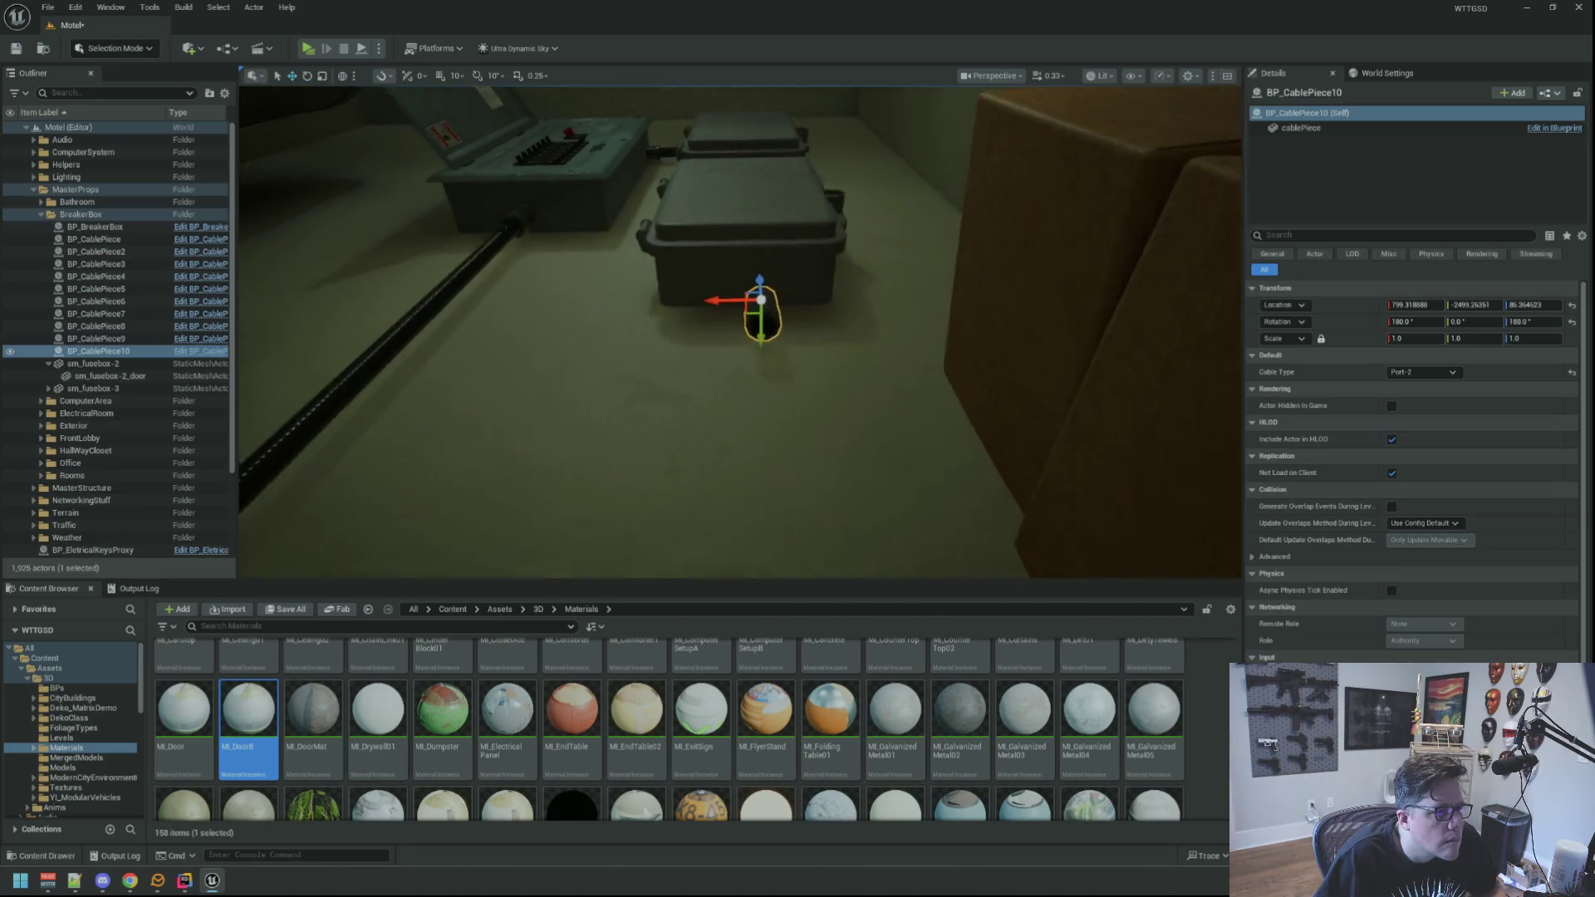
Switch the viewport to Unlit and raise BP_CablePiece10 toward the fuse box, nudging it along Y.
click(1127, 136)
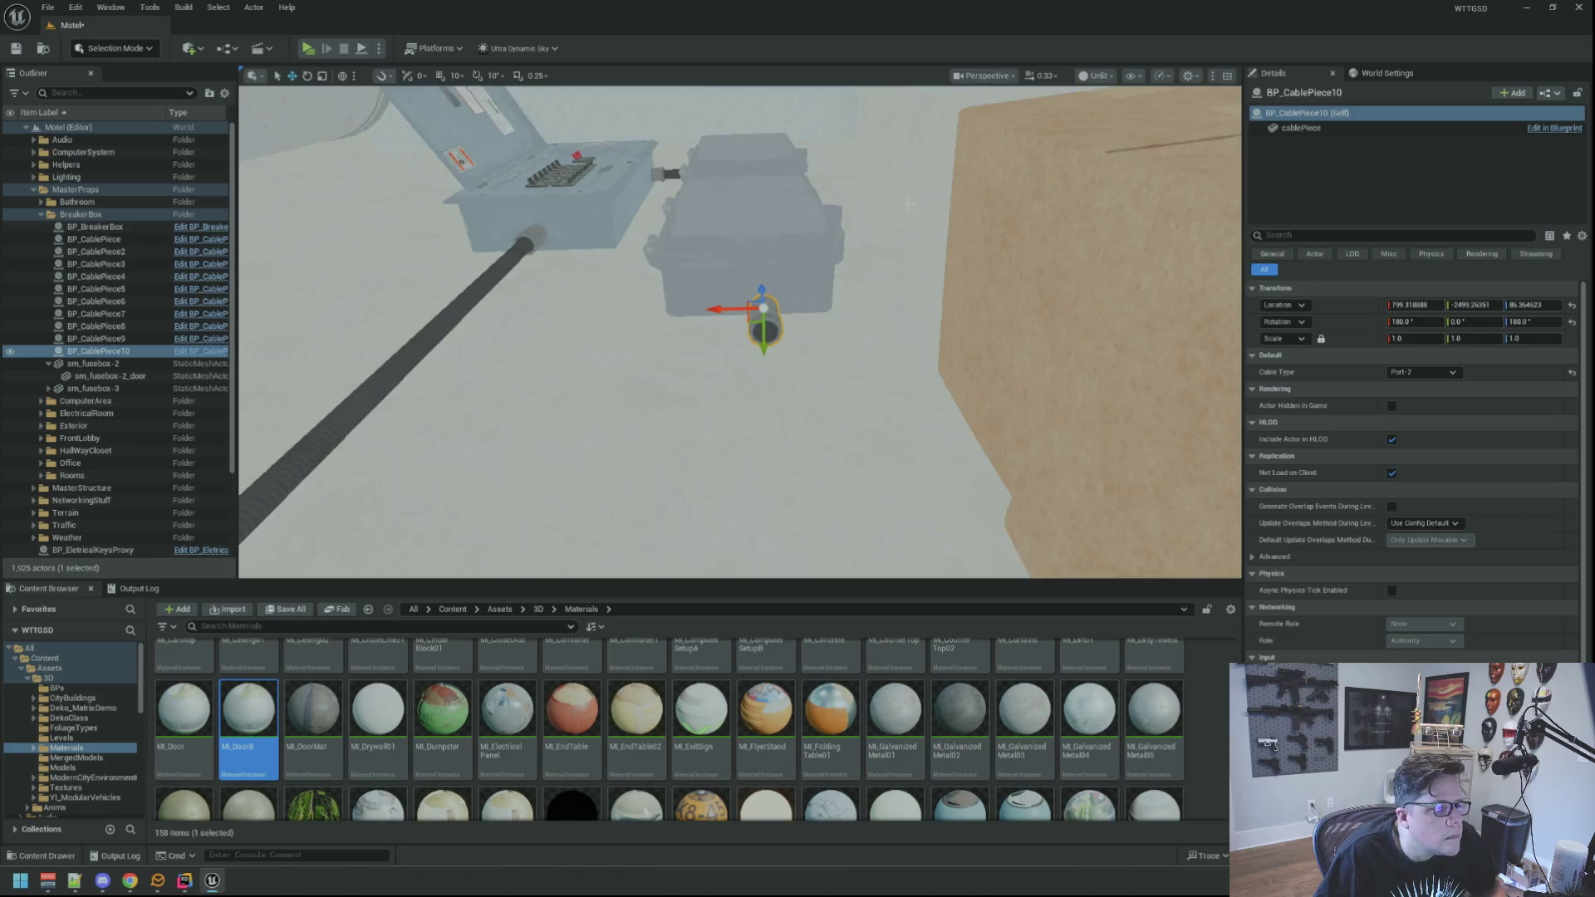
key(f)
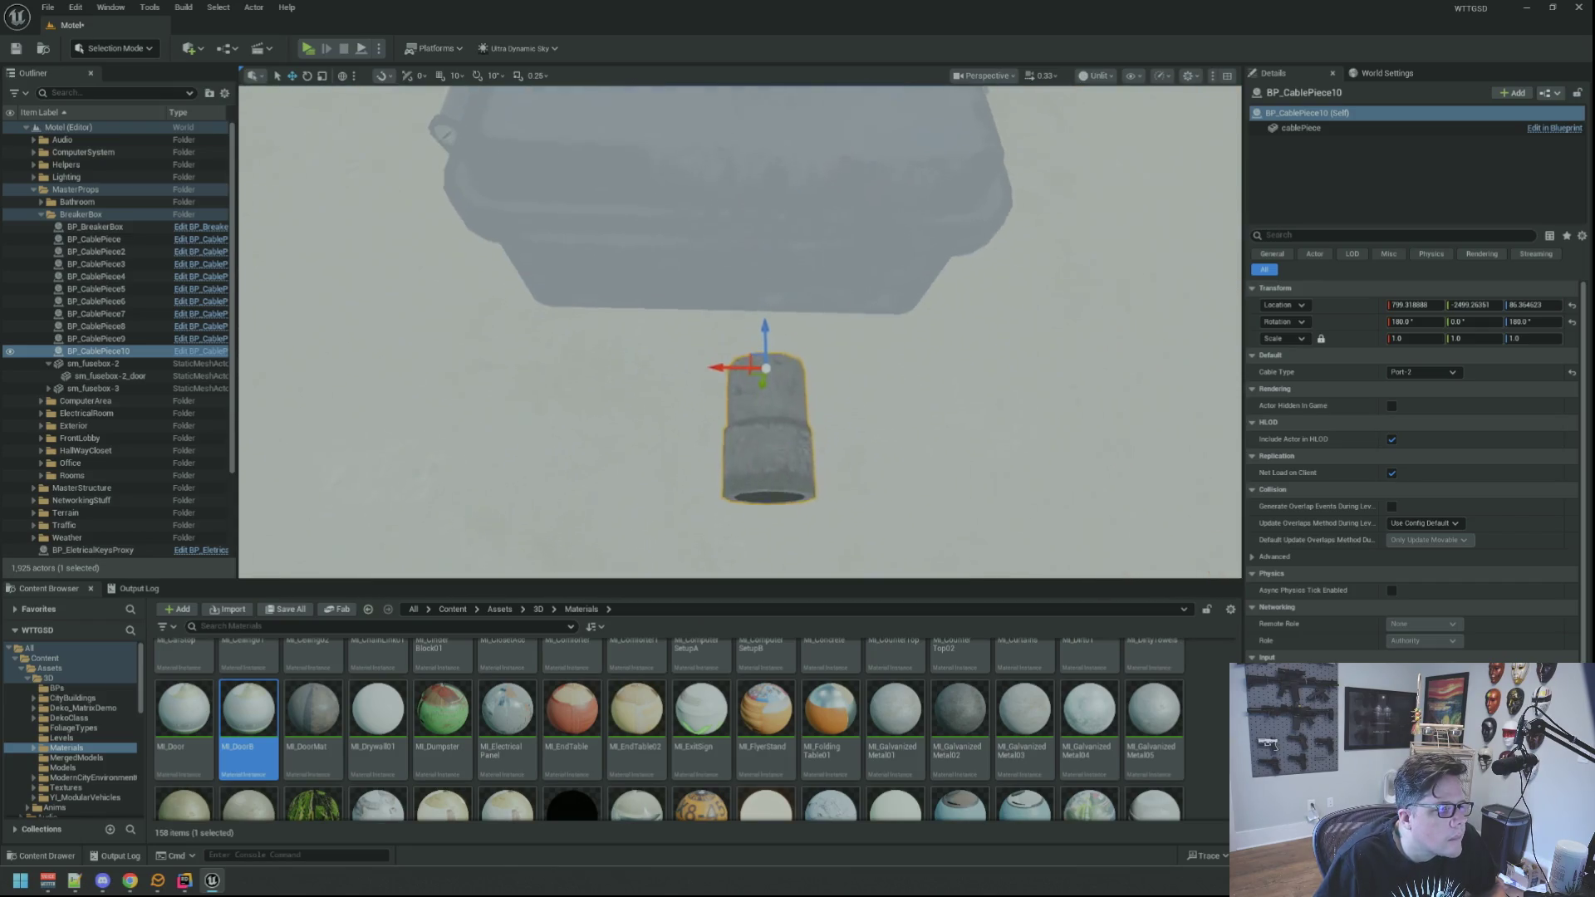
mouse_move(766, 325)
mouse_down()
mouse_move(747, 243)
mouse_move(639, 248)
mouse_move(640, 324)
mouse_move(698, 409)
mouse_up()
mouse_move(739, 349)
mouse_down()
mouse_move(629, 312)
mouse_move(731, 334)
mouse_move(706, 339)
mouse_up()
Shift BP_CablePiece11 along X under the fuse box and change it to the straight-4 cable type.
scroll(694, 316, down, 3)
drag(806, 324, 810, 281)
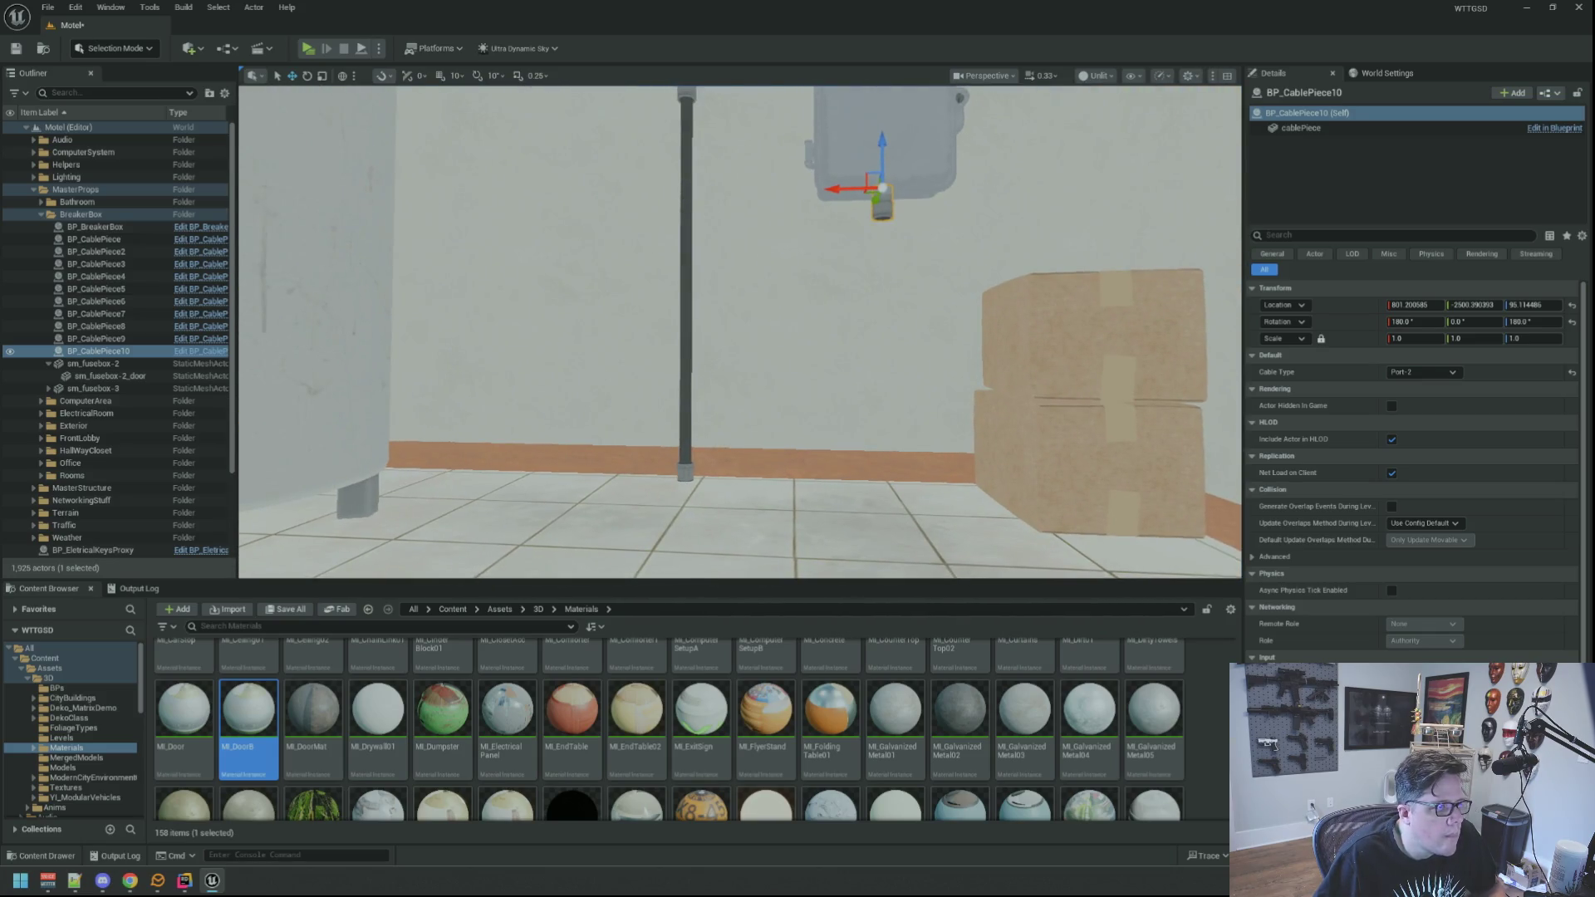
click(683, 204)
key(f)
drag(636, 222, 833, 221)
click(1417, 372)
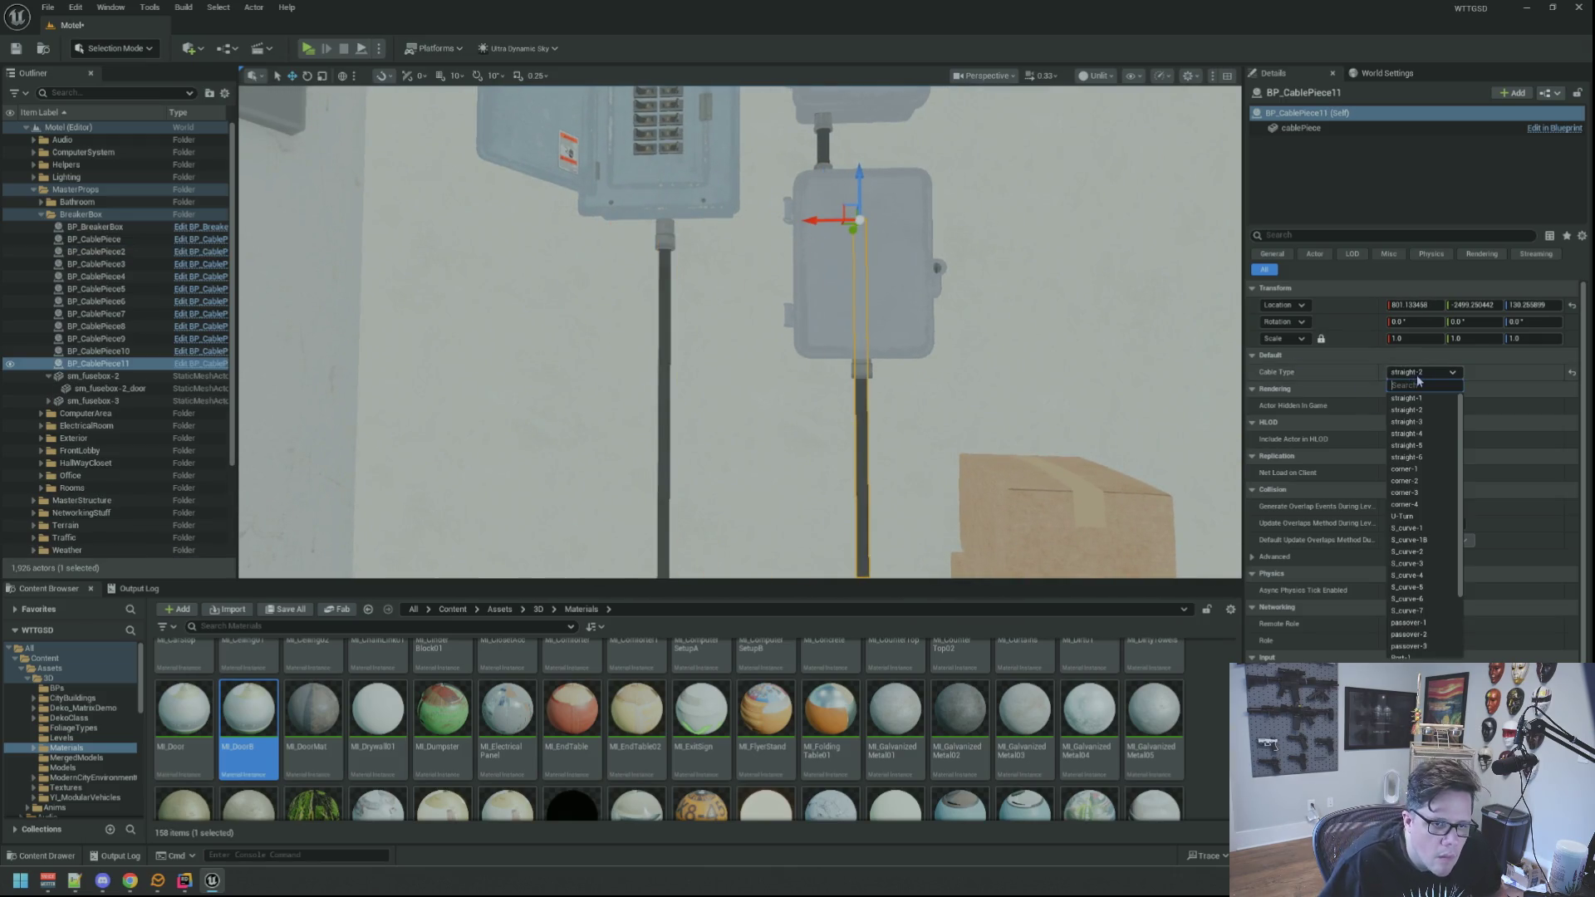
click(1426, 434)
Fine-tune BP_CablePiece11's X position beneath the junction box and reselect it.
scroll(797, 182, down, 5)
scroll(798, 182, up, 5)
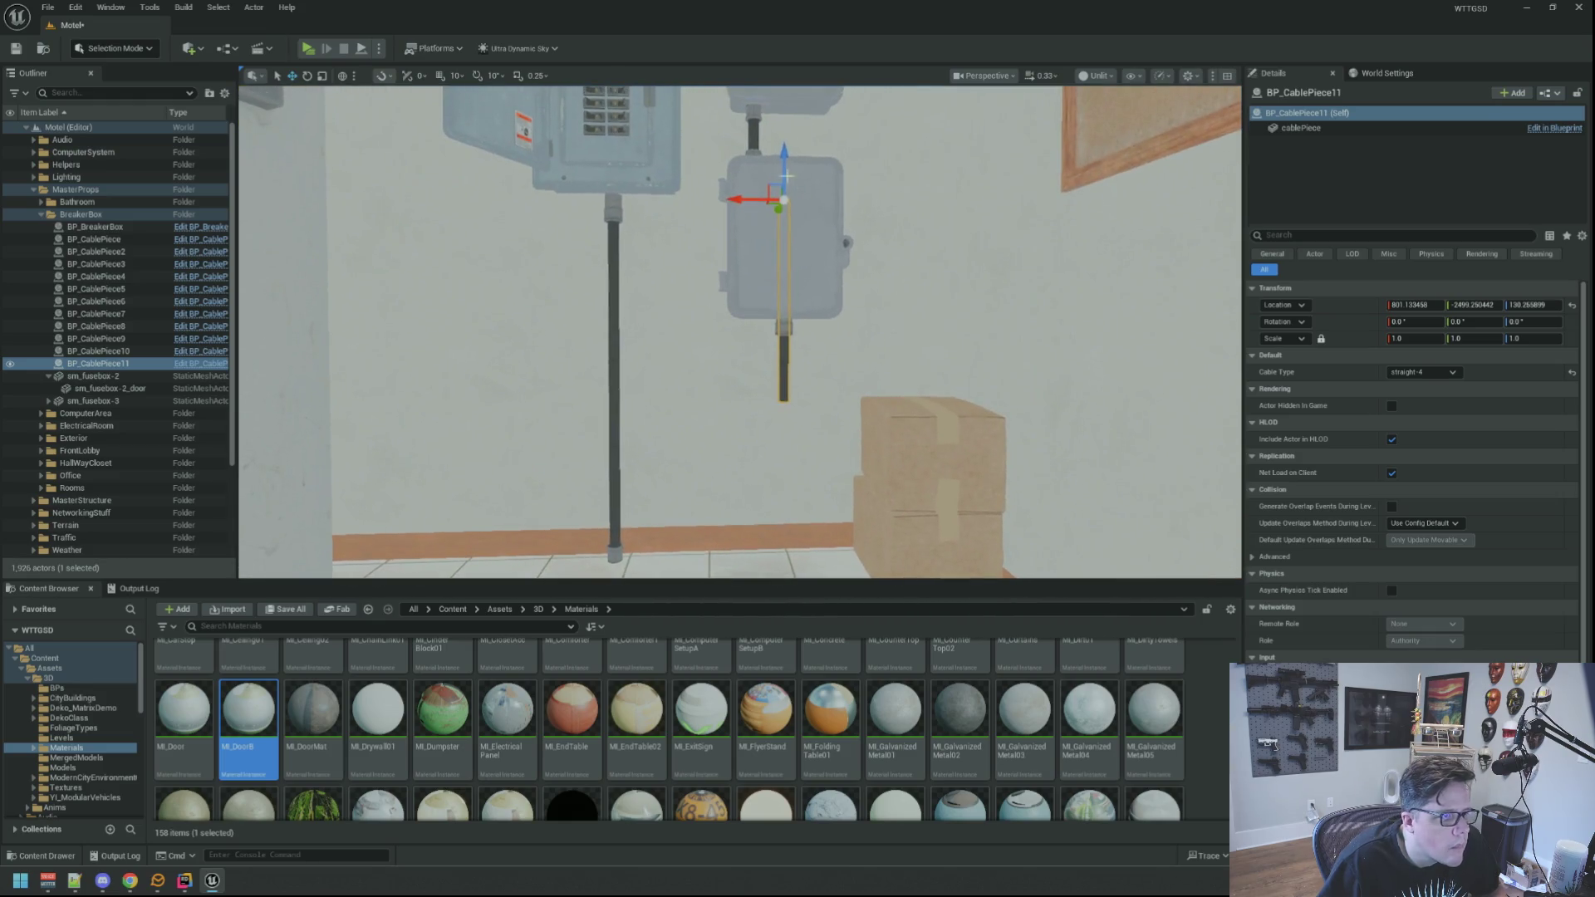
scroll(795, 318, down, 5)
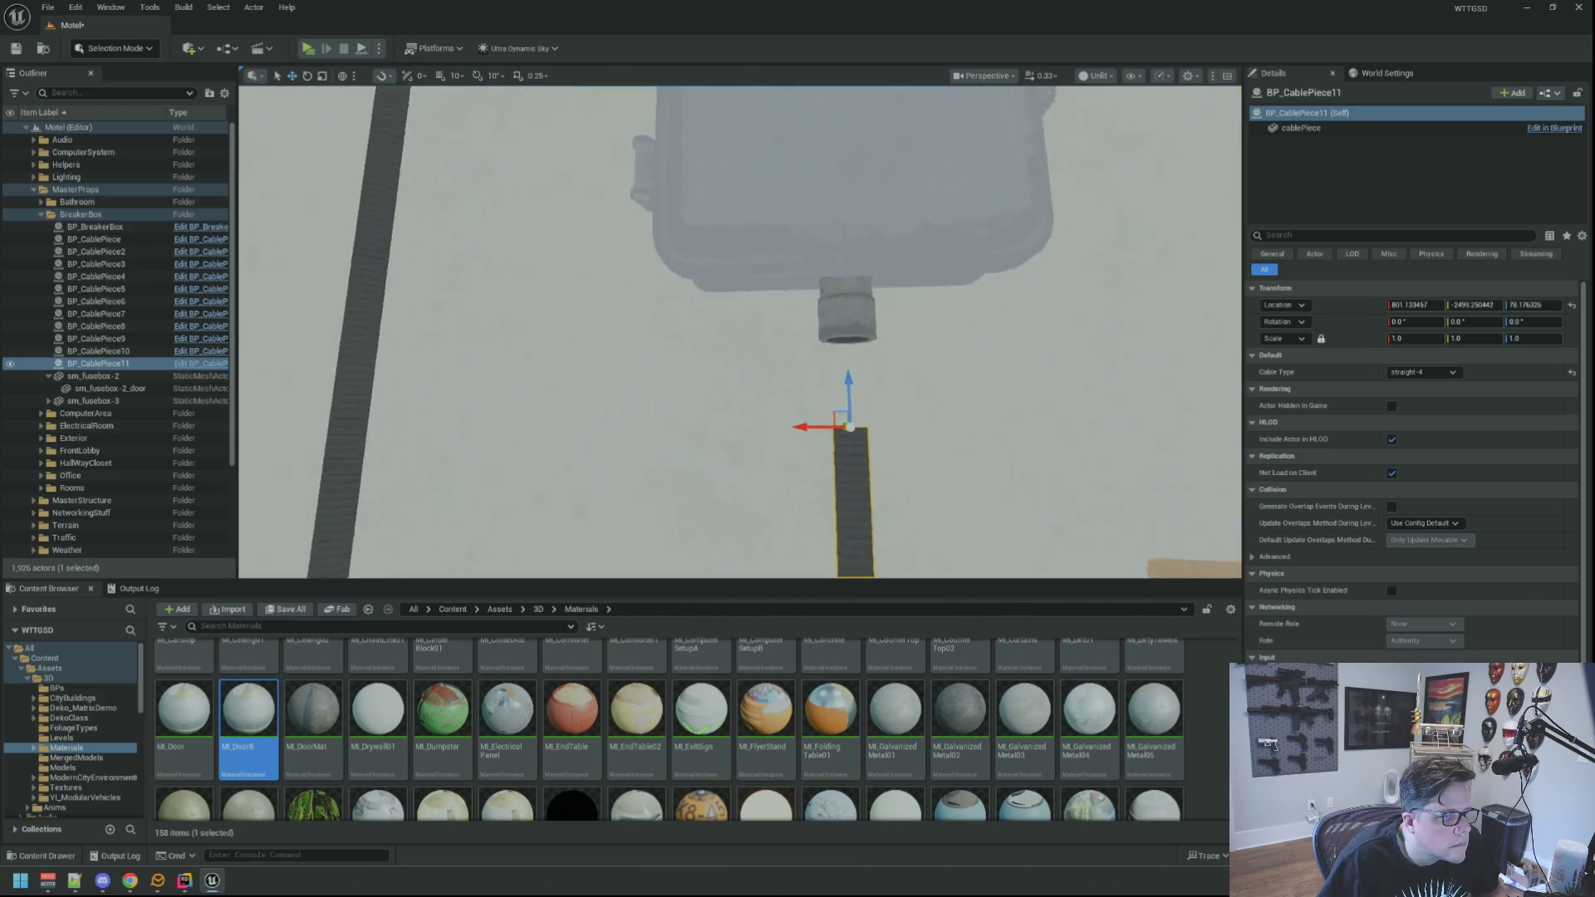
scroll(797, 169, down, 3)
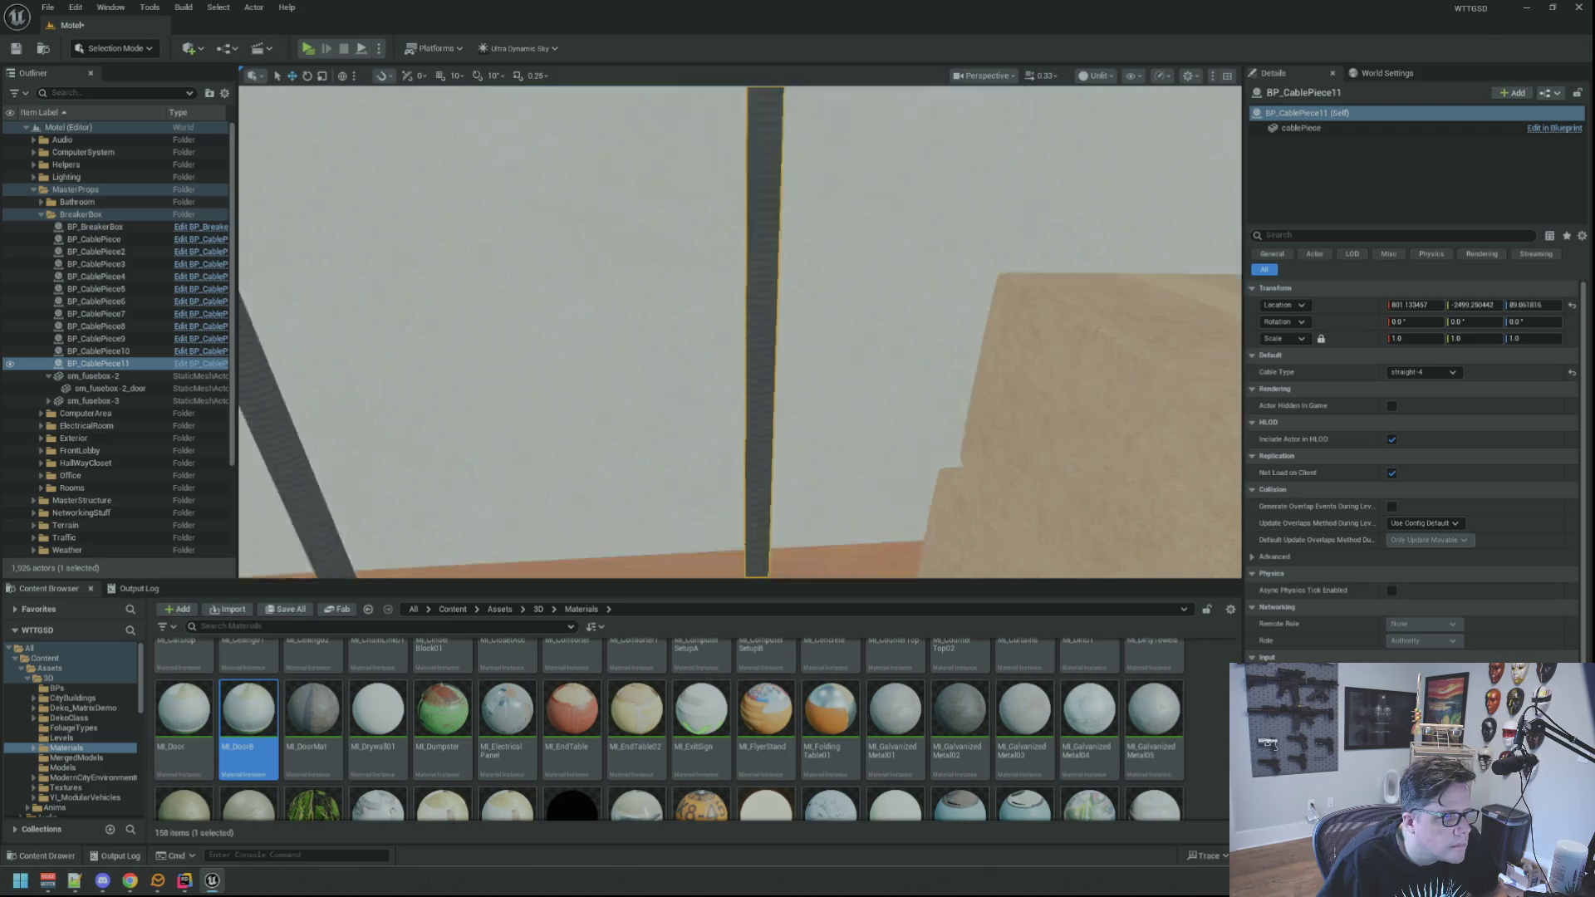
scroll(750, 290, down, 3)
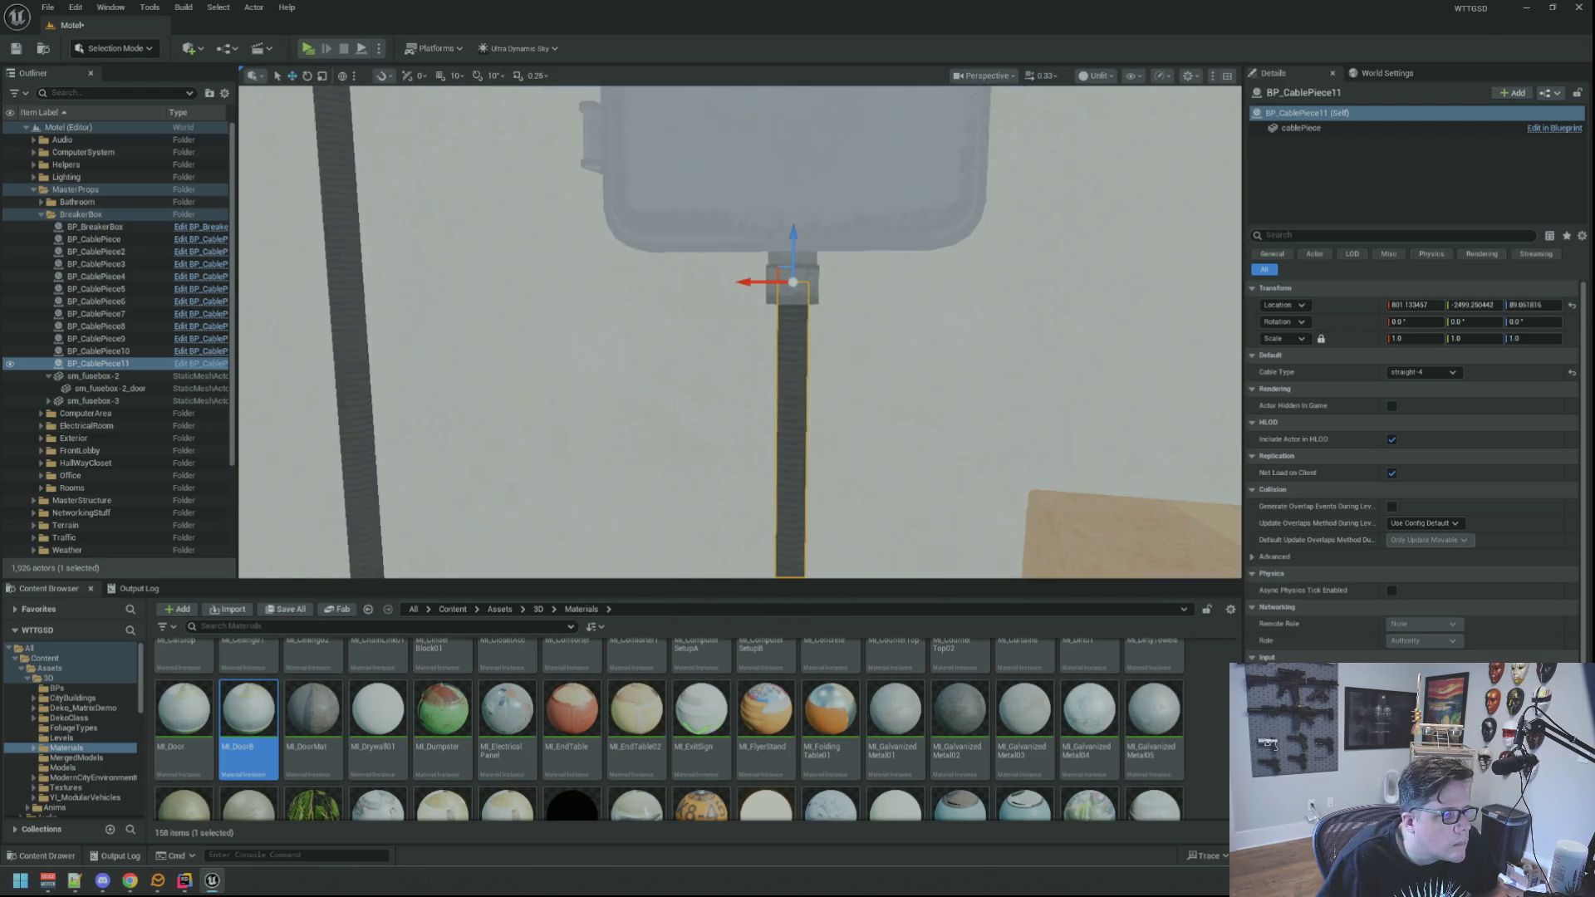
drag(742, 285, 740, 286)
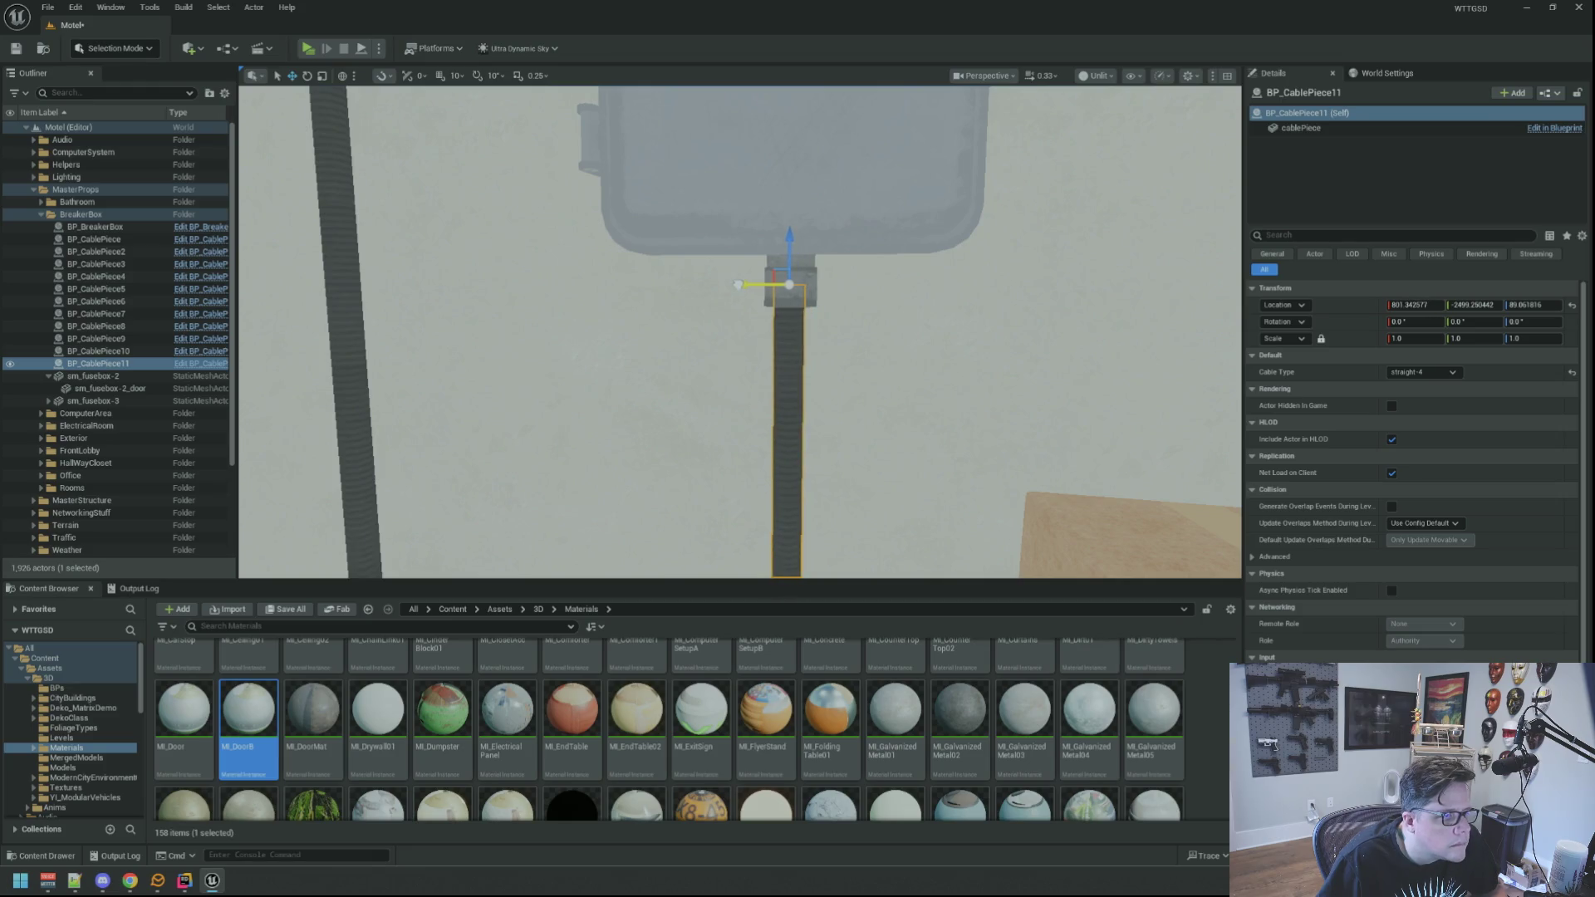
click(738, 285)
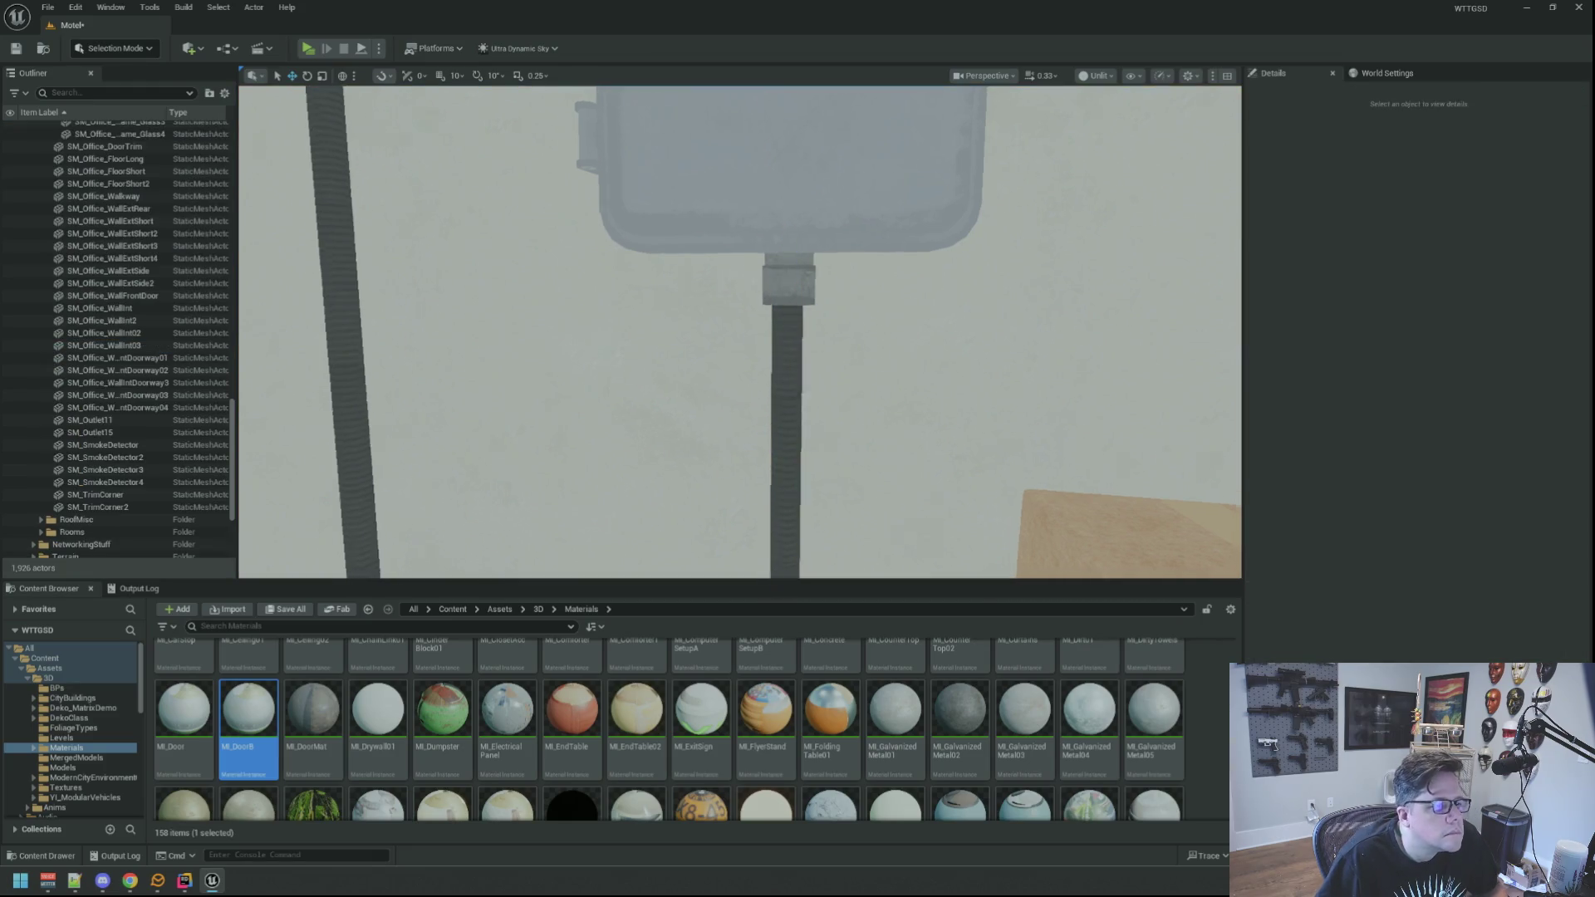
scroll(738, 285, up, 5)
scroll(737, 285, down, 5)
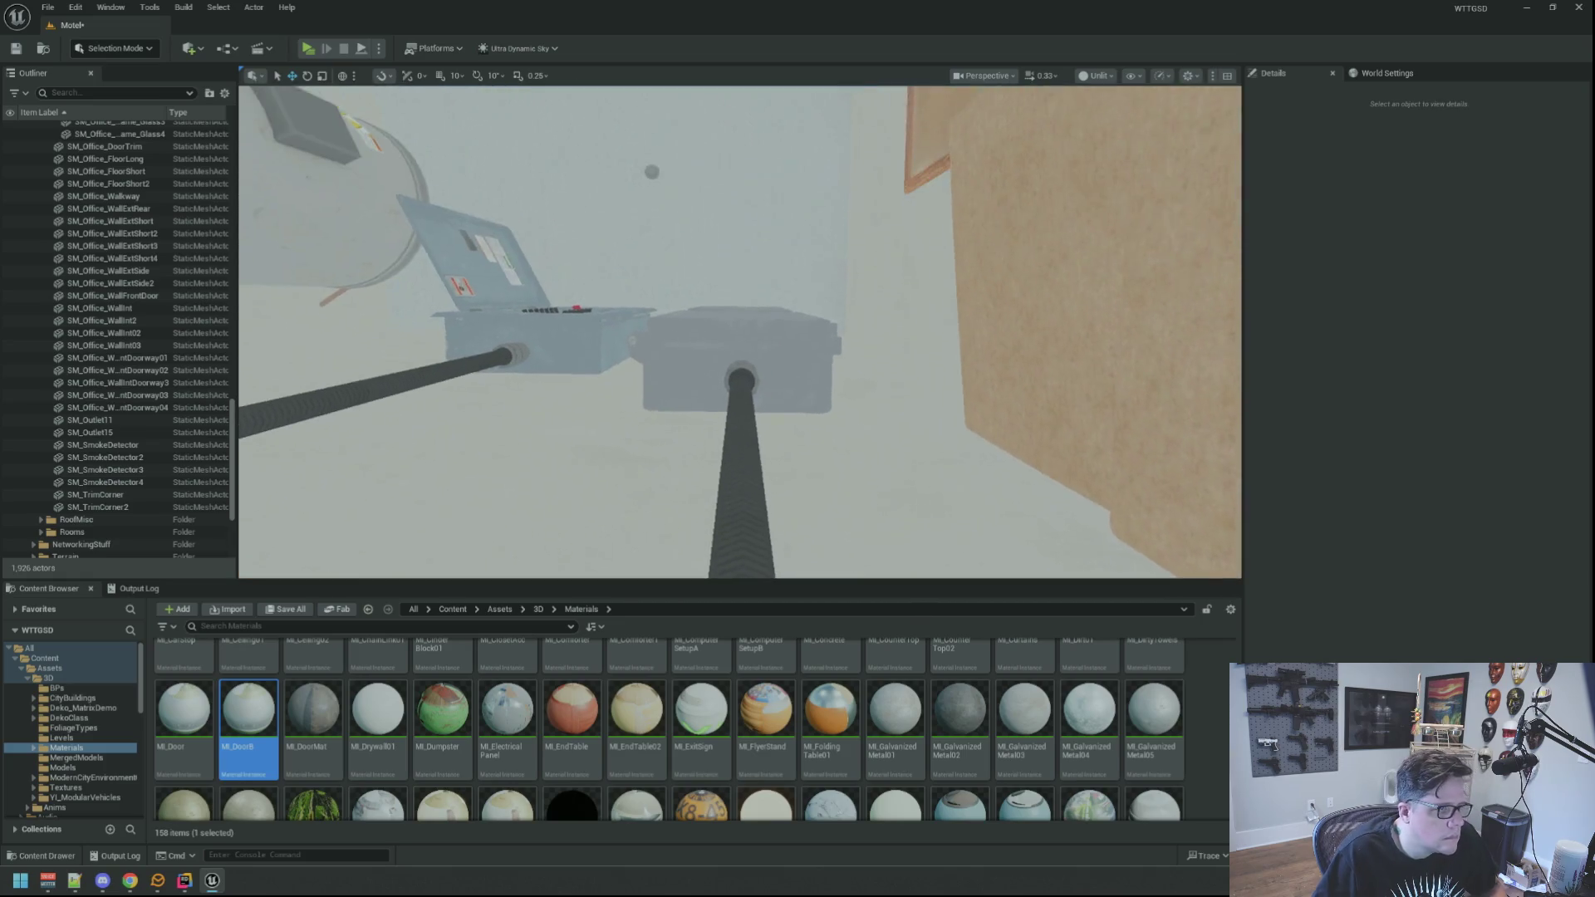
scroll(738, 285, up, 5)
scroll(738, 284, down, 5)
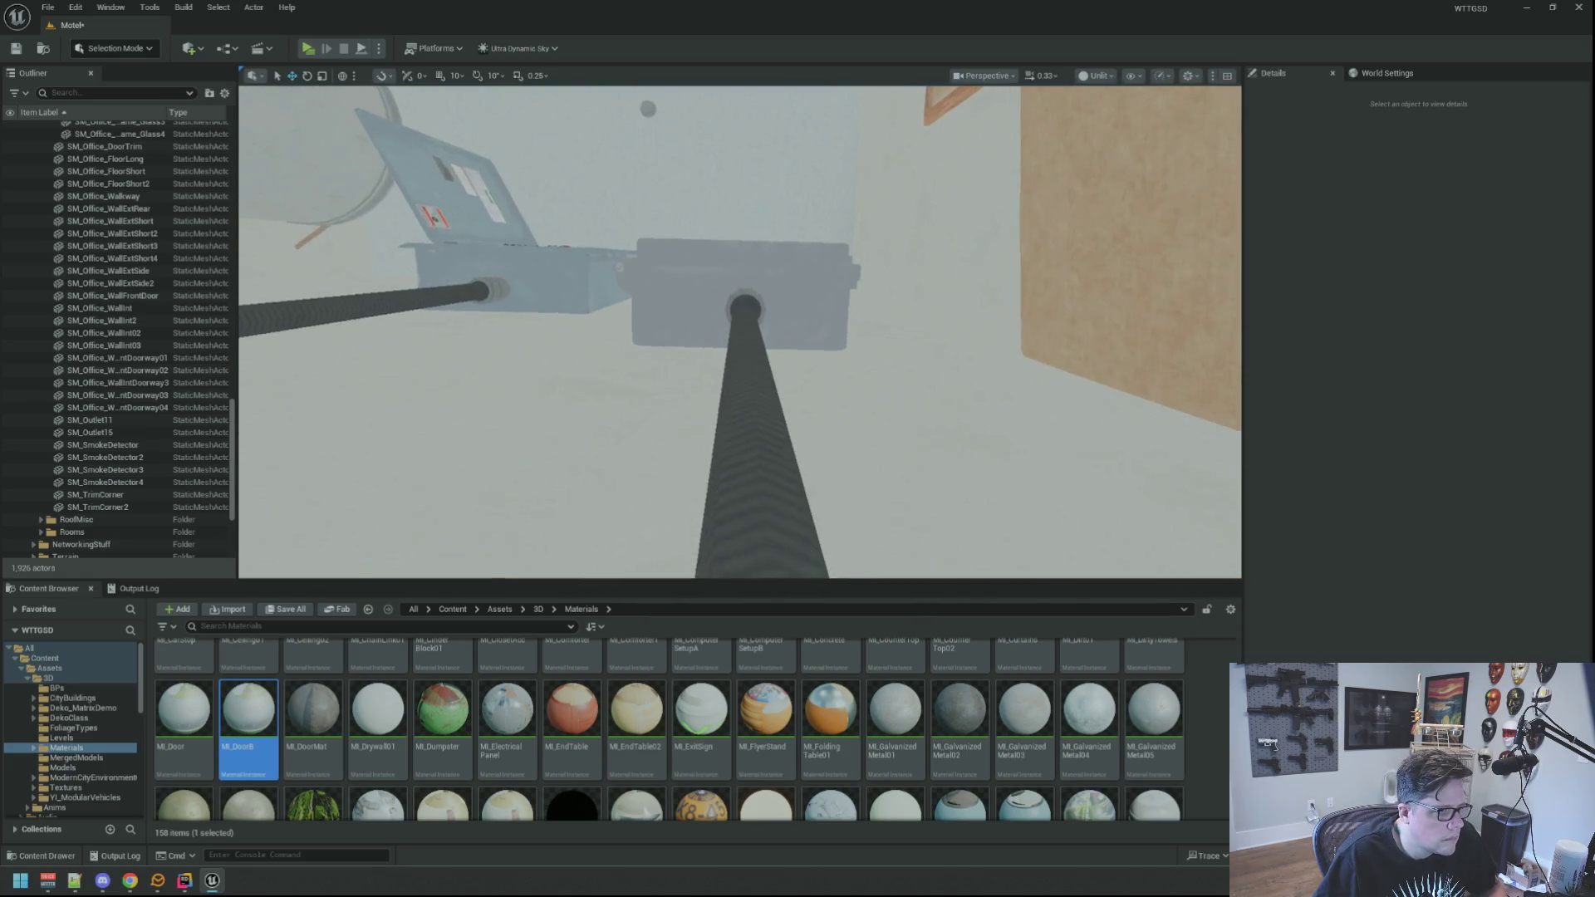
scroll(738, 285, up, 3)
scroll(756, 357, up, 3)
scroll(756, 399, down, 3)
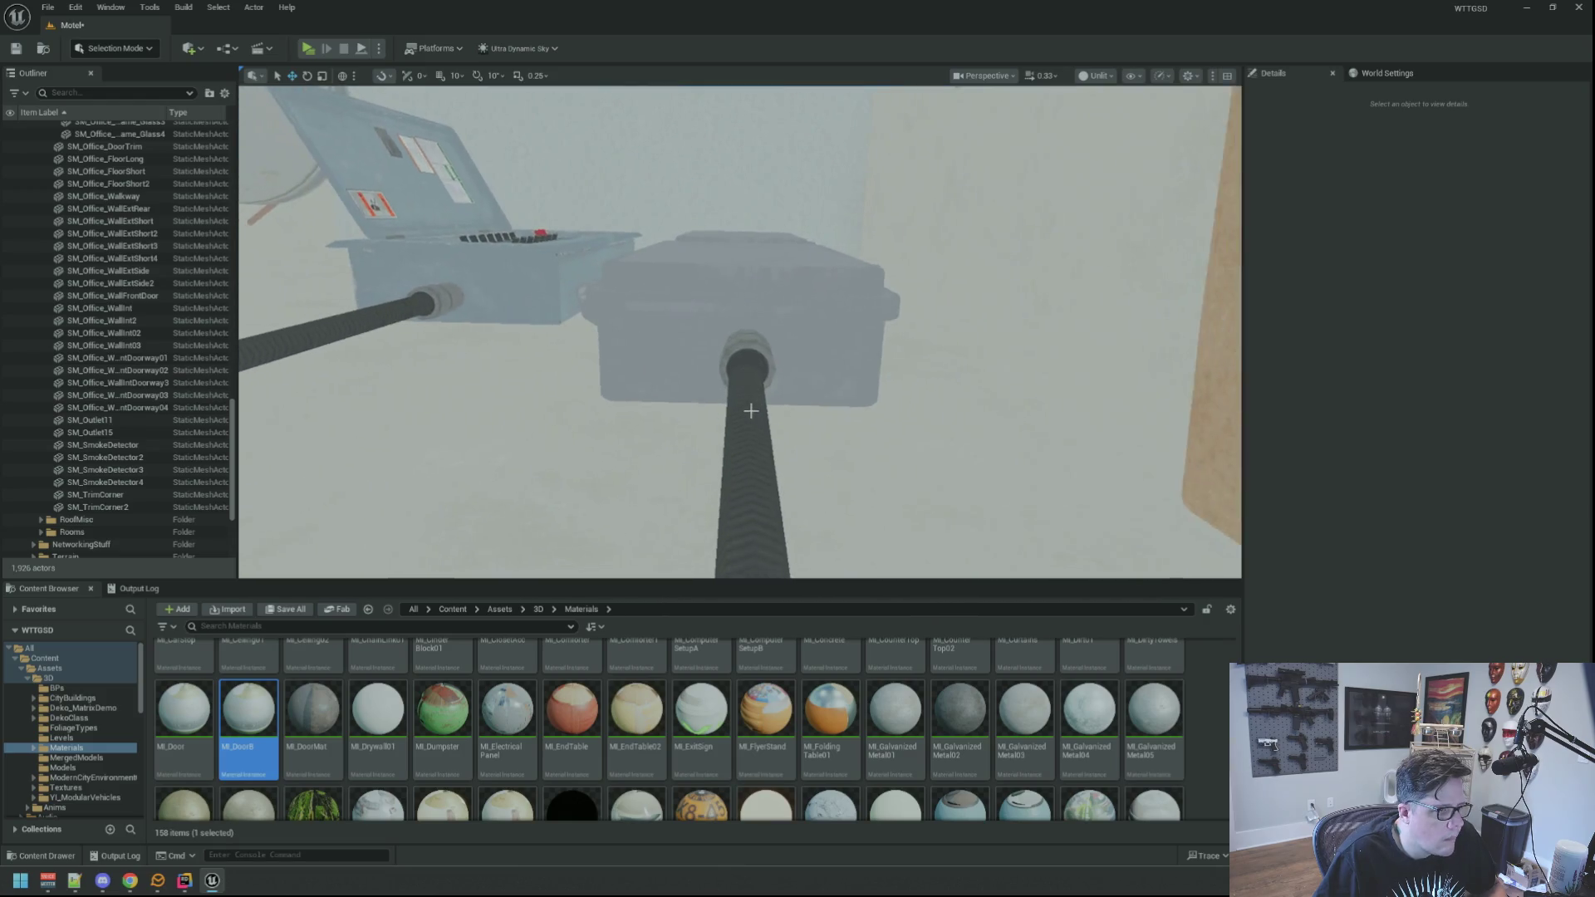
click(760, 366)
scroll(763, 352, up, 2)
mouse_move(707, 357)
mouse_down()
mouse_move(752, 390)
mouse_move(812, 324)
mouse_move(802, 196)
mouse_up()
Zoom and look down at the floor beneath BP_CablePiece11.
scroll(802, 196, down, 5)
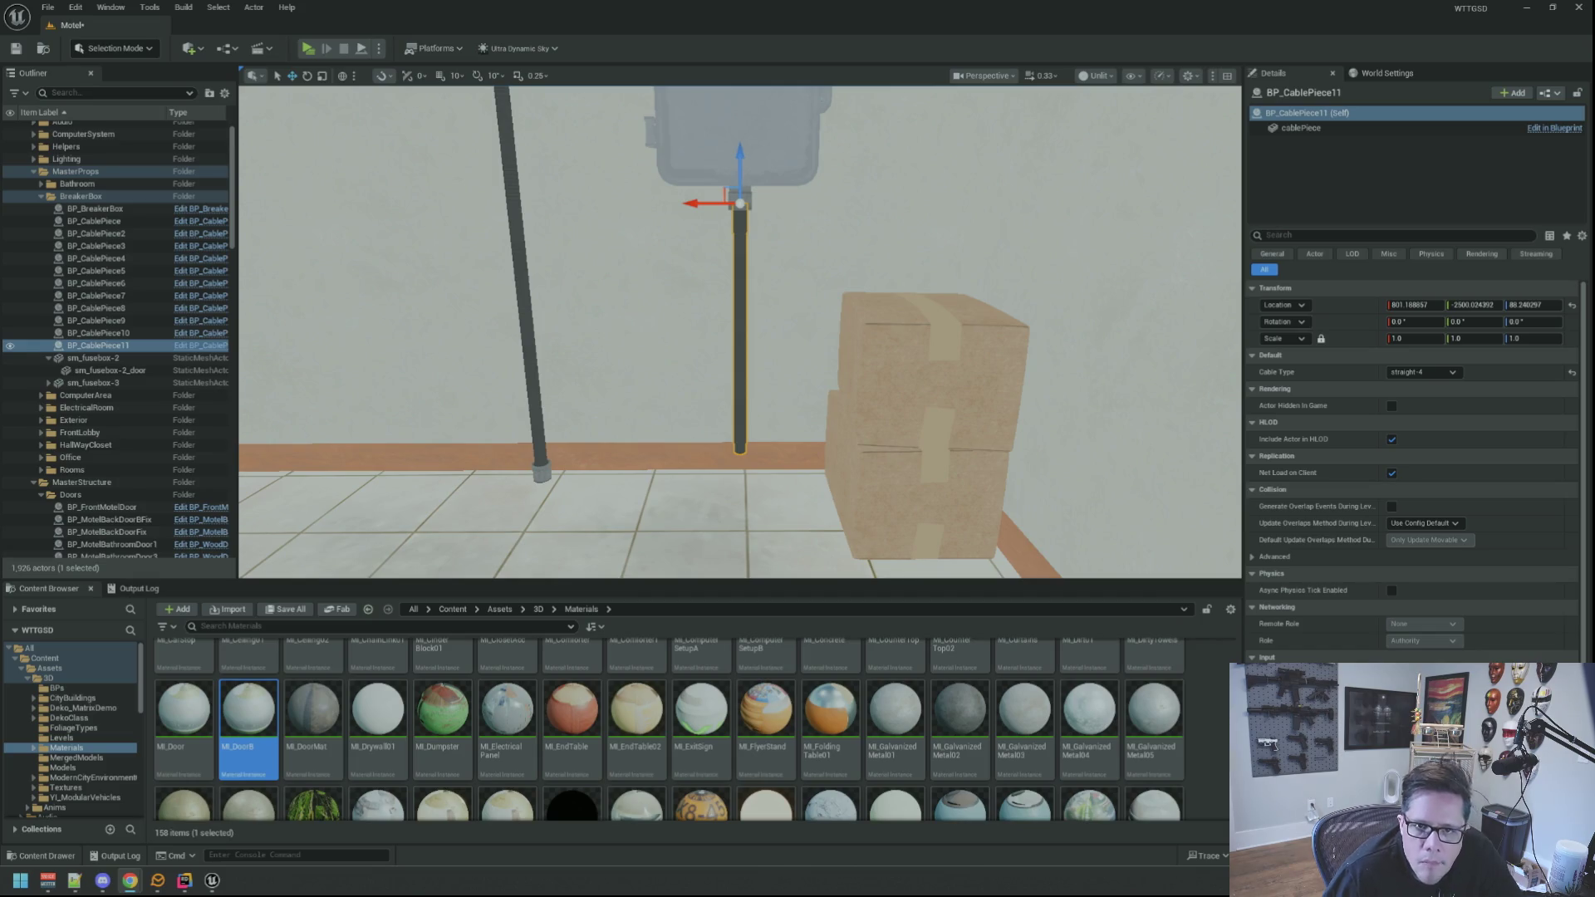
drag(747, 333, 598, 370)
Duplicate the floor fitting BP_CablePiece3 to create BP_CablePiece12 and frame it.
click(712, 395)
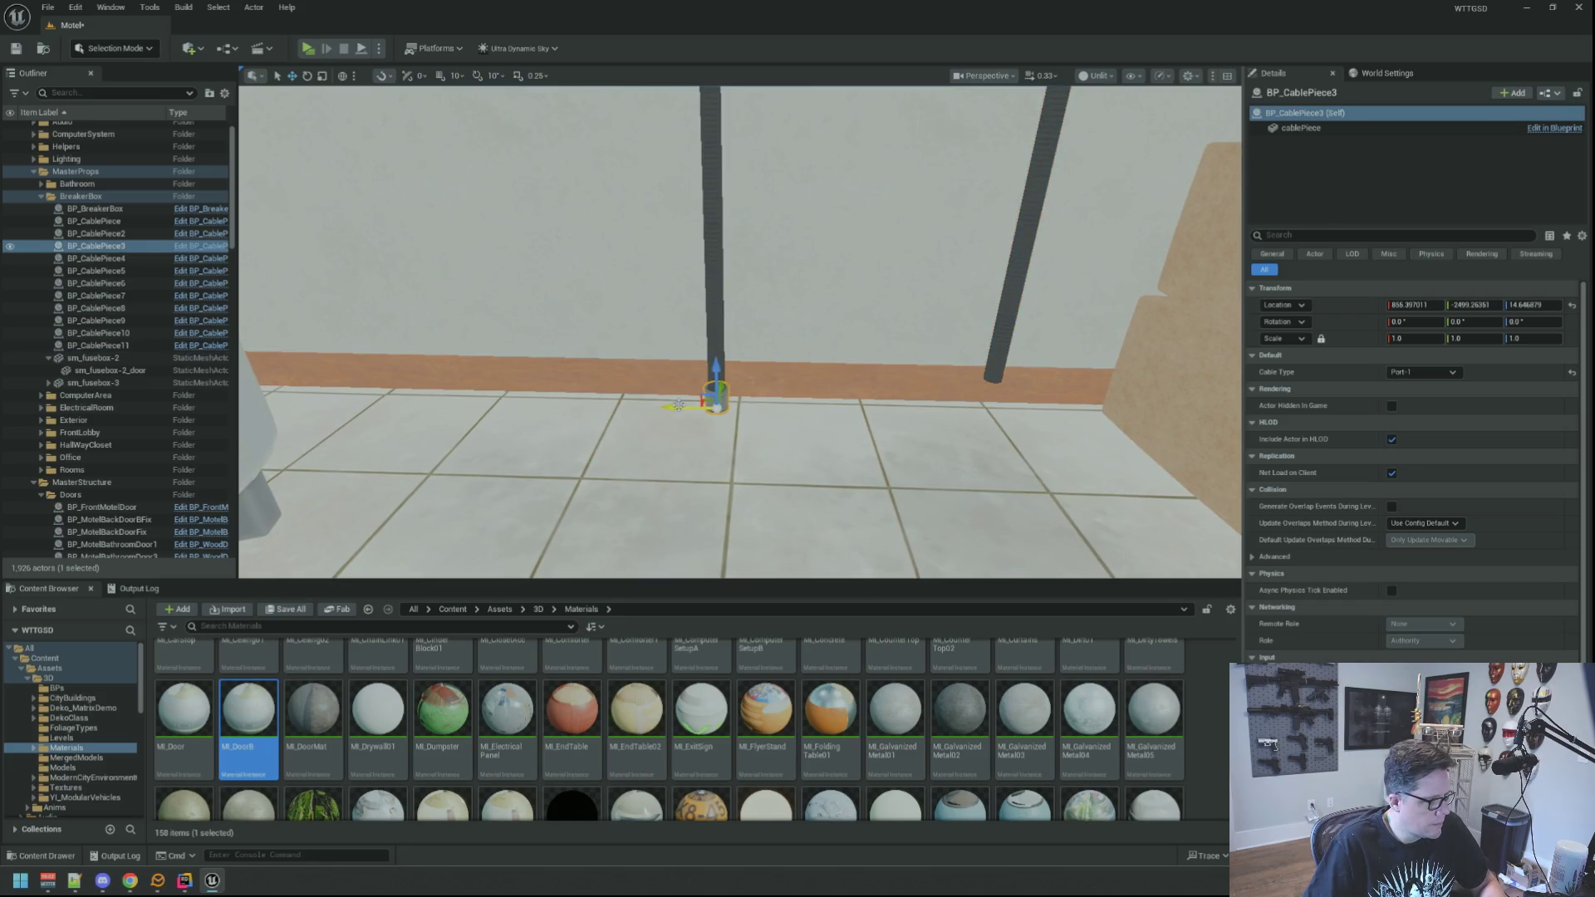
key(ctrl+d)
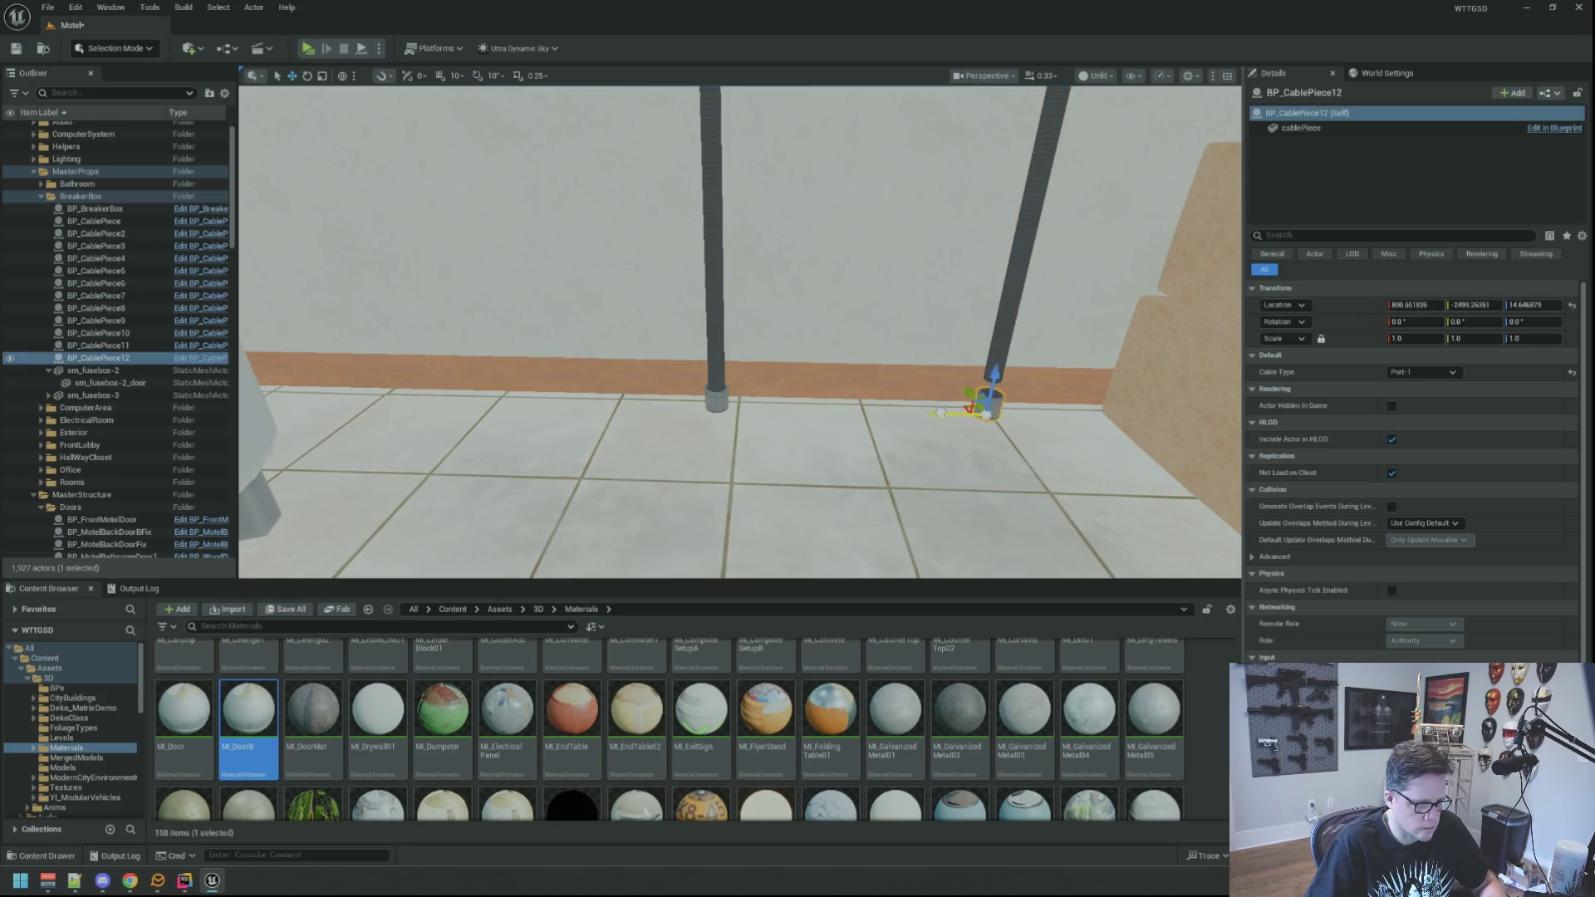
key(f)
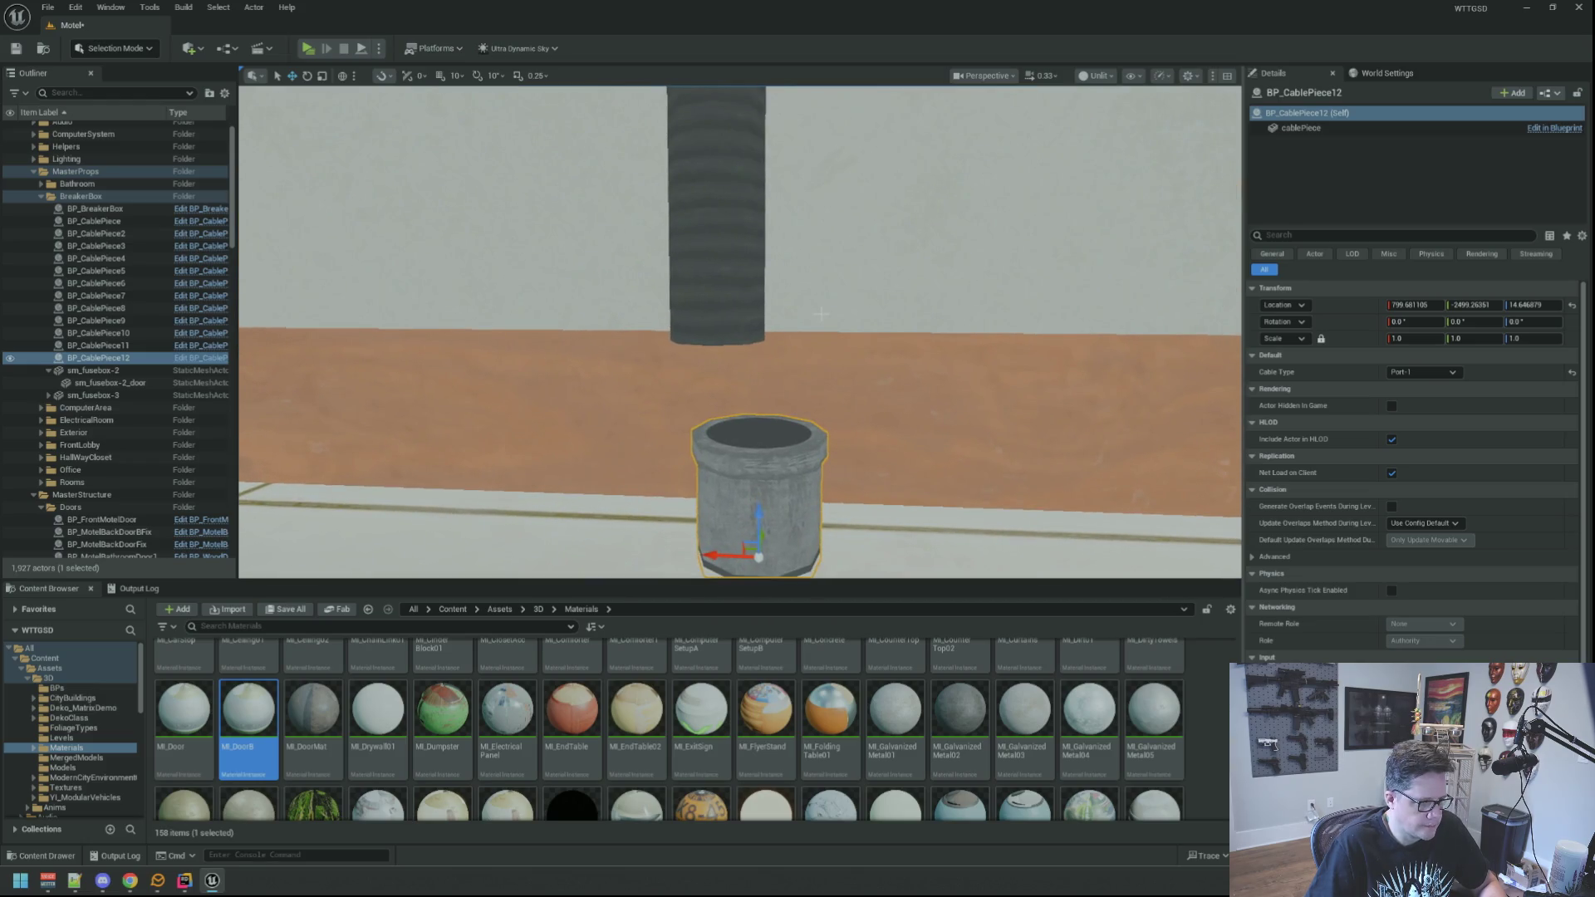
drag(839, 333, 856, 291)
Change the tall cable BP_CablePiece11 to the straight-3 cable type so it reaches the floor.
click(842, 259)
mouse_move(852, 156)
mouse_down()
mouse_move(794, 219)
mouse_move(851, 352)
mouse_up()
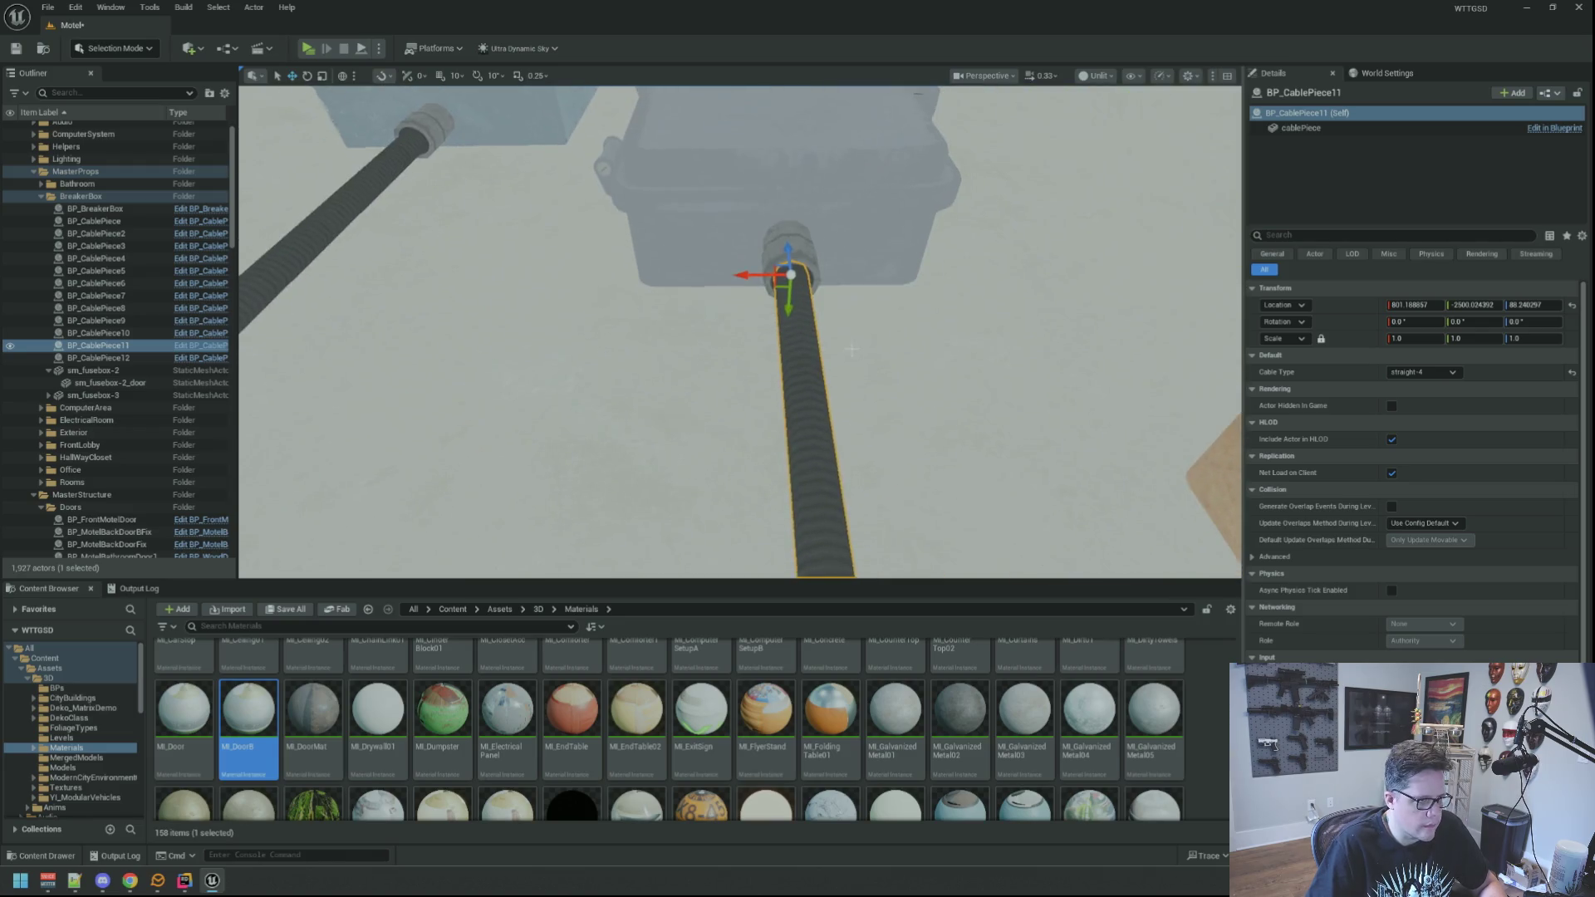
scroll(851, 351, up, 3)
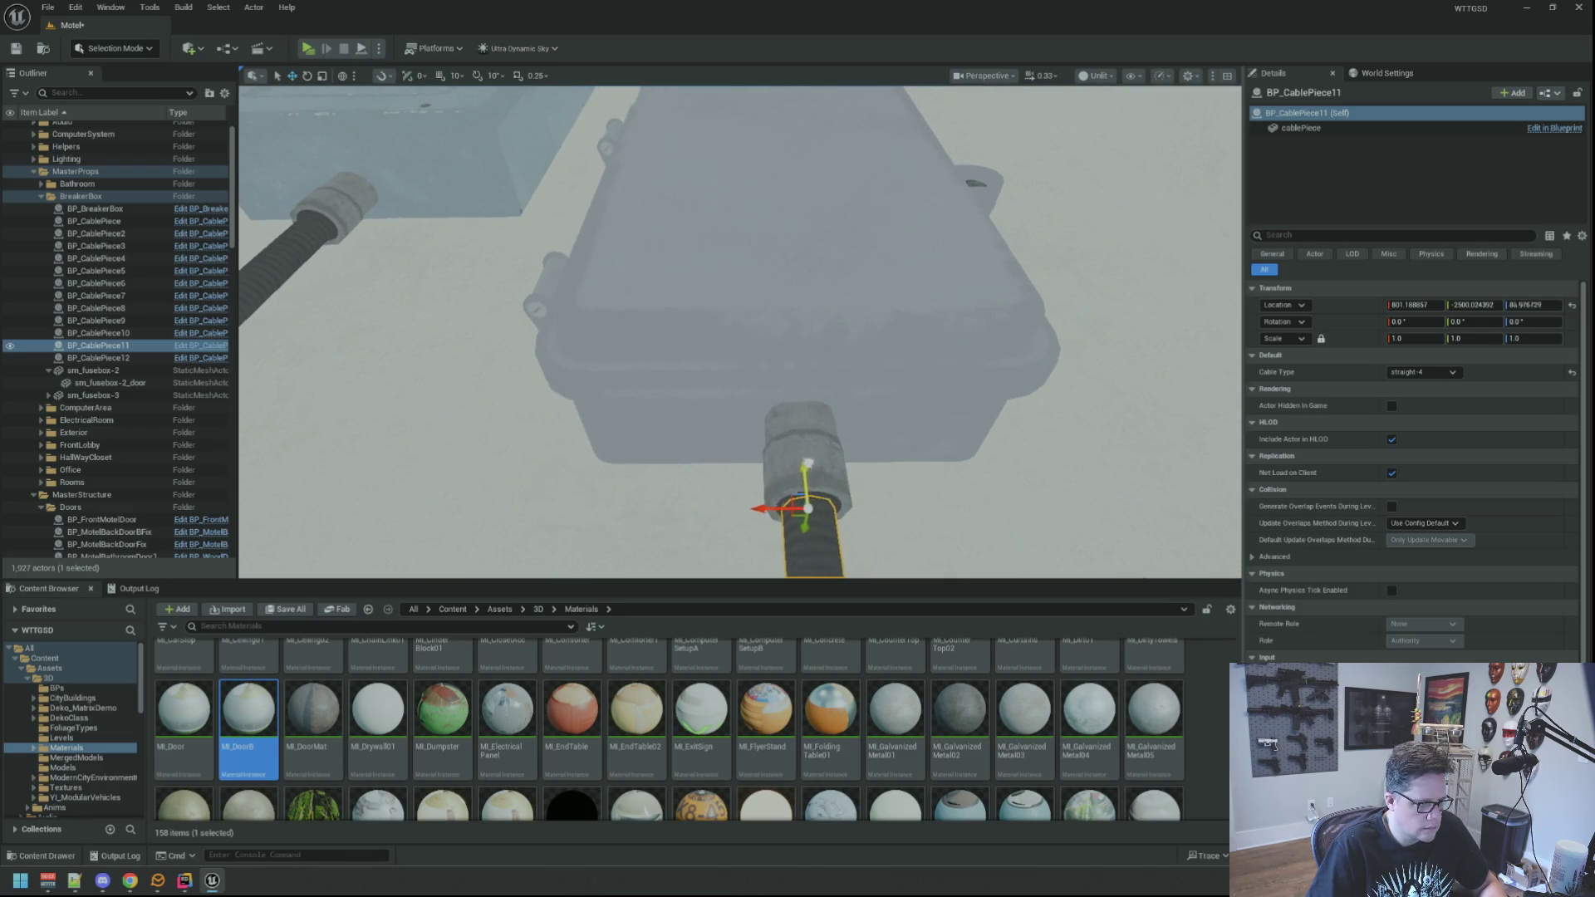
drag(807, 457, 794, 250)
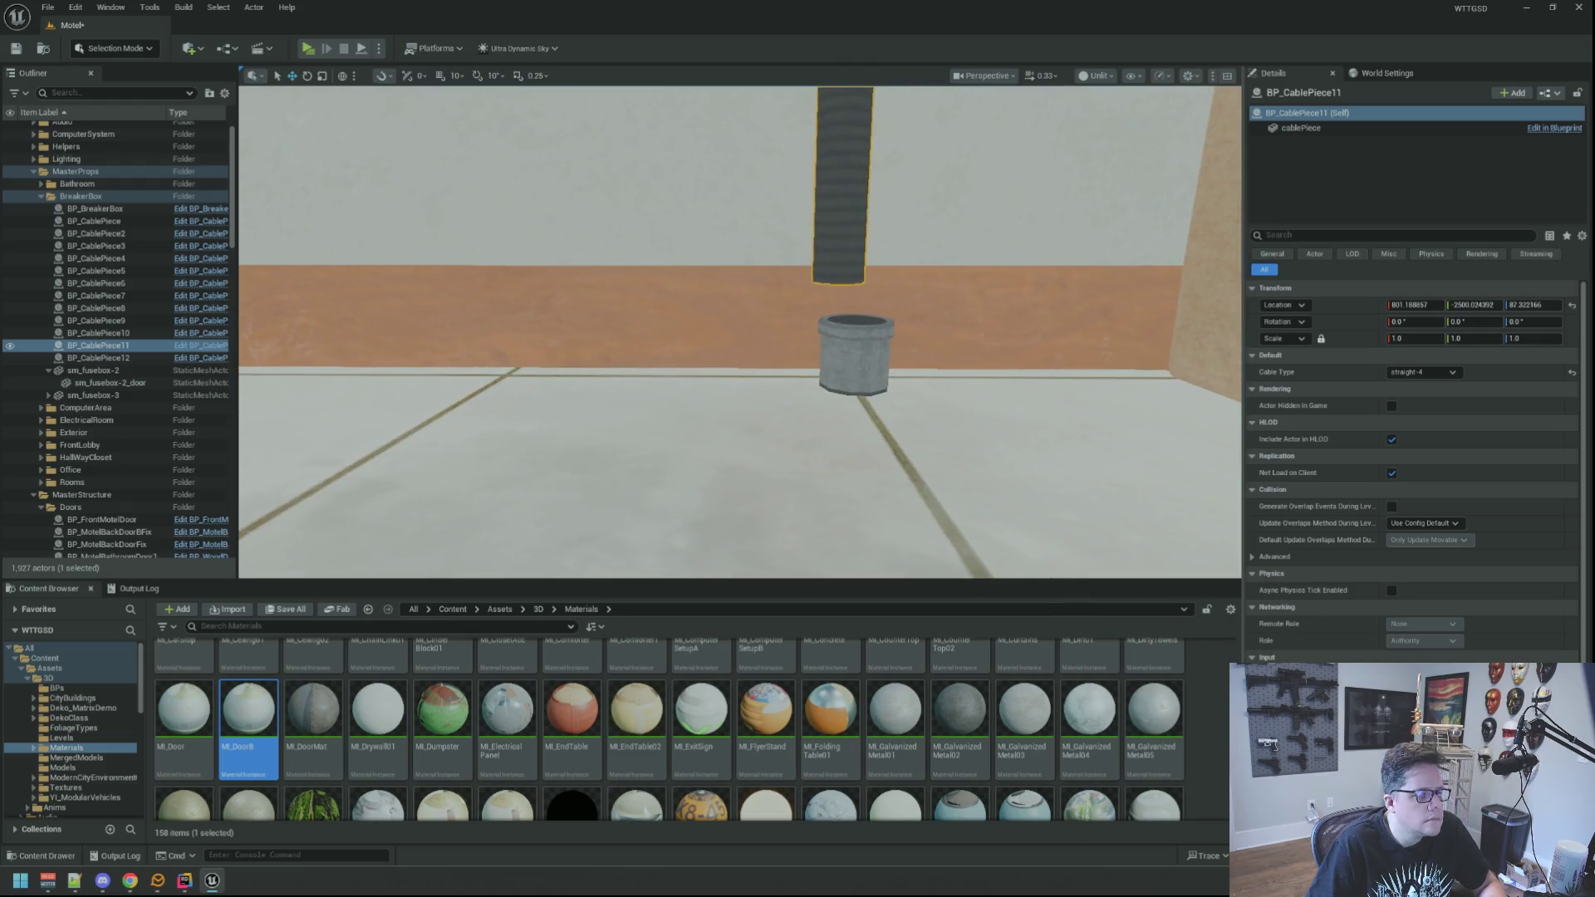
click(849, 335)
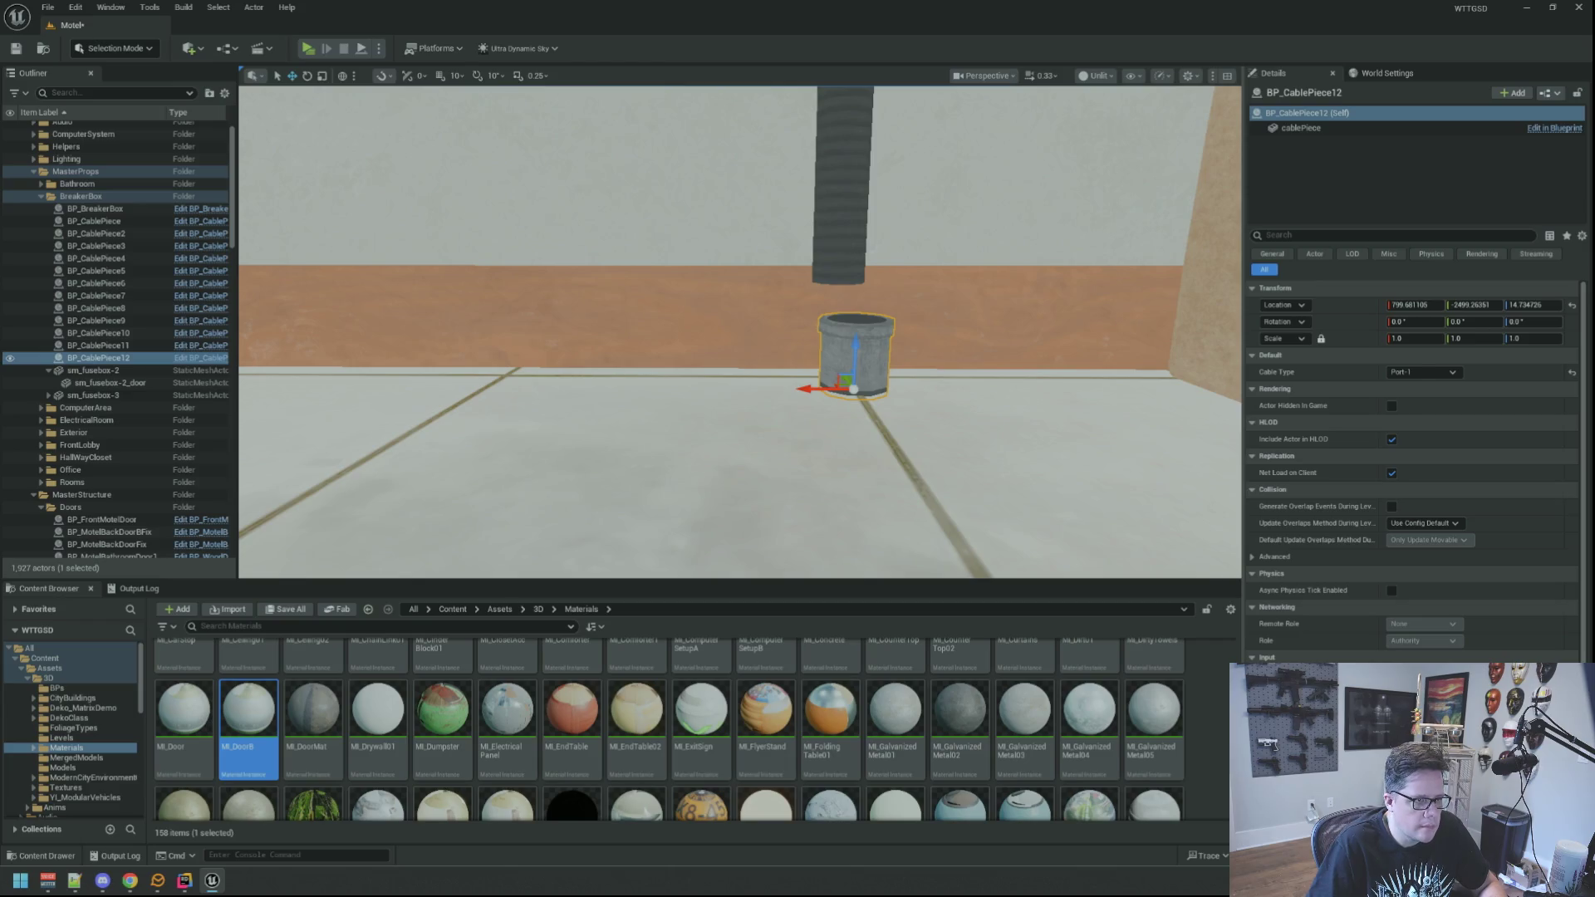
click(844, 249)
click(1422, 372)
click(1417, 422)
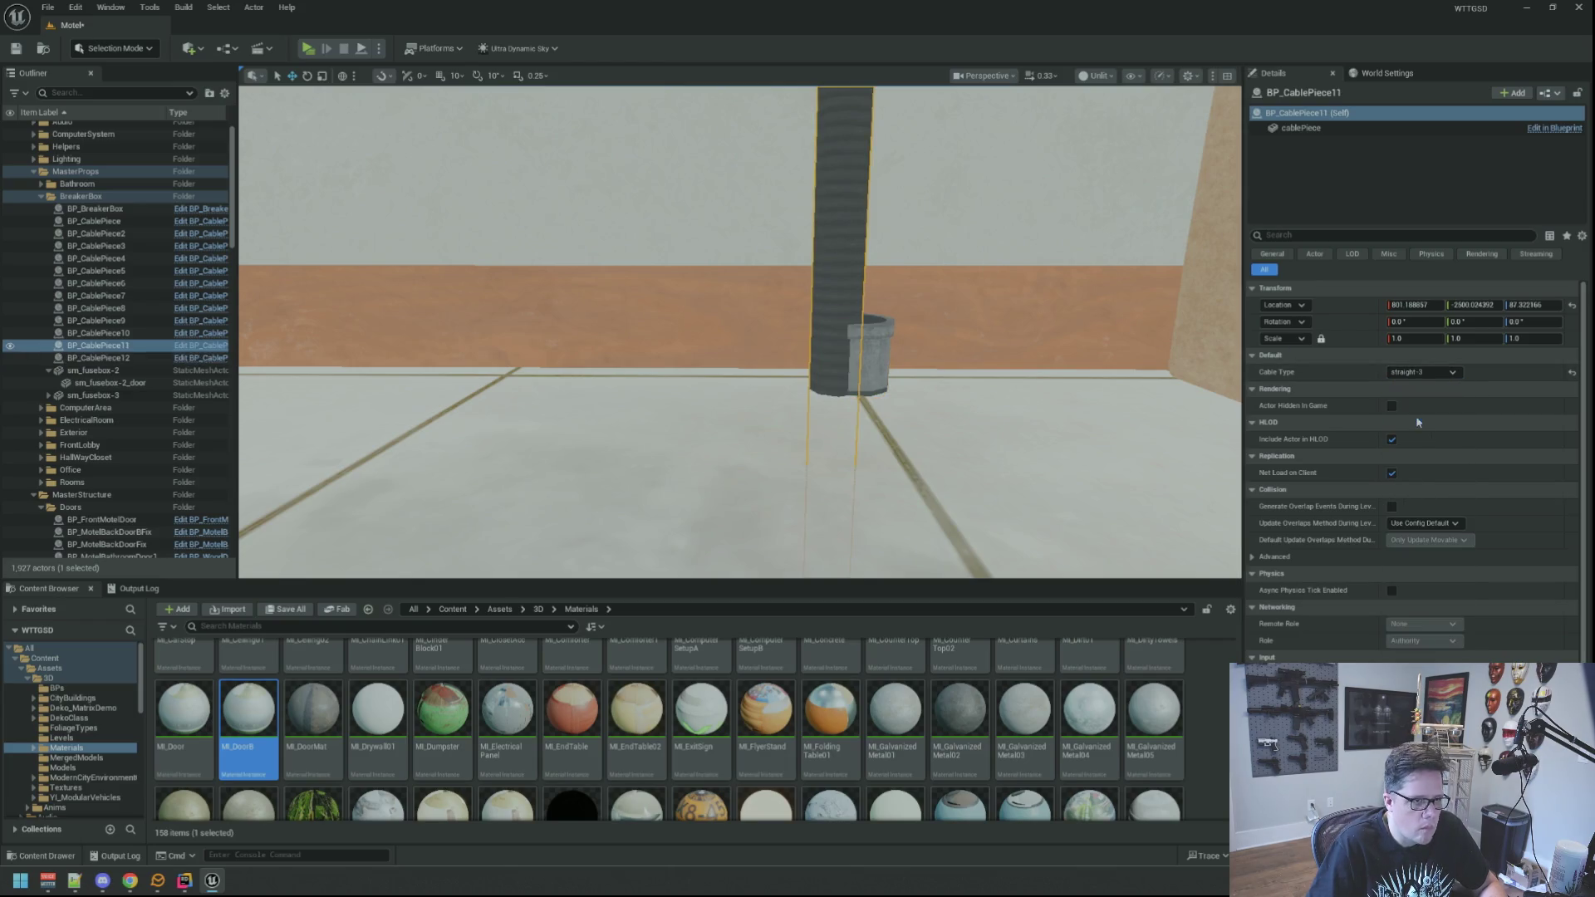
Inspect BP_CablePiece11's top at the fusebox and its floor end at BP_CablePiece12.
mouse_move(939, 267)
mouse_down()
mouse_move(776, 324)
mouse_move(776, 357)
mouse_move(776, 309)
mouse_up()
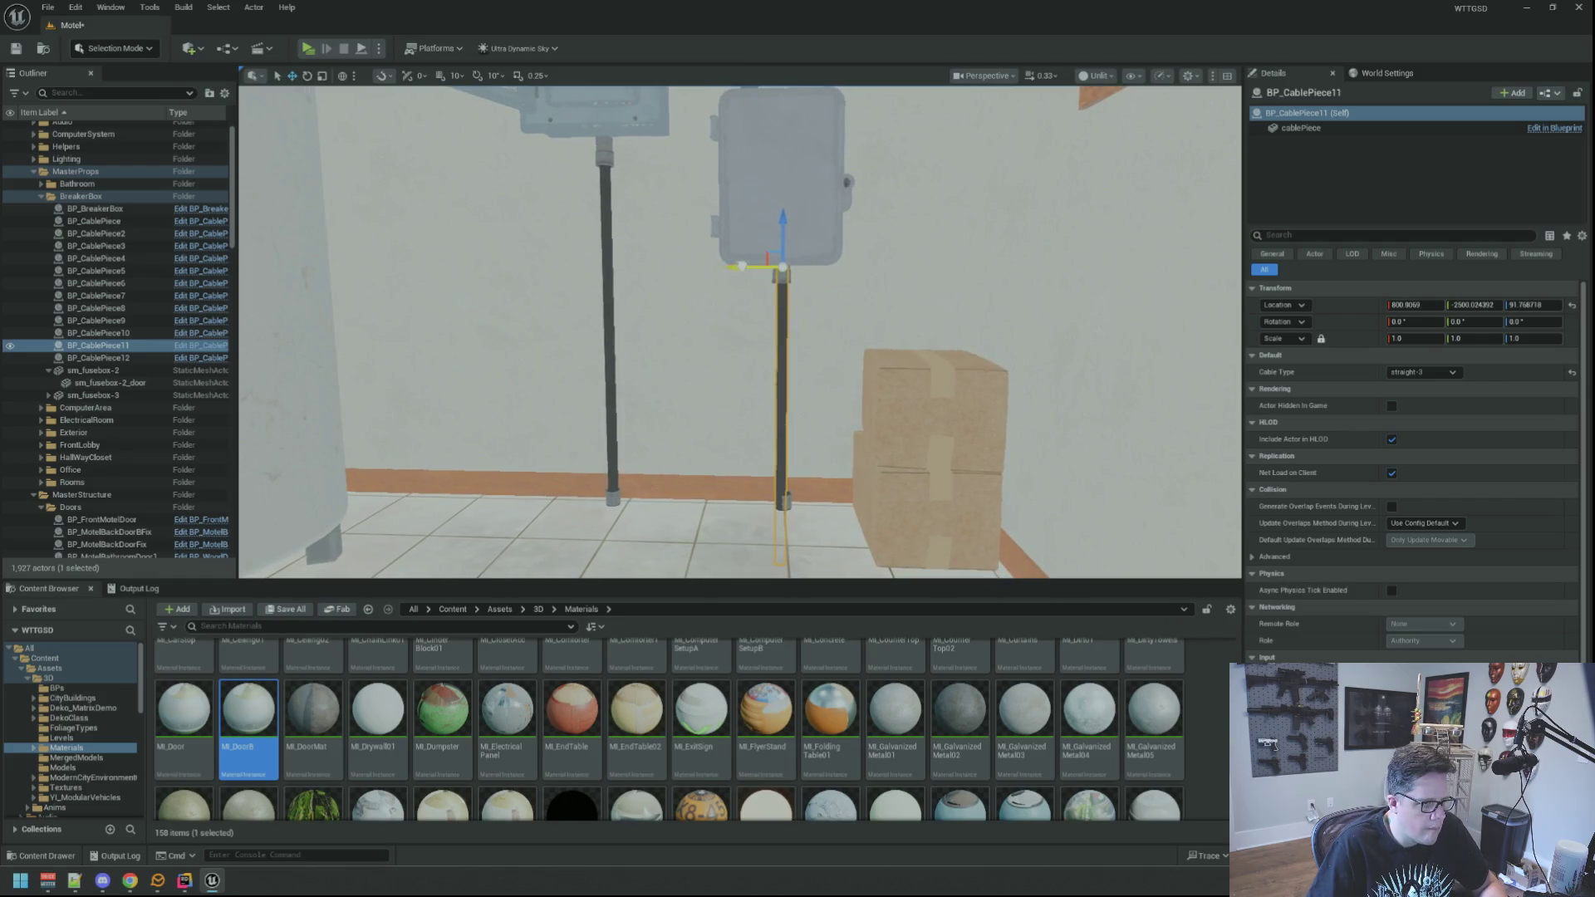
click(742, 265)
click(781, 274)
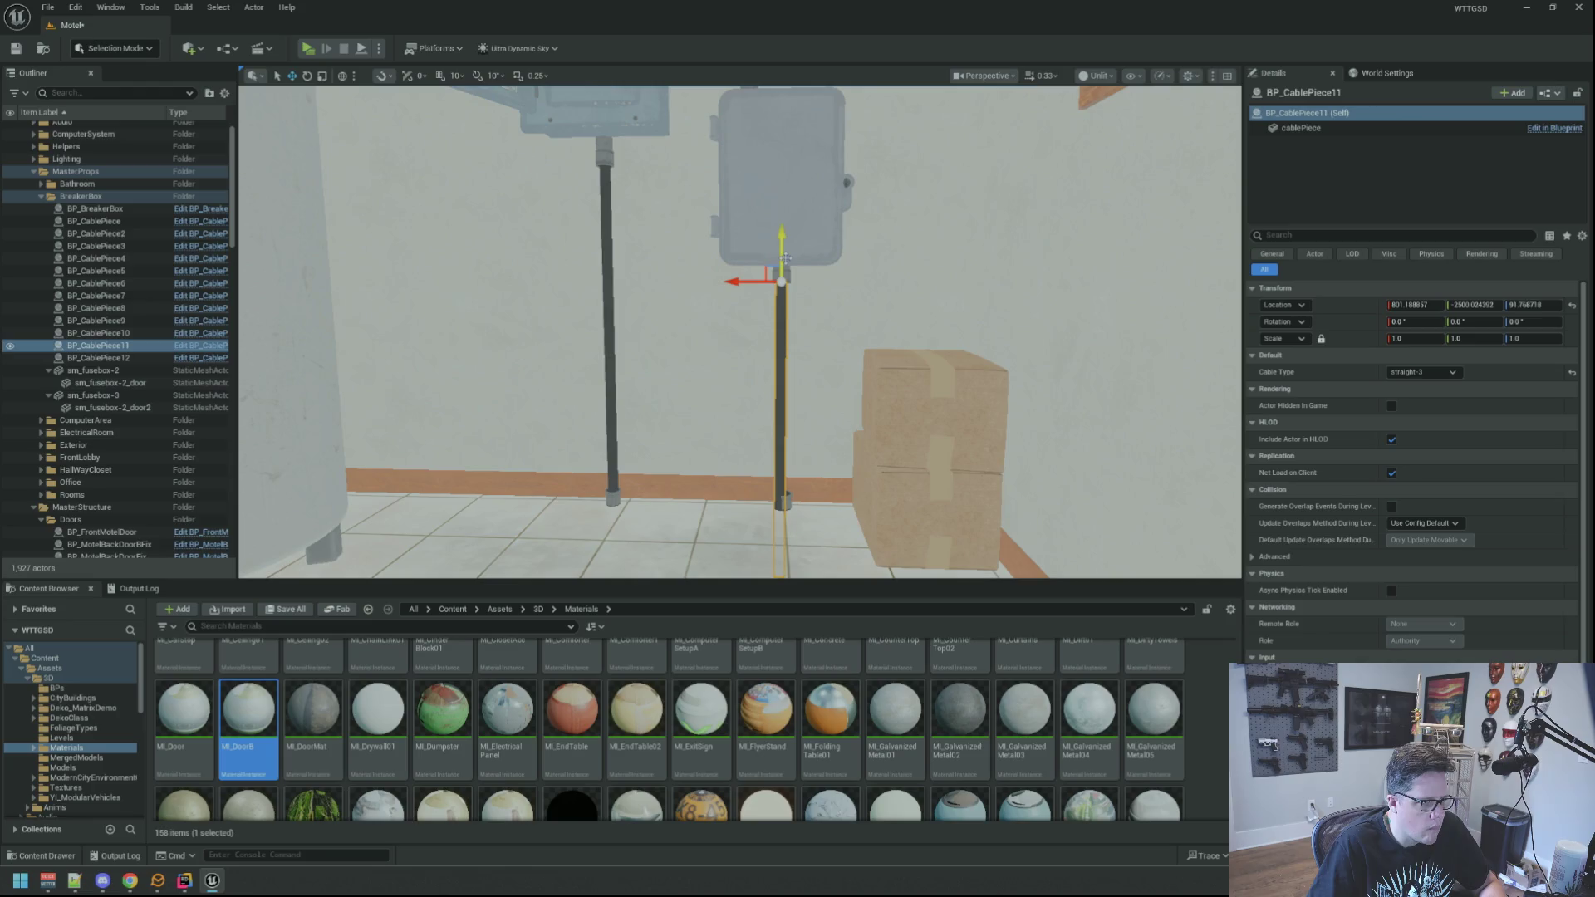
drag(788, 263, 851, 286)
click(781, 318)
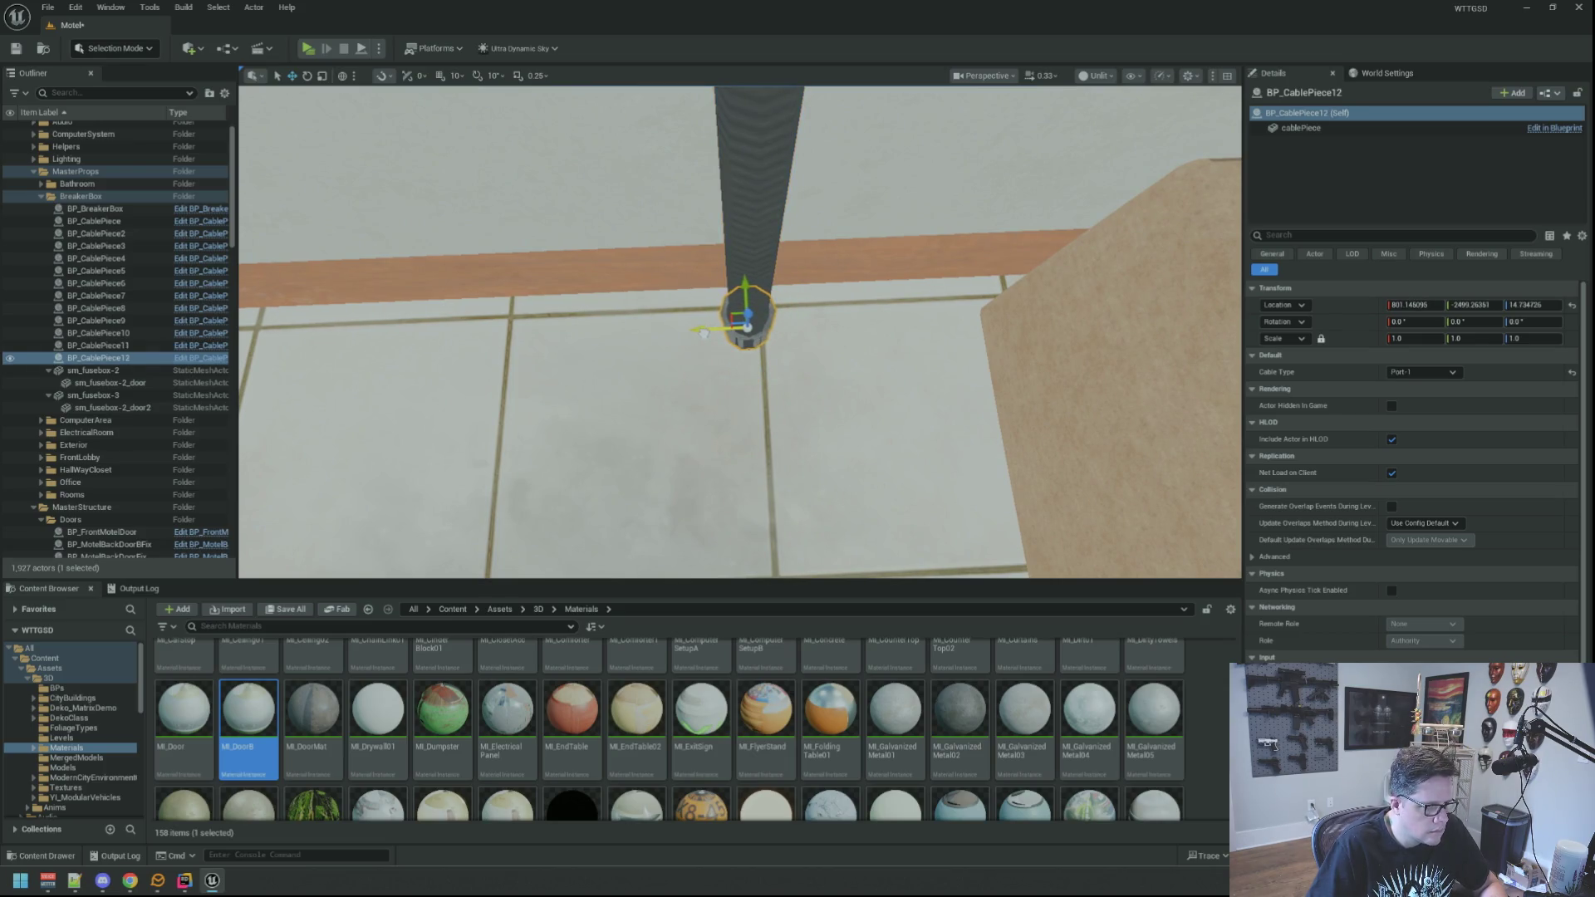
click(760, 183)
mouse_move(760, 183)
mouse_down()
mouse_move(810, 192)
mouse_move(731, 213)
mouse_up()
scroll(744, 241, down, 2)
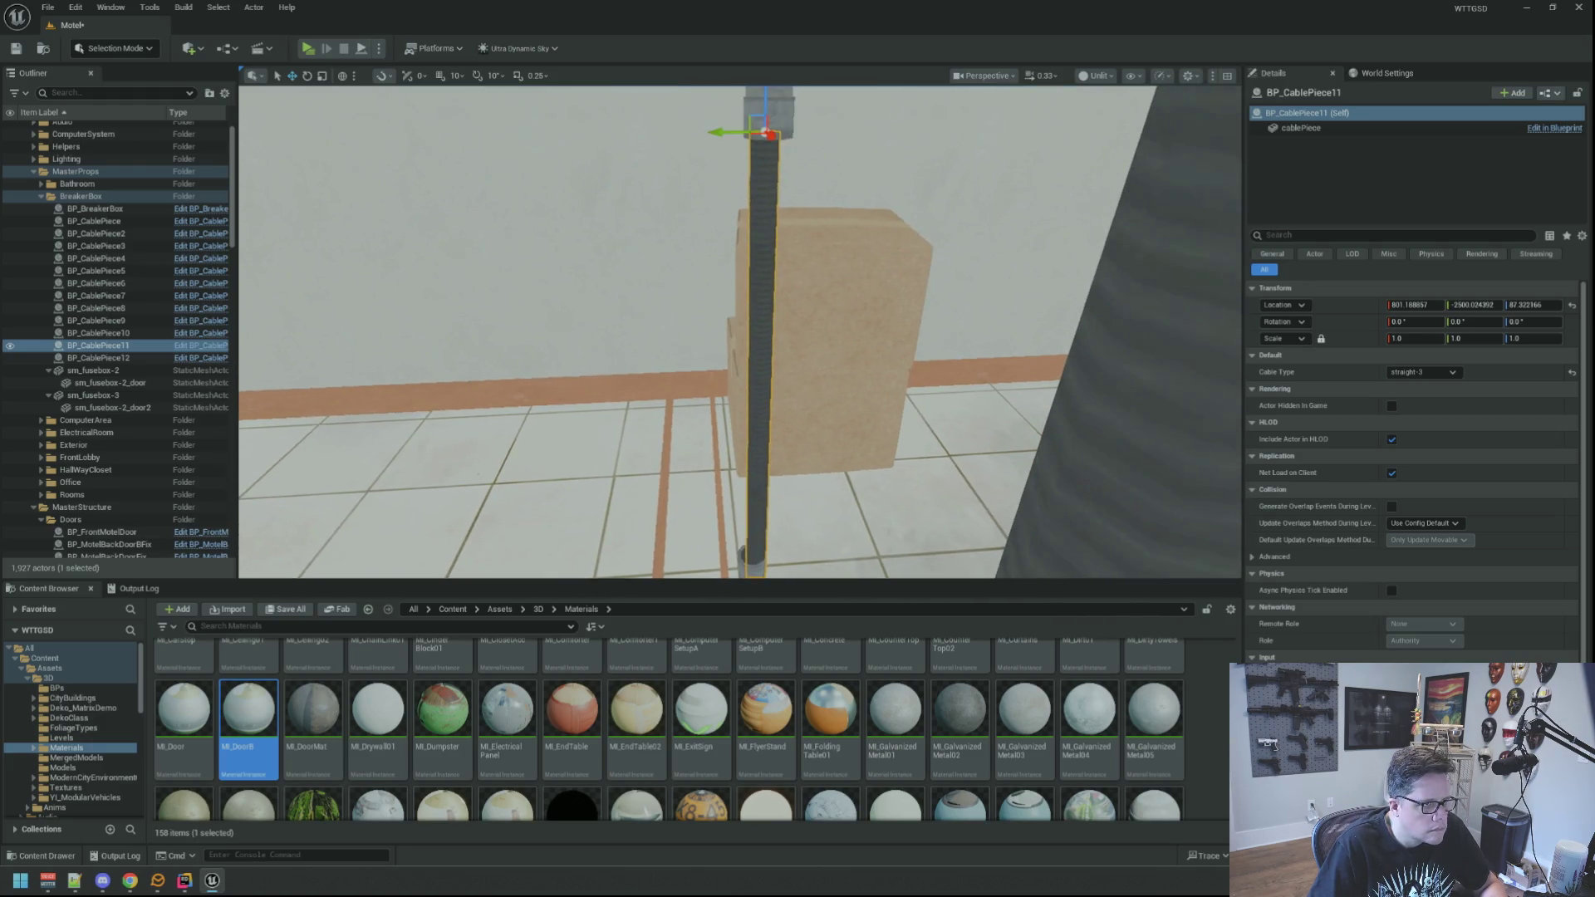
Nudge BP_CablePiece11 slightly along Y, then check both cables' fittings from above and below.
drag(718, 135, 715, 137)
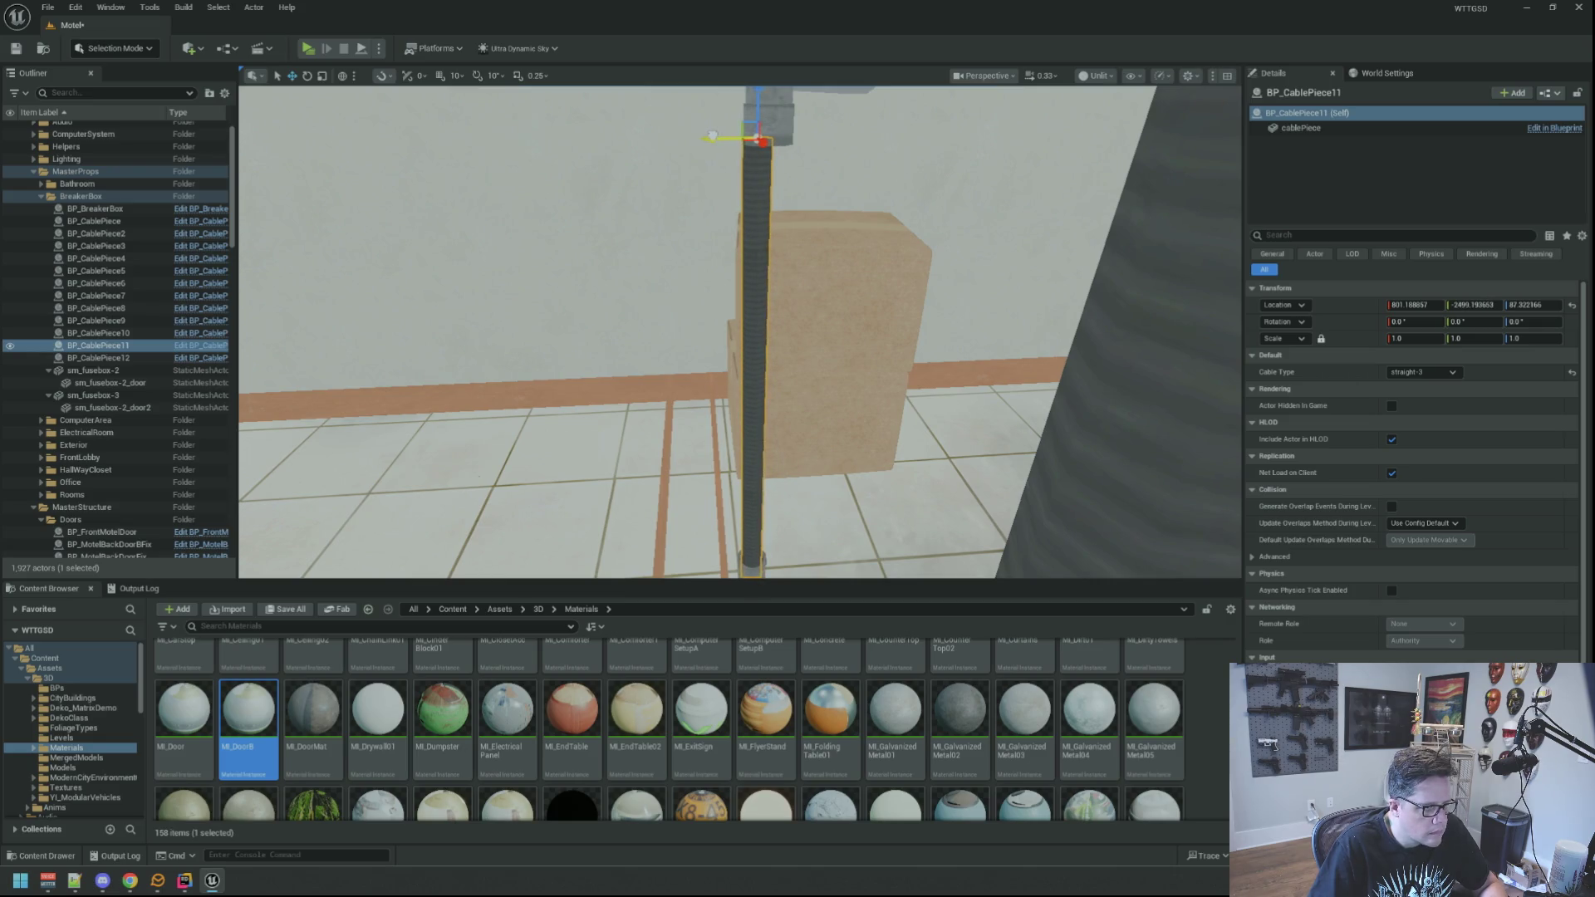
key(Escape)
drag(712, 134, 712, 135)
click(570, 308)
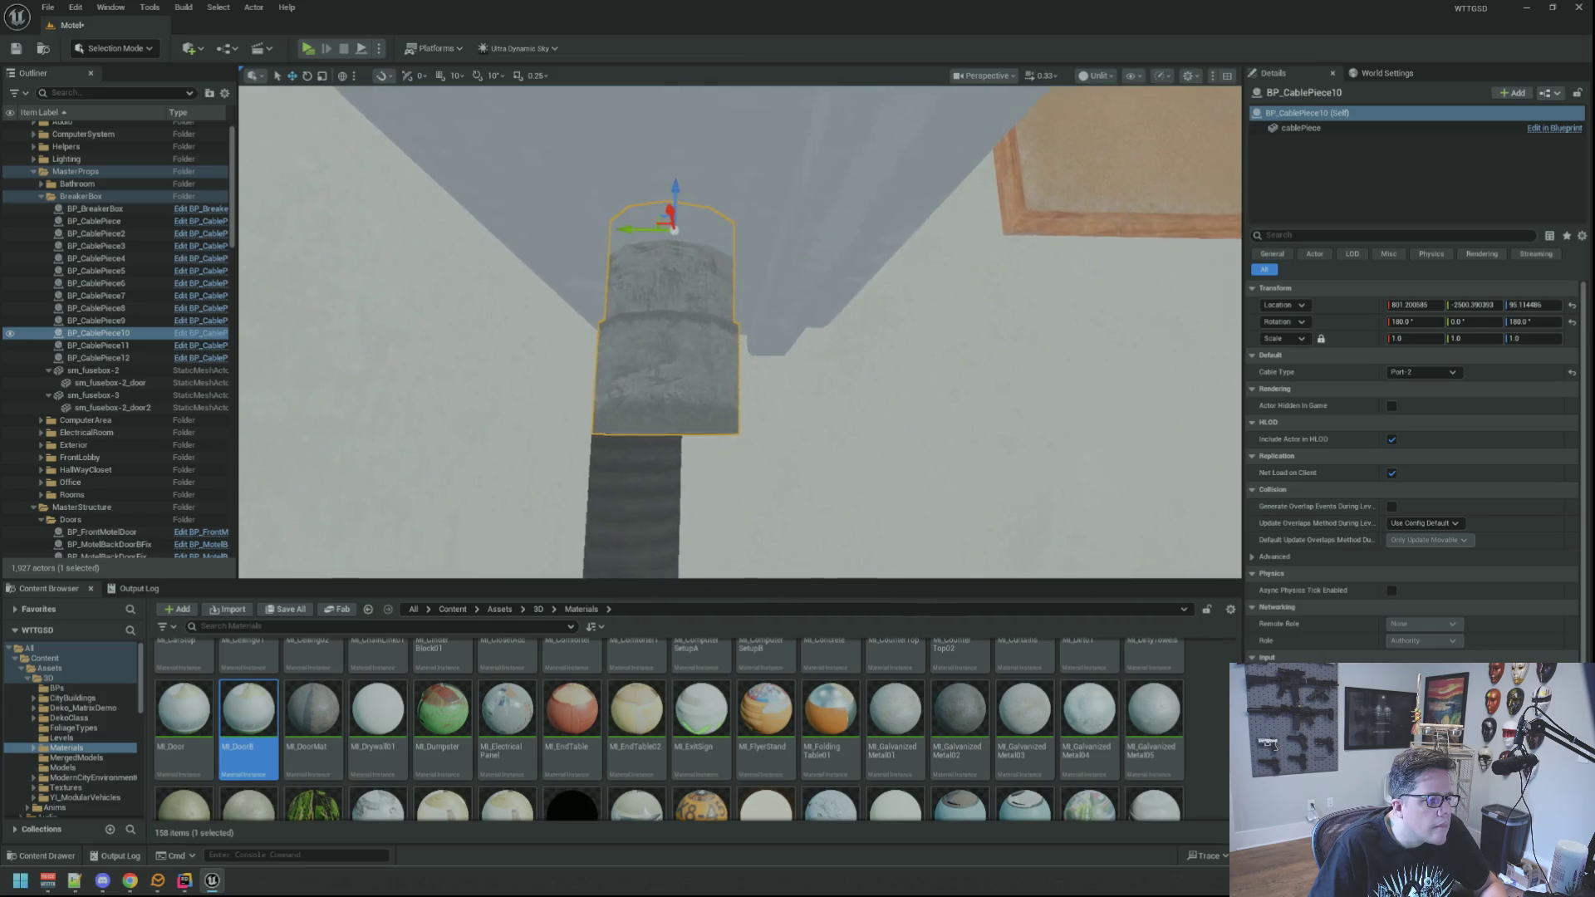
scroll(739, 333, down, 5)
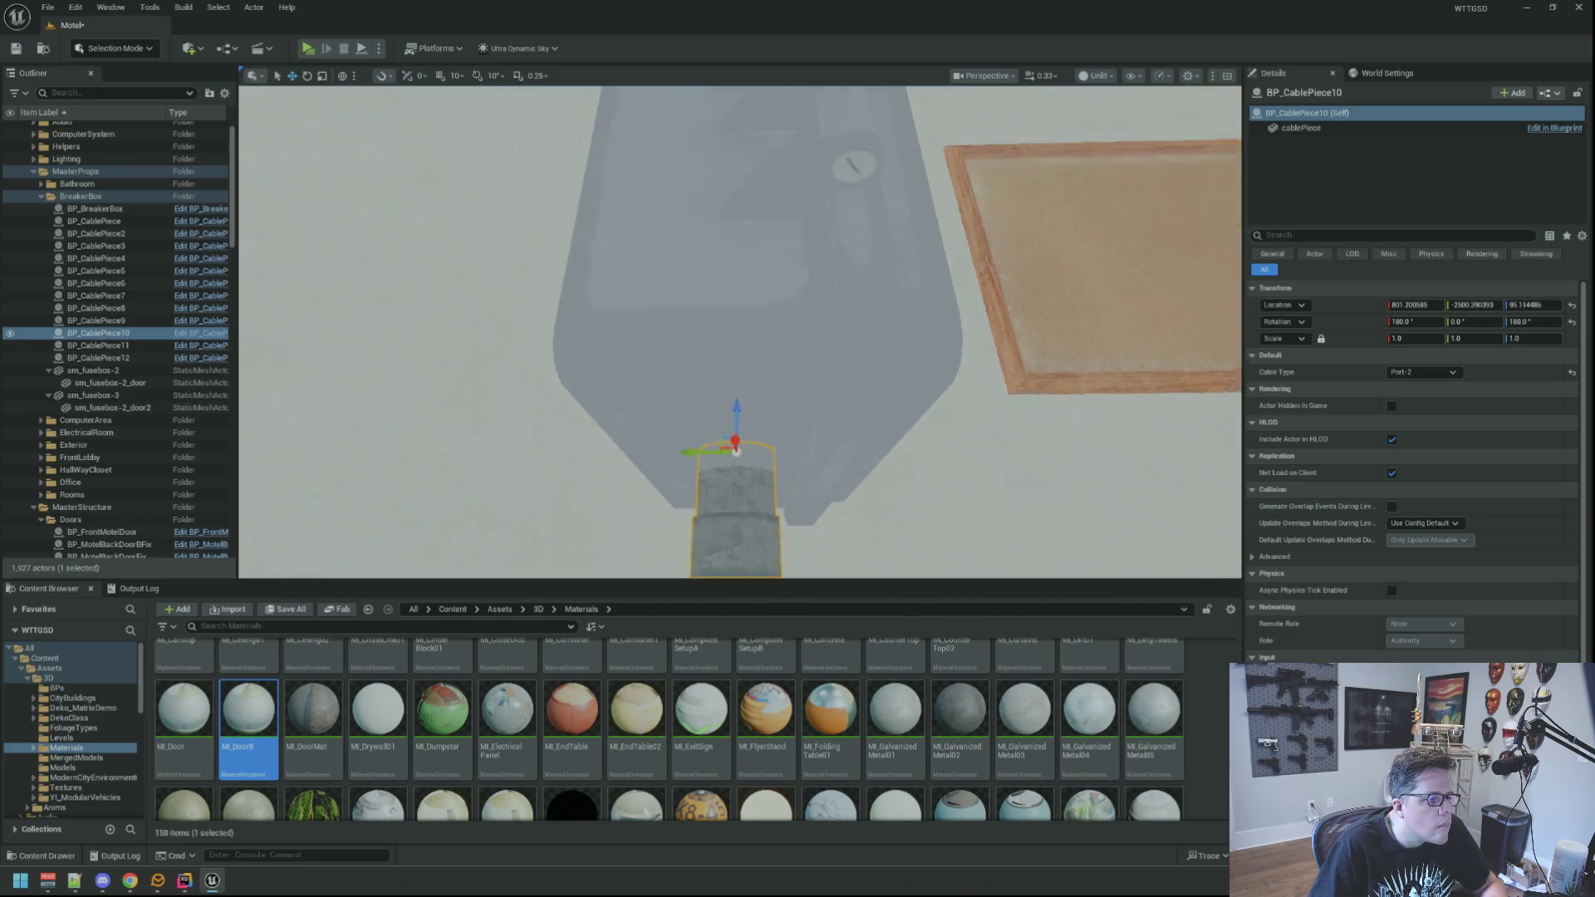
drag(654, 345, 654, 316)
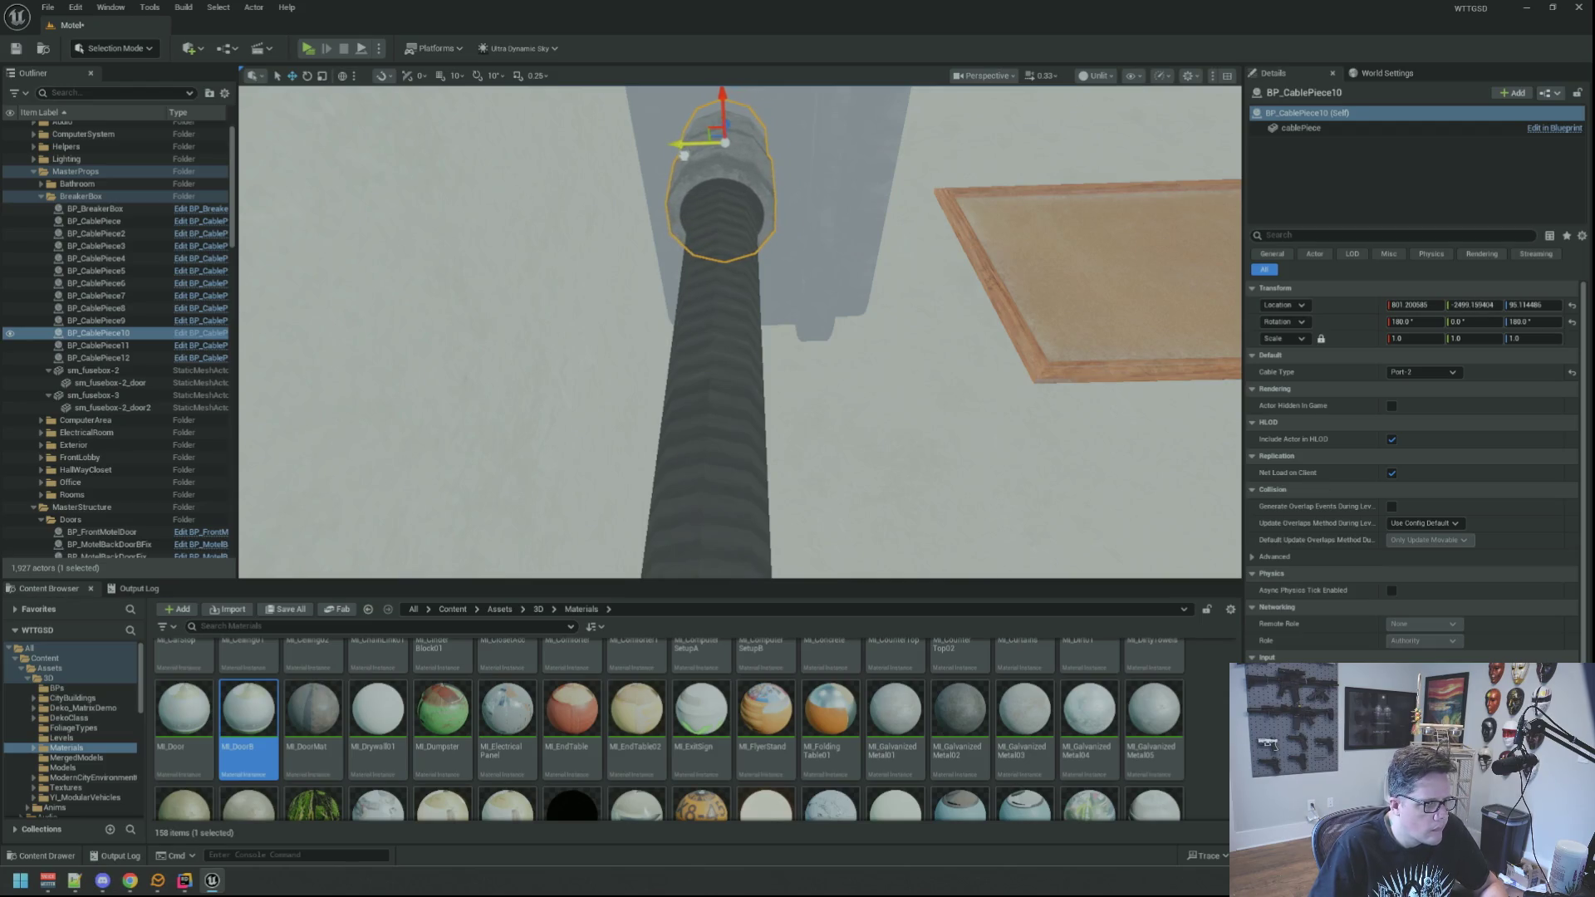
click(752, 249)
mouse_move(776, 262)
mouse_down()
mouse_move(777, 232)
mouse_move(747, 274)
mouse_move(748, 332)
mouse_up()
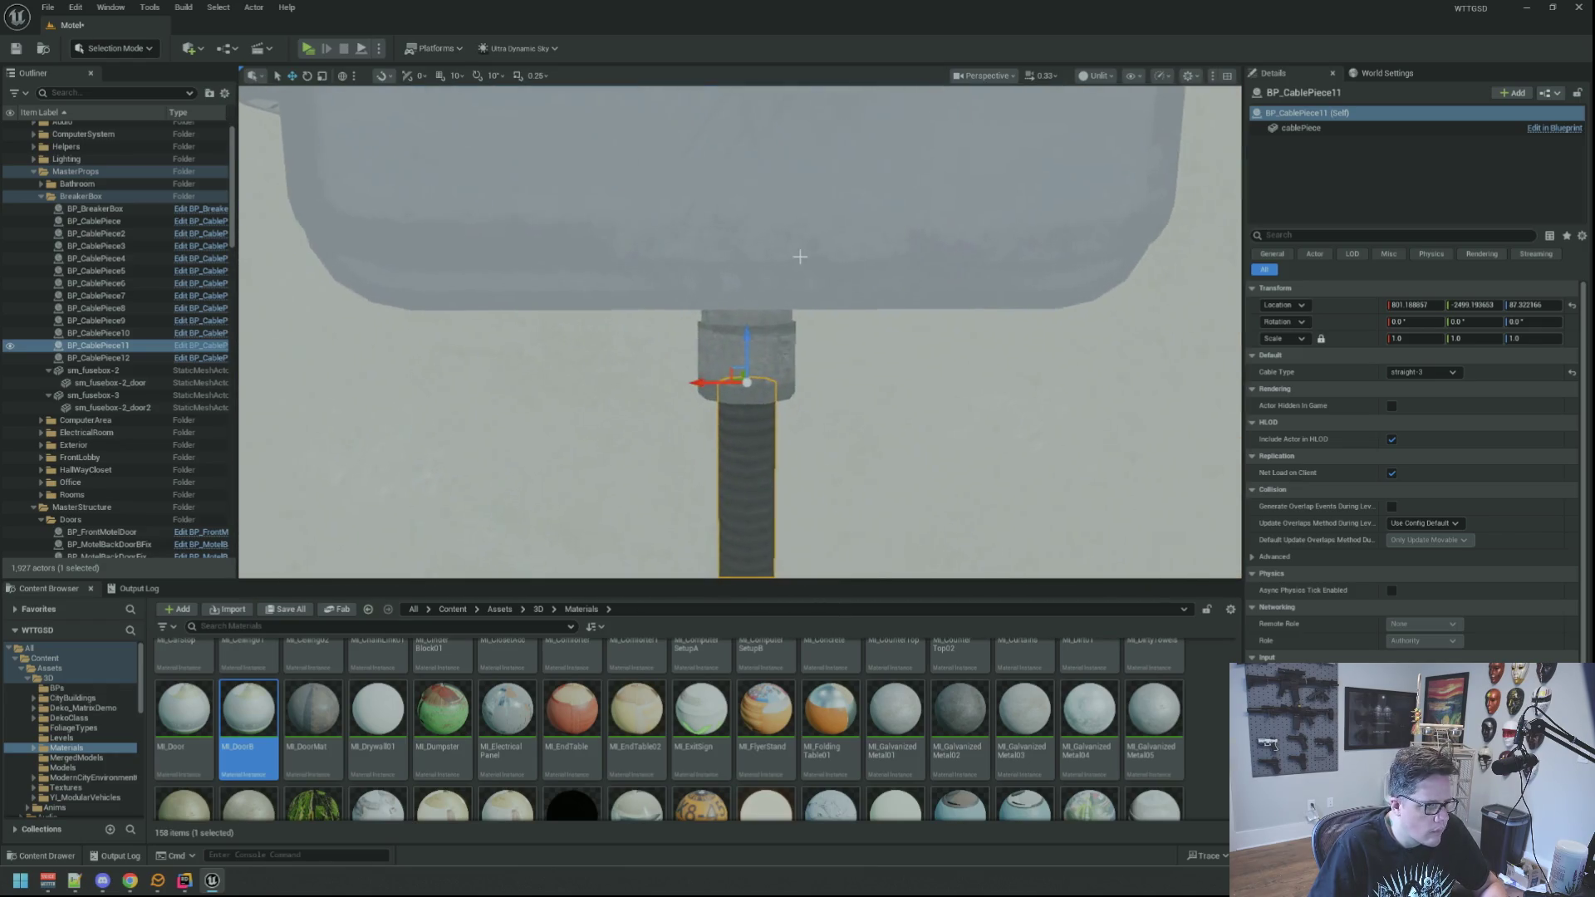
key(Escape)
mouse_move(740, 264)
mouse_down()
mouse_move(731, 332)
mouse_move(748, 332)
mouse_move(739, 316)
mouse_move(739, 332)
mouse_move(756, 324)
mouse_move(714, 283)
mouse_move(722, 335)
mouse_up()
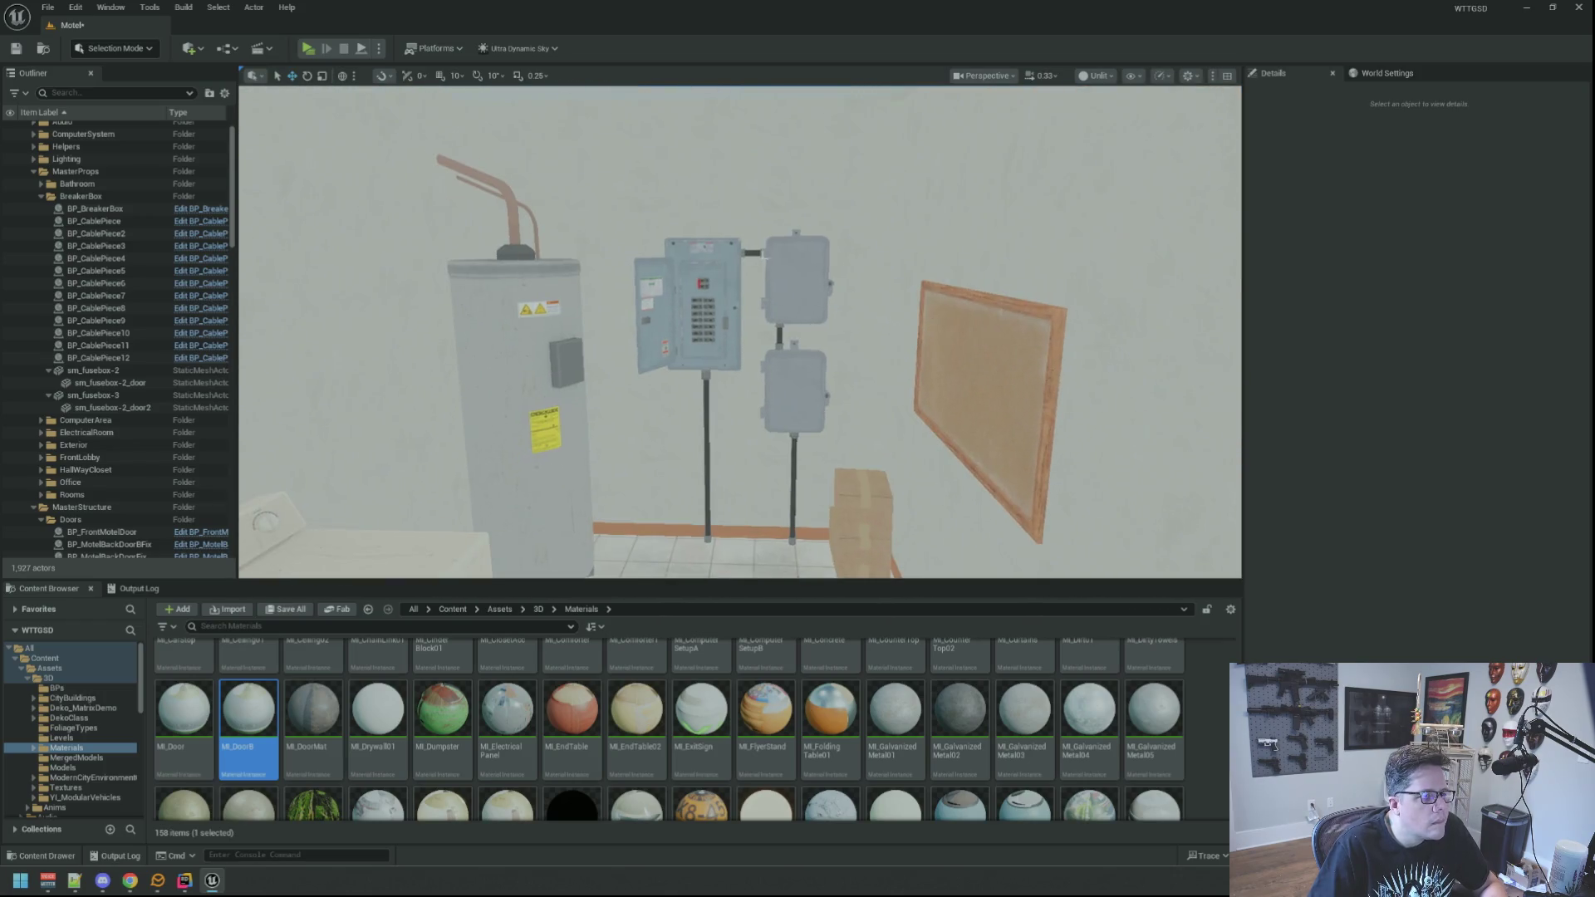
Switch the viewport view mode from Unlit to Lit.
click(1102, 76)
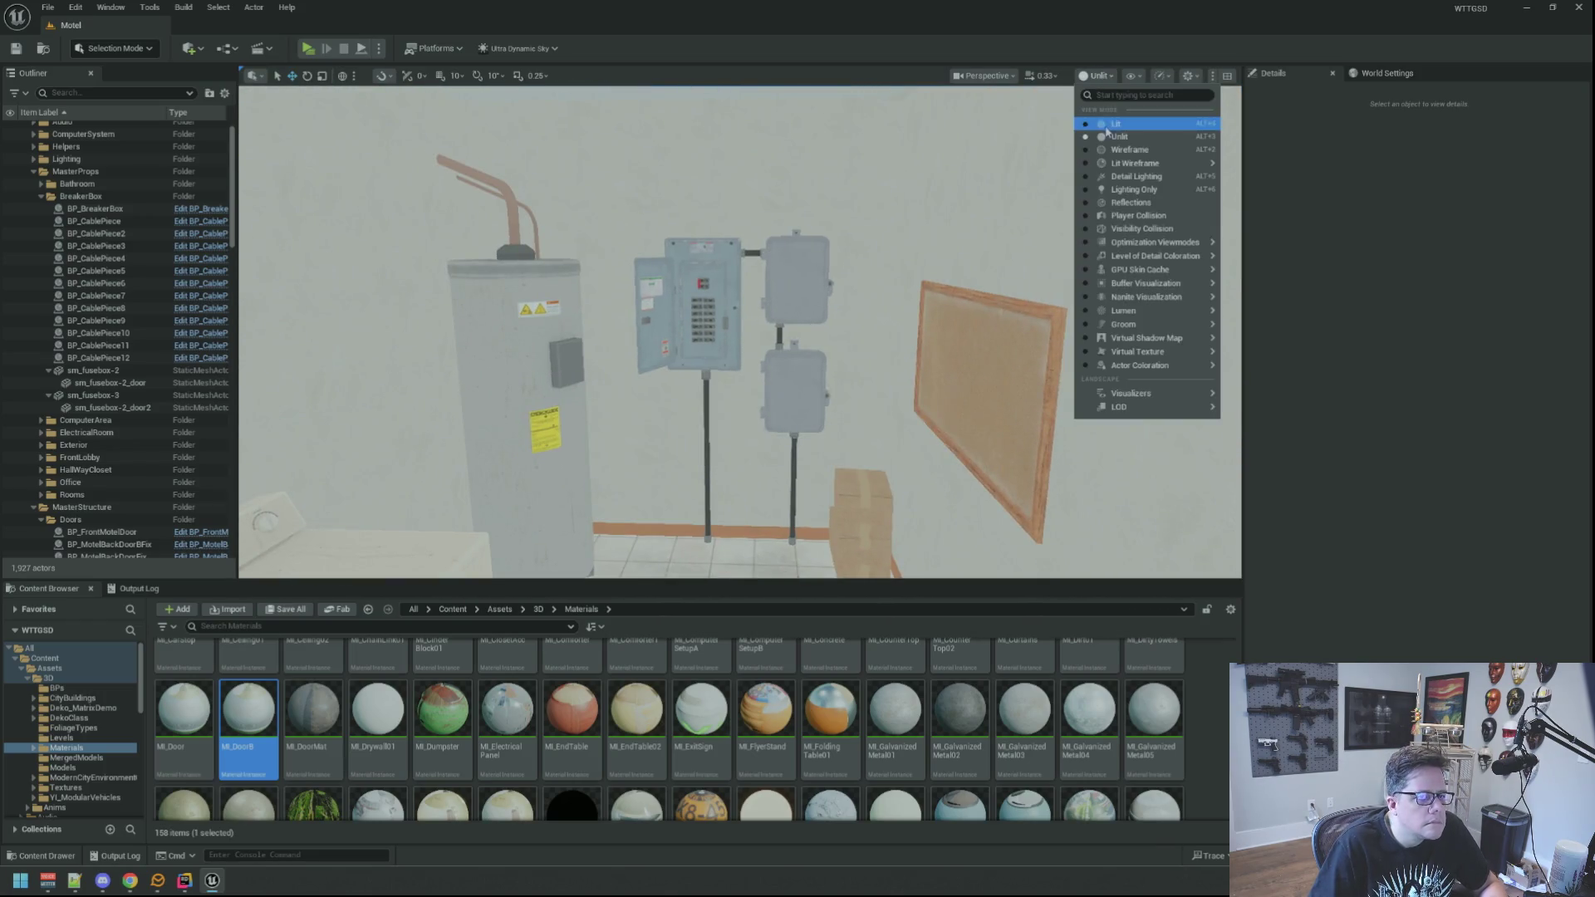
click(1113, 125)
mouse_move(986, 157)
mouse_down()
mouse_move(989, 200)
mouse_move(989, 178)
mouse_up()
drag(384, 195, 384, 196)
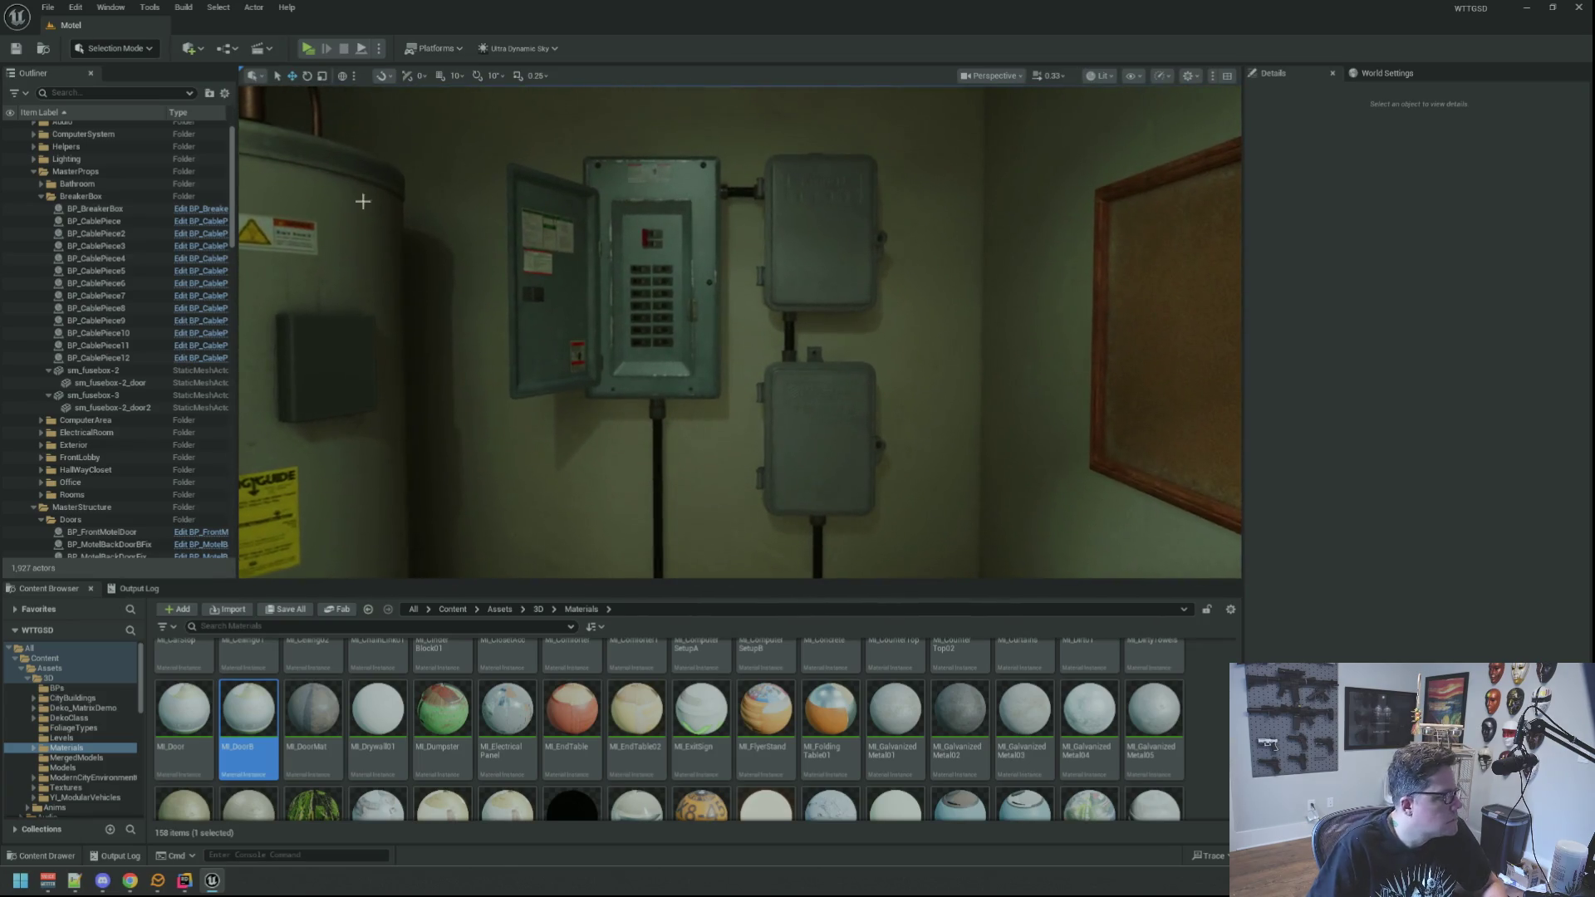
Collapse sm_fusebox-2, sm_fusebox-3 and MasterStructure in the Outliner, then look around the breaker box.
click(48, 370)
click(48, 383)
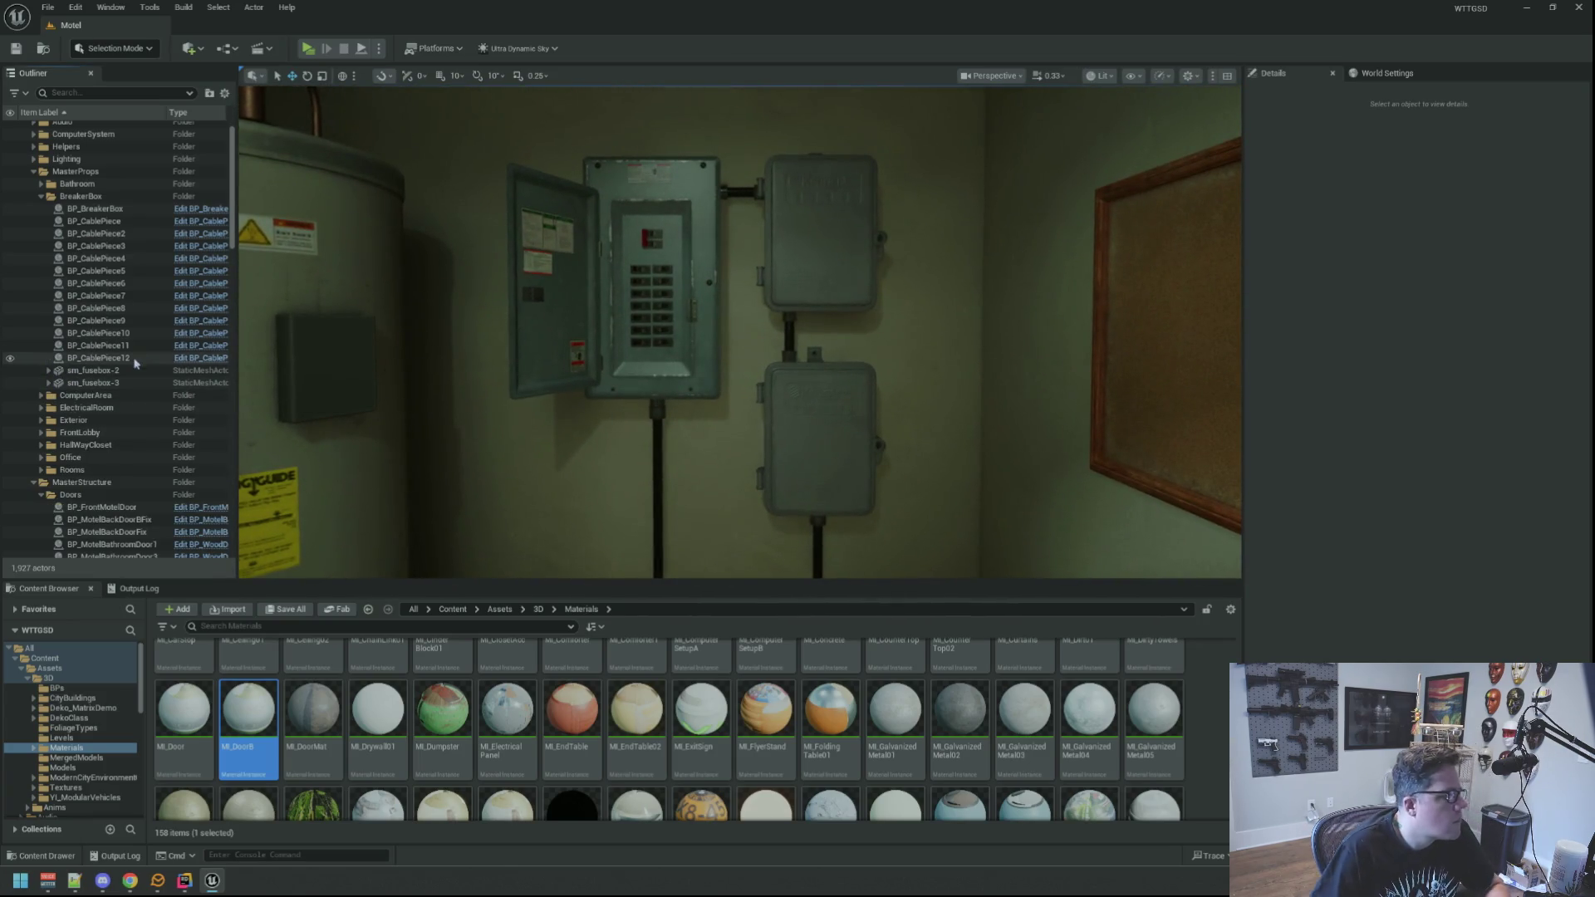
click(33, 482)
mouse_move(354, 406)
mouse_down()
mouse_move(354, 449)
mouse_move(354, 382)
mouse_up()
drag(673, 418, 674, 389)
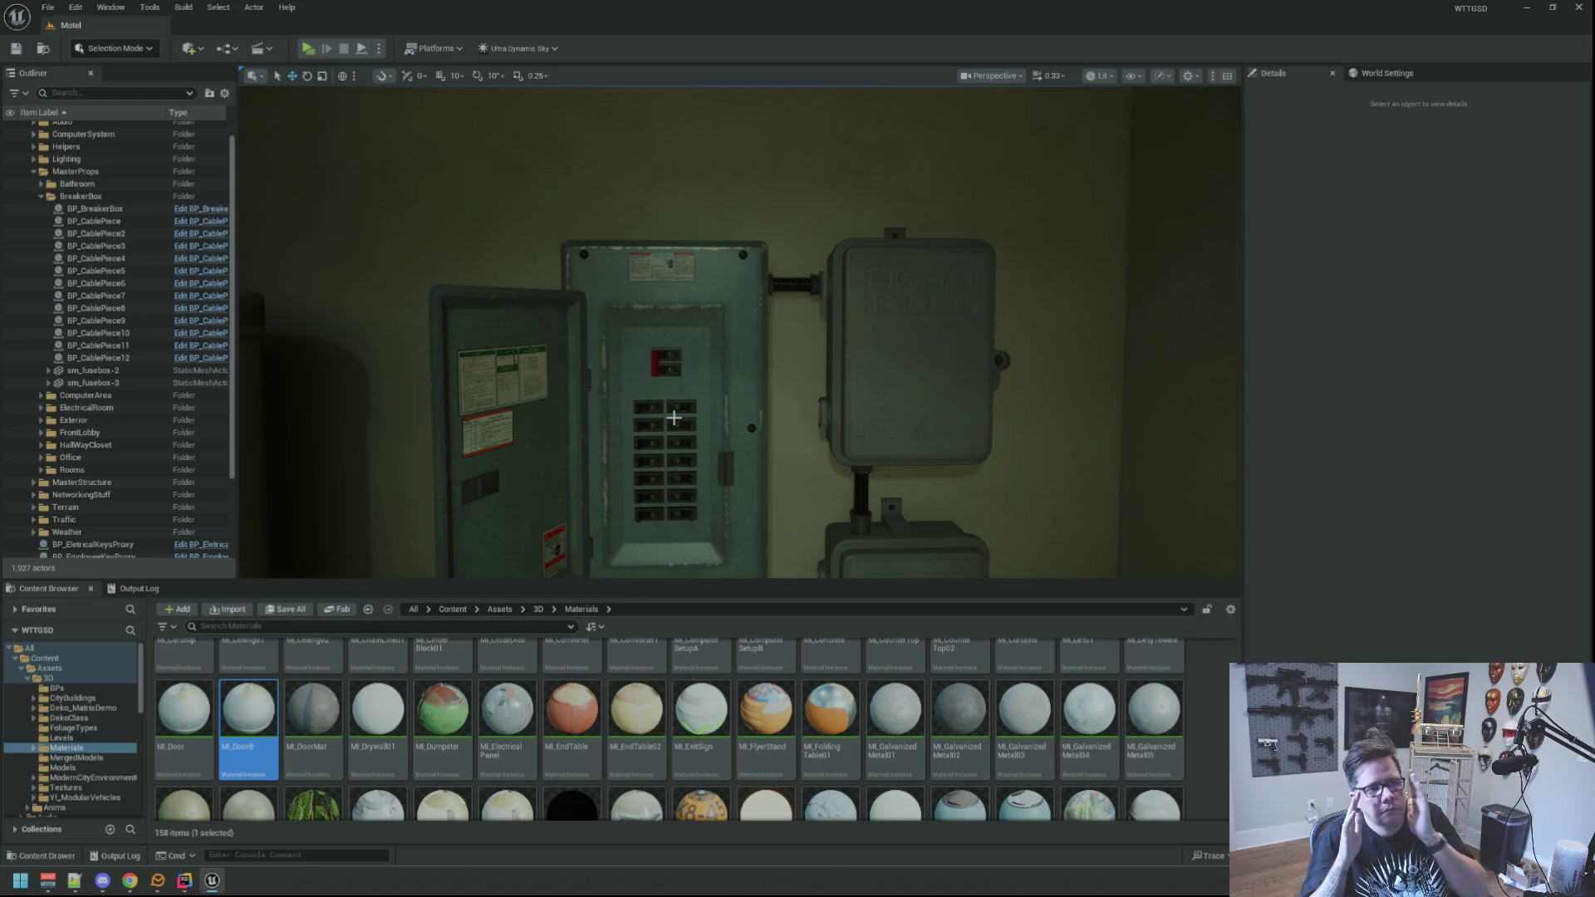
mouse_move(720, 234)
mouse_down()
mouse_move(751, 270)
mouse_move(731, 258)
mouse_up()
drag(739, 333, 711, 358)
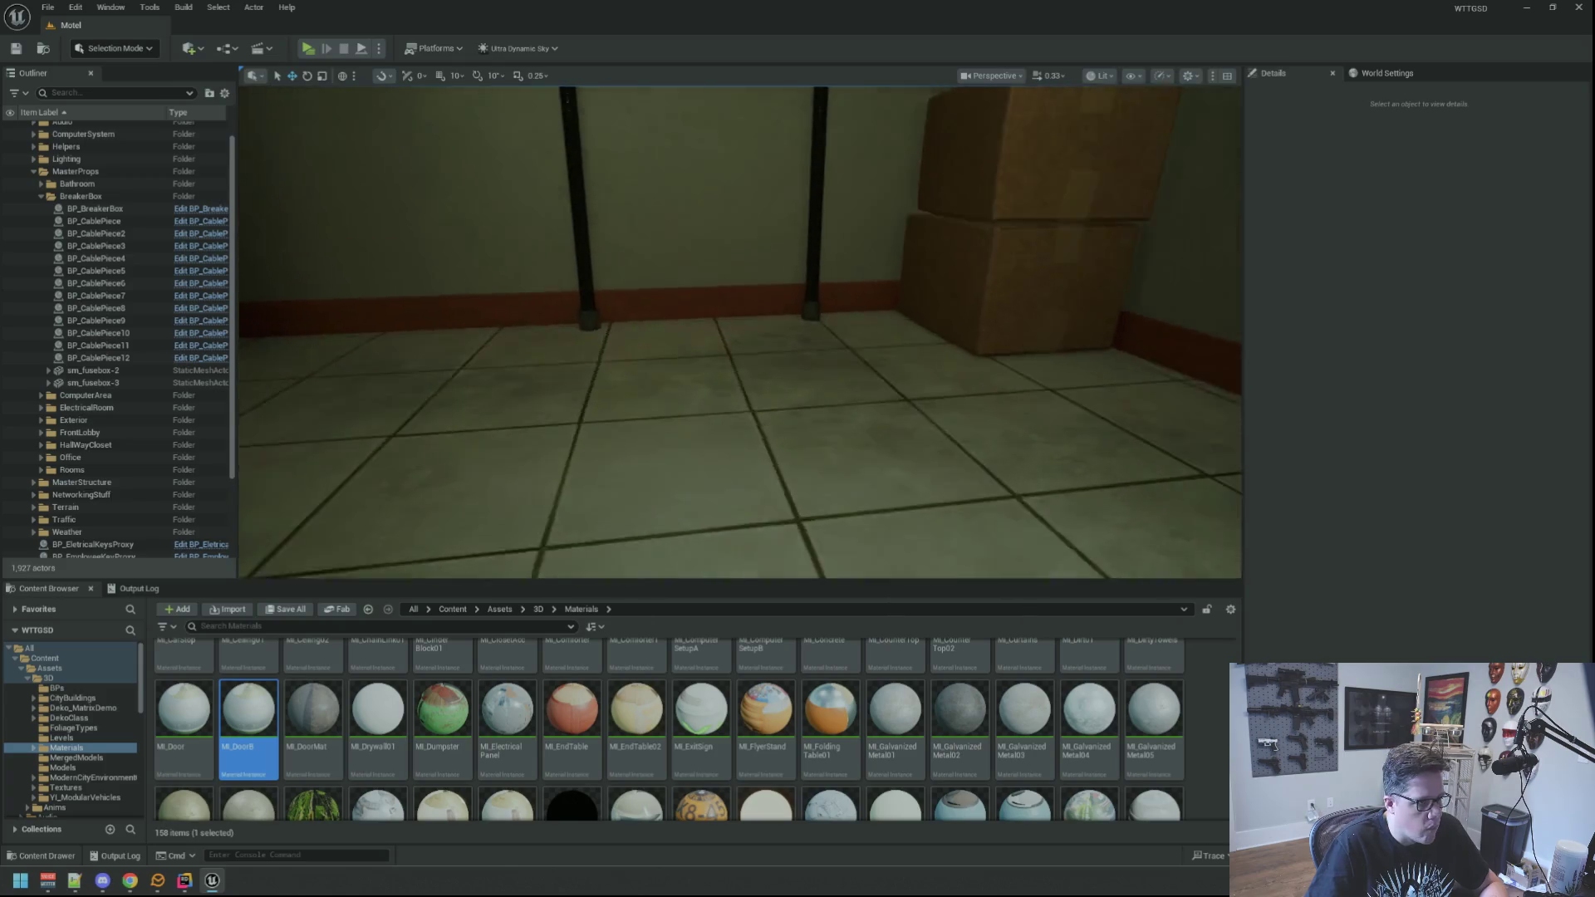
Select BP_CablePiece12 and add BP_CablePiece2, 3, 11, 10 and BP_CablePiece to the selection.
click(878, 307)
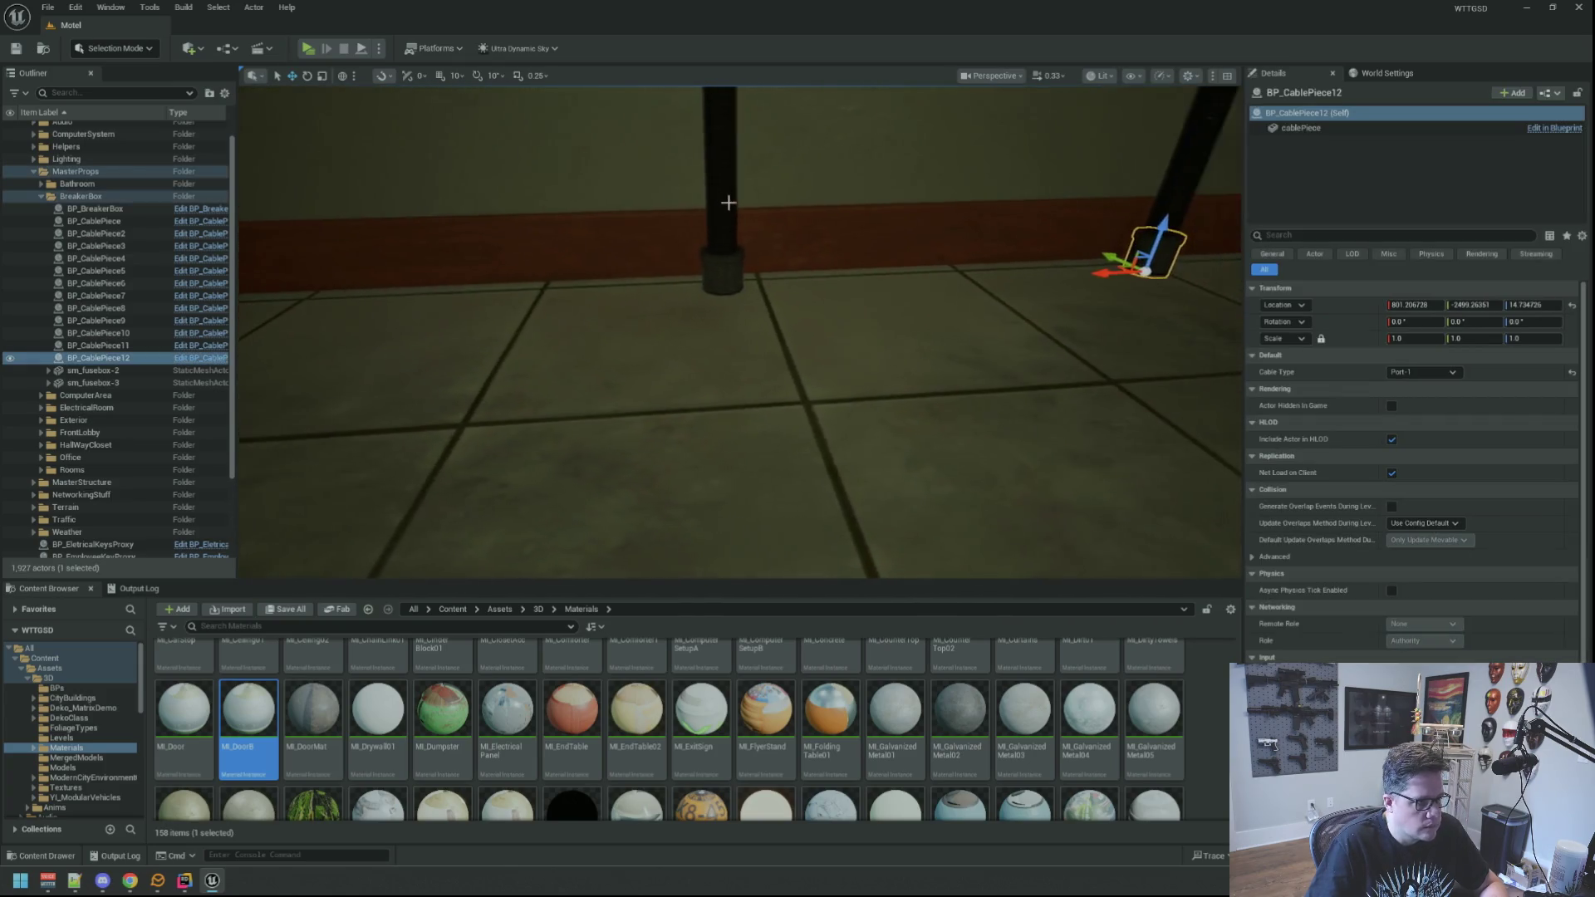
ctrl+click(729, 265)
ctrl+click(730, 280)
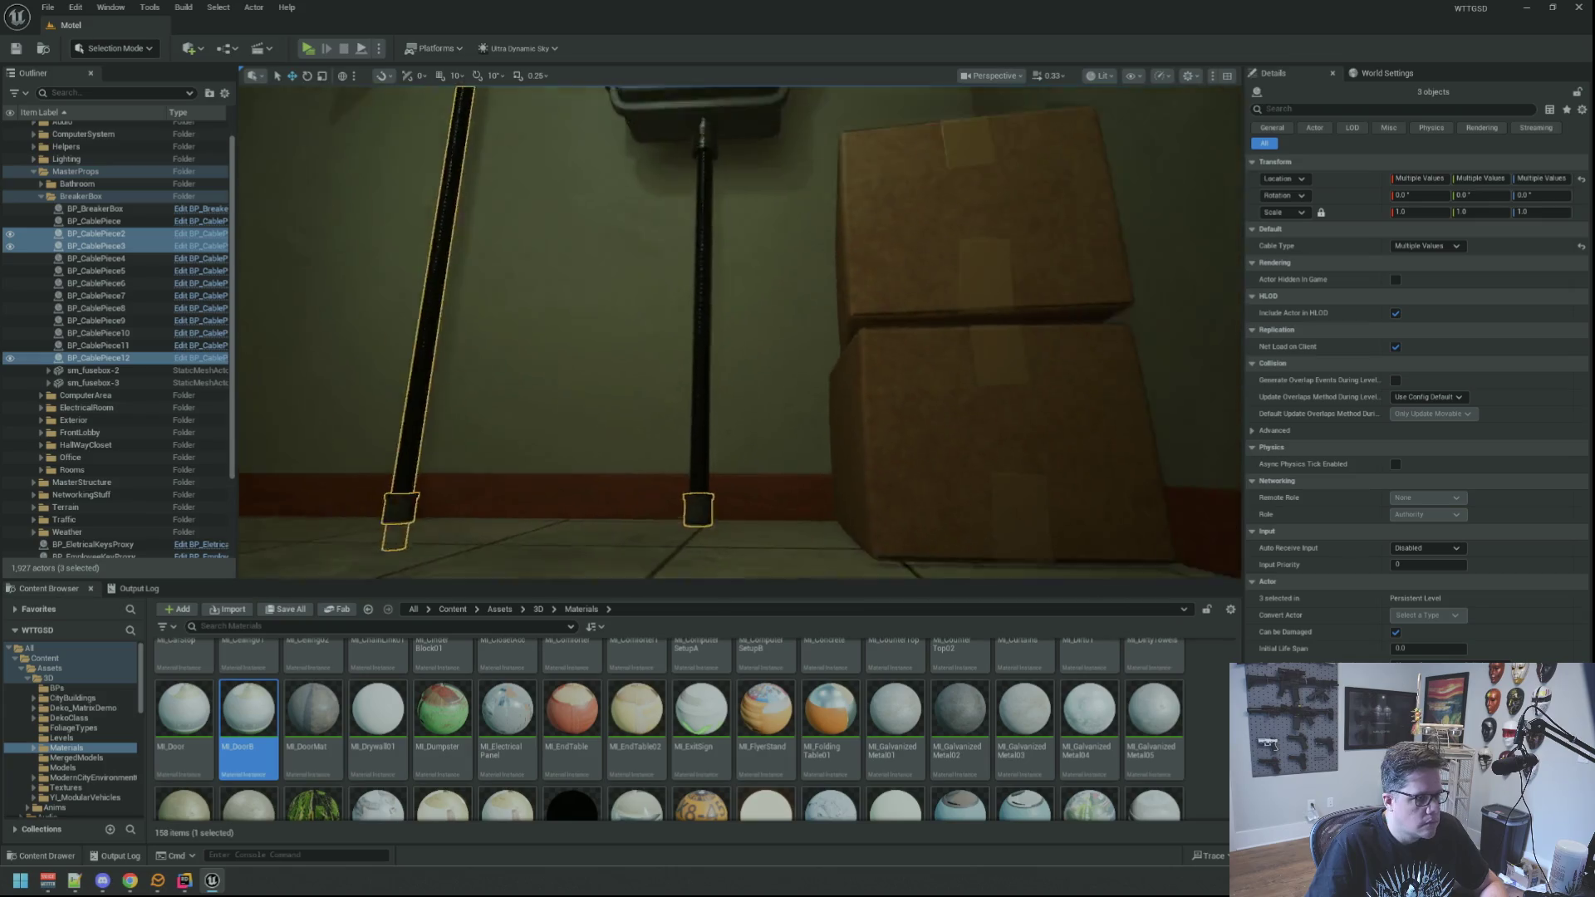
ctrl+click(790, 367)
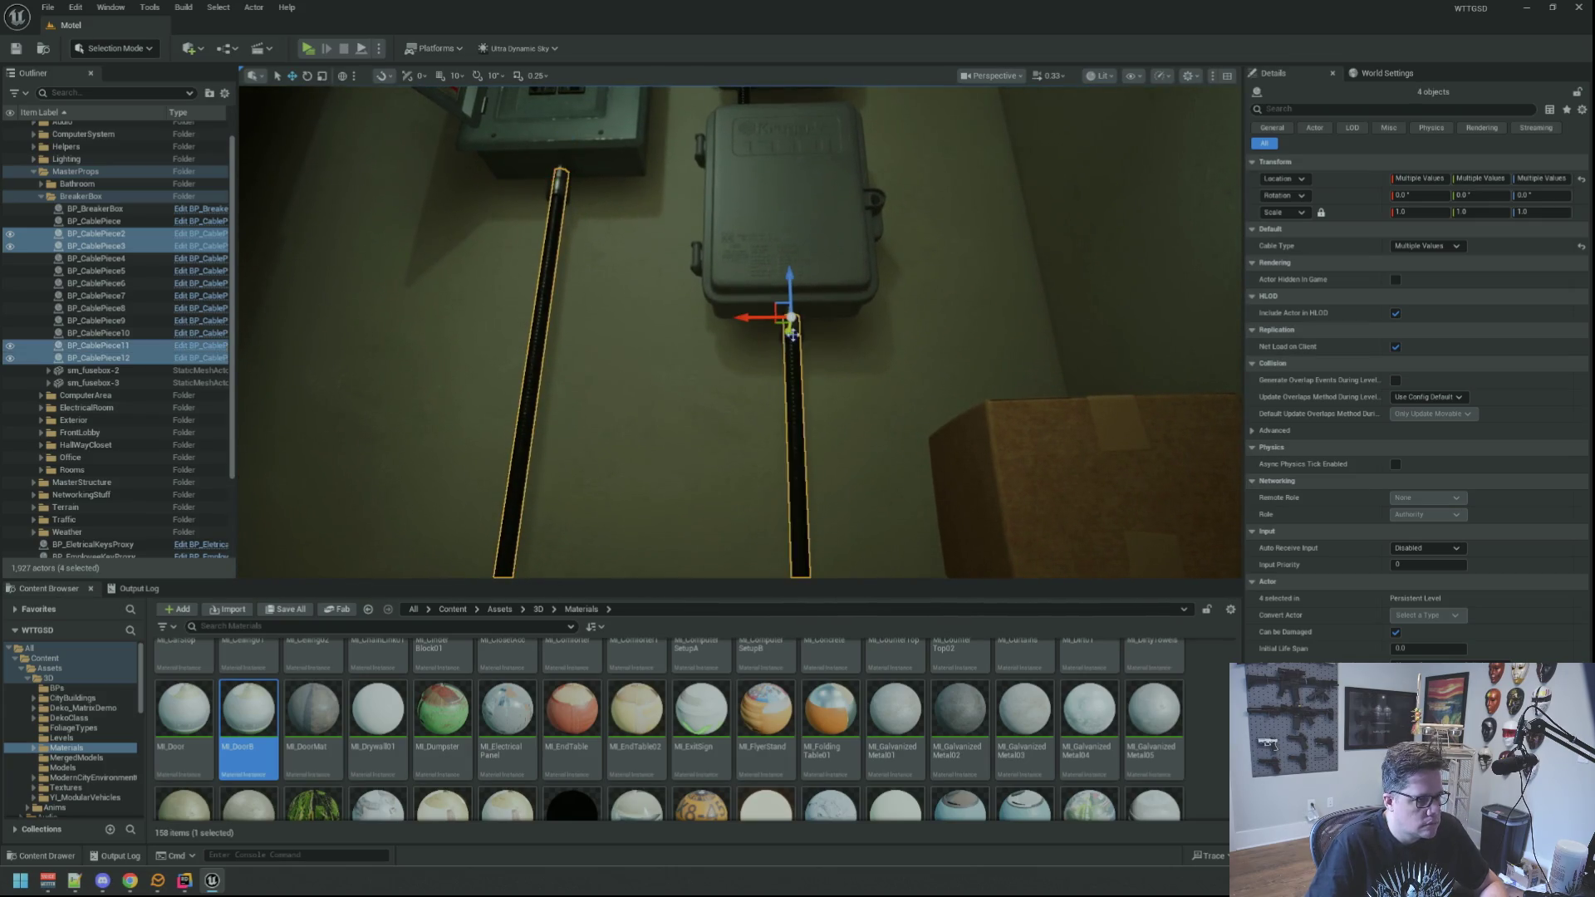
ctrl+click(788, 310)
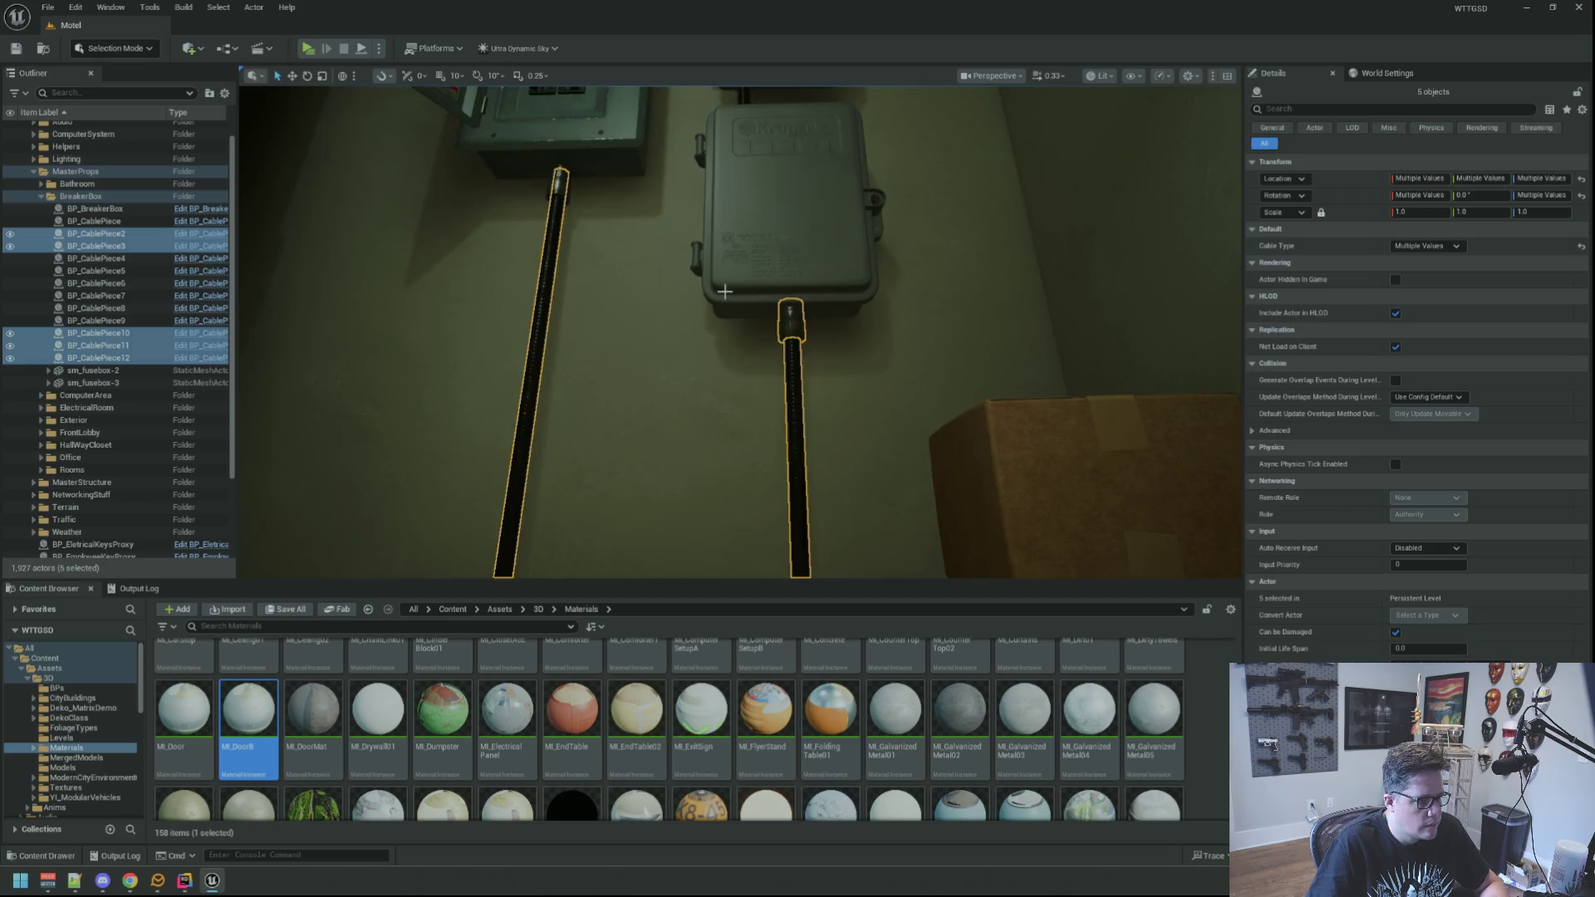
ctrl+click(855, 247)
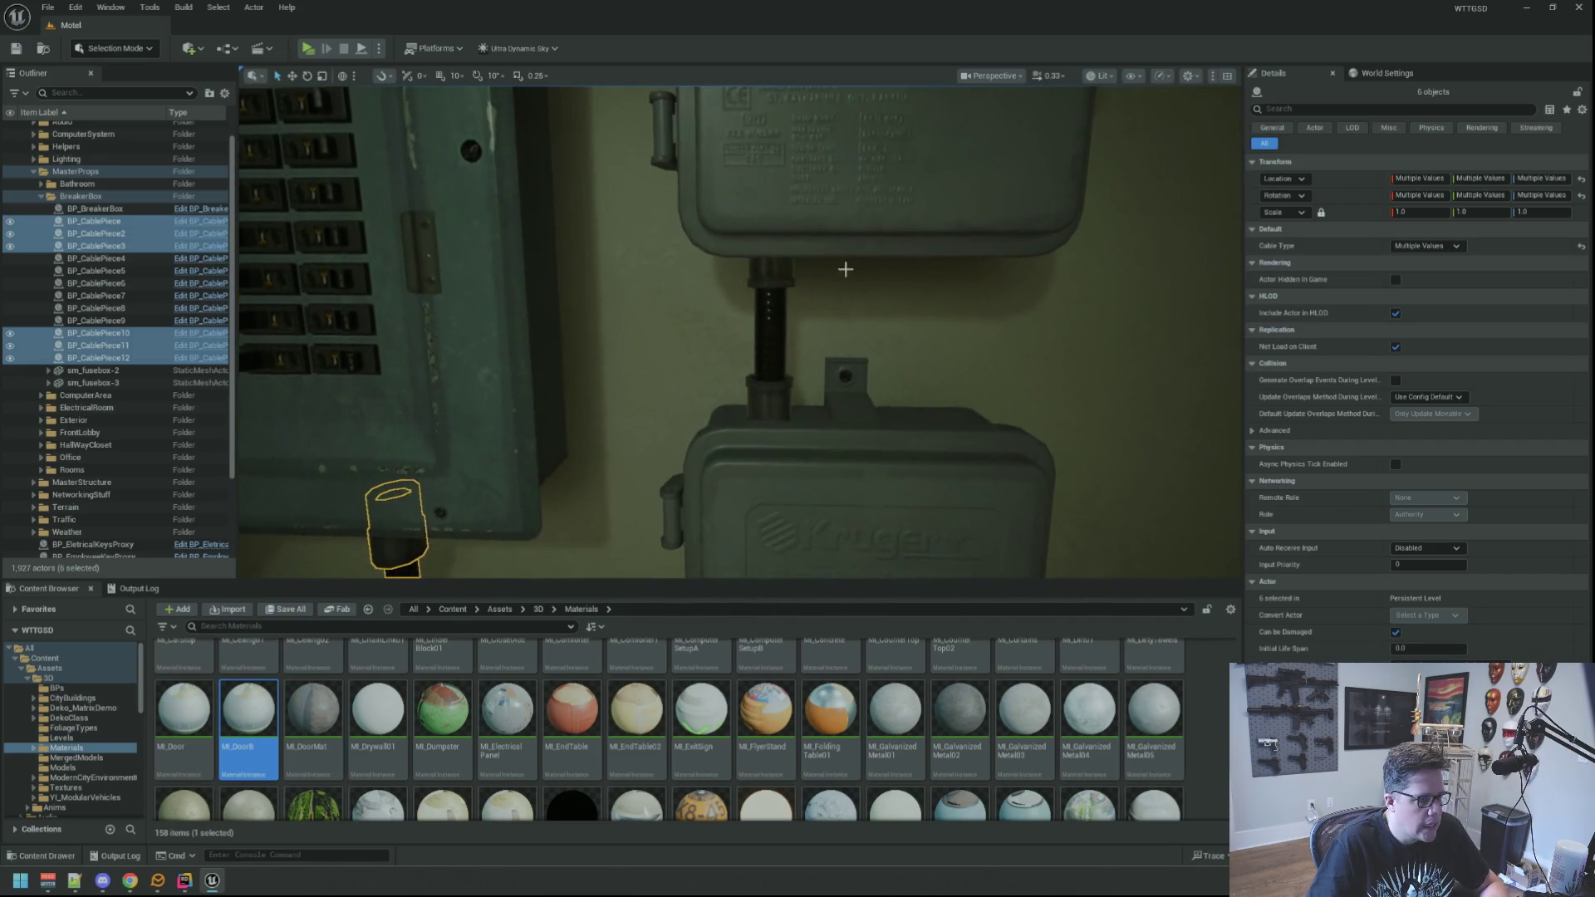
Add BP_CablePiece9 through BP_CablePiece4 to complete the twelve-cable selection.
ctrl+click(773, 395)
ctrl+click(767, 332)
ctrl+click(766, 283)
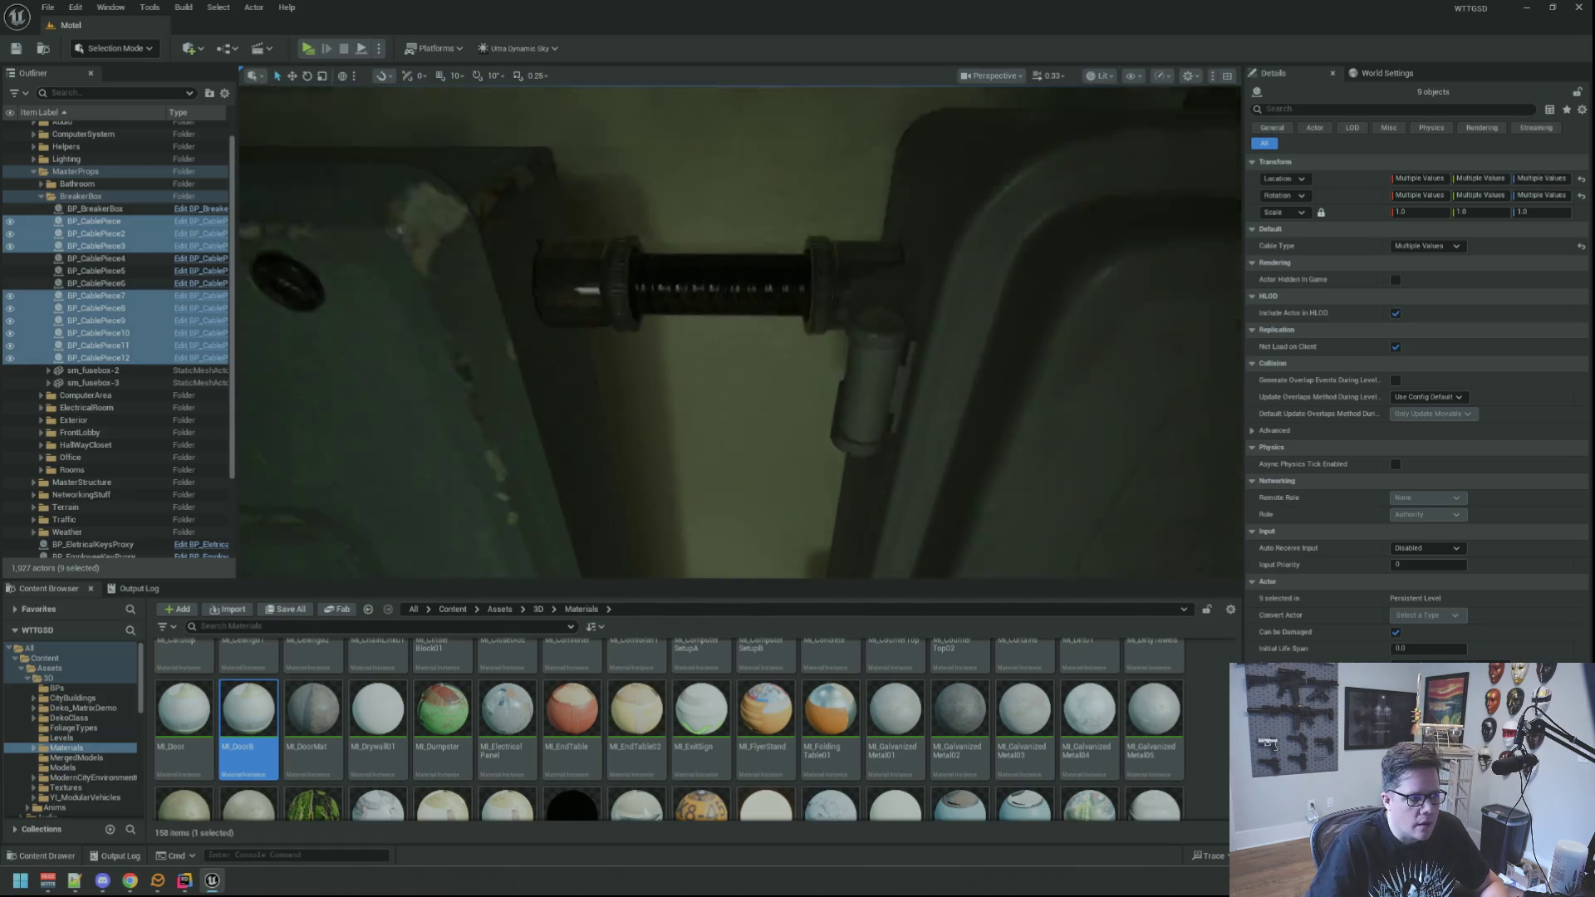
ctrl+click(800, 332)
ctrl+click(626, 341)
ctrl+click(629, 335)
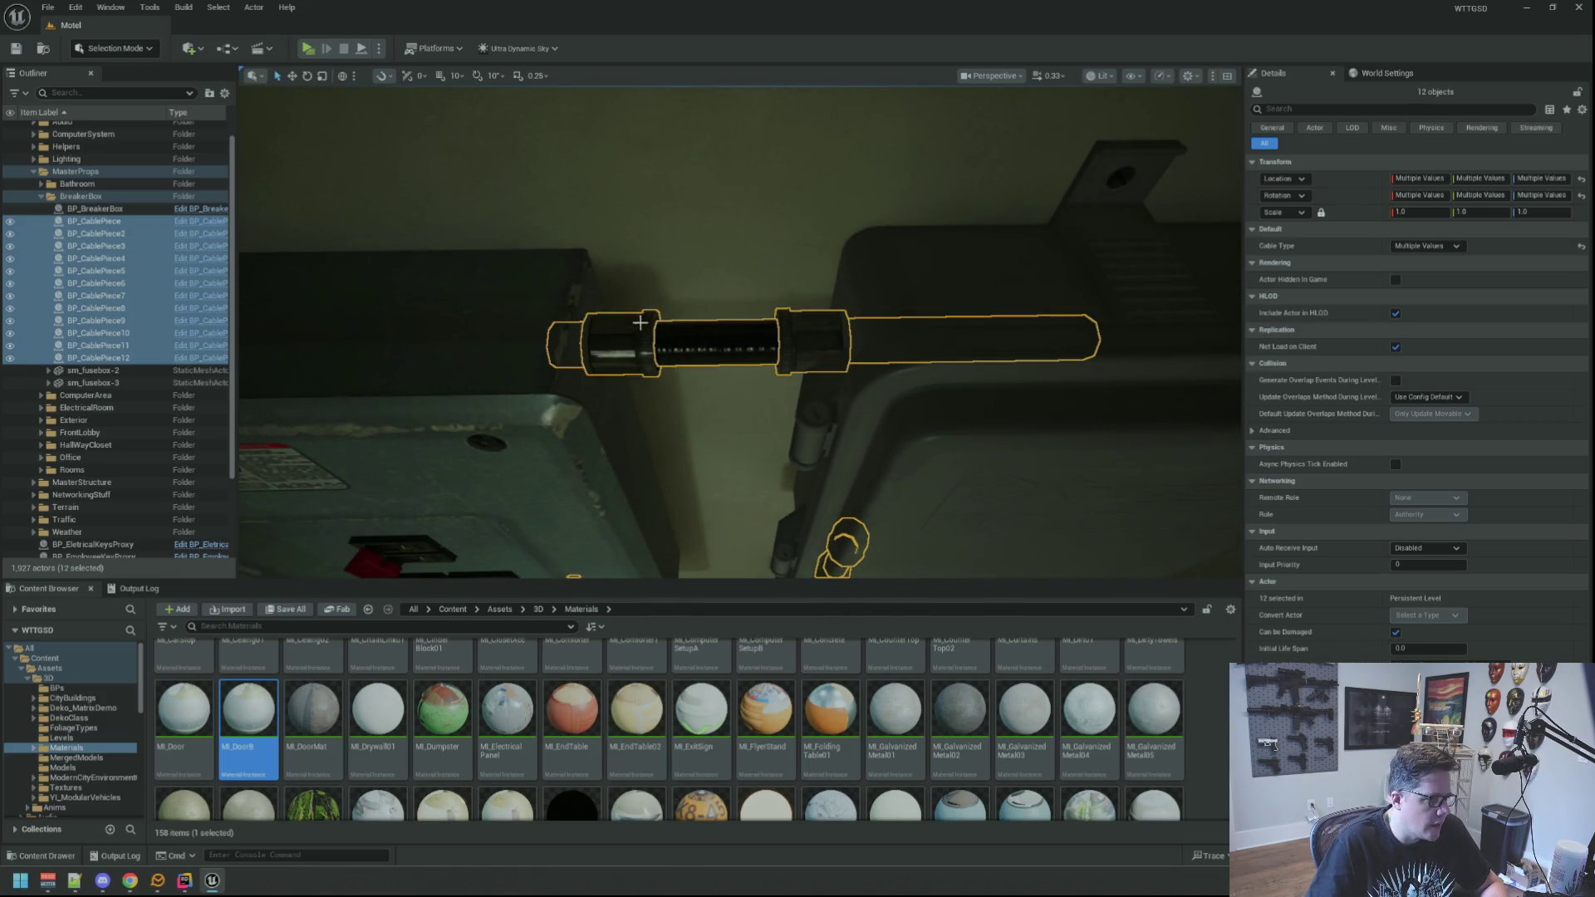
scroll(629, 336, down, 5)
scroll(739, 332, down, 10)
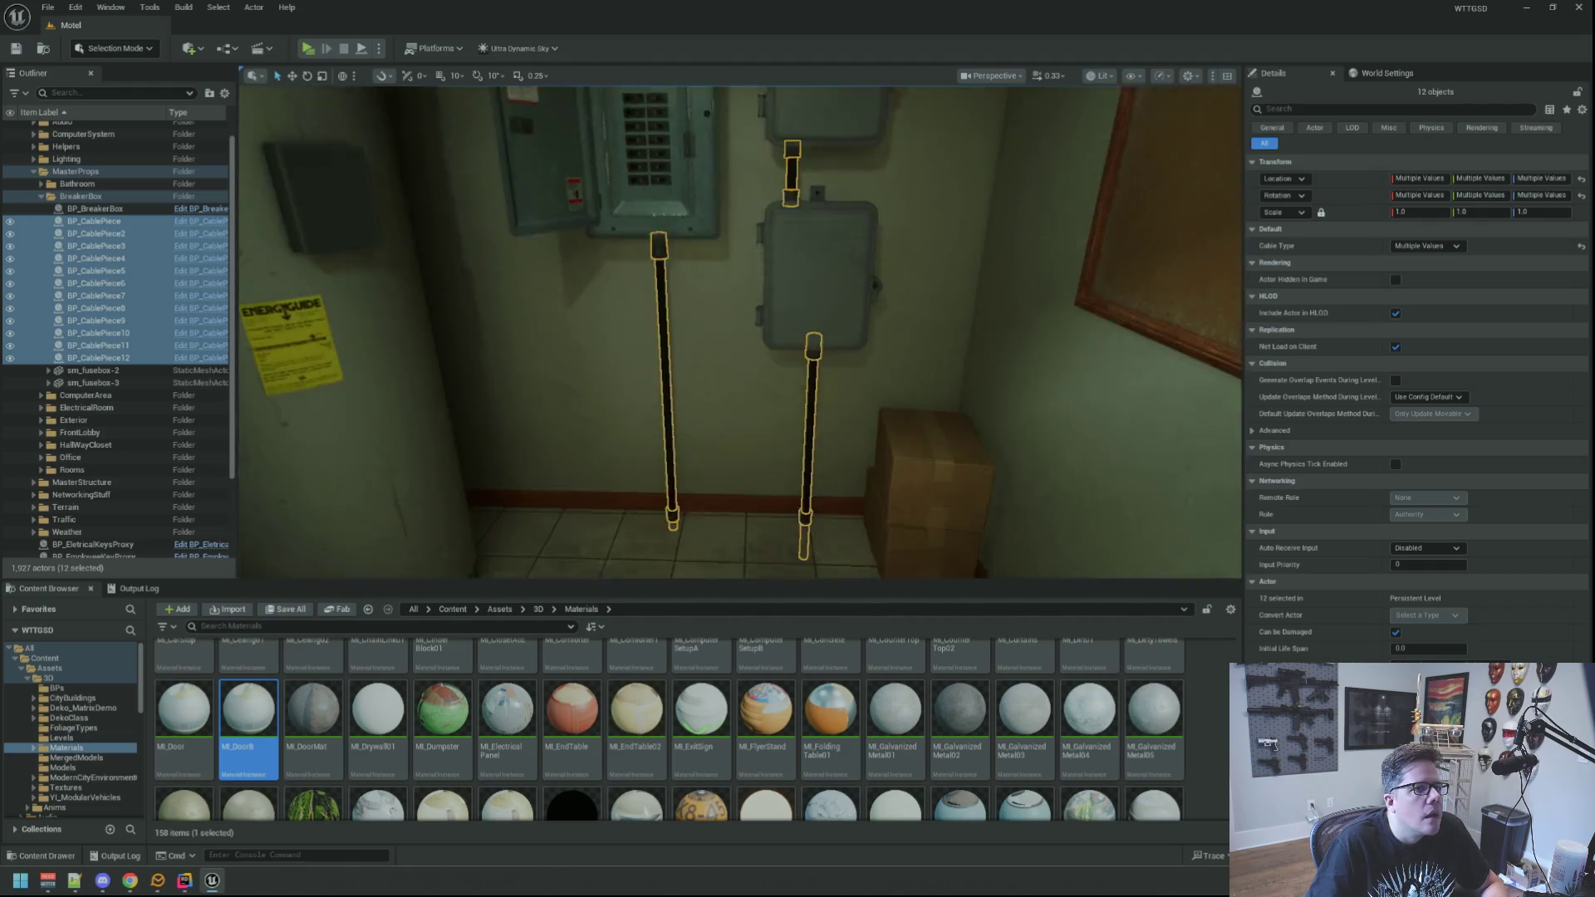
mouse_move(739, 333)
mouse_down()
mouse_move(348, 215)
mouse_move(349, 275)
mouse_move(349, 183)
mouse_move(353, 295)
mouse_move(371, 178)
mouse_move(371, 228)
mouse_up()
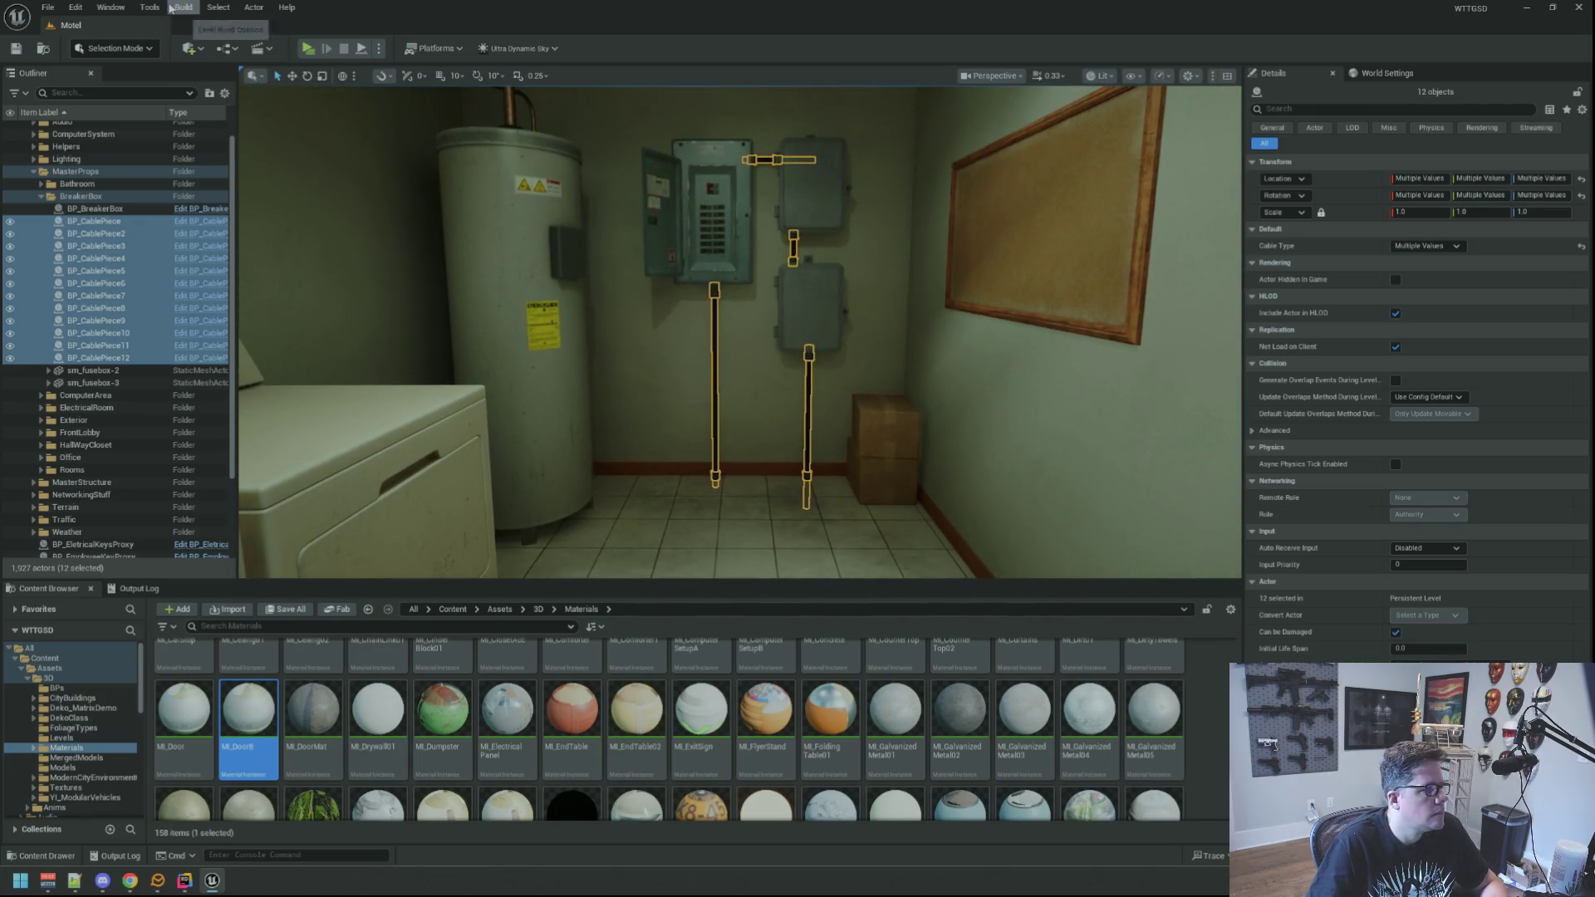
click(254, 8)
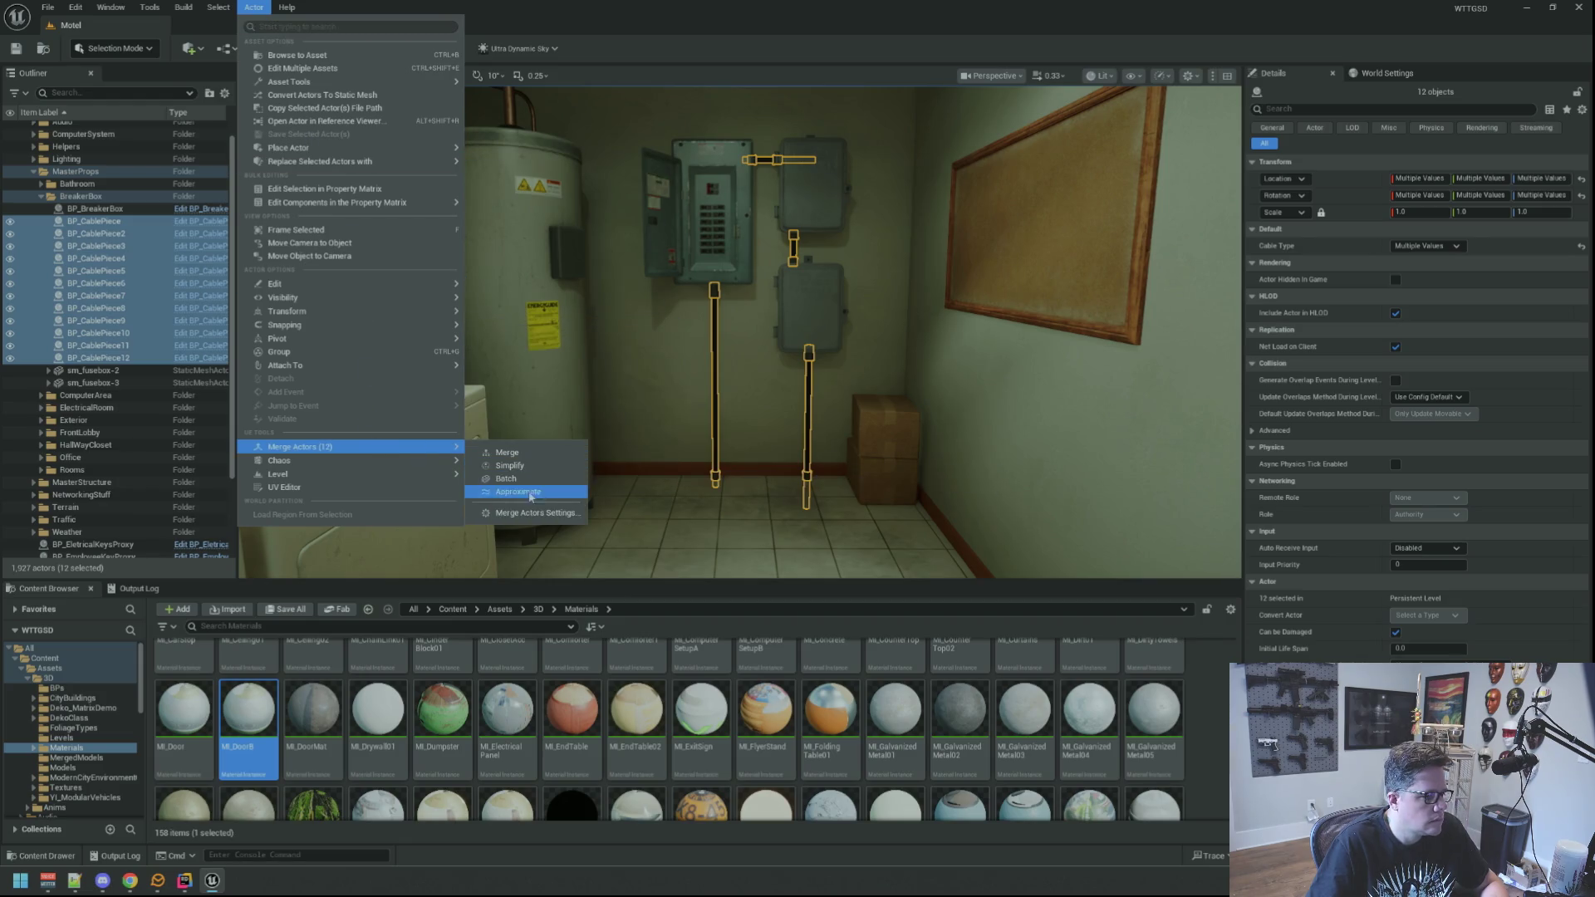
Merge the twelve cables into one mesh saved in Assets/3D/MergedModels as MERGED_BP_CablePiece_C_47.
click(516, 449)
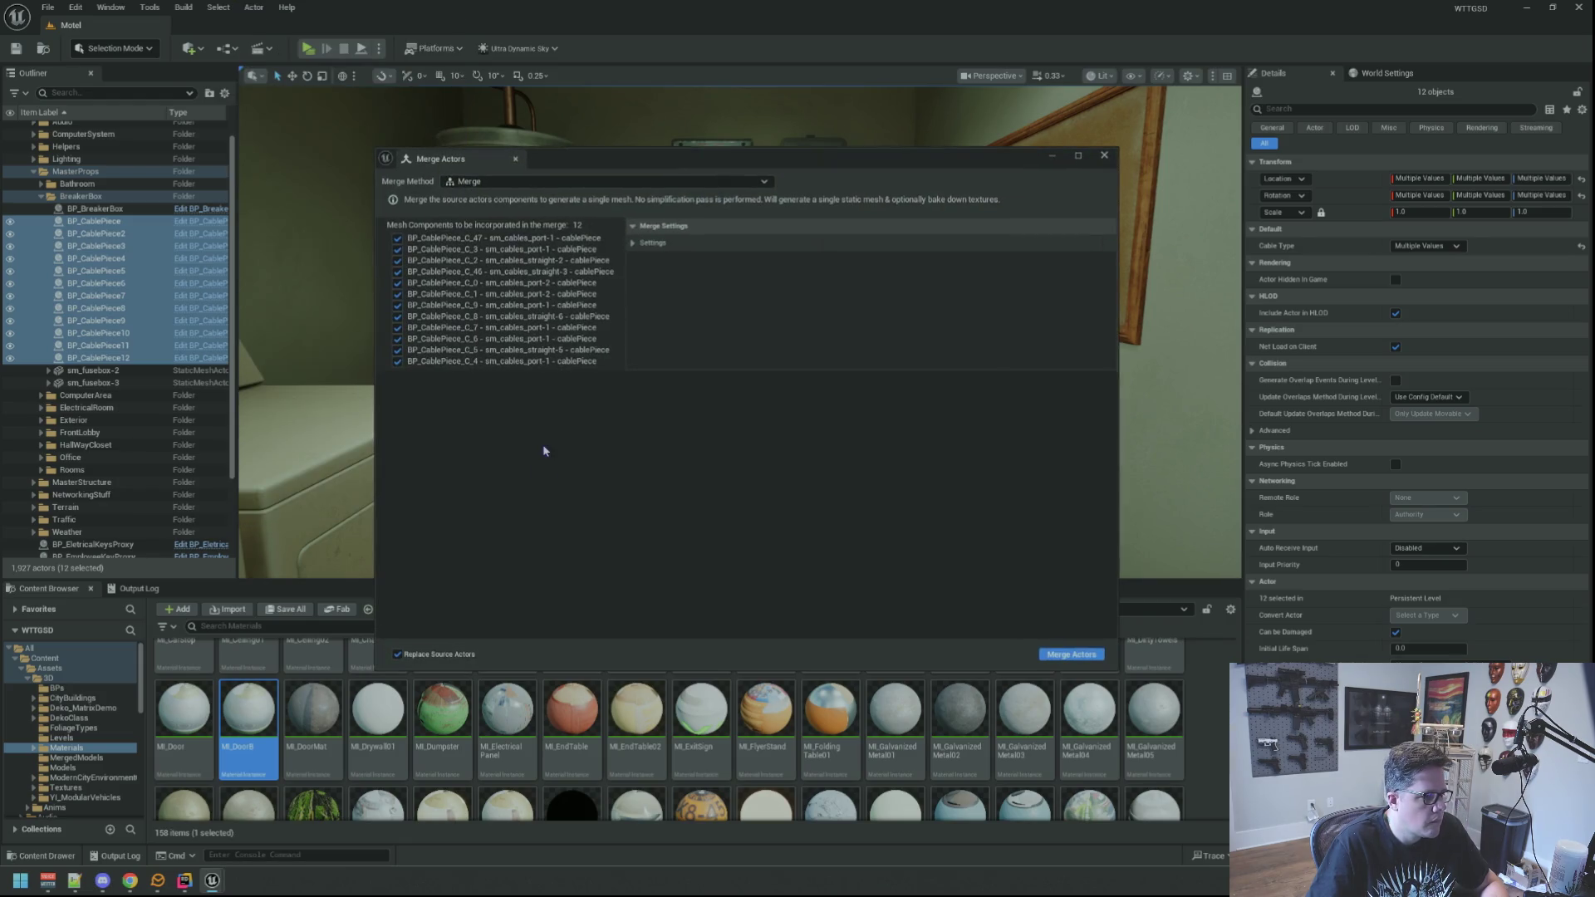
click(1083, 659)
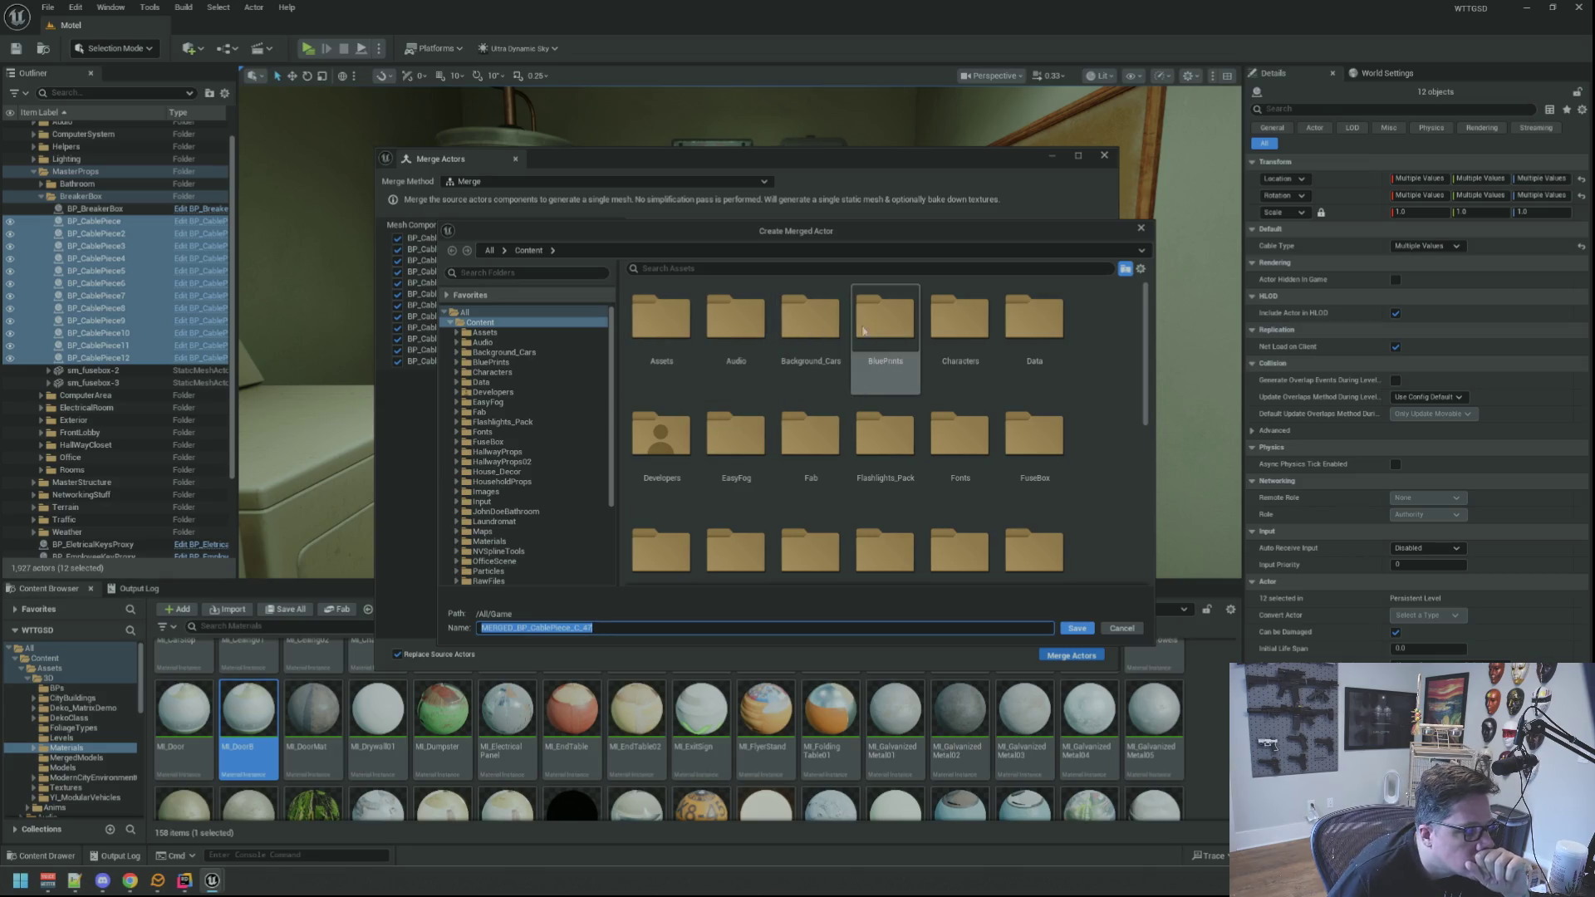
double_click(662, 328)
double_click(662, 328)
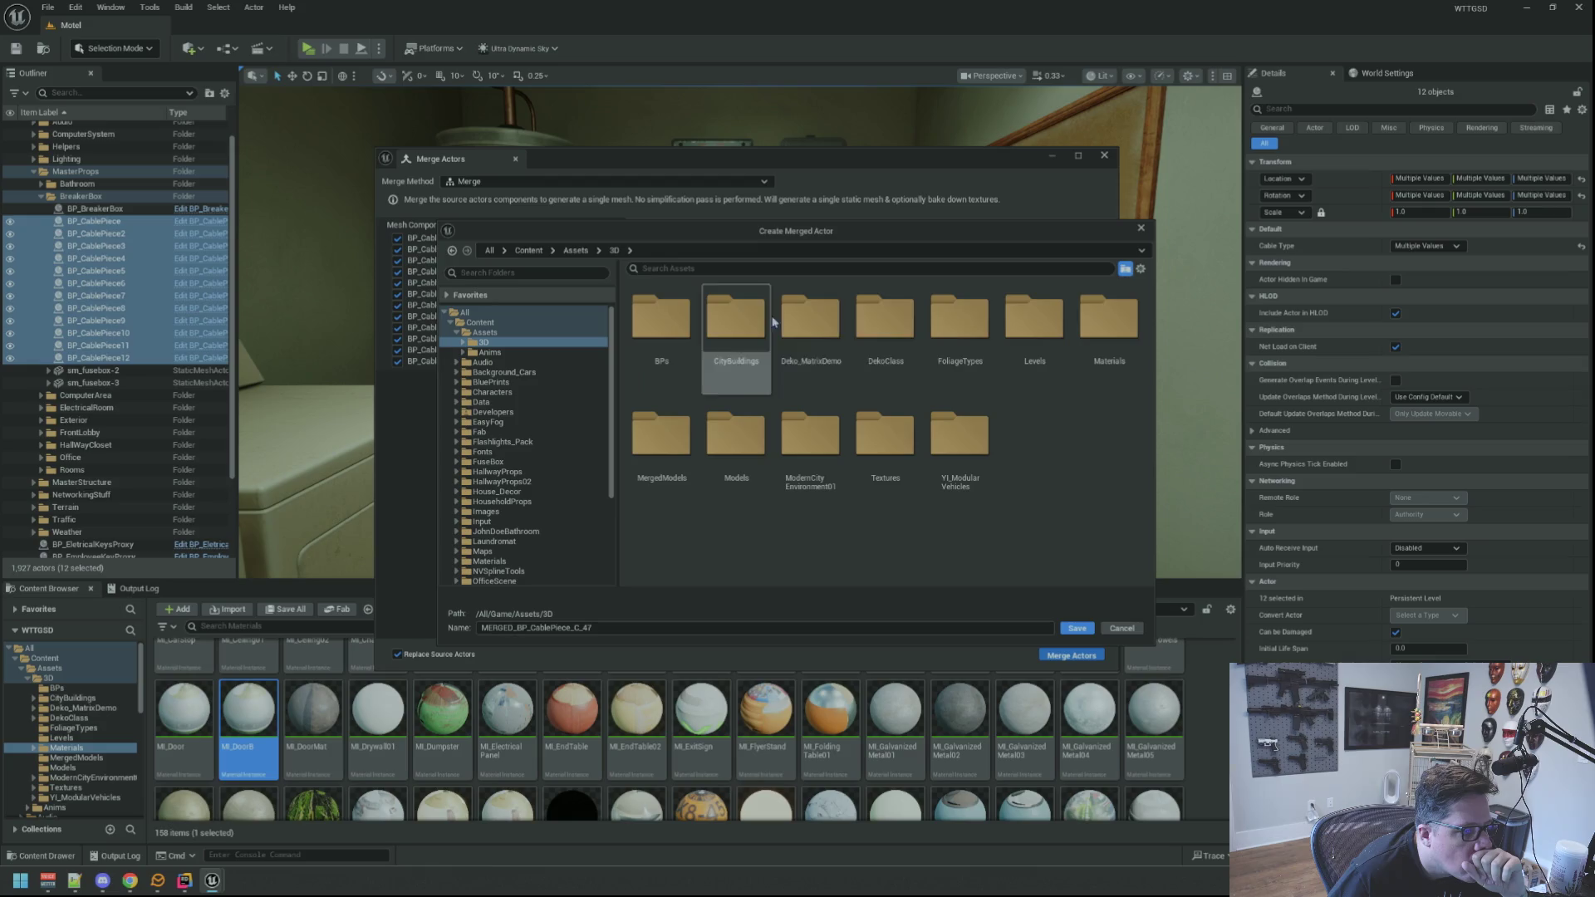
double_click(736, 432)
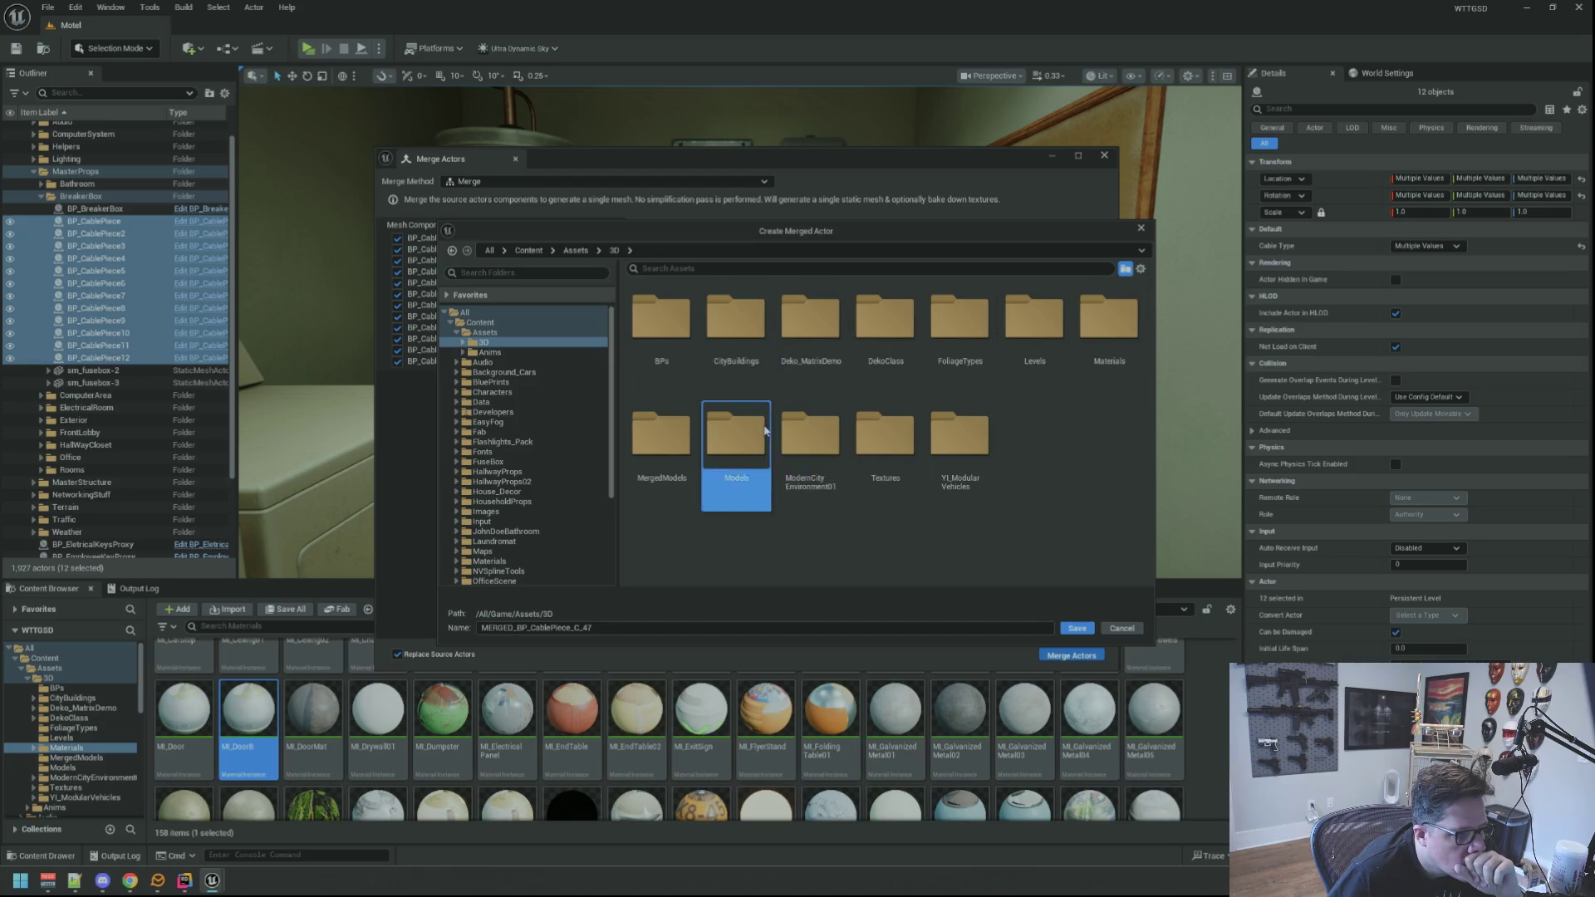
click(614, 250)
double_click(662, 432)
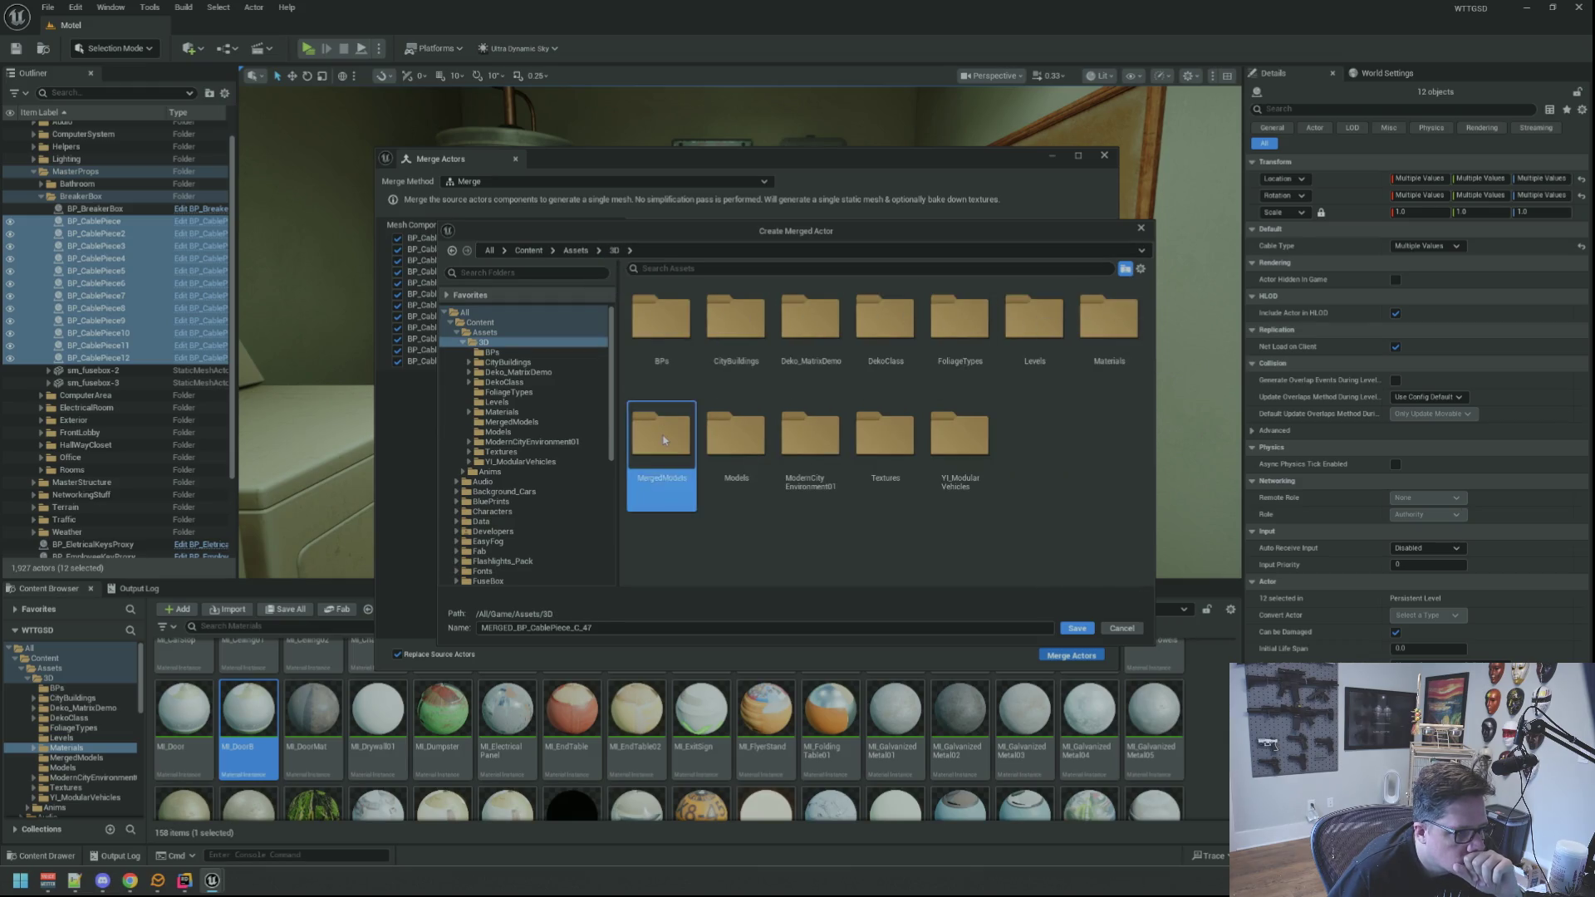
click(1077, 629)
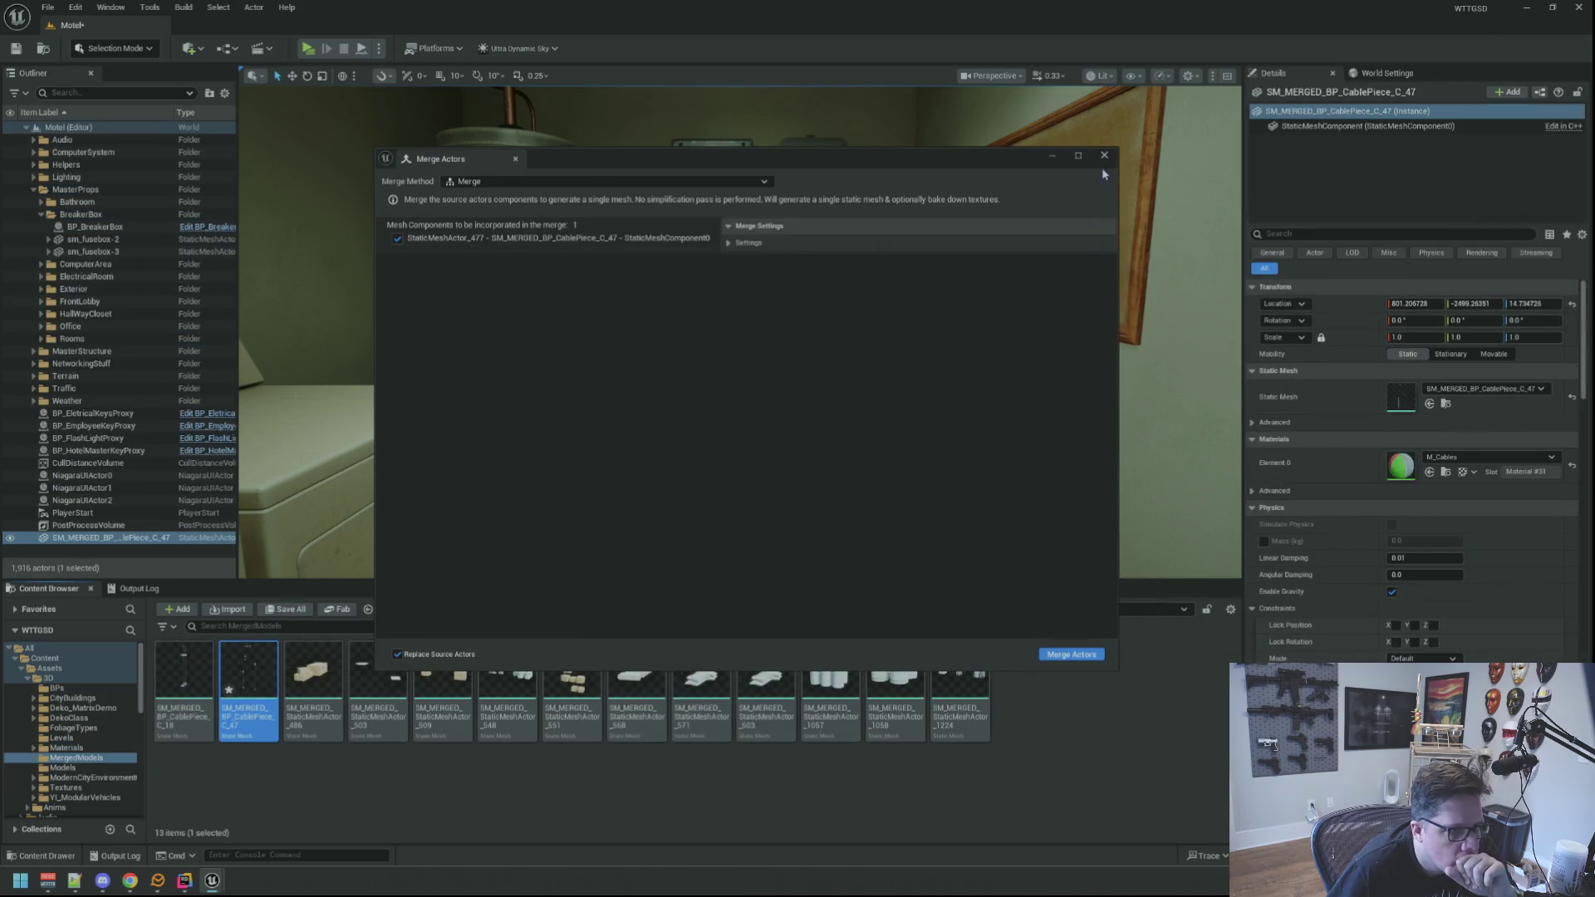
Move the merged cable actor into the BreakerBox folder and collapse BreakerBox and MasterProps.
click(1104, 155)
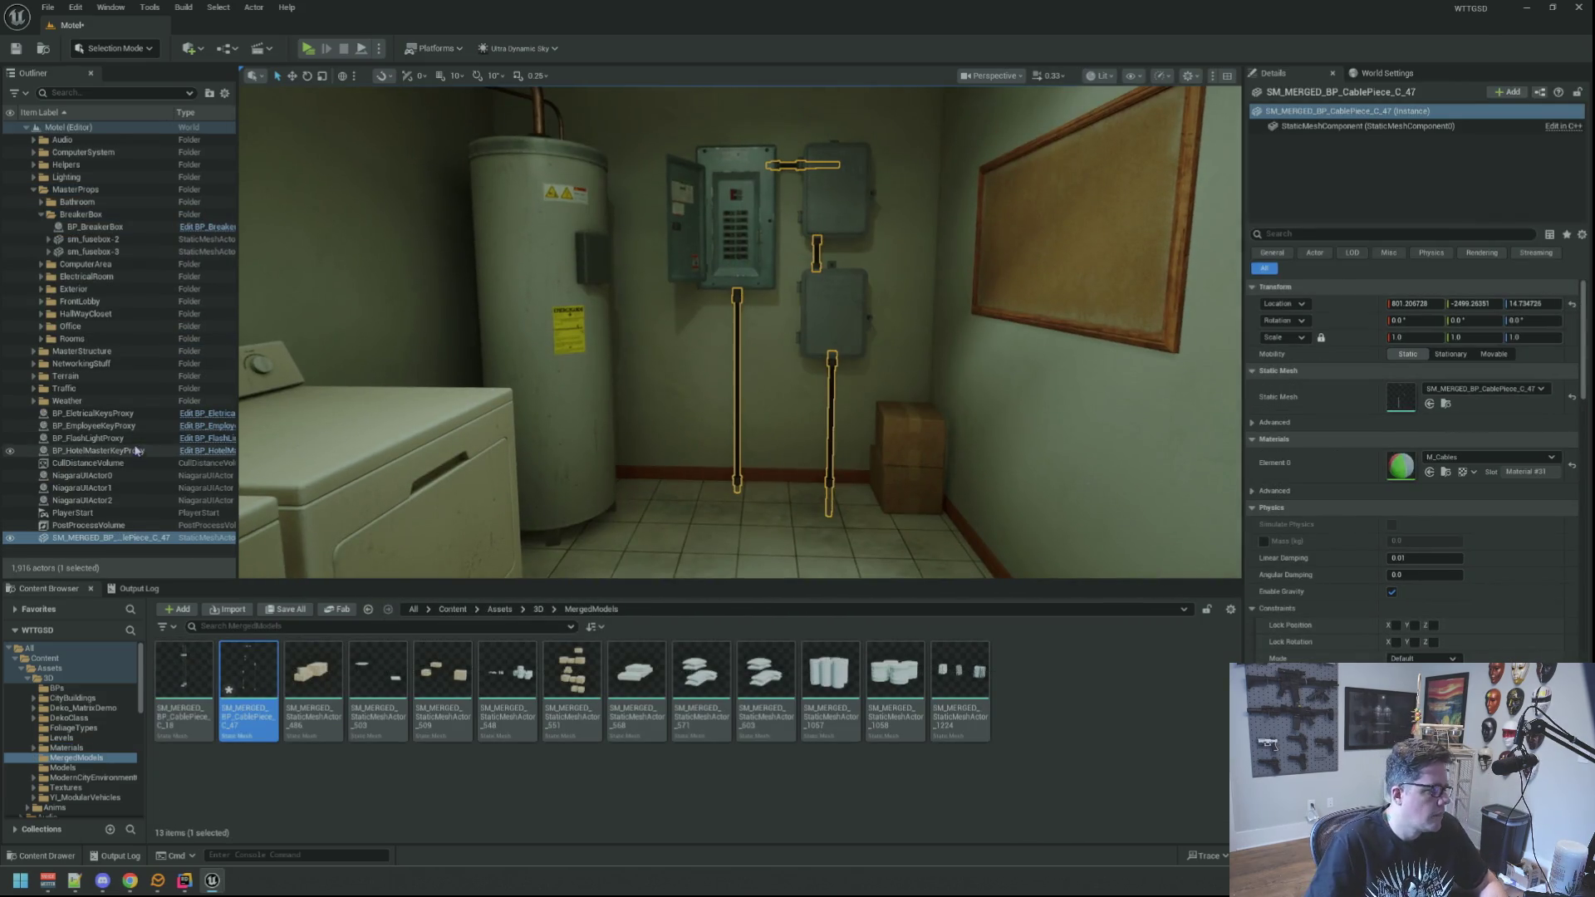
mouse_move(87, 541)
mouse_down()
mouse_move(87, 194)
mouse_move(77, 217)
mouse_up()
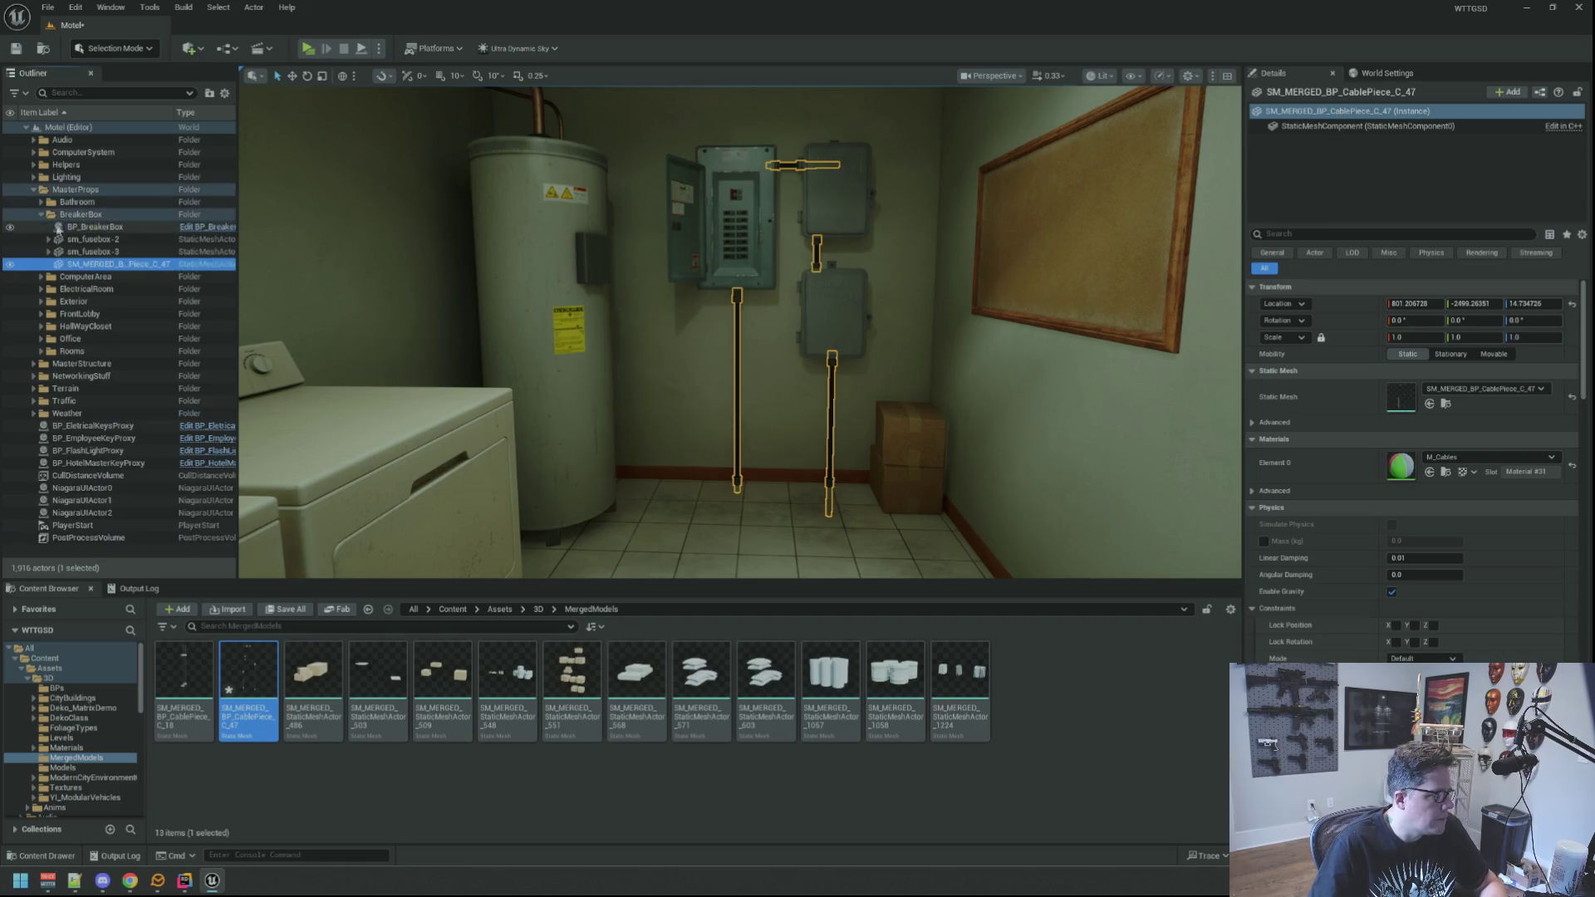
click(41, 214)
click(33, 190)
click(152, 482)
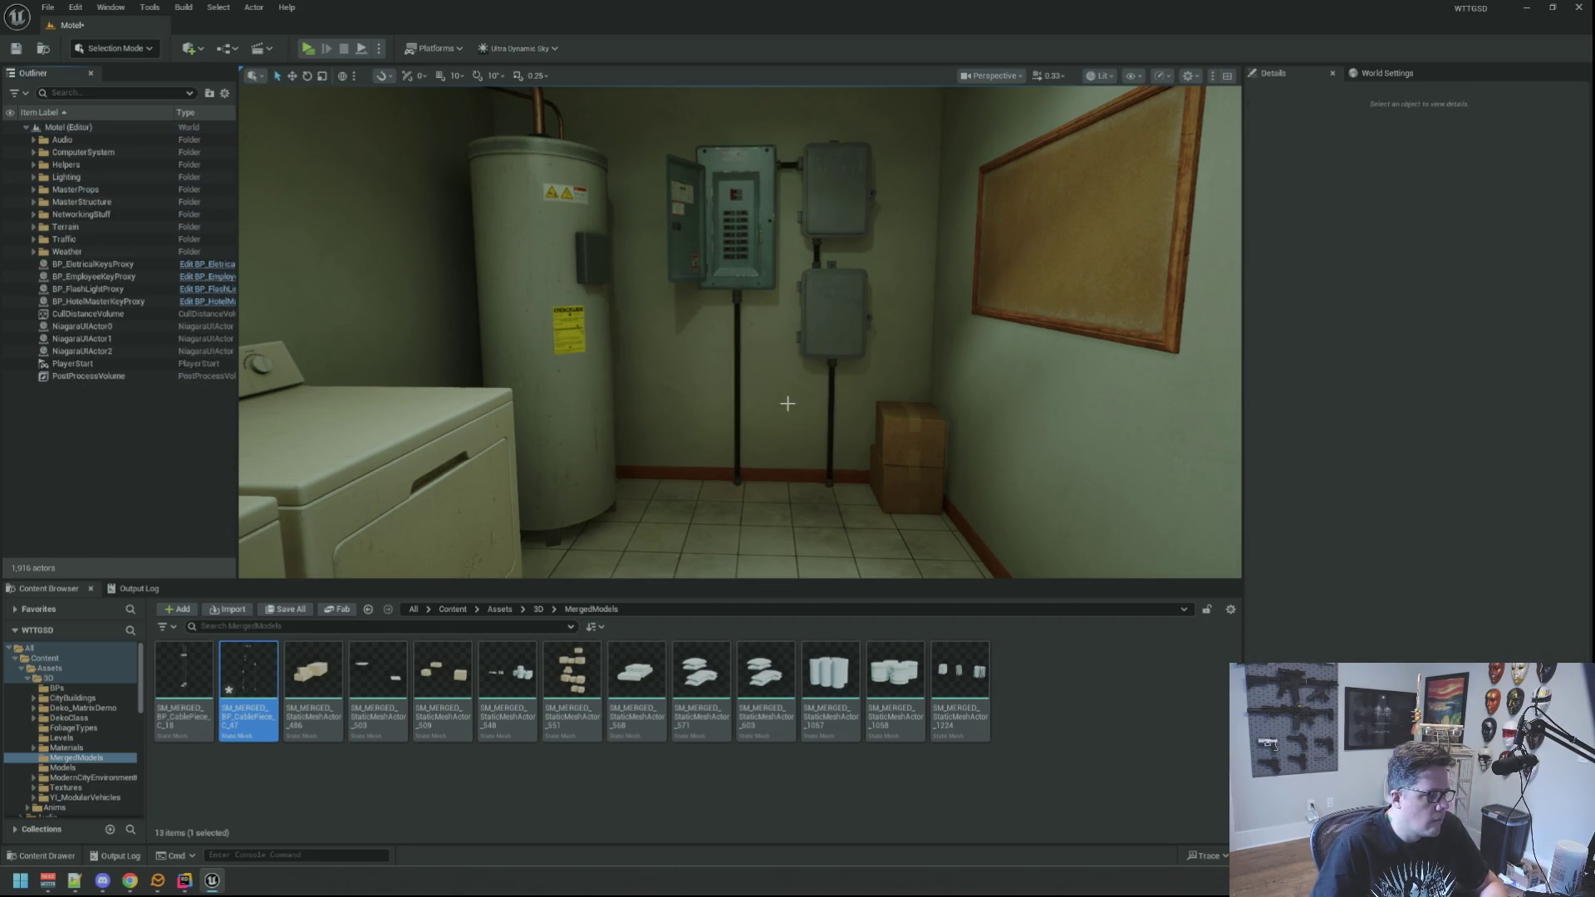
Save the Motel level and view the breaker panel up close.
mouse_move(799, 363)
mouse_down()
mouse_move(799, 283)
mouse_move(798, 349)
mouse_move(748, 332)
mouse_move(748, 274)
mouse_move(840, 278)
mouse_move(814, 282)
mouse_move(793, 346)
mouse_move(1084, 379)
mouse_up()
key(ctrl+s)
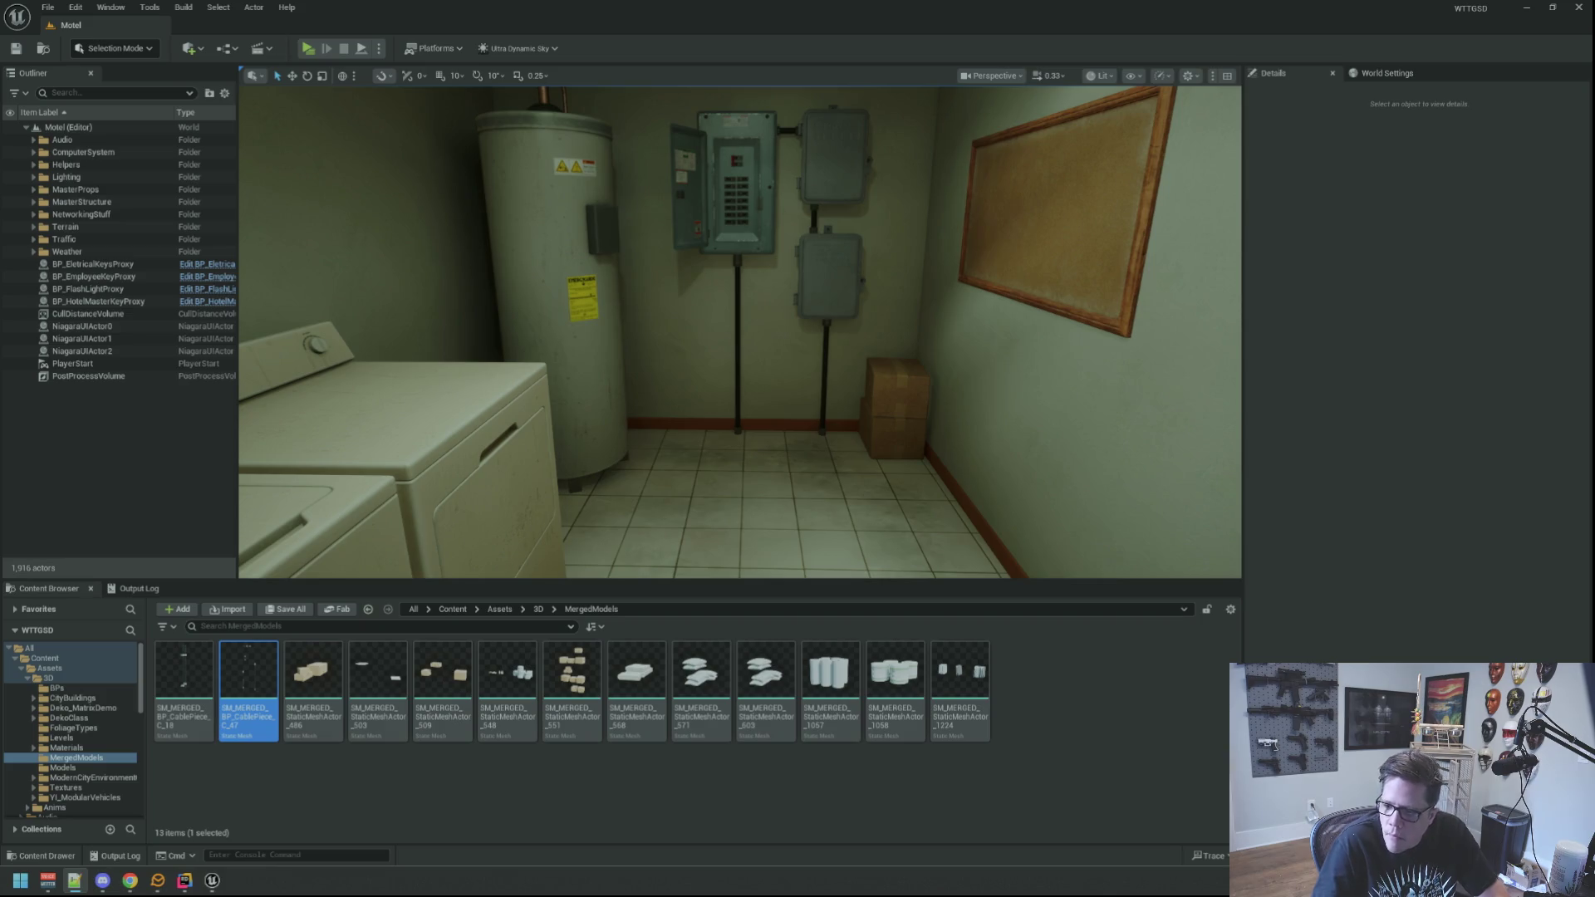
mouse_move(666, 414)
mouse_down()
mouse_move(669, 382)
mouse_move(667, 415)
mouse_up()
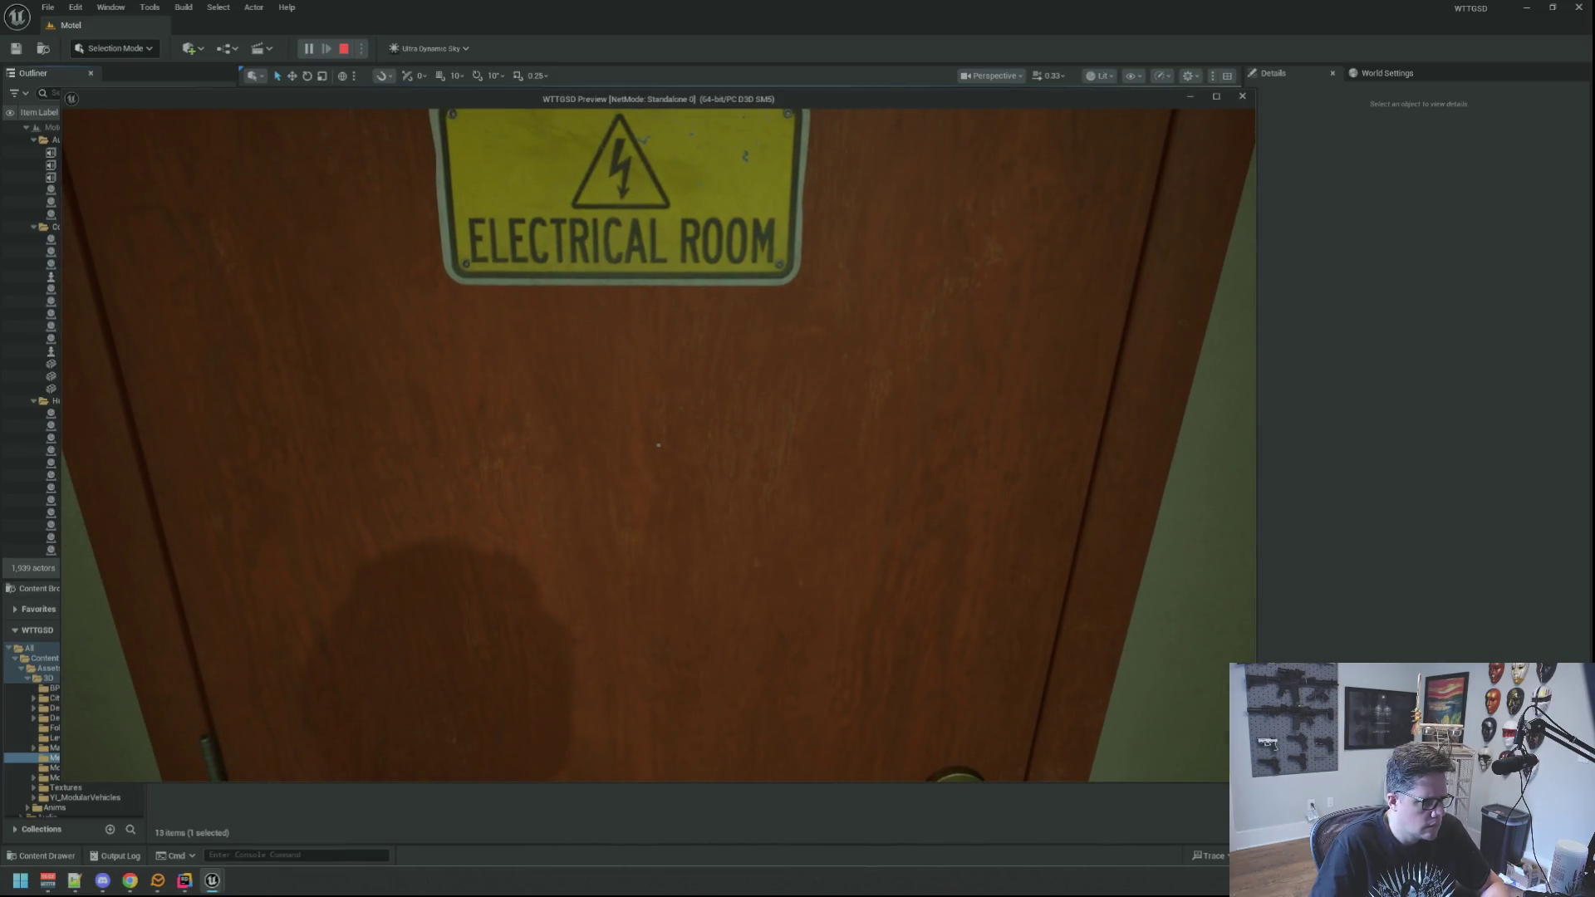
Walk through the Electrical Room and green doors outside, switch off the flashlight, and stop the preview.
click(658, 445)
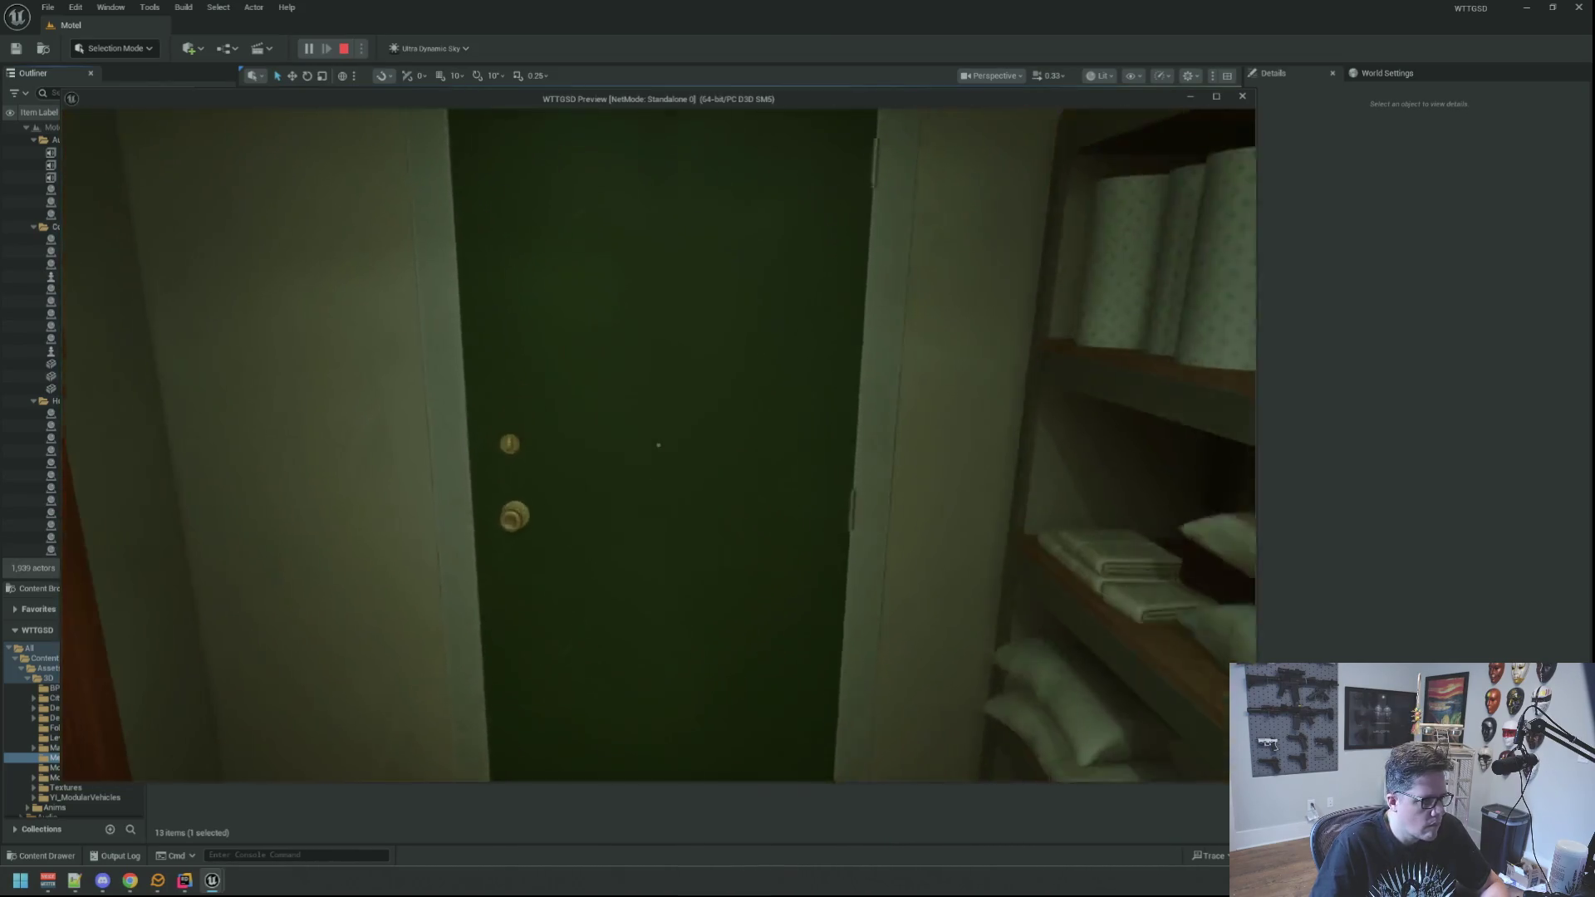
click(658, 445)
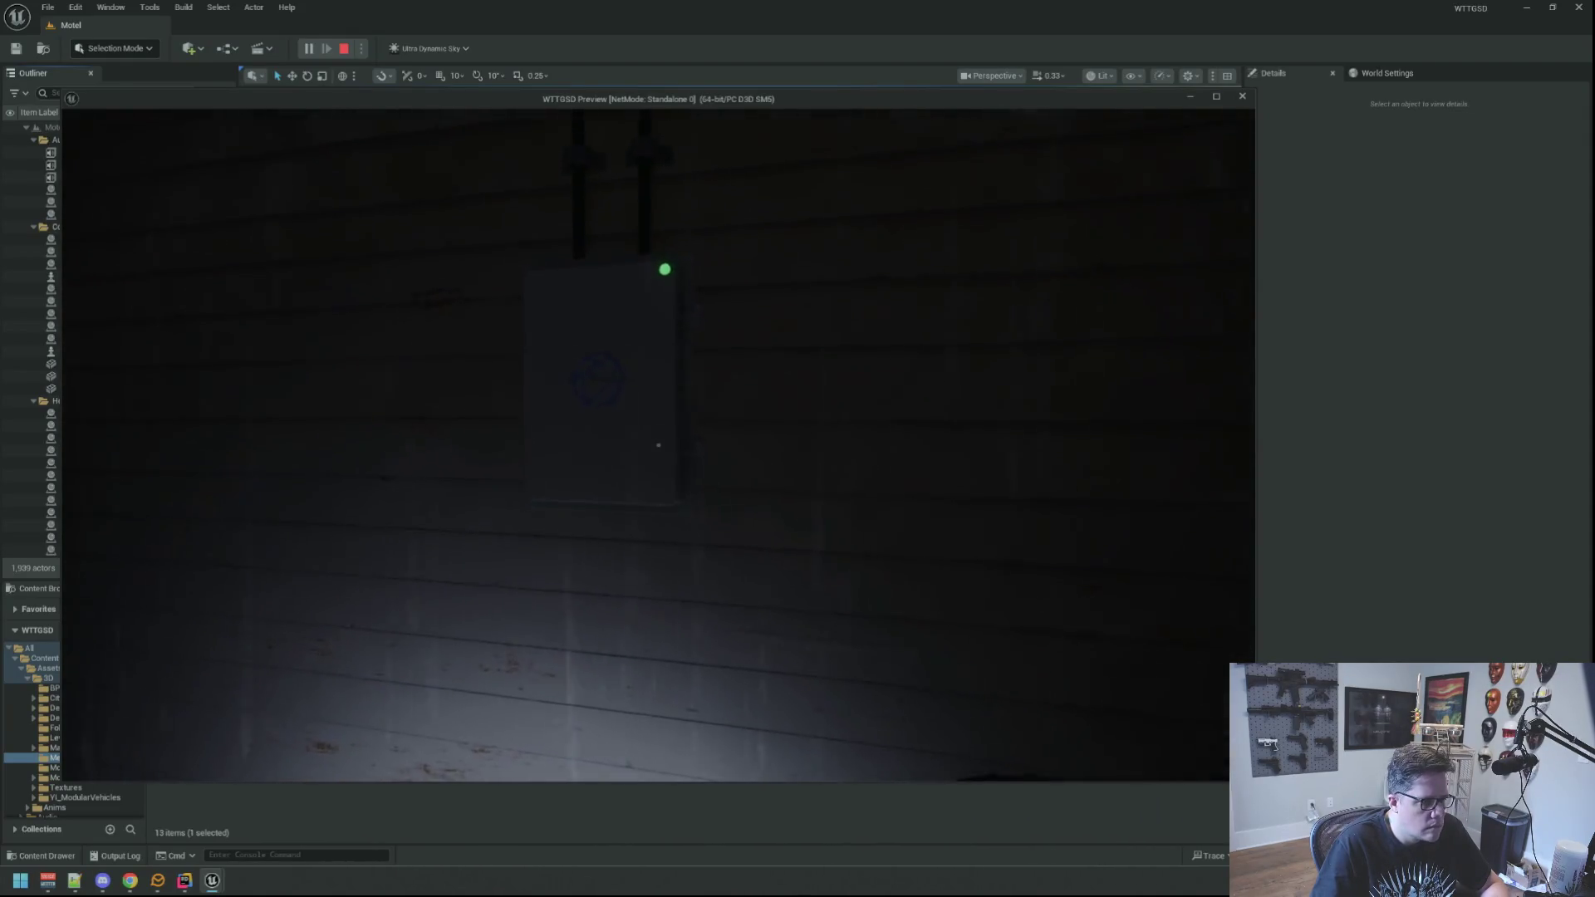
key(f)
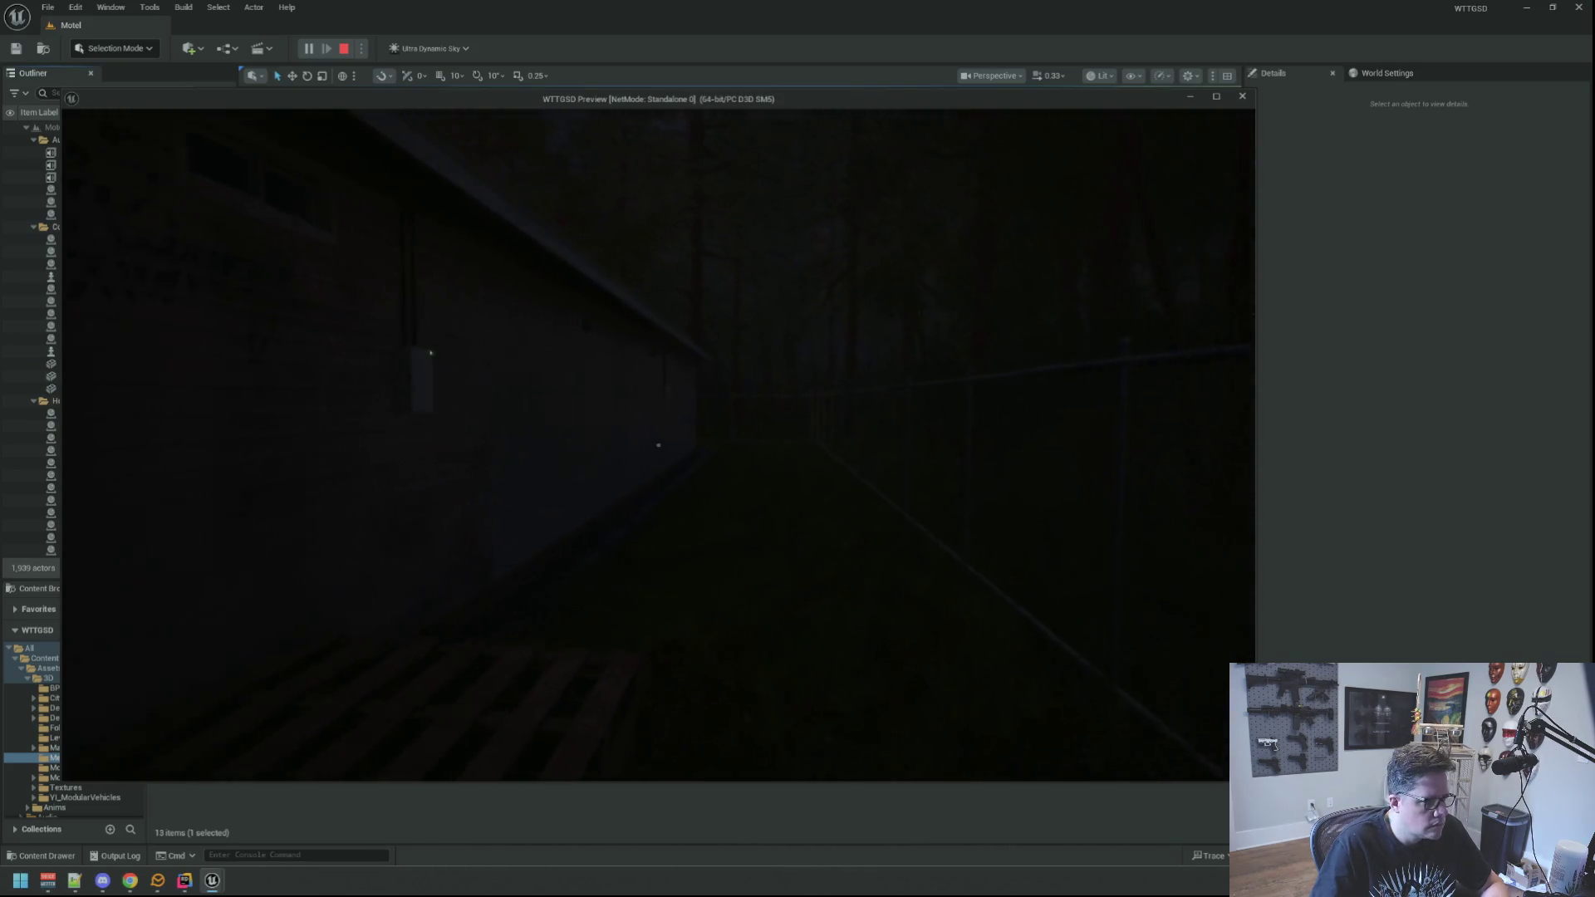
click(1290, 360)
Minimize Unreal Editor and the code editor, then launch GitHub Desktop from Windows search.
click(1527, 7)
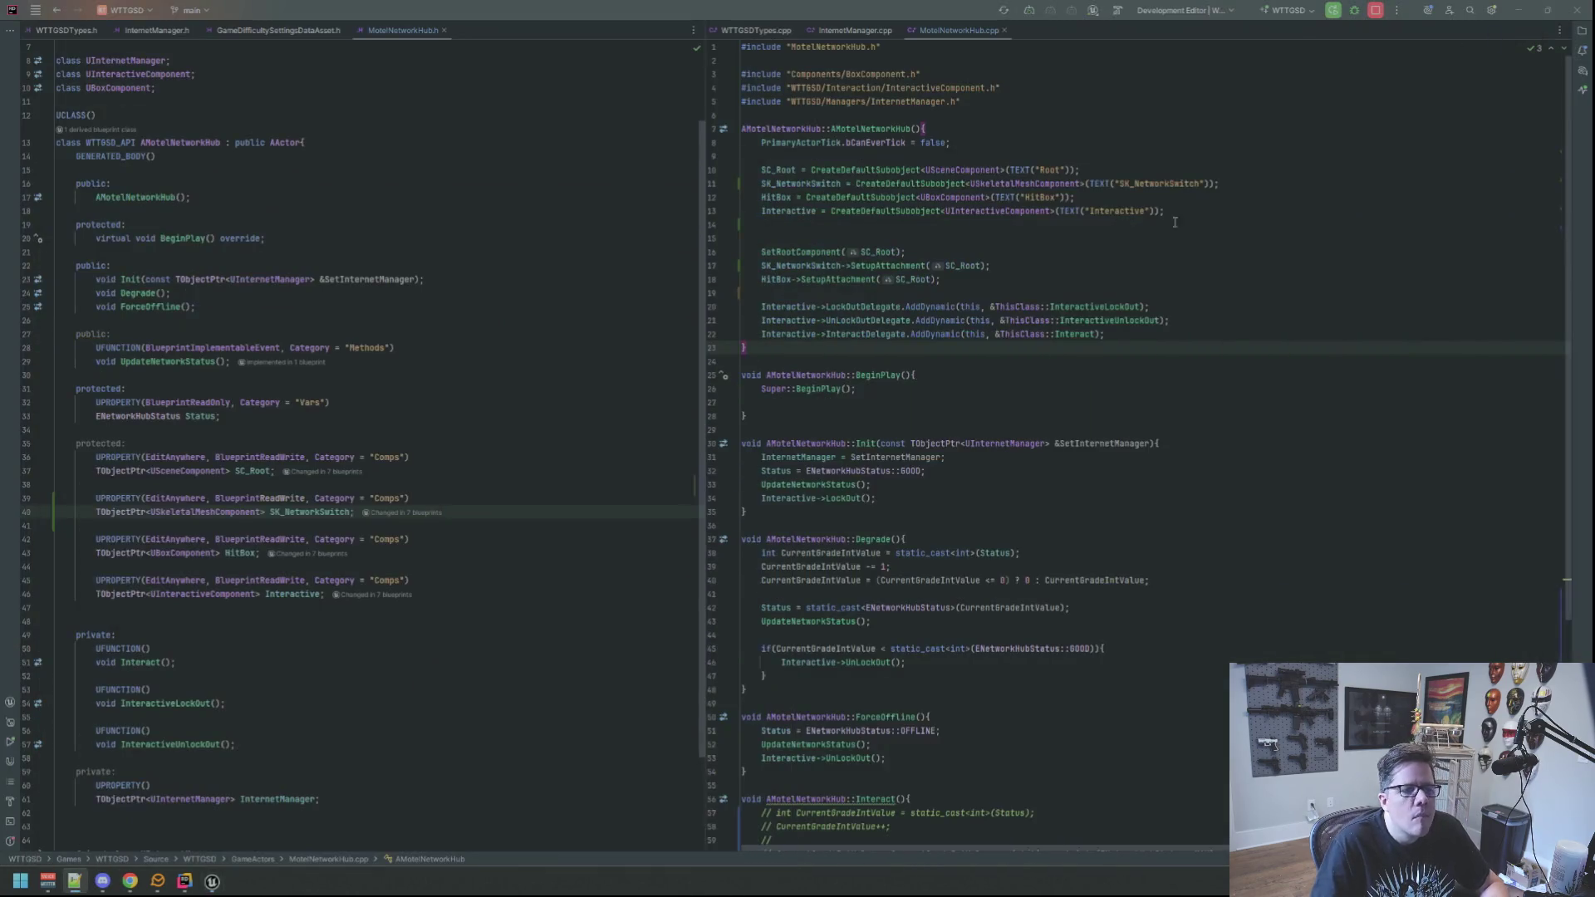
click(1526, 7)
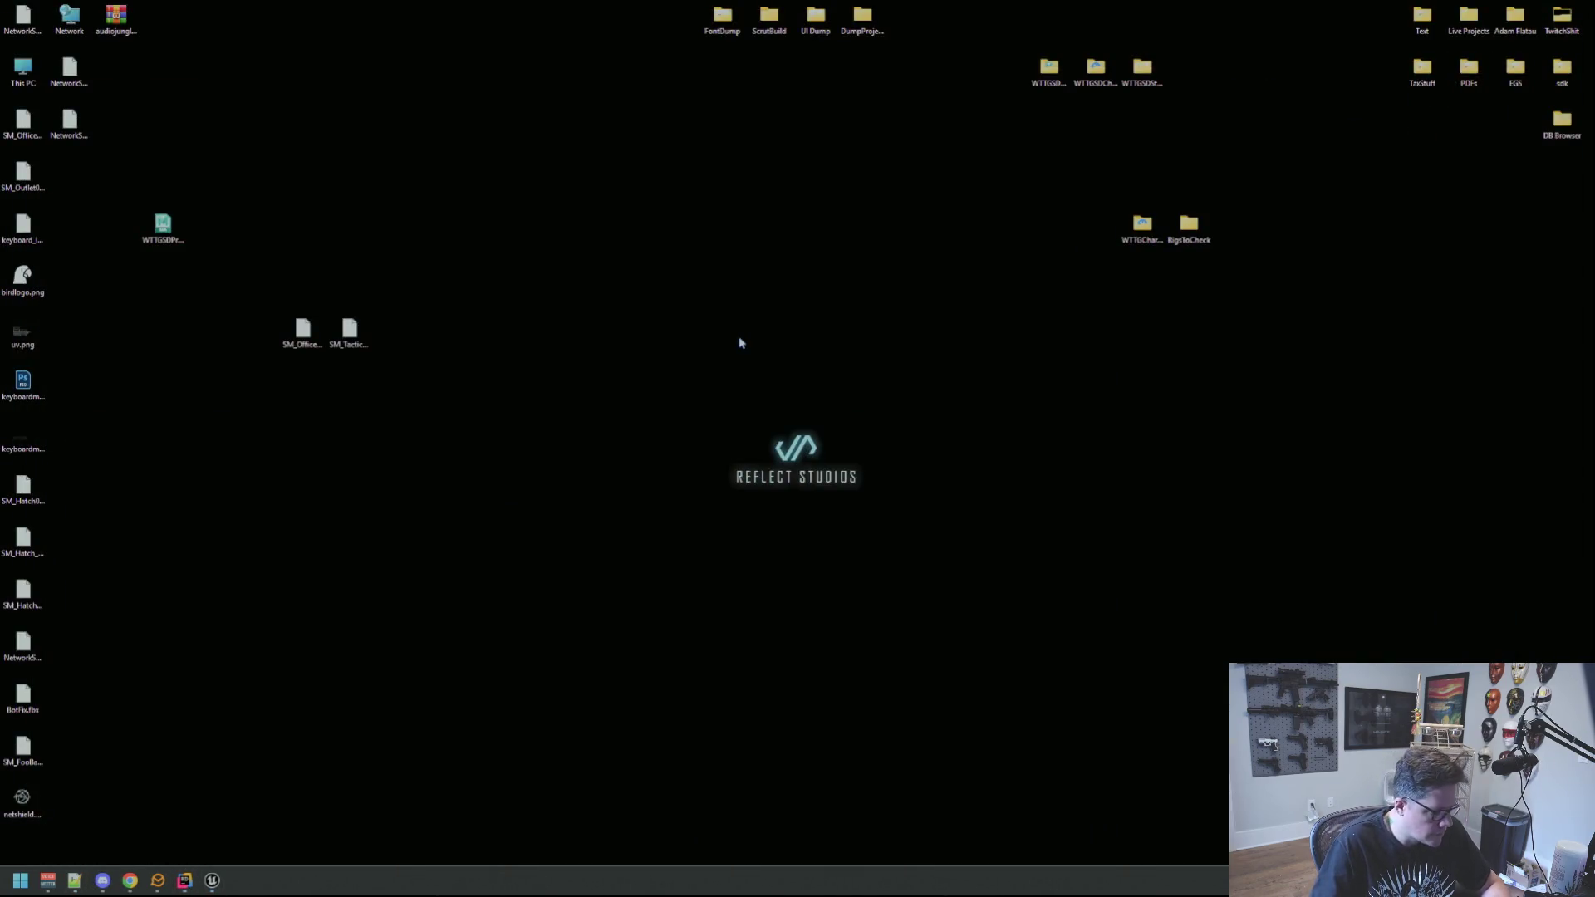
key(super)
text(git)
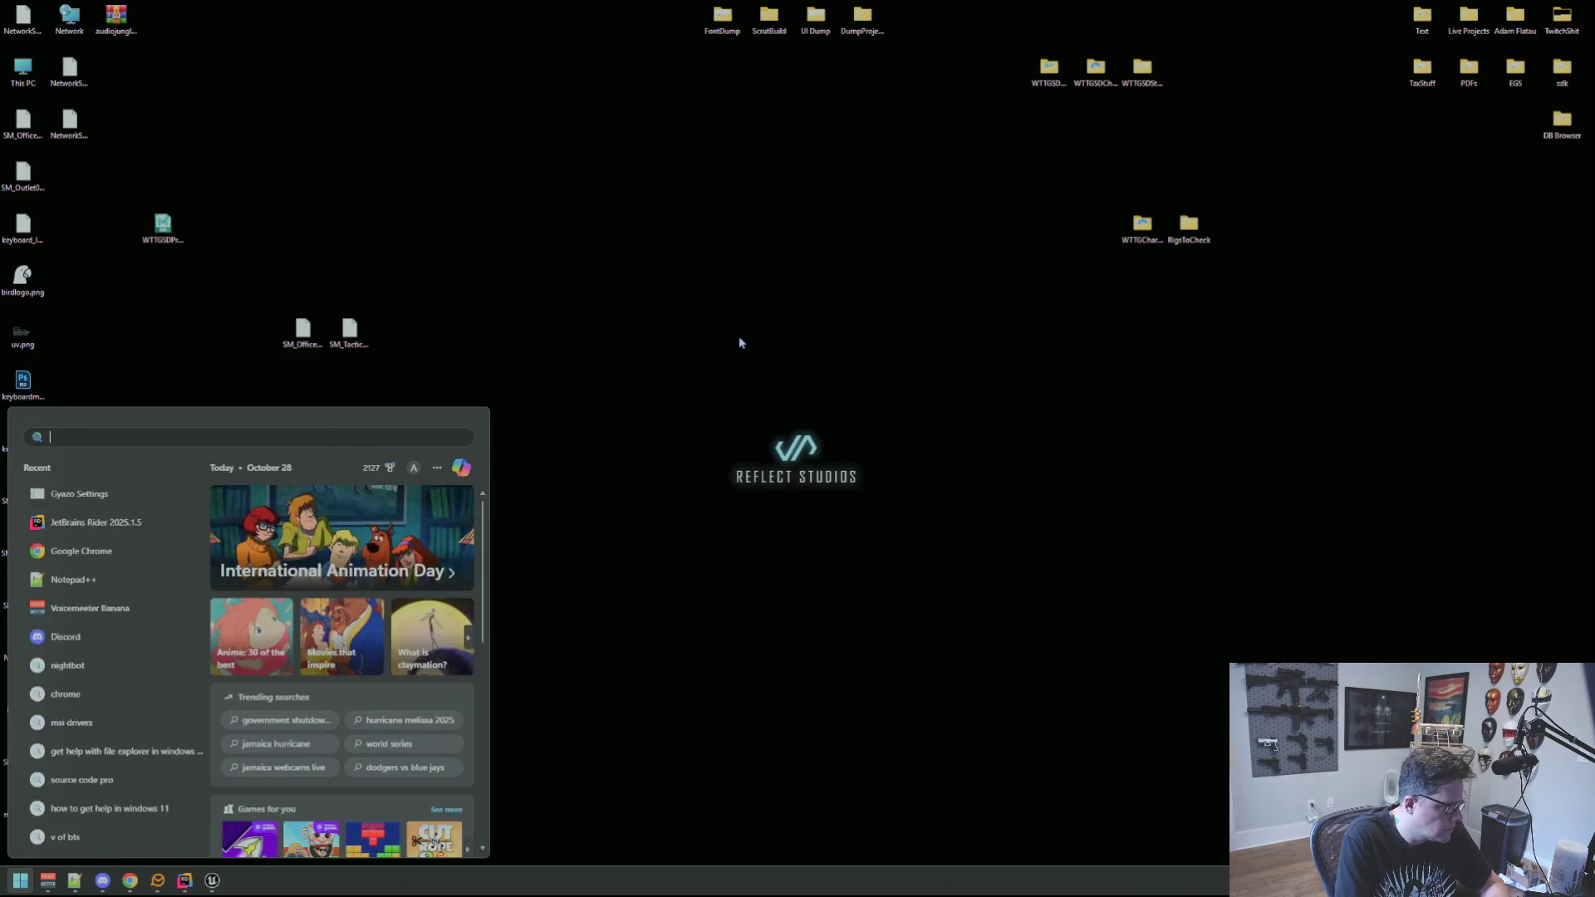
key(Return)
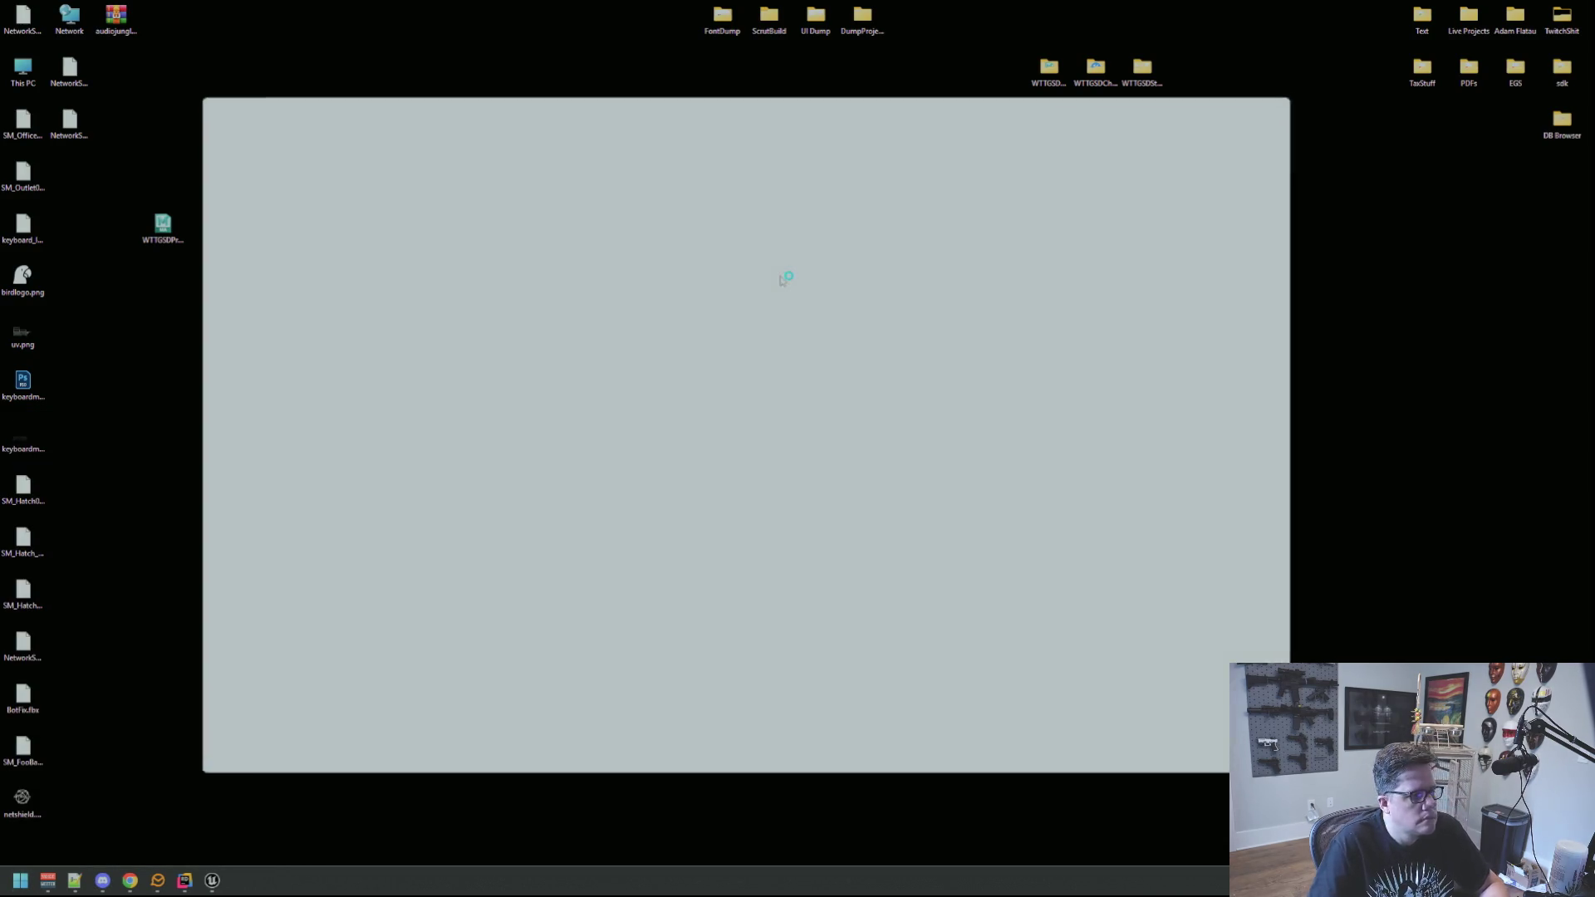
Commit the 20 changed files to main with summary 'qq' and close GitHub Desktop.
text(qq)
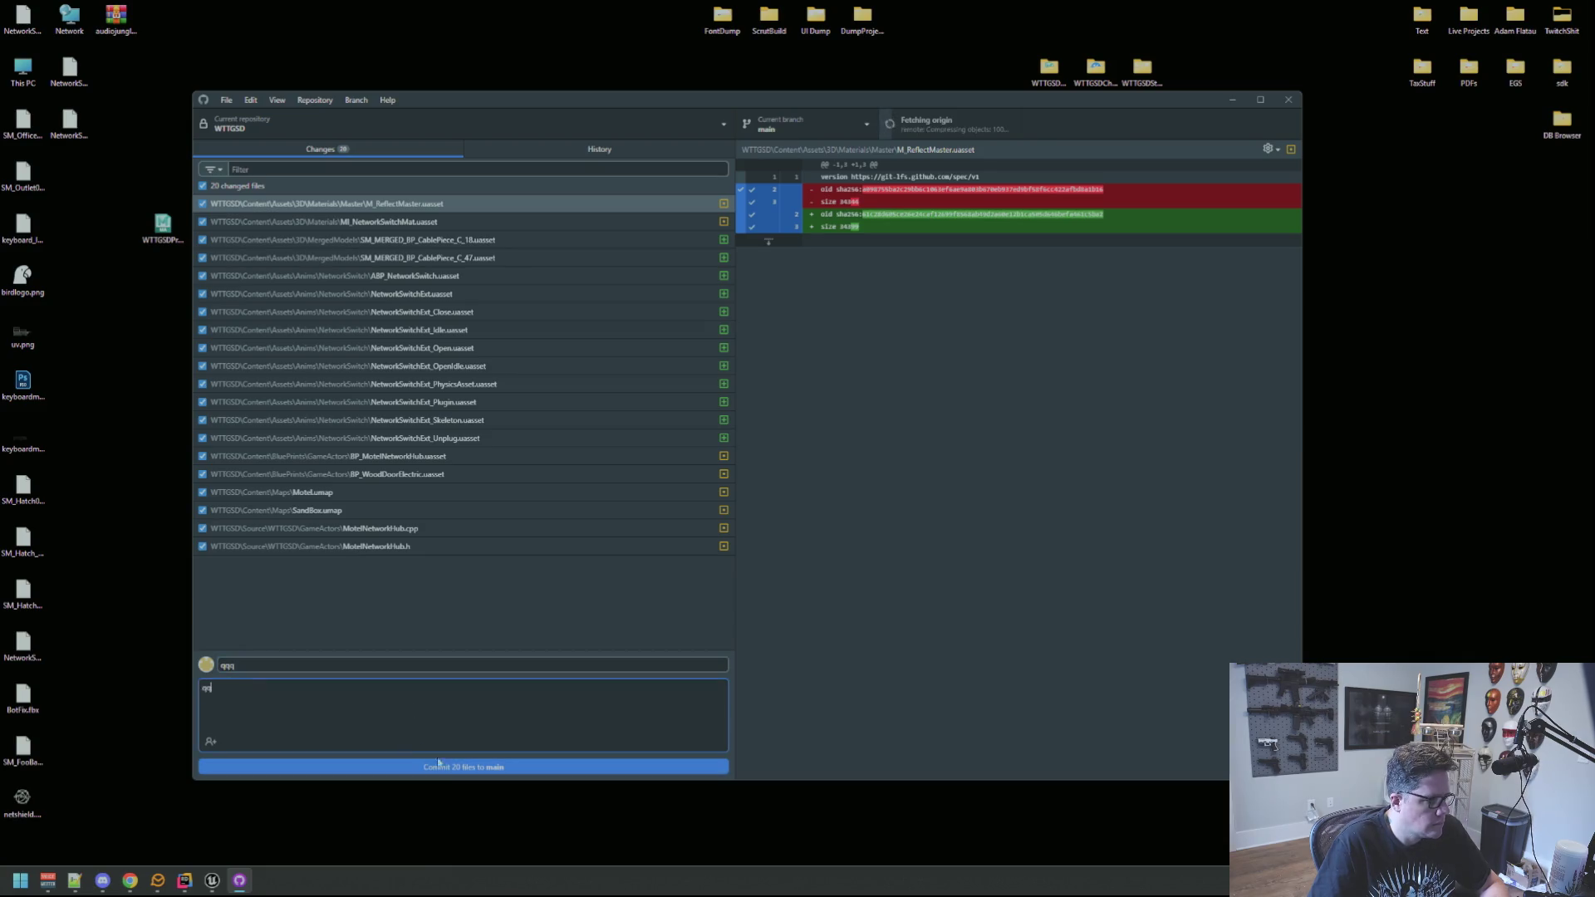
click(437, 764)
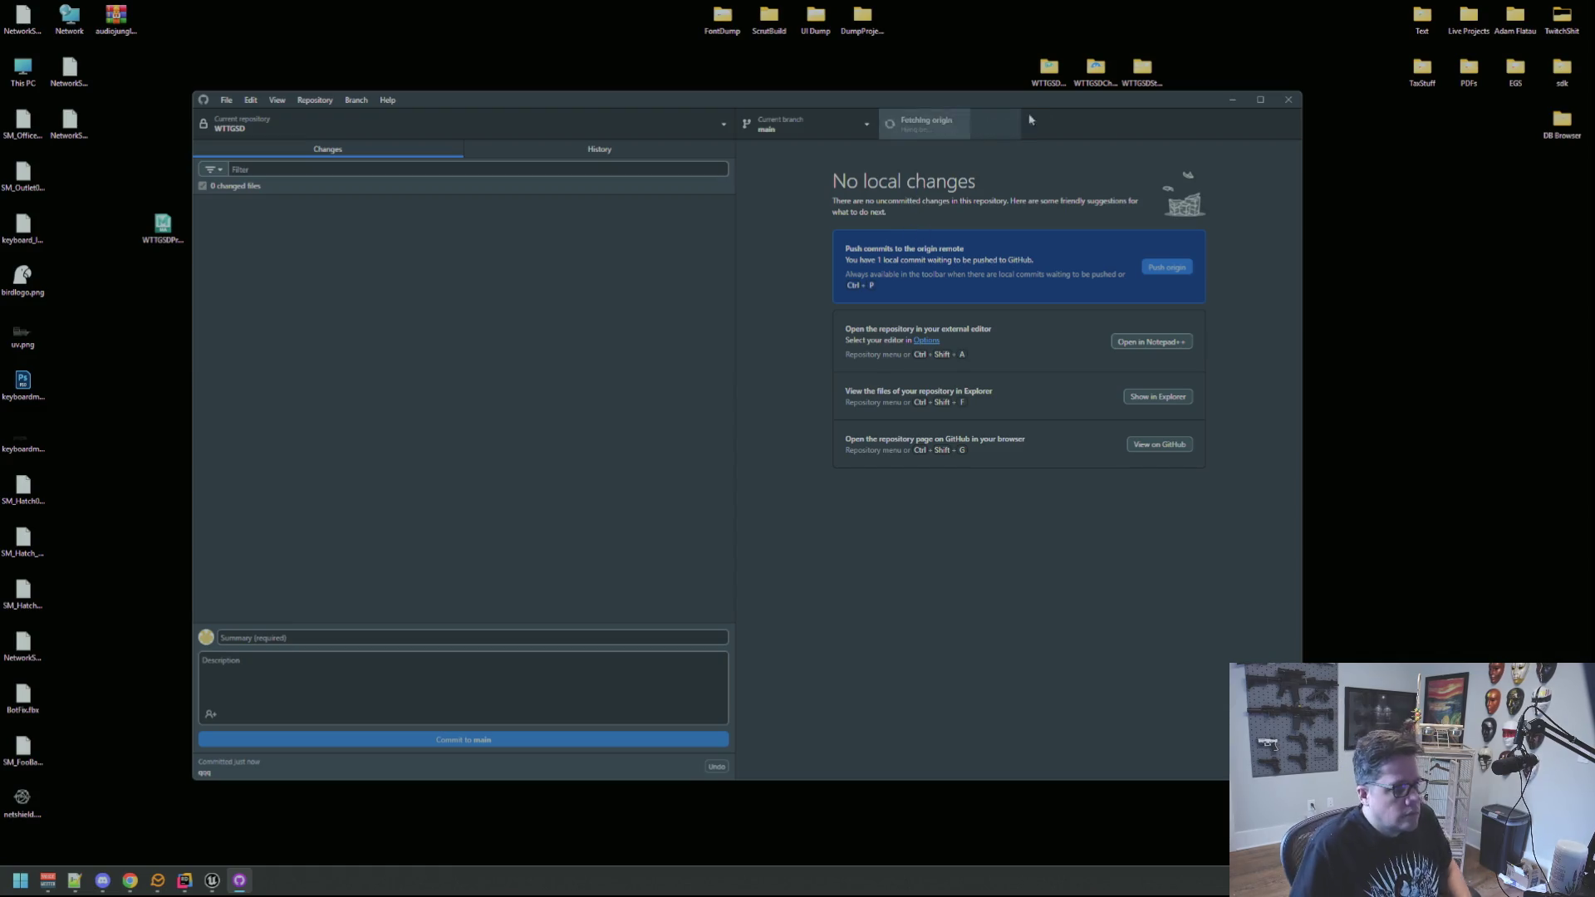
click(1288, 99)
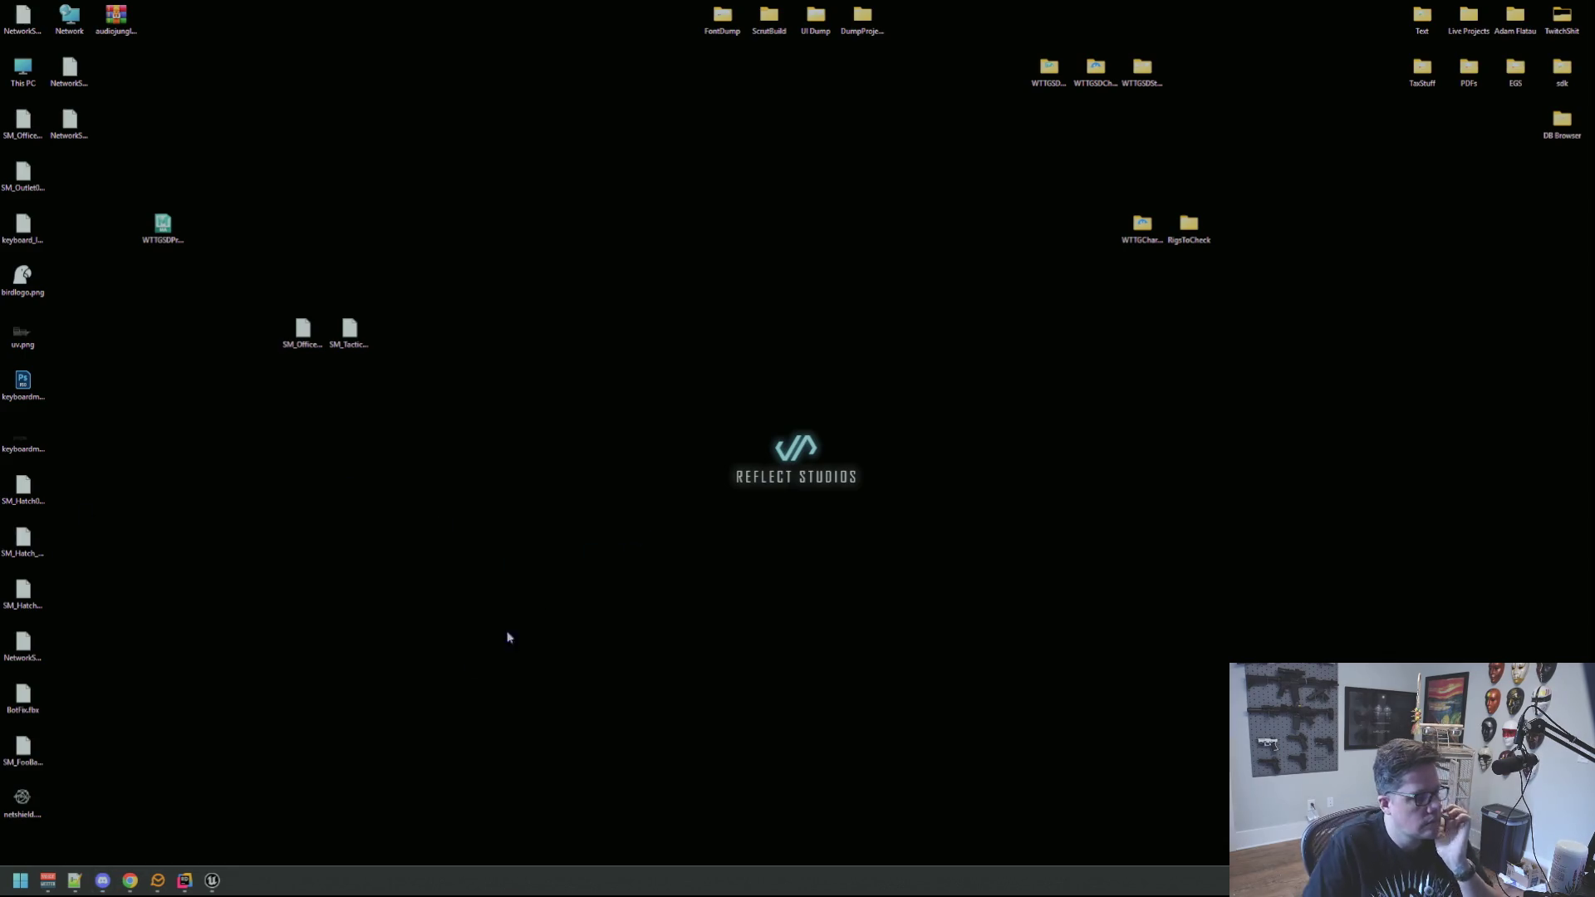
Switch back to the Unreal editor showing the Motel level.
click(213, 880)
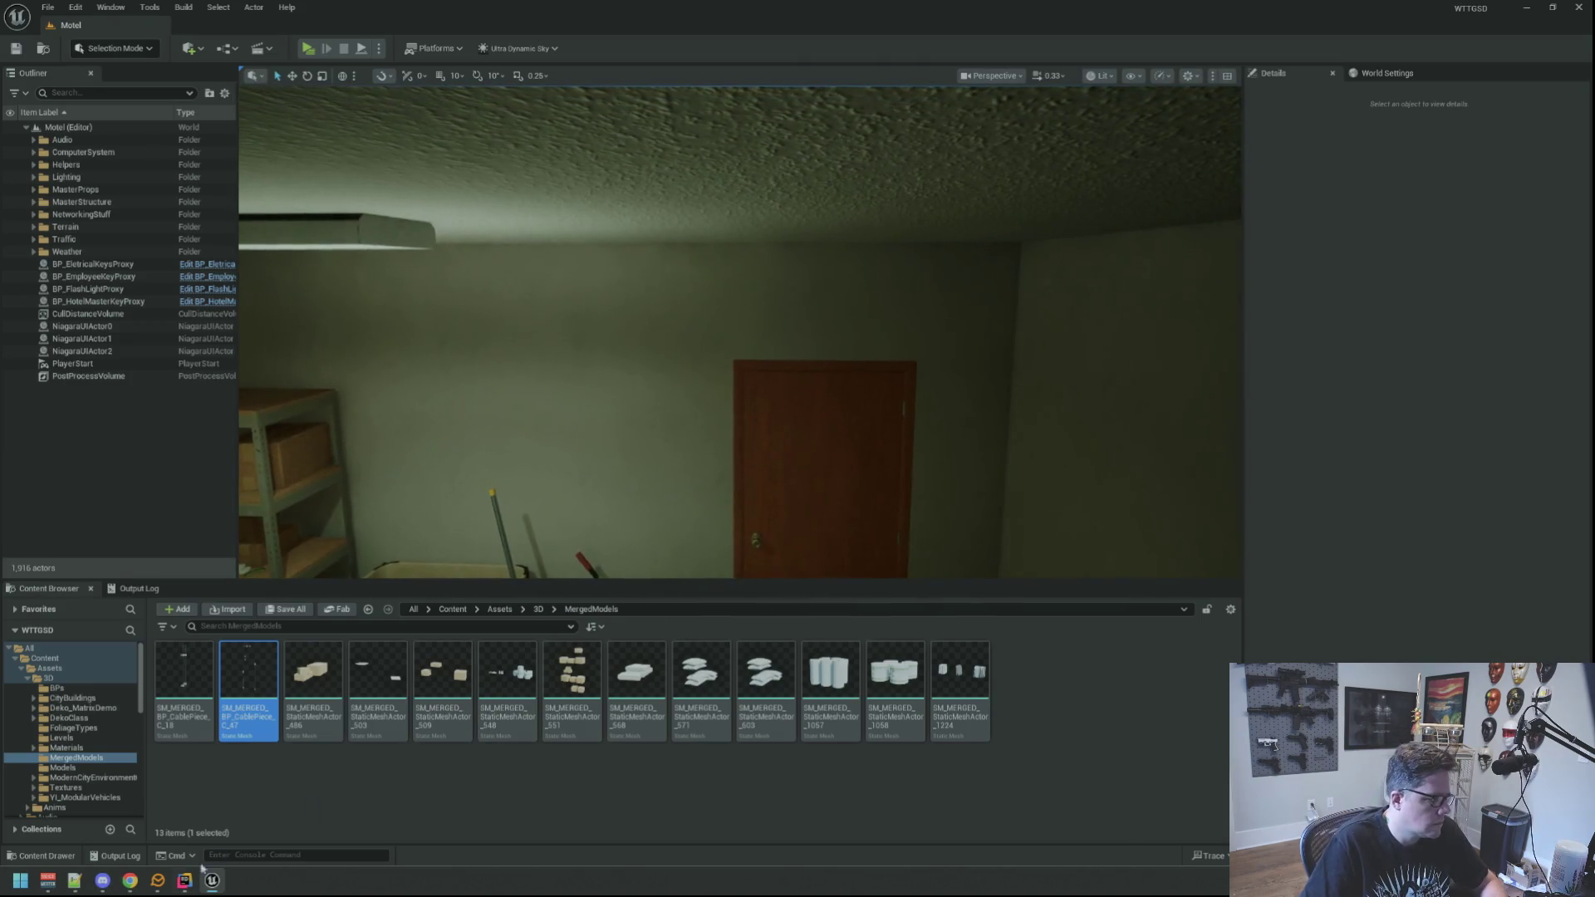
In MotelNetworkHub.cpp, add RLOG("Do Something"); inside the Interact function.
click(184, 880)
click(1024, 513)
click(590, 280)
scroll(929, 416, down, 8)
click(929, 562)
click(966, 470)
key(Return)
key(Return)
key(Up)
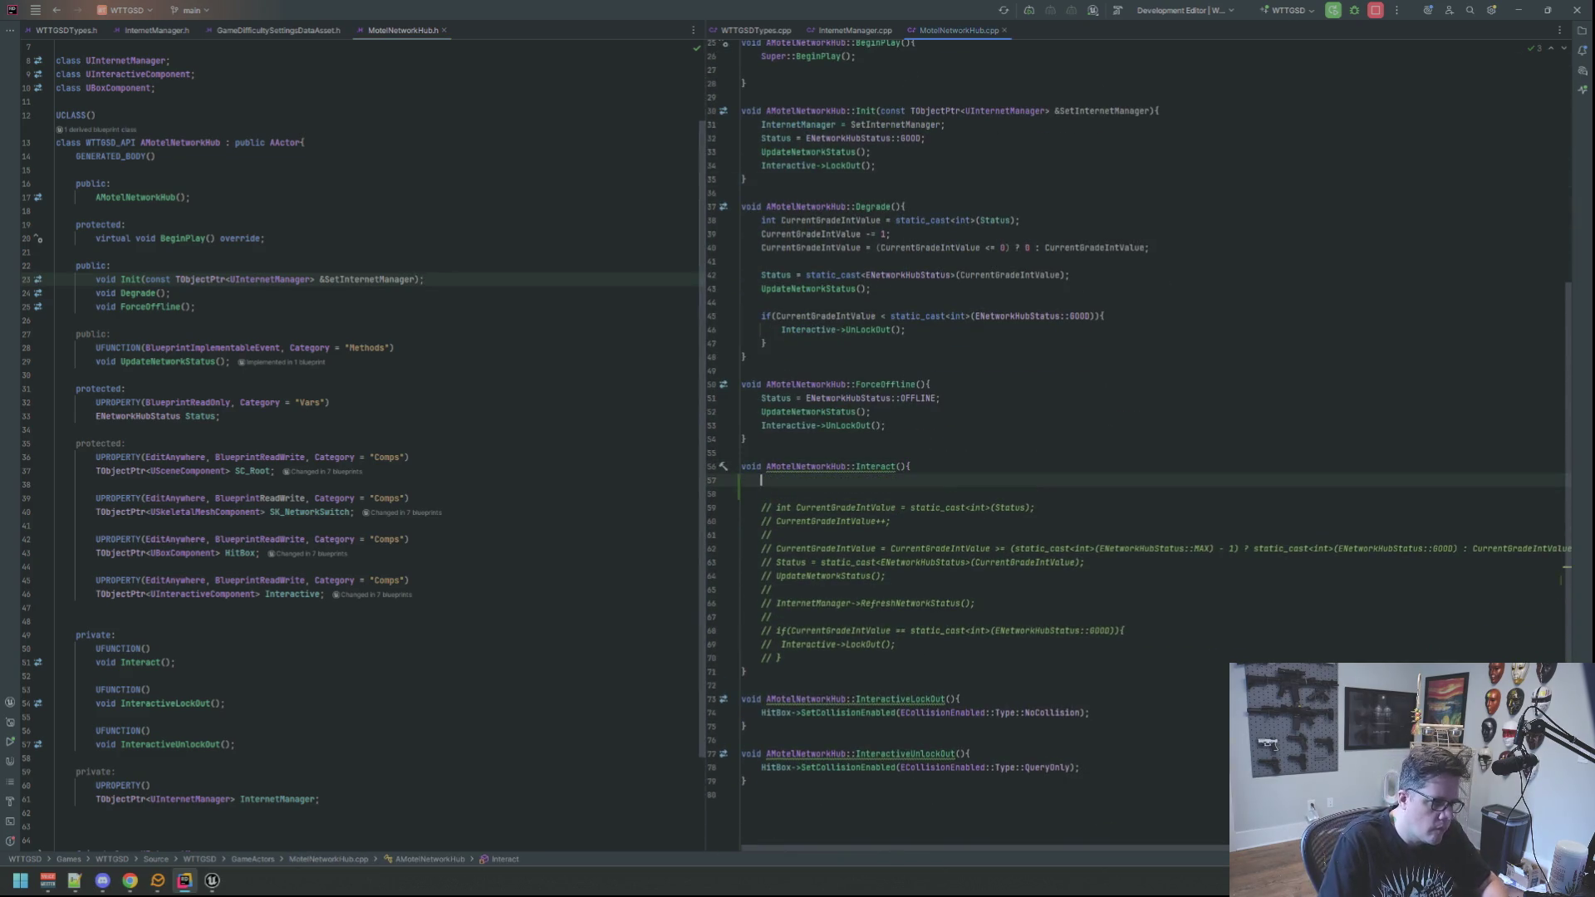
text(RLO)
key(Return)
text("Do Something)
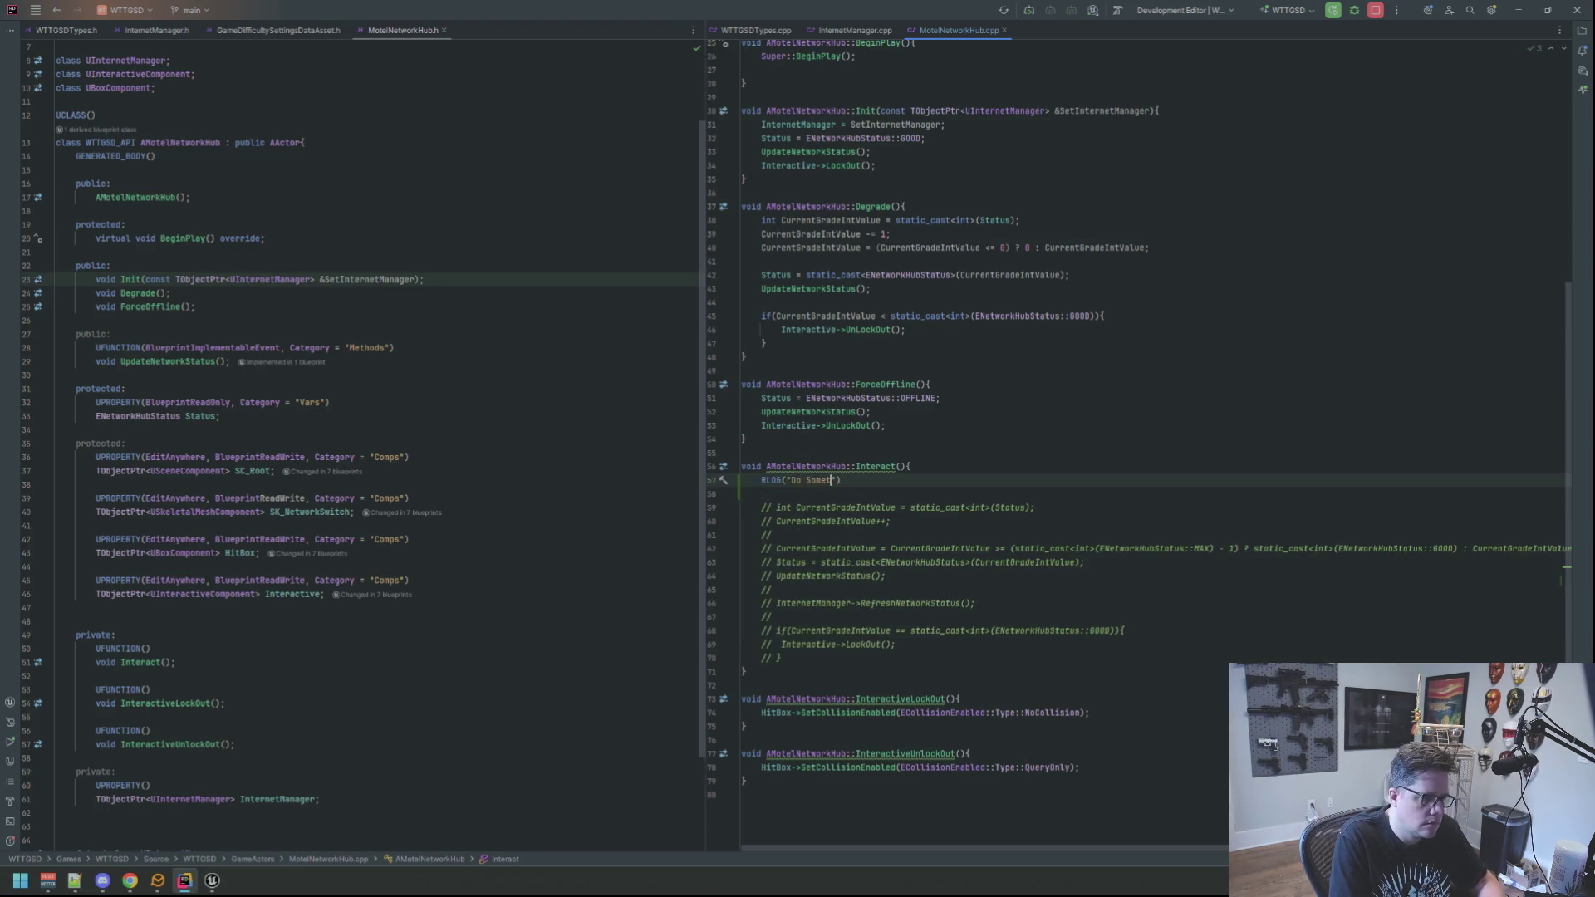
text(");)
click(761, 493)
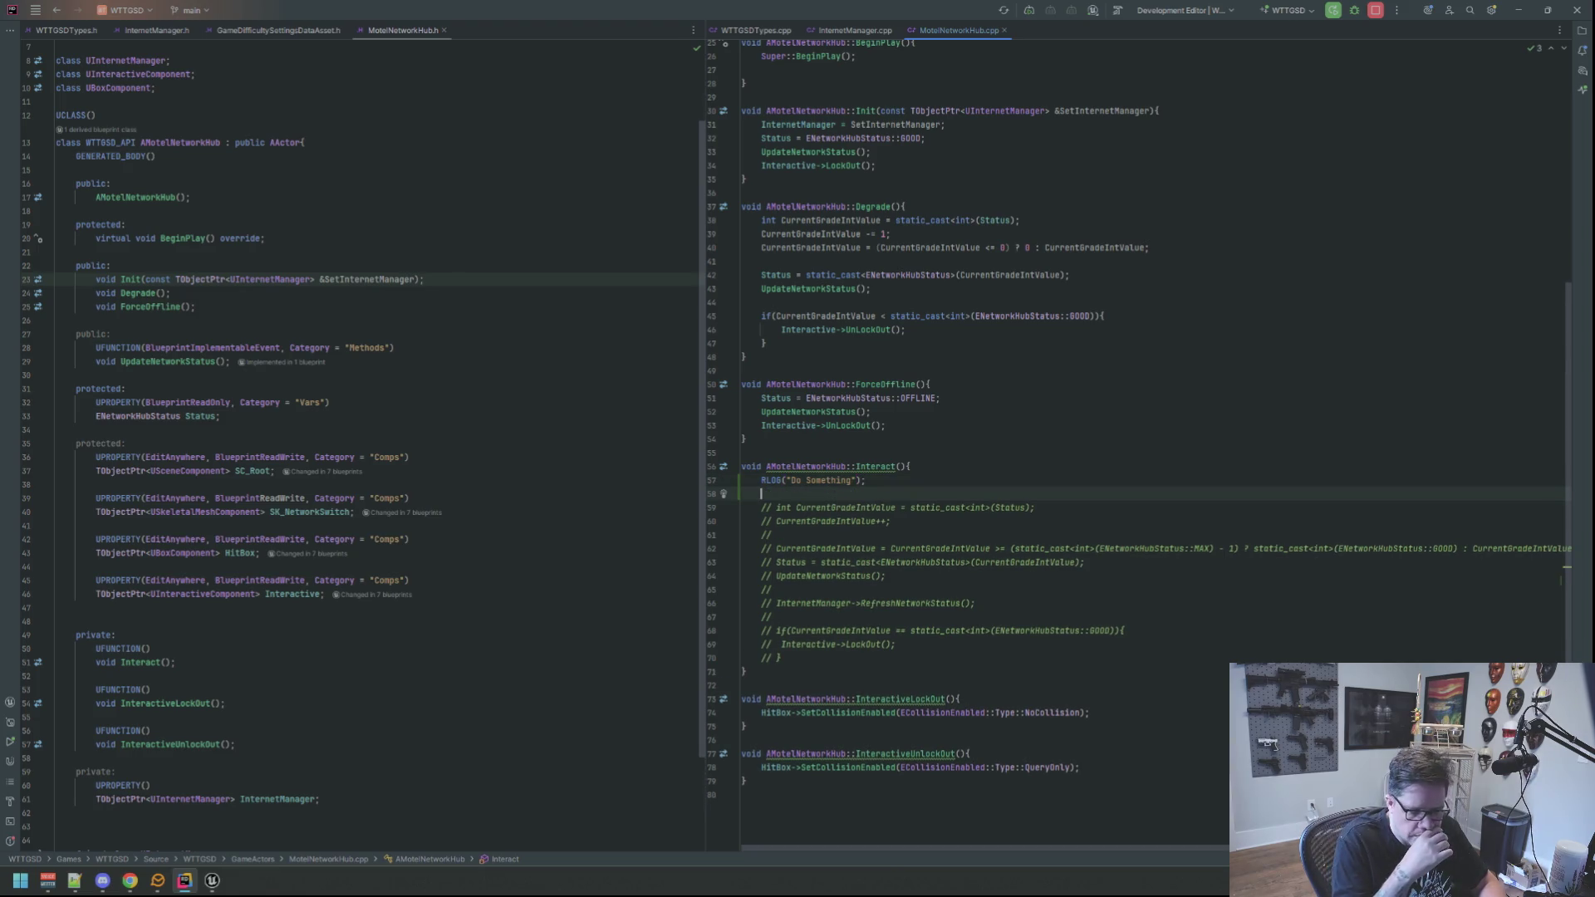
Open WTTGSDCheatManager.cpp via Search Everywhere and inspect the DegradeRandomHub cheat command.
click(196, 306)
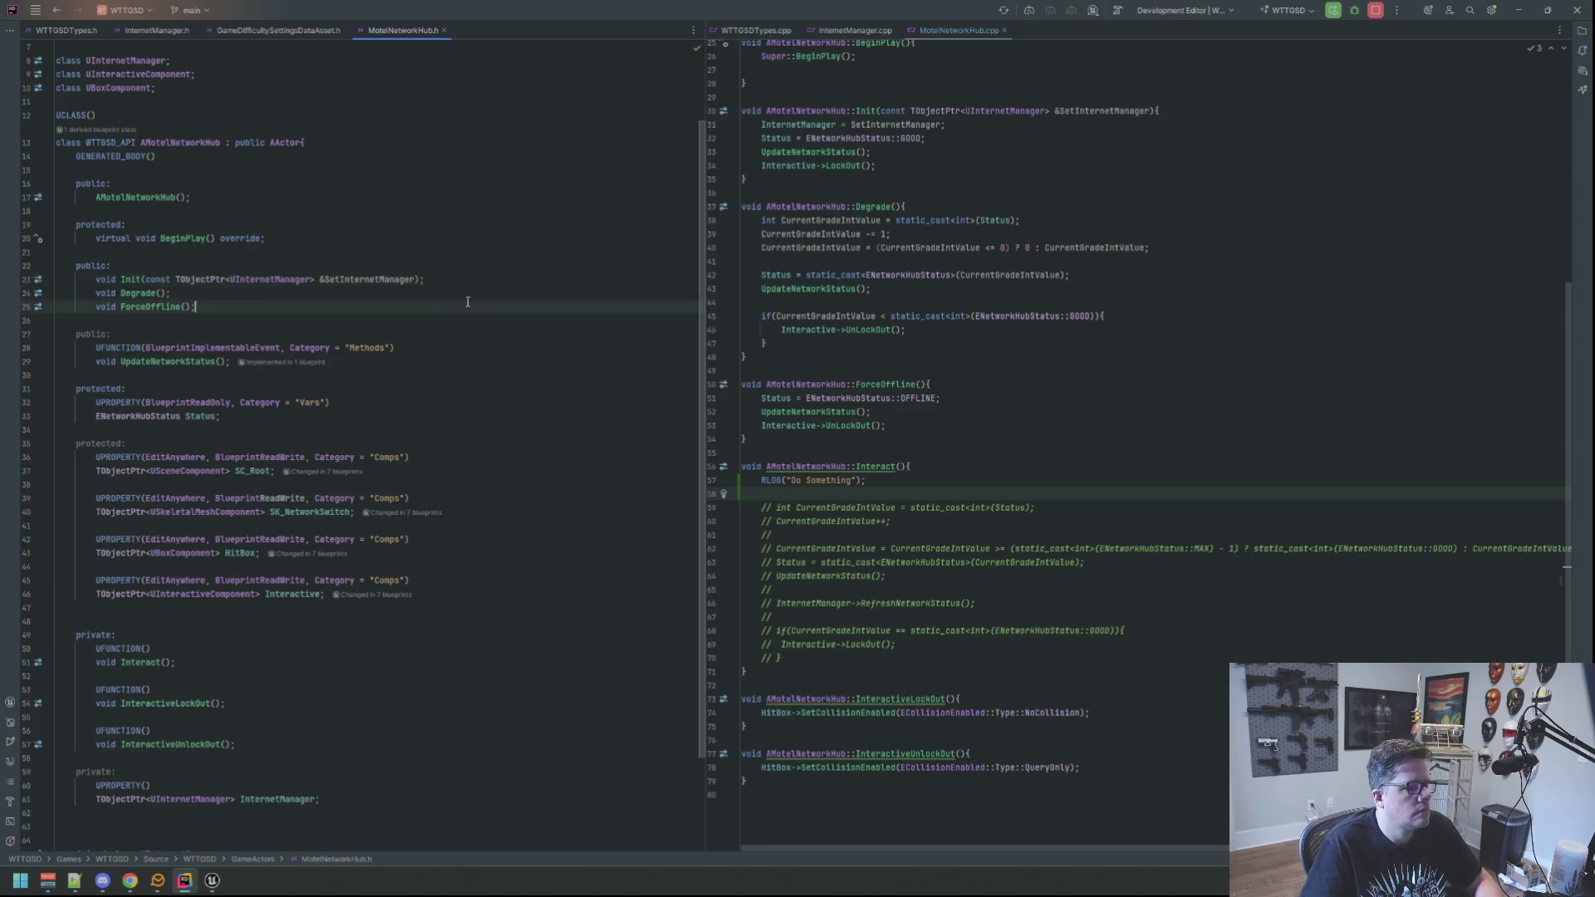
click(910, 438)
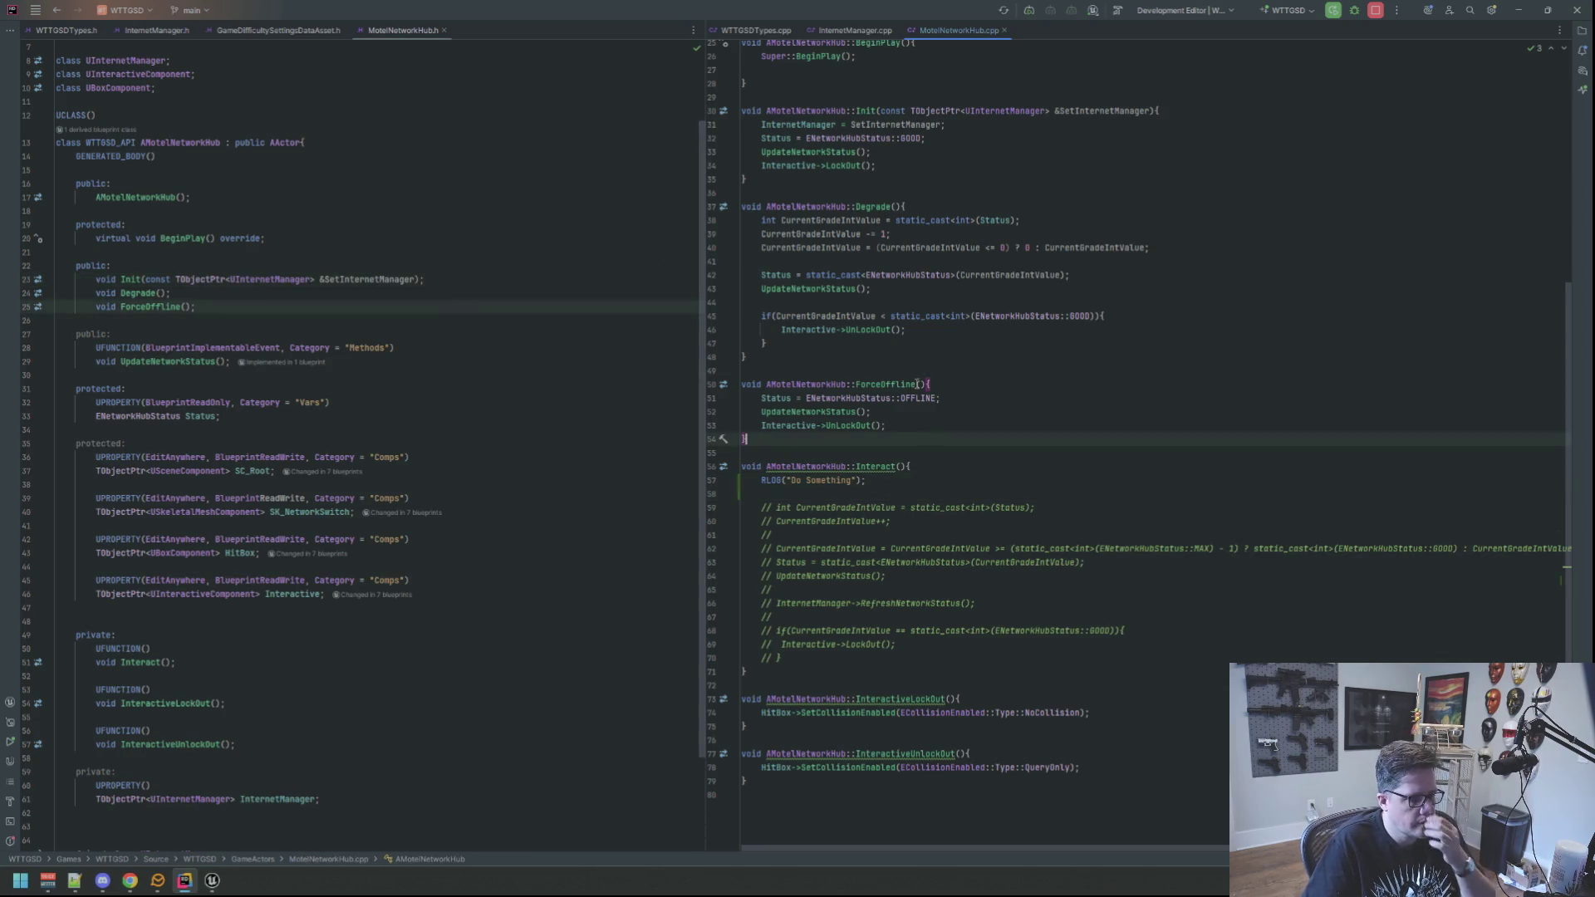
key(shift)
key(shift)
text(WTTGSDDC)
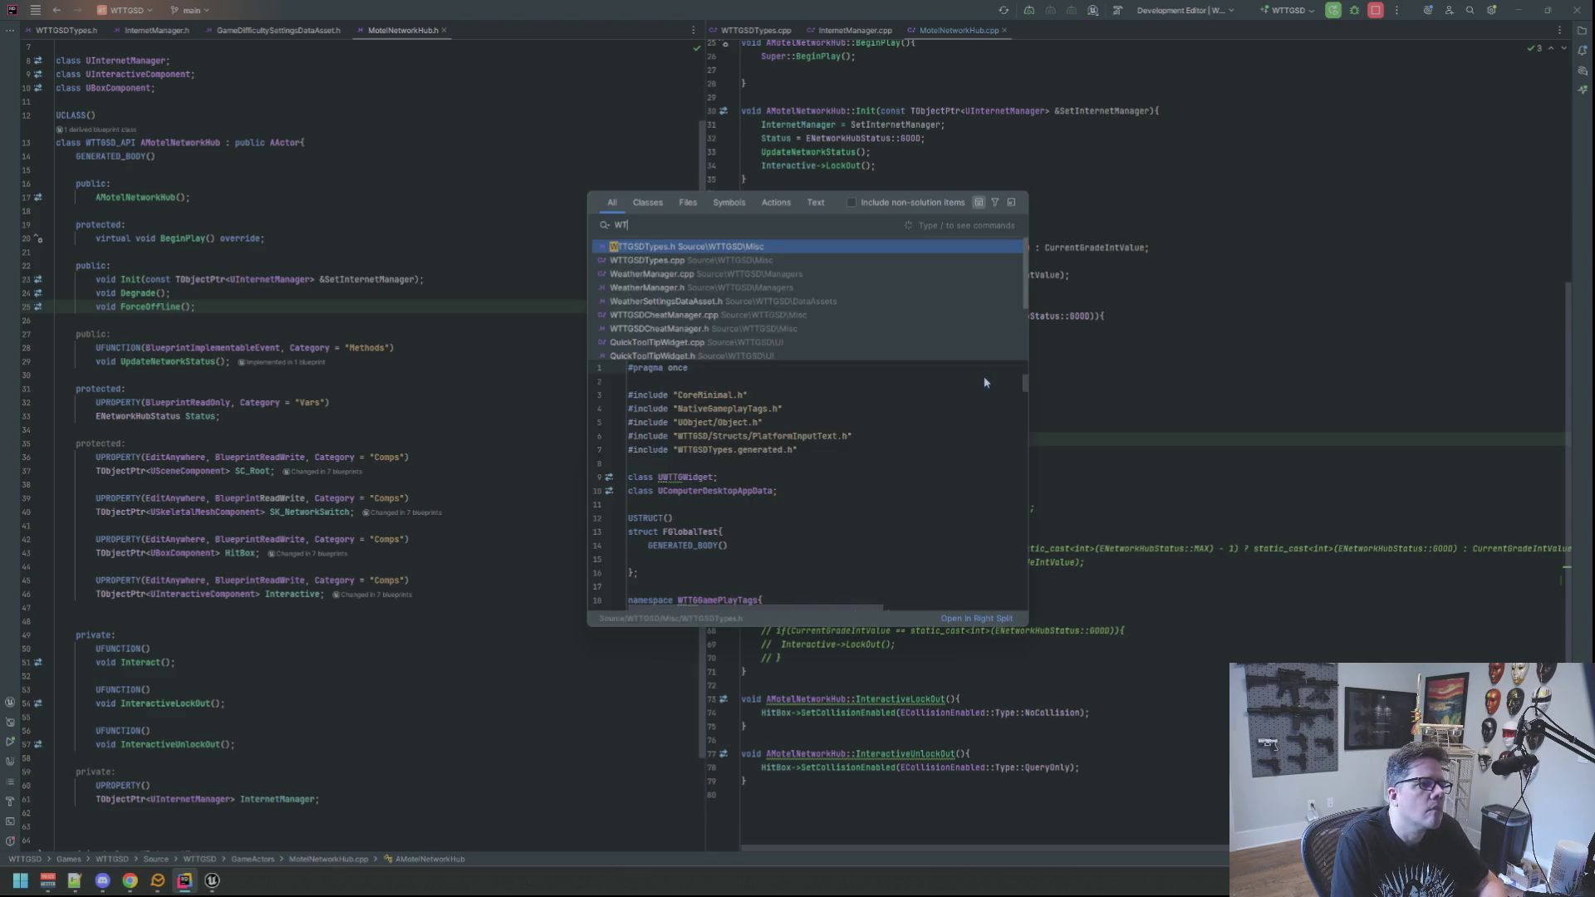
key(BackSpace)
key(BackSpace)
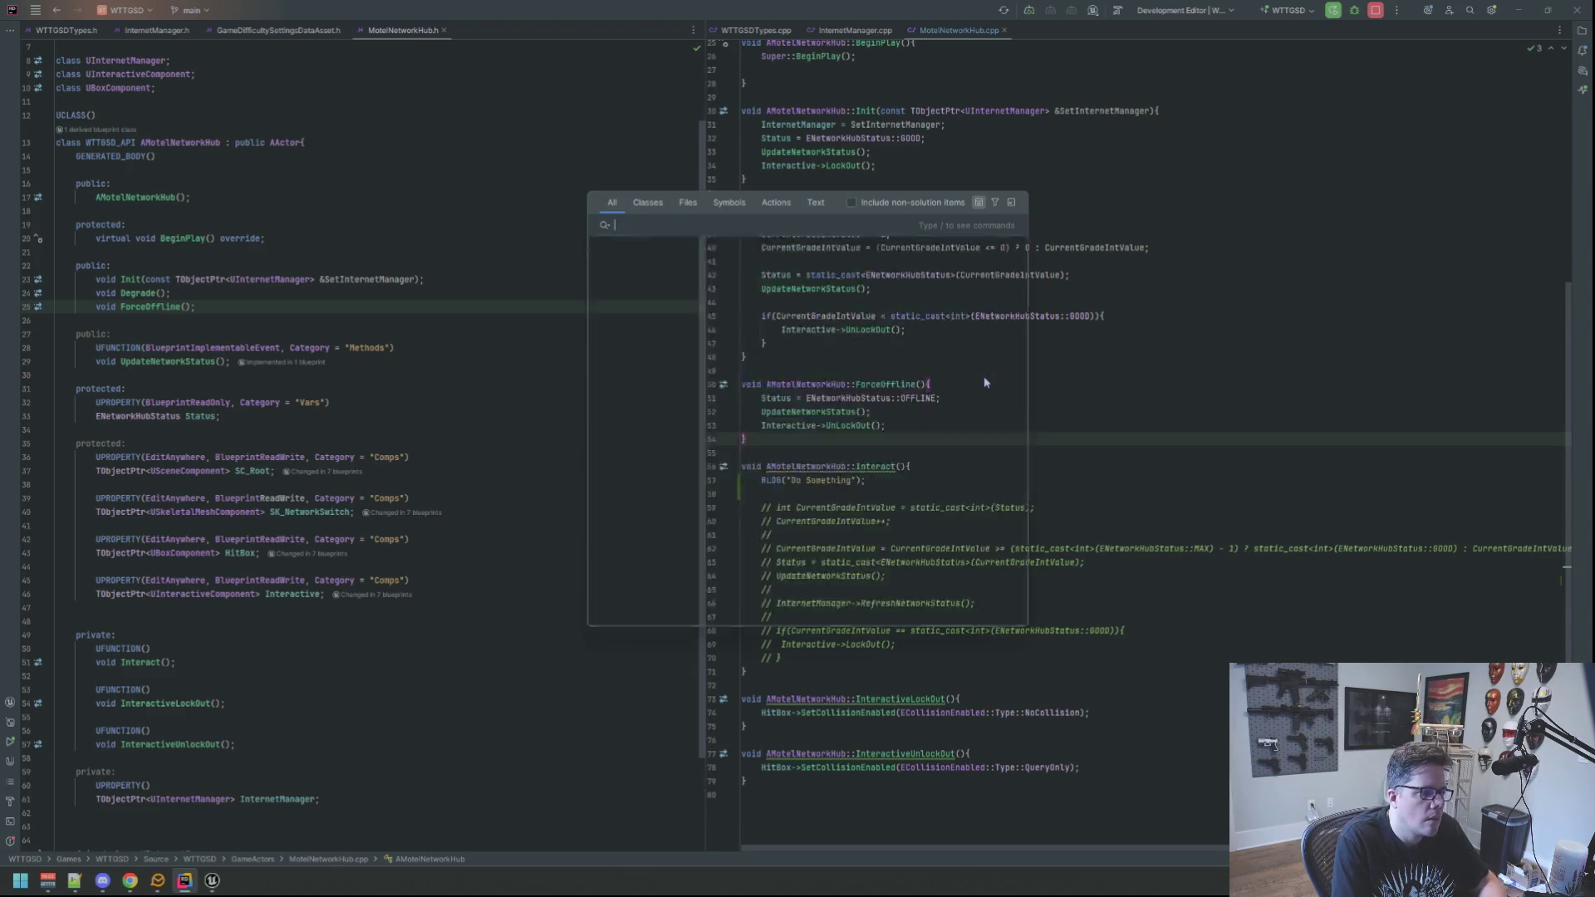
text(WTTGSDCheat)
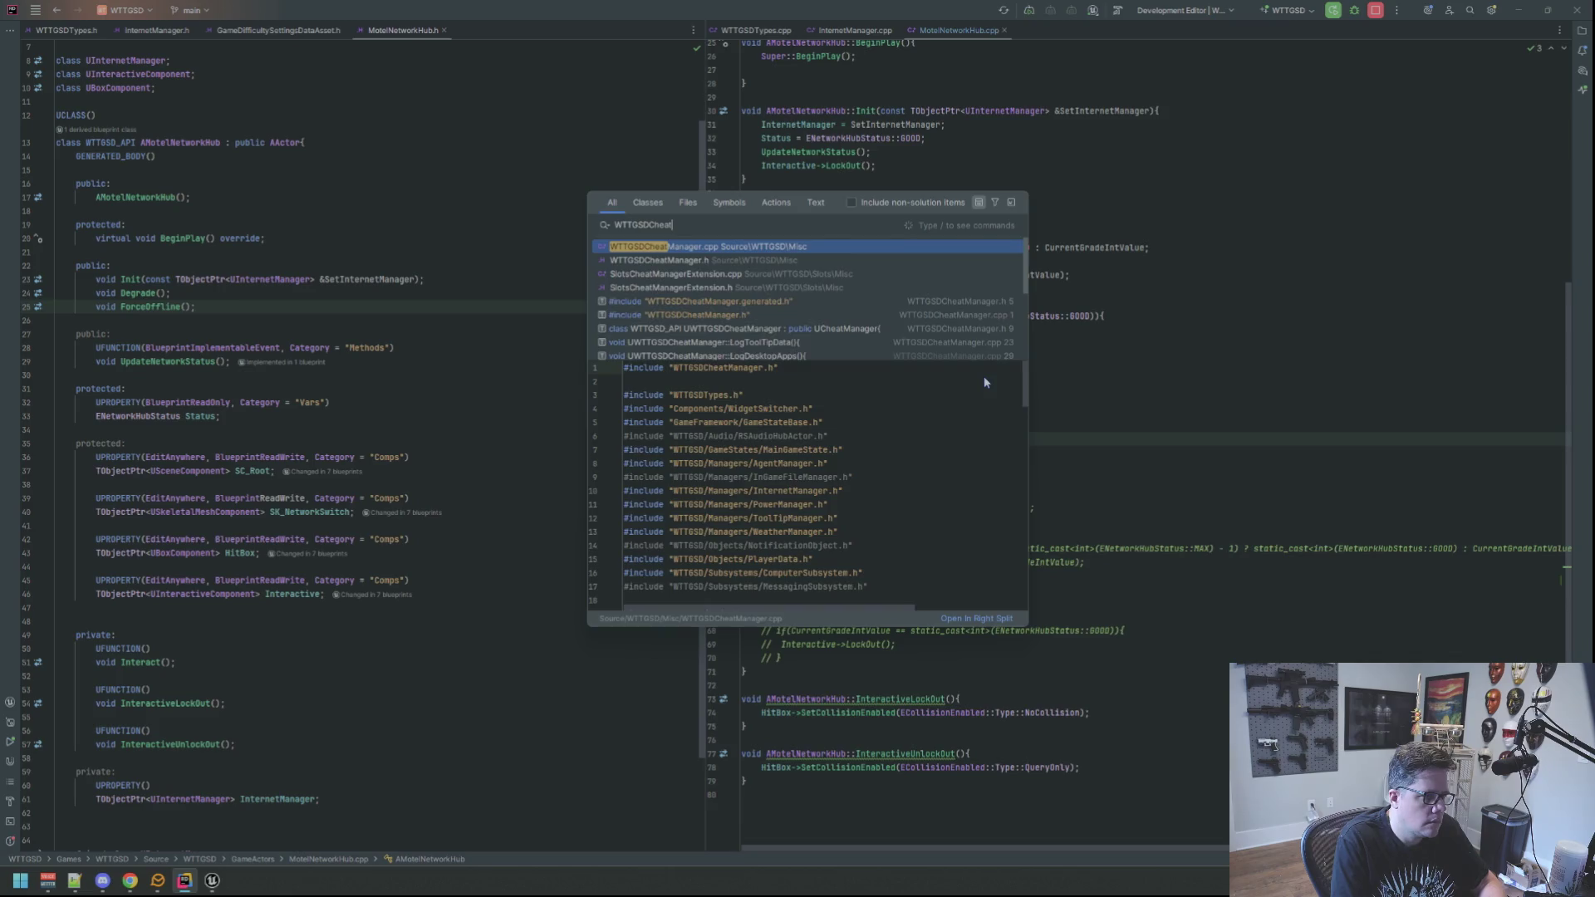
key(Return)
scroll(1014, 333, up, 1)
click(790, 379)
Clear the old entries from Unreal's Output Log.
click(212, 884)
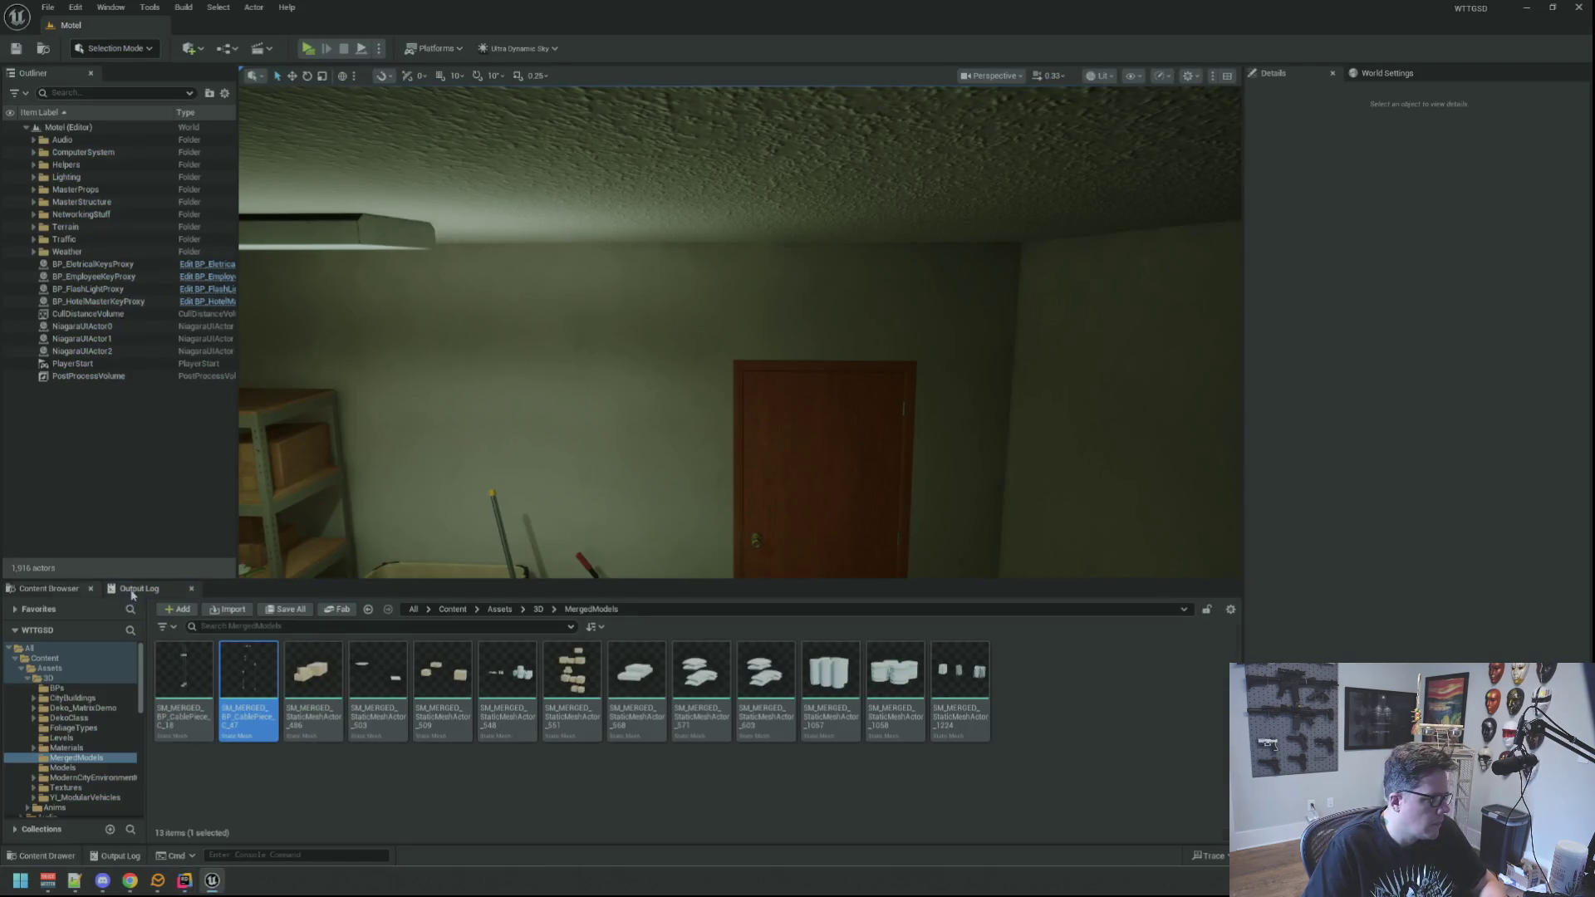
click(133, 589)
right_click(358, 673)
click(381, 700)
Run a Live Coding recompile with Ctrl+Alt+F11, then close the Live Coding window.
drag(676, 473, 676, 474)
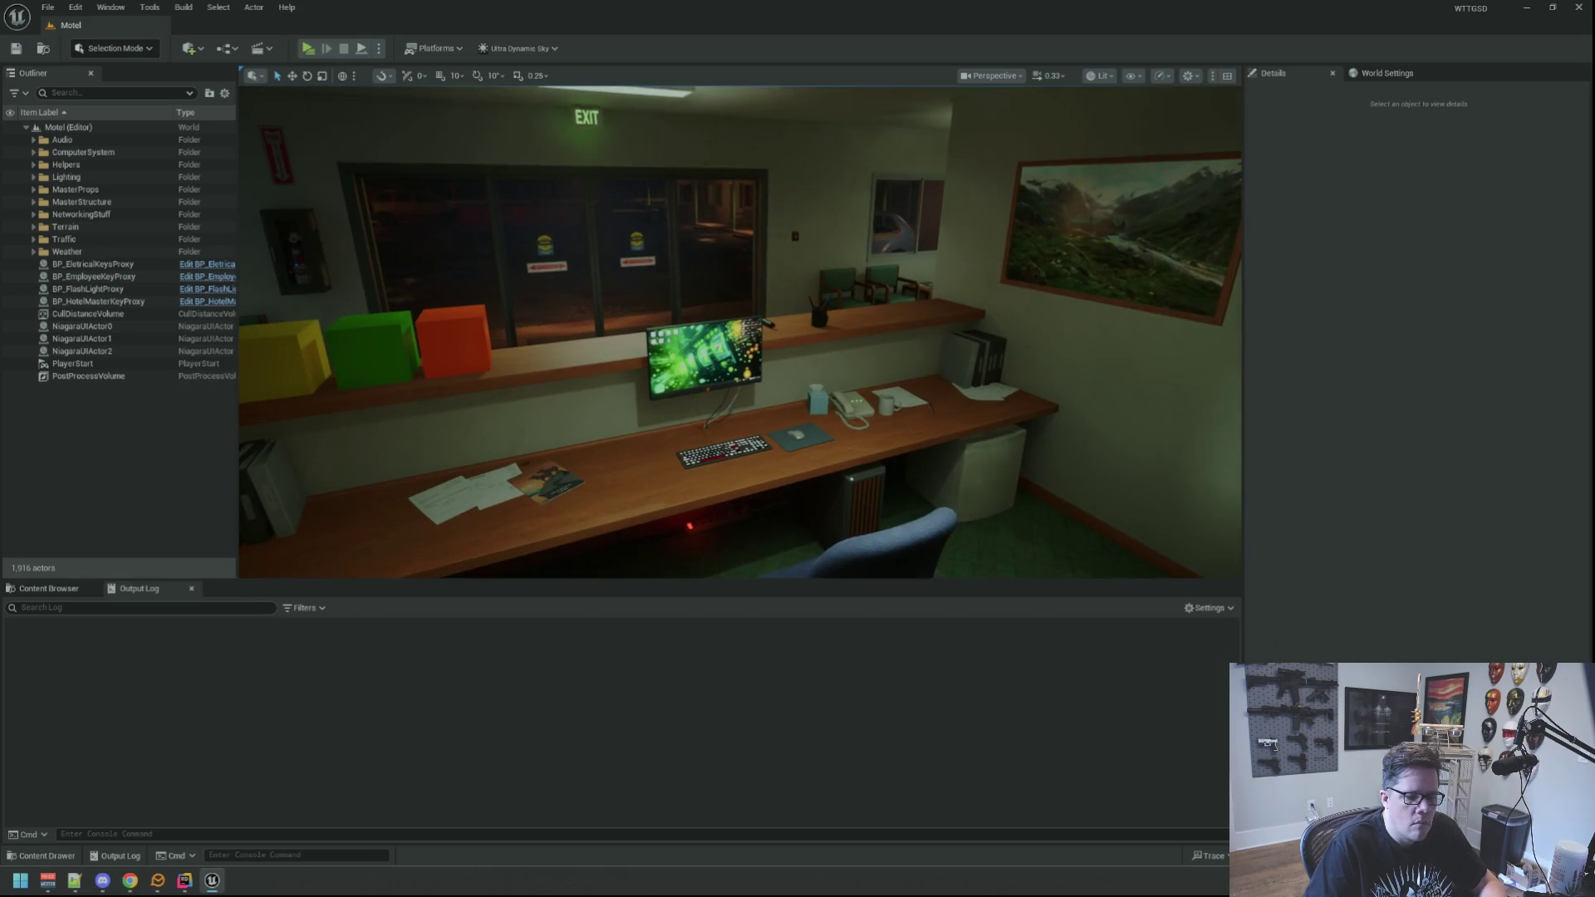
key(ctrl+alt+F11)
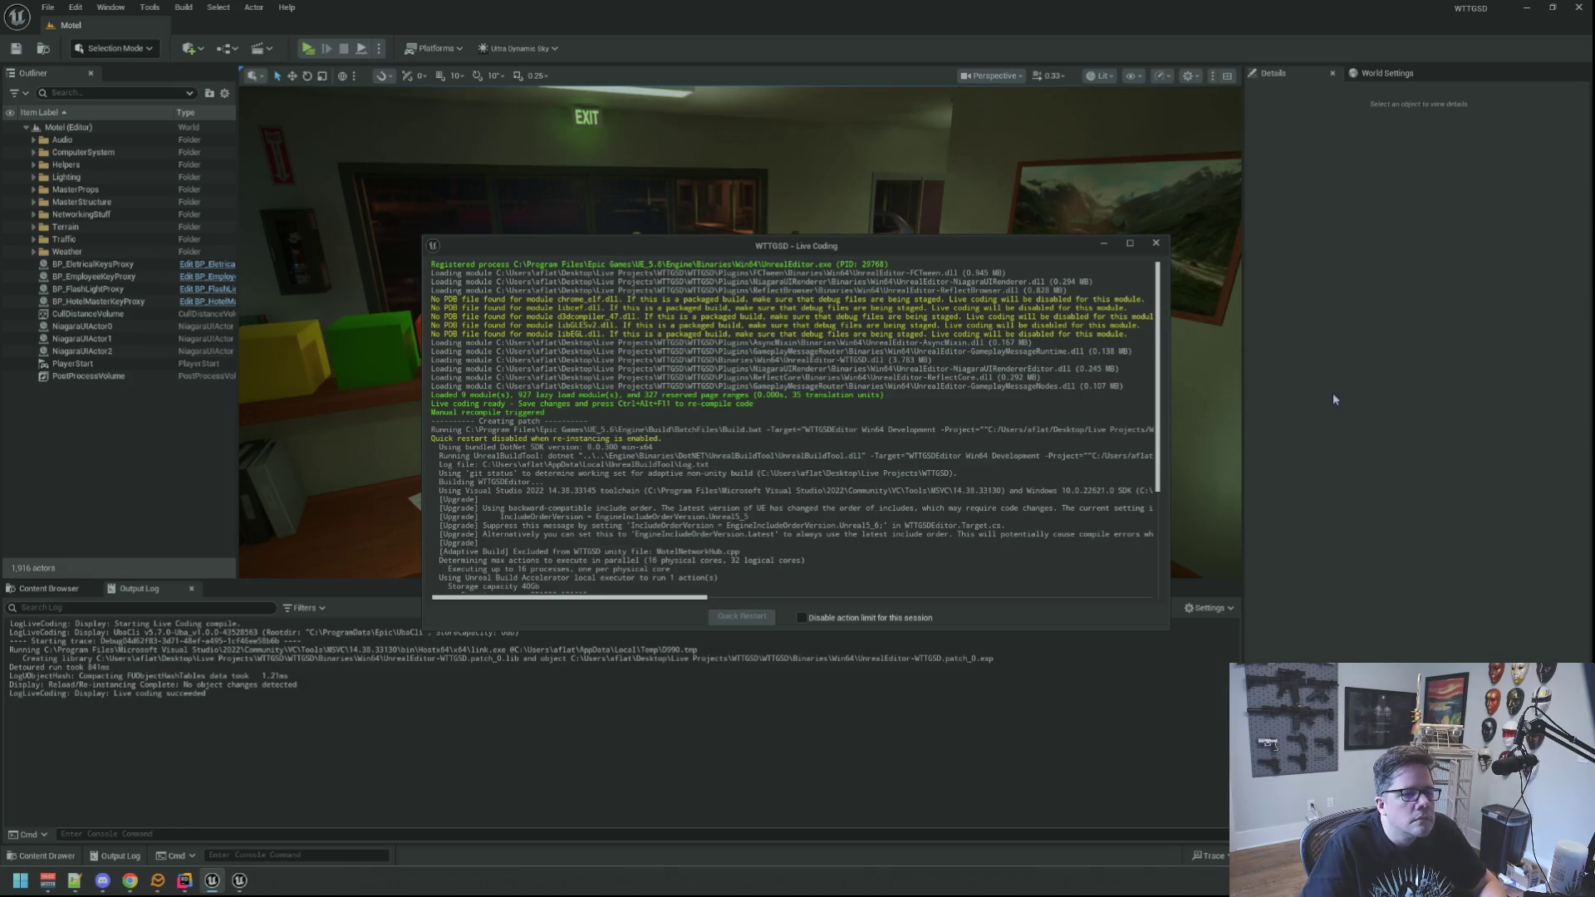
click(1155, 242)
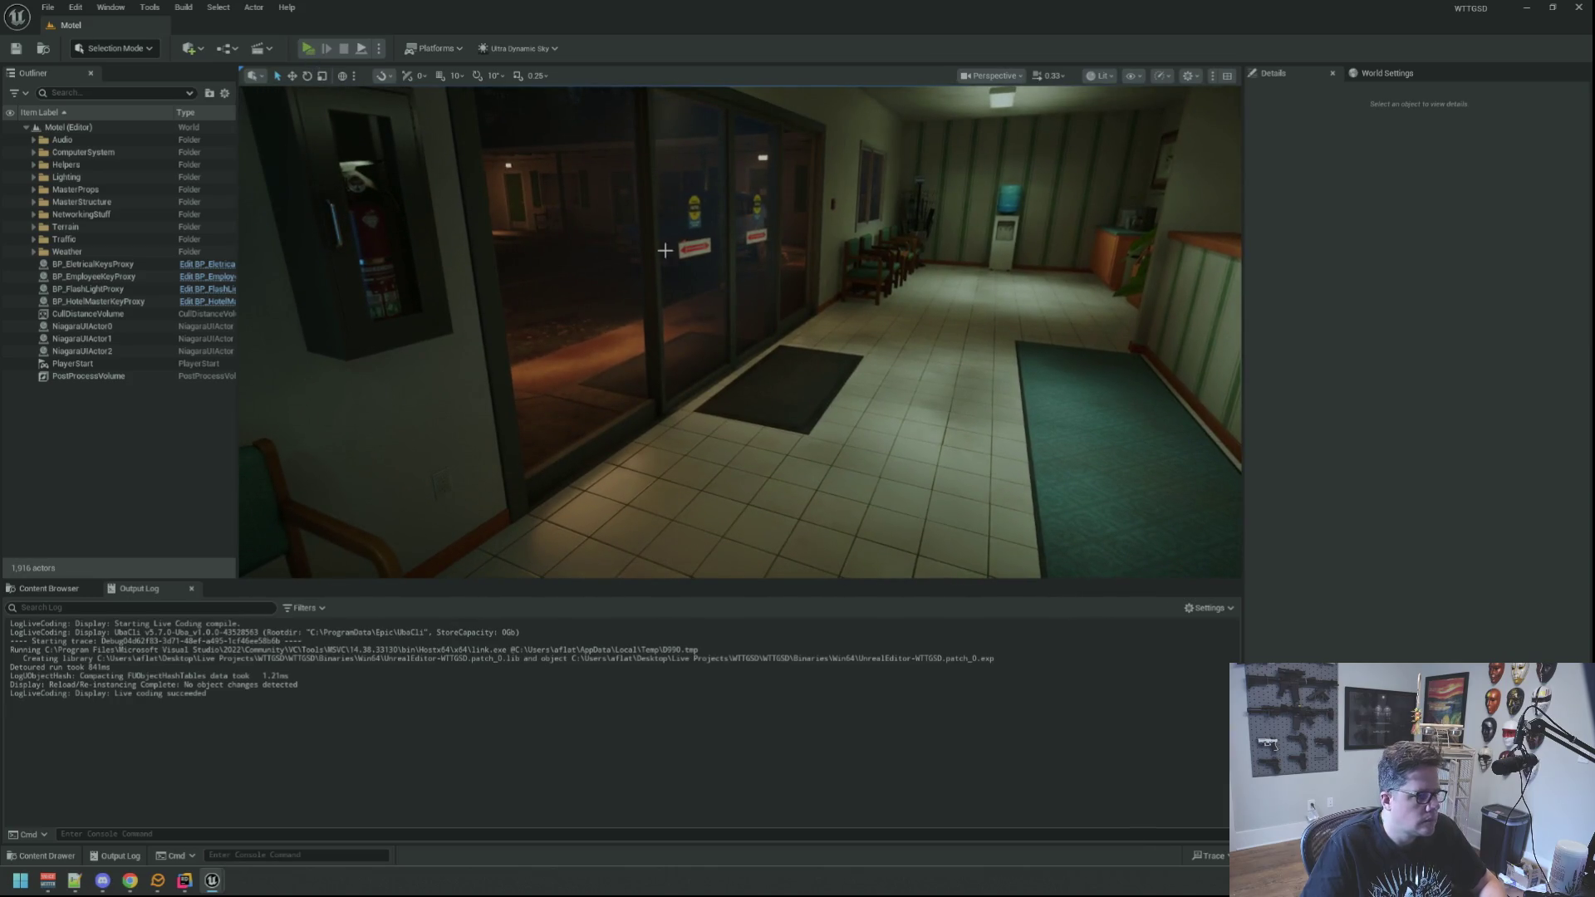
Launch a standalone preview and walk through the office to open the Electrical Room door.
key(alt+p)
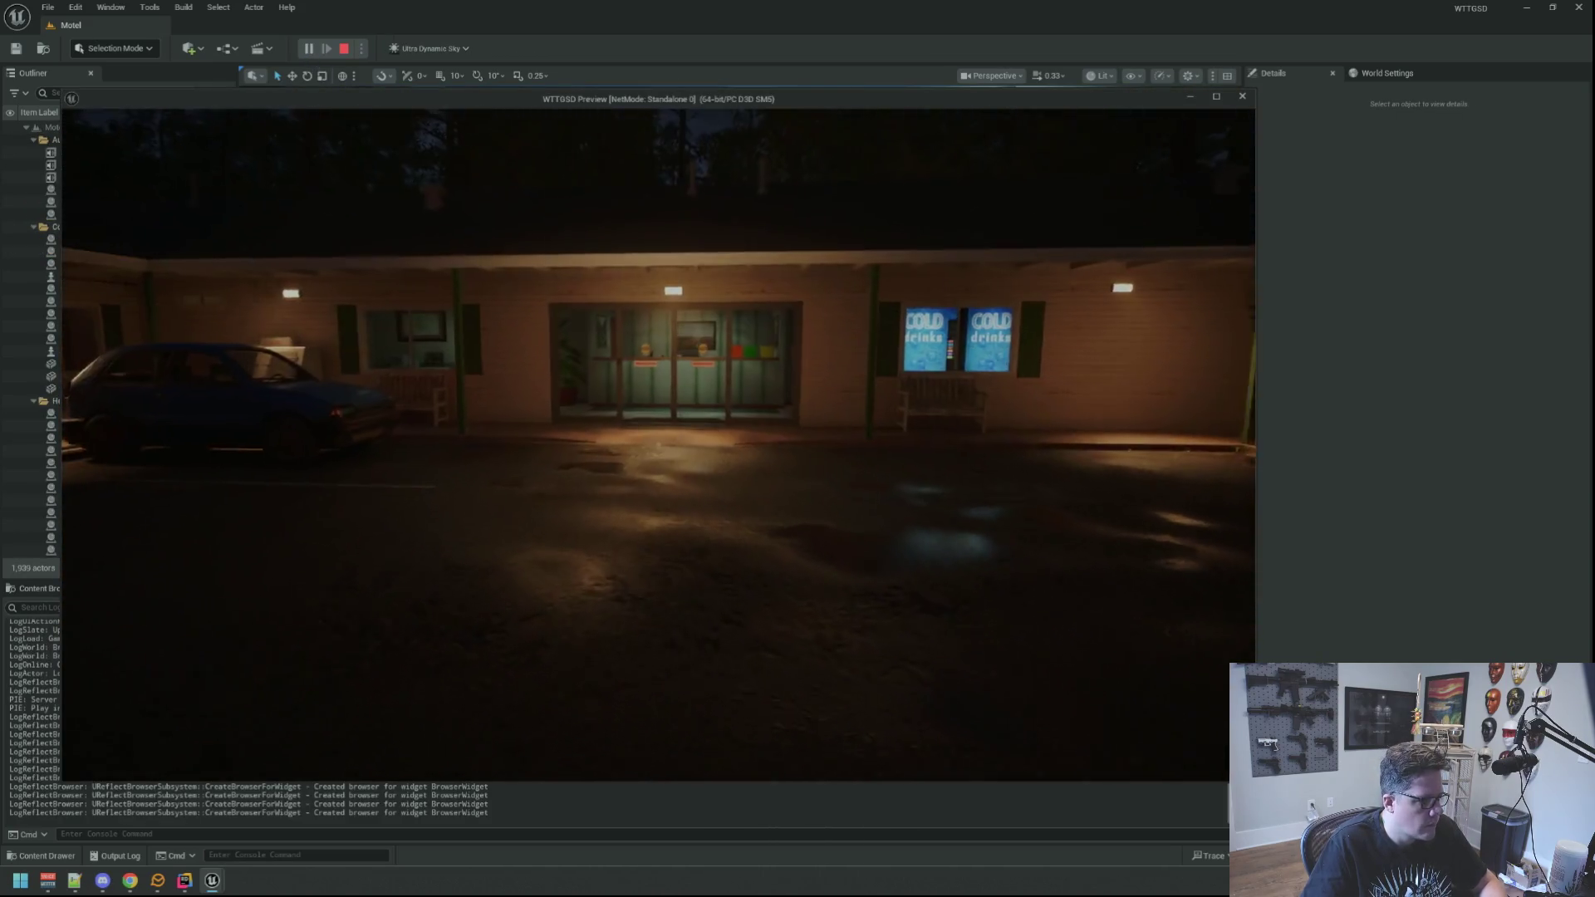
key(w)
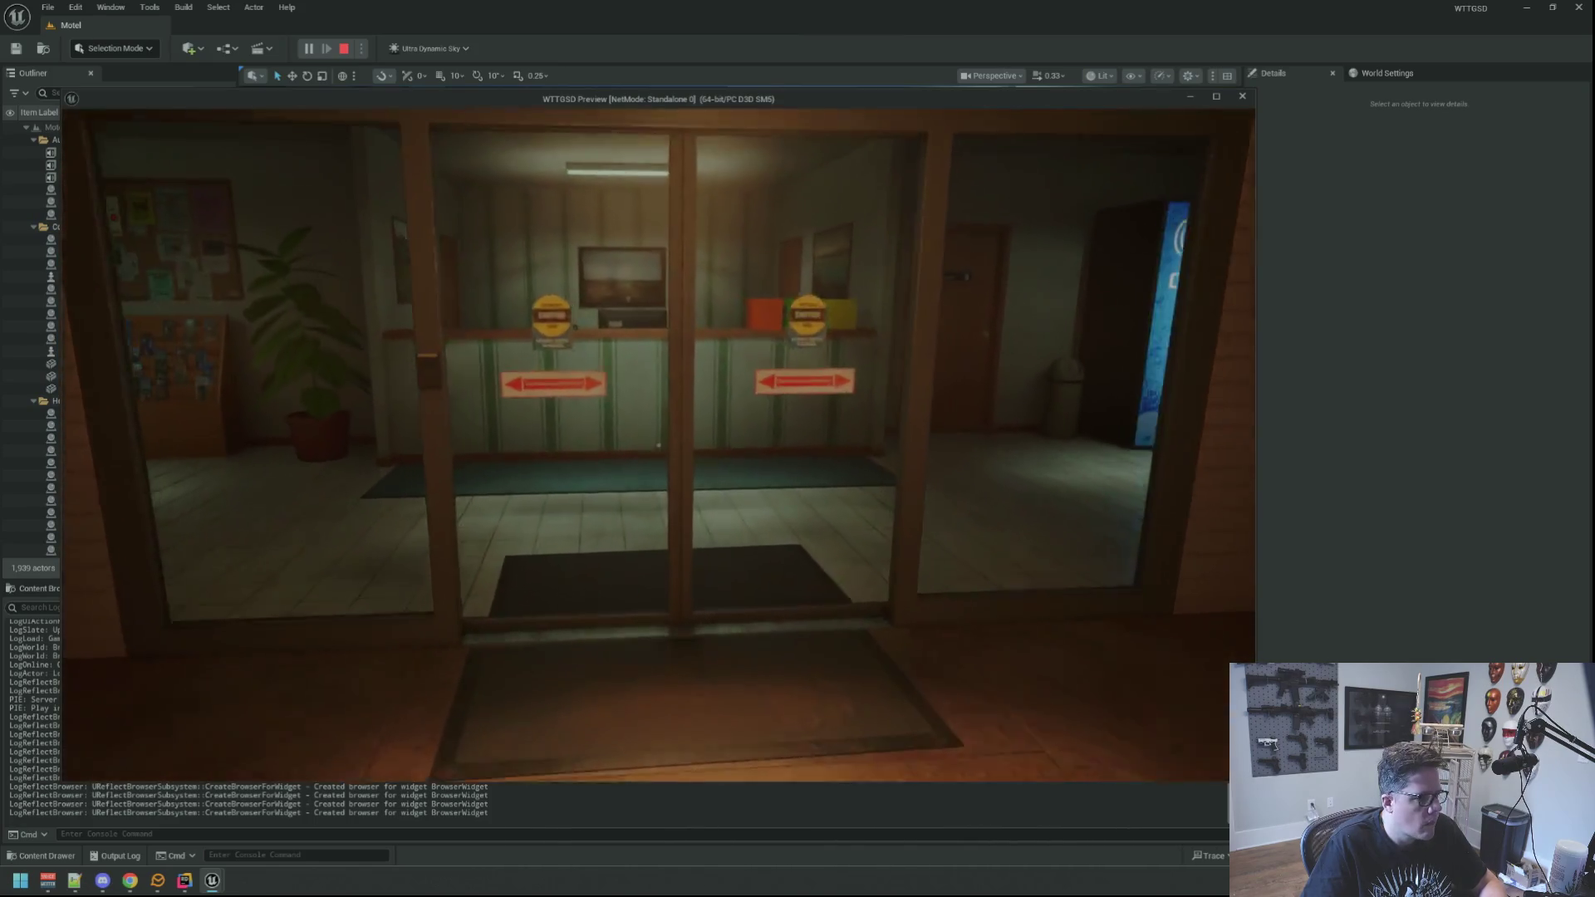
key(w)
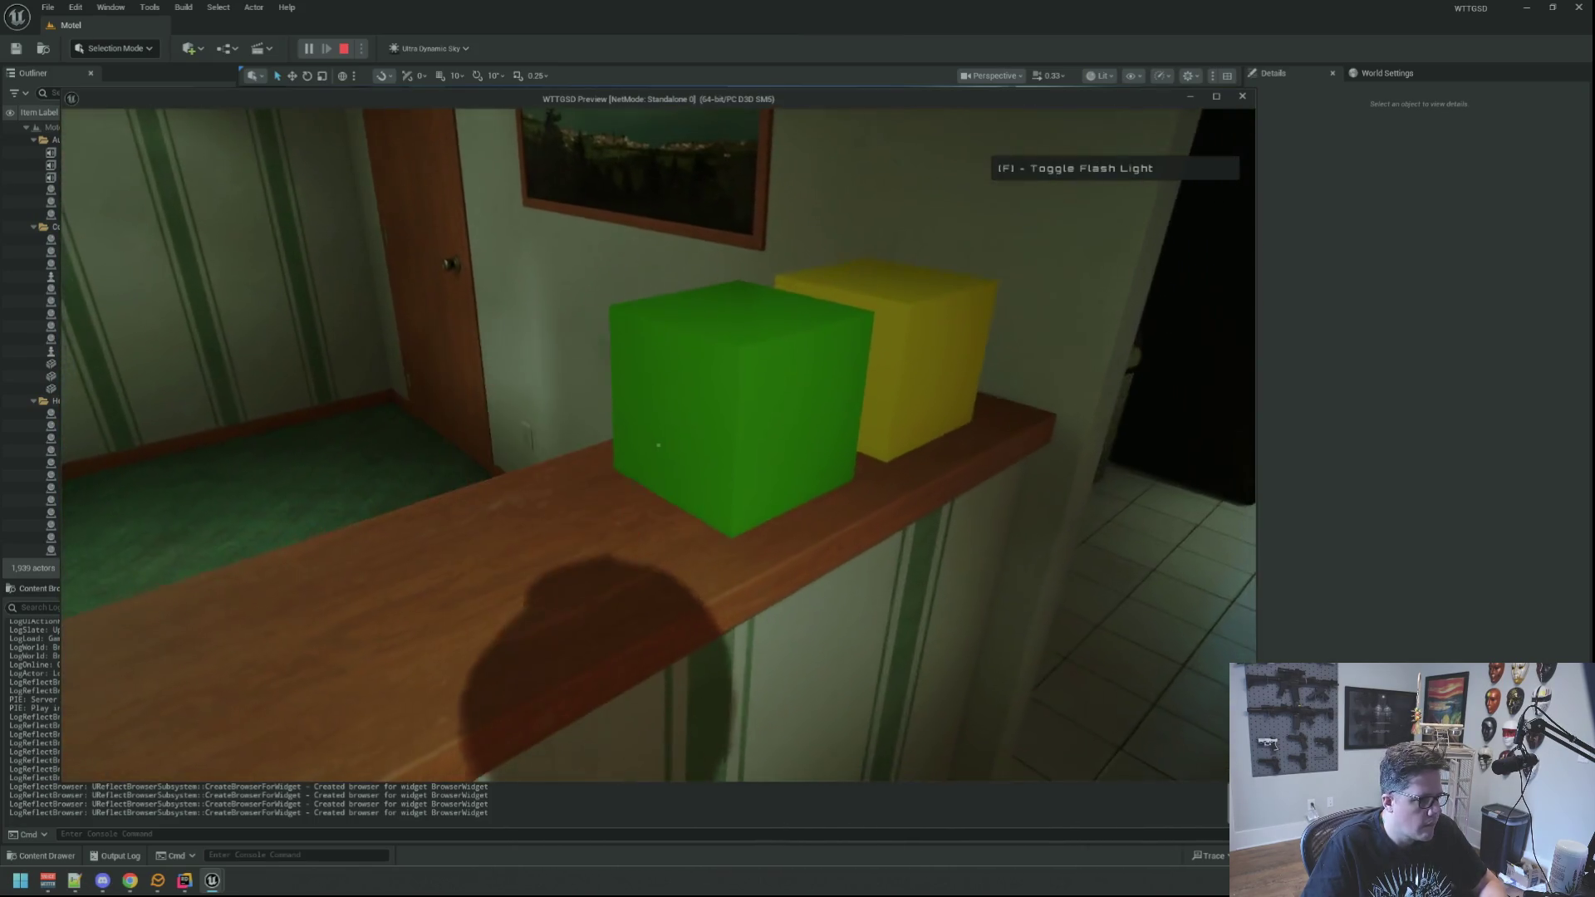
mouse_move(658, 445)
key(w)
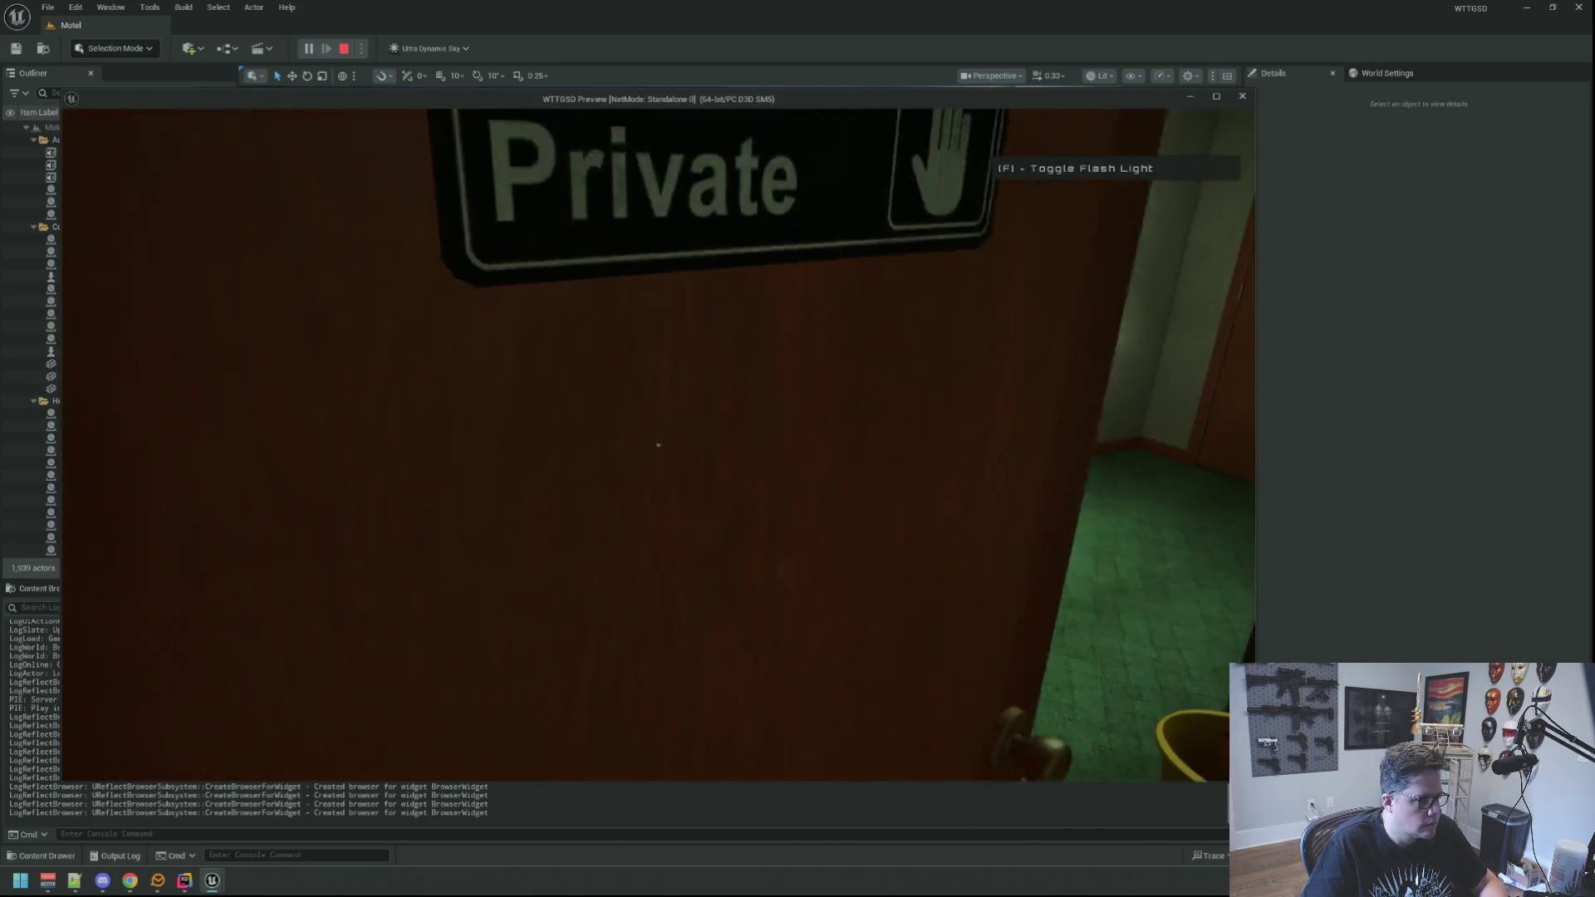
key(w)
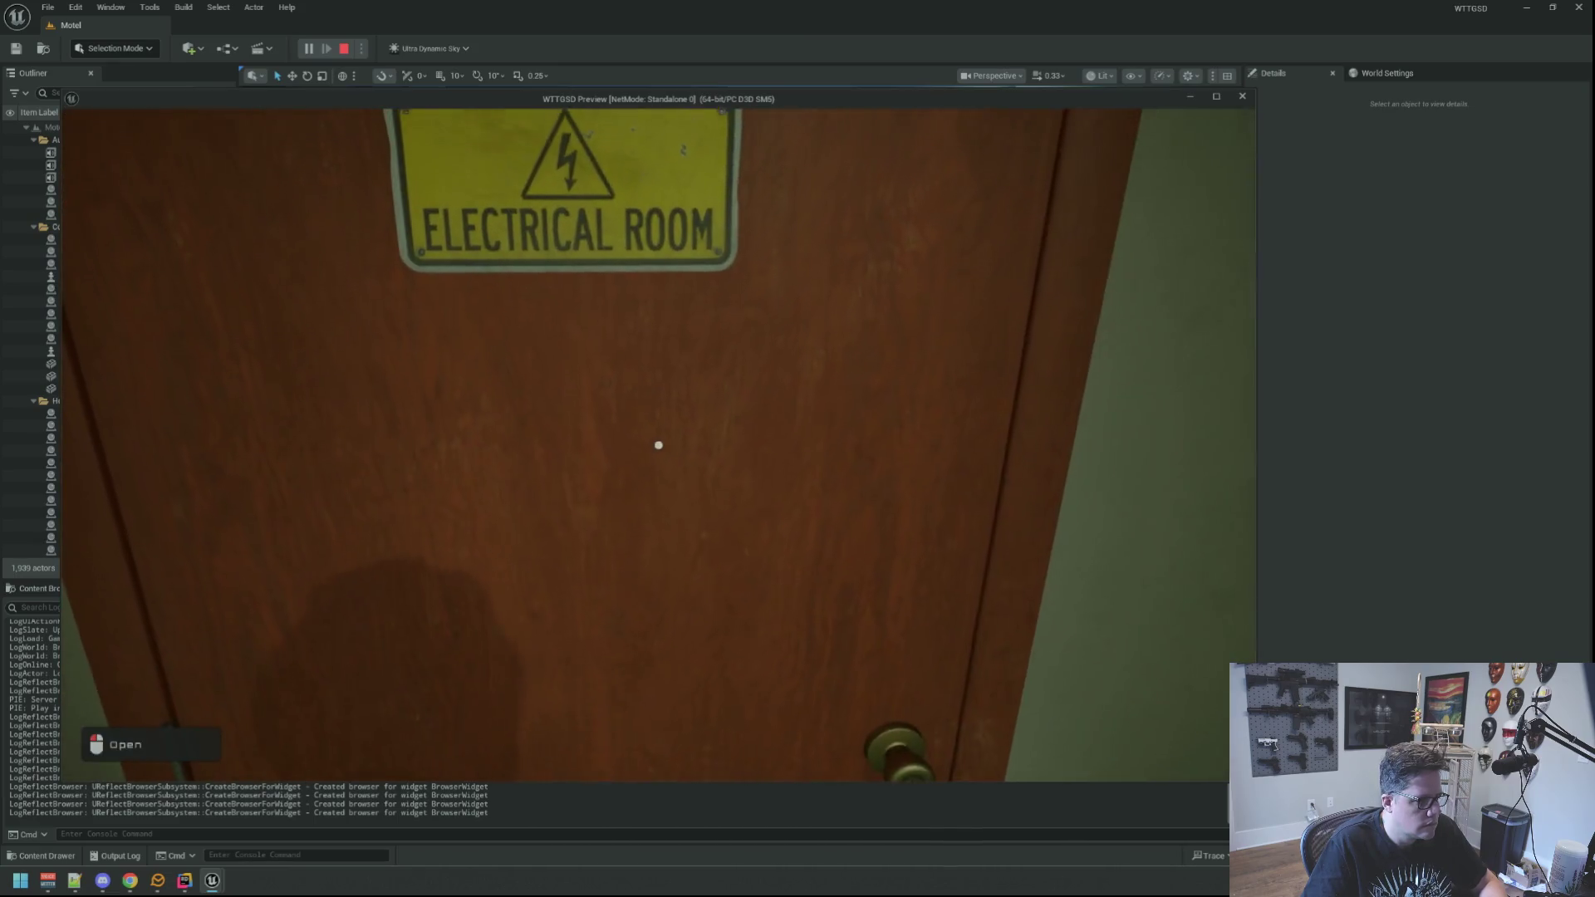
click(658, 446)
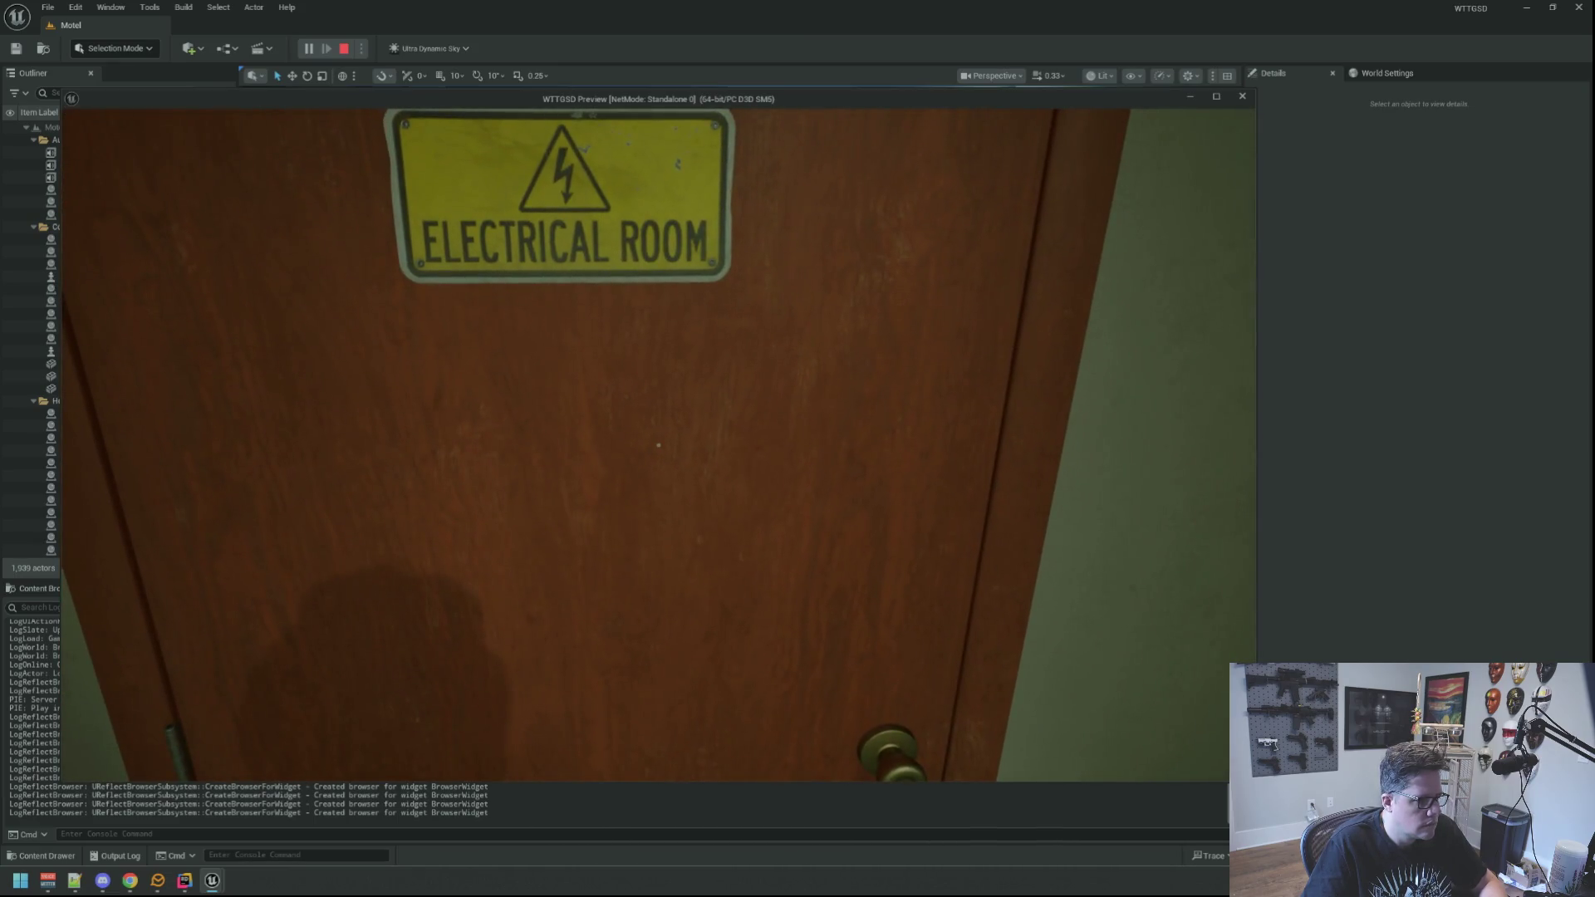
Walk through the electrical room out behind the motel, then type into the console.
key(w)
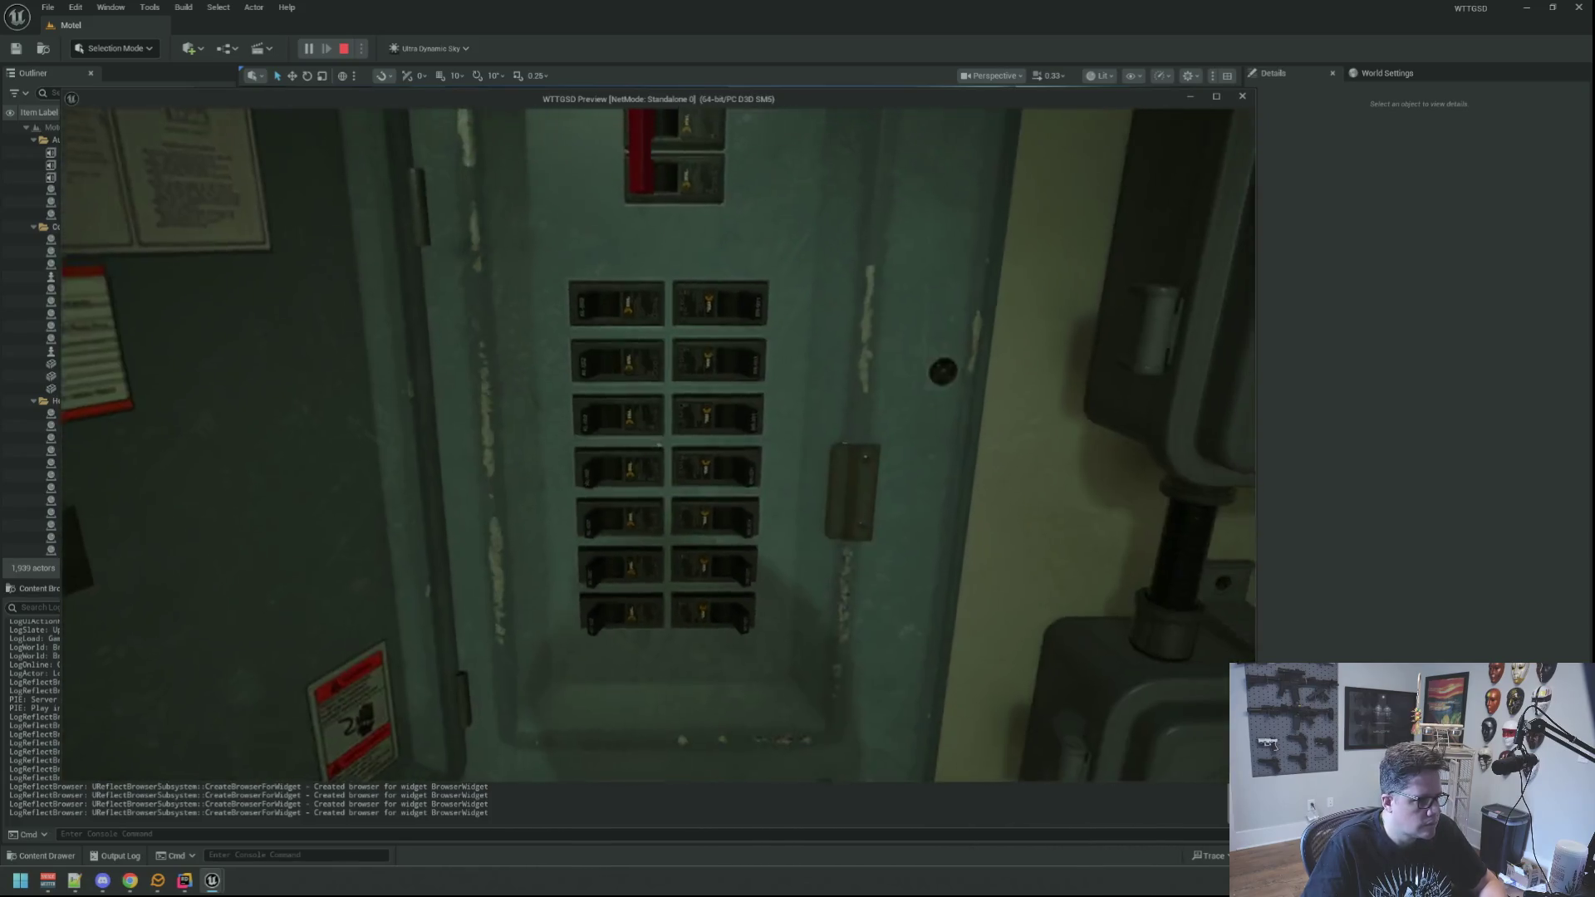
click(658, 445)
key(w)
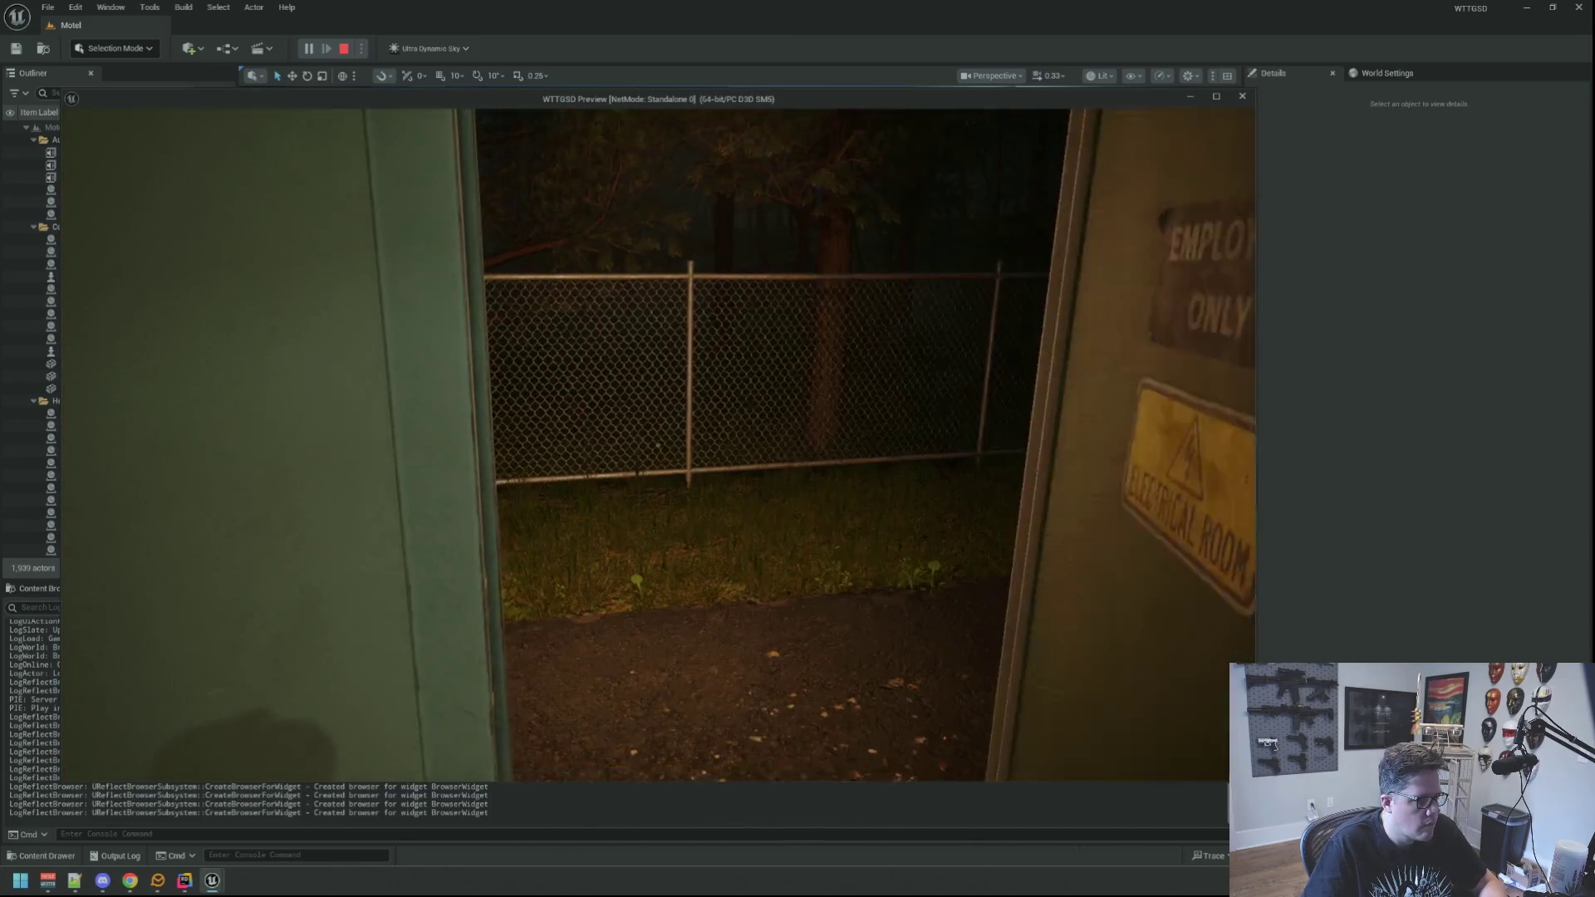
key(w)
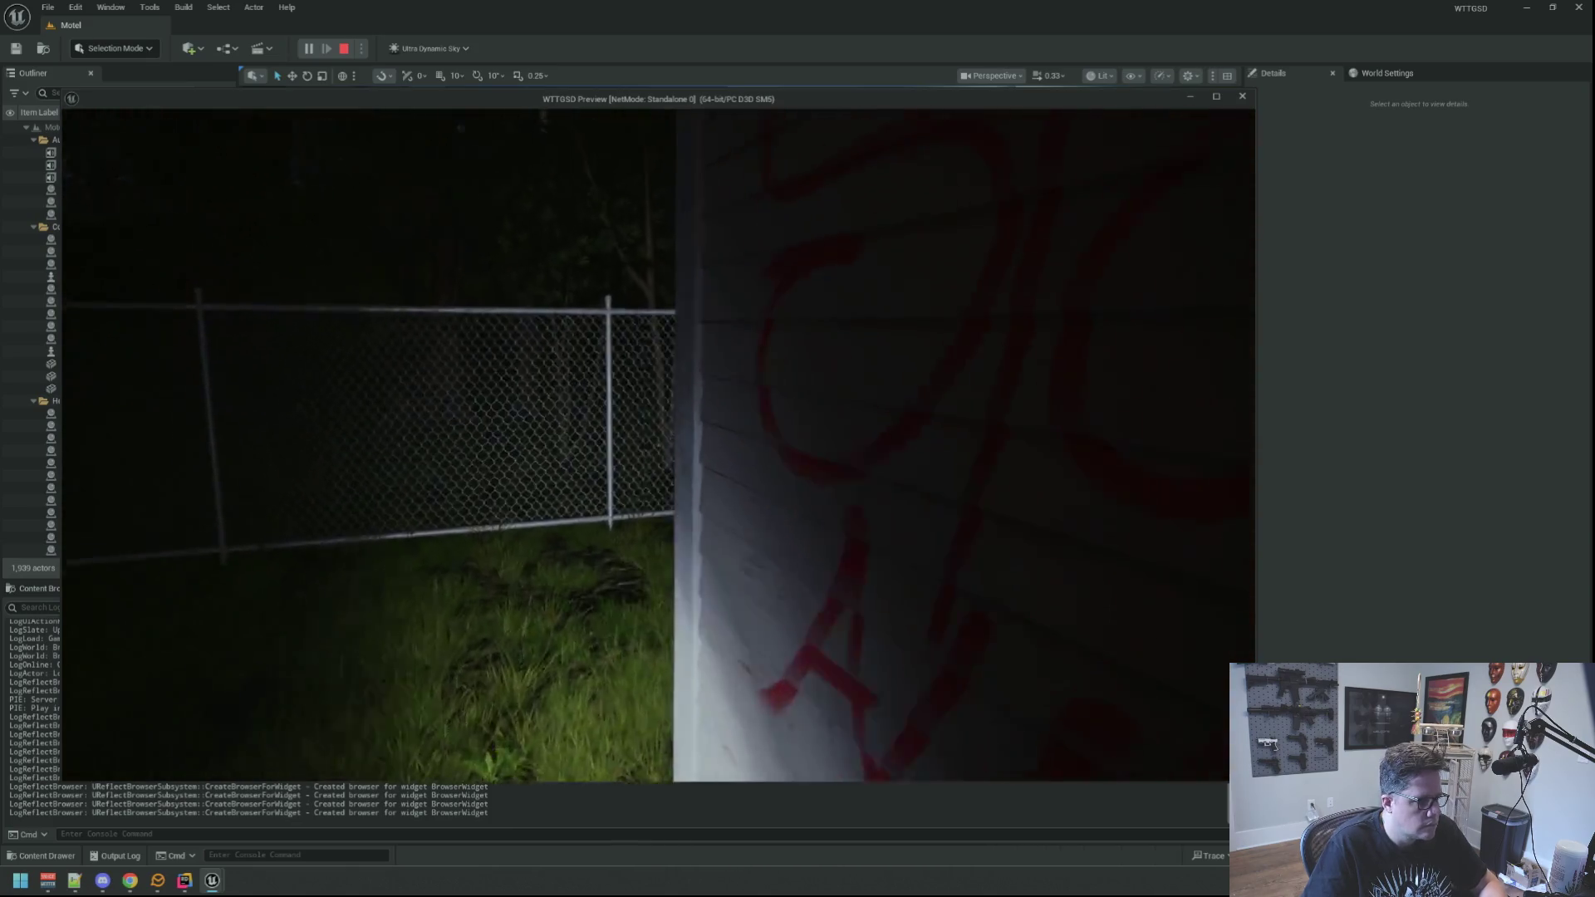
text(f)
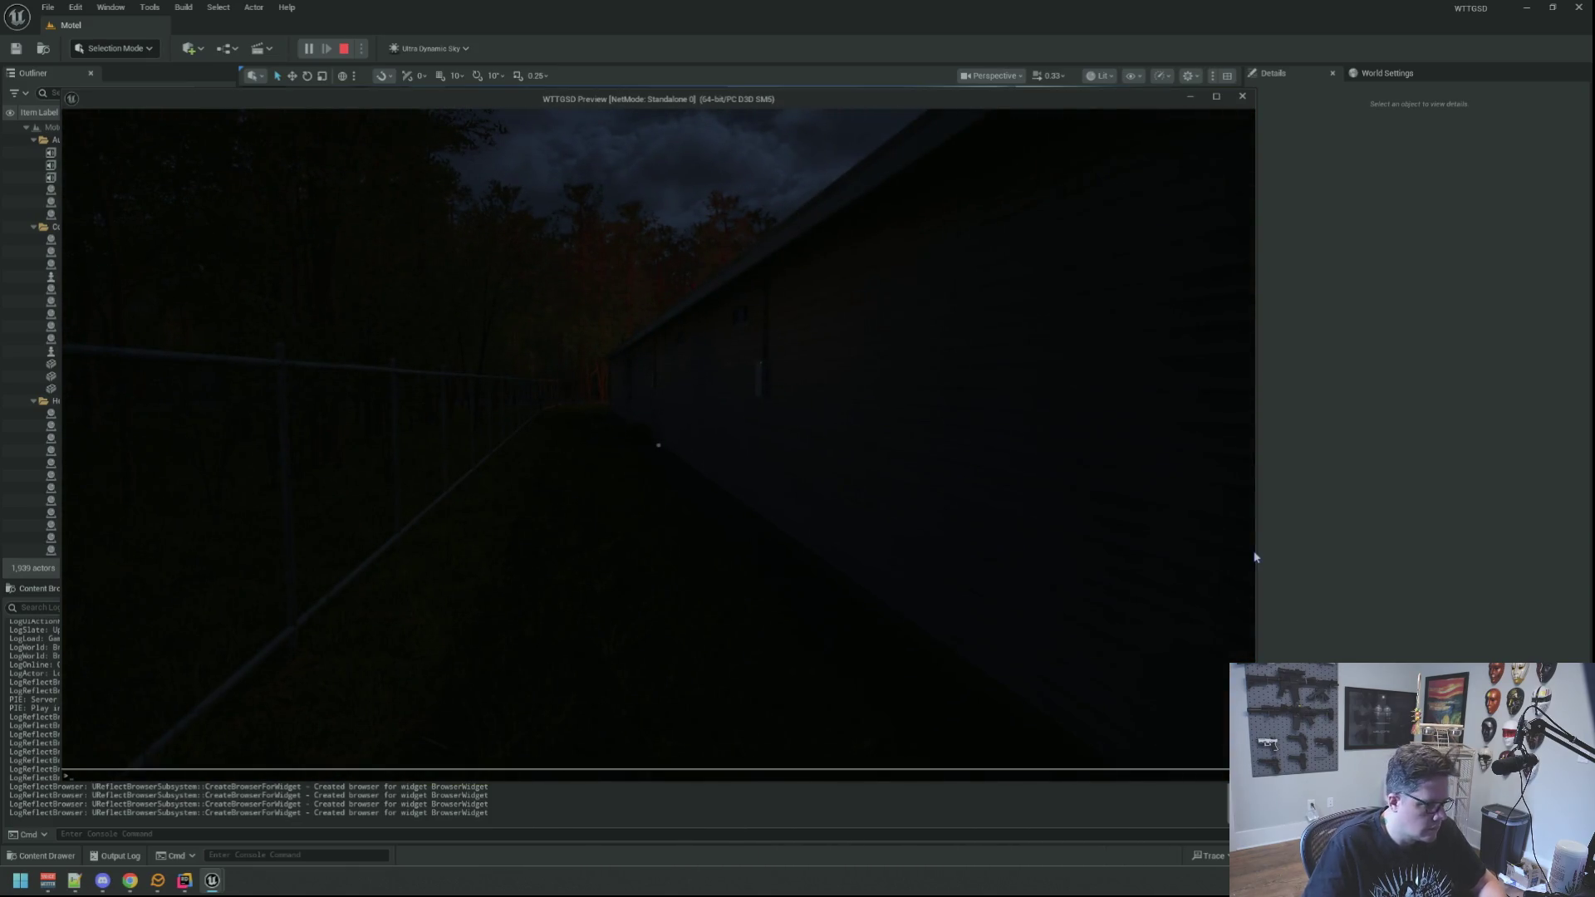
text(deg)
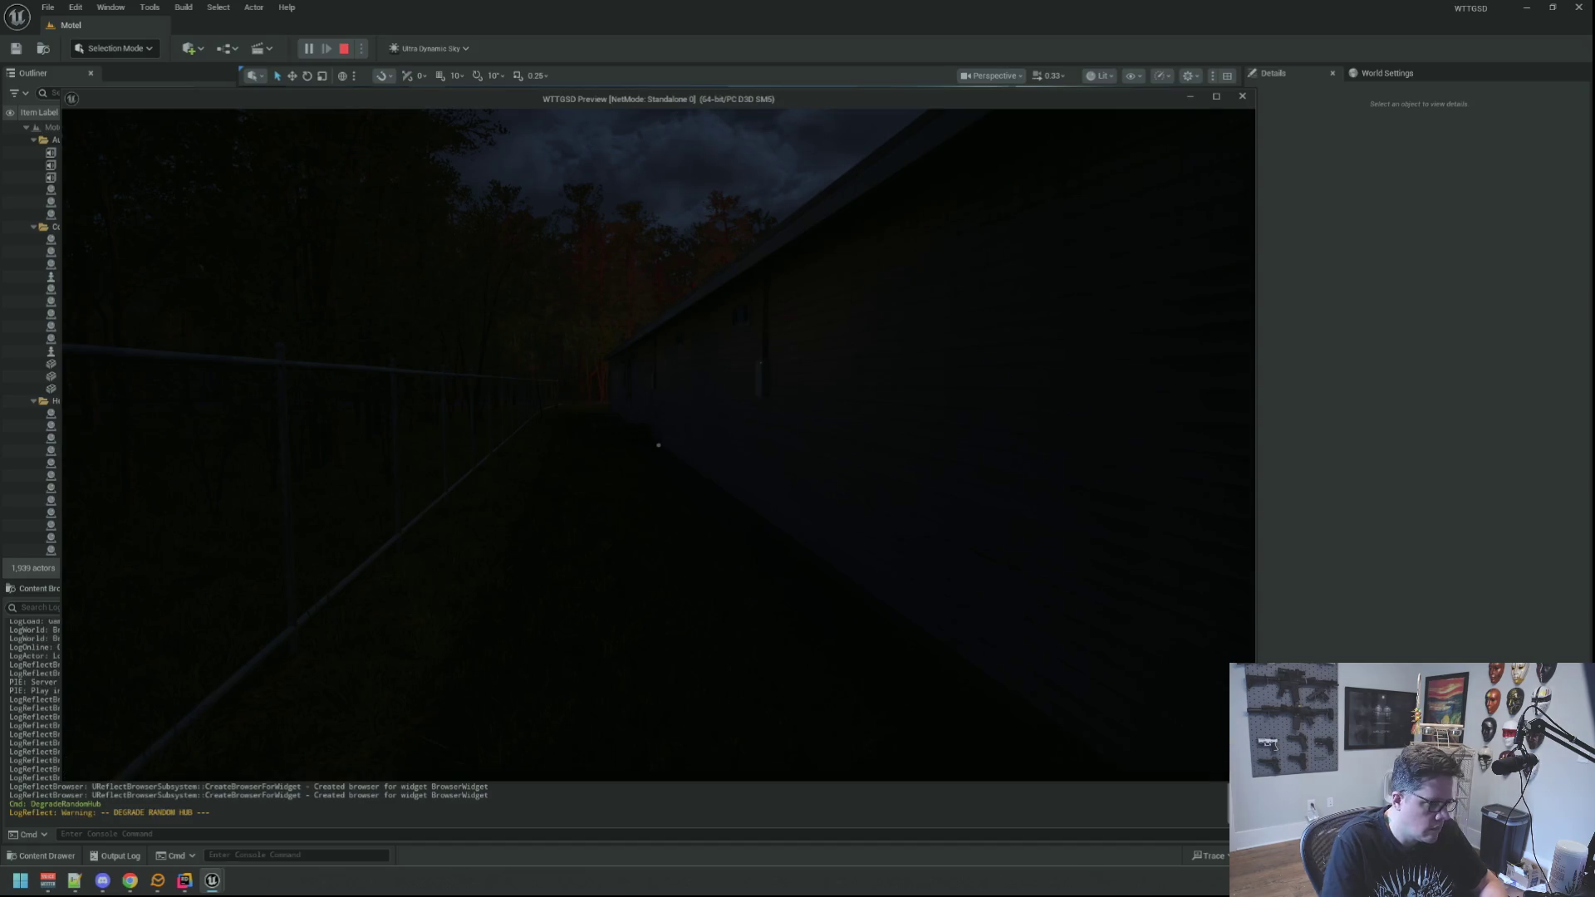
text(f)
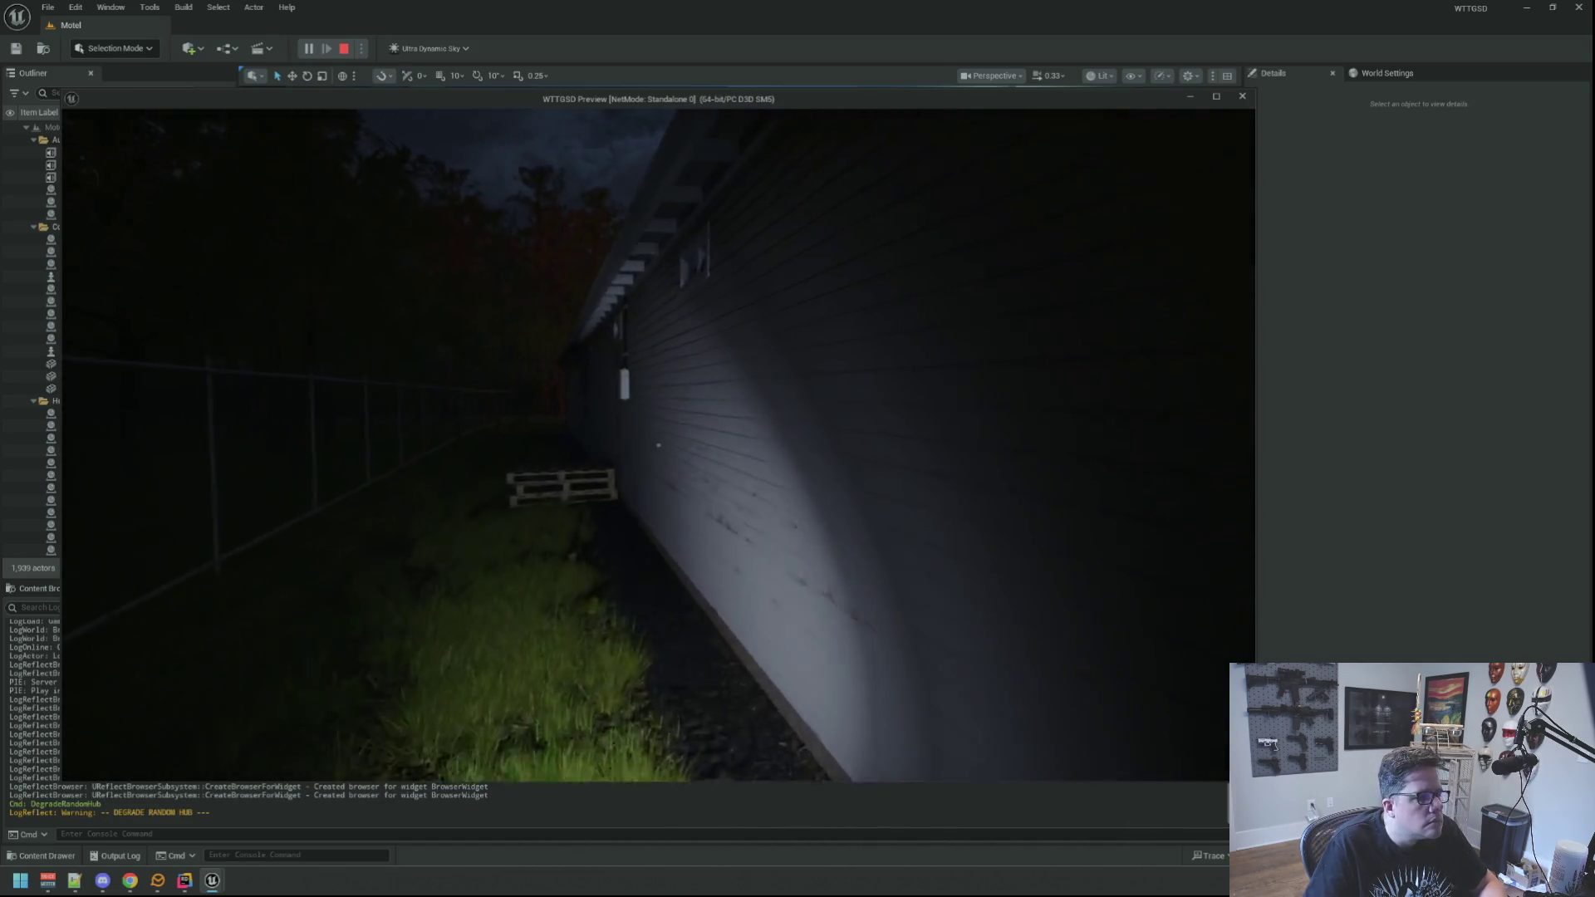
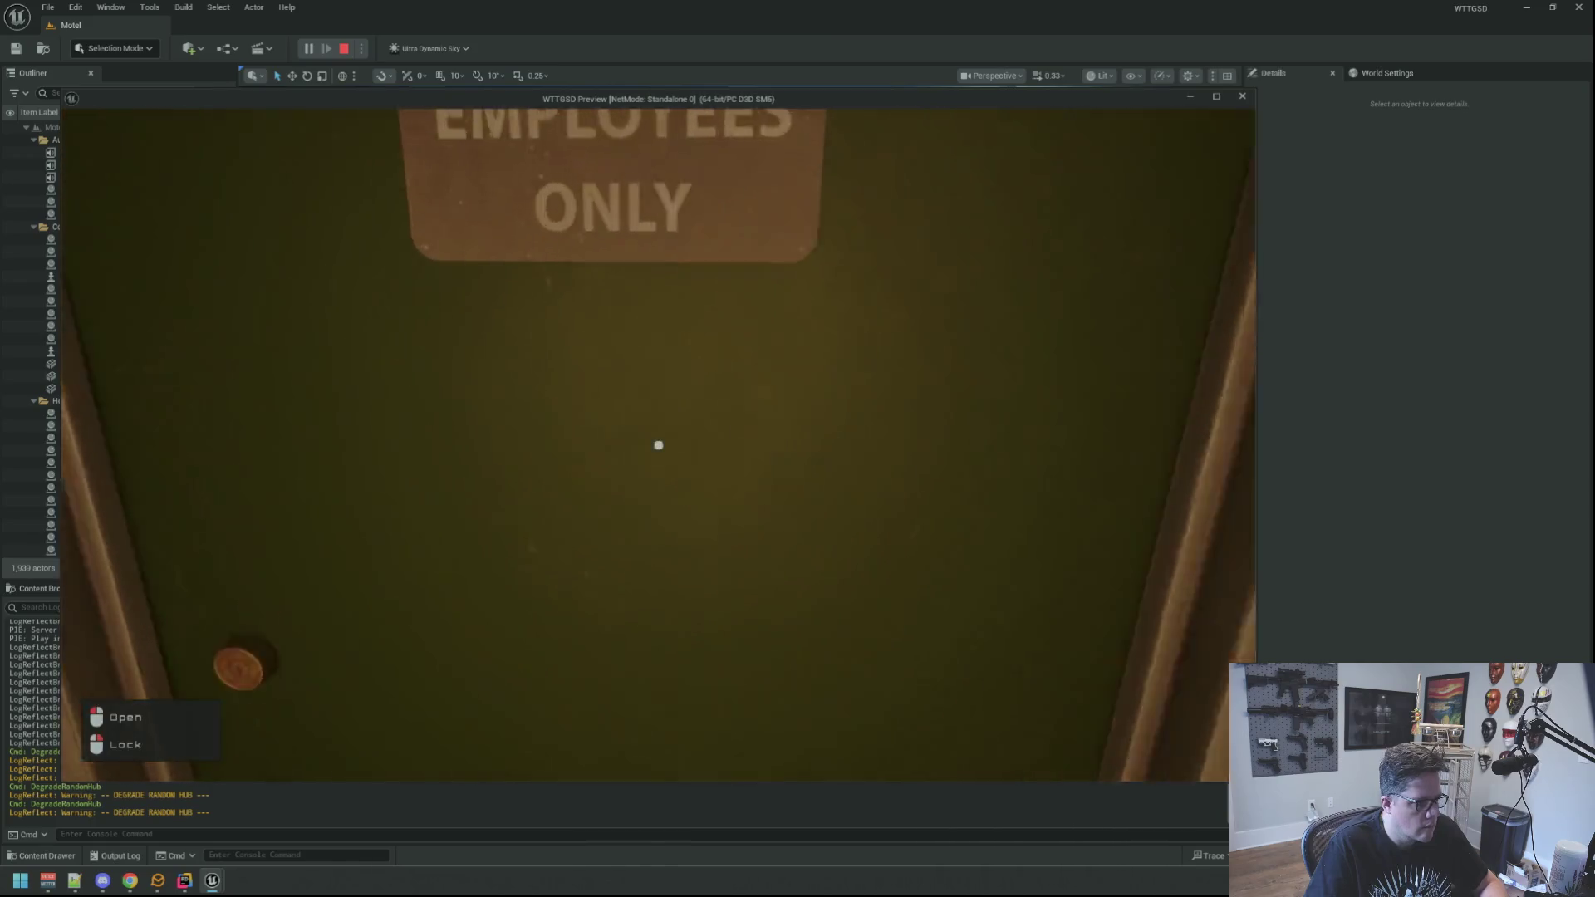
Go through the Employees Only, office and Electrical Room doors, then sit at the office desk computer.
click(658, 444)
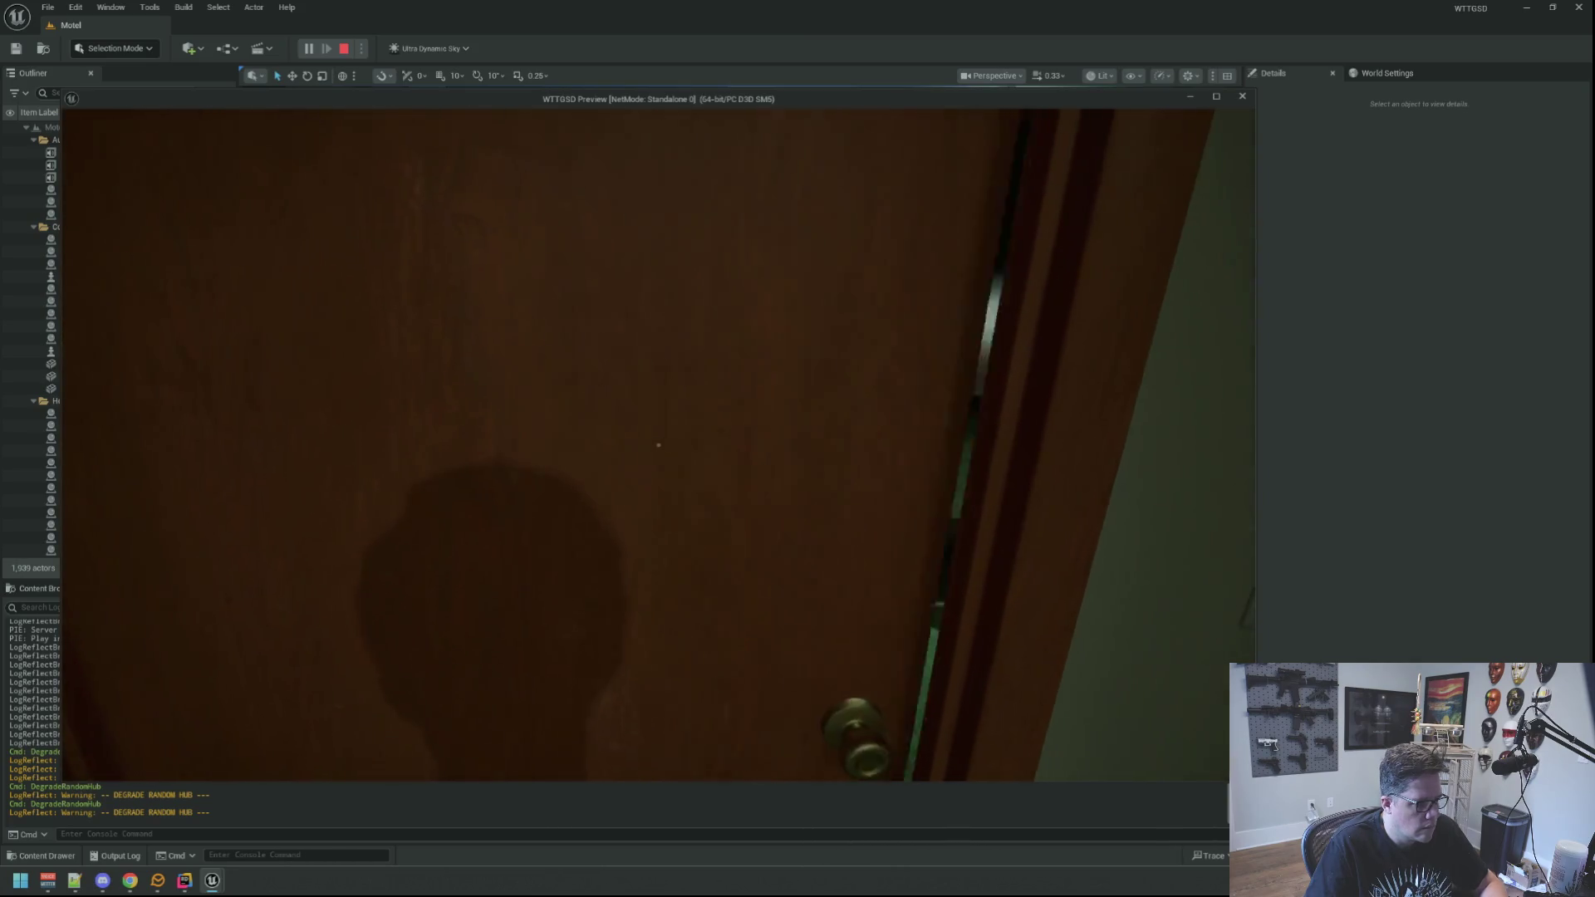
click(658, 445)
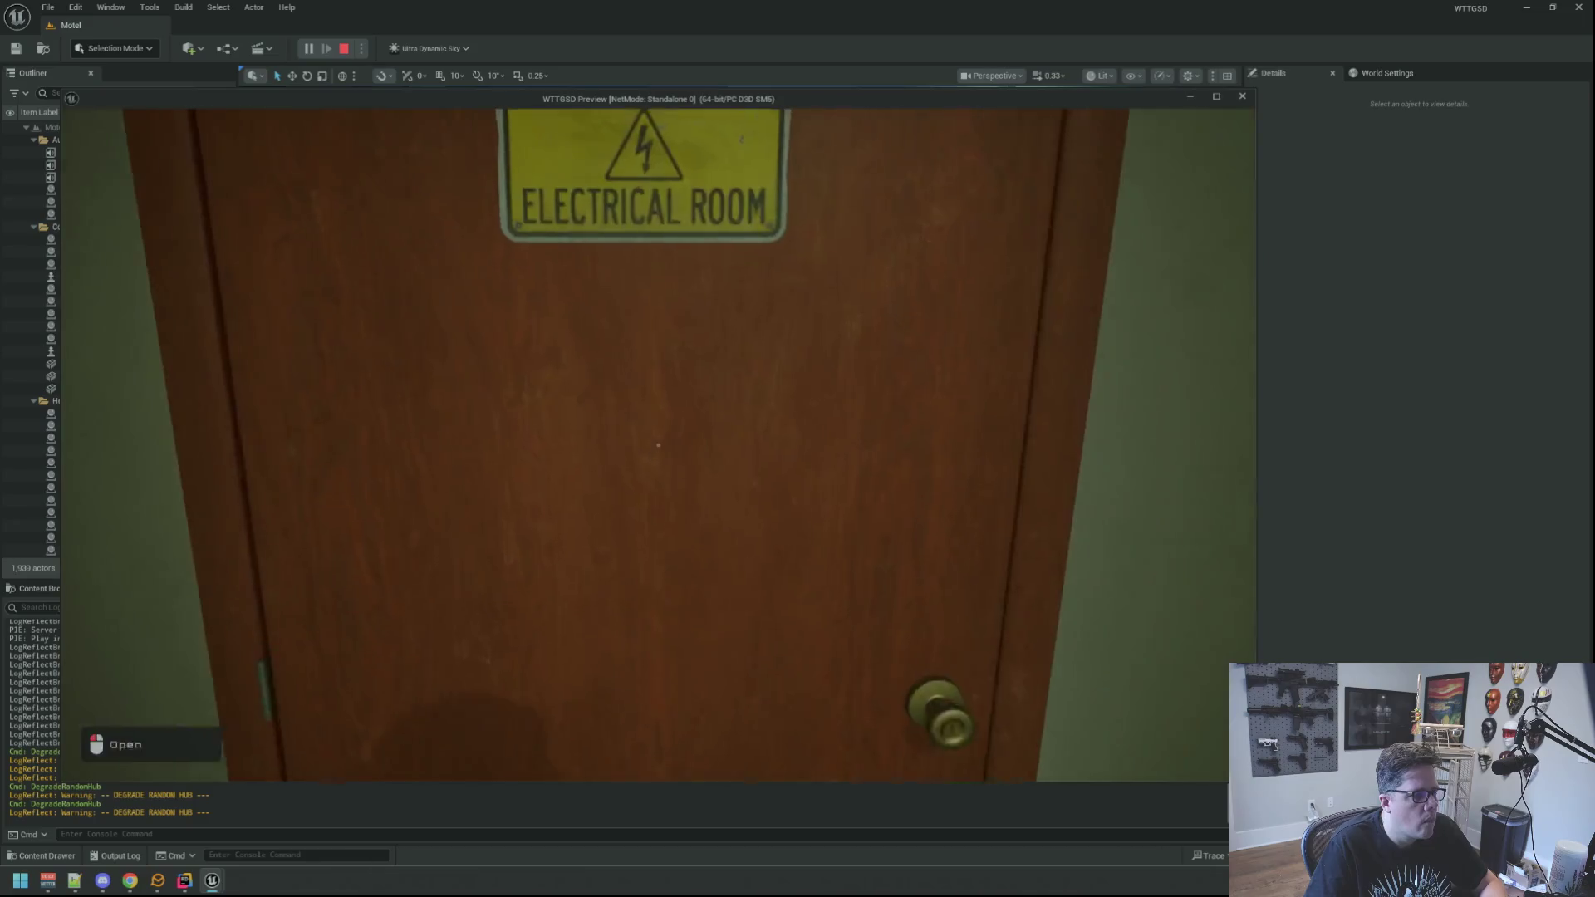
click(658, 444)
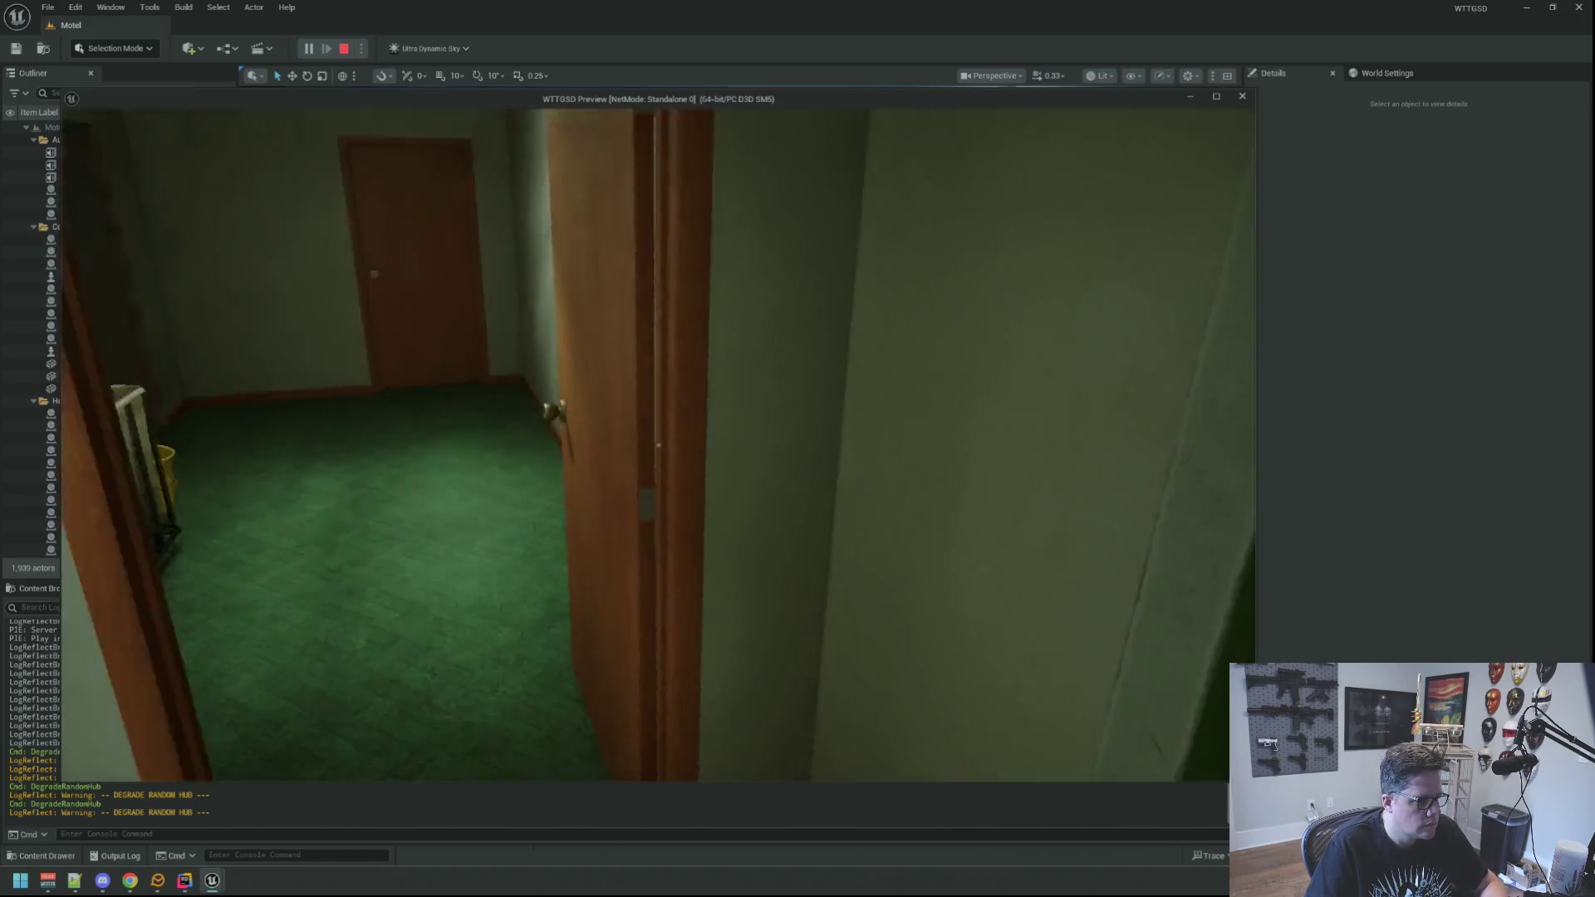
click(658, 445)
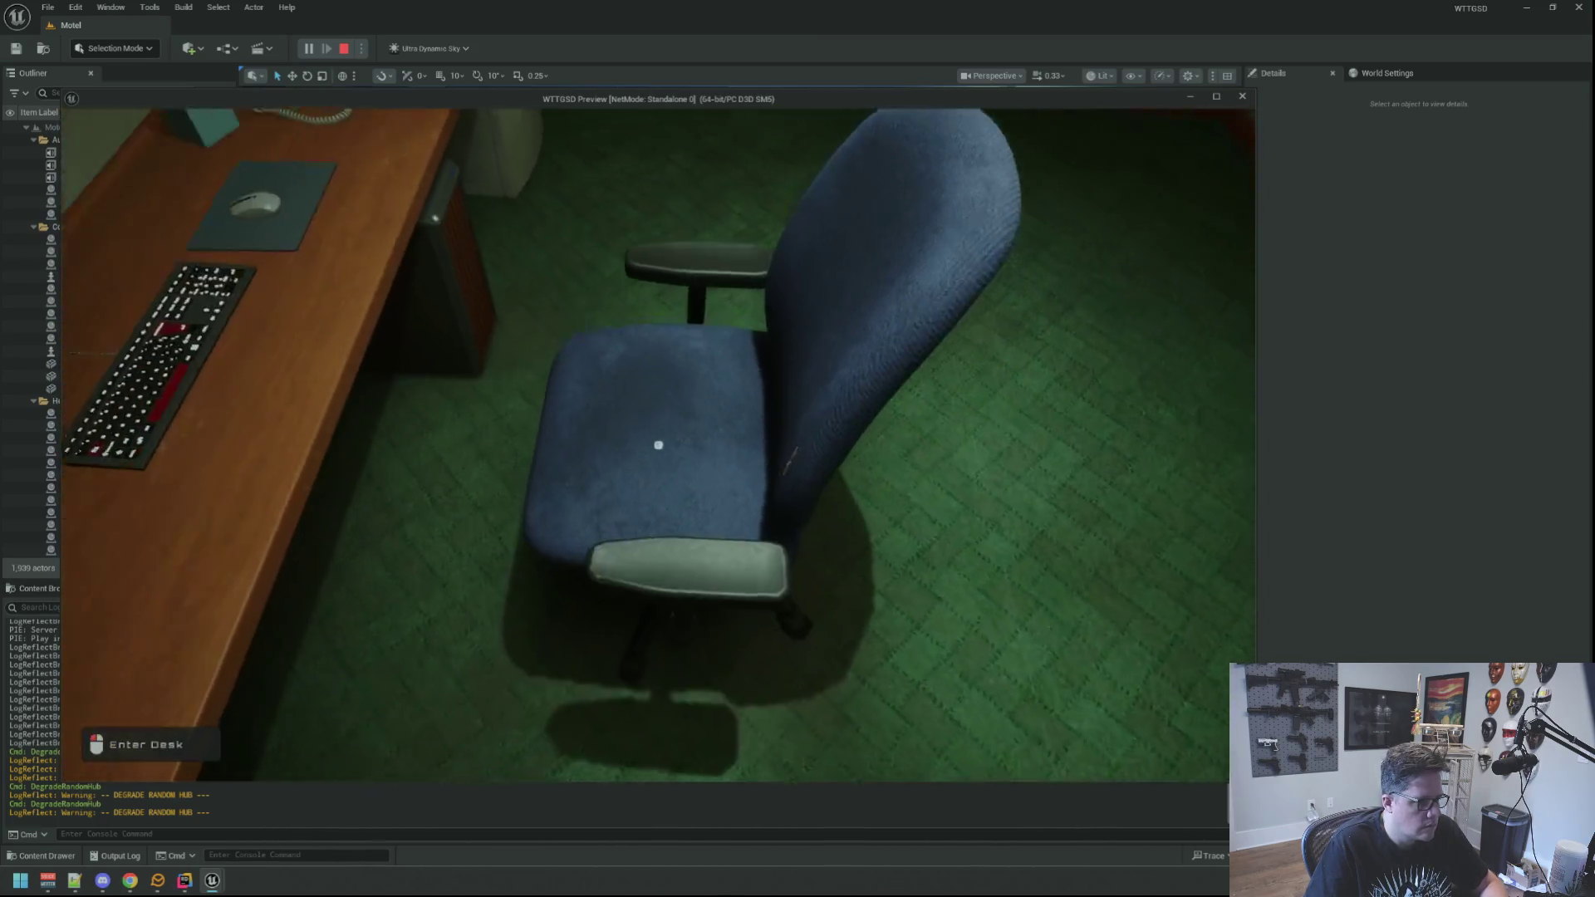
click(658, 444)
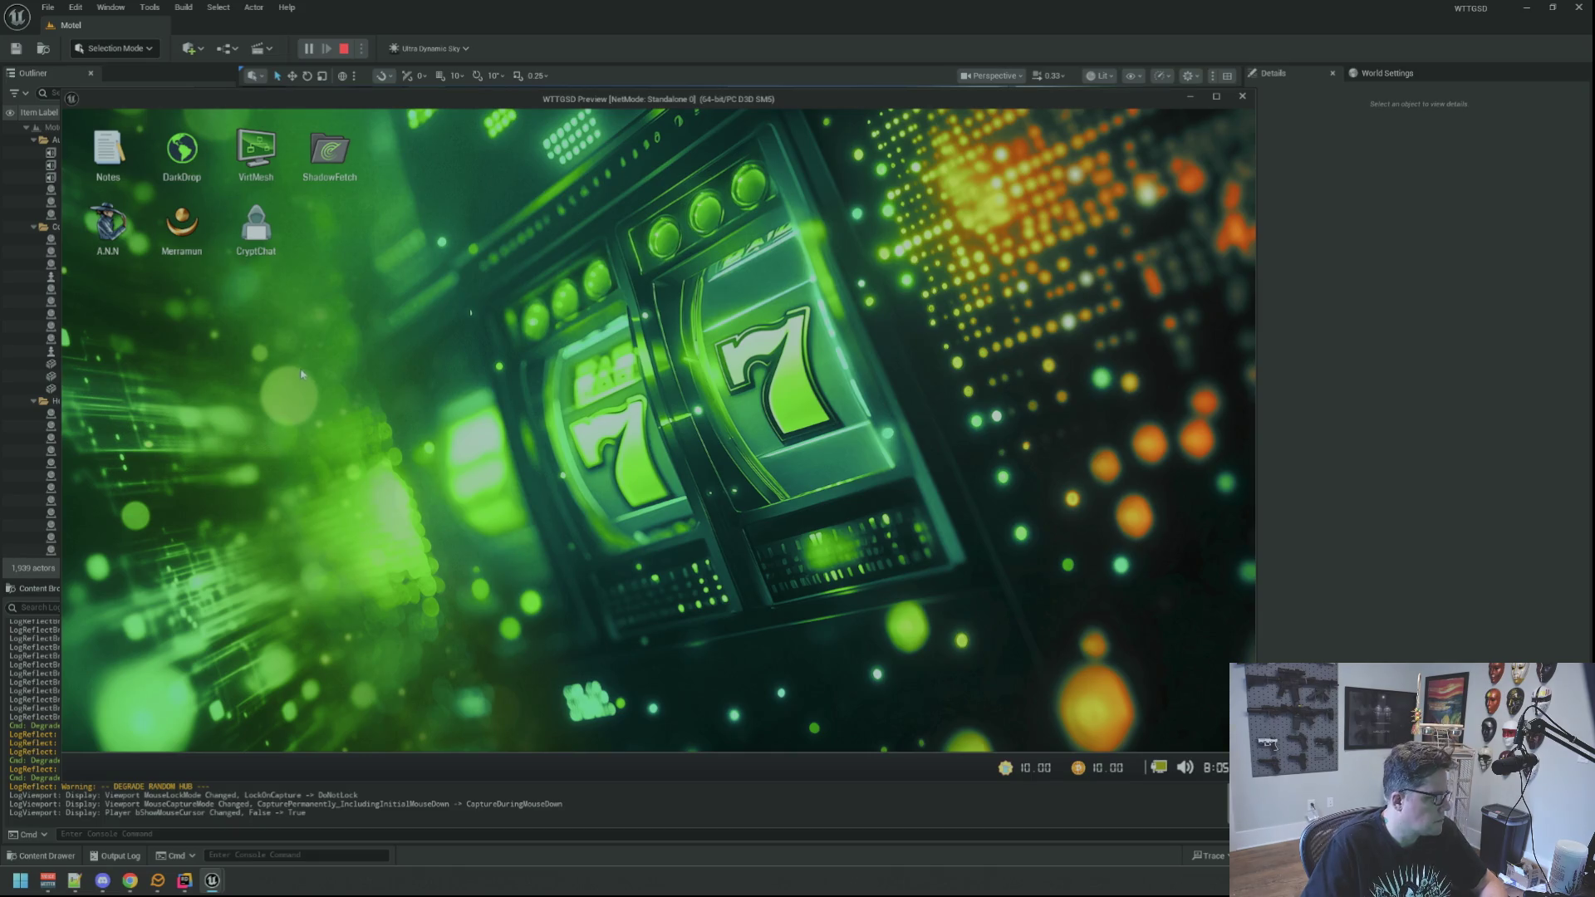
Launch Merramun, move its window to the right, and spin the reels several times.
double_click(182, 228)
drag(624, 158, 868, 145)
click(862, 619)
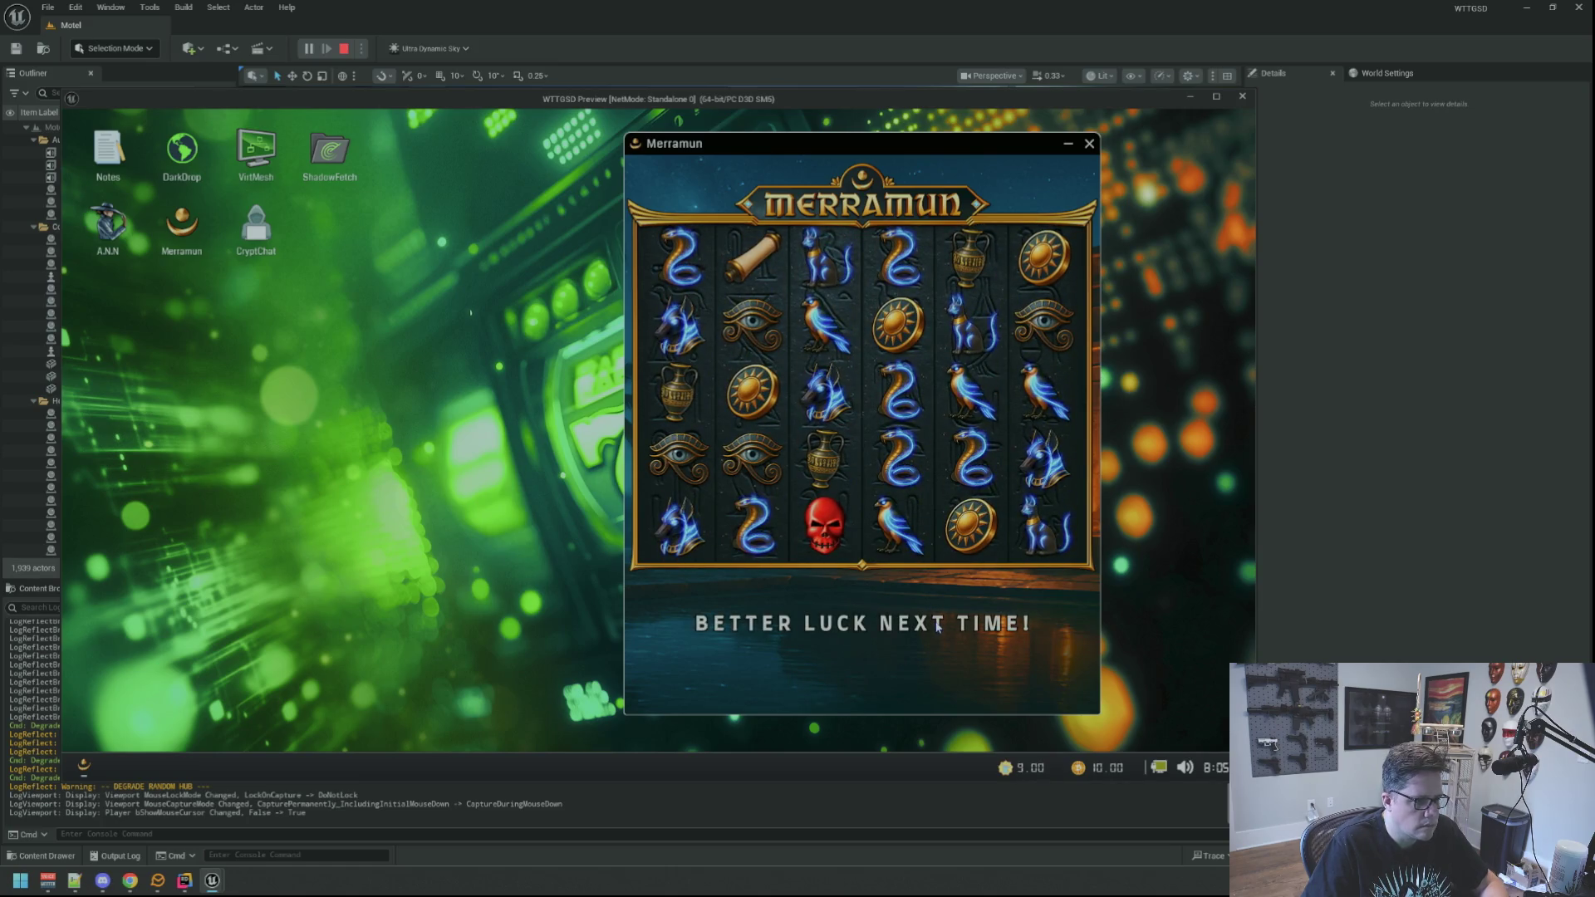
click(861, 619)
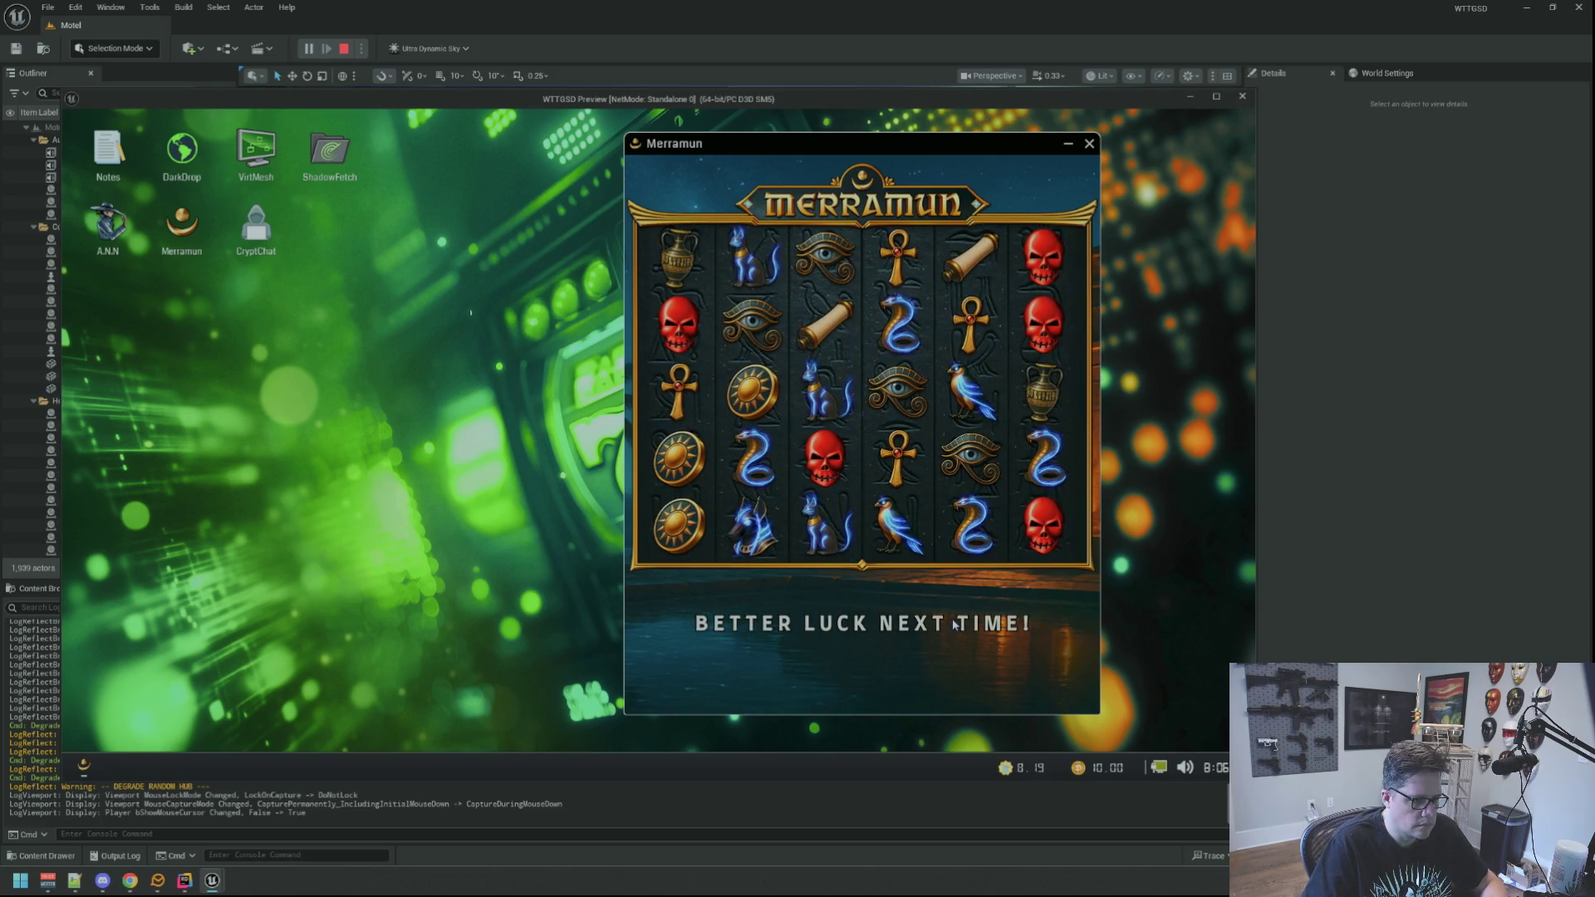
click(895, 617)
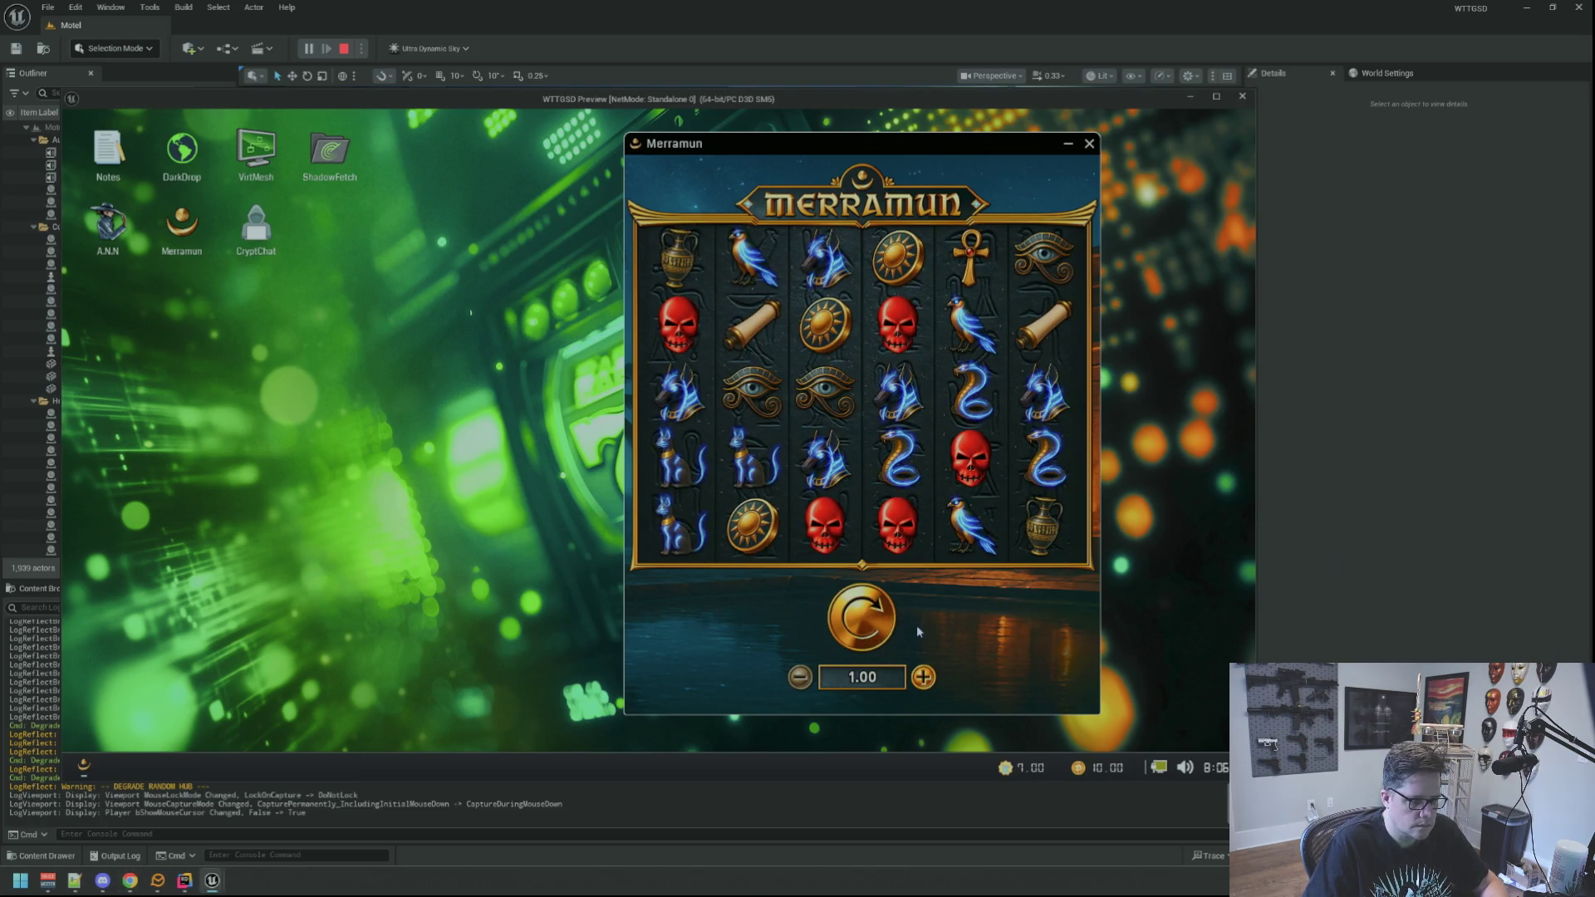
click(856, 621)
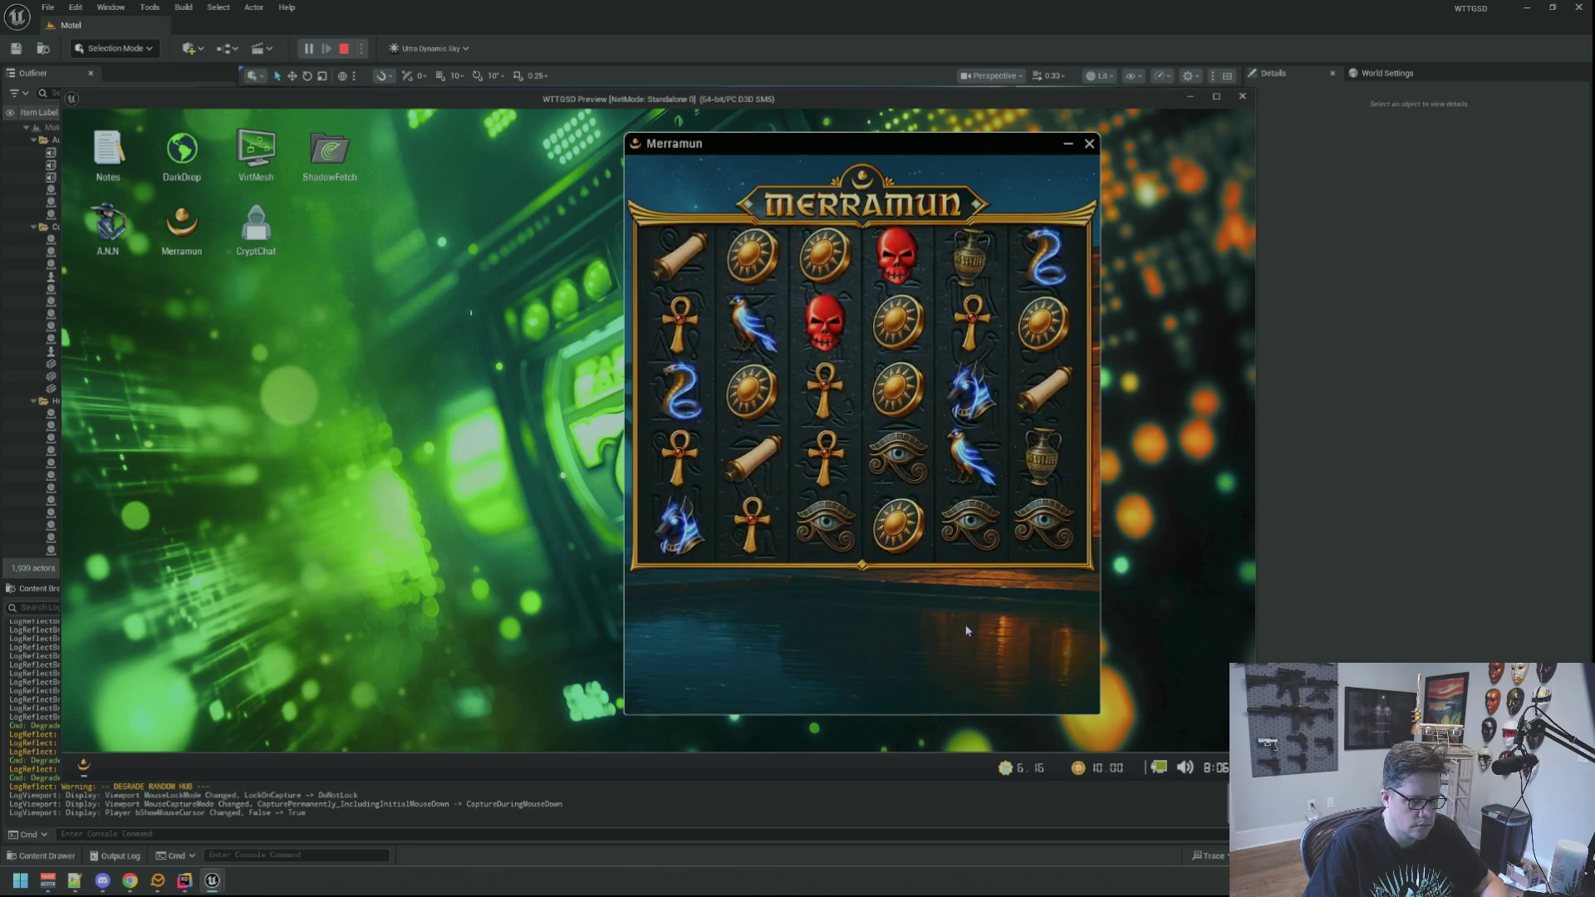
click(862, 619)
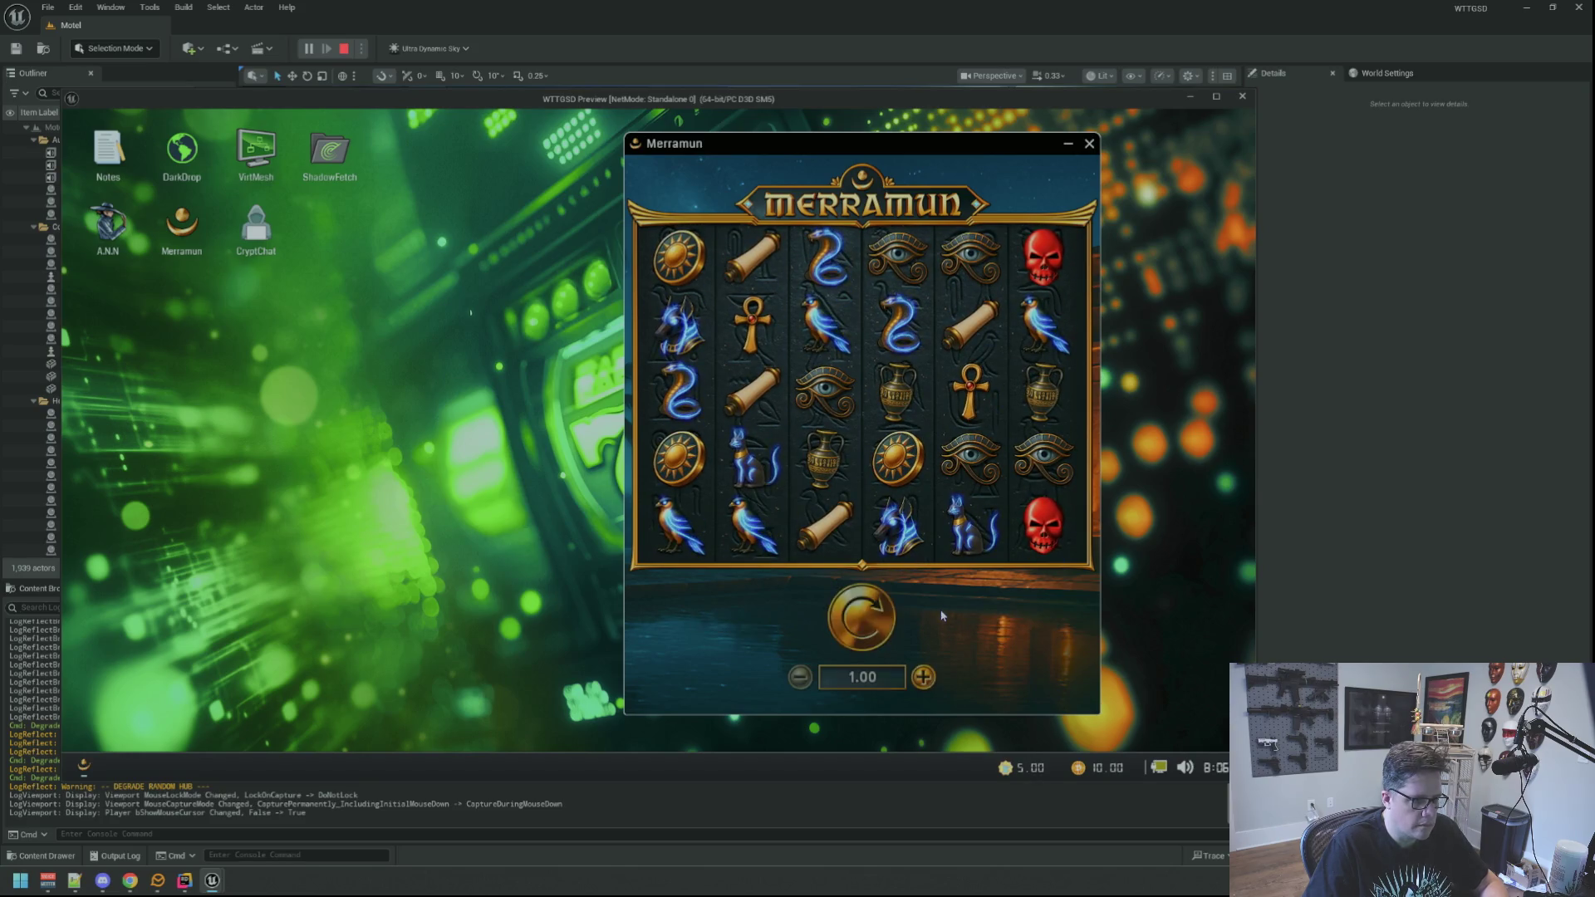
Keep spinning, mostly with Space, until the balance hits 0.00, then close Merramun.
key(space)
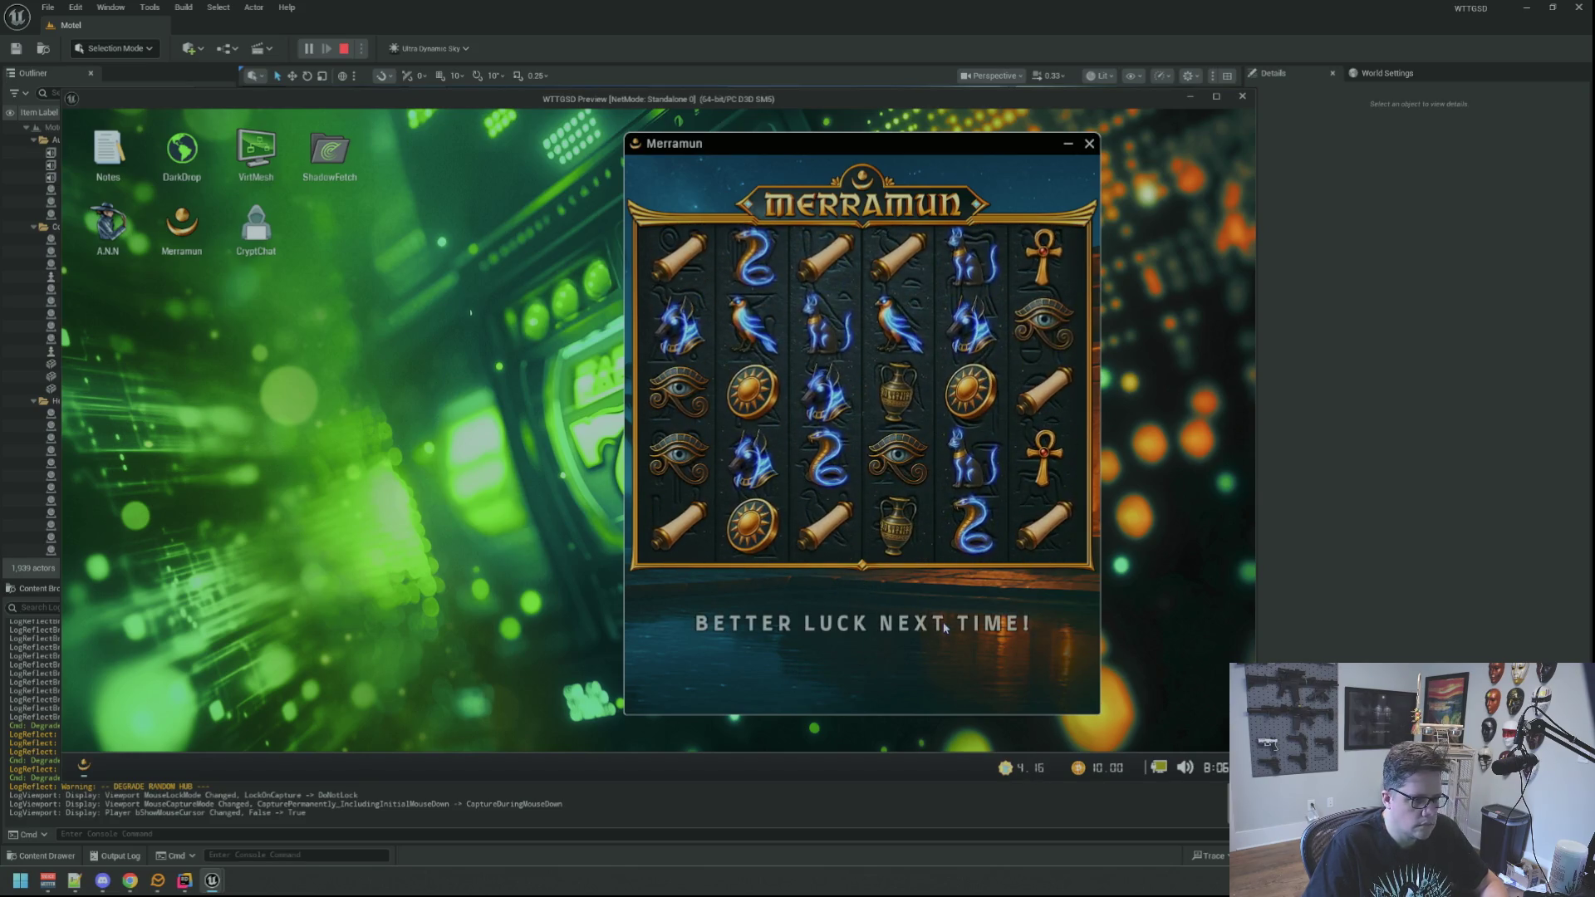
click(834, 633)
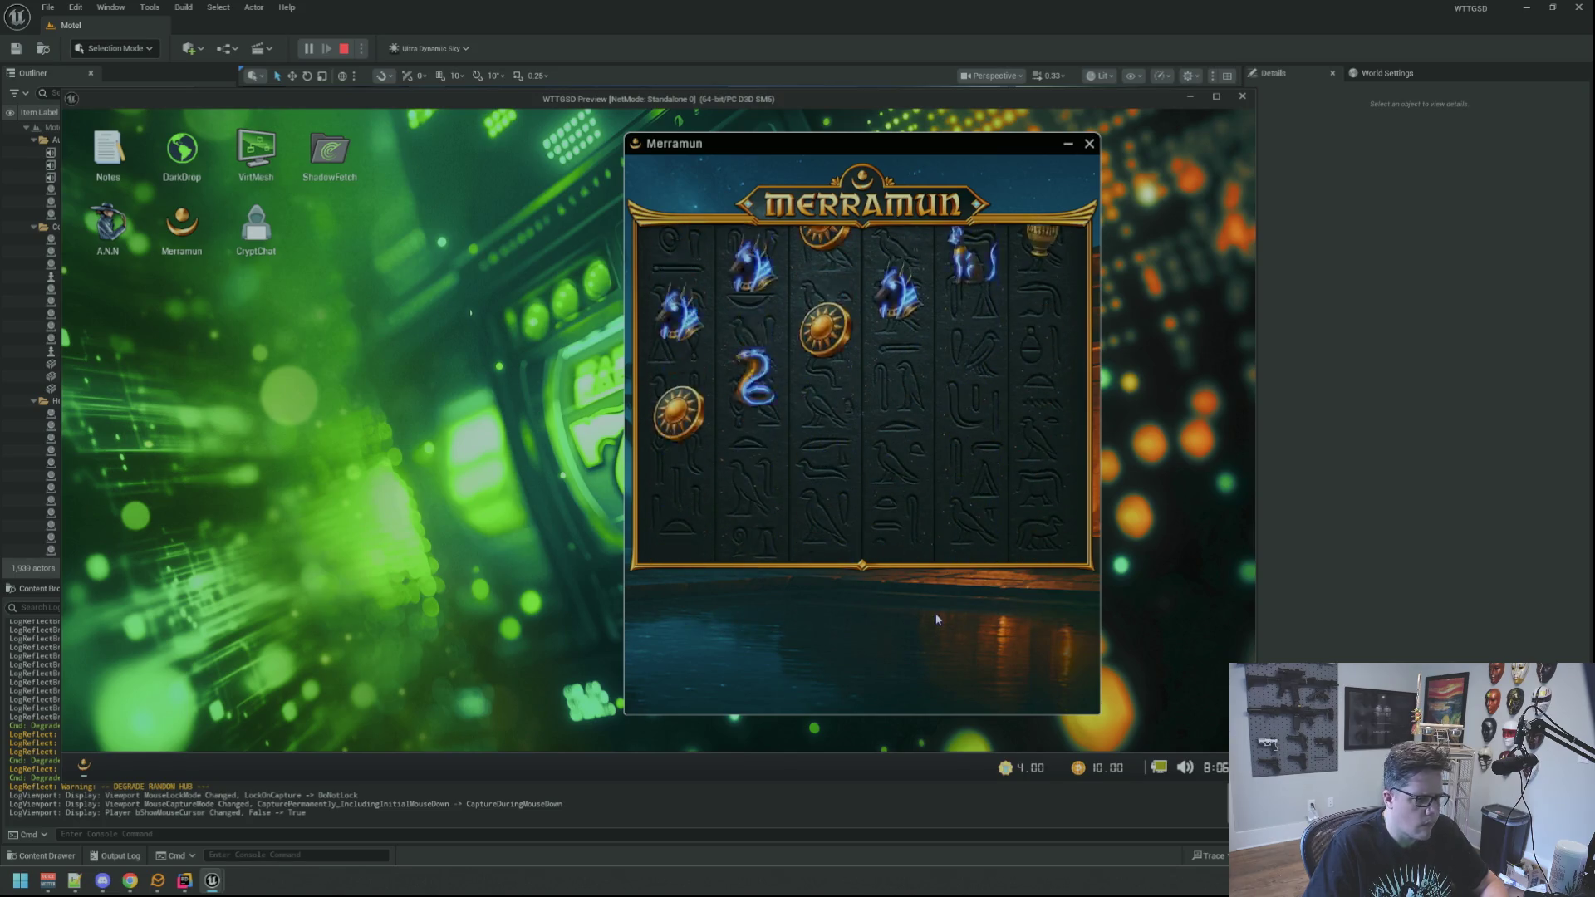
key(space)
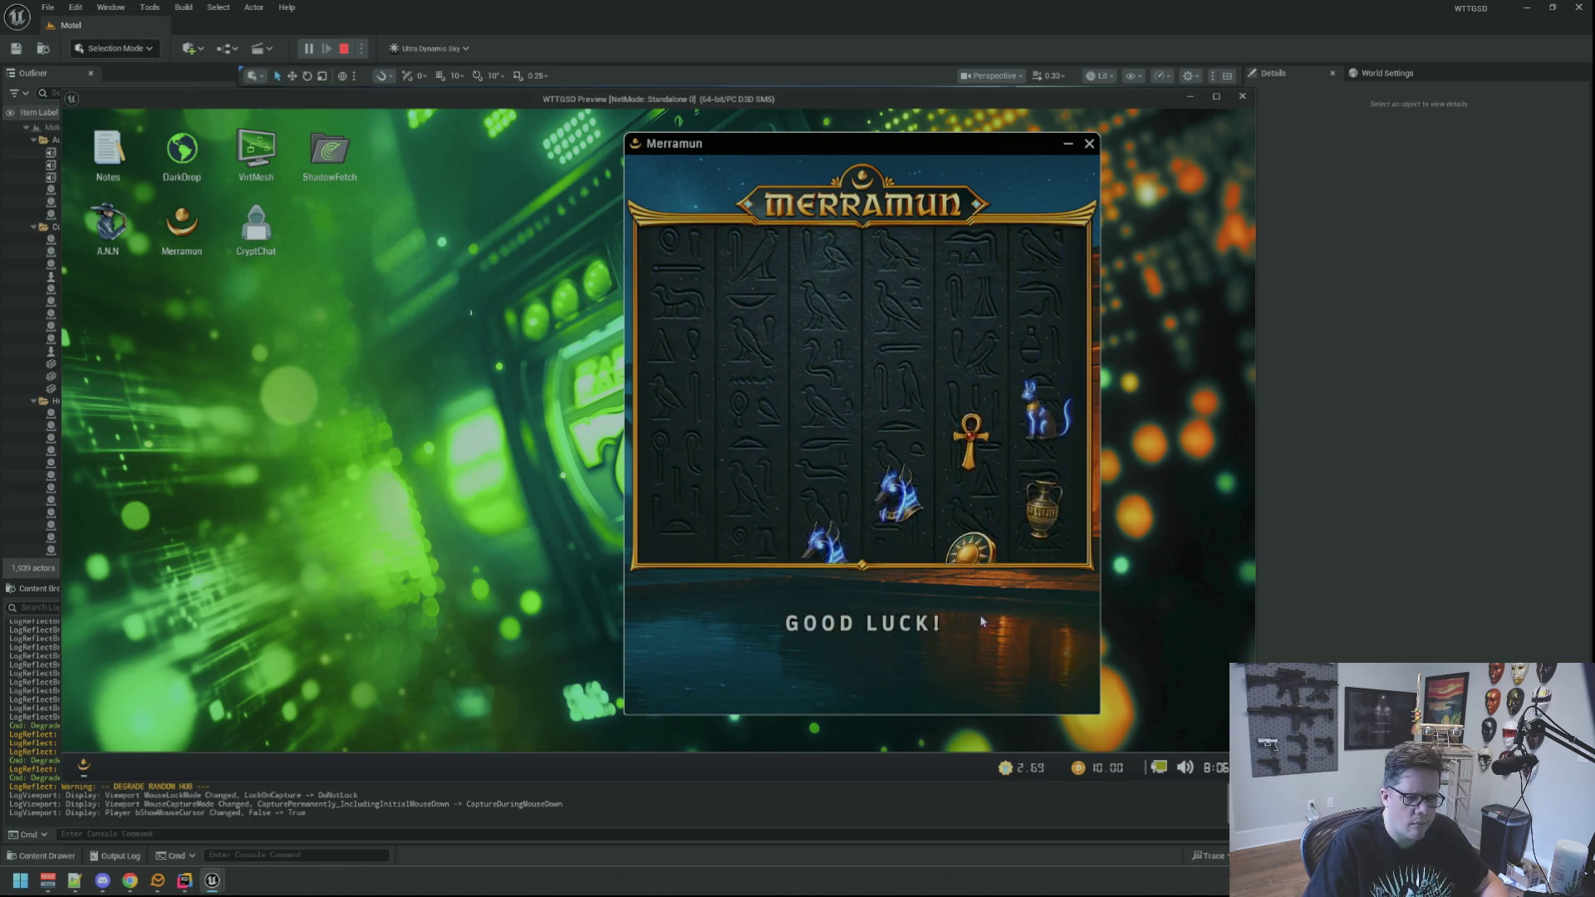
key(space)
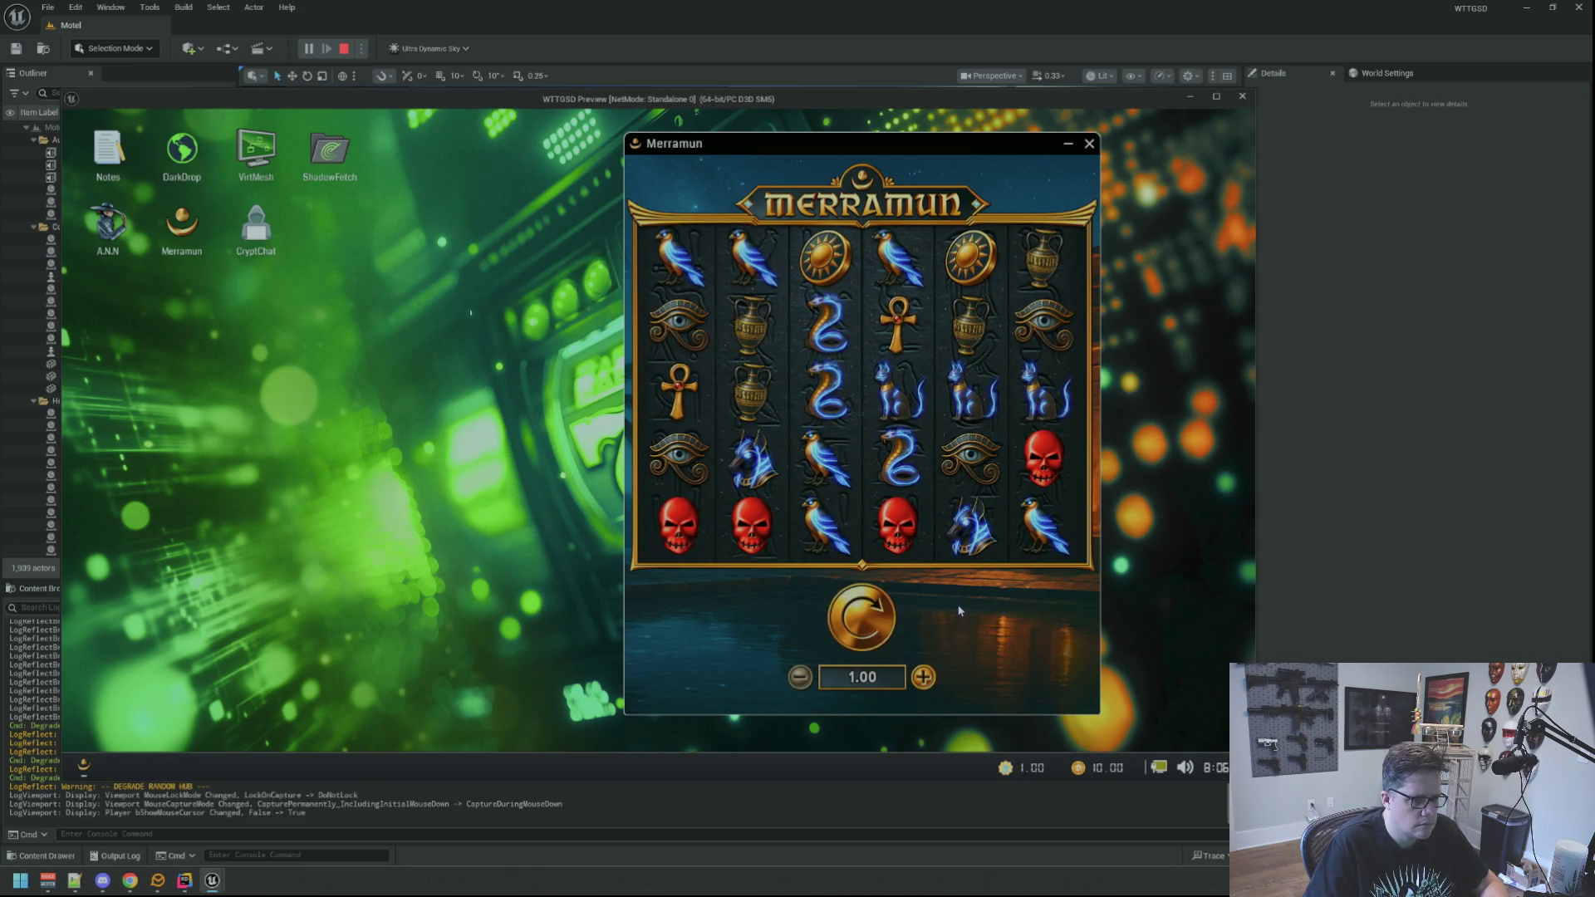
key(space)
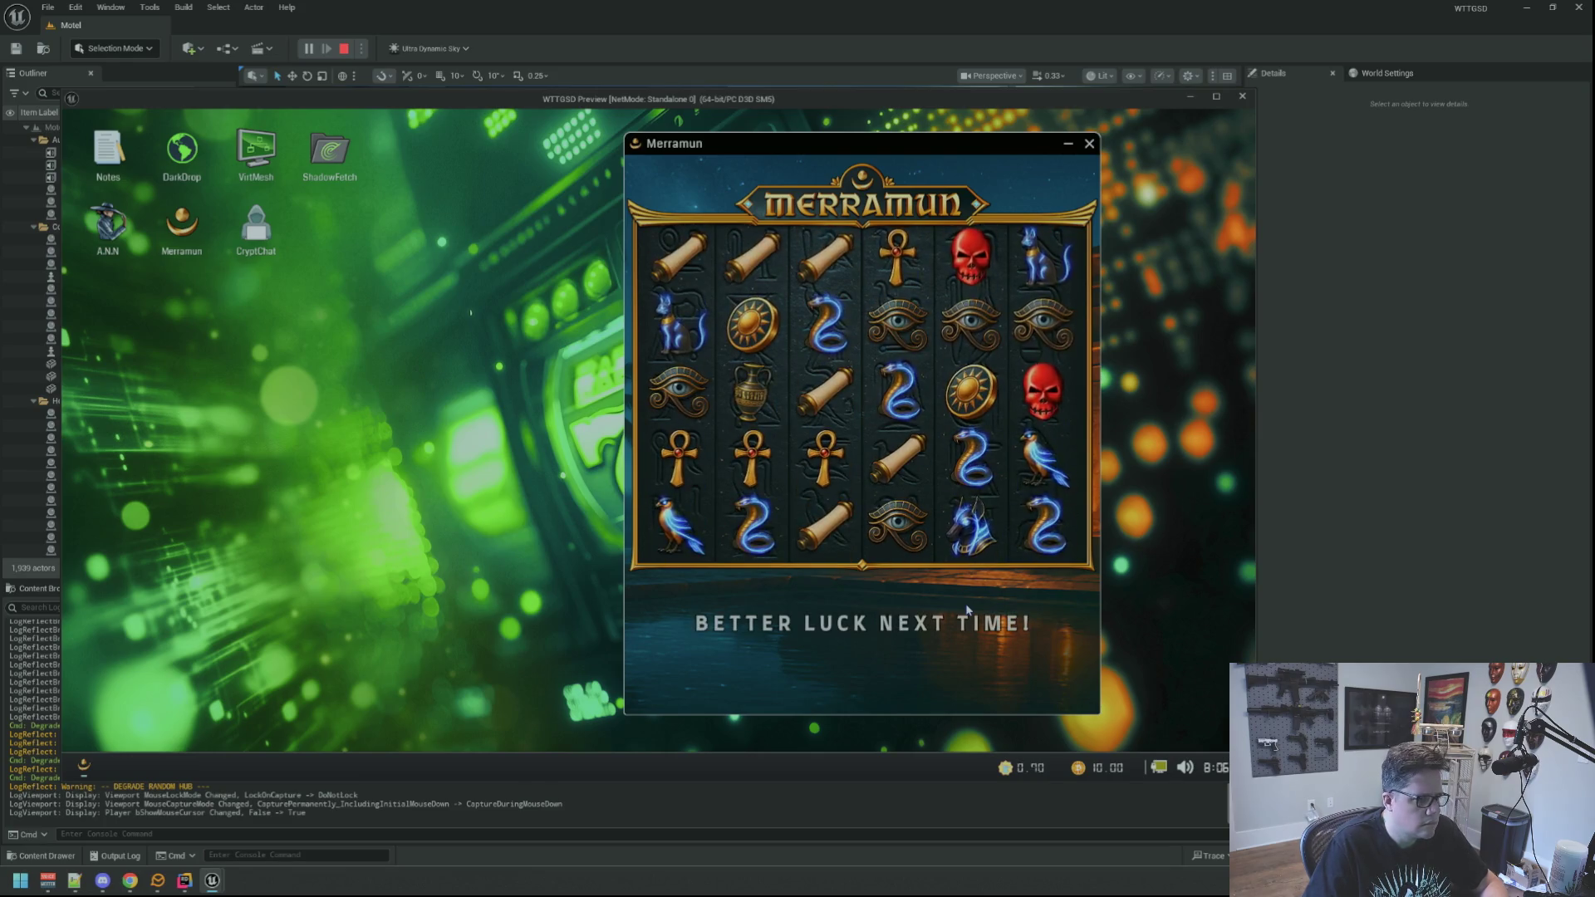
click(1089, 143)
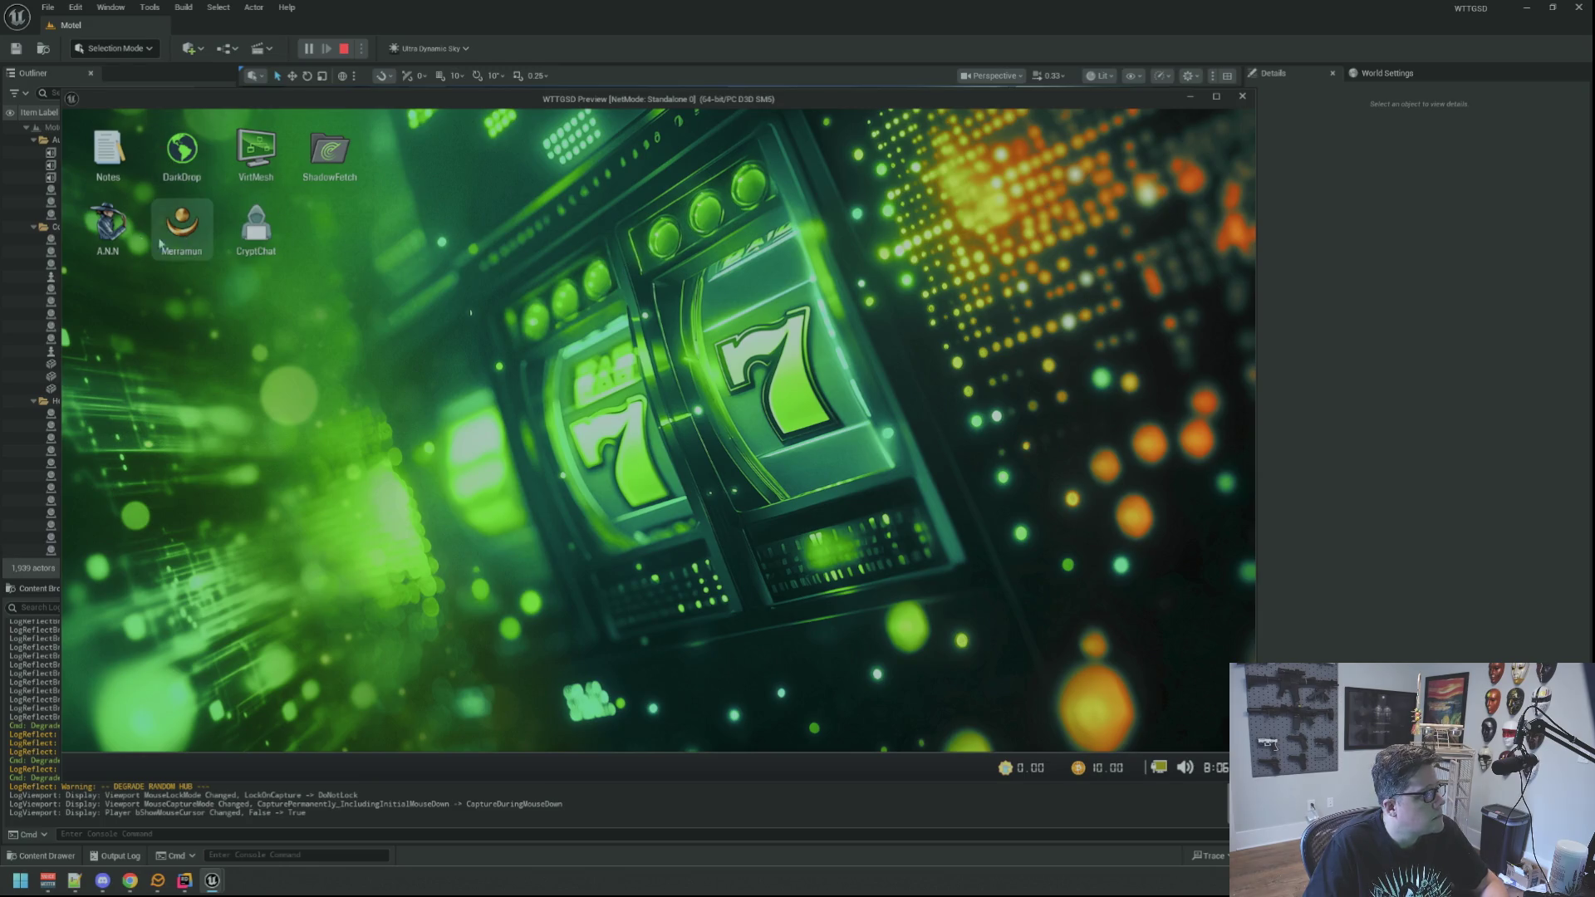
Open and close the CryptChat app, then get up from the desk.
double_click(258, 240)
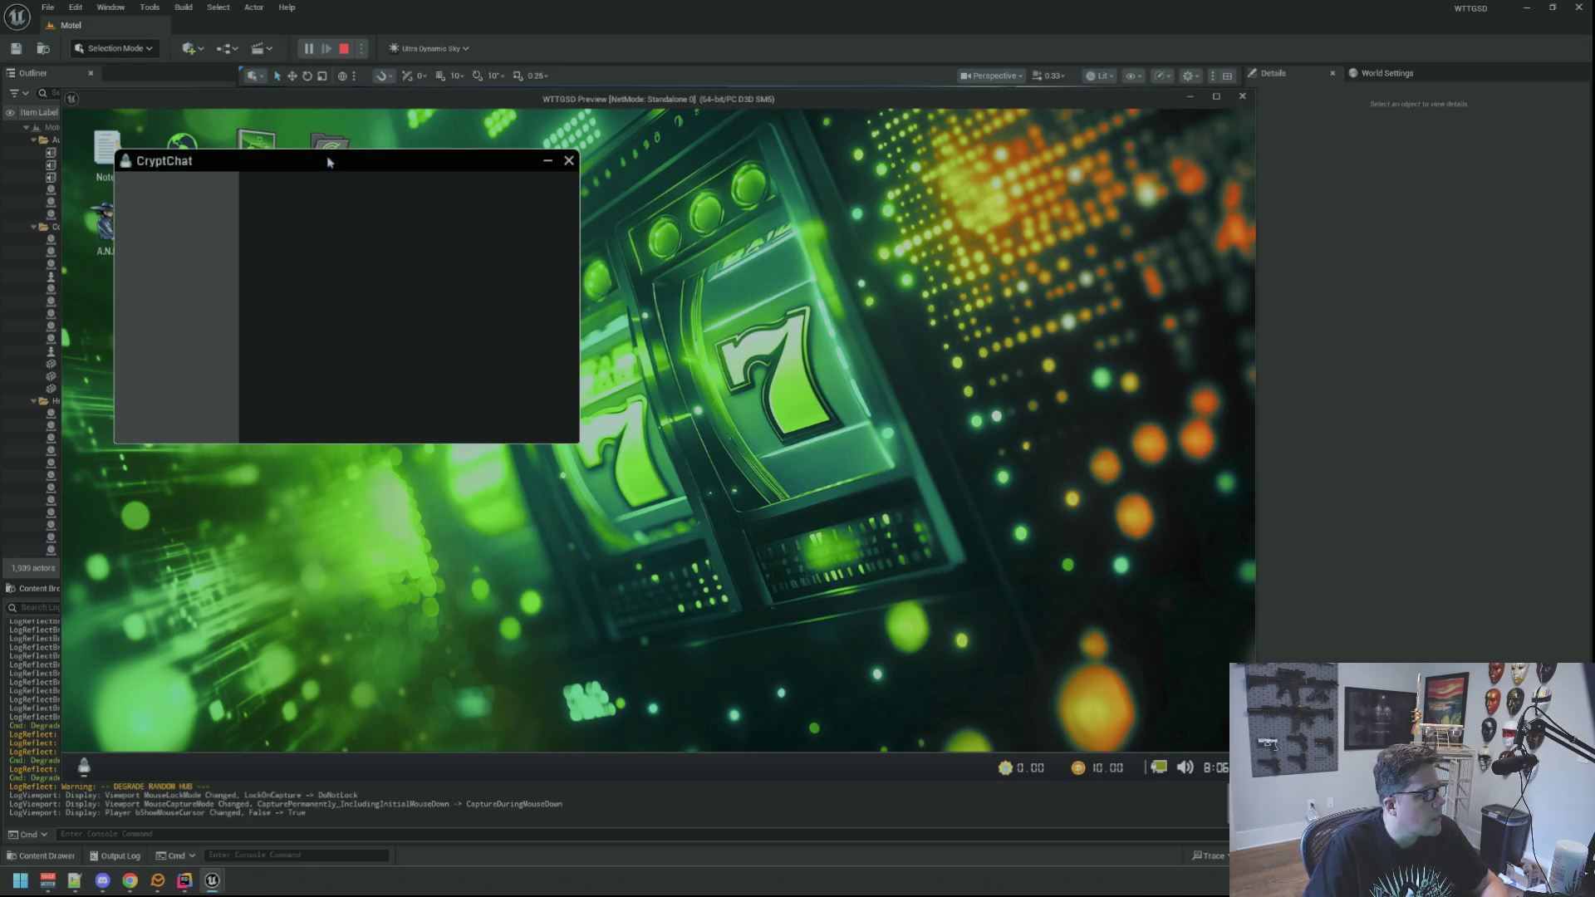
drag(328, 161, 511, 264)
click(750, 265)
right_click(378, 228)
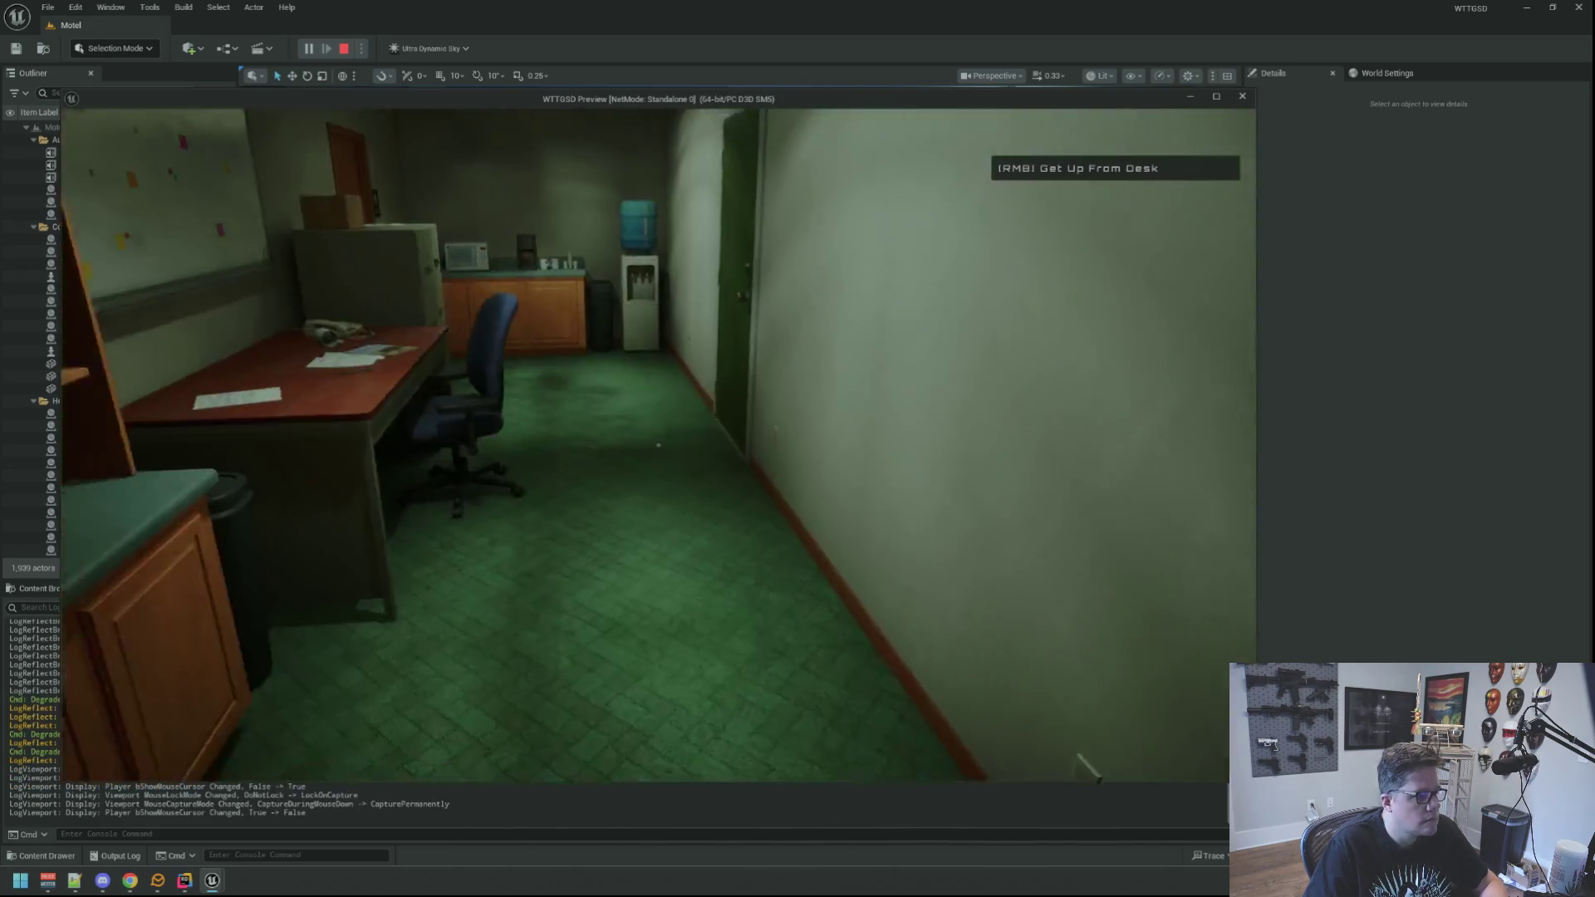
Walk through the restroom, storage room and lobby, then outside into a motel room's bathroom.
key(w)
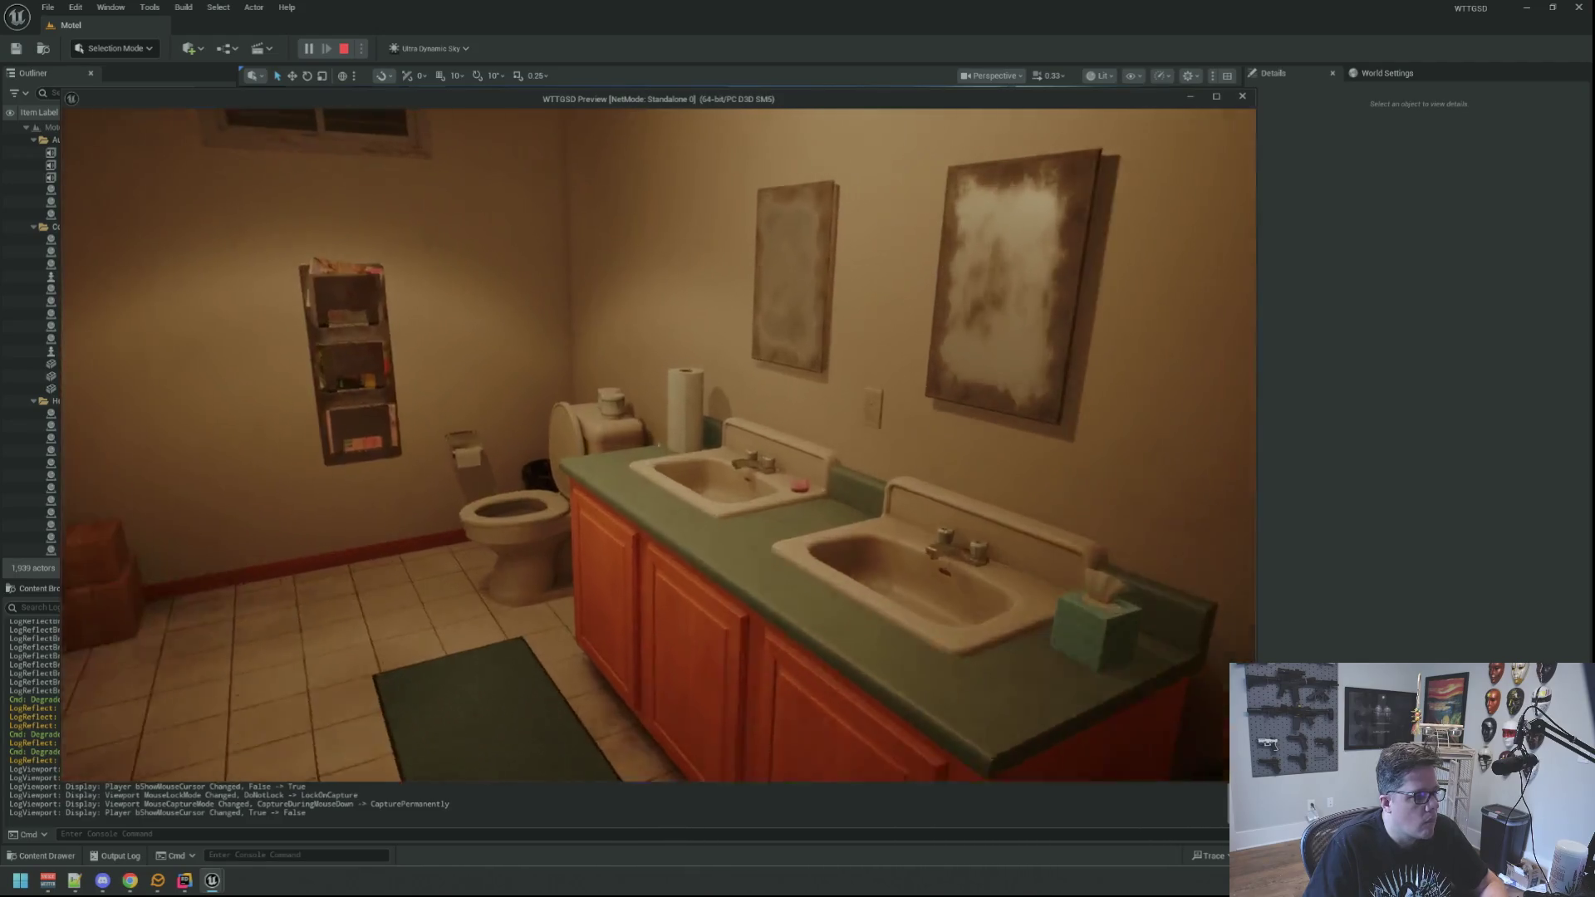
key(w)
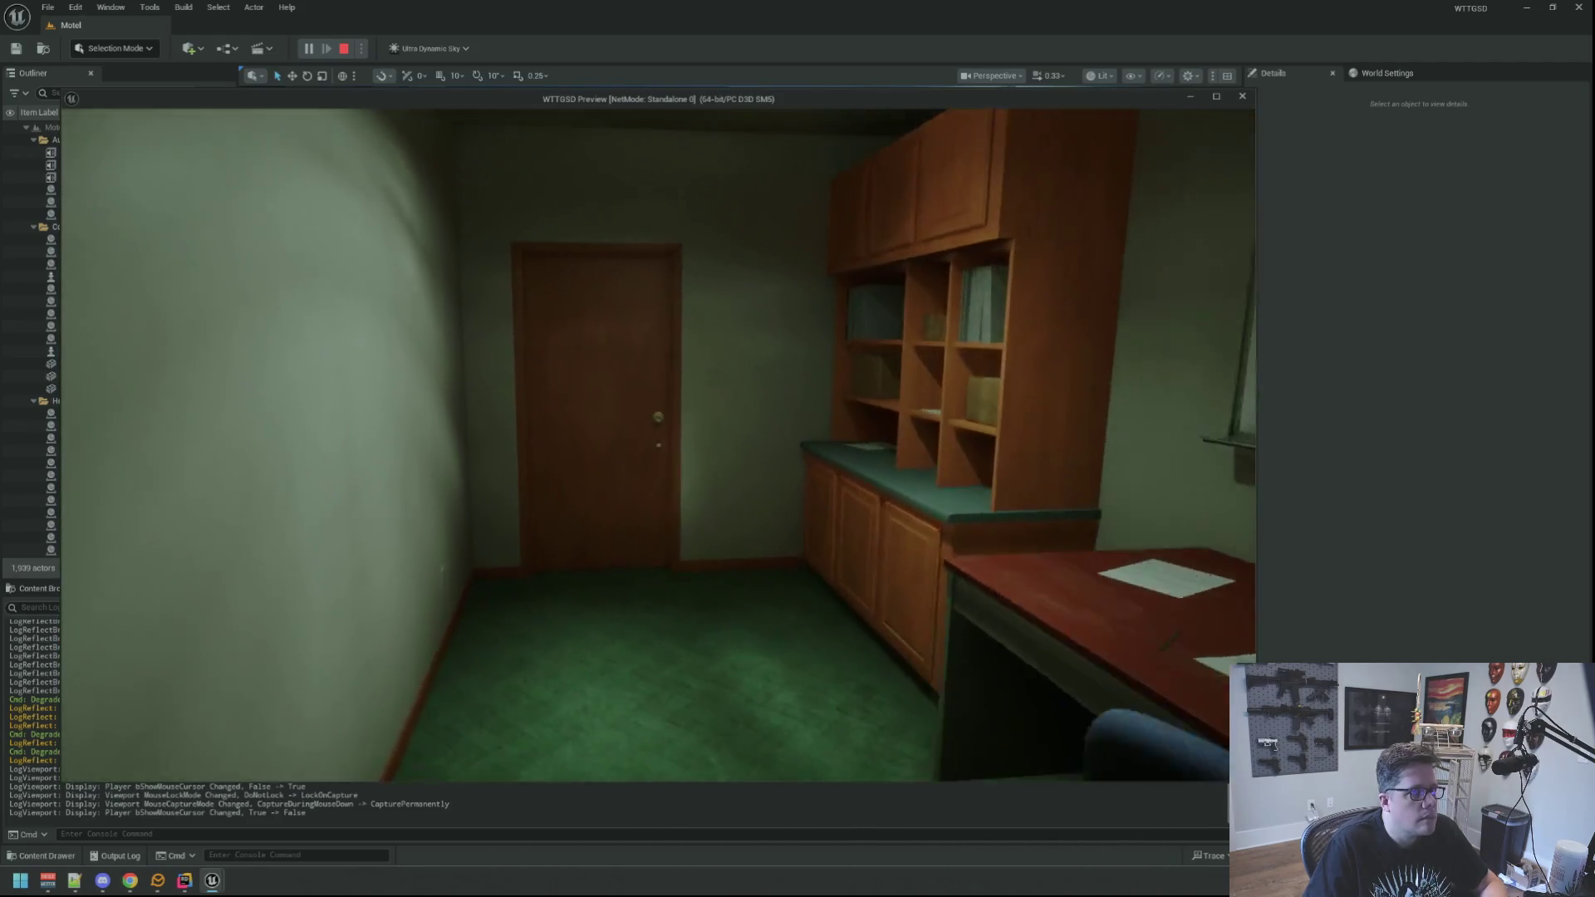
key(w)
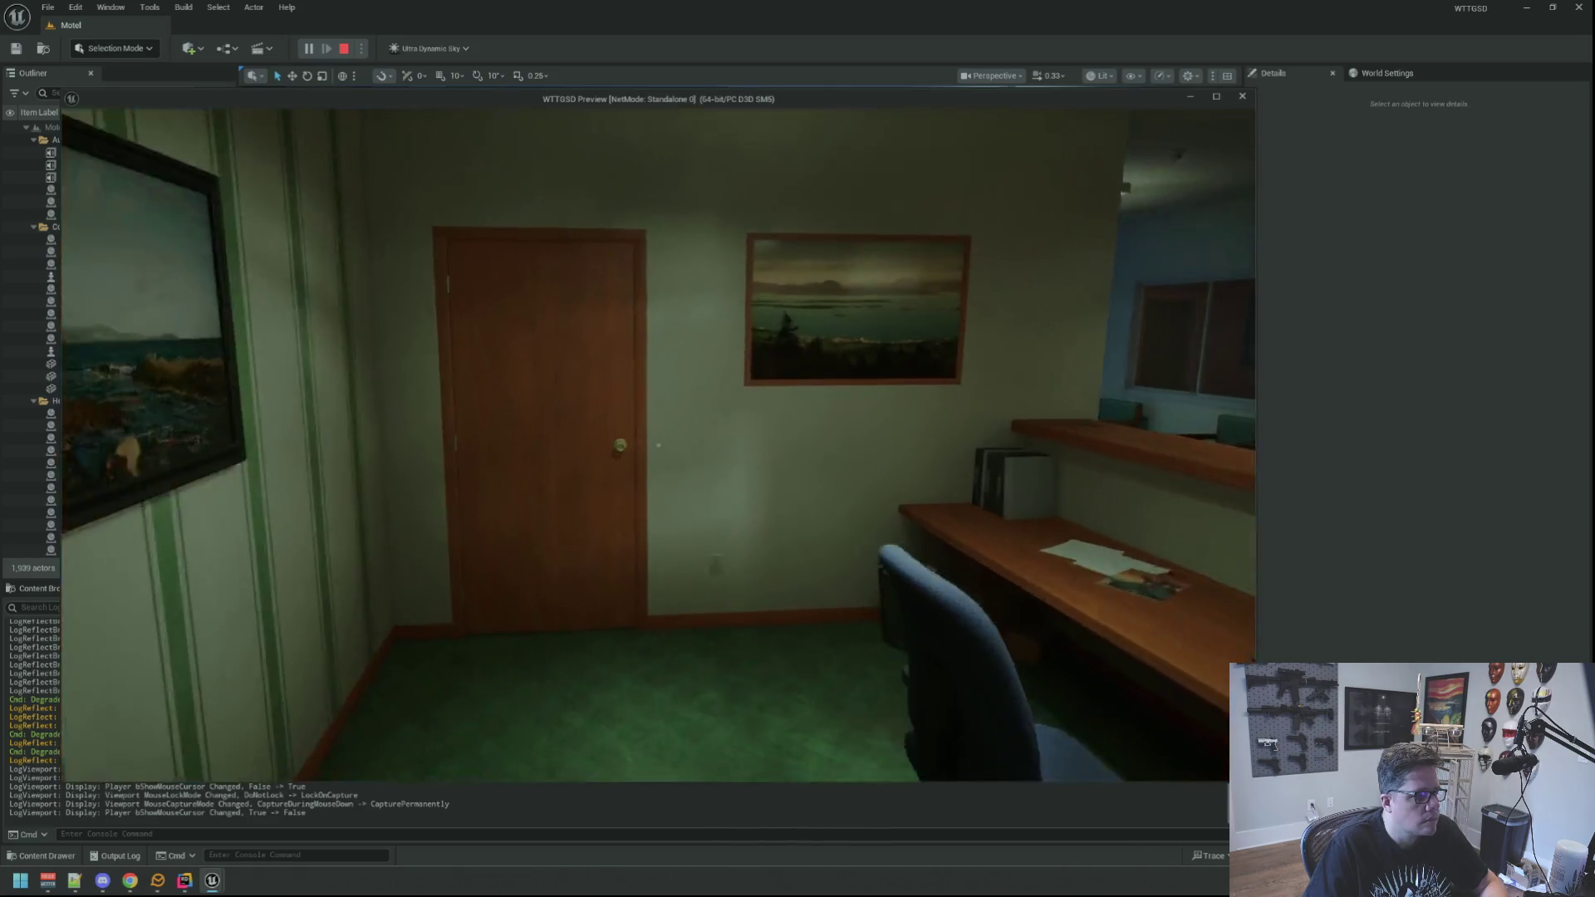
key(w)
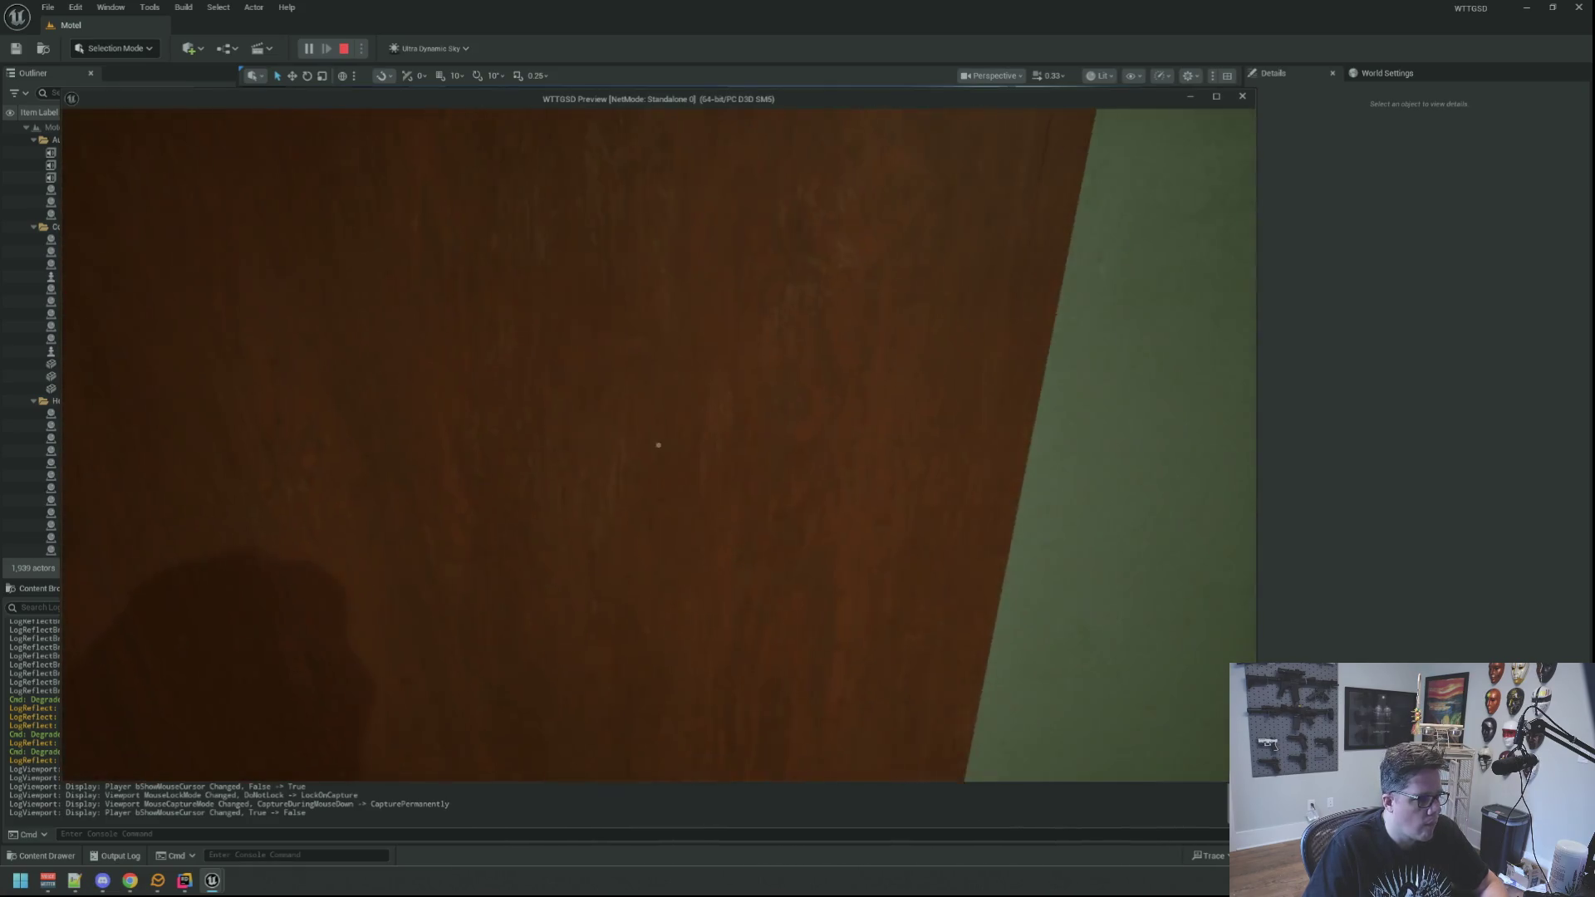
key(w)
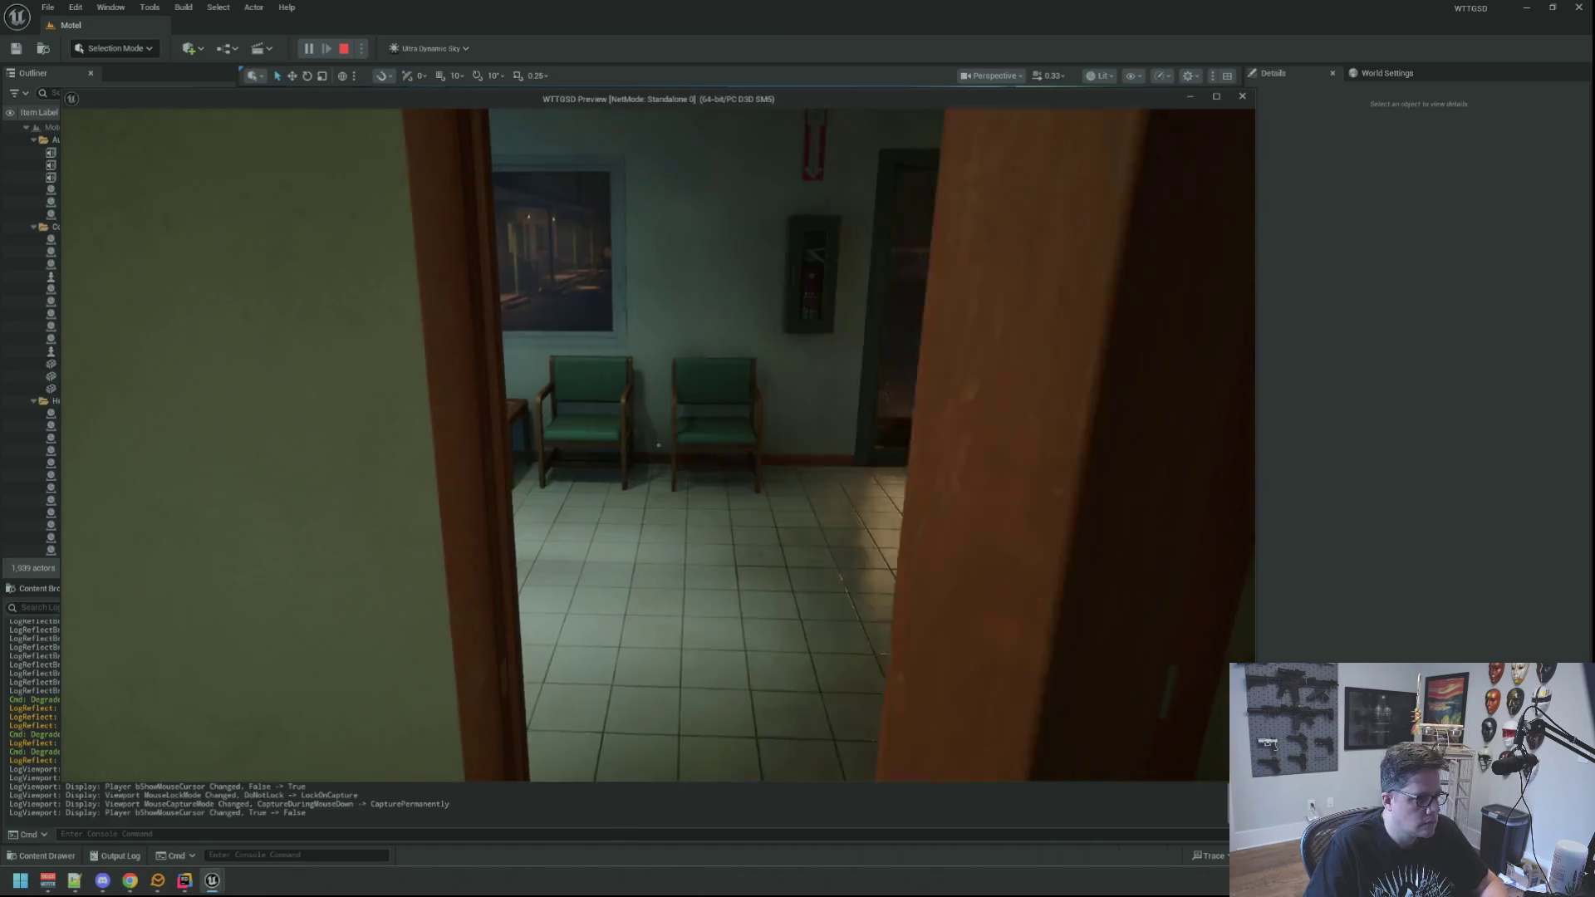
key(w)
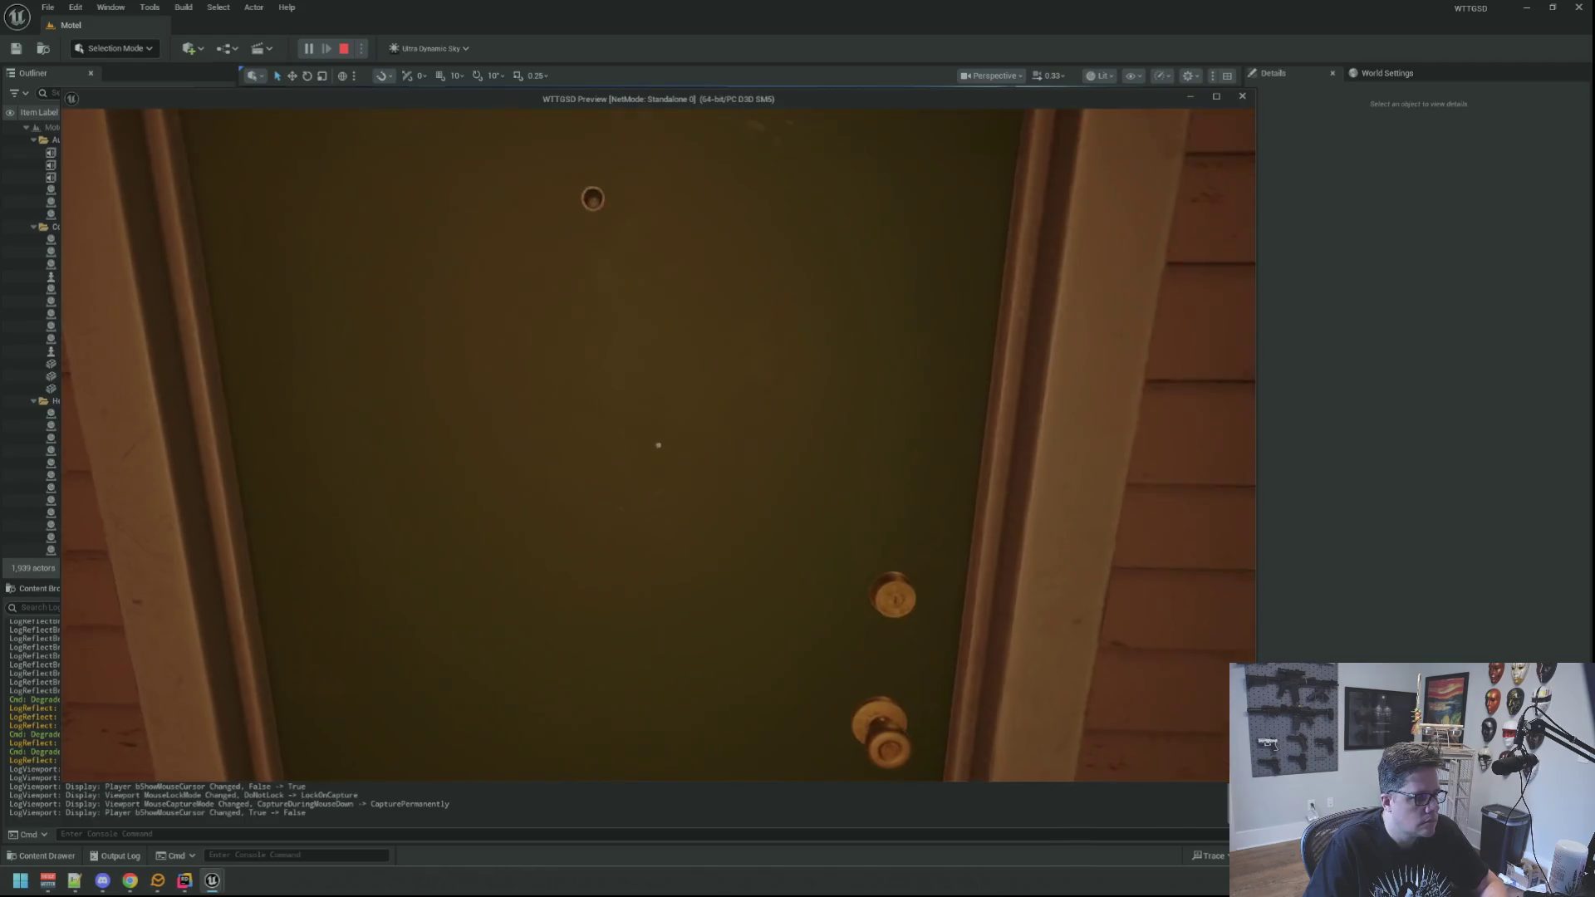
key(w)
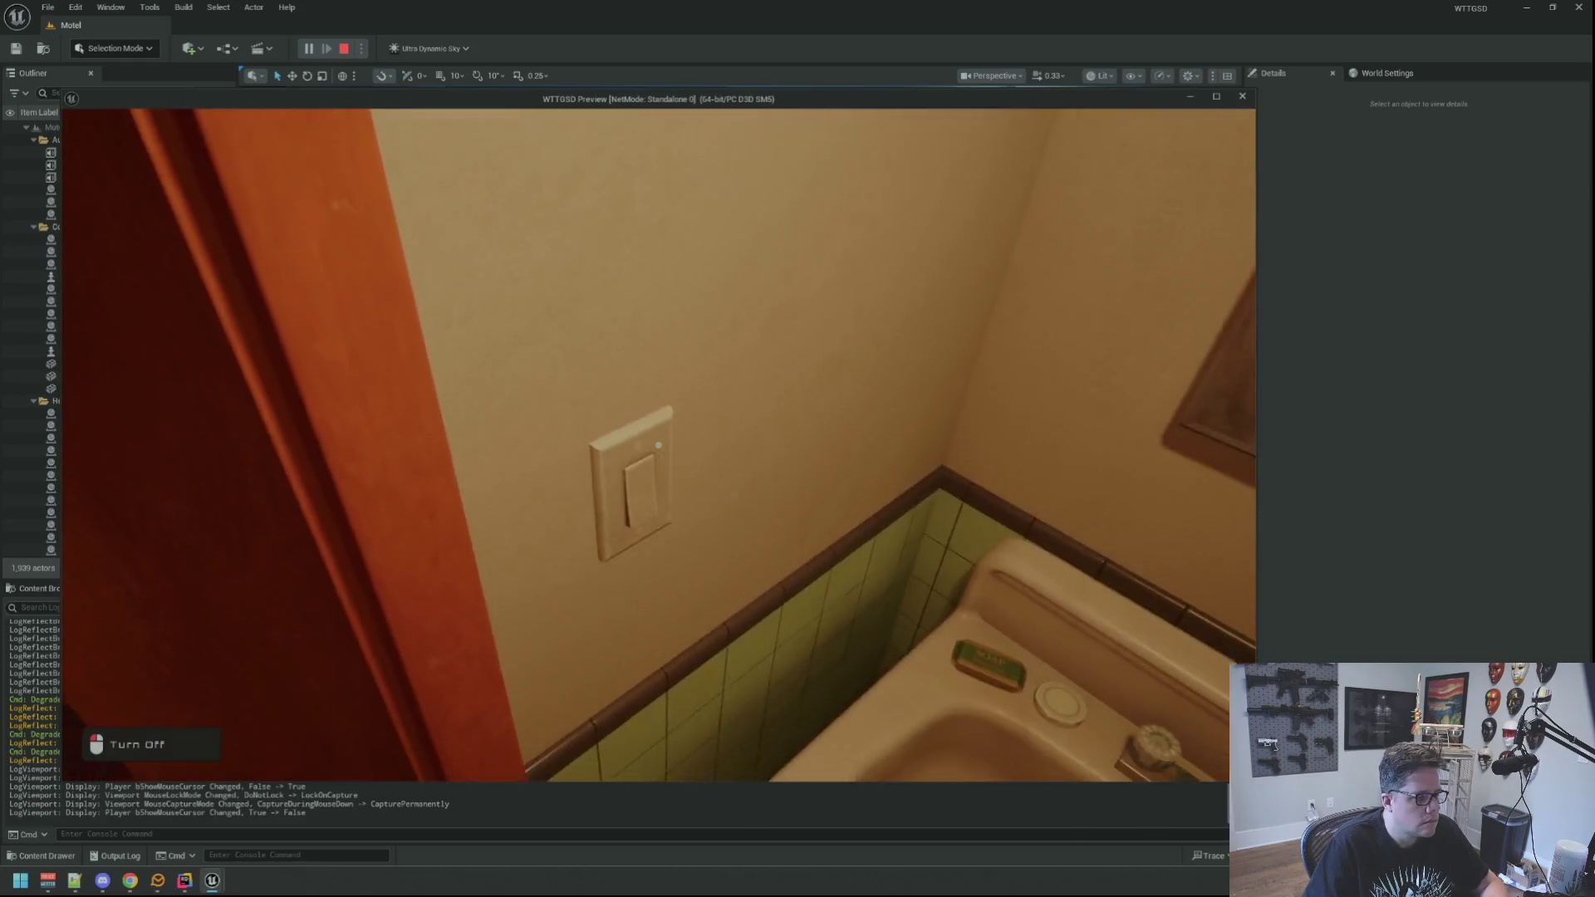
Switch off the bathroom light, leave through the room's front door, and cross the lot to the office.
click(658, 445)
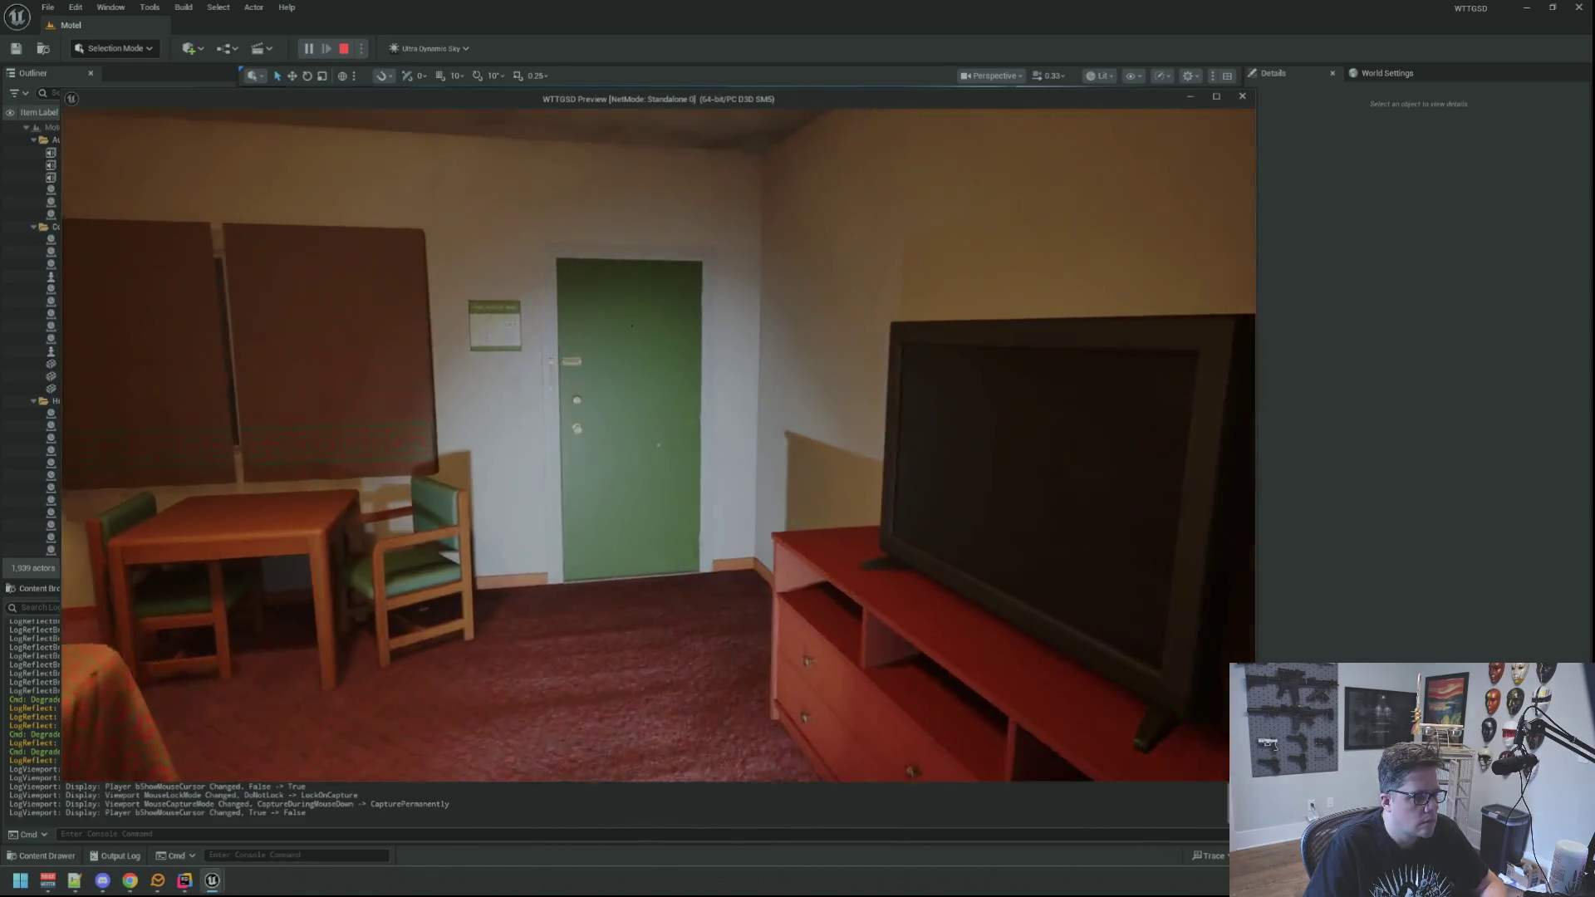
key(w)
click(659, 446)
key(w)
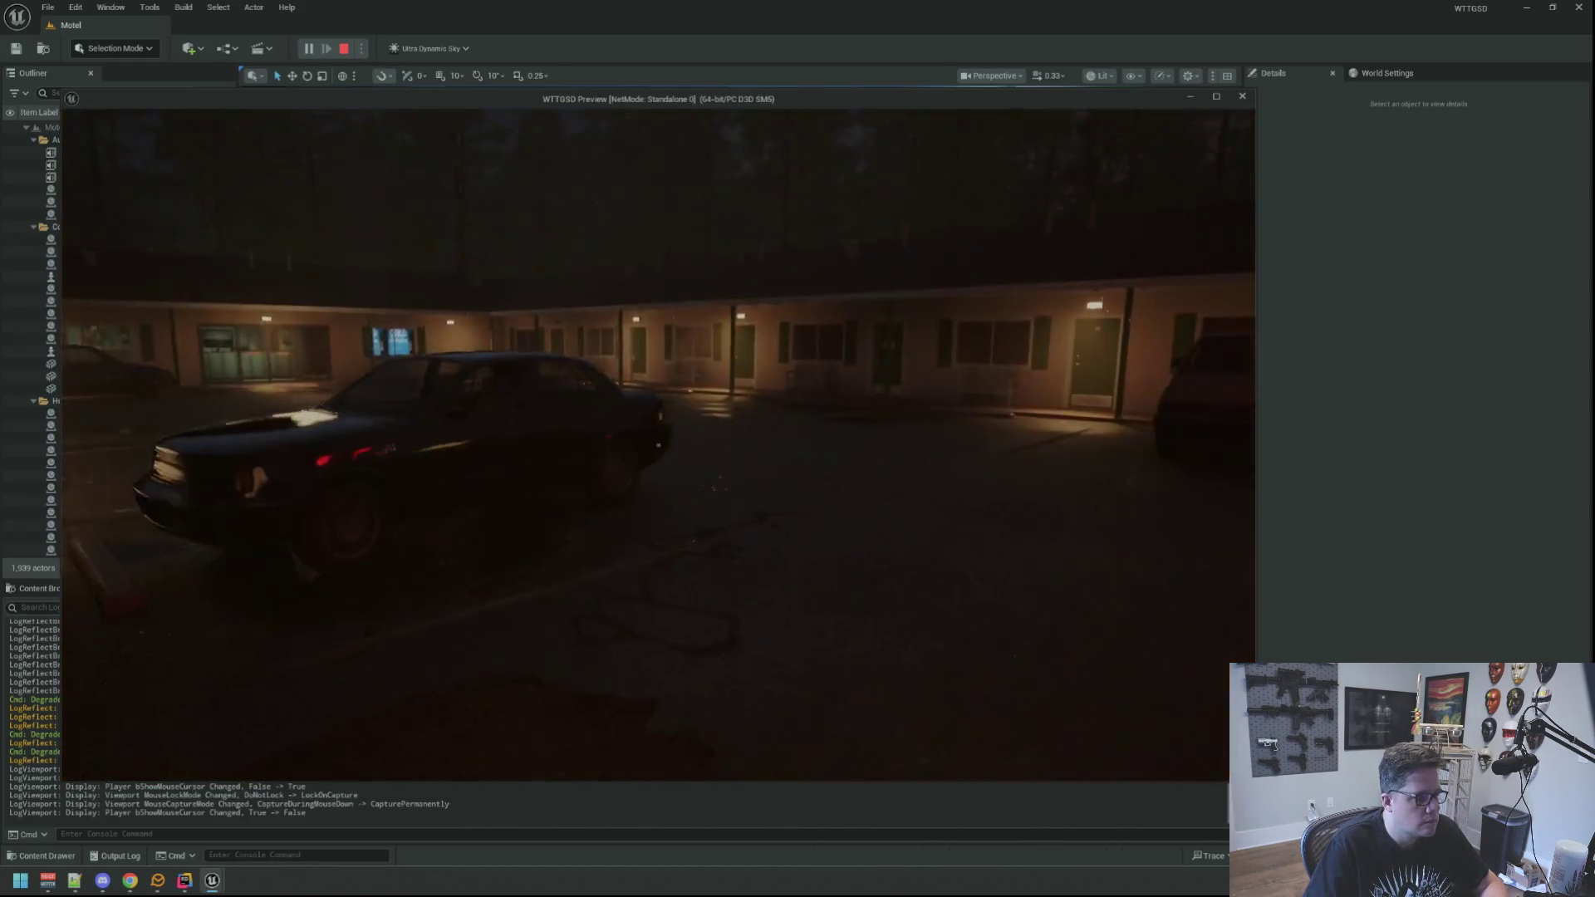
key(w)
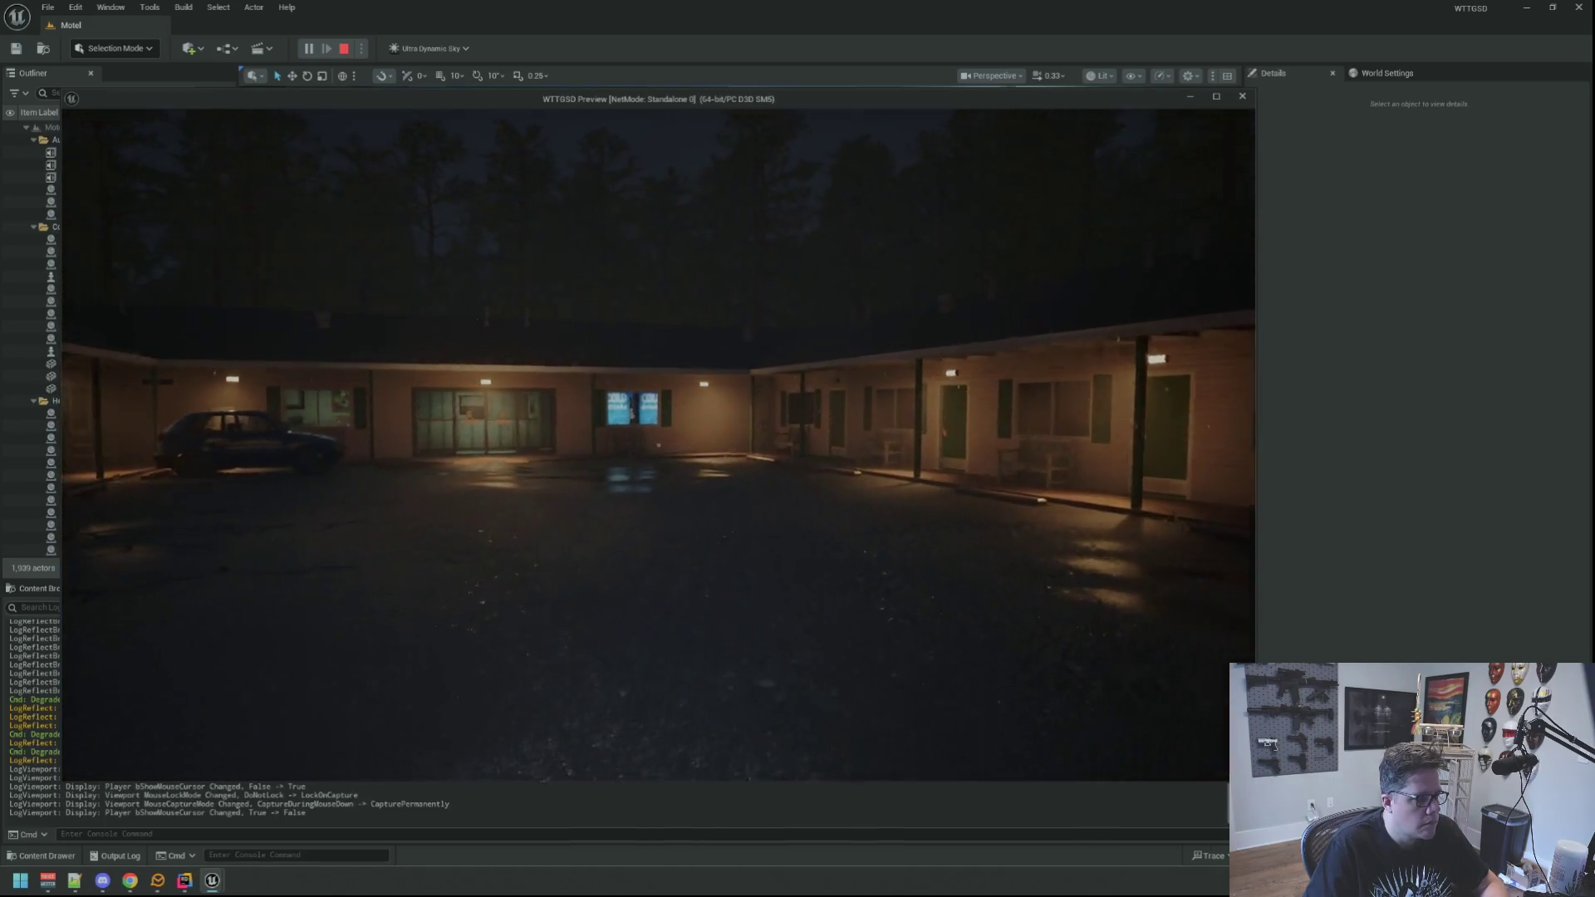
key(w)
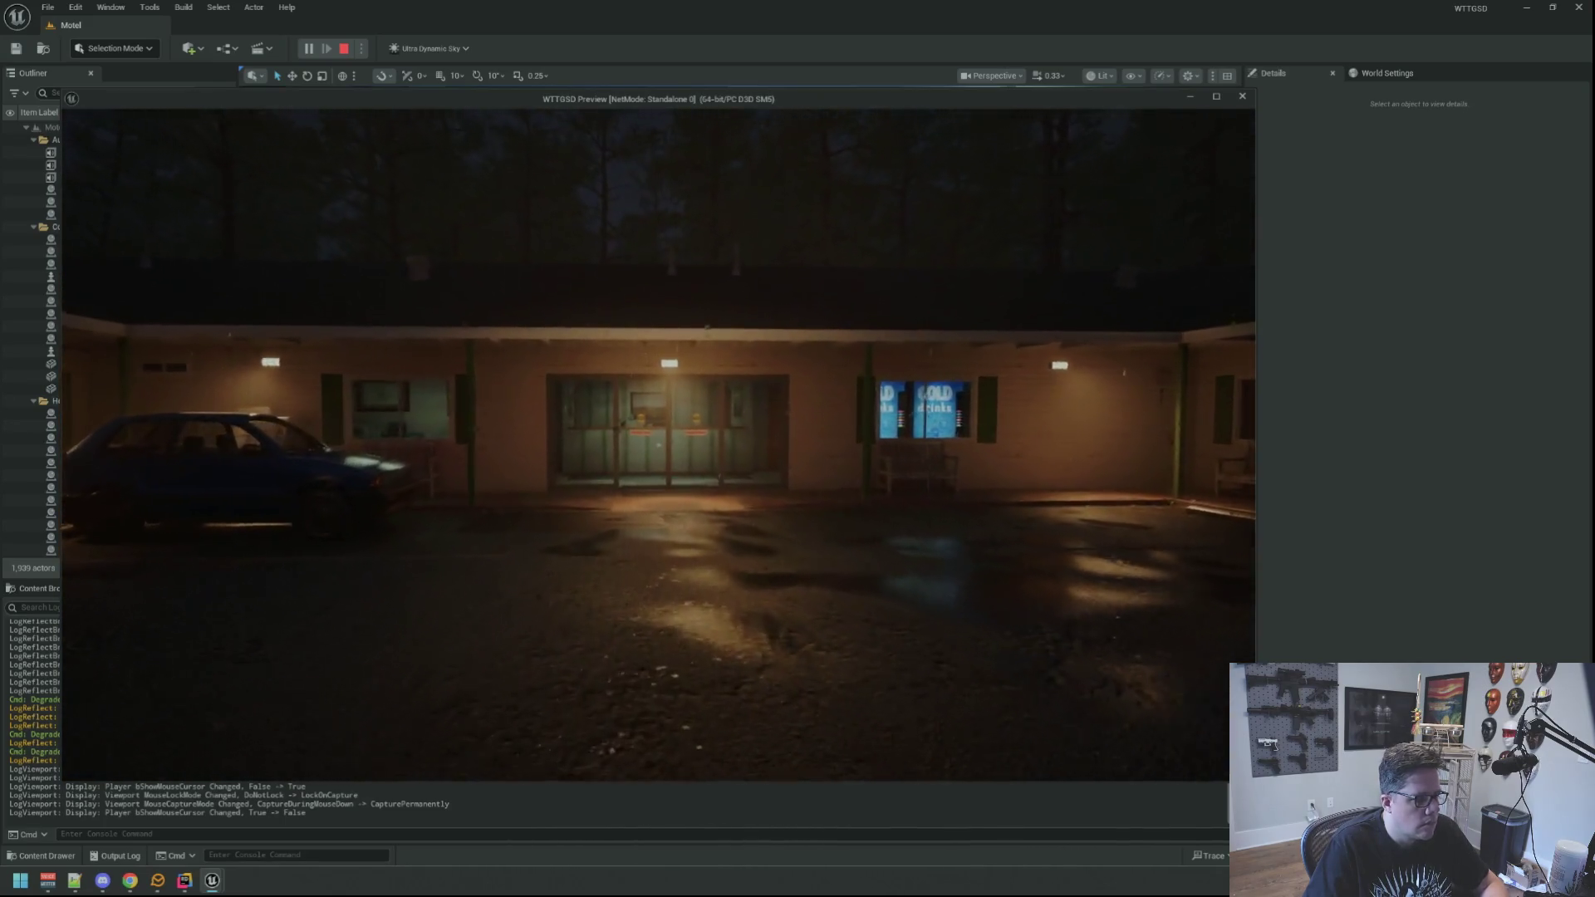
Go through the Private door into the back office and sit at the desk computer.
key(w)
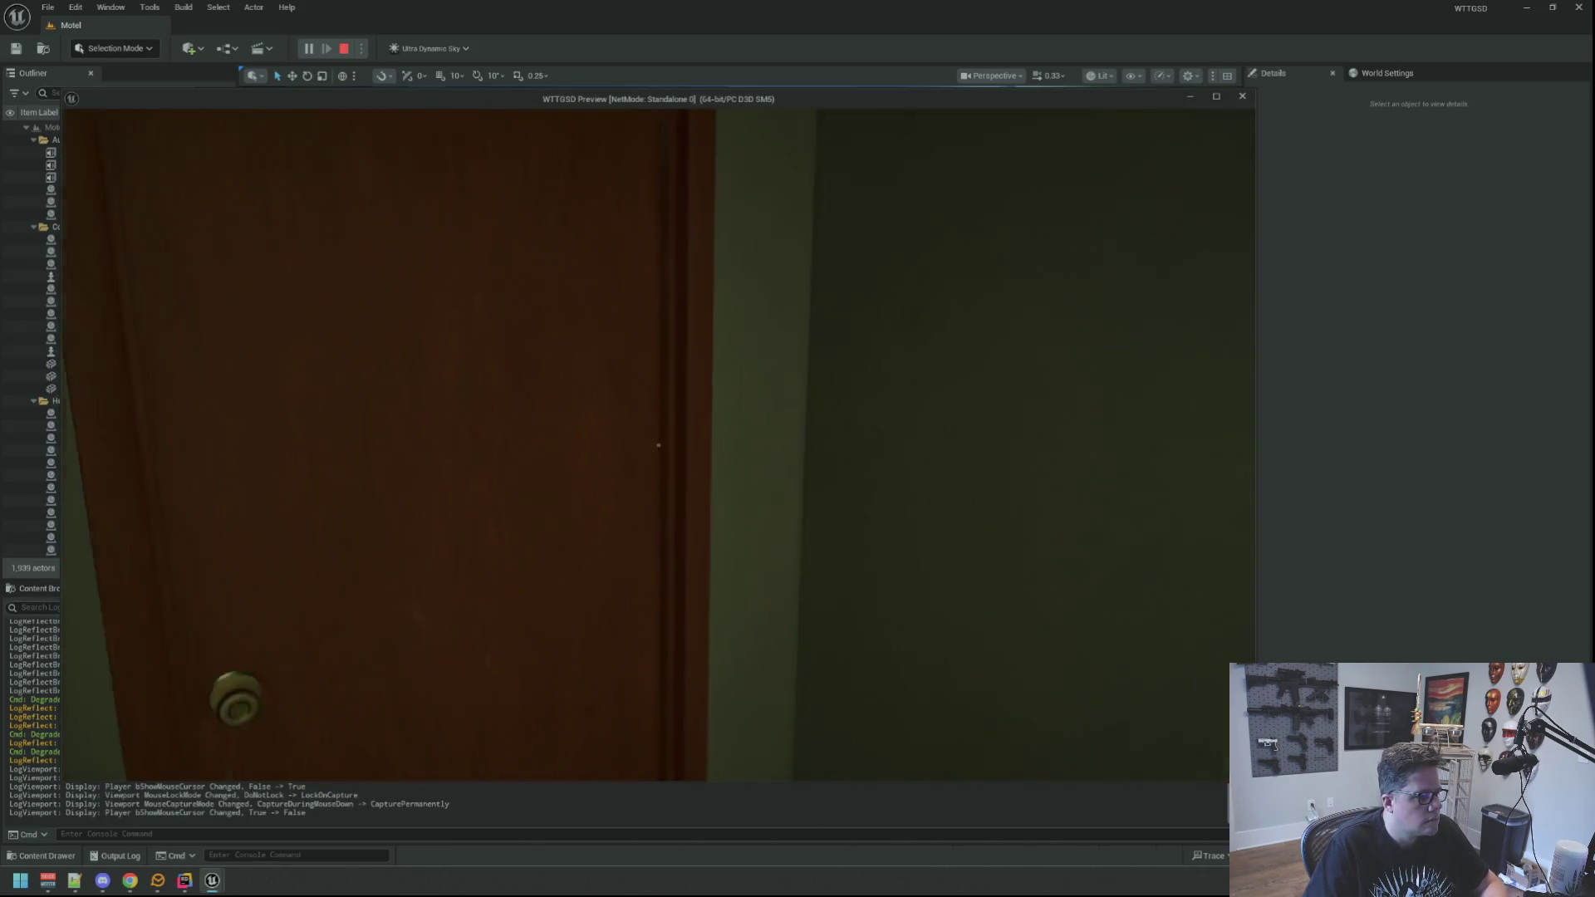
click(658, 445)
key(w)
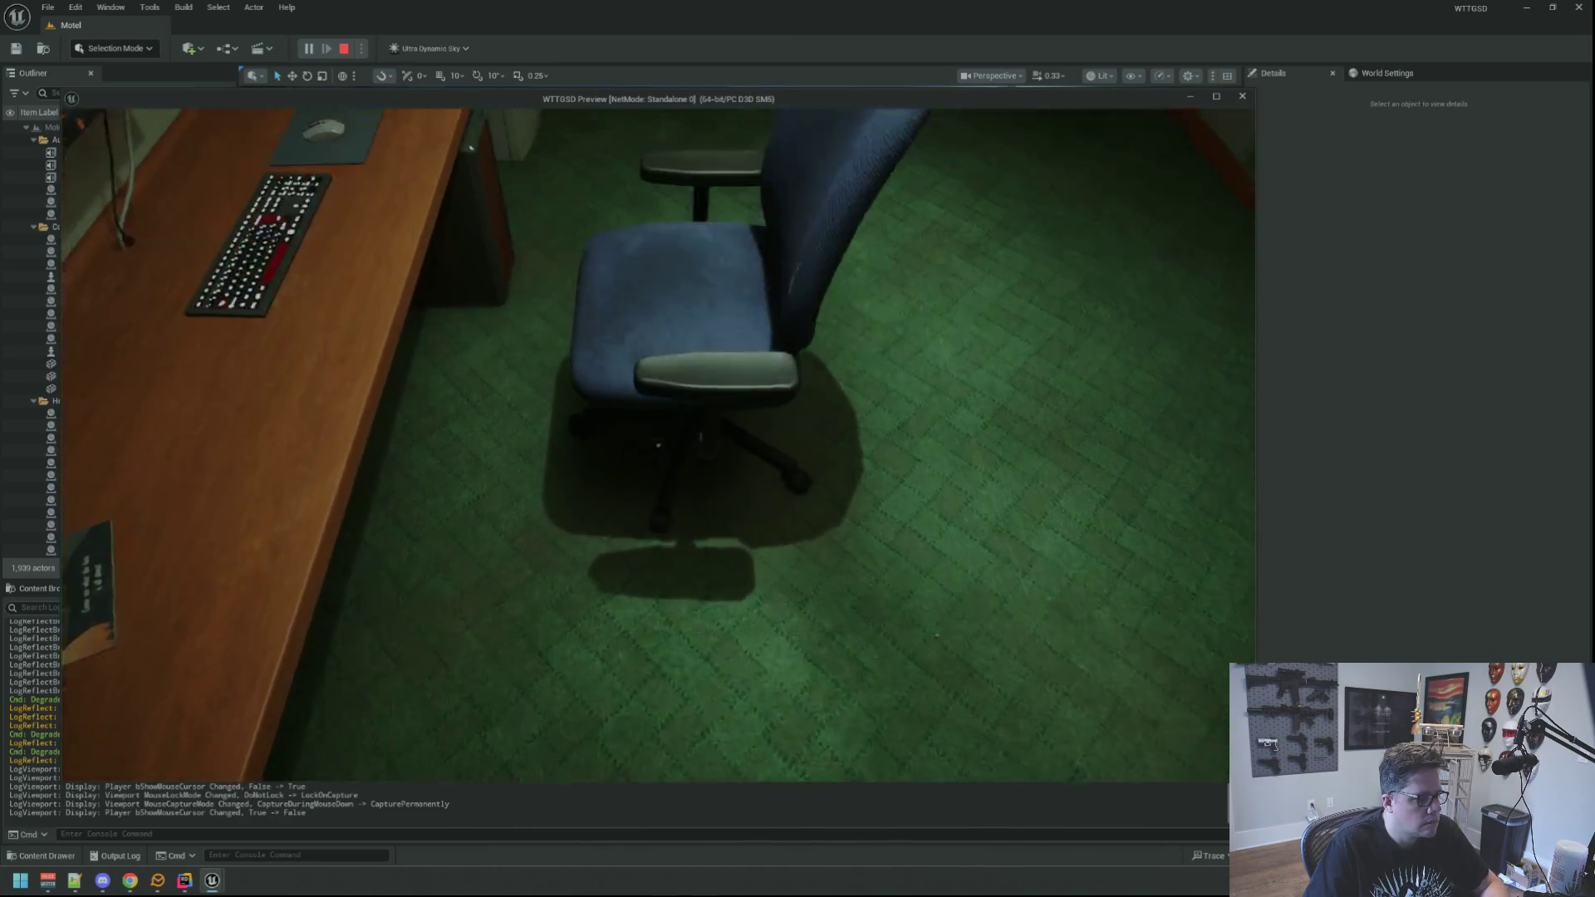
click(658, 445)
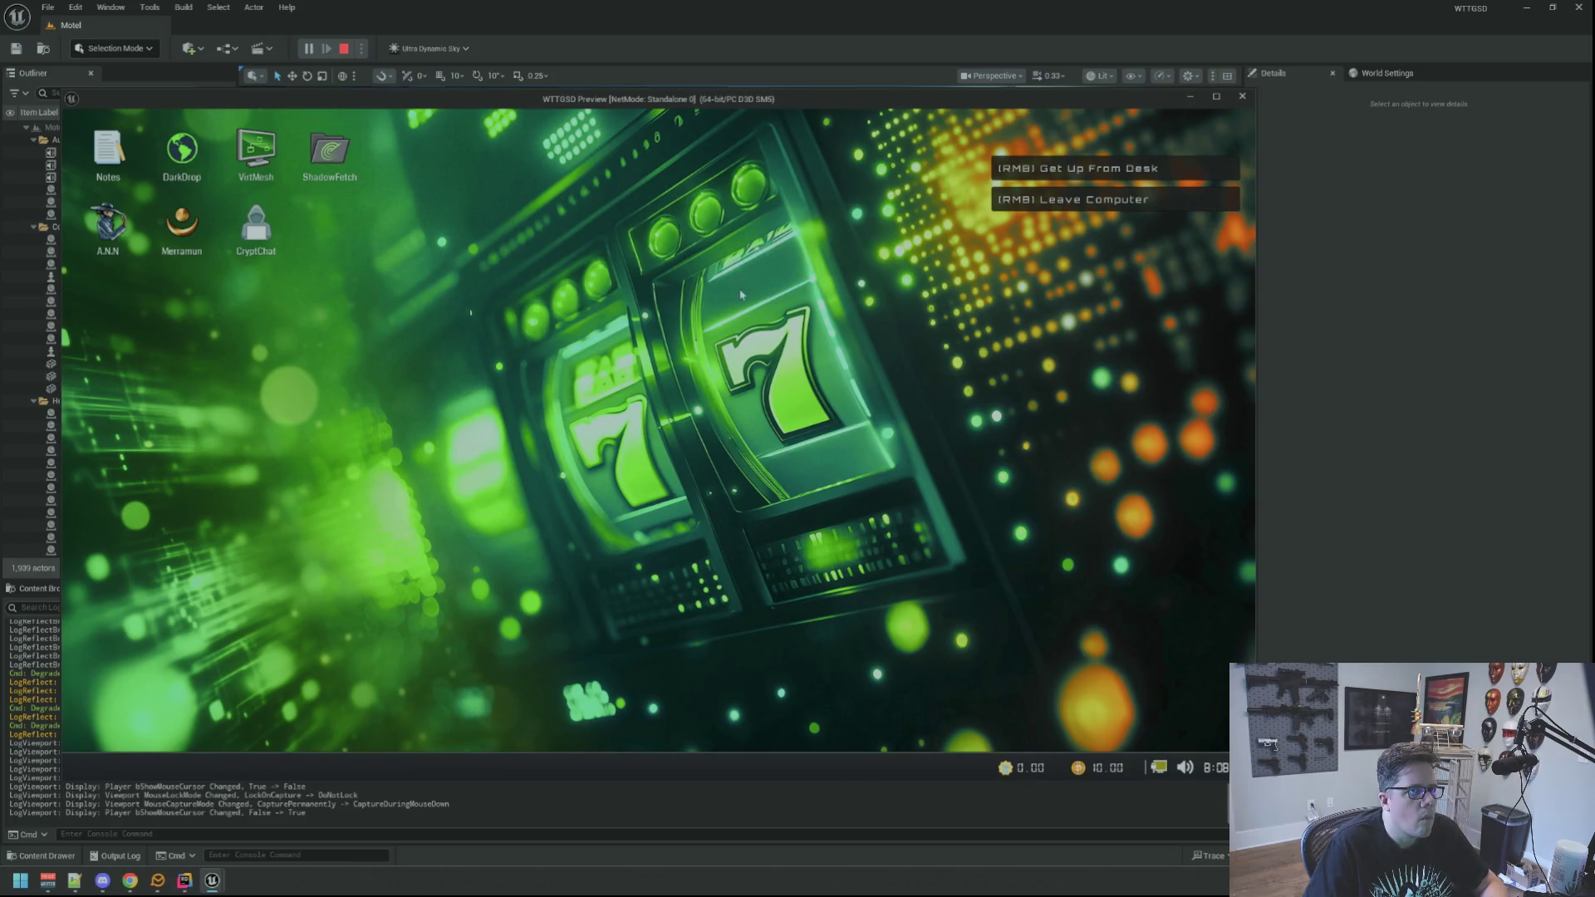
Open VirtMesh and click its central network node, then walk out through the restroom and stop play.
double_click(253, 176)
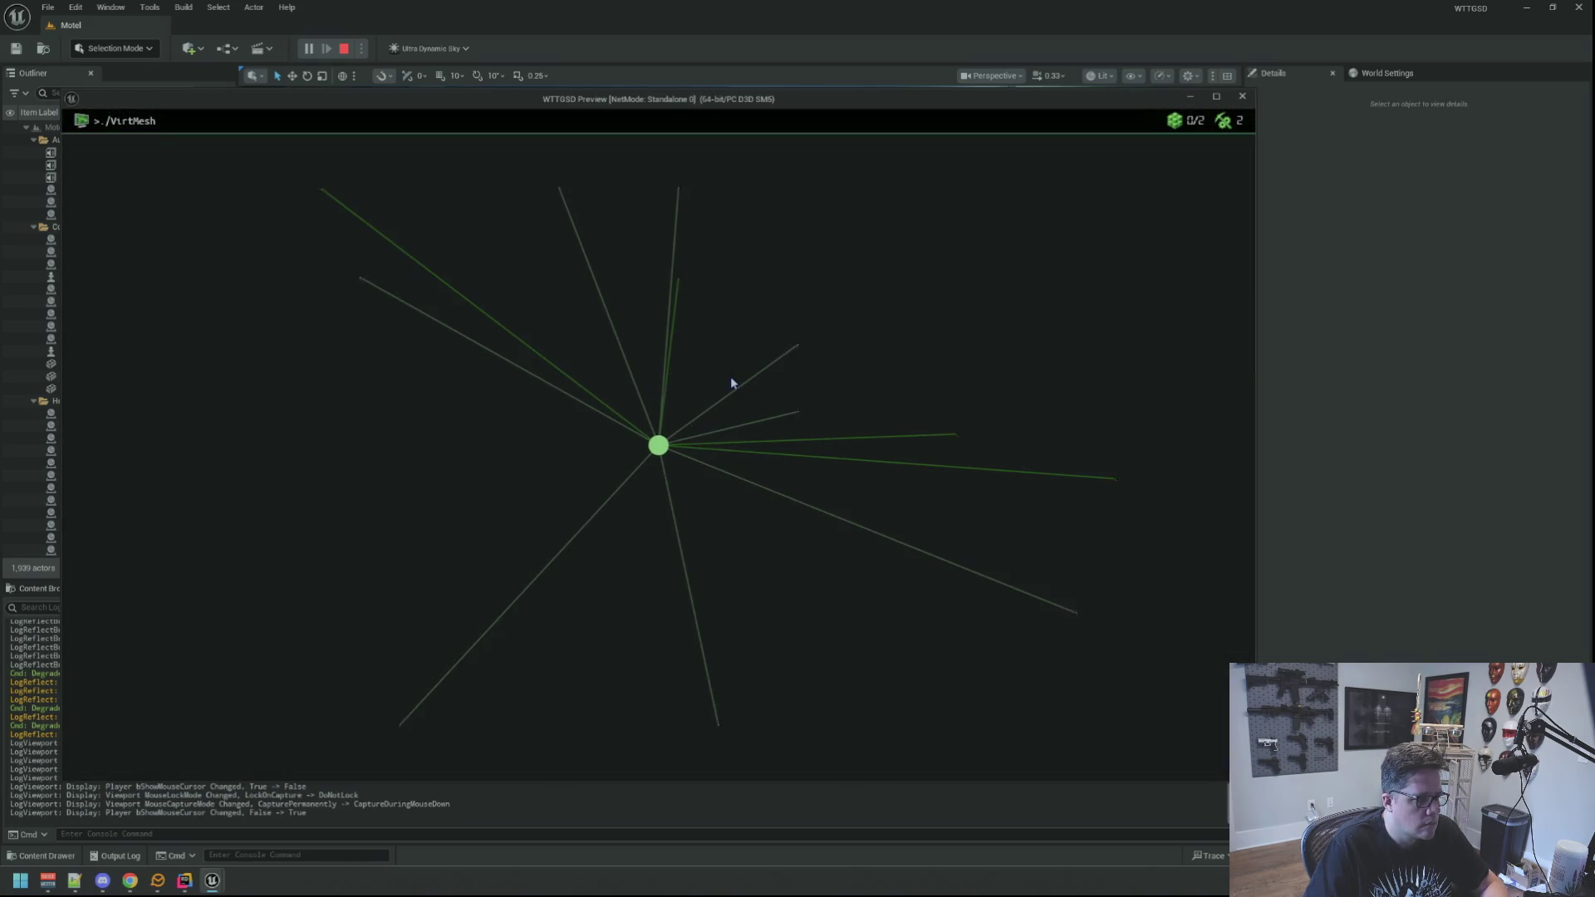
click(662, 446)
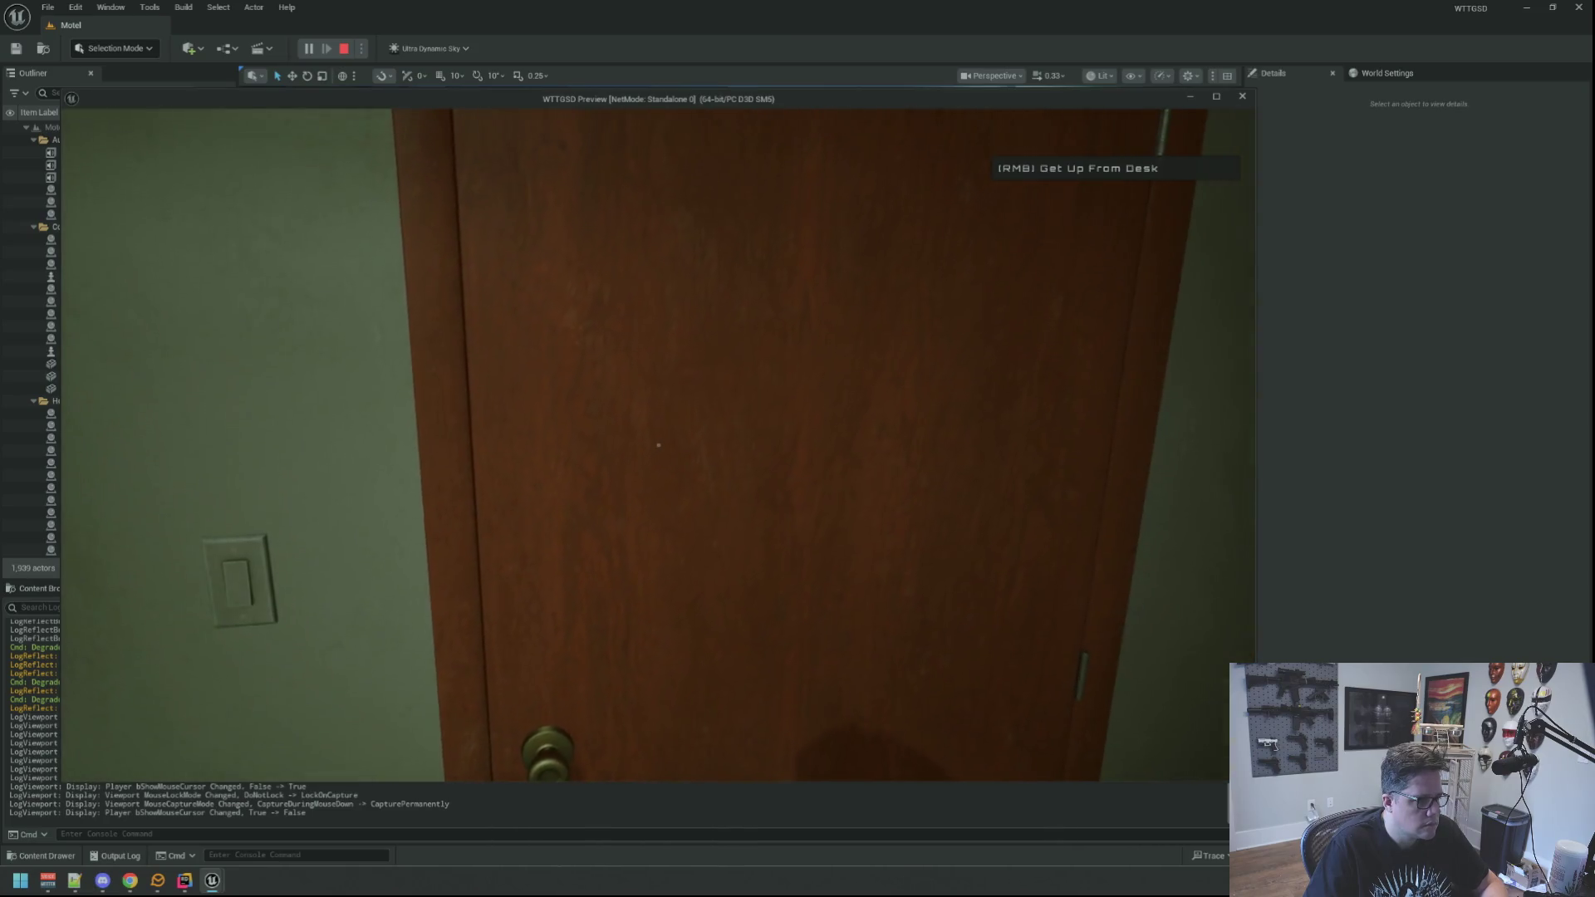
click(658, 445)
key(w)
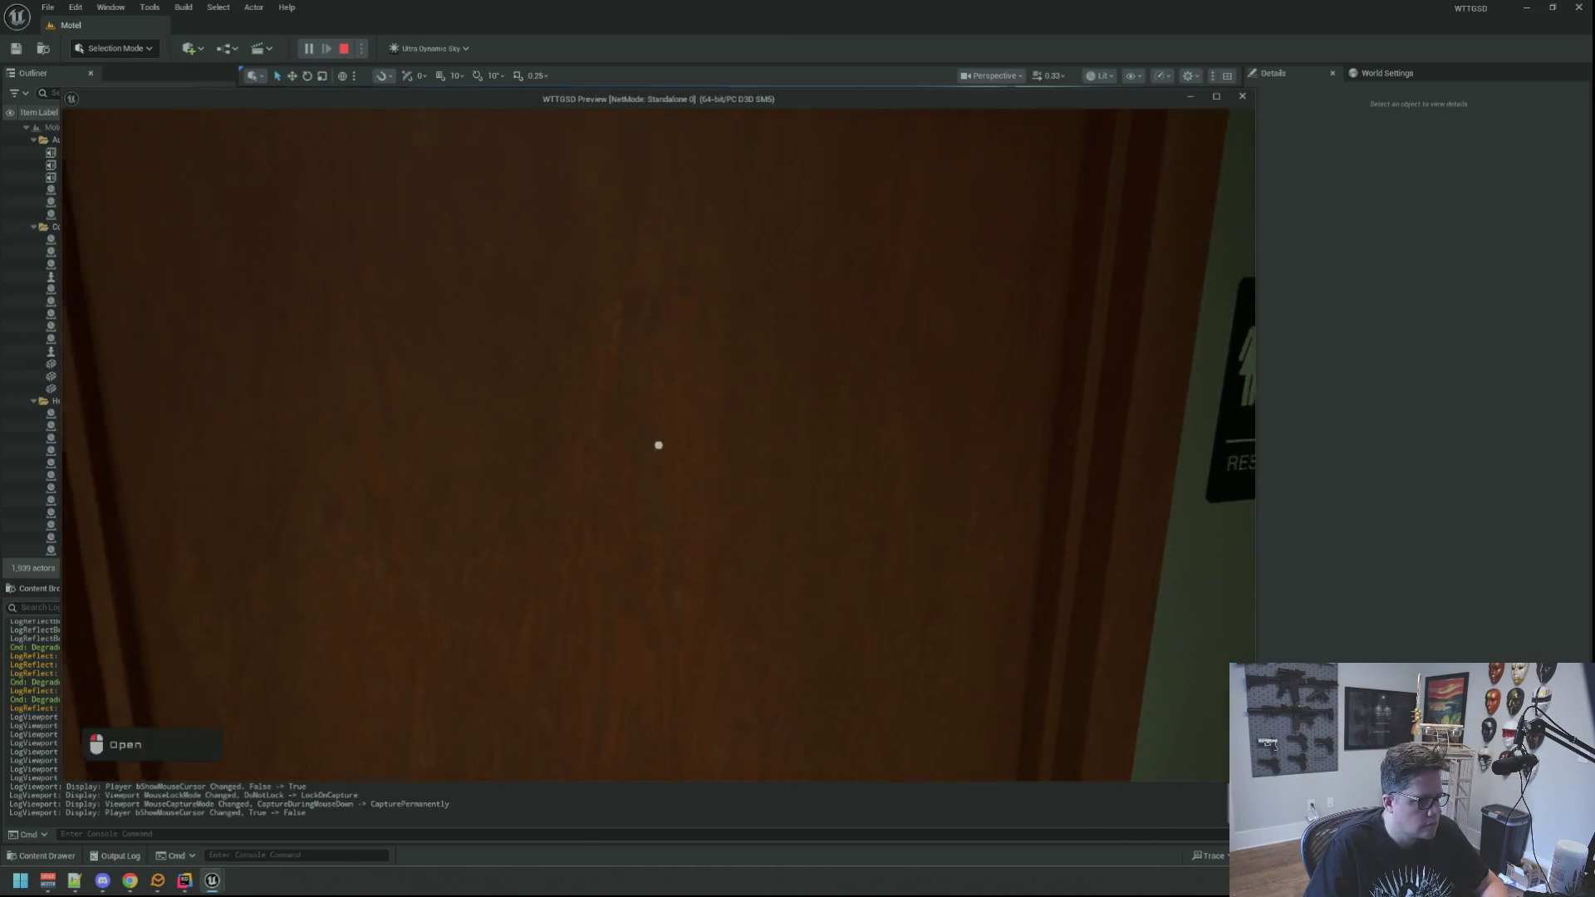
click(658, 445)
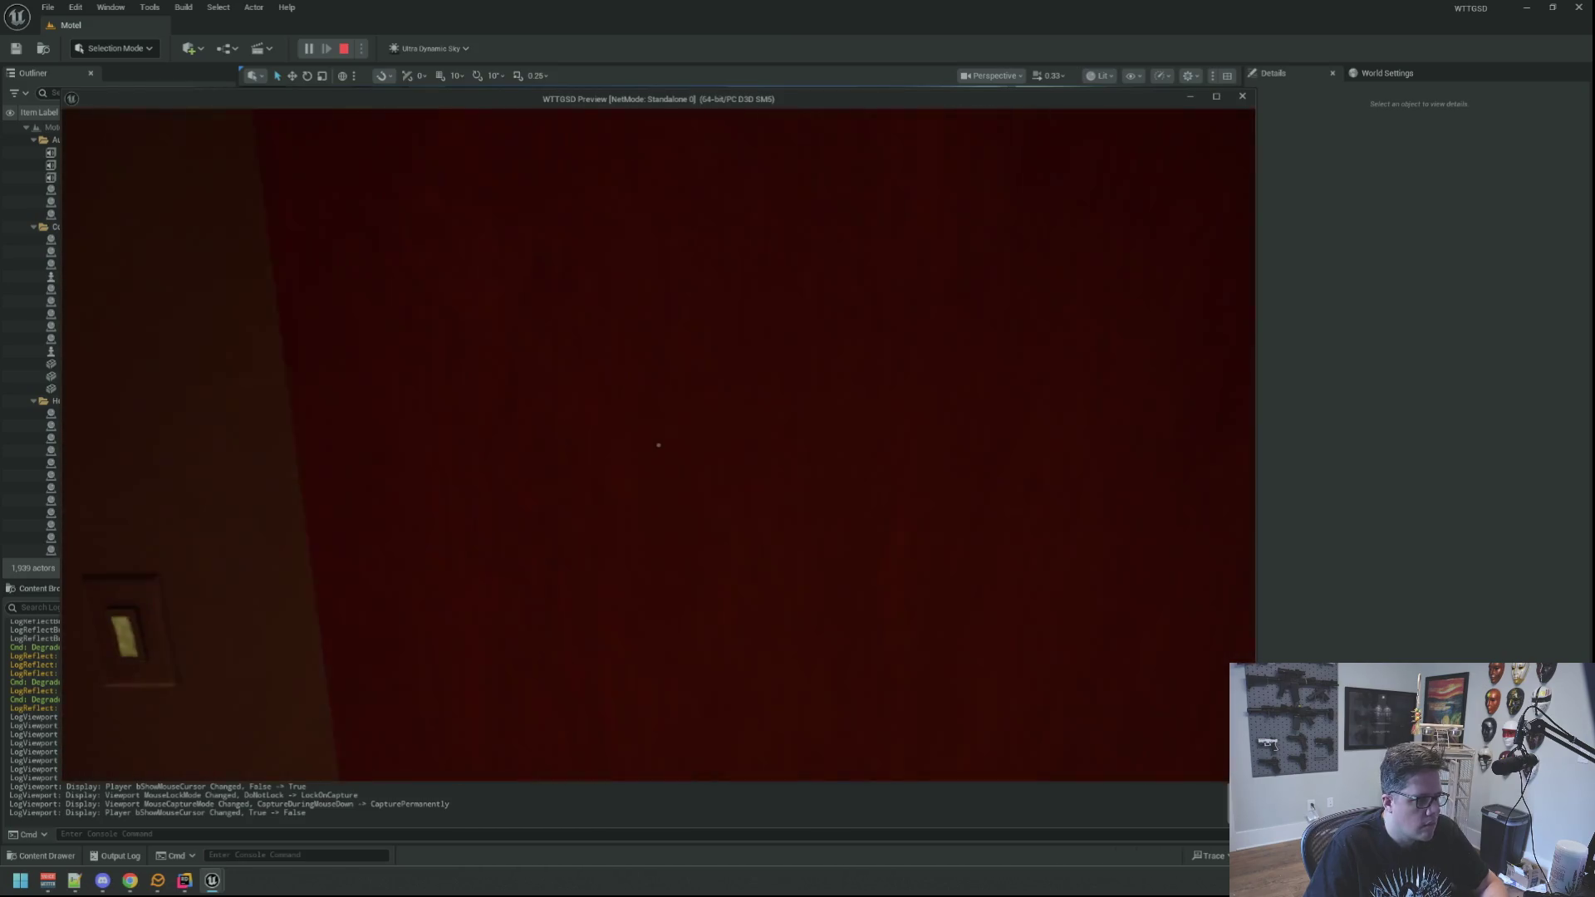
click(658, 445)
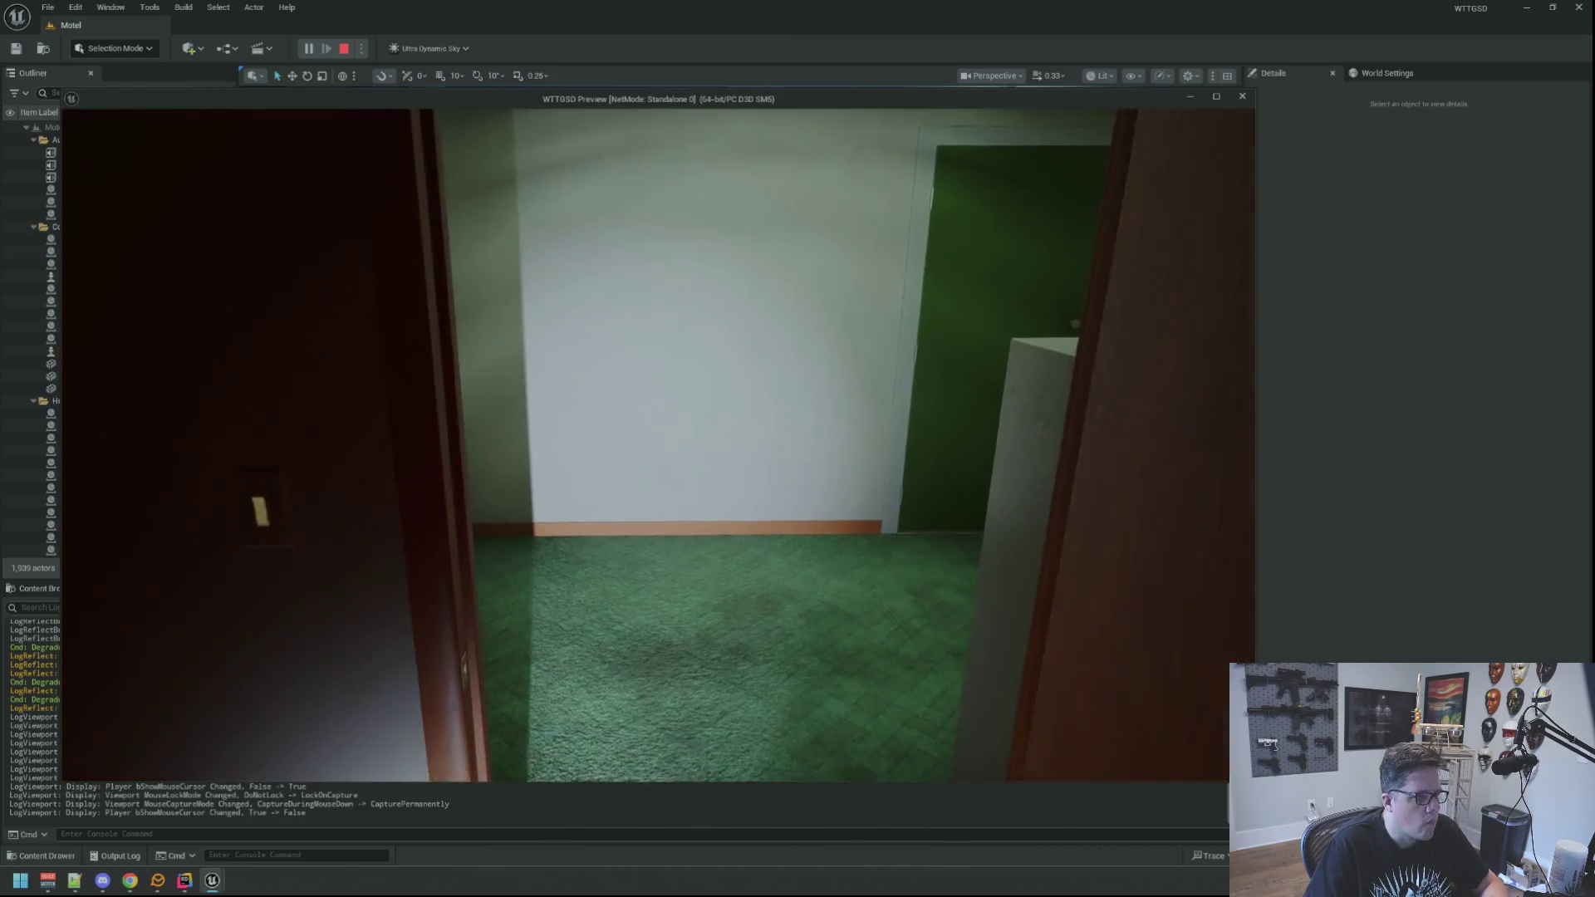
key(Escape)
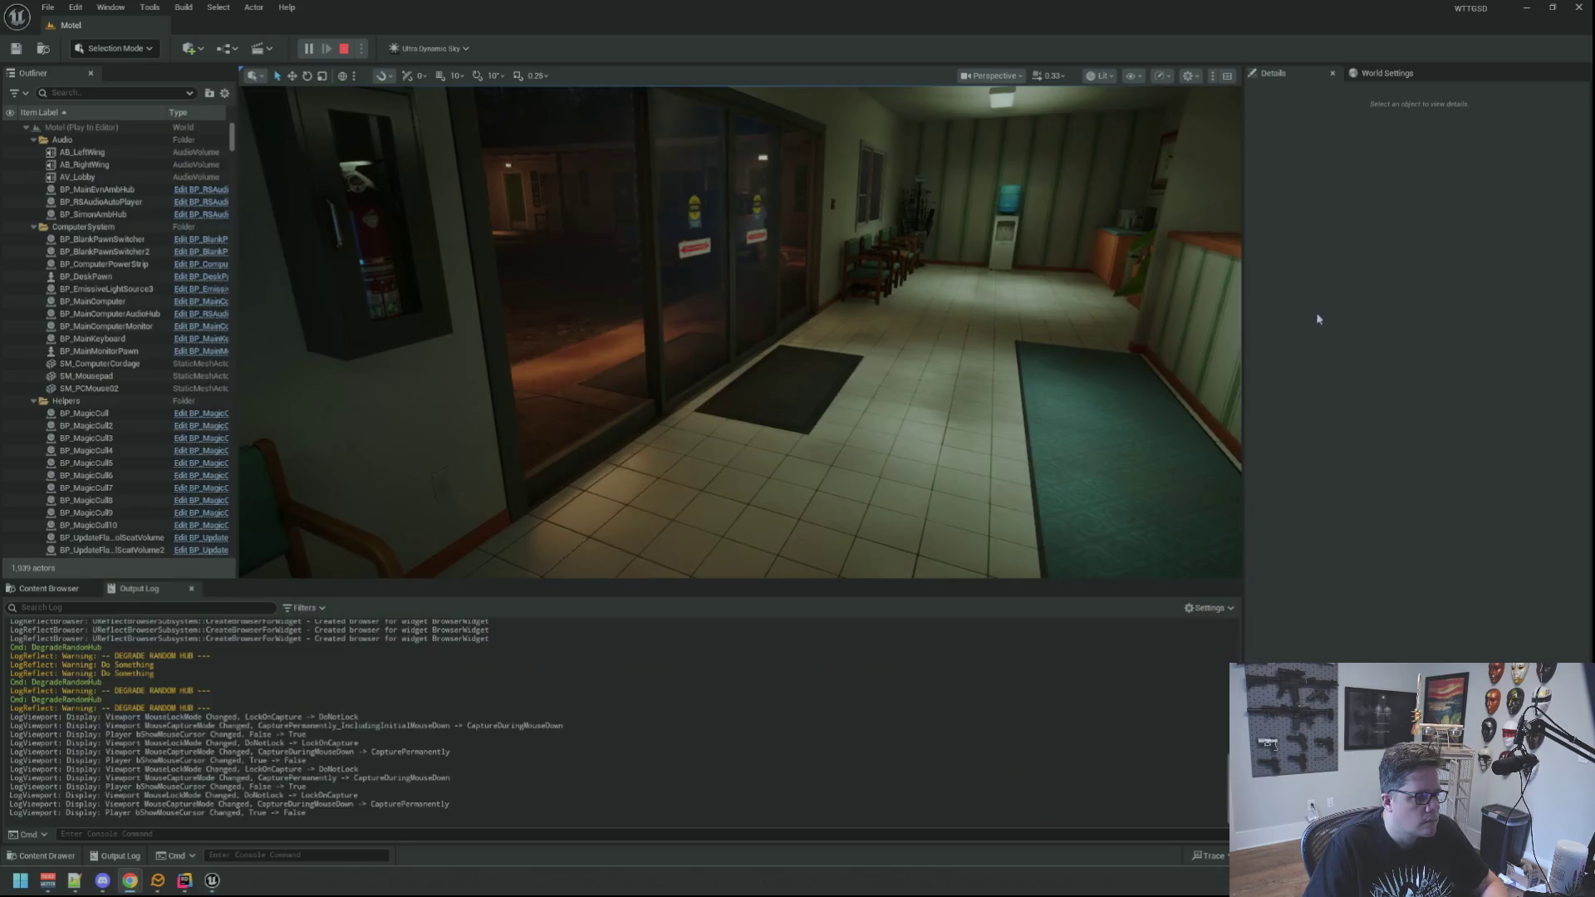
Fly down the lobby toward the chairs and water cooler, then drag the Twitch stream over the editor.
mouse_move(748, 407)
mouse_down()
mouse_move(798, 407)
mouse_move(780, 391)
mouse_up()
mouse_move(706, 299)
mouse_down()
mouse_move(677, 328)
mouse_move(706, 299)
mouse_up()
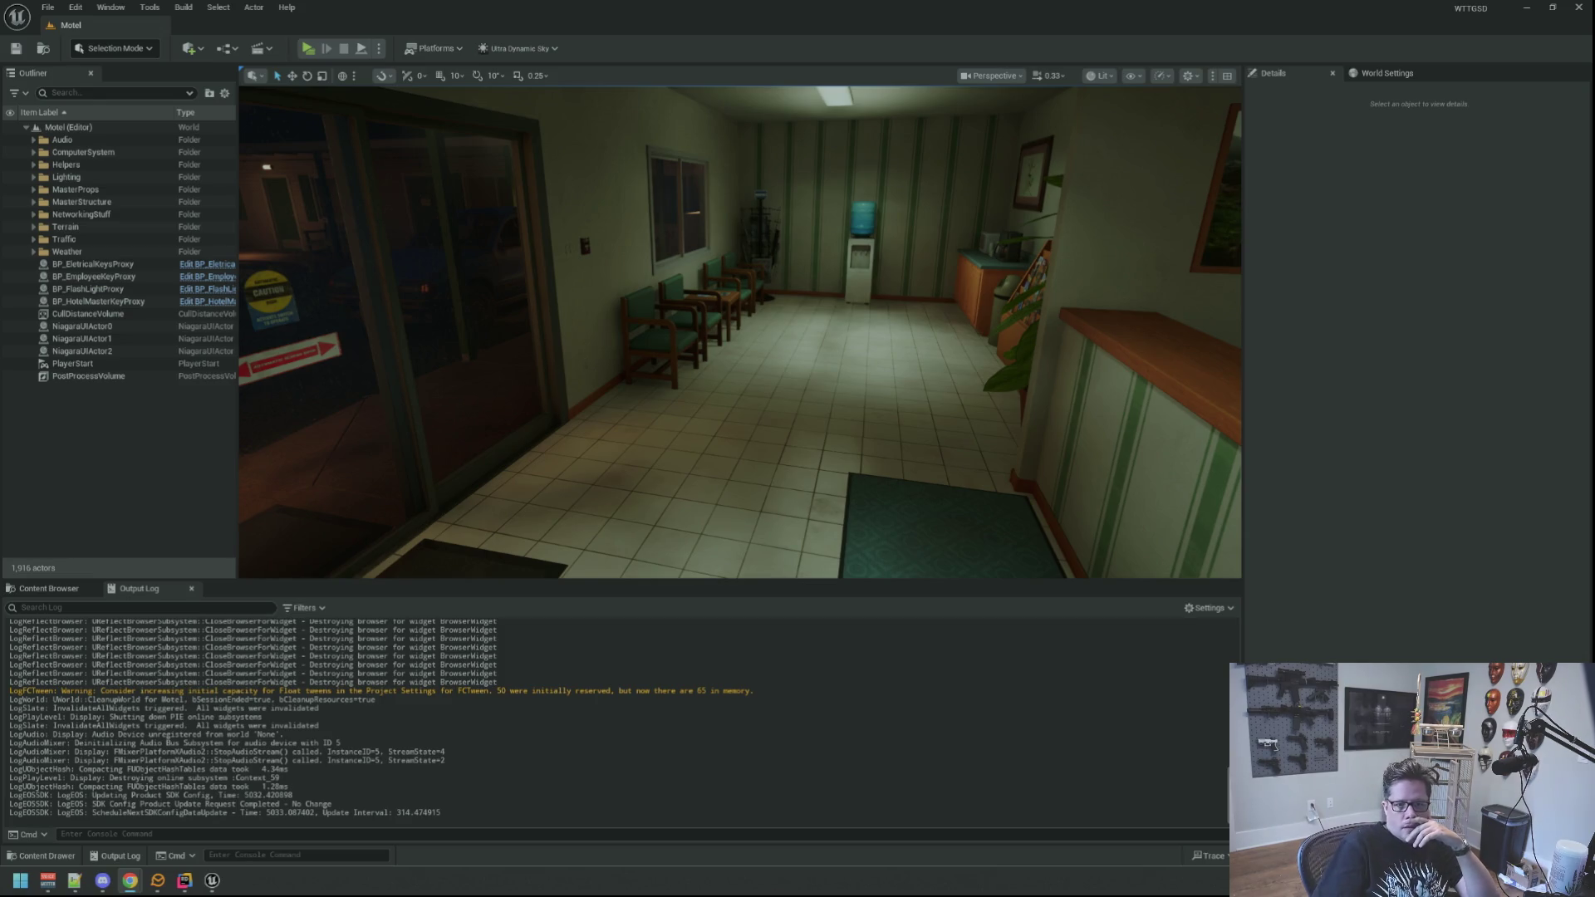
mouse_move(1594, 158)
mouse_down()
mouse_move(1358, 158)
mouse_move(496, 92)
mouse_move(490, 236)
mouse_move(456, 92)
mouse_up()
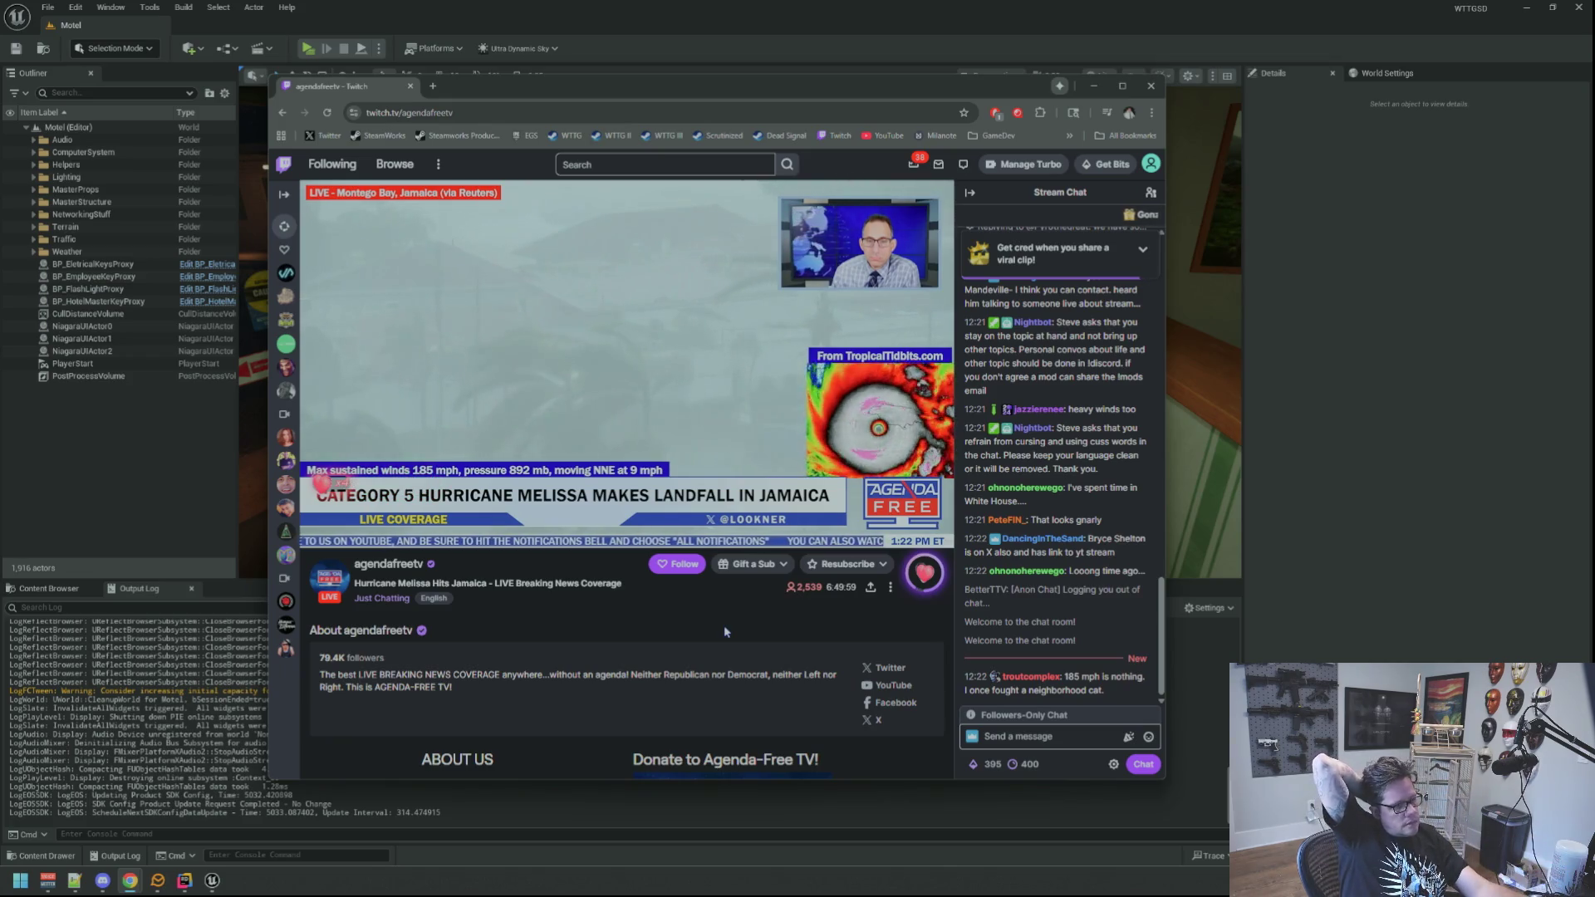
Show the desktop with Win+D and open the DumpProjects folder.
key(super+d)
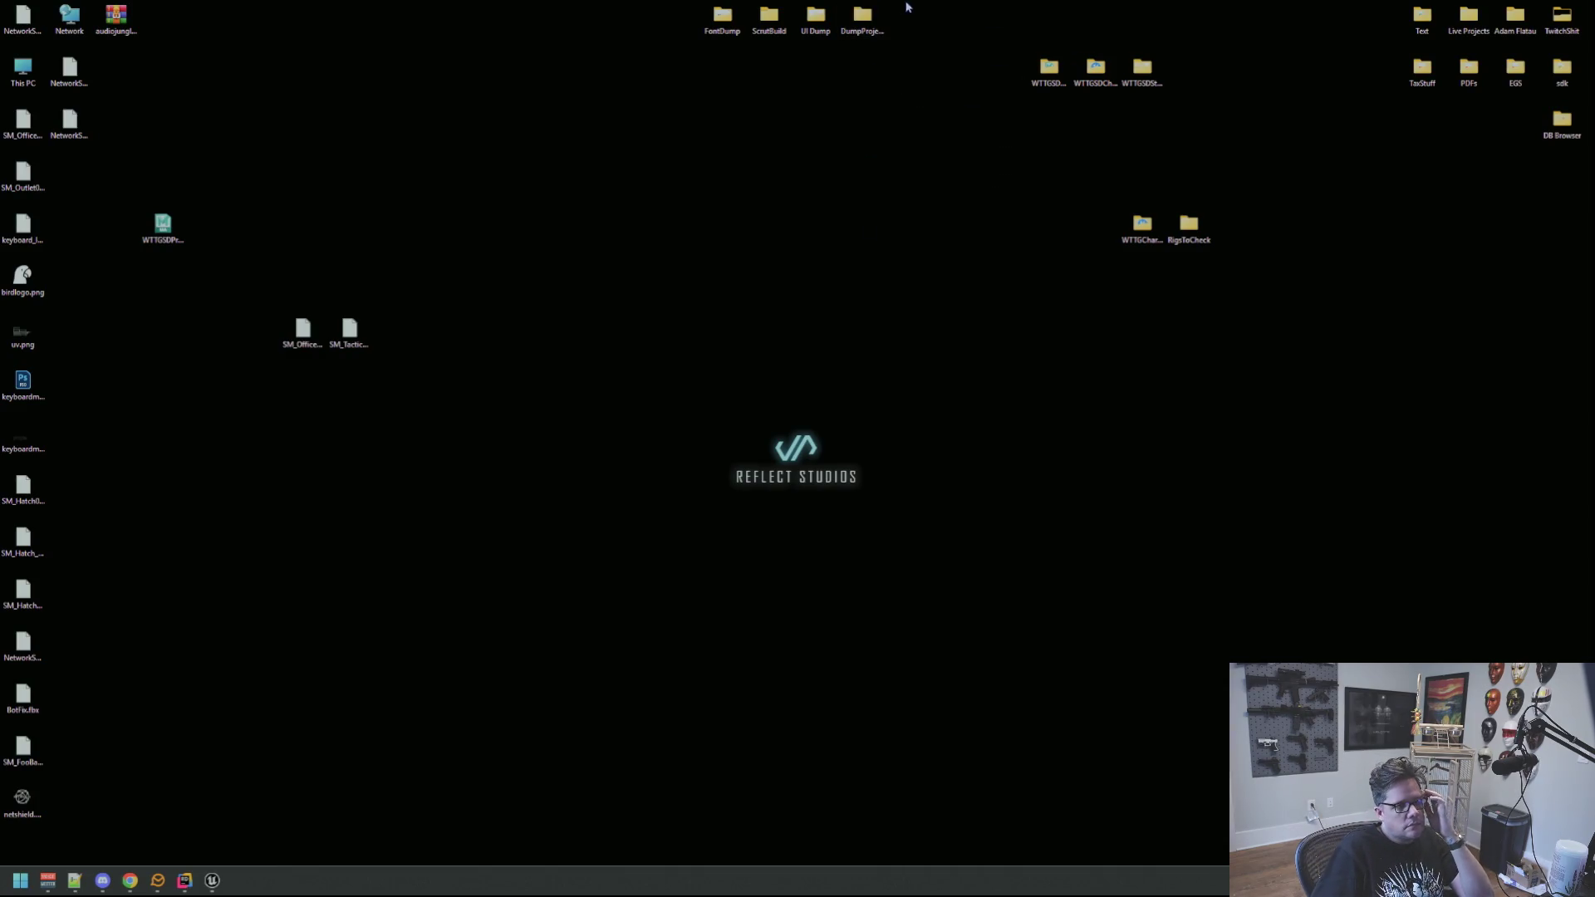
double_click(862, 16)
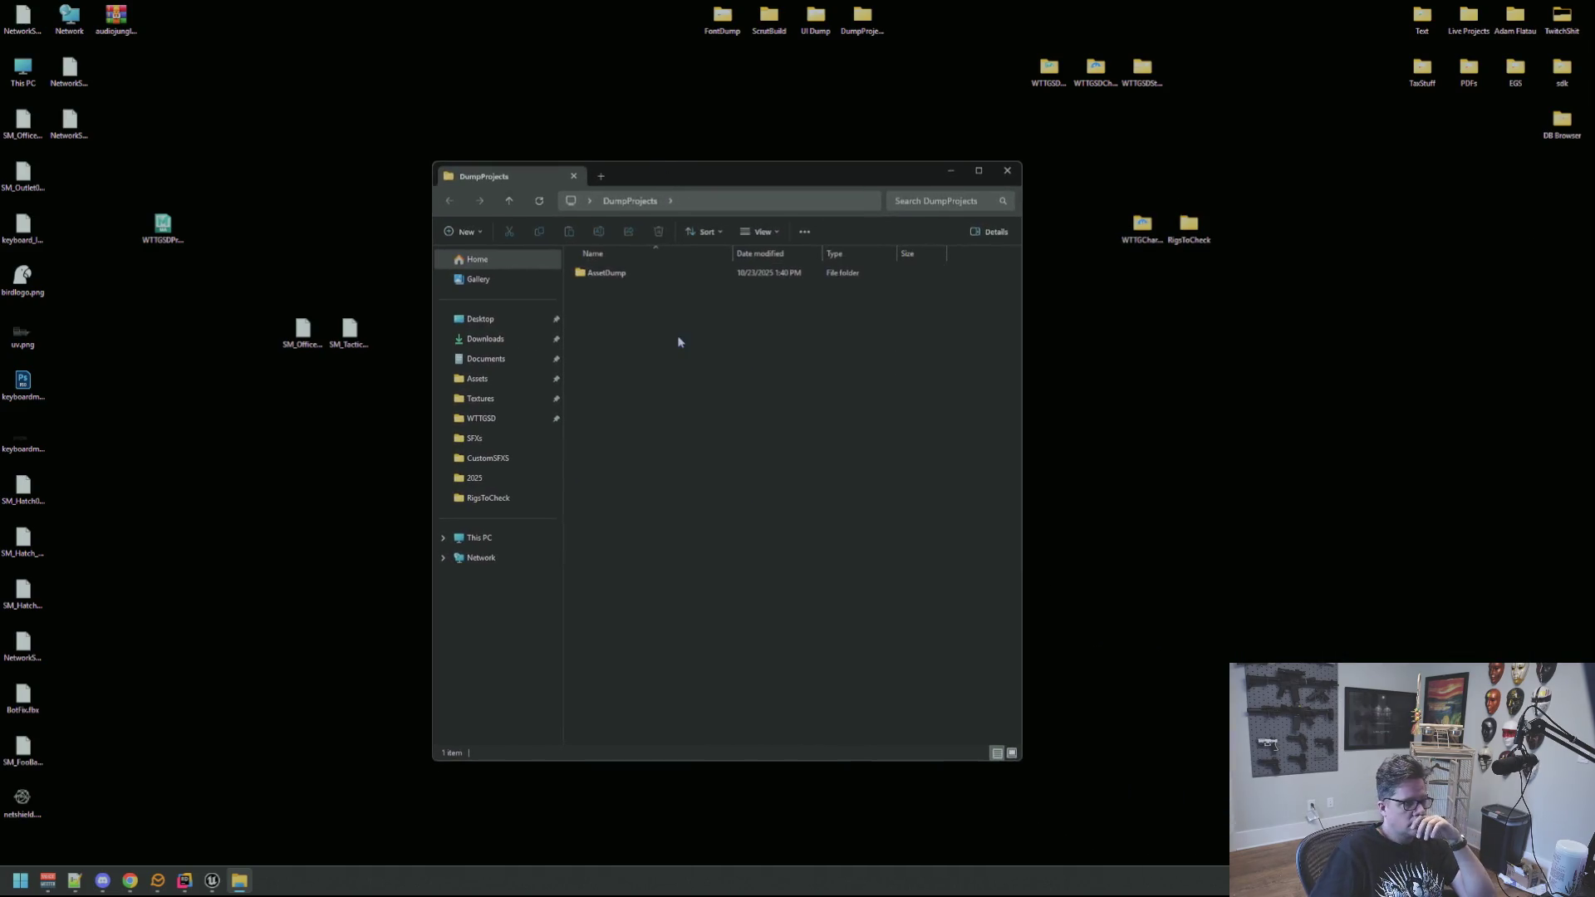
Launch AssetDump.uproject from the AssetDump folder and bring its editor window forward.
double_click(631, 274)
double_click(657, 363)
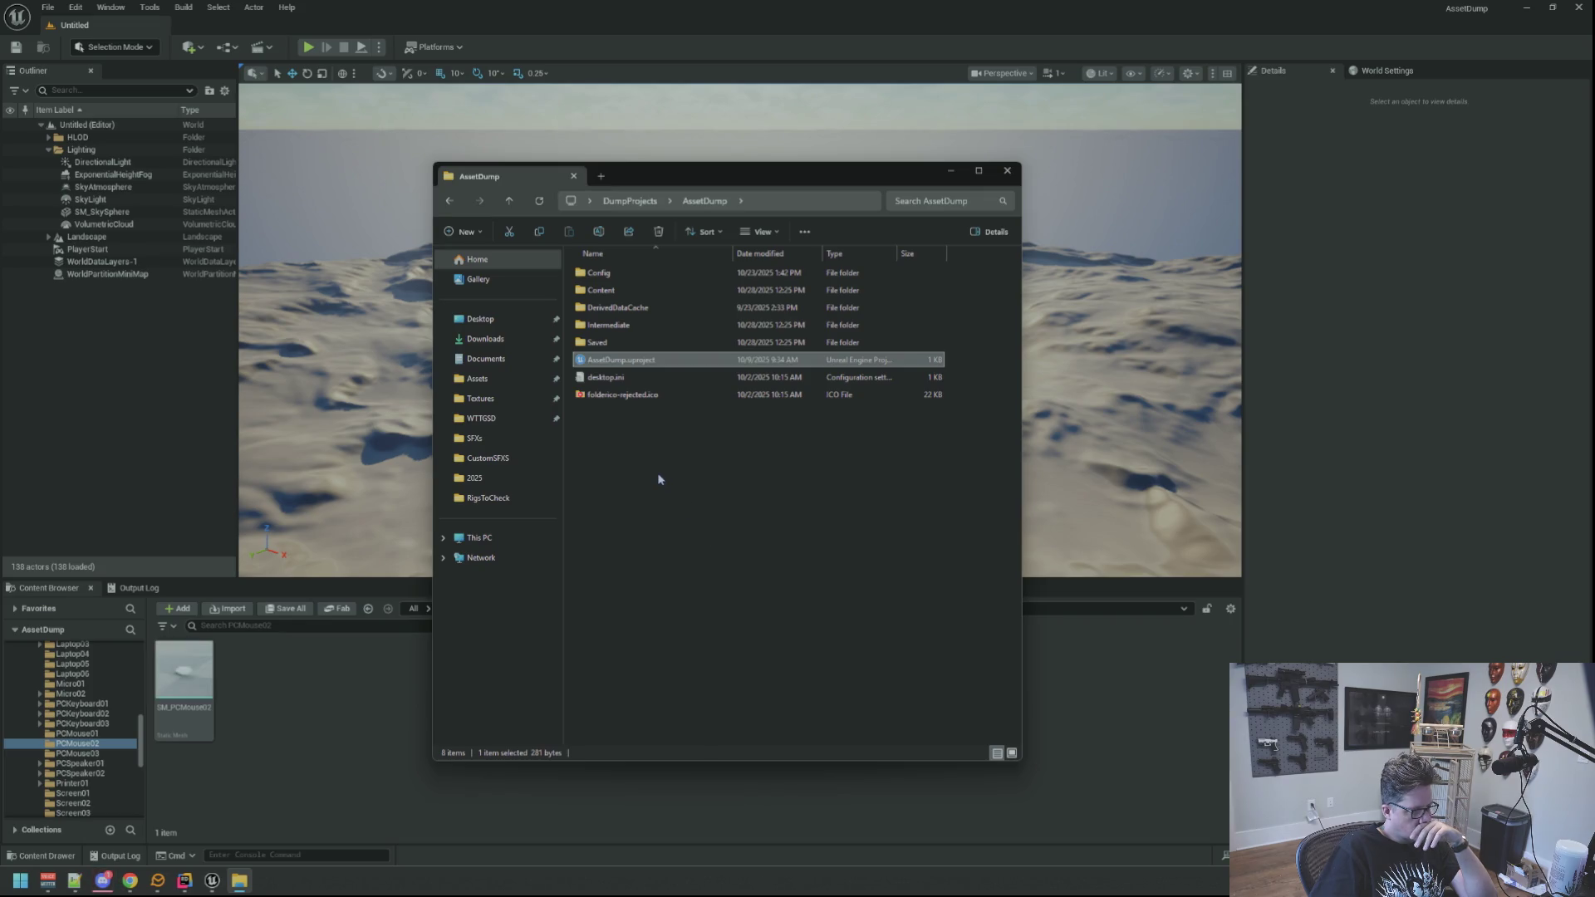
click(710, 471)
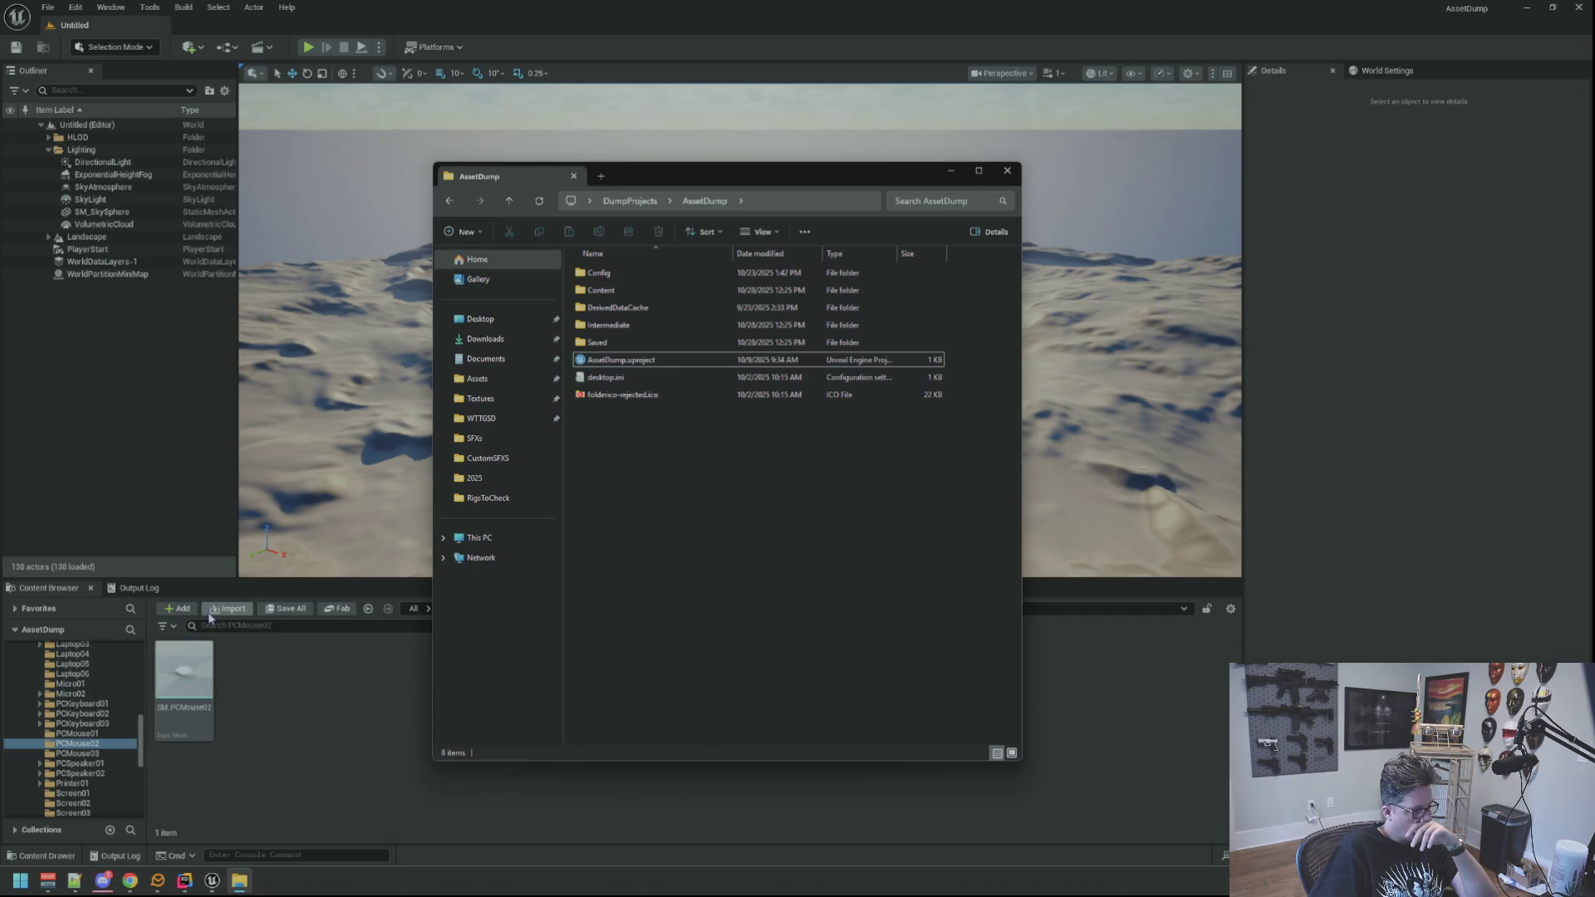
click(261, 716)
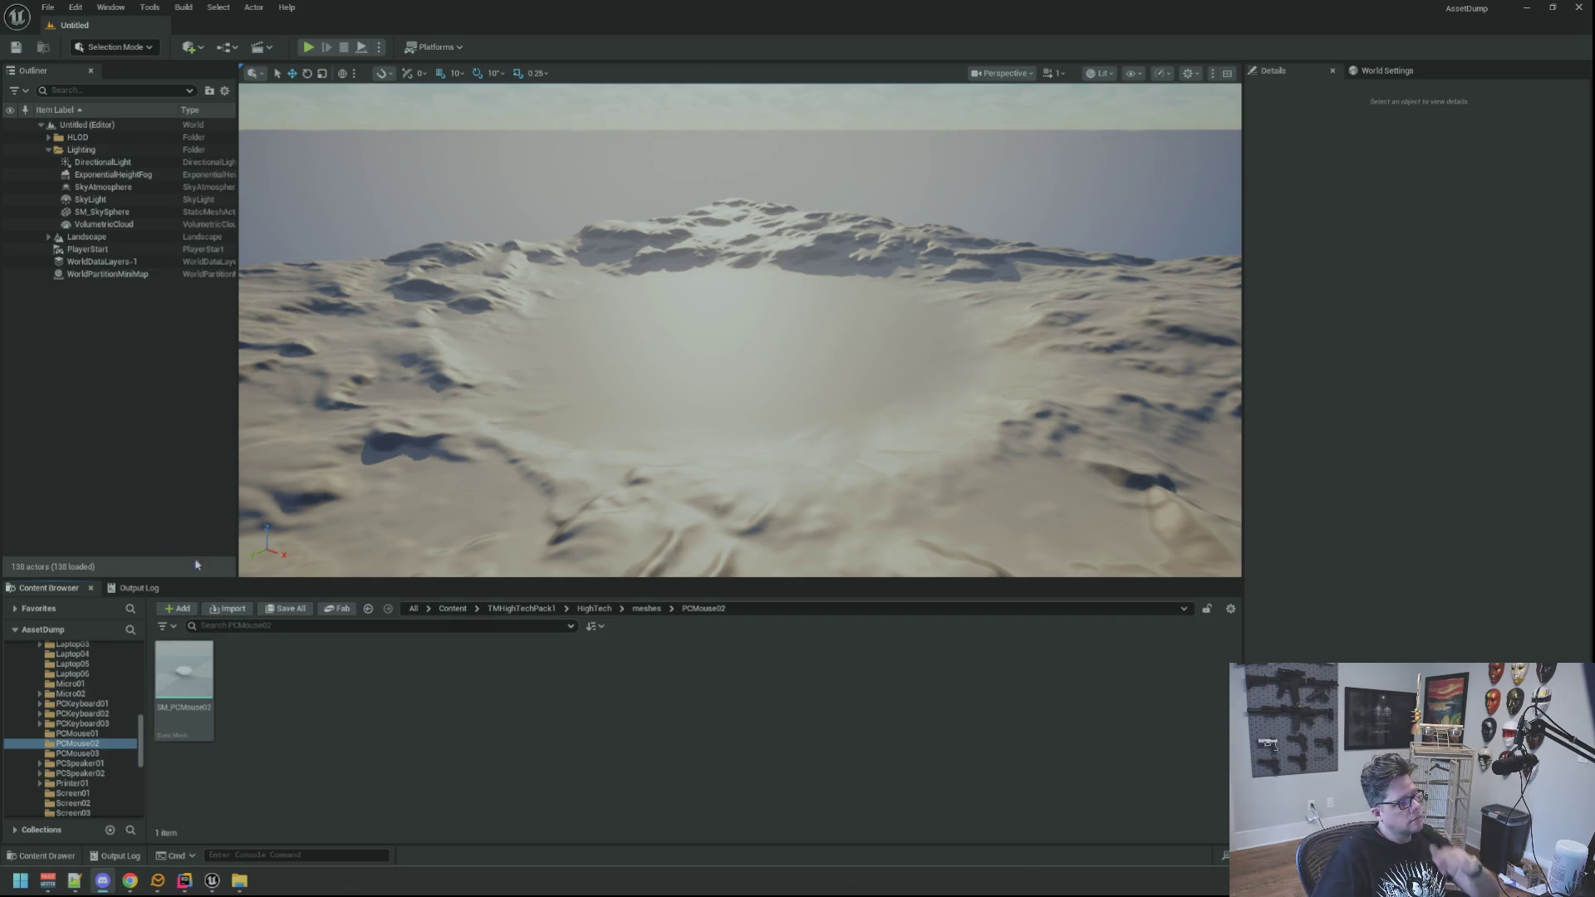
Browse the TMHighTechPack1 mesh folders, viewing 3DPrinter01 and Drone01.
scroll(91, 720, up, 3)
scroll(91, 720, up, 8)
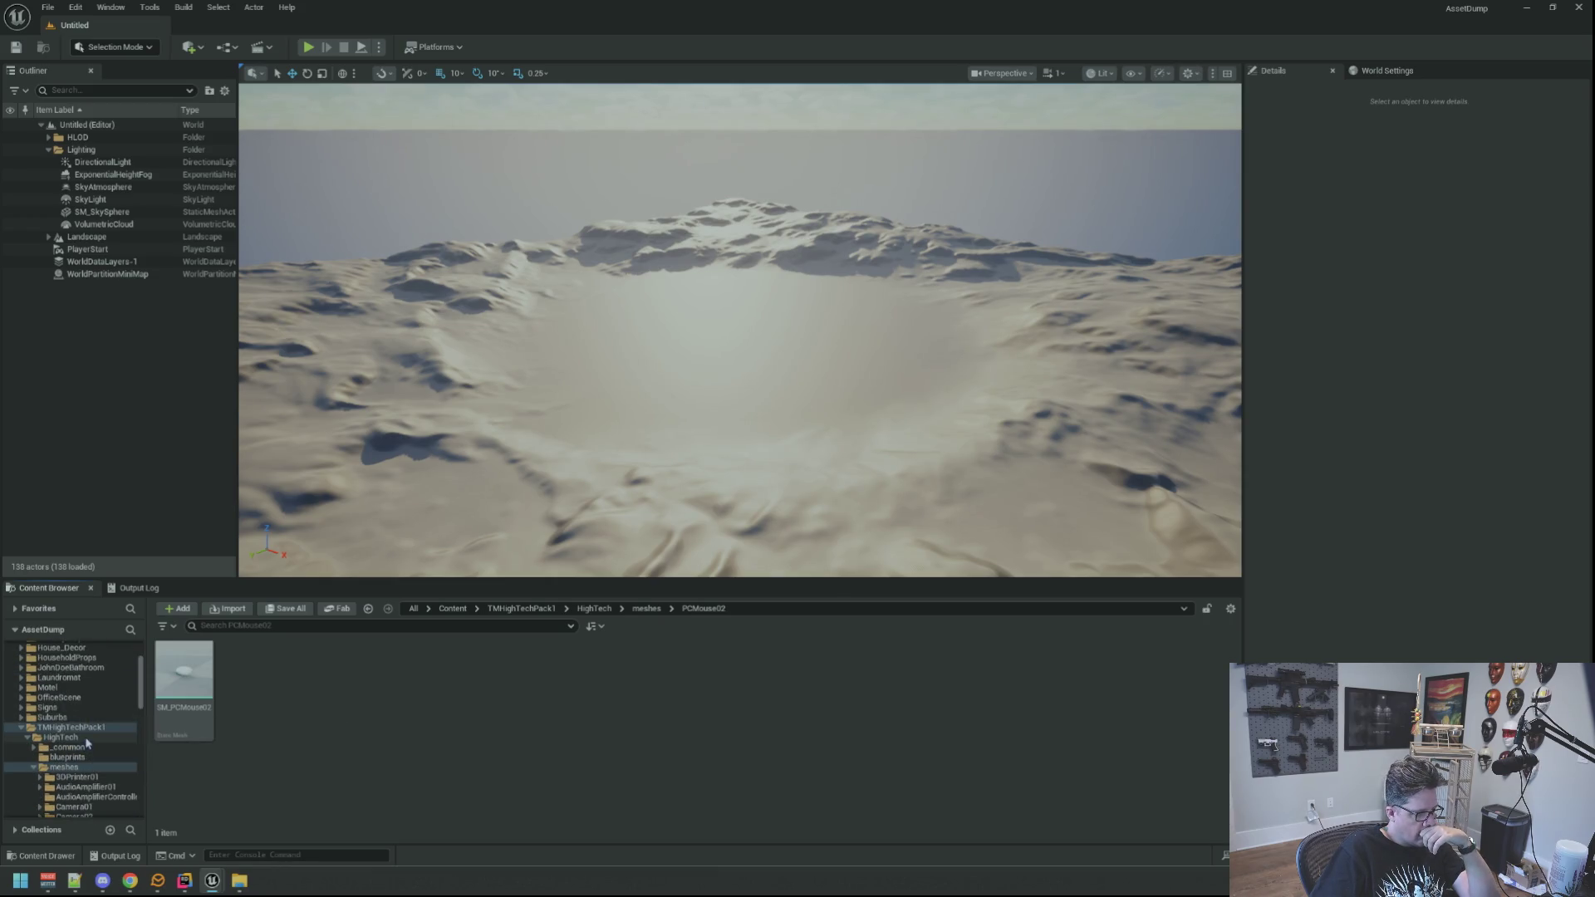
scroll(91, 751, down, 1)
click(98, 739)
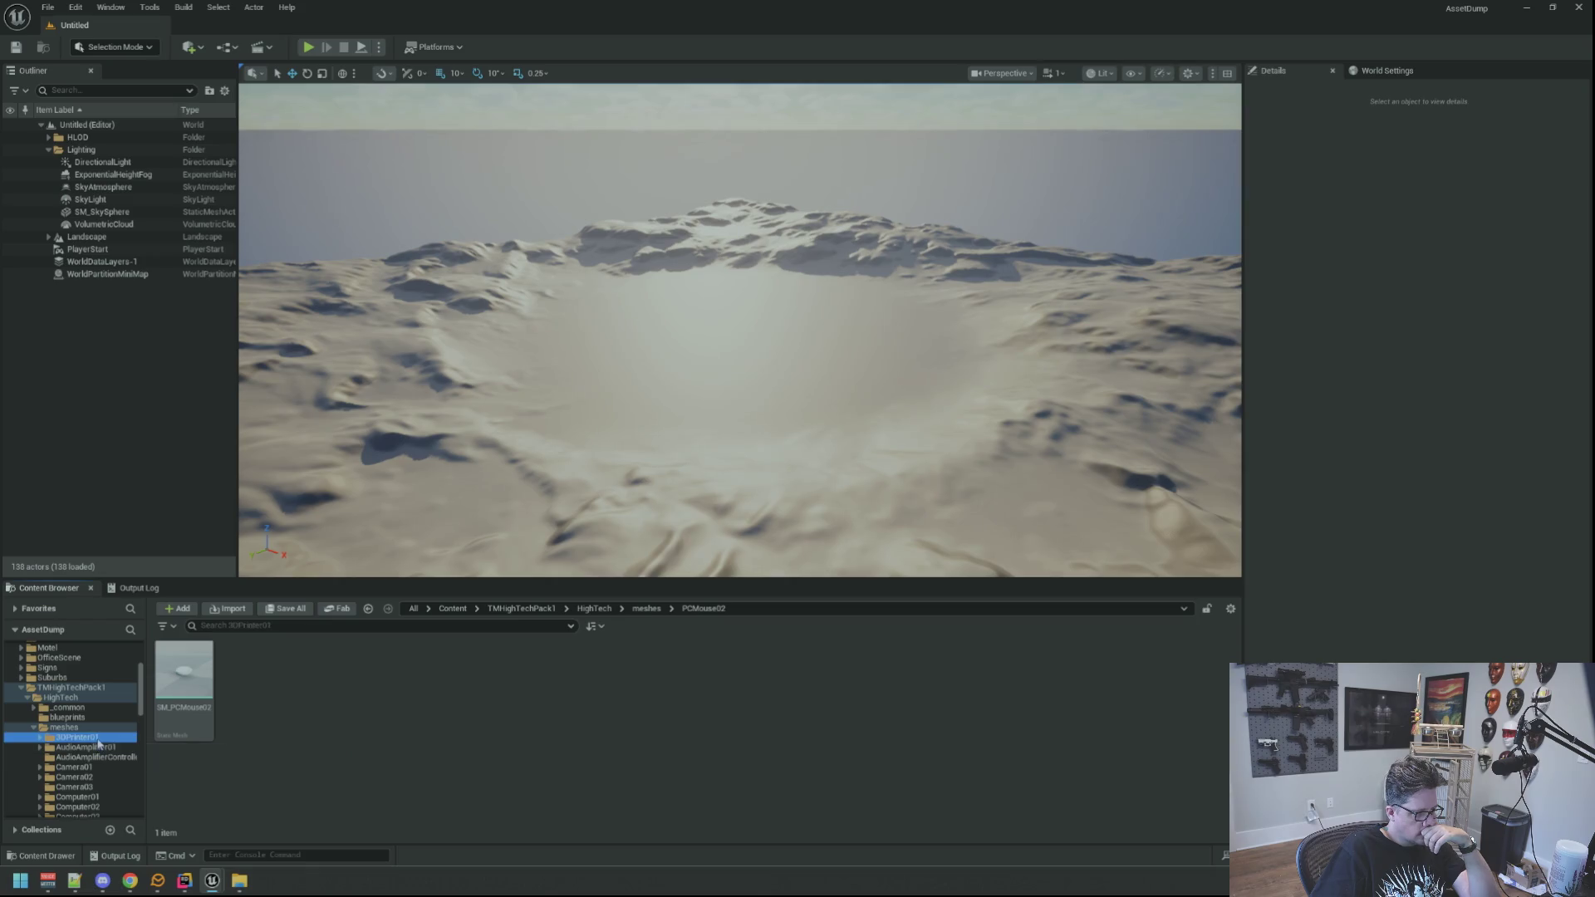
scroll(100, 738, down, 2)
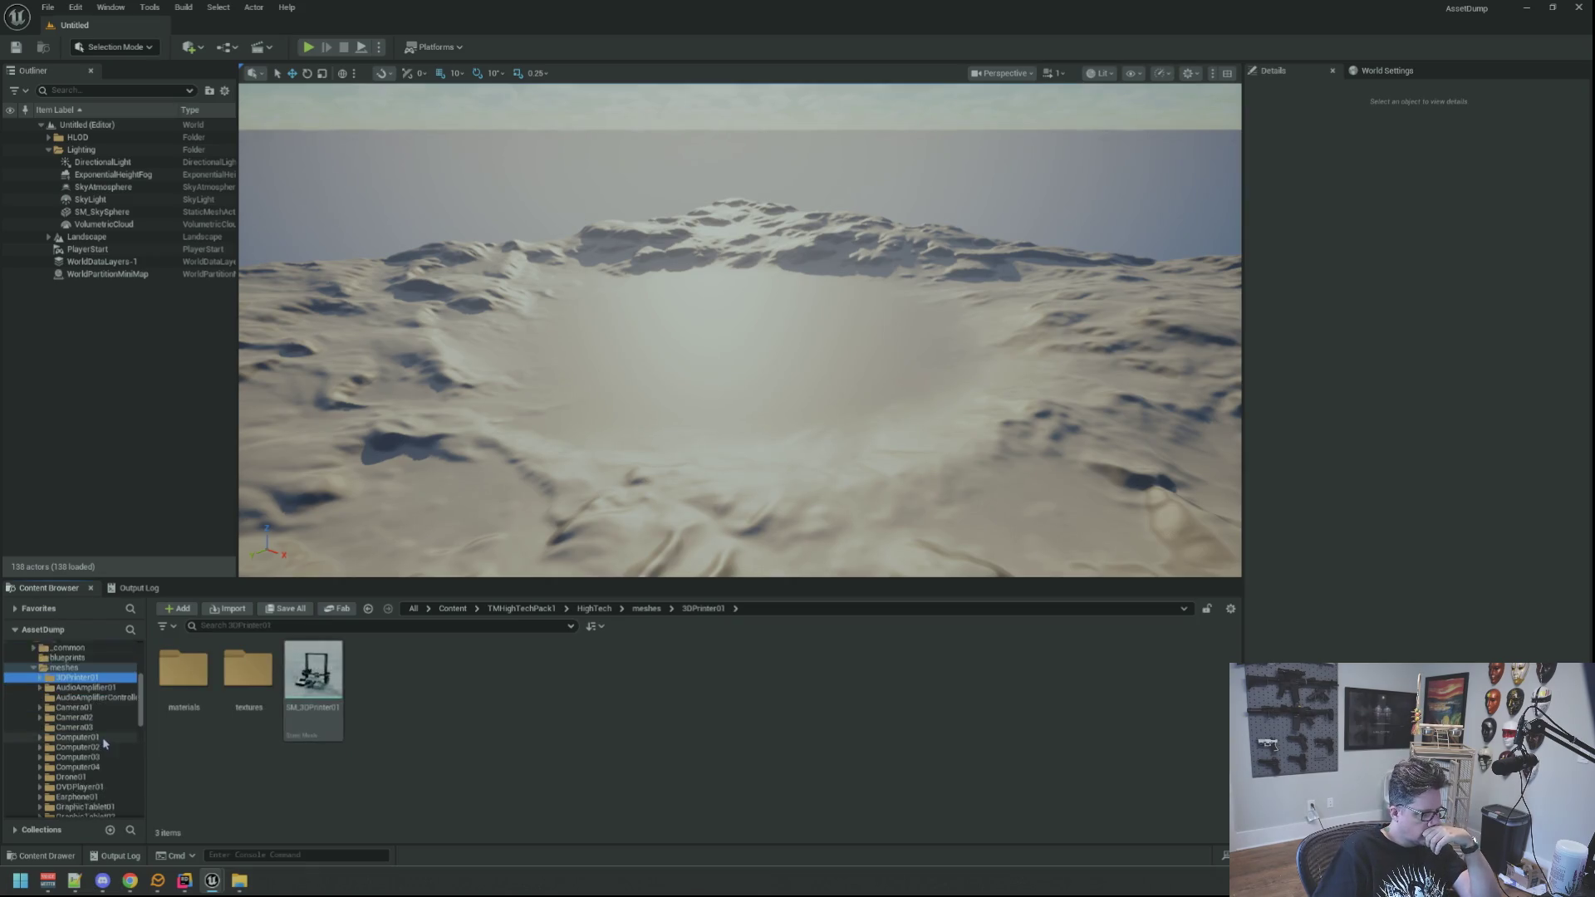
click(103, 757)
scroll(103, 756, down, 2)
Dismiss the Twitch stream, then step through Laptop03 and Micro02 to the PCKeyboard02 folder.
click(130, 881)
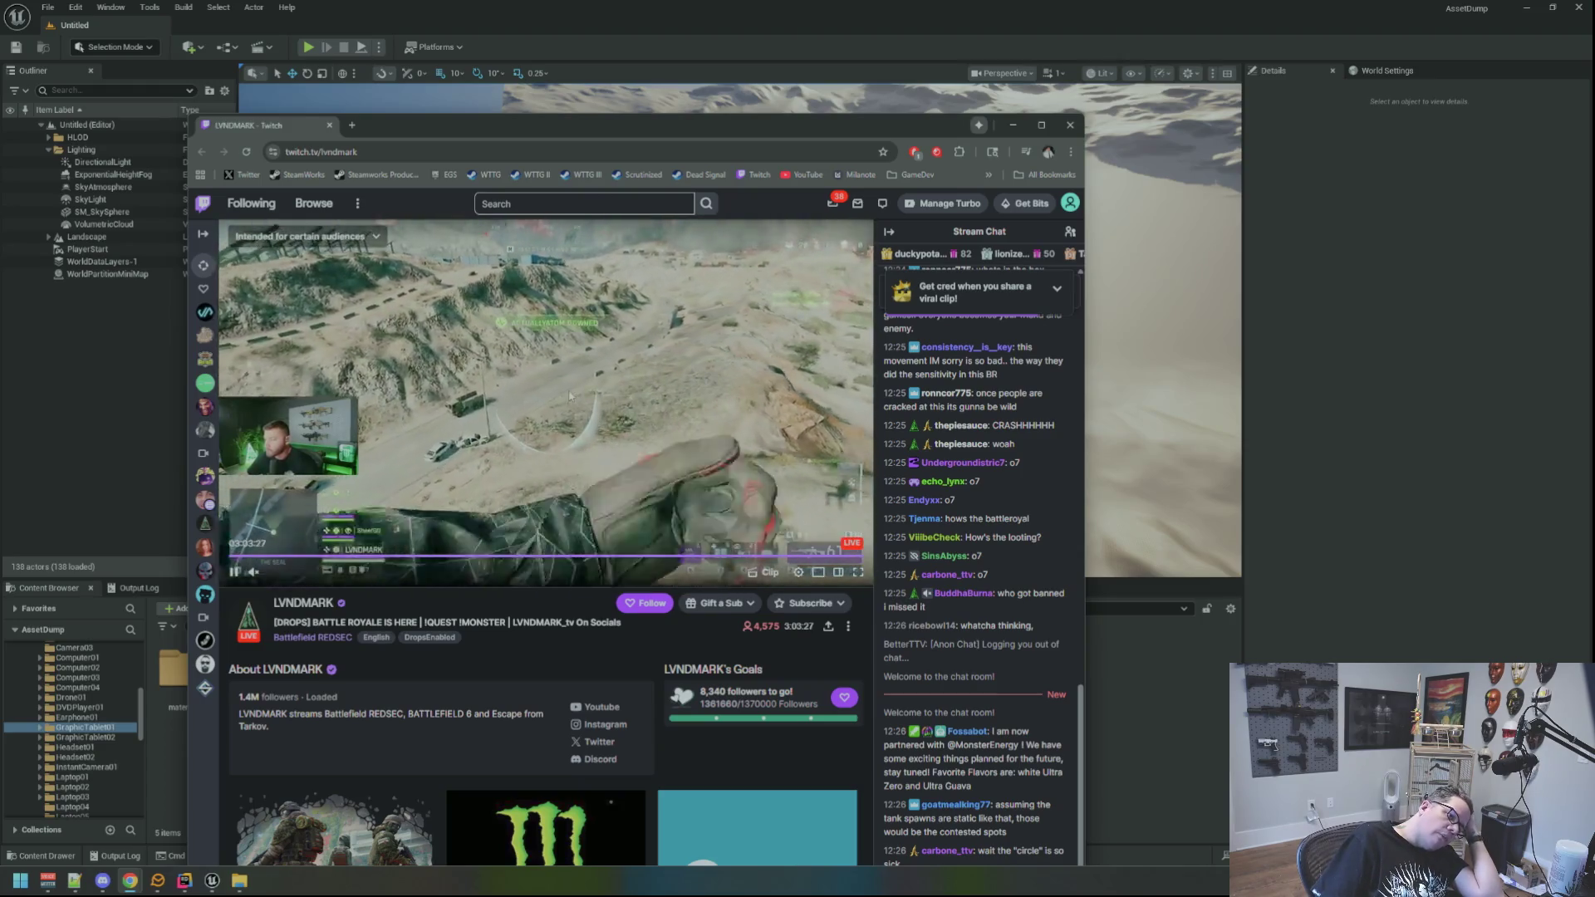
click(1080, 129)
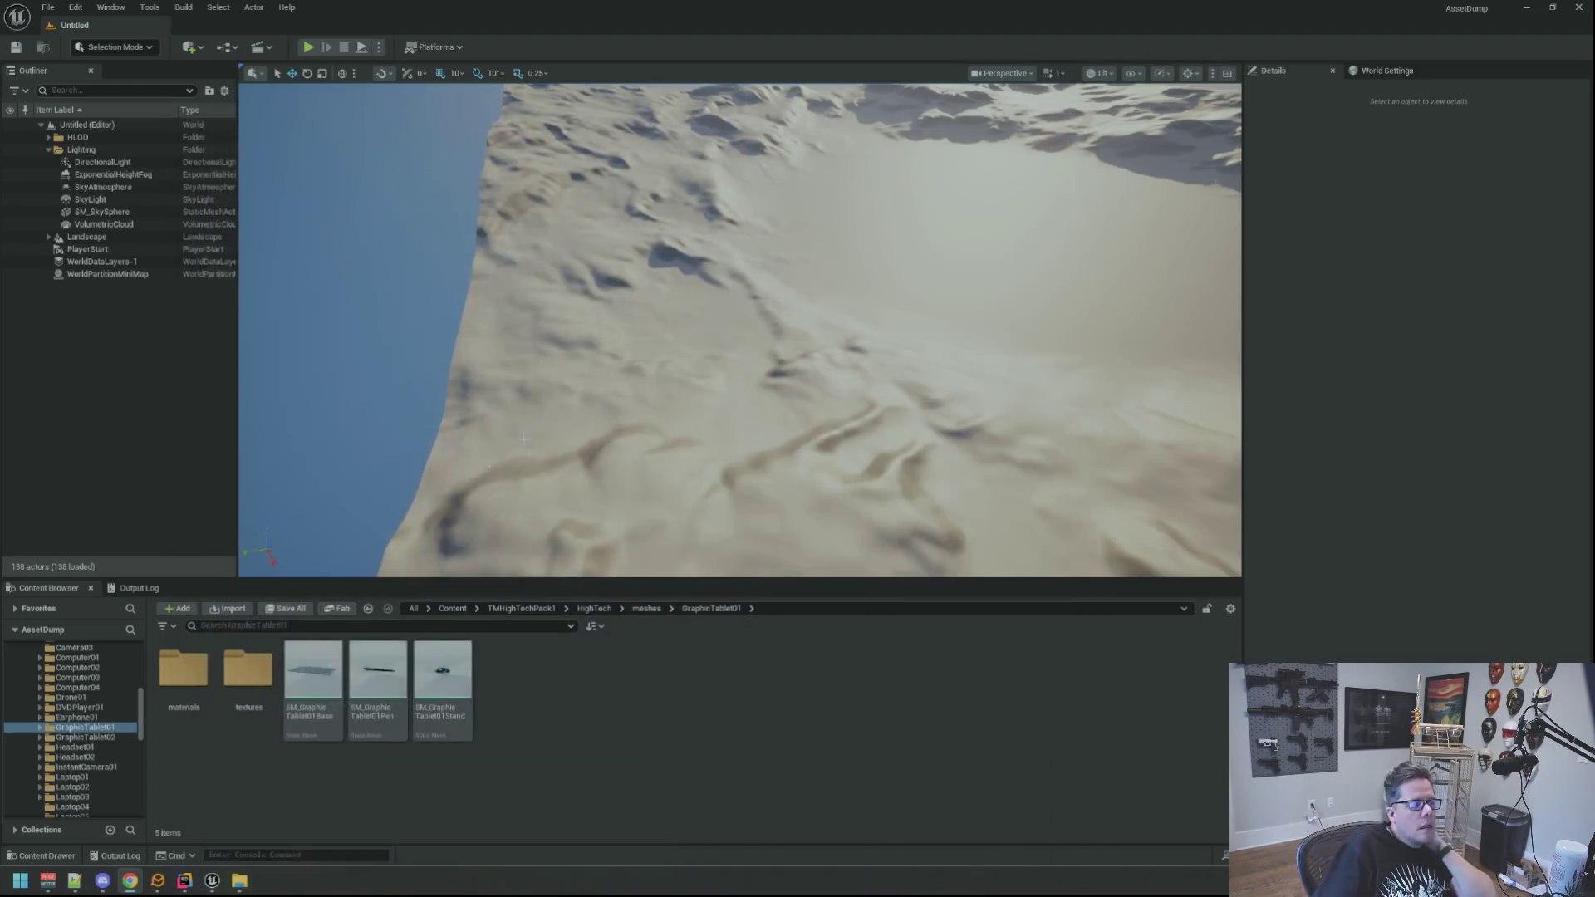
scroll(104, 728, down, 1)
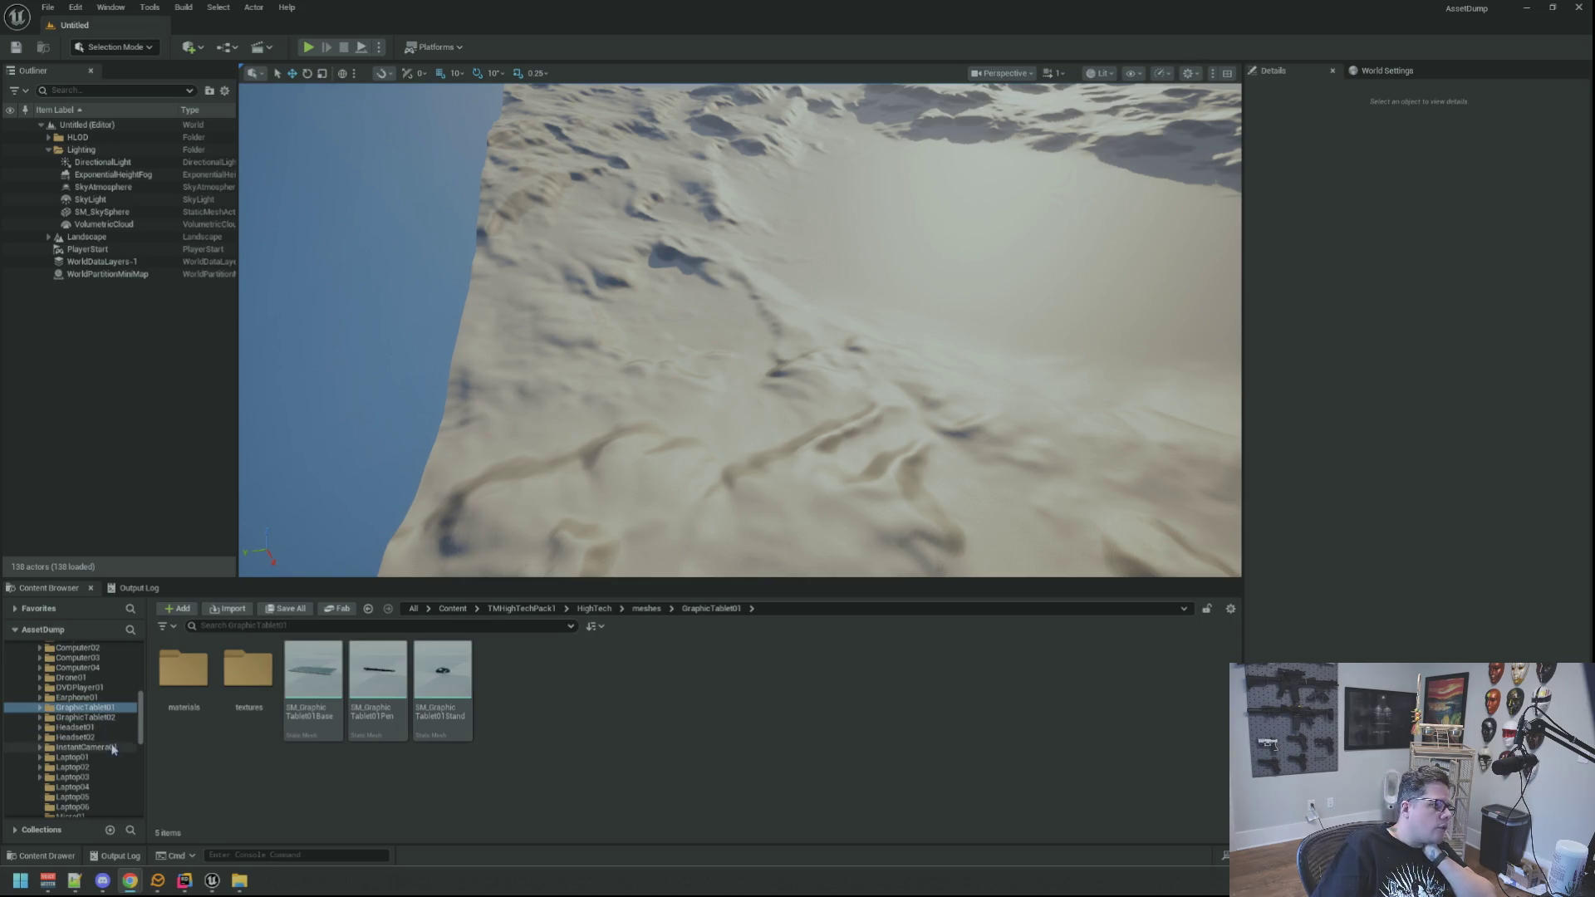
scroll(104, 728, down, 2)
click(98, 739)
click(96, 748)
scroll(100, 751, down, 4)
click(108, 748)
scroll(116, 753, down, 2)
click(114, 750)
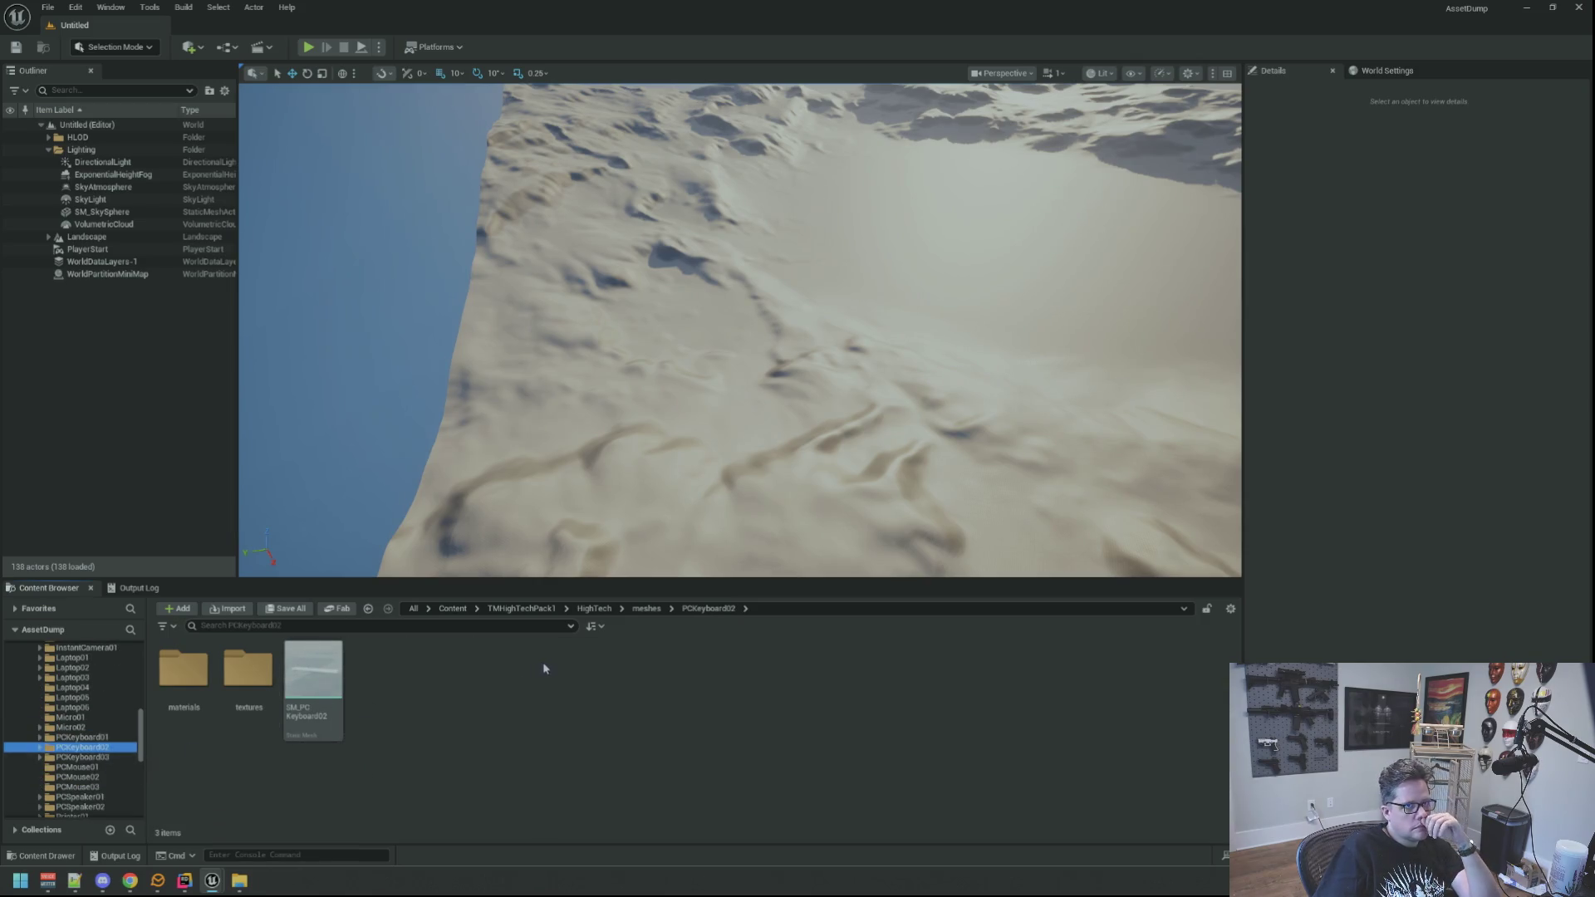
mouse_move(313, 677)
mouse_down()
mouse_move(590, 560)
mouse_move(709, 466)
mouse_up()
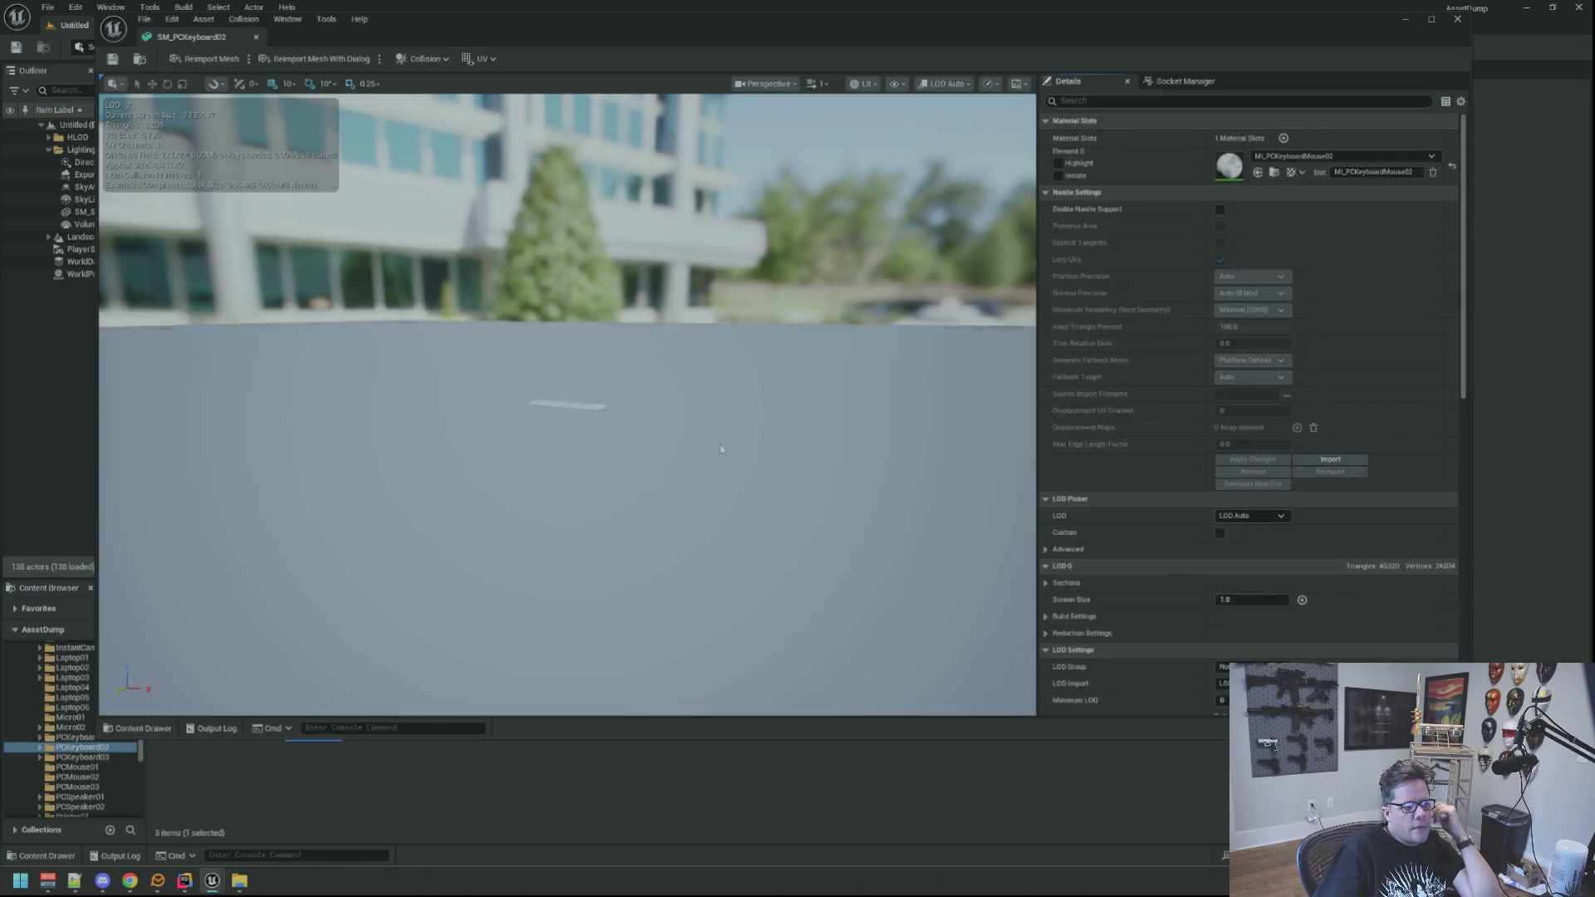
scroll(568, 404, up, 3)
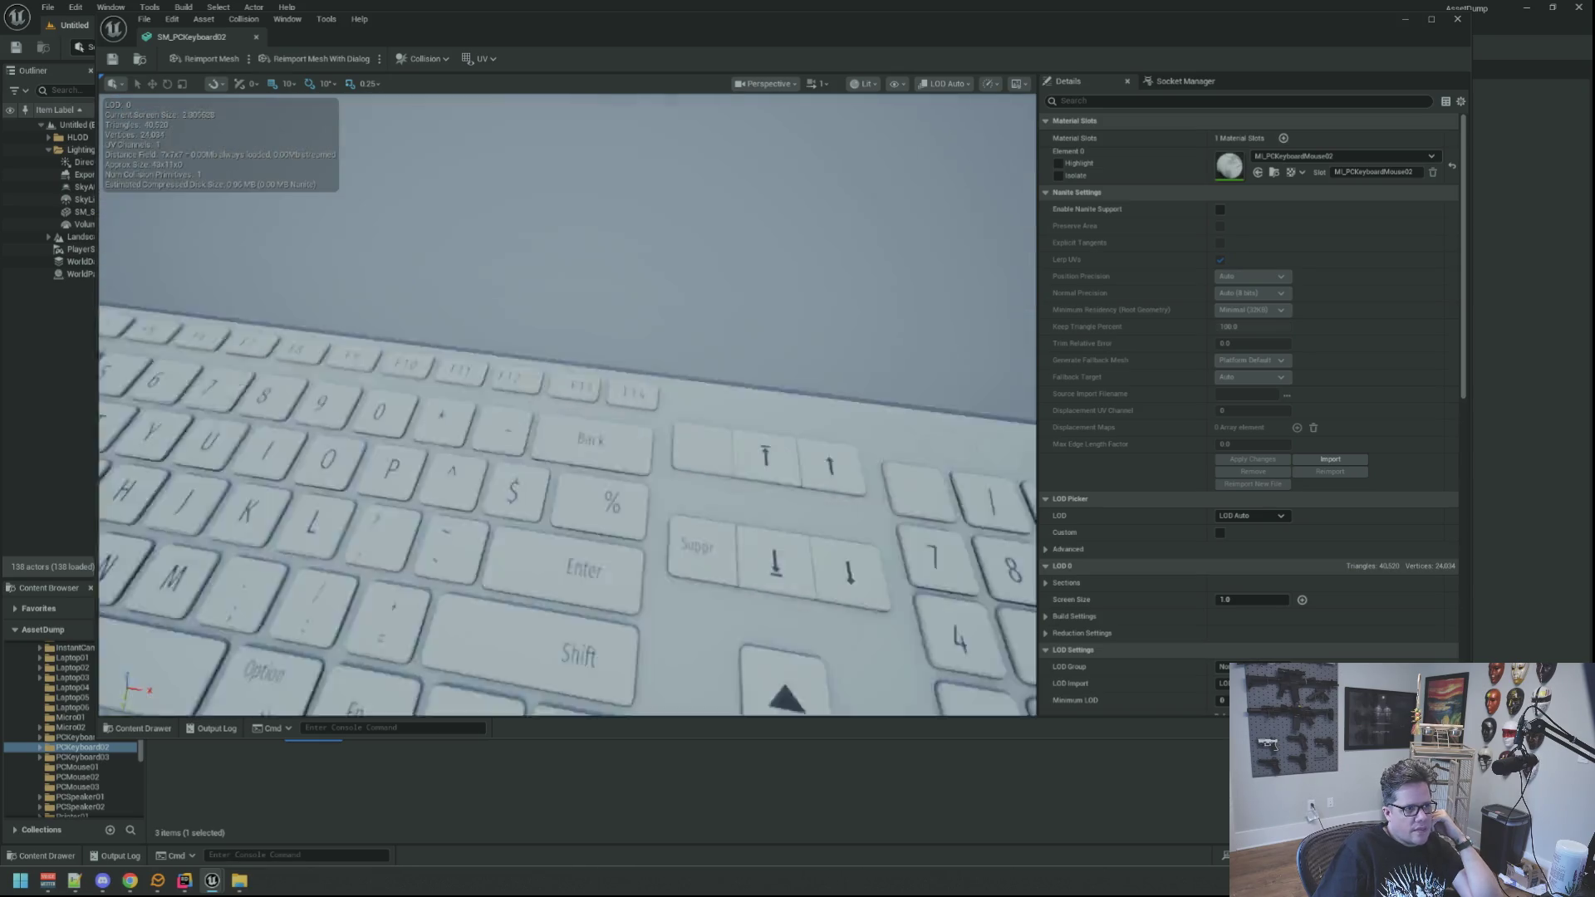
scroll(567, 404, down, 10)
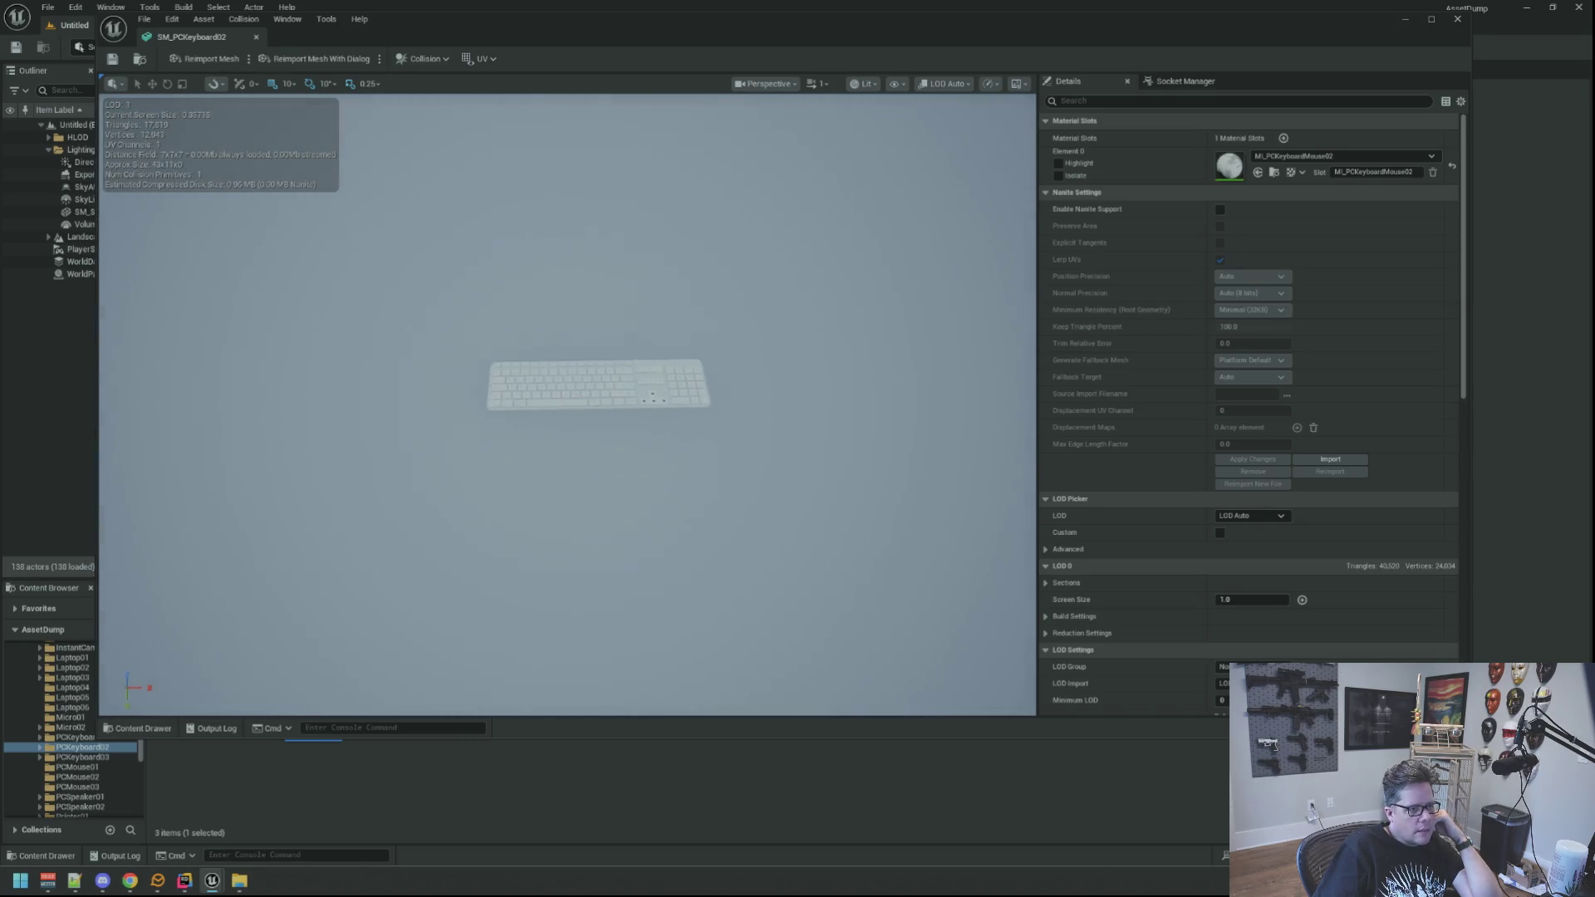
mouse_move(568, 404)
mouse_down()
mouse_move(567, 349)
mouse_move(618, 371)
mouse_move(605, 378)
mouse_up()
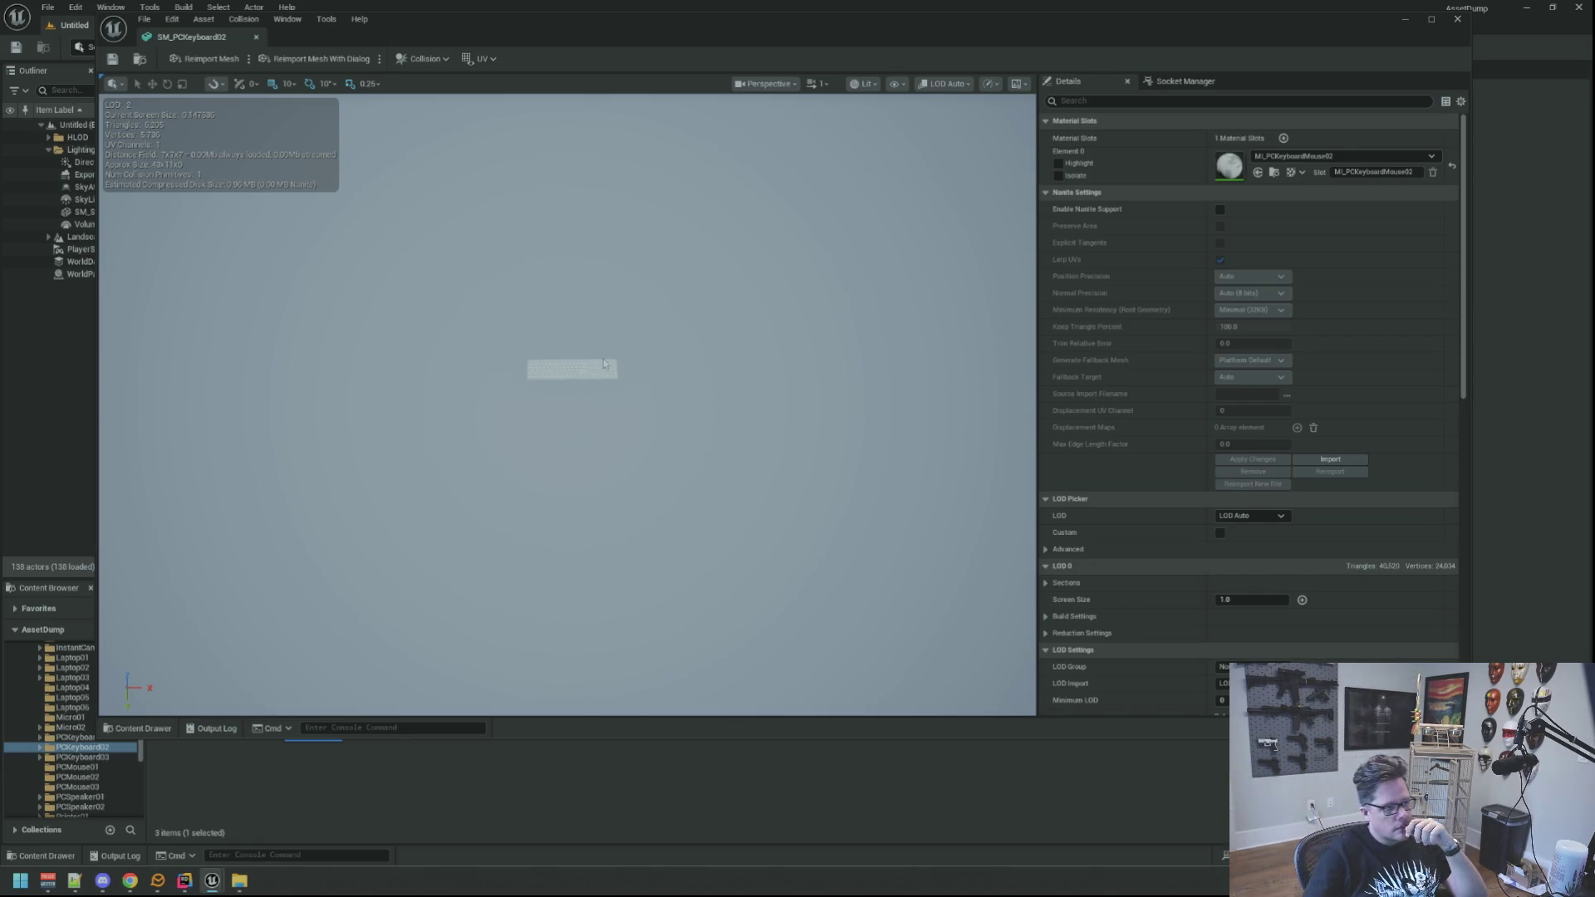
mouse_move(565, 415)
mouse_down()
mouse_move(565, 270)
mouse_move(606, 279)
mouse_move(563, 266)
mouse_up()
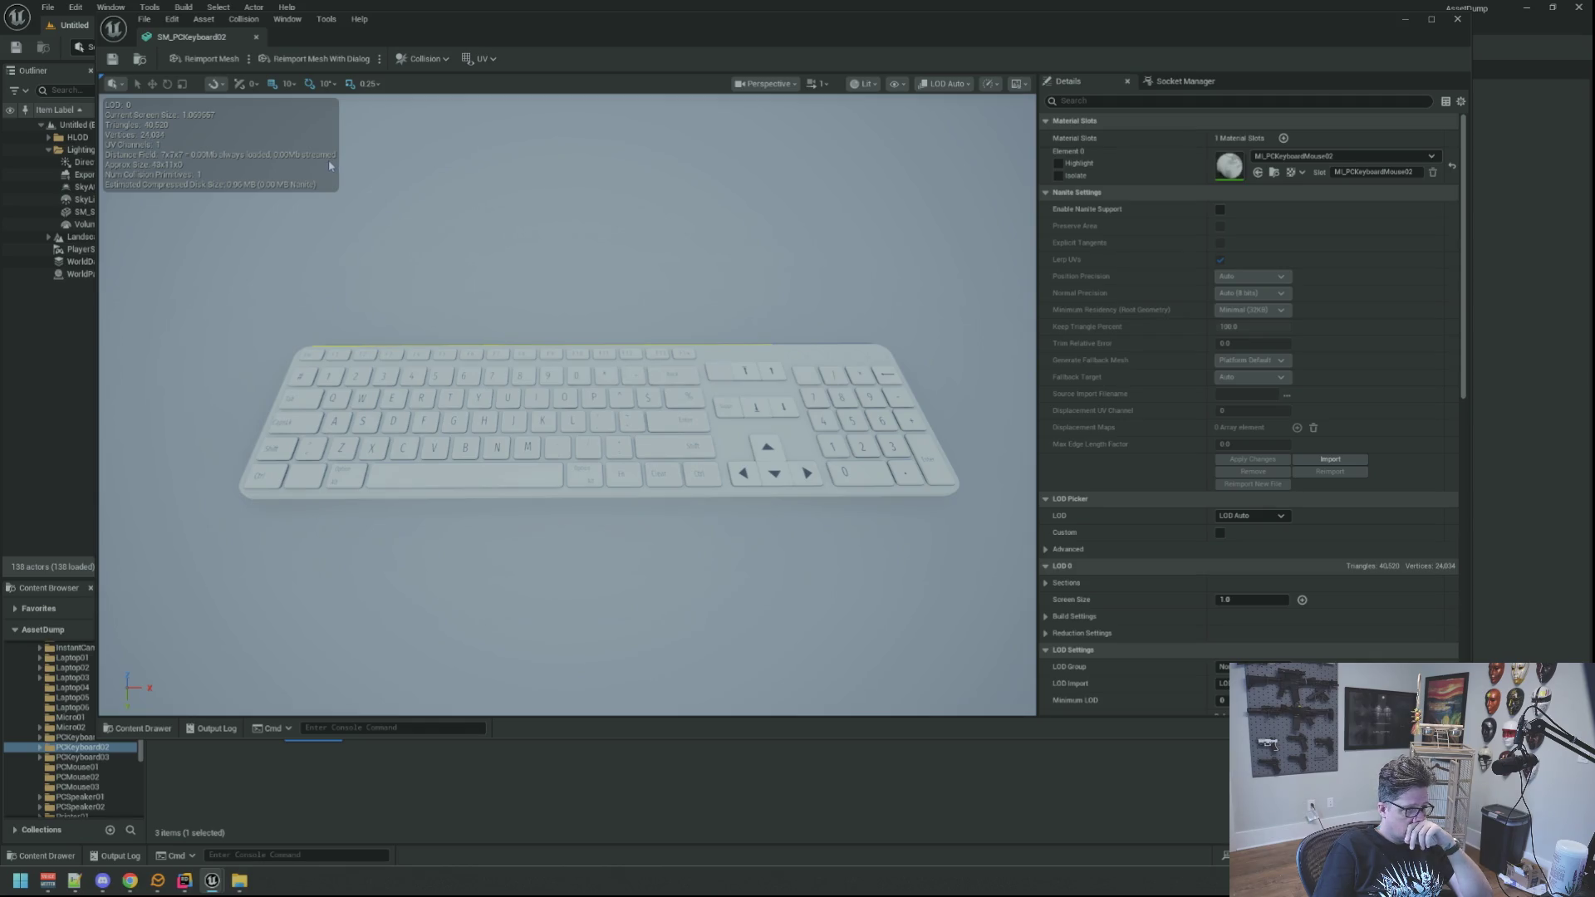
click(255, 37)
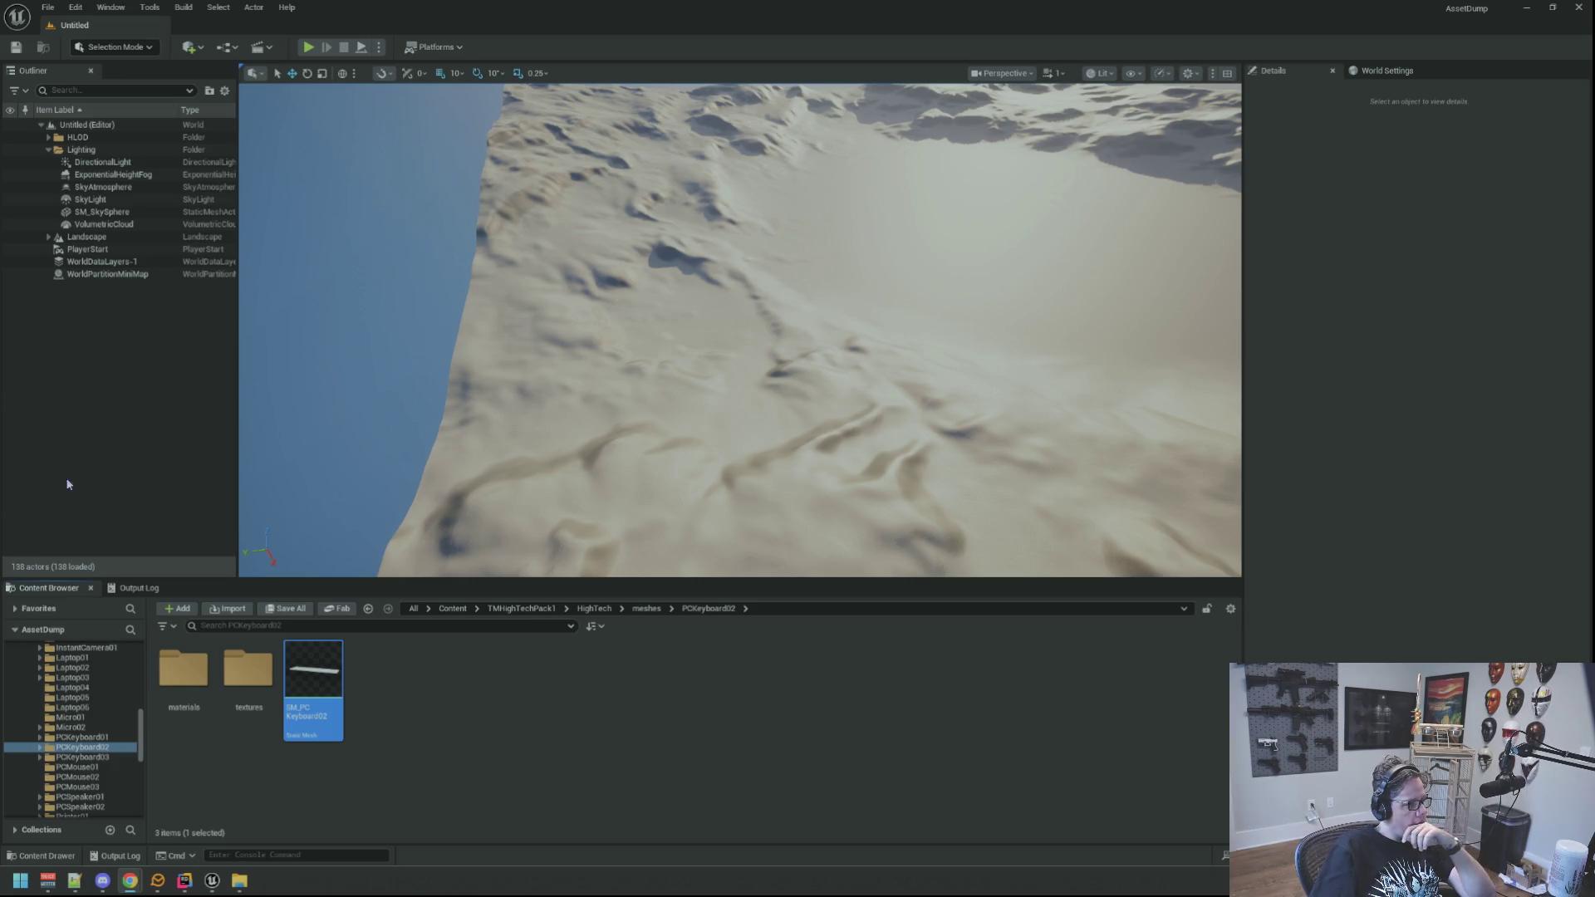
Switch back to the WTTGSD Motel editor and turn the view toward the TV wall.
click(232, 881)
mouse_move(214, 880)
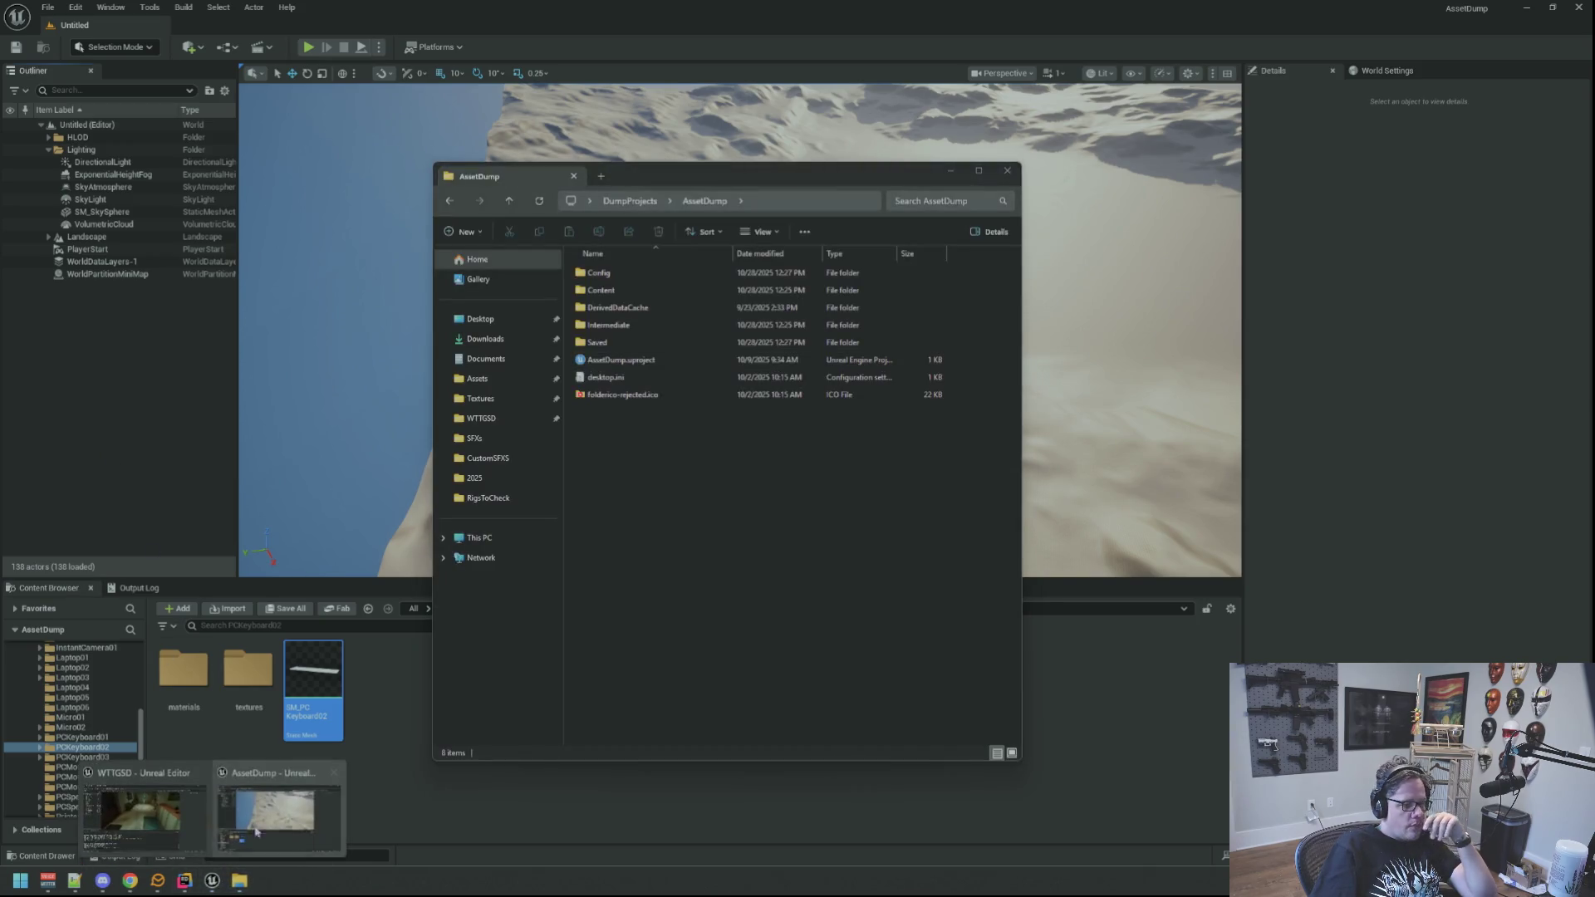
click(285, 818)
click(143, 818)
mouse_move(598, 402)
mouse_down()
mouse_move(399, 402)
mouse_move(399, 366)
mouse_move(432, 370)
mouse_move(452, 349)
mouse_move(765, 399)
mouse_up()
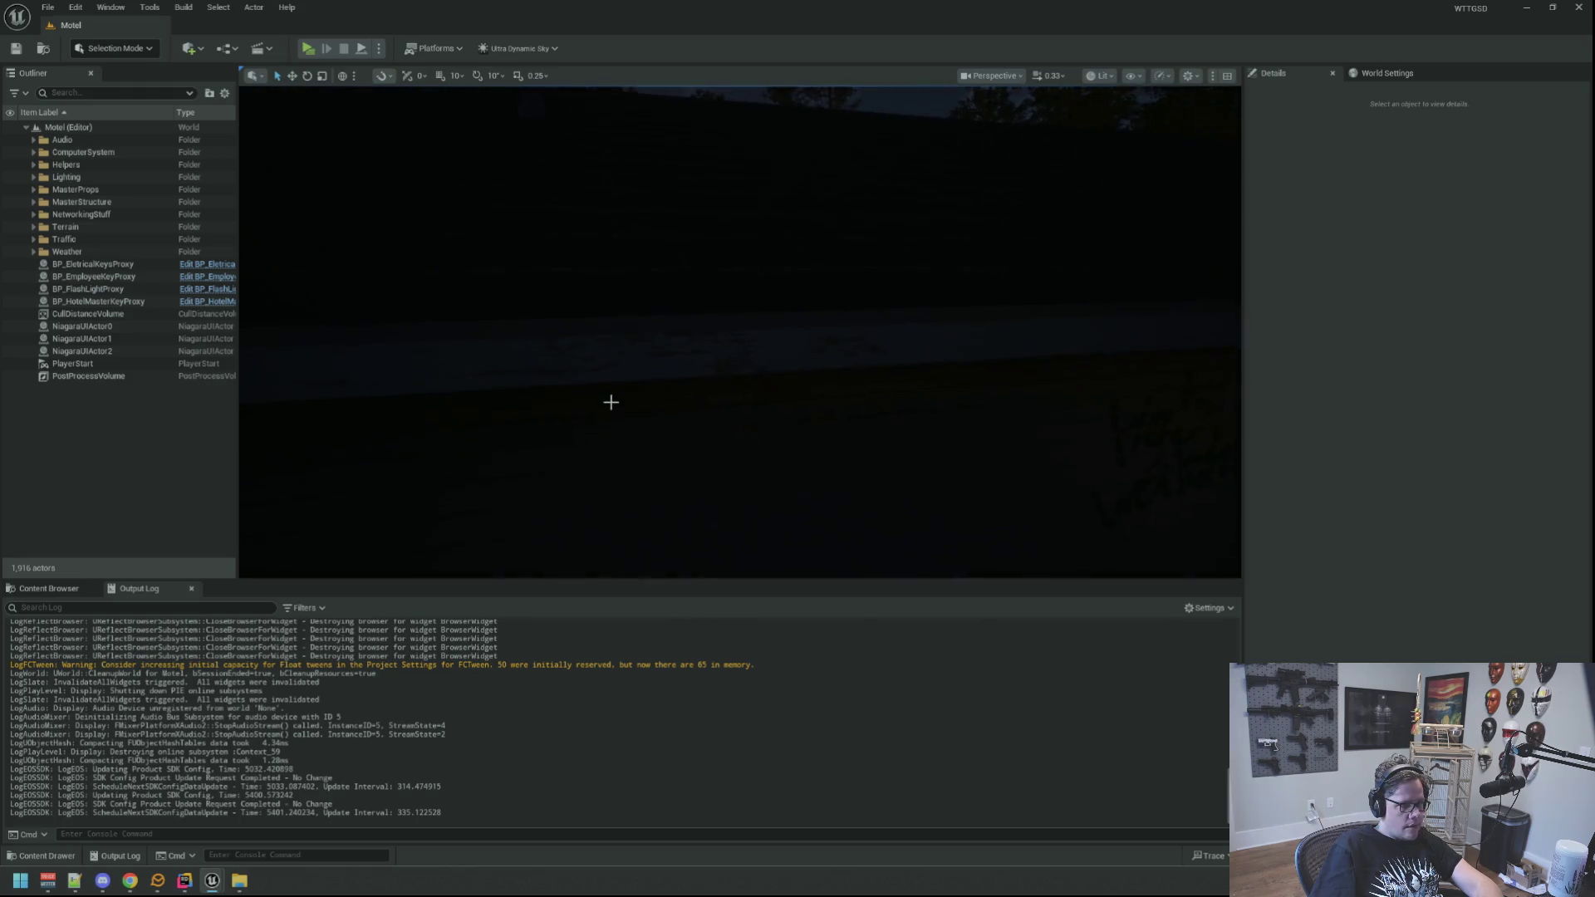
Switch the viewport to Unlit shading and fly up close to the wall's NetShield box.
click(1101, 76)
click(1126, 137)
mouse_move(748, 332)
mouse_down()
mouse_move(814, 340)
mouse_move(831, 324)
mouse_move(793, 316)
mouse_up()
drag(681, 329, 640, 328)
drag(829, 348, 835, 341)
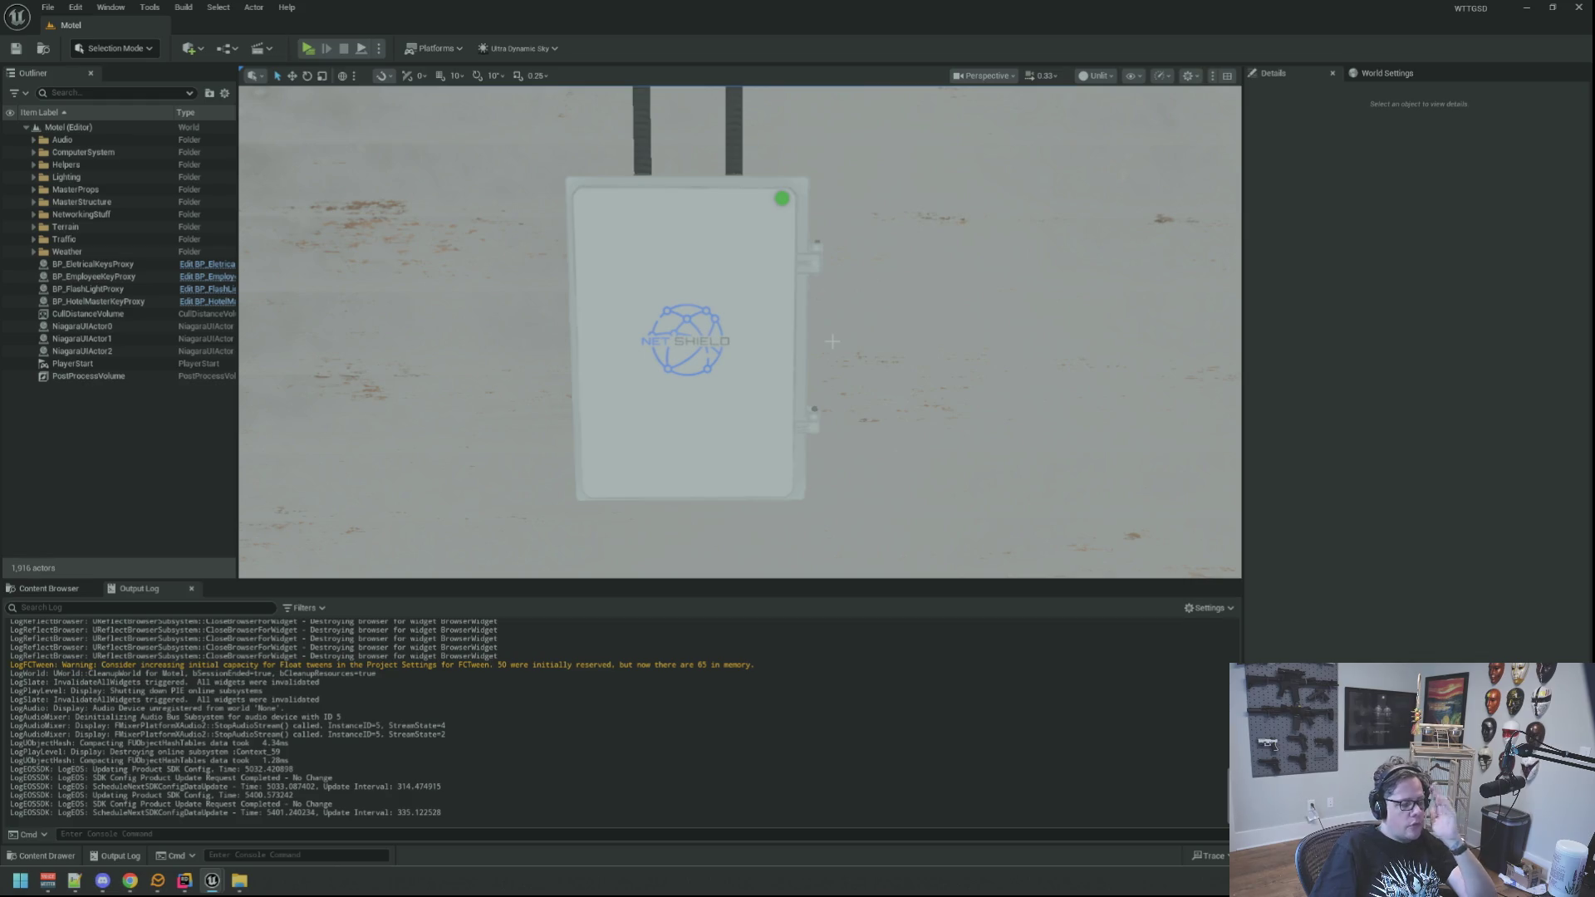
mouse_move(832, 342)
mouse_down()
mouse_move(833, 306)
mouse_move(831, 320)
mouse_up()
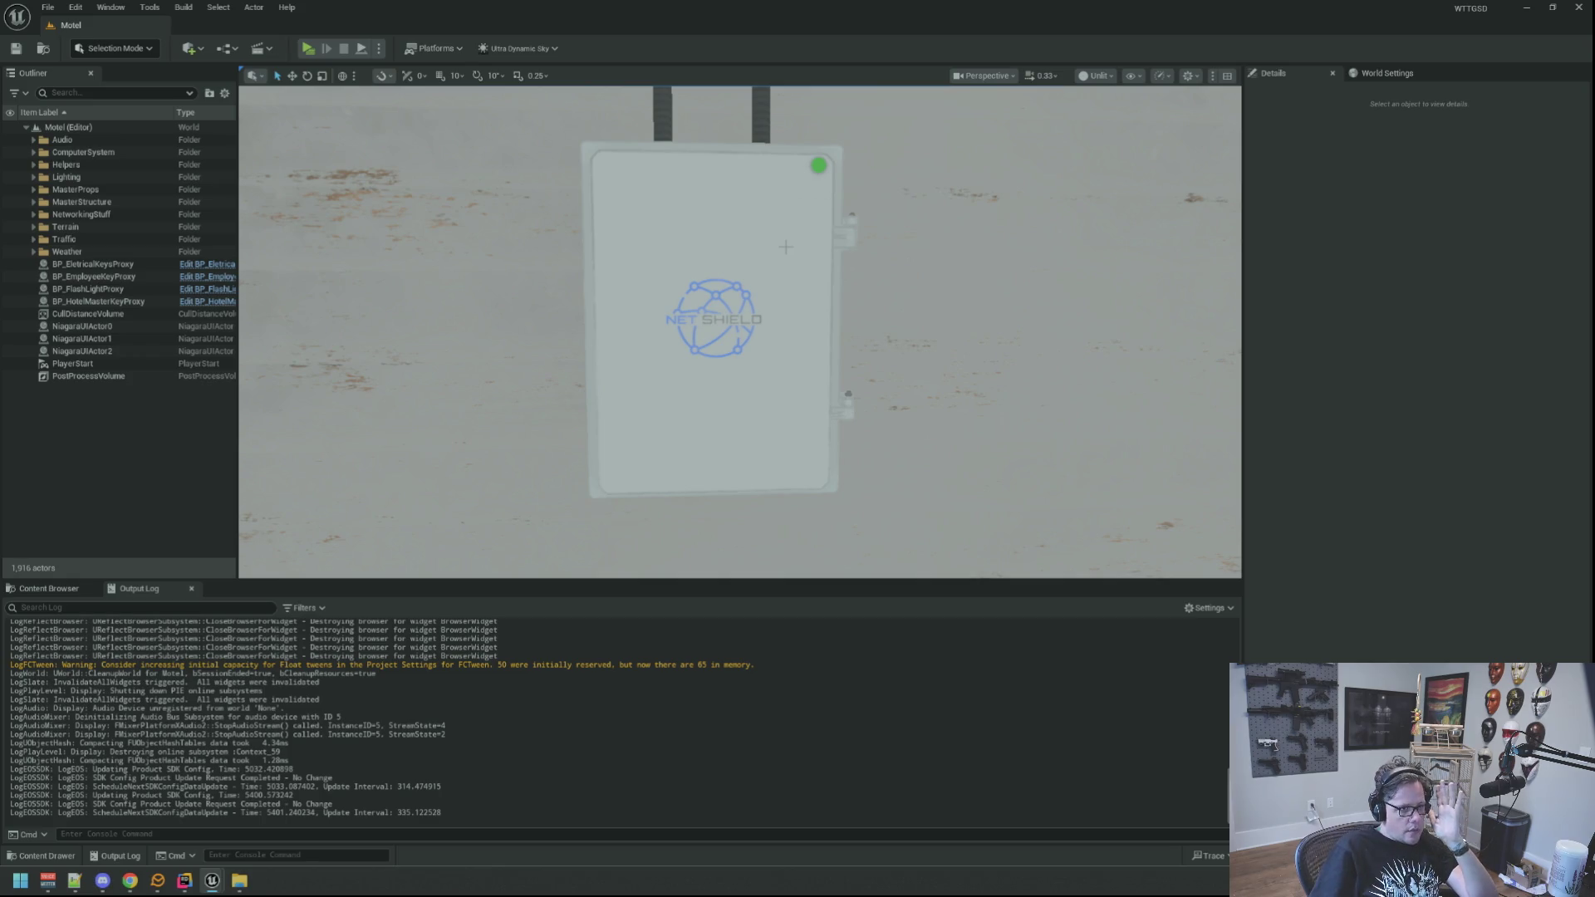
Fine-tune the view around the NetShield box and its cables, then select BP_MotelNetworkHub2.
scroll(821, 196, up, 3)
scroll(714, 332, down, 2)
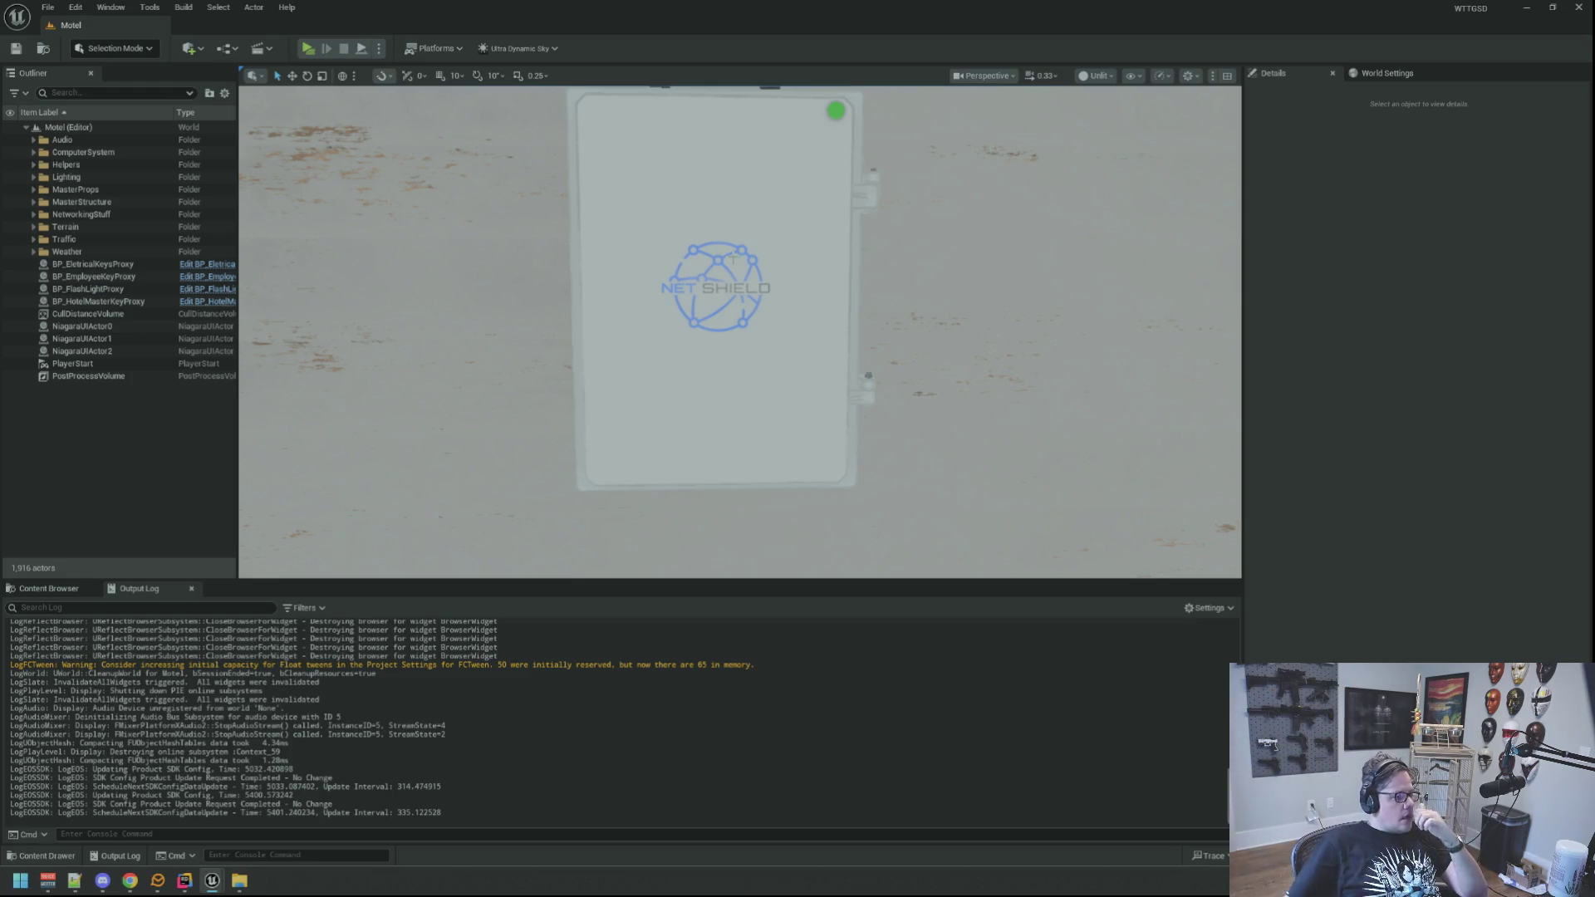
key(Left)
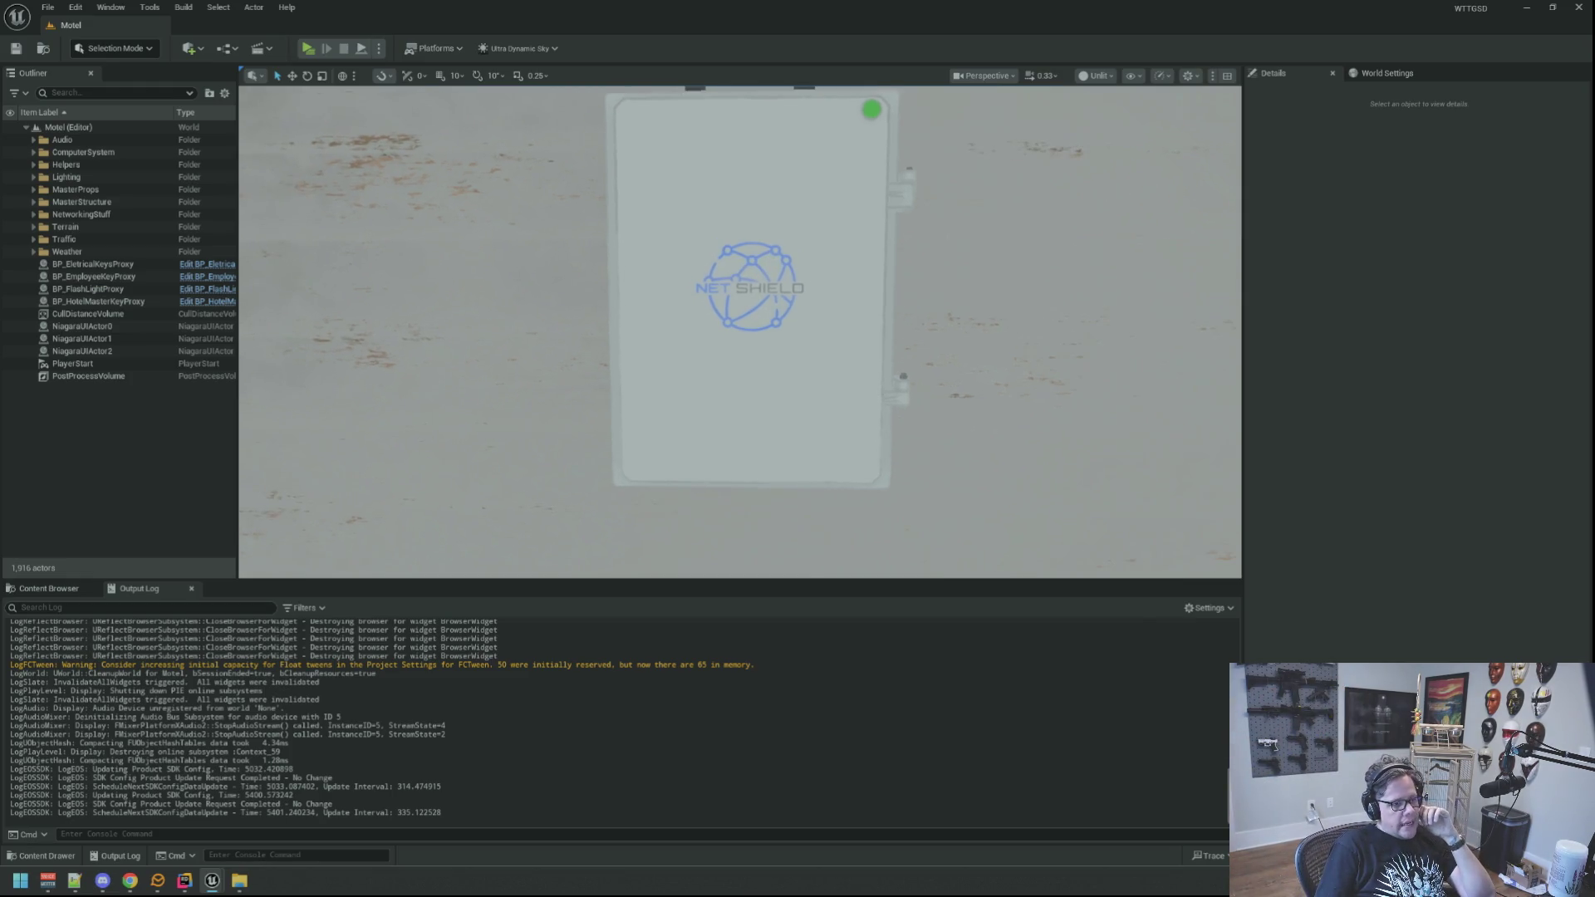
scroll(713, 263, up, 1)
key(Right)
key(Left)
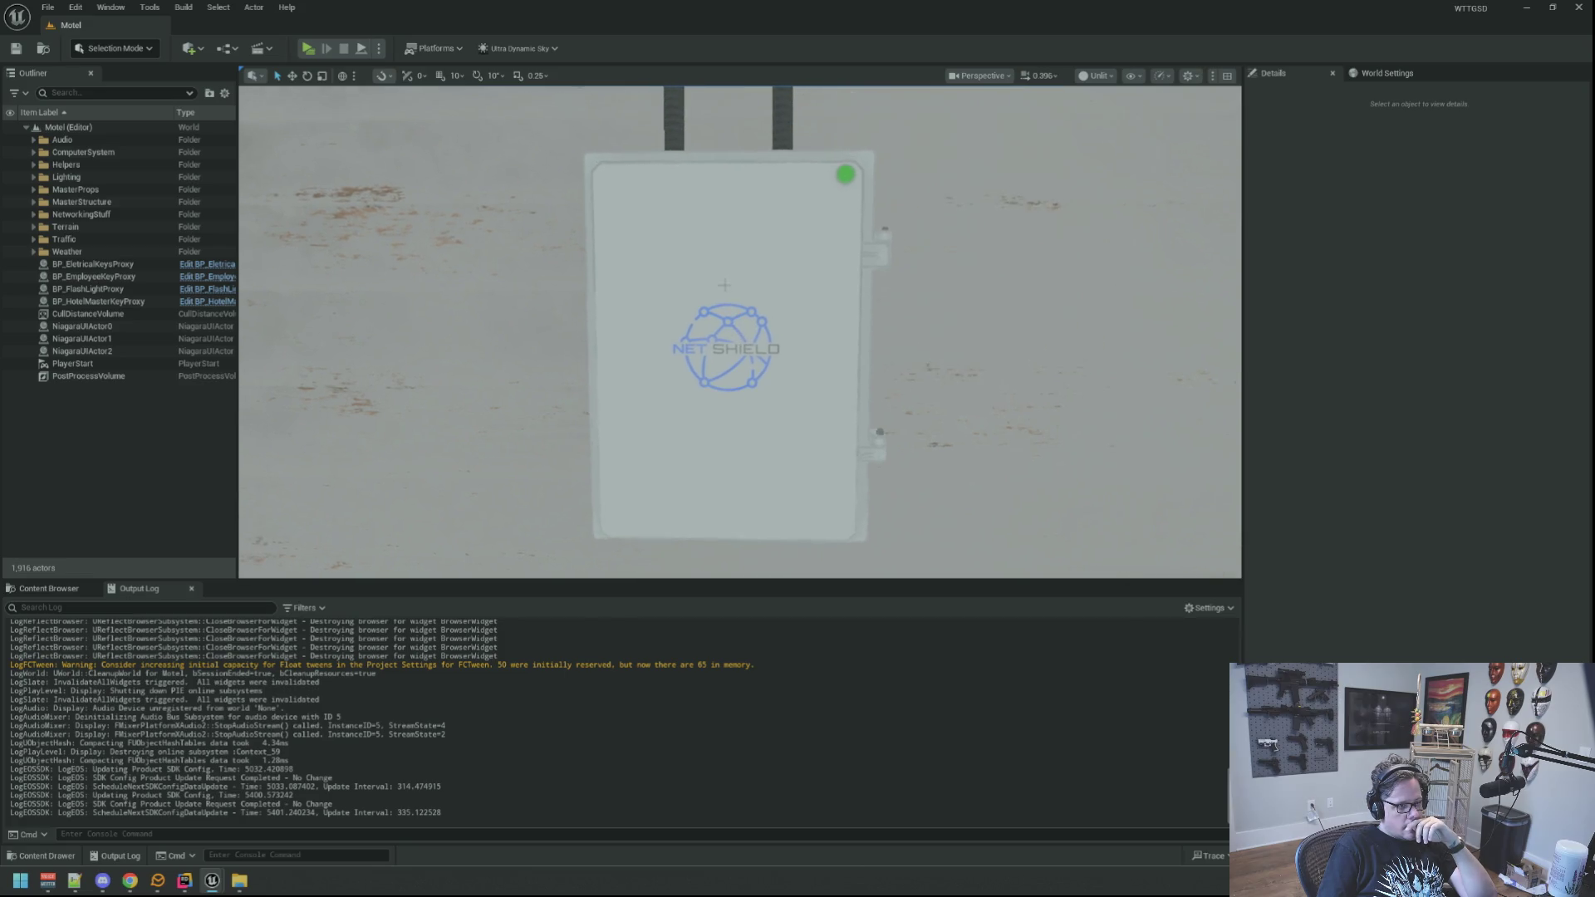
key(Down)
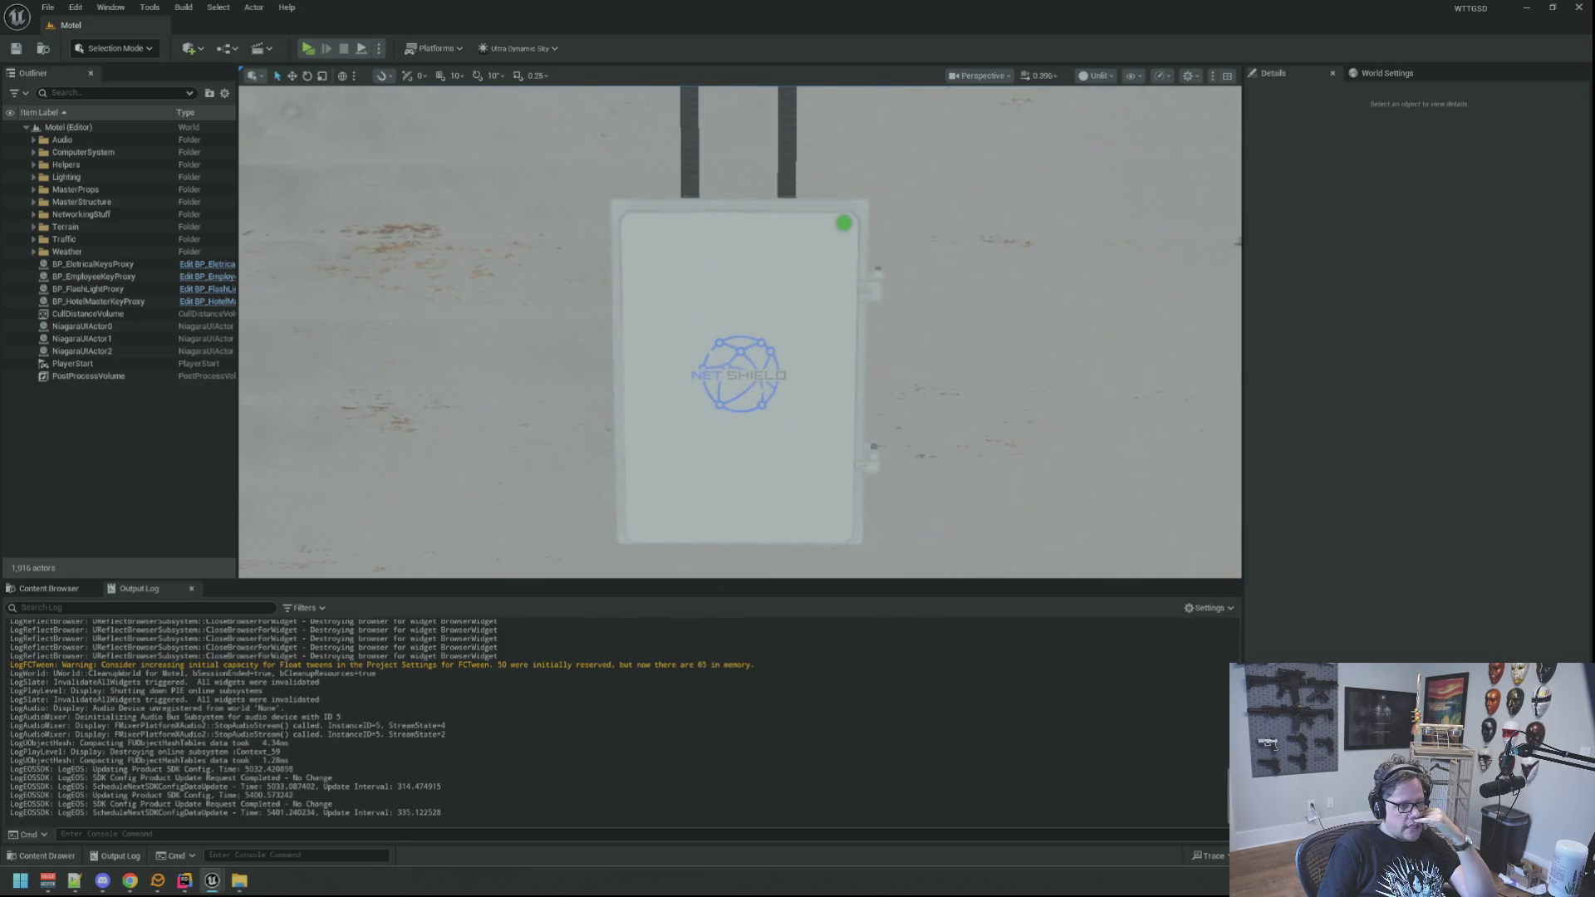
key(Up)
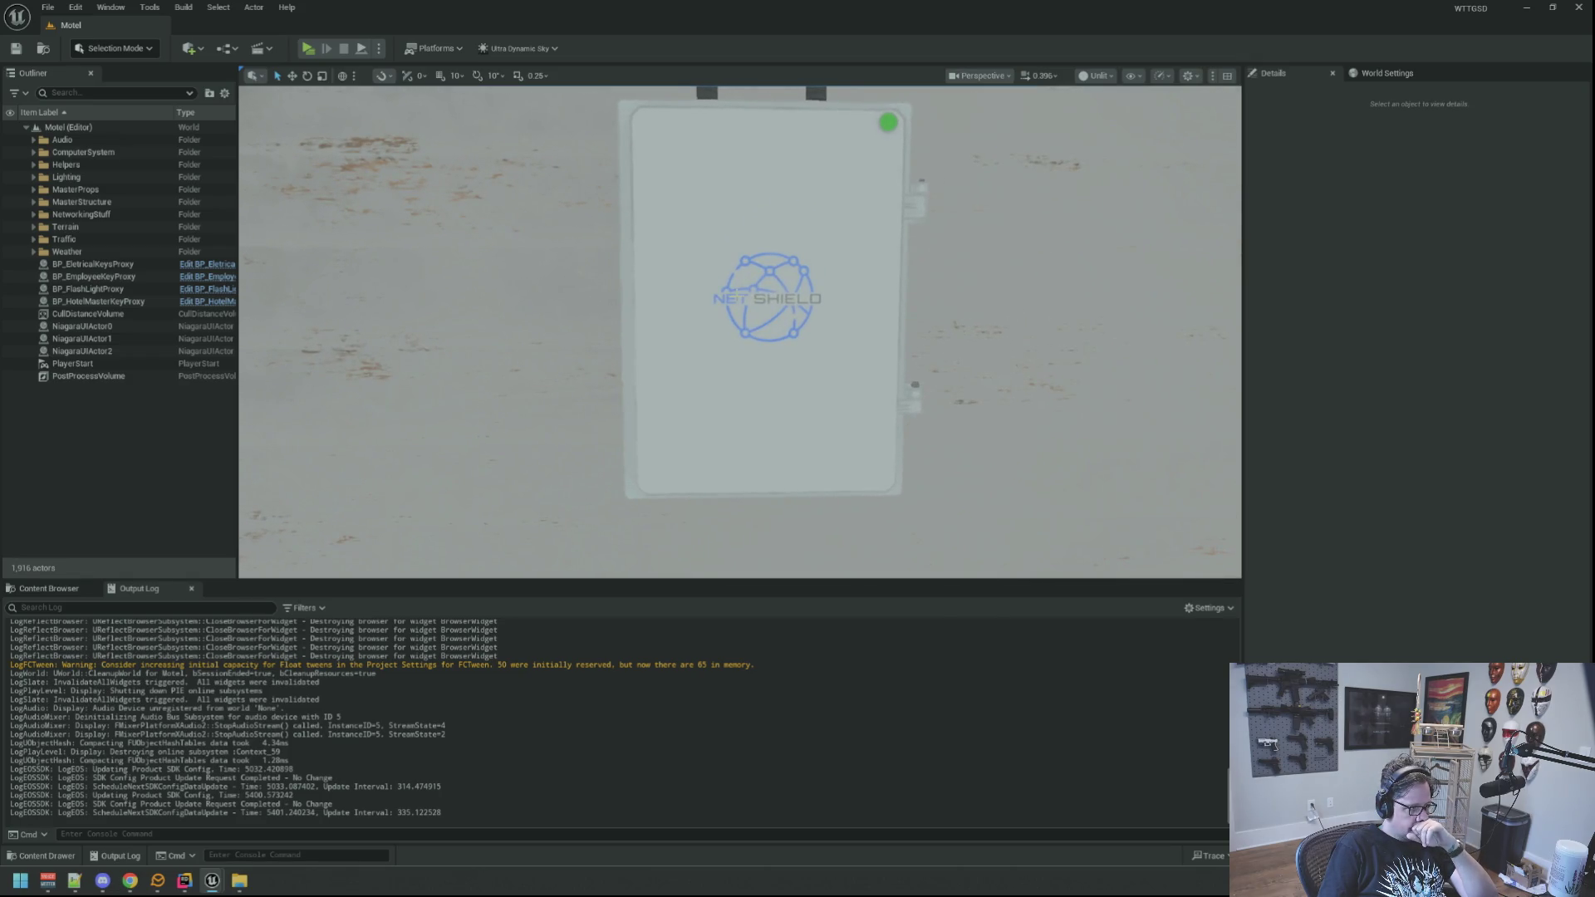
key(Down)
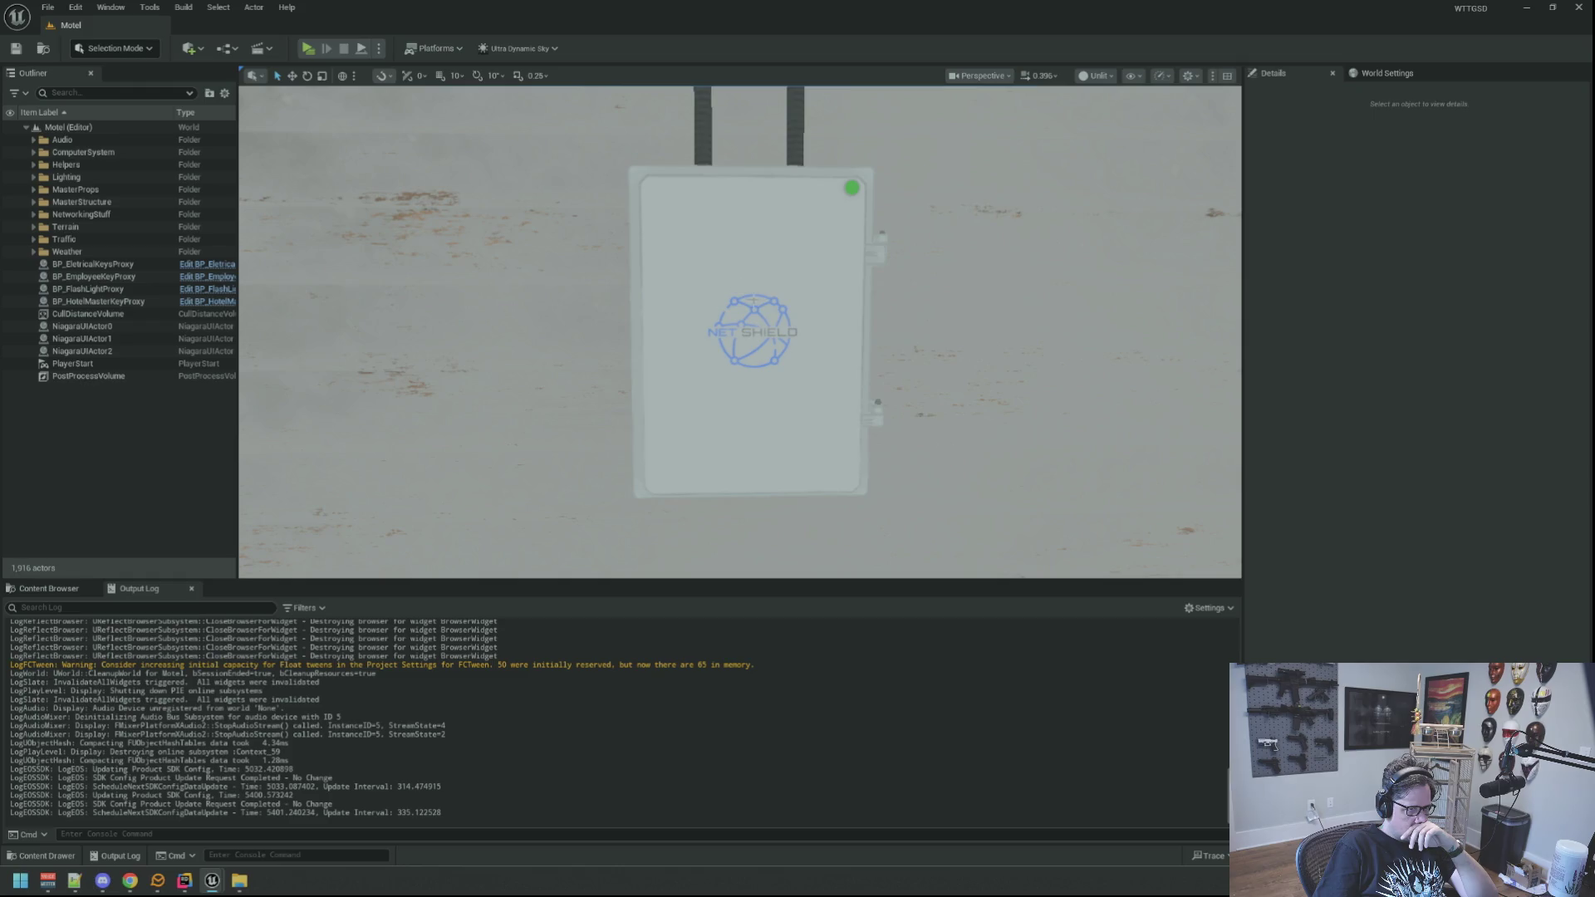
click(744, 281)
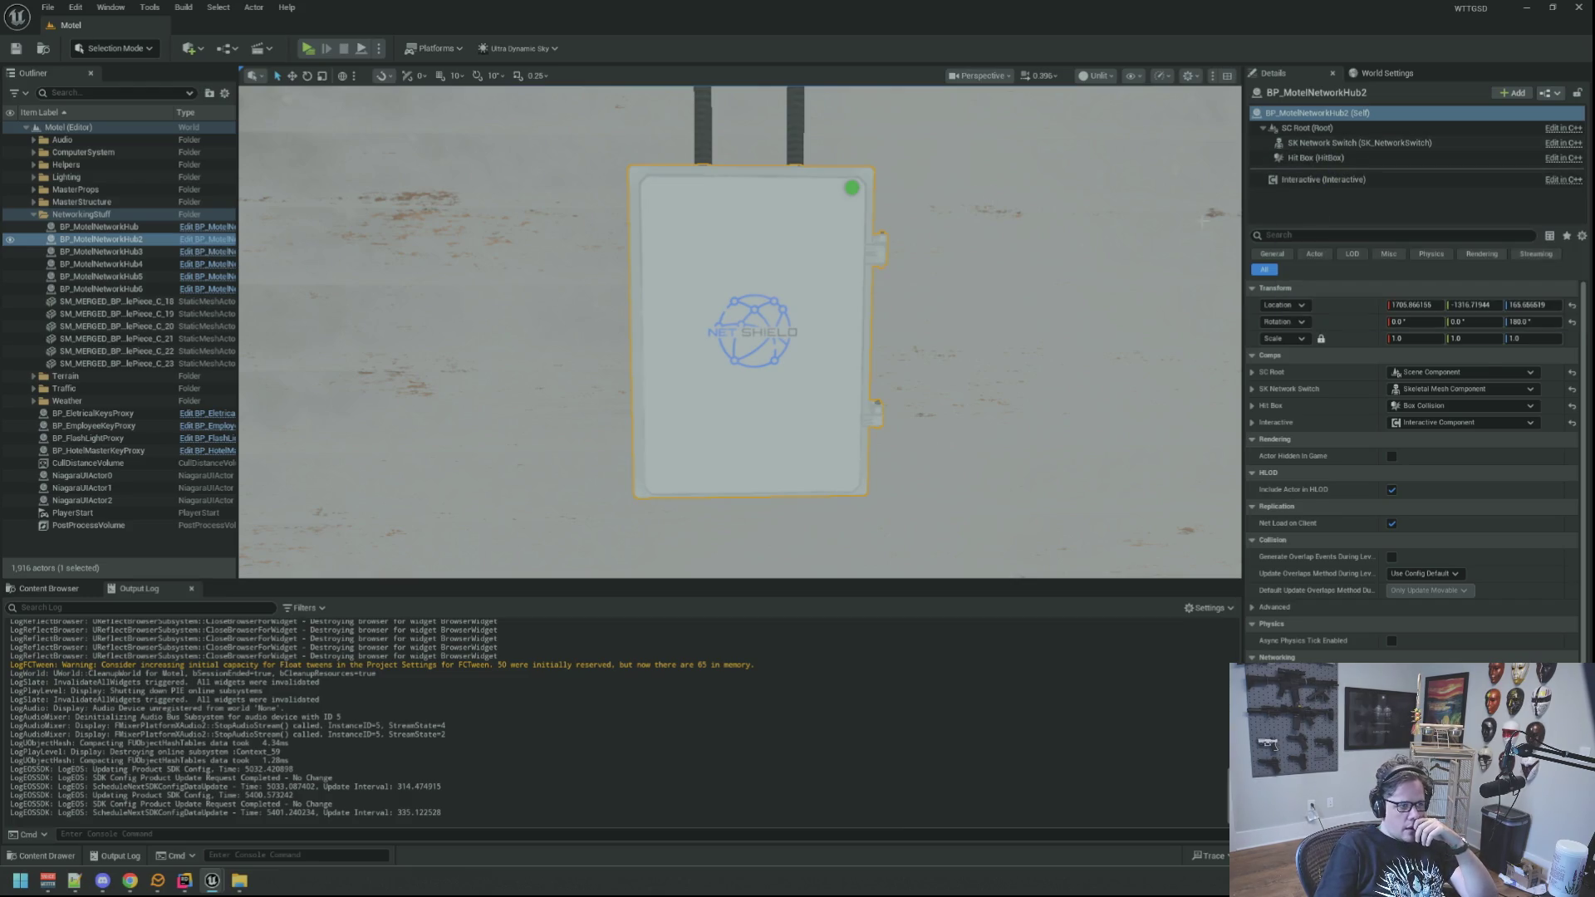
Select the SK Network Switch component, locate its NetworkSwitchExt mesh, and open it in the mesh editor.
mouse_move(630, 267)
mouse_down()
mouse_move(630, 218)
mouse_move(616, 264)
mouse_up()
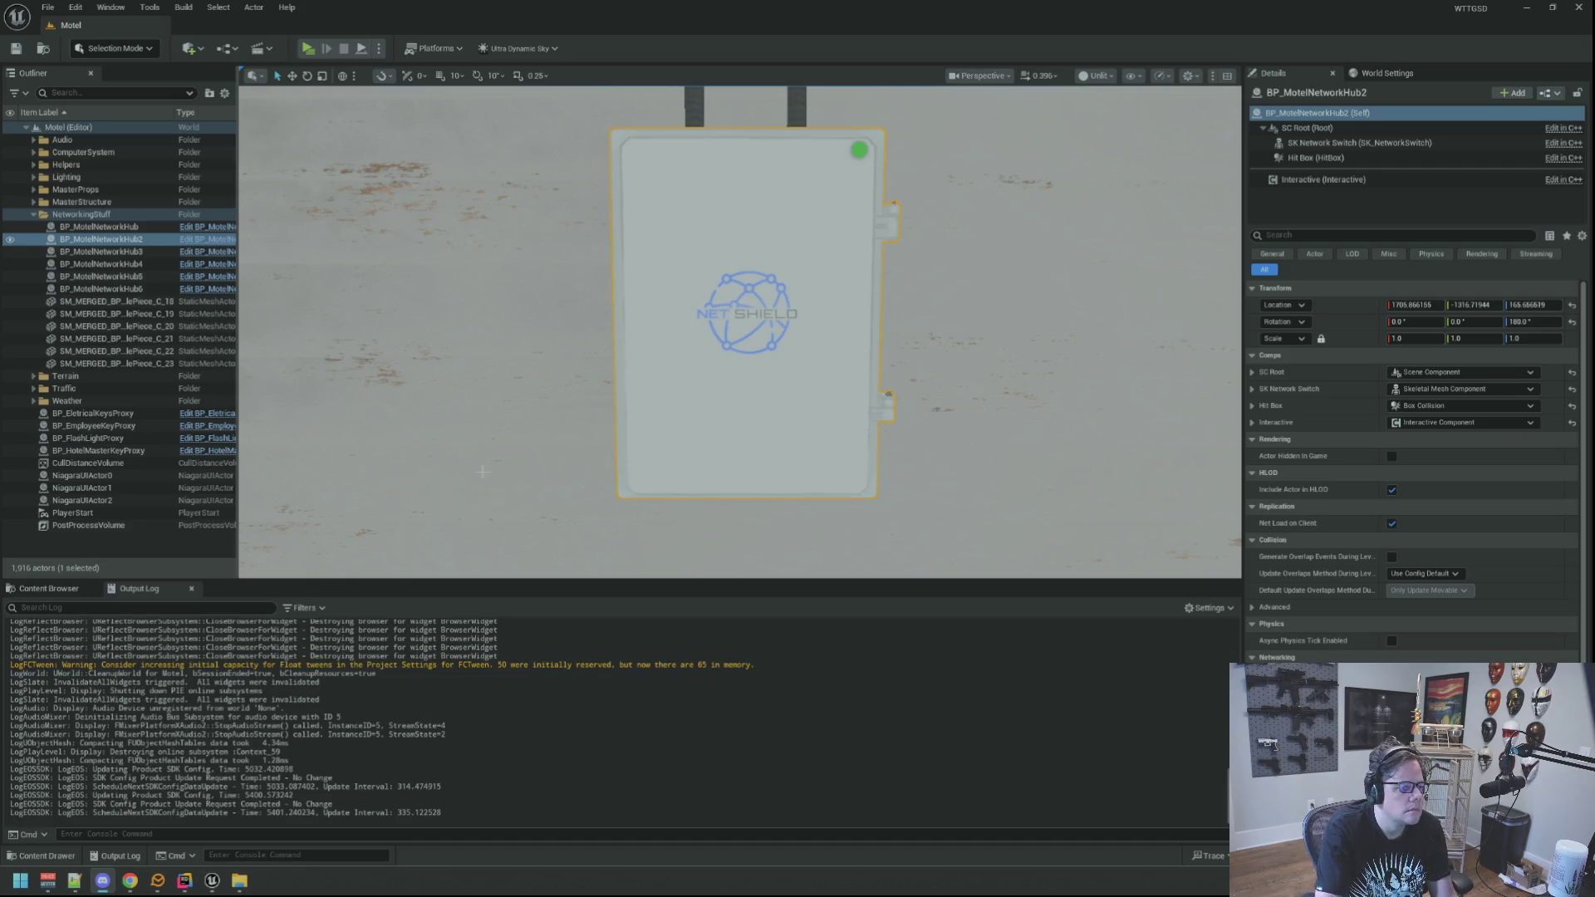
click(48, 589)
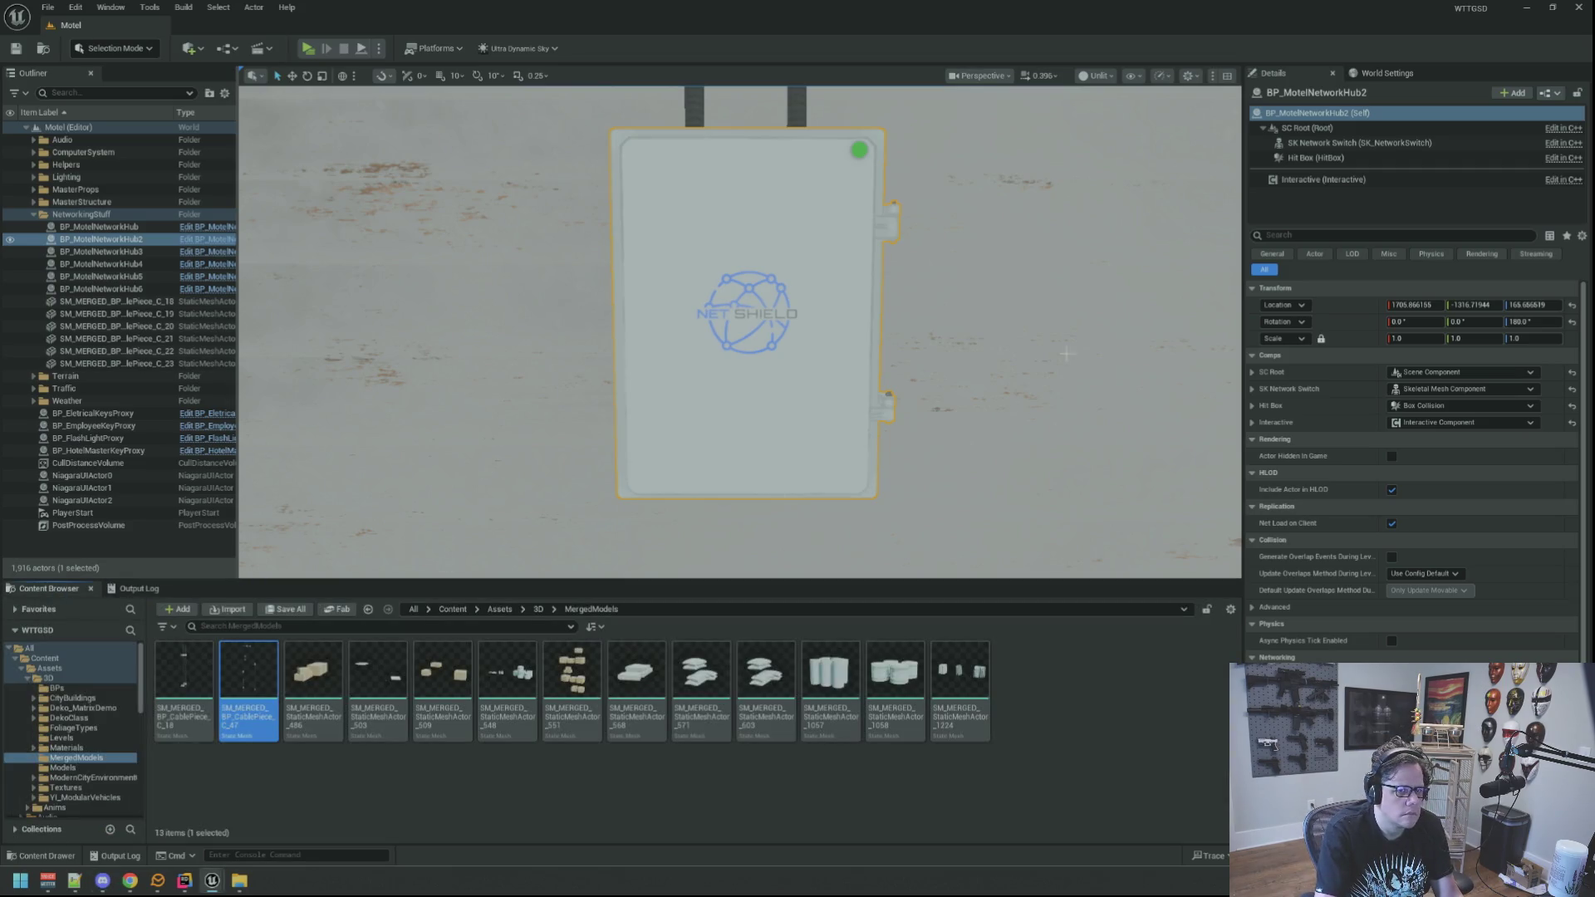
click(1346, 131)
click(1339, 143)
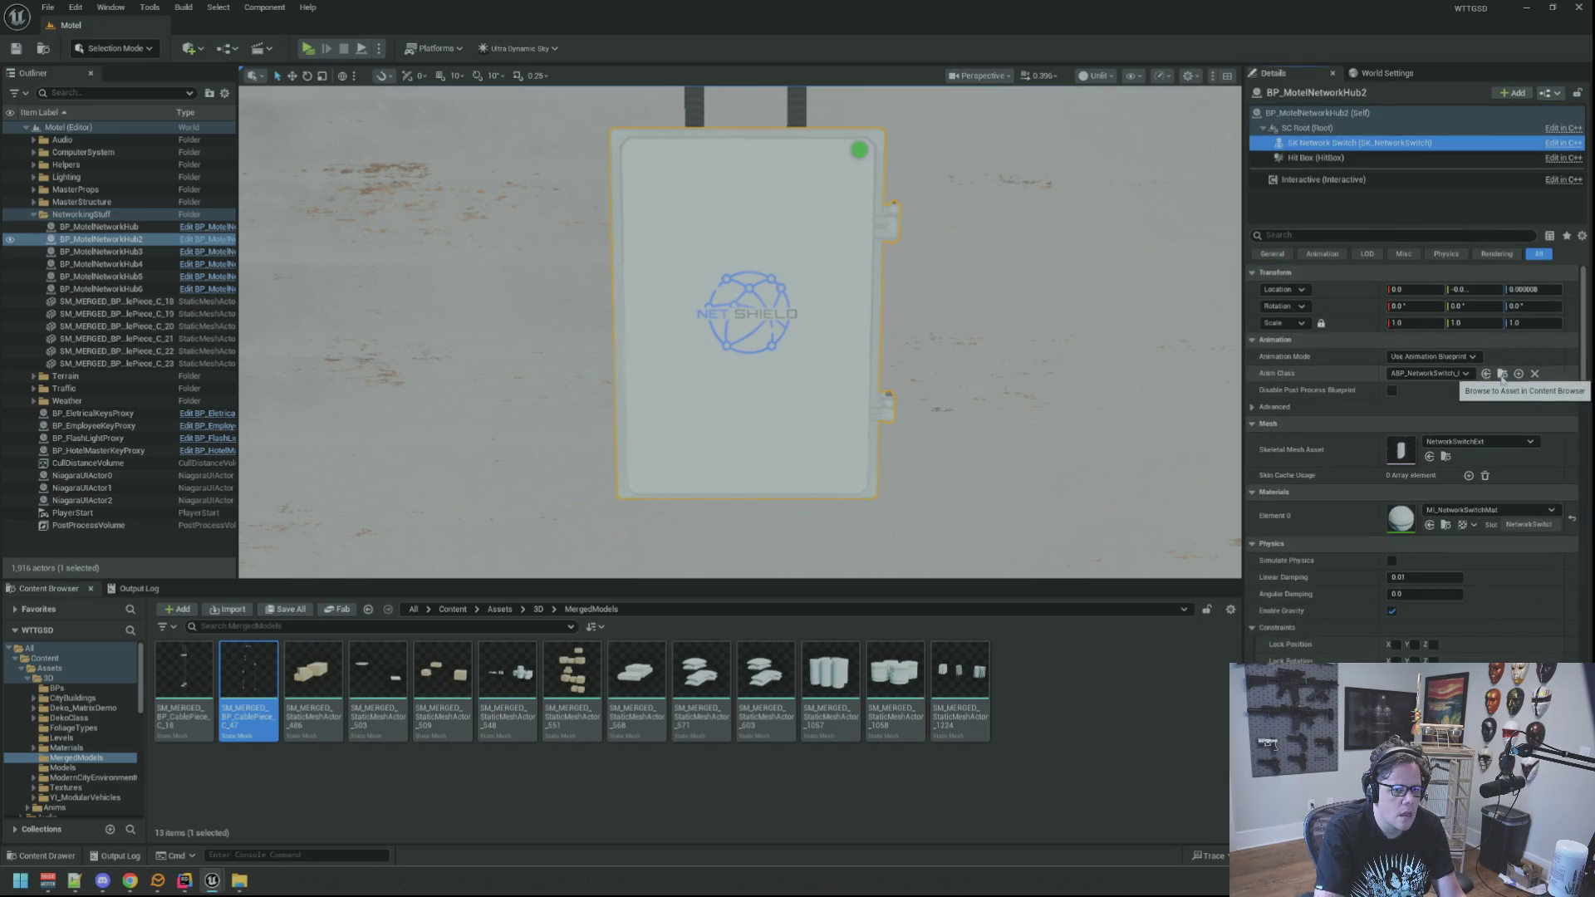
click(1503, 374)
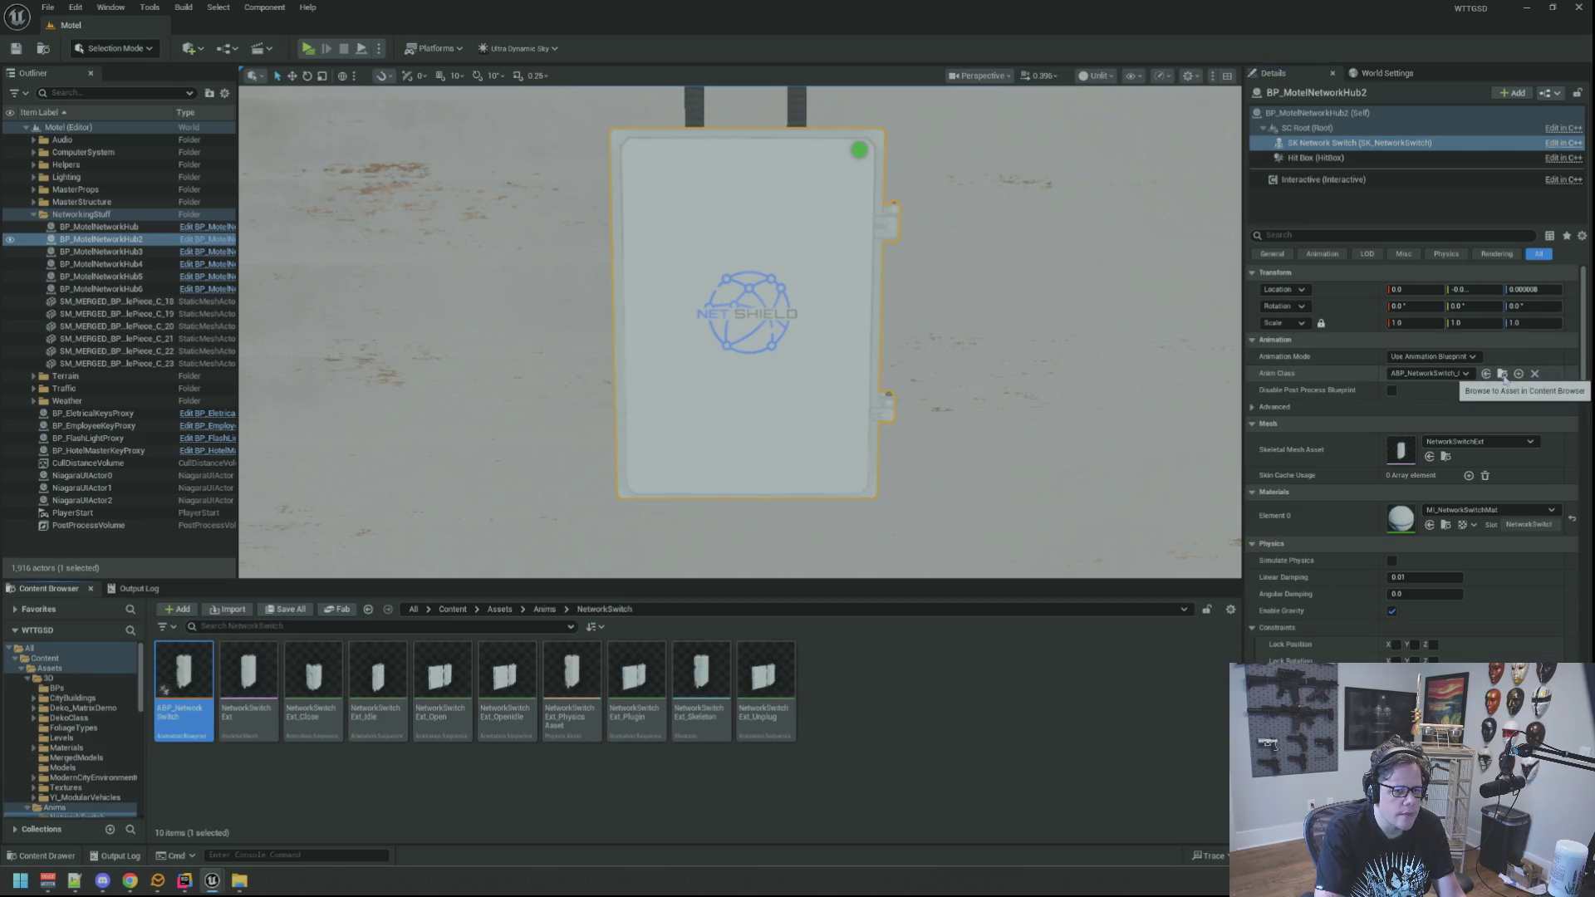
click(1445, 456)
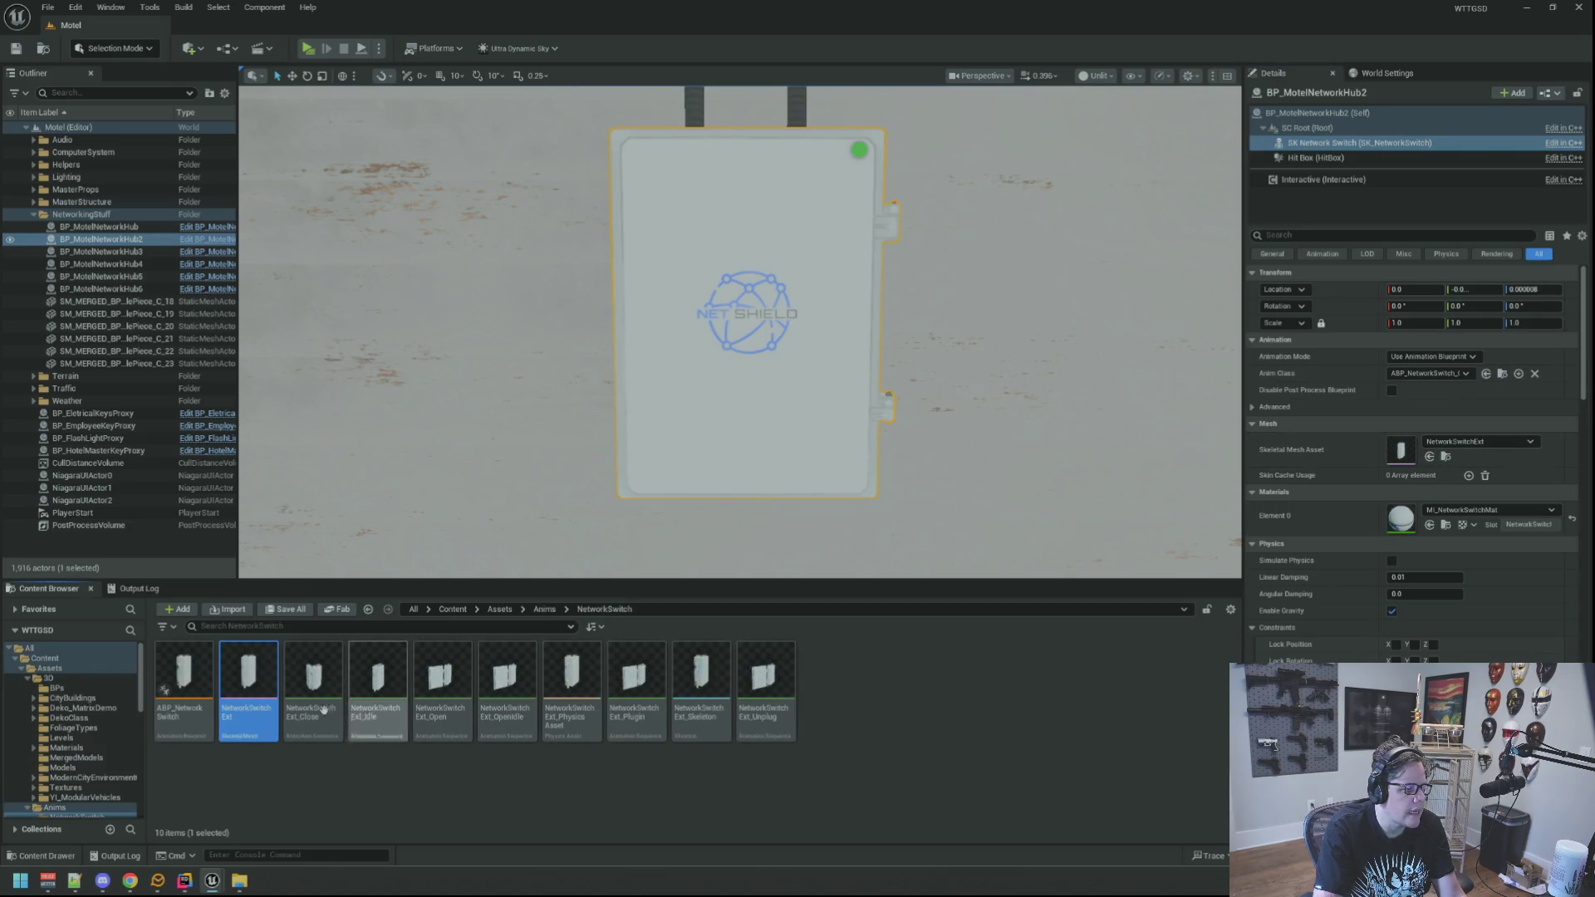
key(ctrl+e)
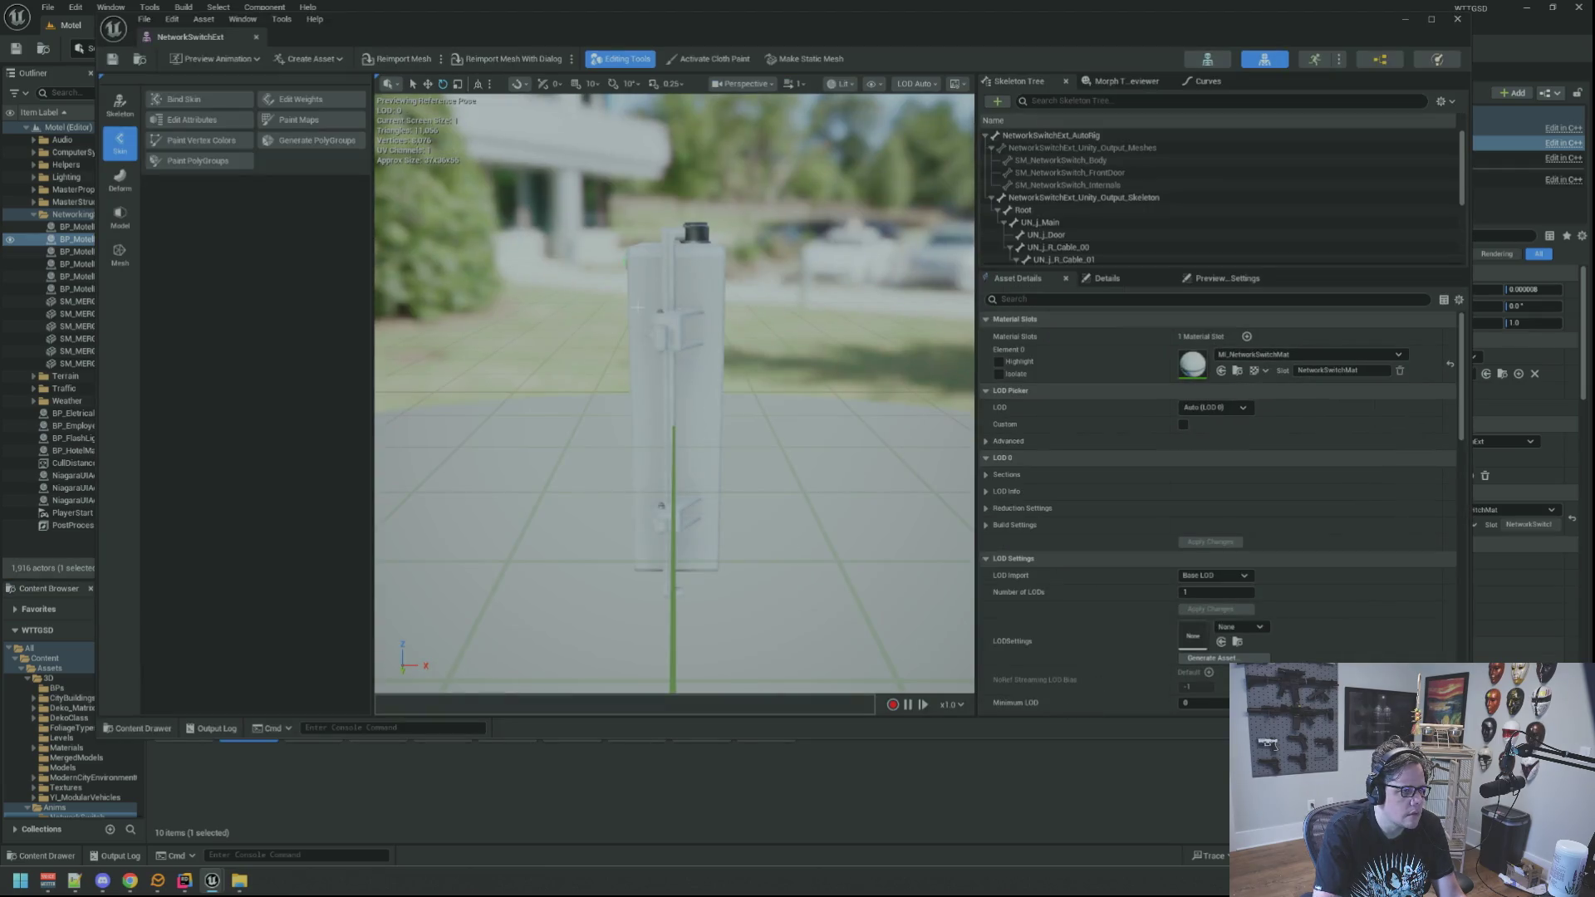
Orbit the NetworkSwitchExt mesh and switch to Skeleton mode to view its bones and animations.
mouse_move(664, 391)
mouse_down()
mouse_move(581, 390)
mouse_move(684, 328)
mouse_move(744, 332)
mouse_up()
click(1208, 59)
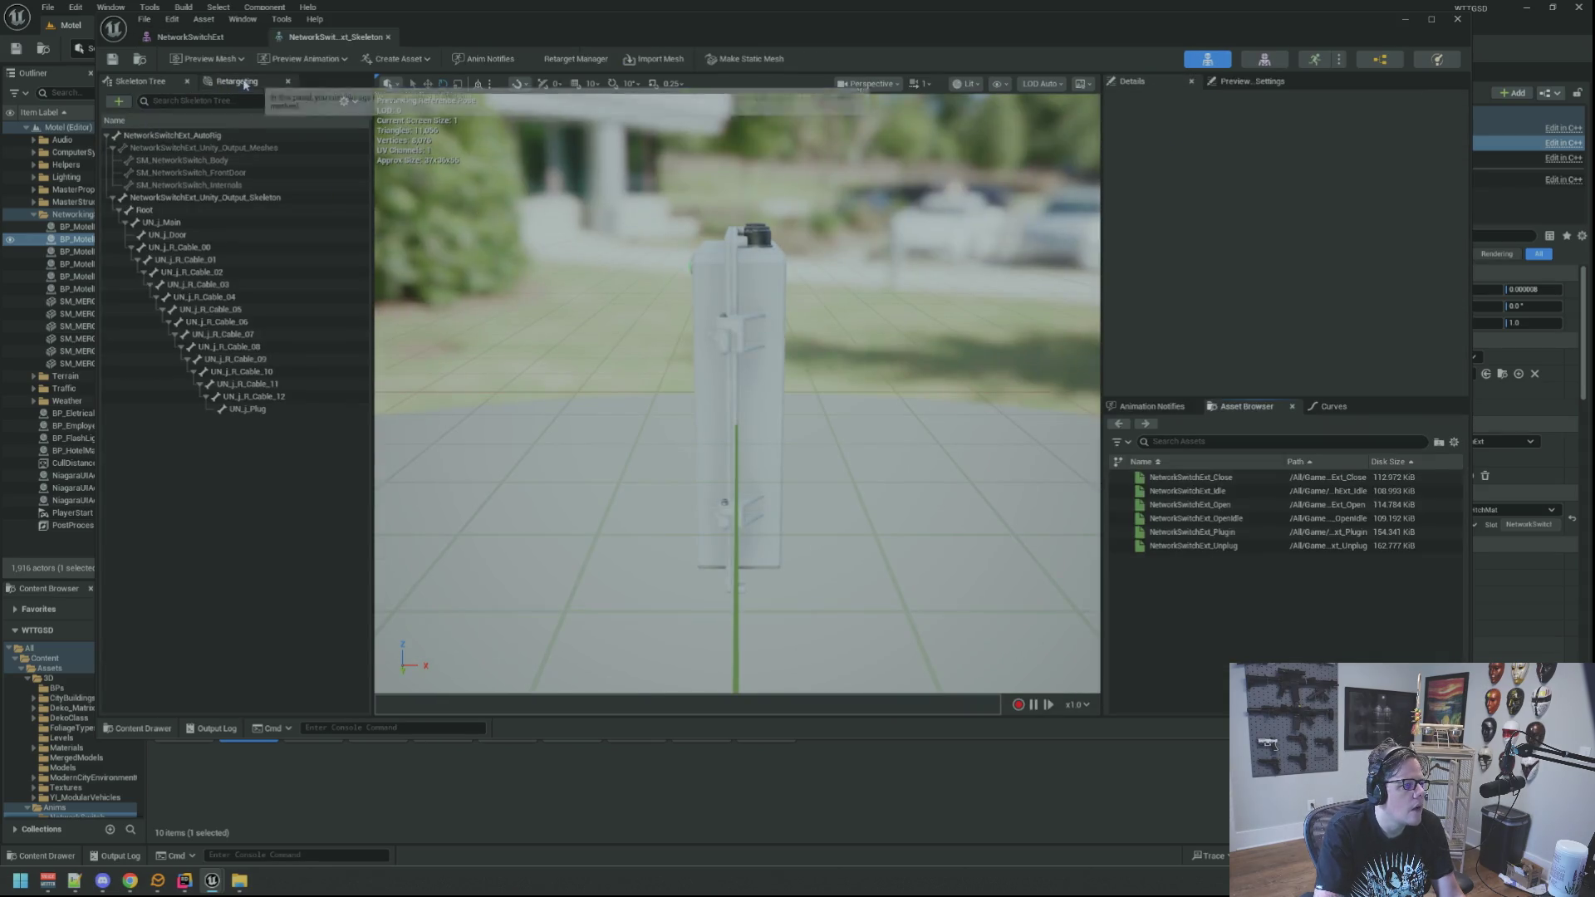
mouse_move(581, 374)
mouse_down()
mouse_move(708, 312)
mouse_move(695, 303)
mouse_move(880, 466)
mouse_move(781, 374)
mouse_up()
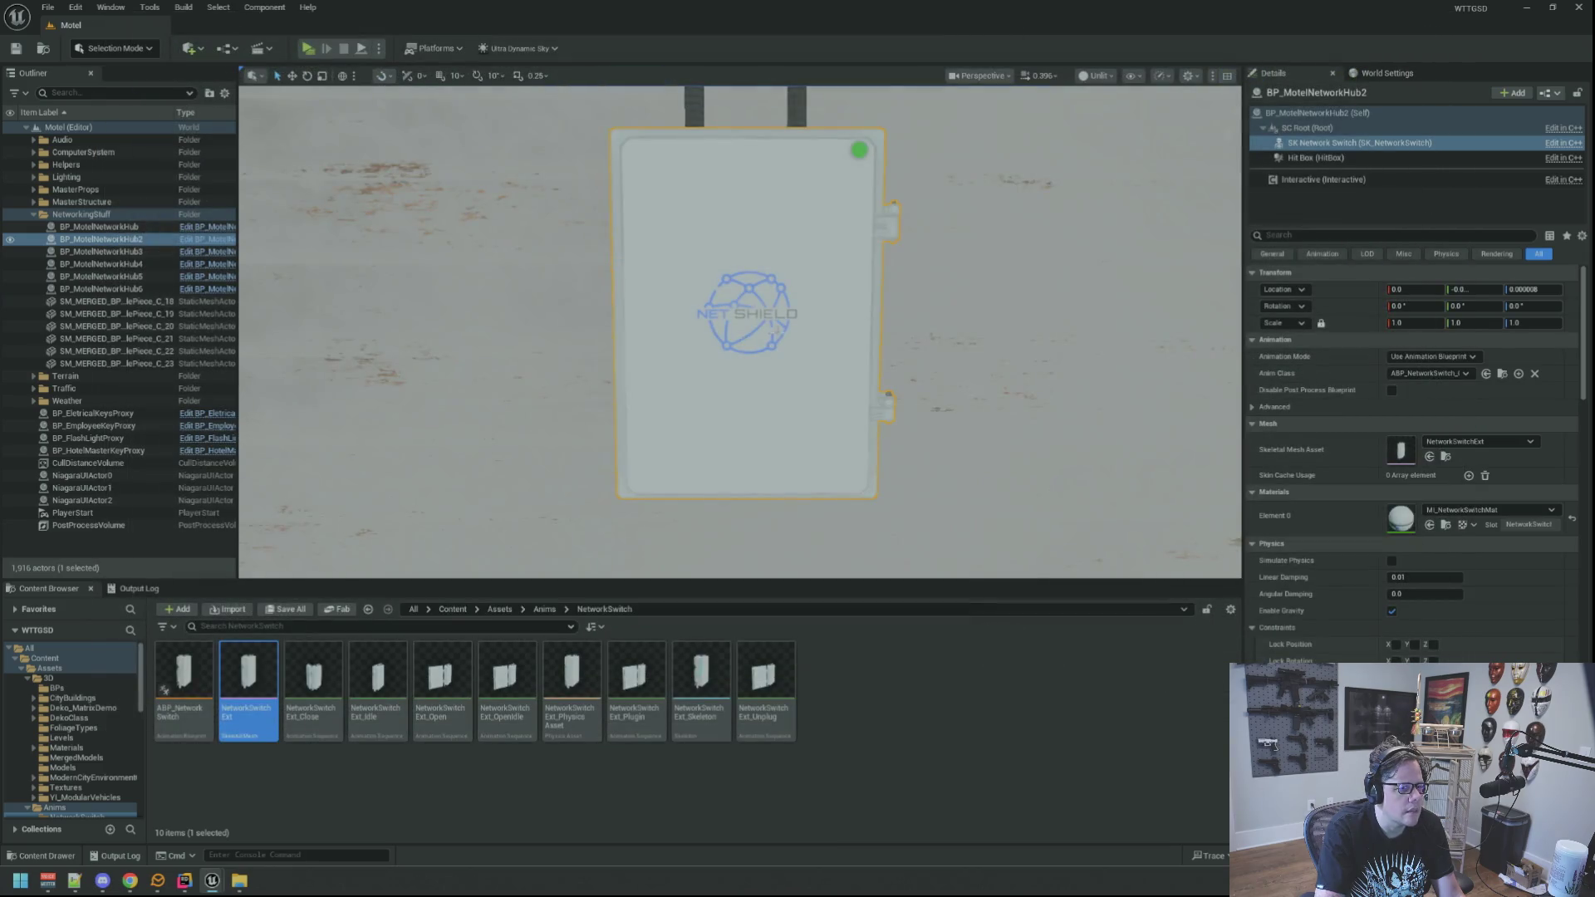
Select the BP_MotelNetworkHub2 actor, frame it, and check its Location Z height.
scroll(740, 332, down, 5)
mouse_move(739, 332)
mouse_down()
mouse_move(722, 315)
mouse_move(736, 307)
mouse_move(802, 329)
mouse_move(694, 328)
mouse_up()
drag(814, 329, 821, 271)
drag(955, 263, 913, 249)
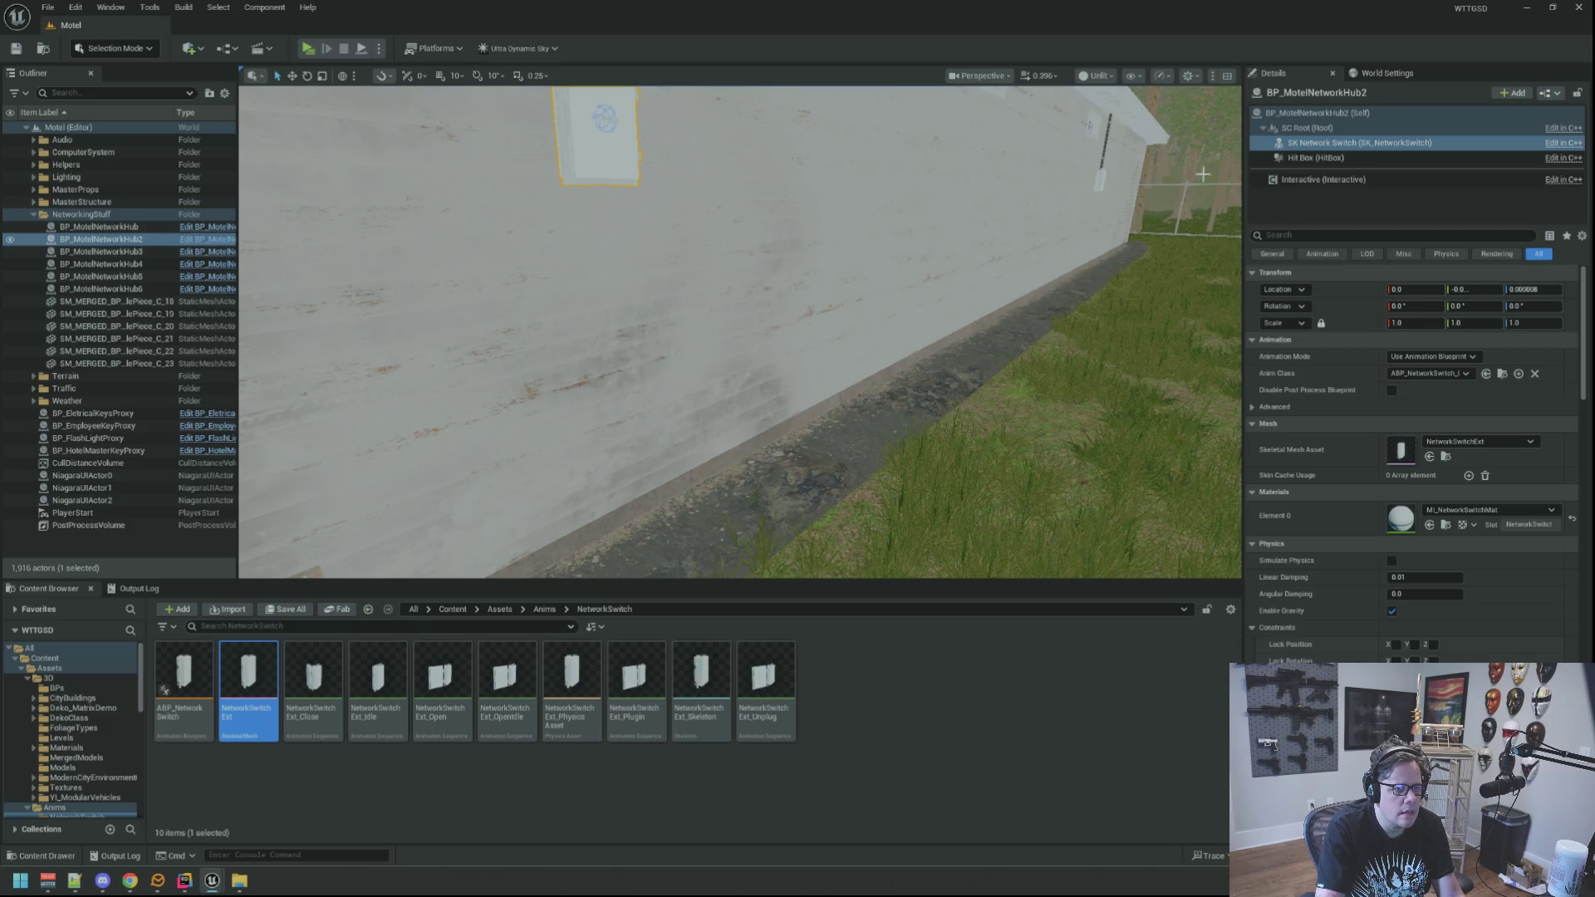
click(1317, 112)
key(f)
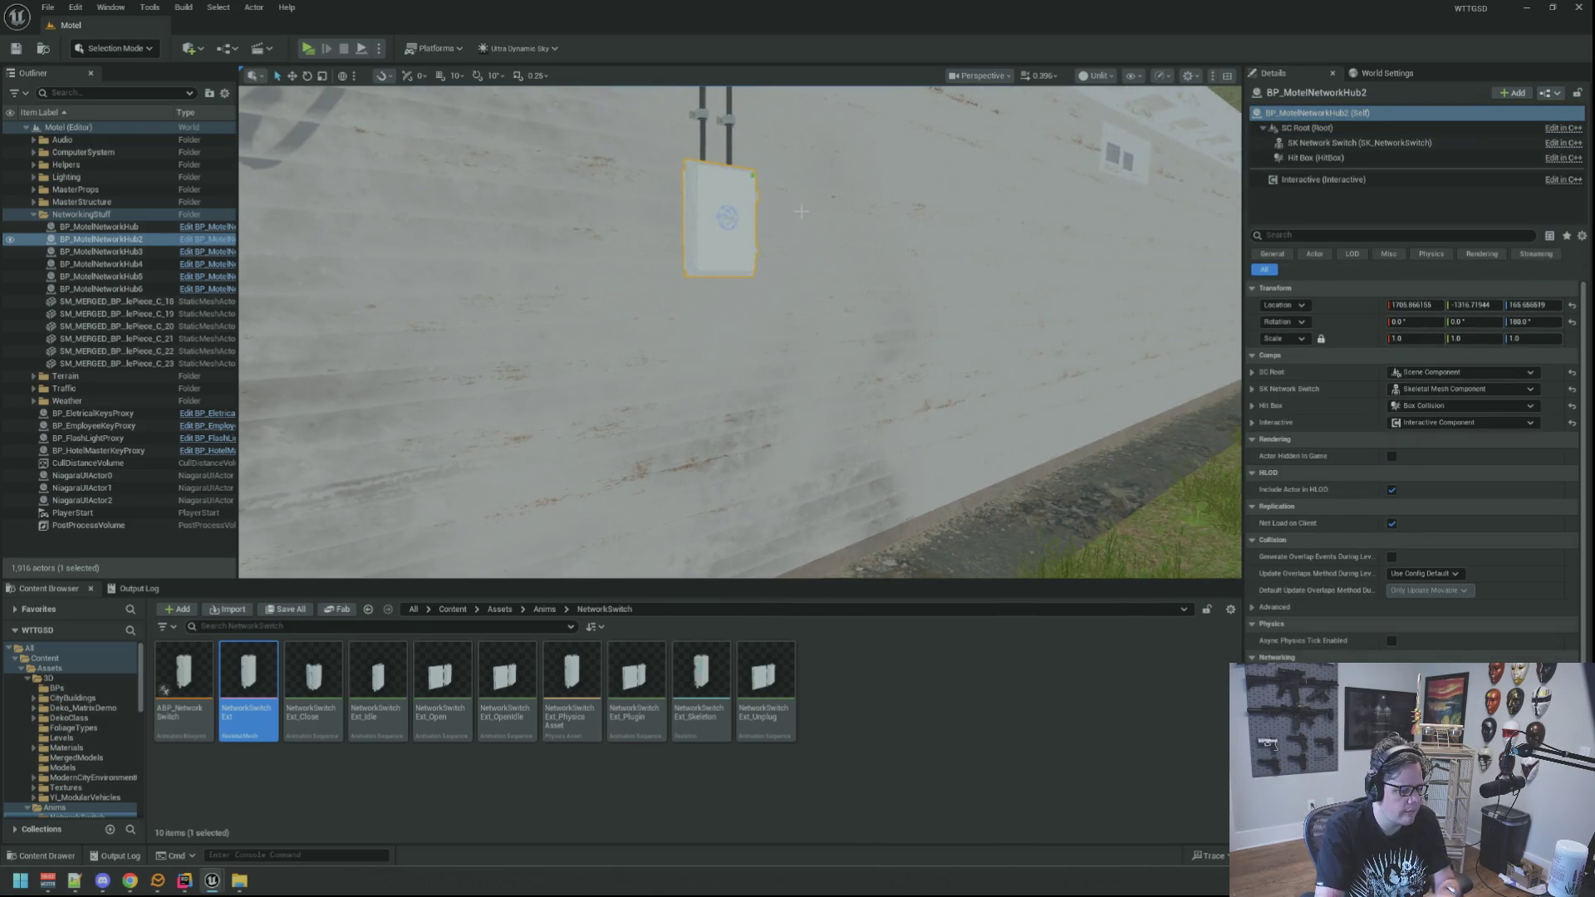
mouse_move(800, 211)
mouse_down()
mouse_move(864, 215)
mouse_move(769, 256)
mouse_up()
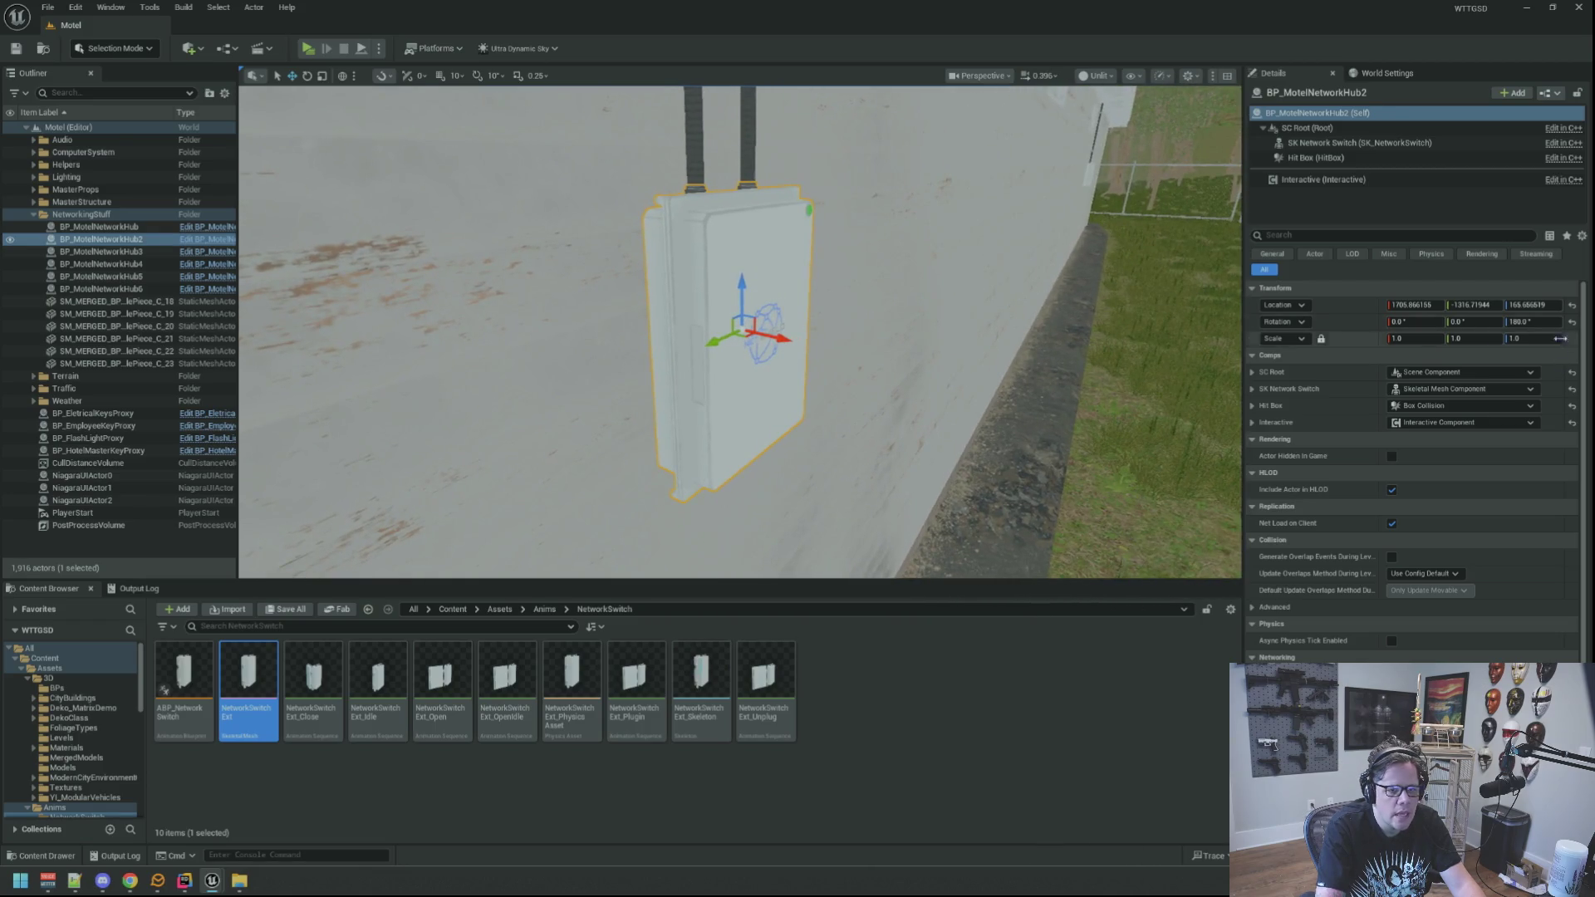
click(1533, 305)
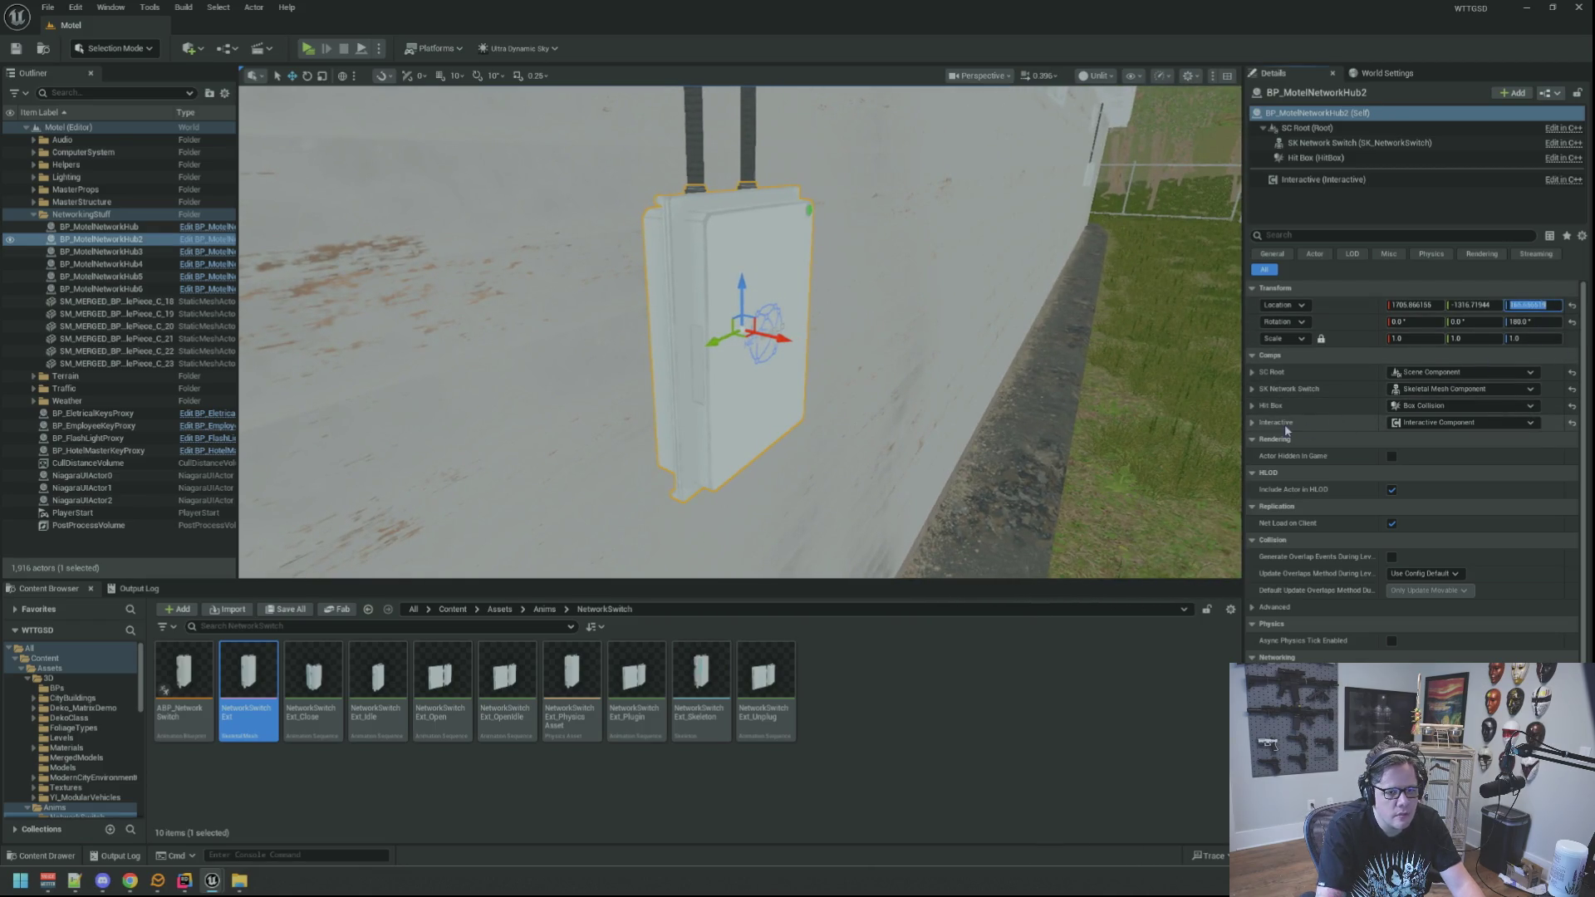
mouse_move(769, 256)
mouse_down()
mouse_move(769, 274)
mouse_move(769, 241)
mouse_move(789, 230)
mouse_up()
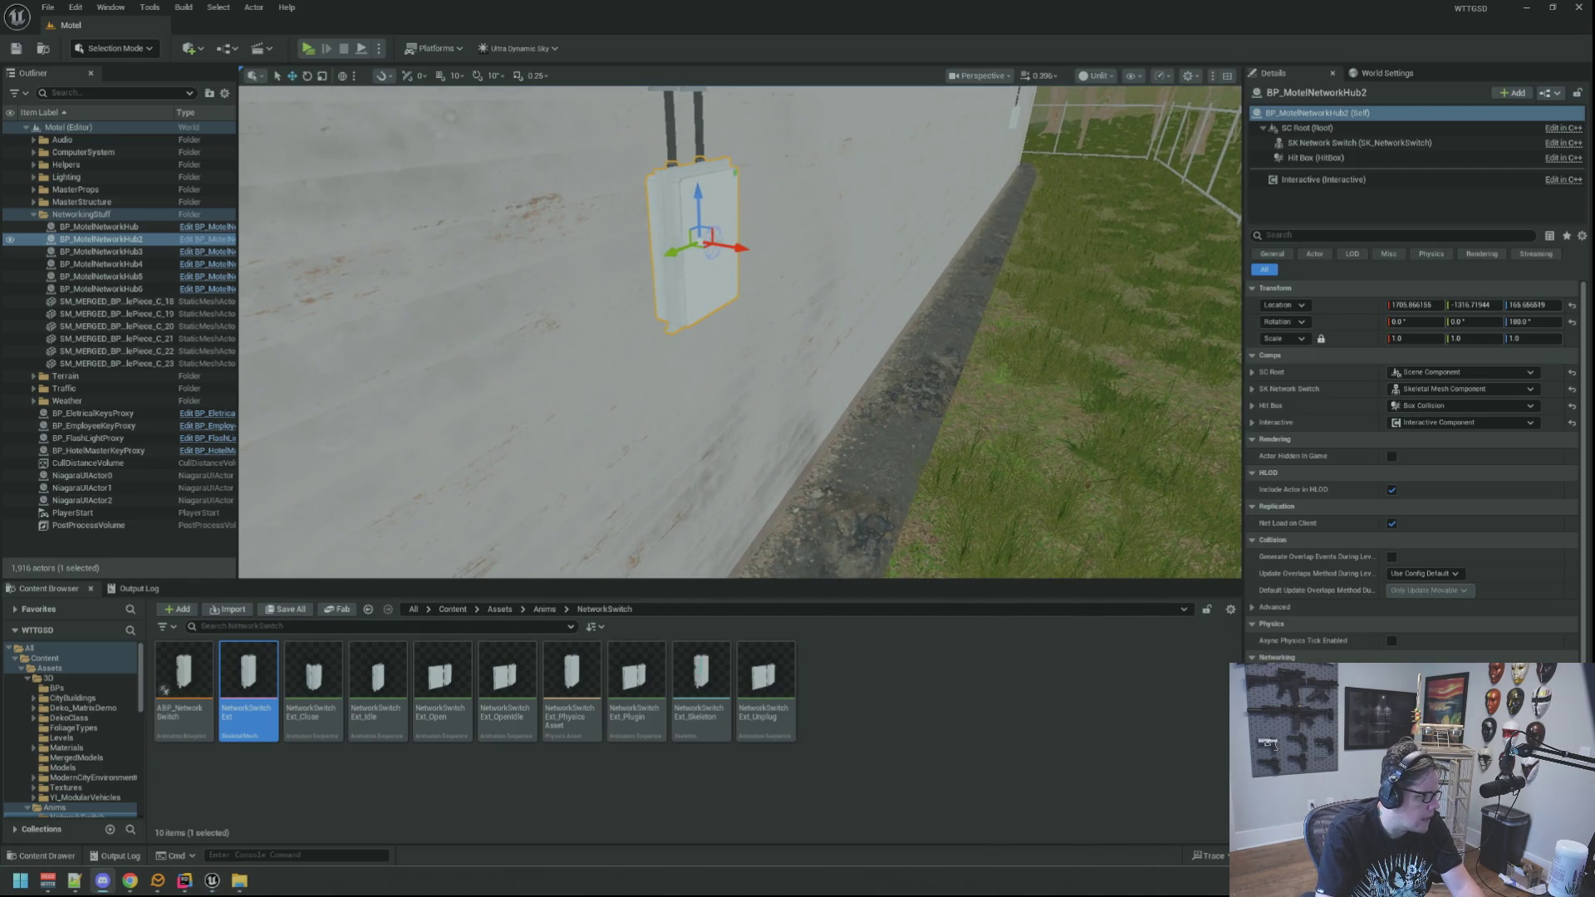
key(f)
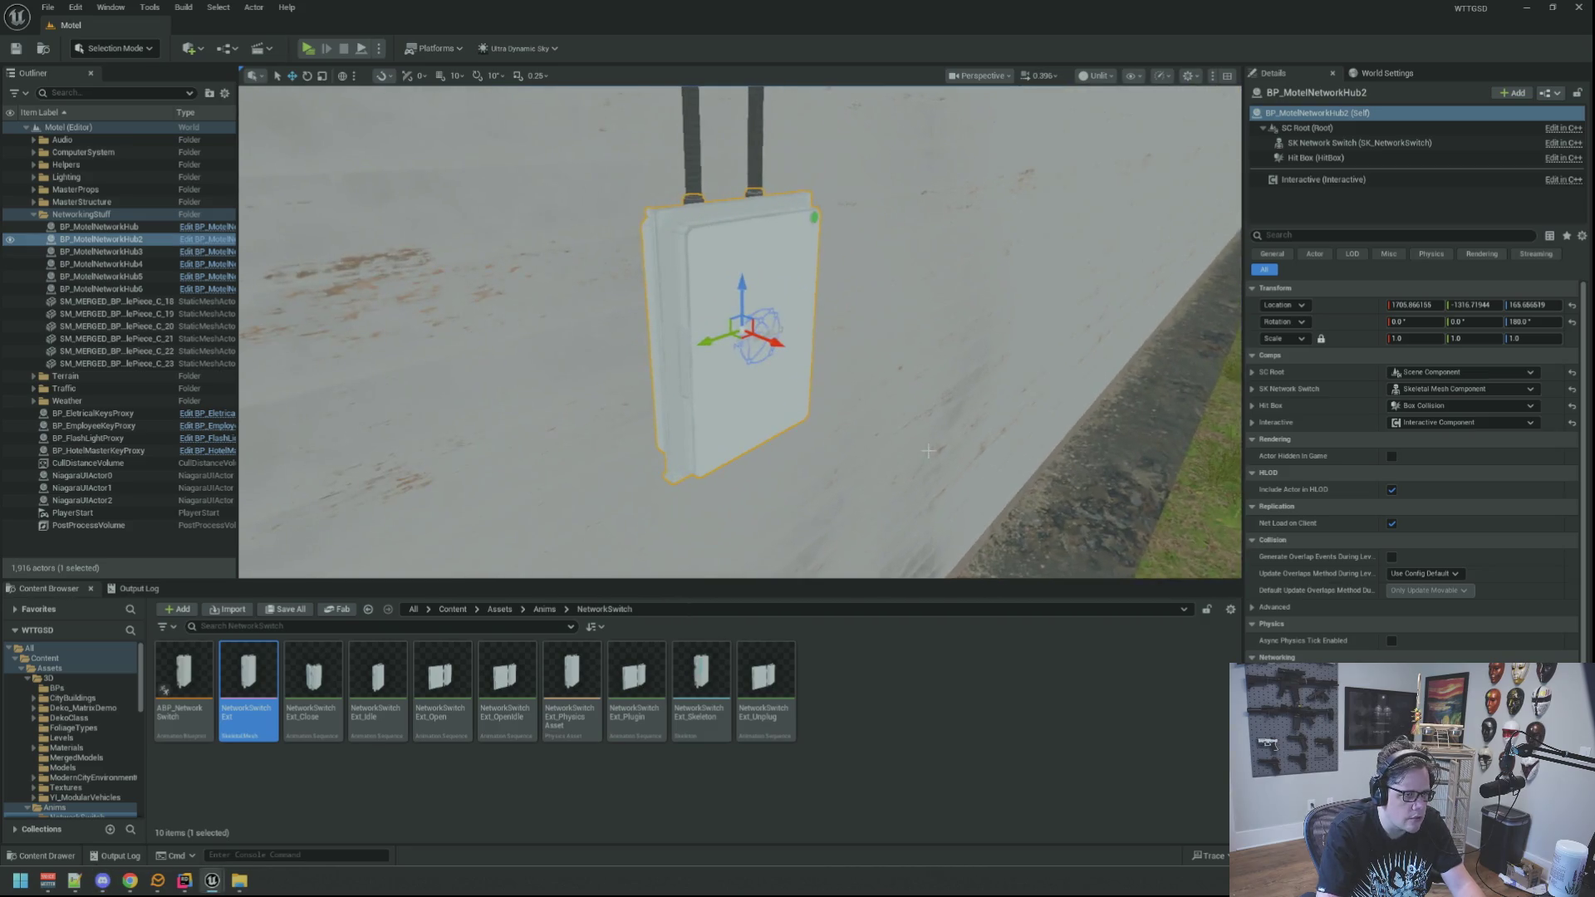
Fly around the wall-mounted box to recentre it with its poles visible.
drag(739, 374, 740, 345)
key(e)
key(q)
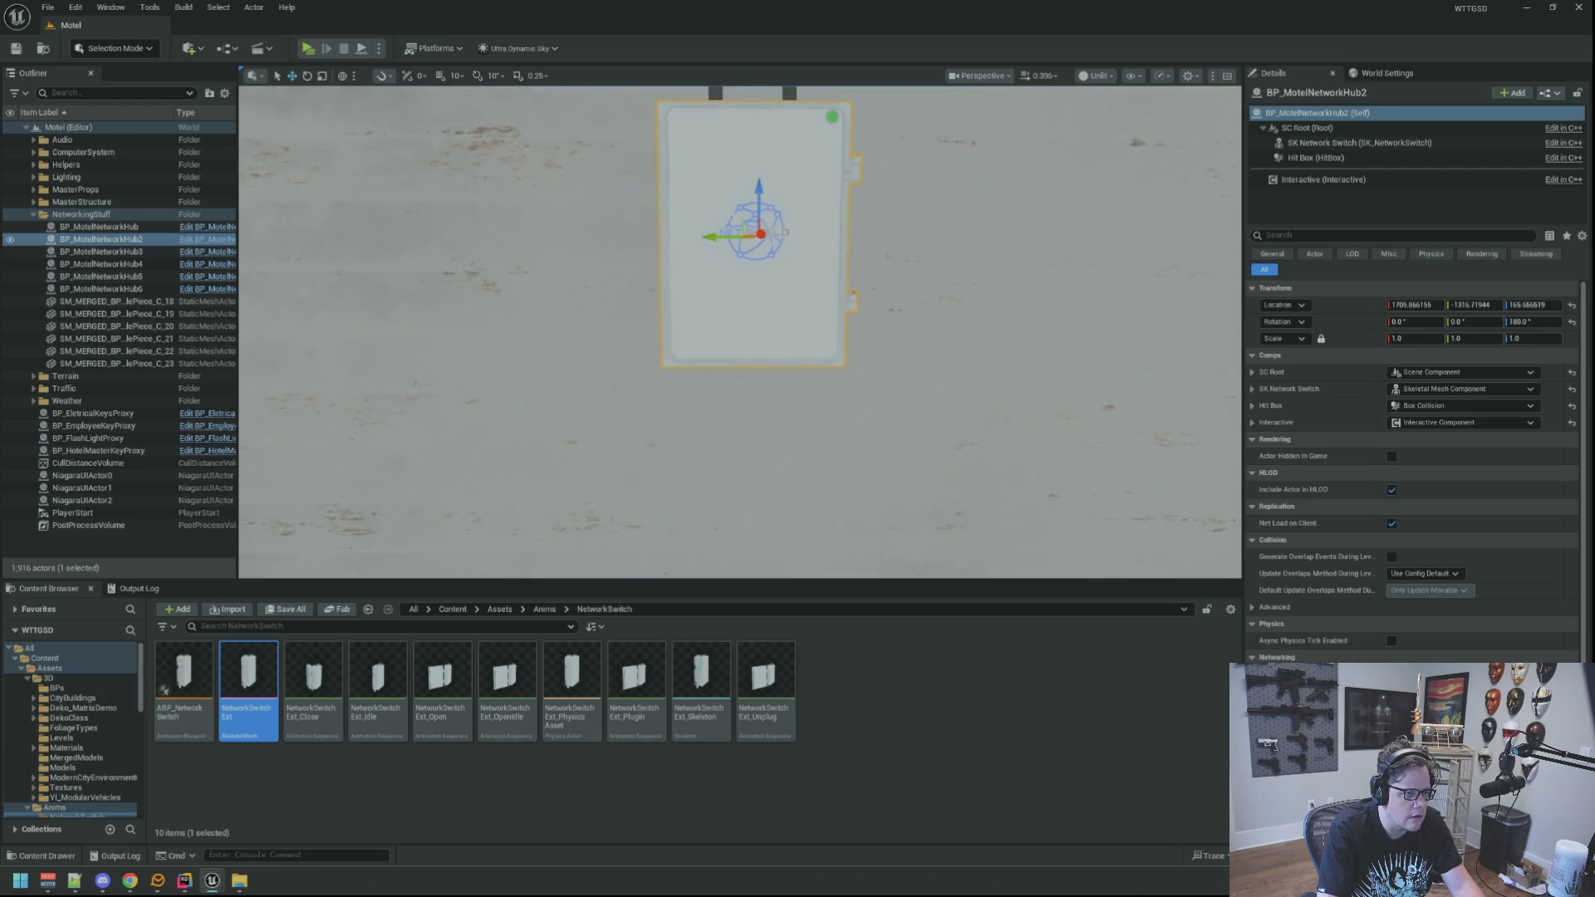
key(a)
key(d)
key(a)
key(d)
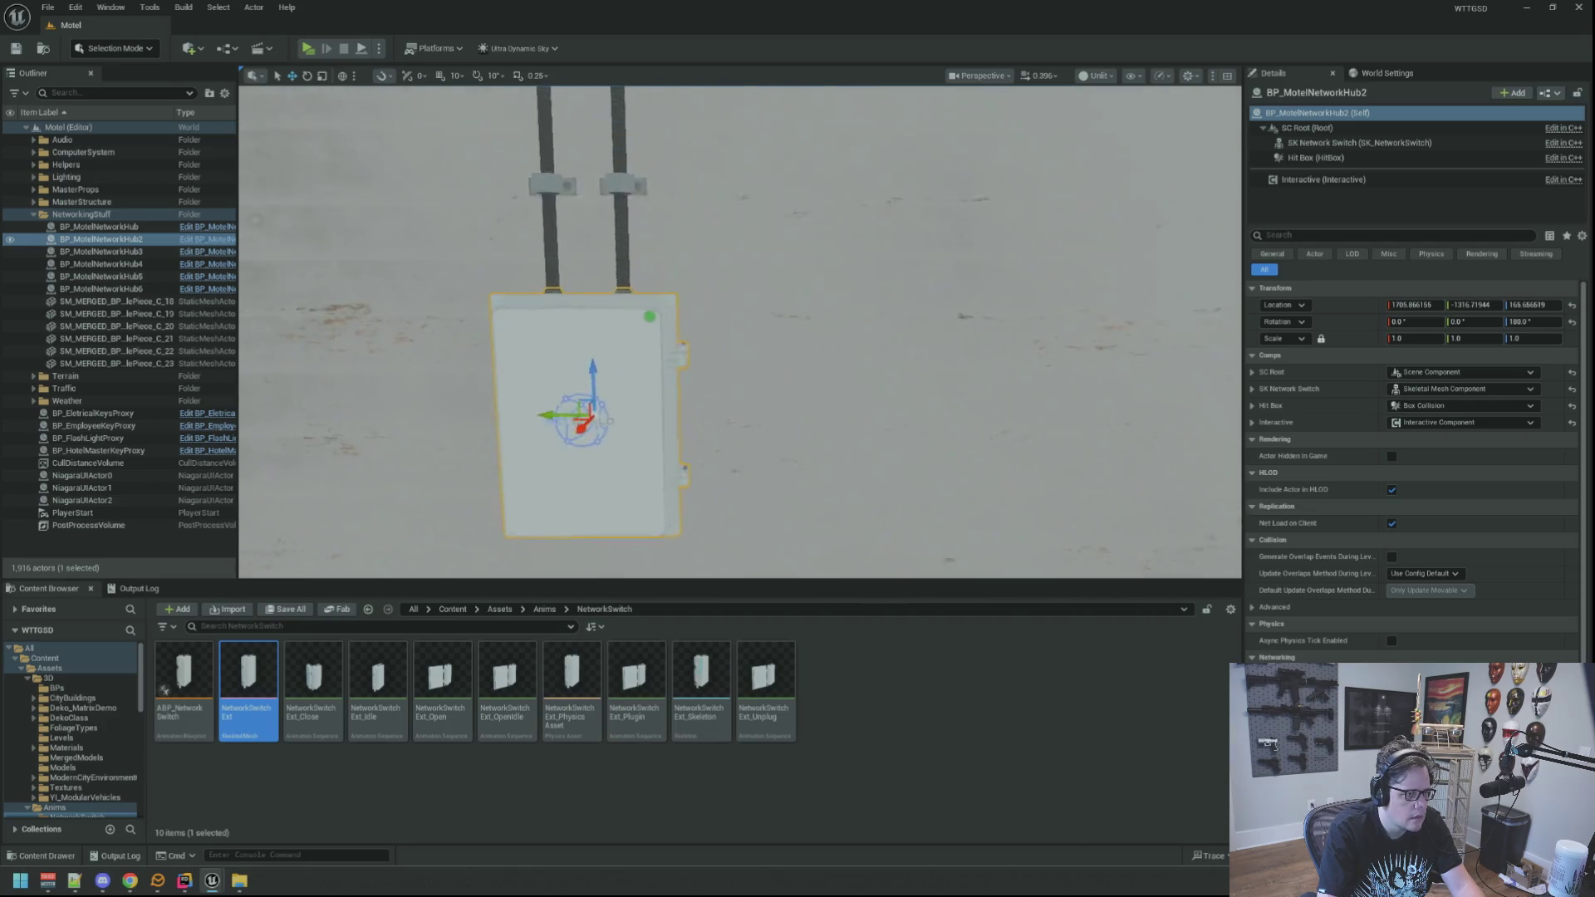
key(a)
key(d)
Inspect the box's logo up close, back away, then open the ABP_NetworkSwitch animation blueprint.
key(w)
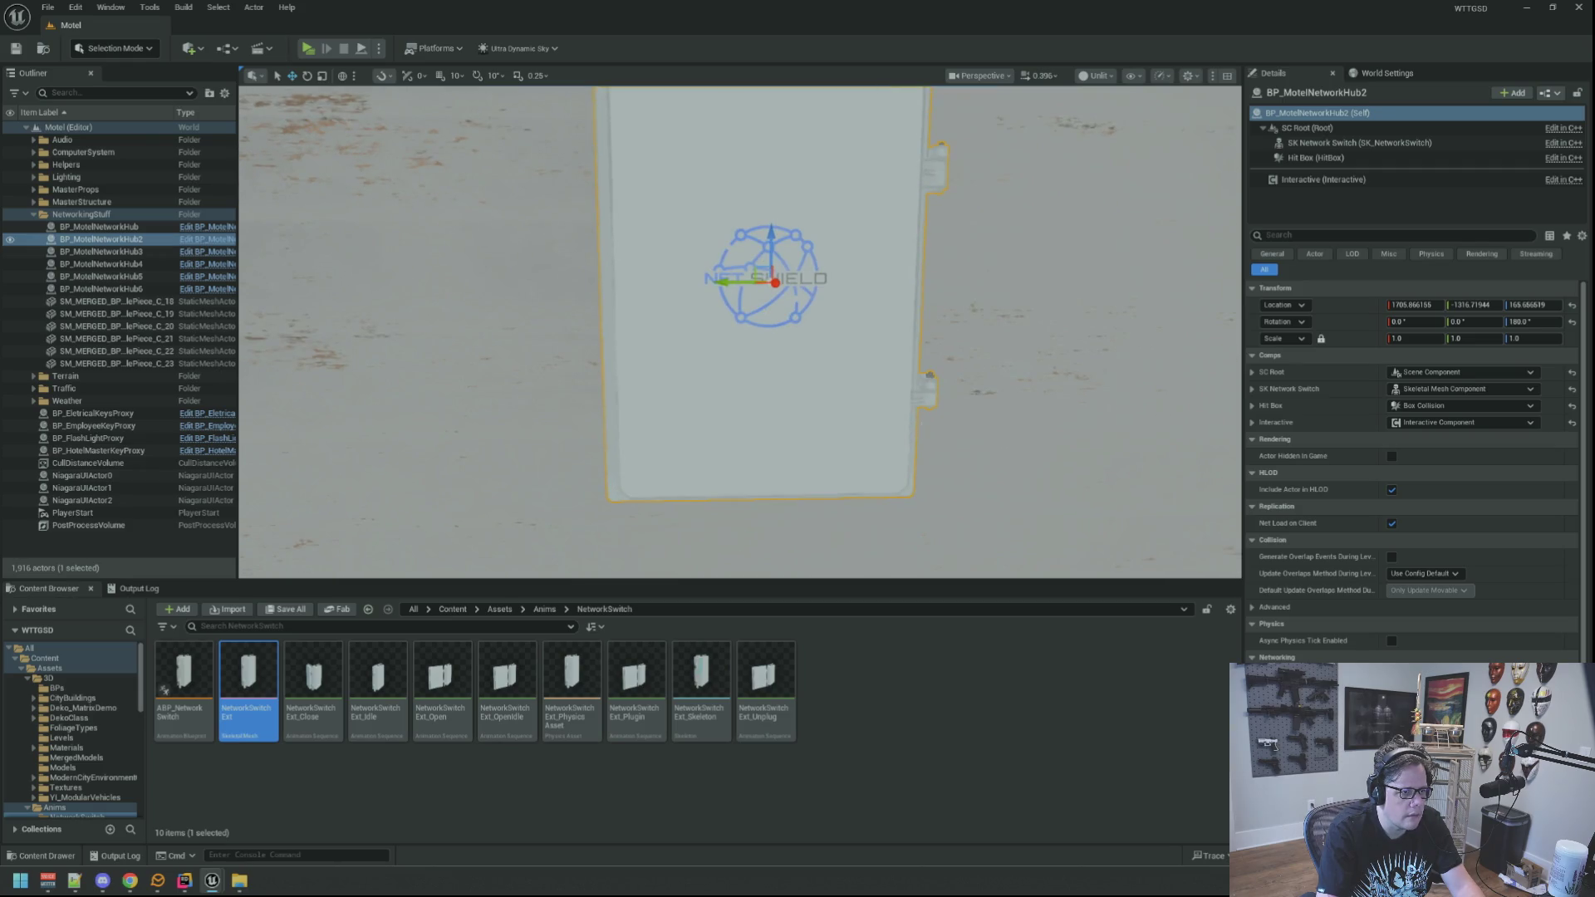
key(s)
key(d)
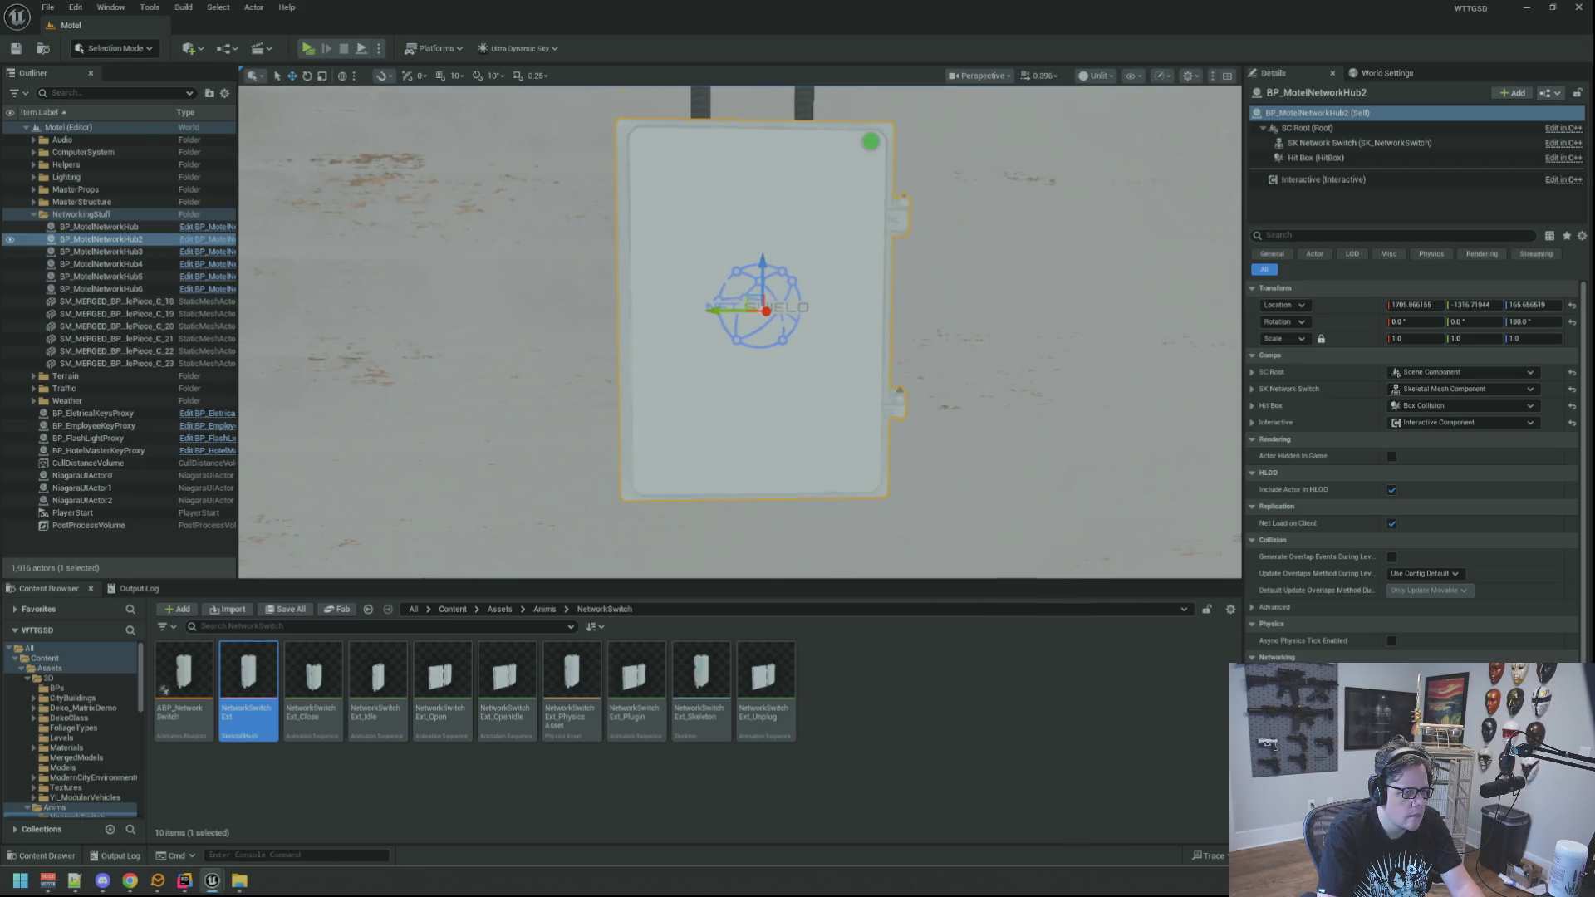
key(a)
key(d)
key(s)
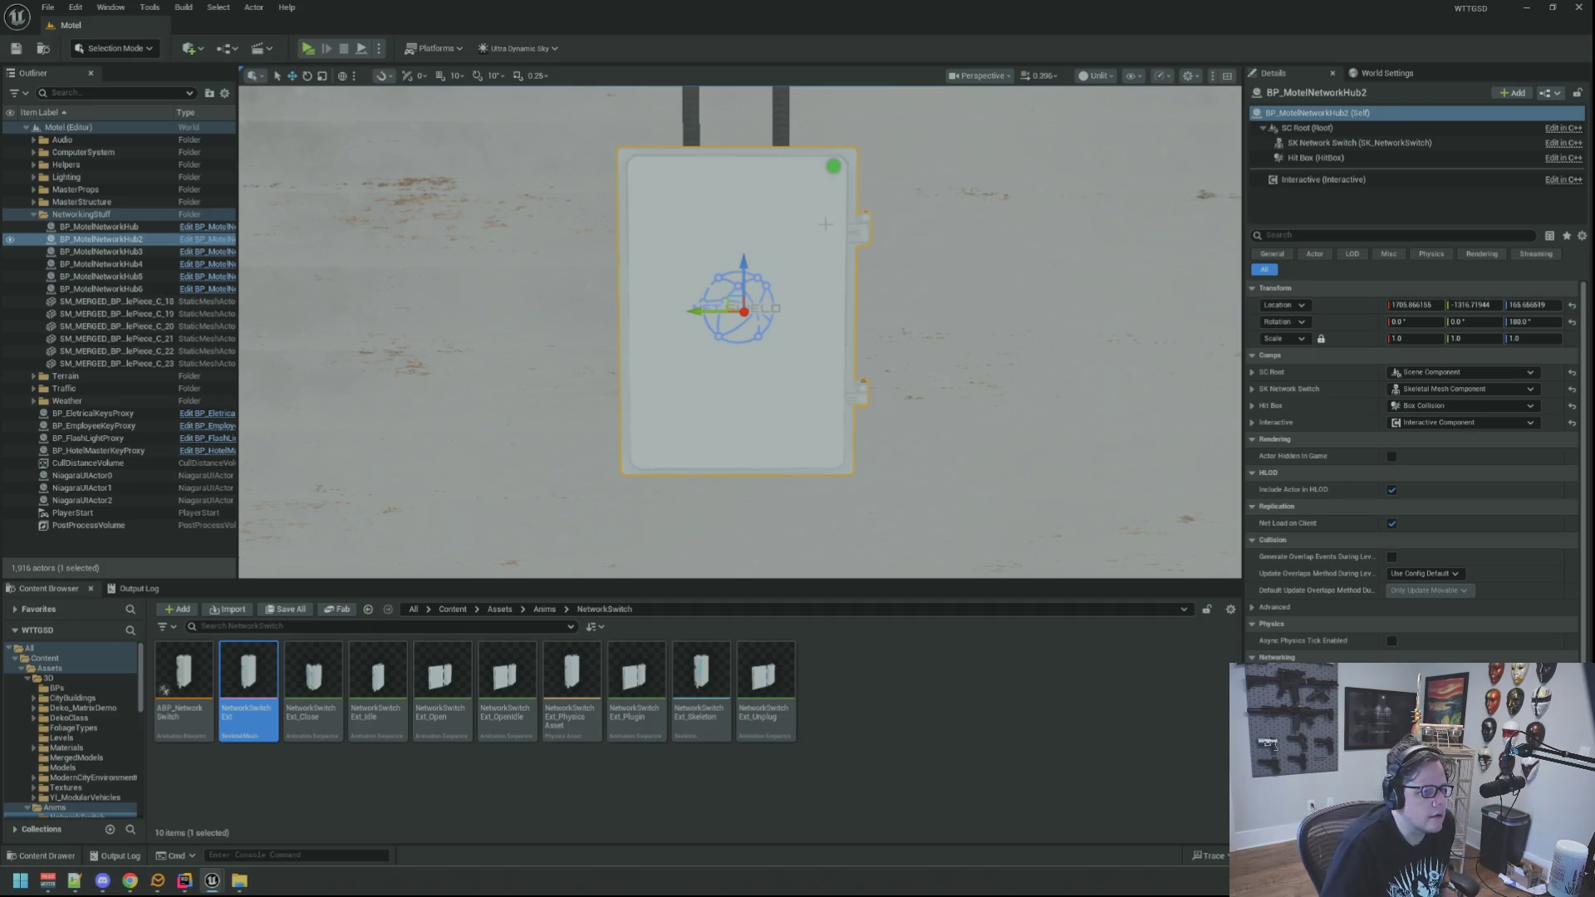
scroll(877, 405, up, 2)
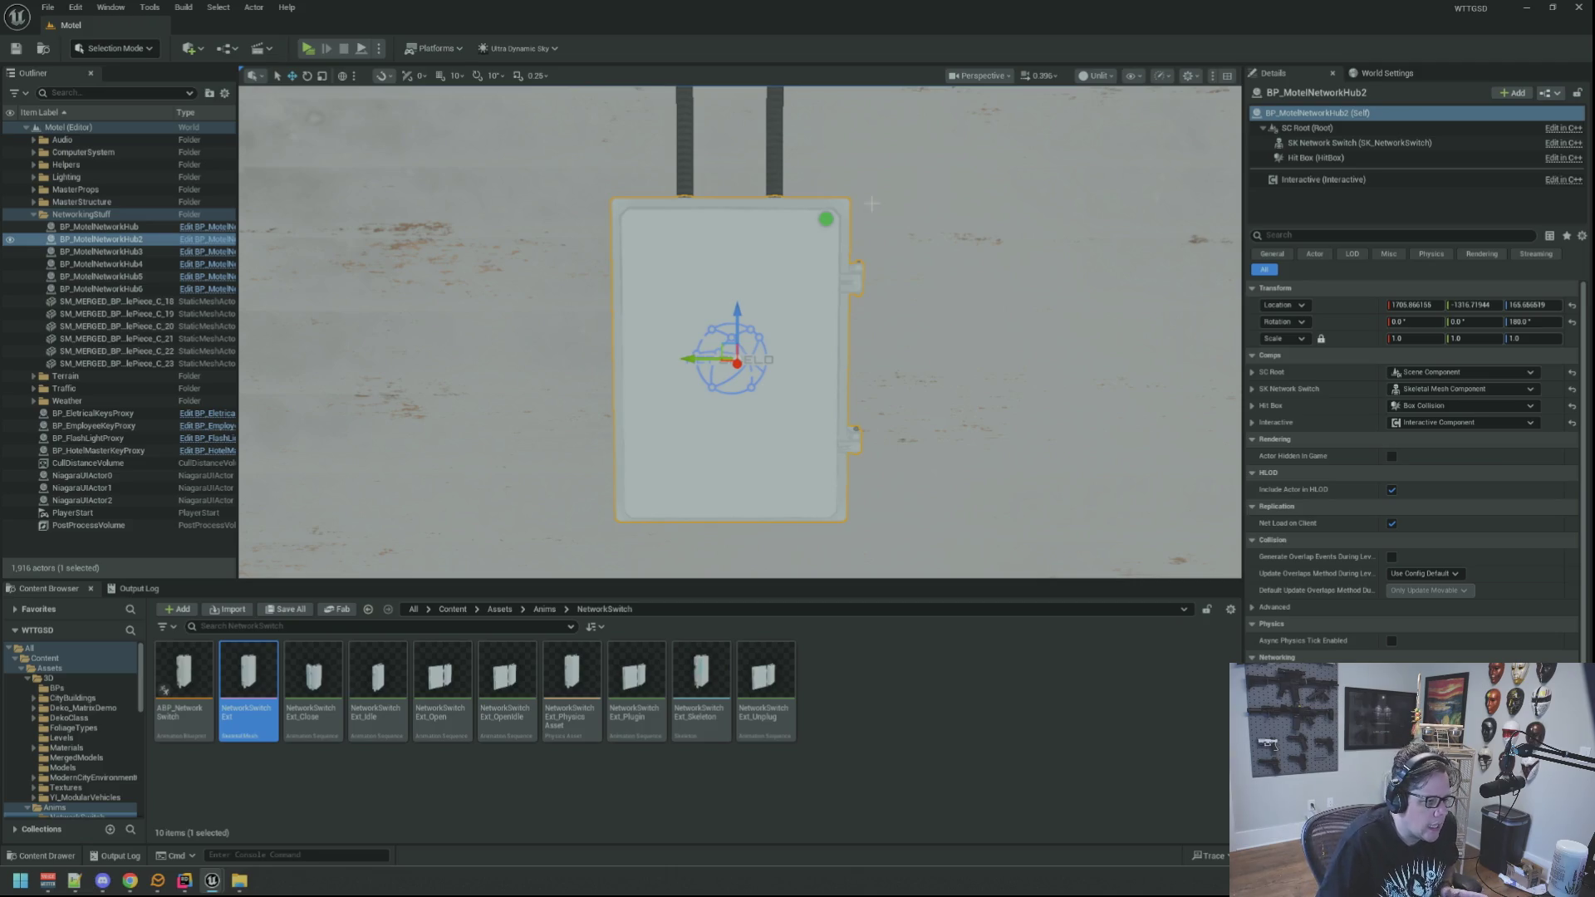
click(177, 707)
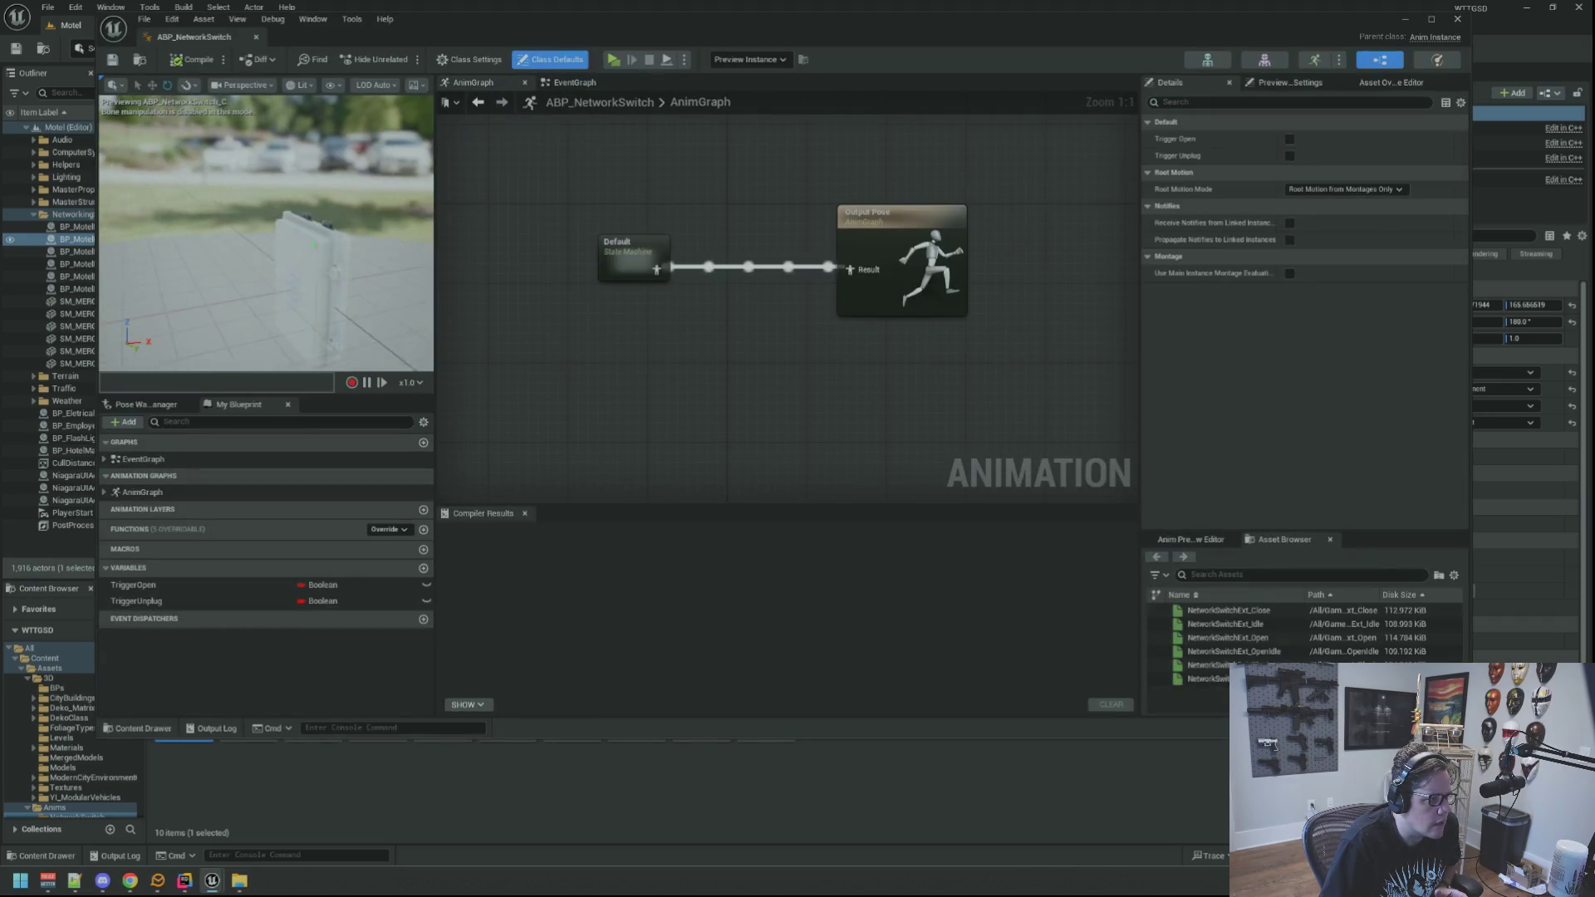
Toggle the TriggerOpen and TriggerUnplug defaults to test them, leaving TriggerOpen false.
mouse_move(274, 274)
mouse_down()
mouse_move(313, 274)
mouse_move(289, 224)
mouse_move(299, 241)
mouse_up()
click(214, 588)
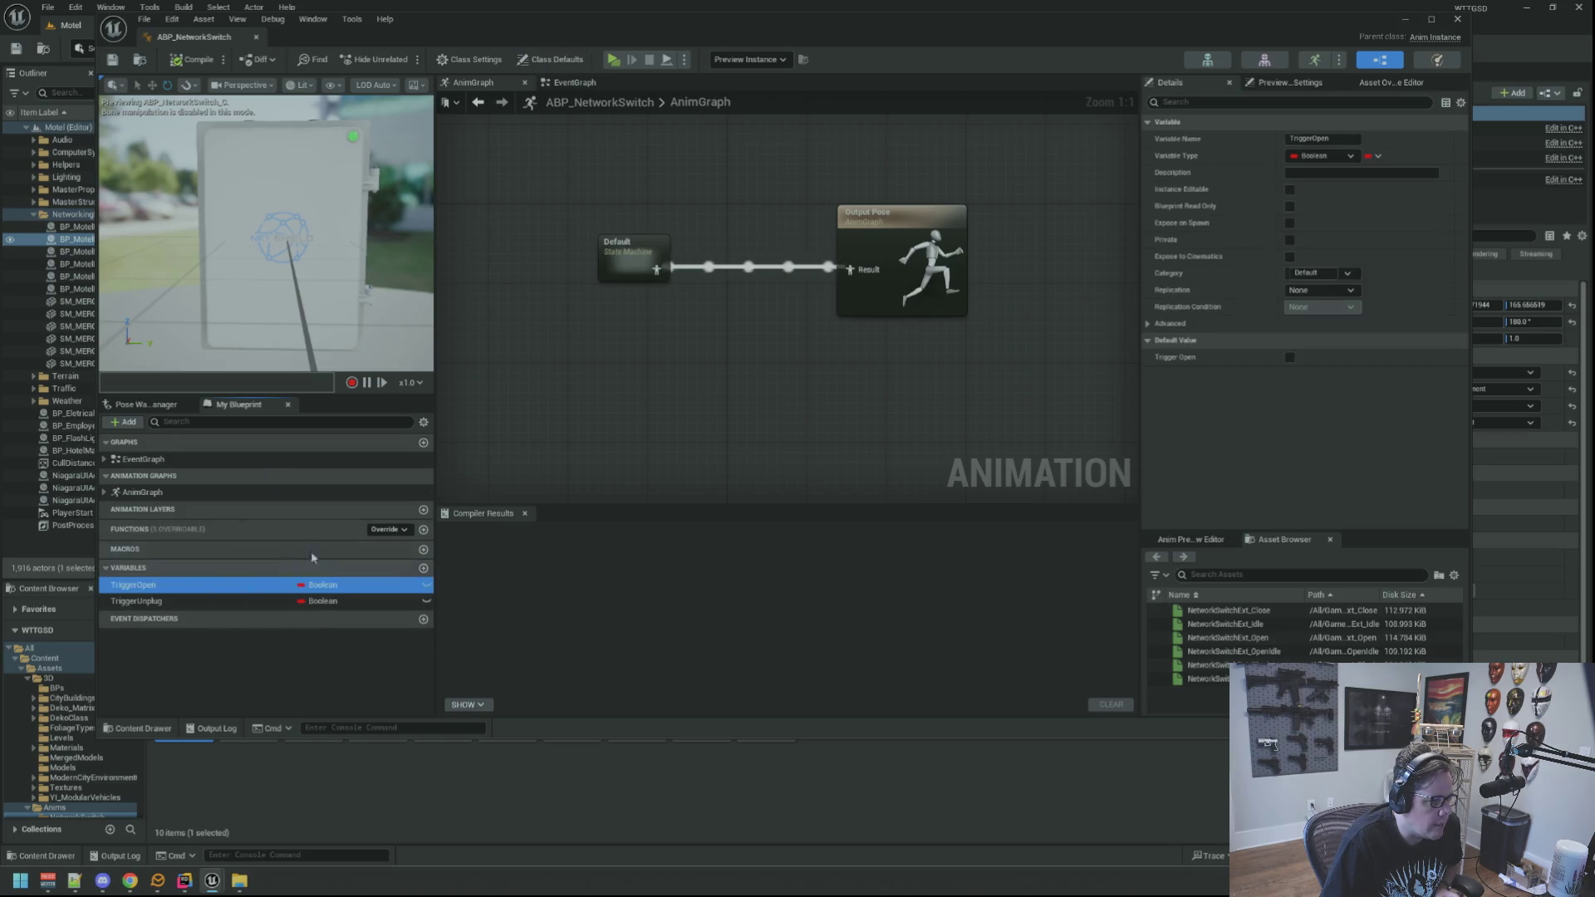
click(1290, 358)
click(137, 600)
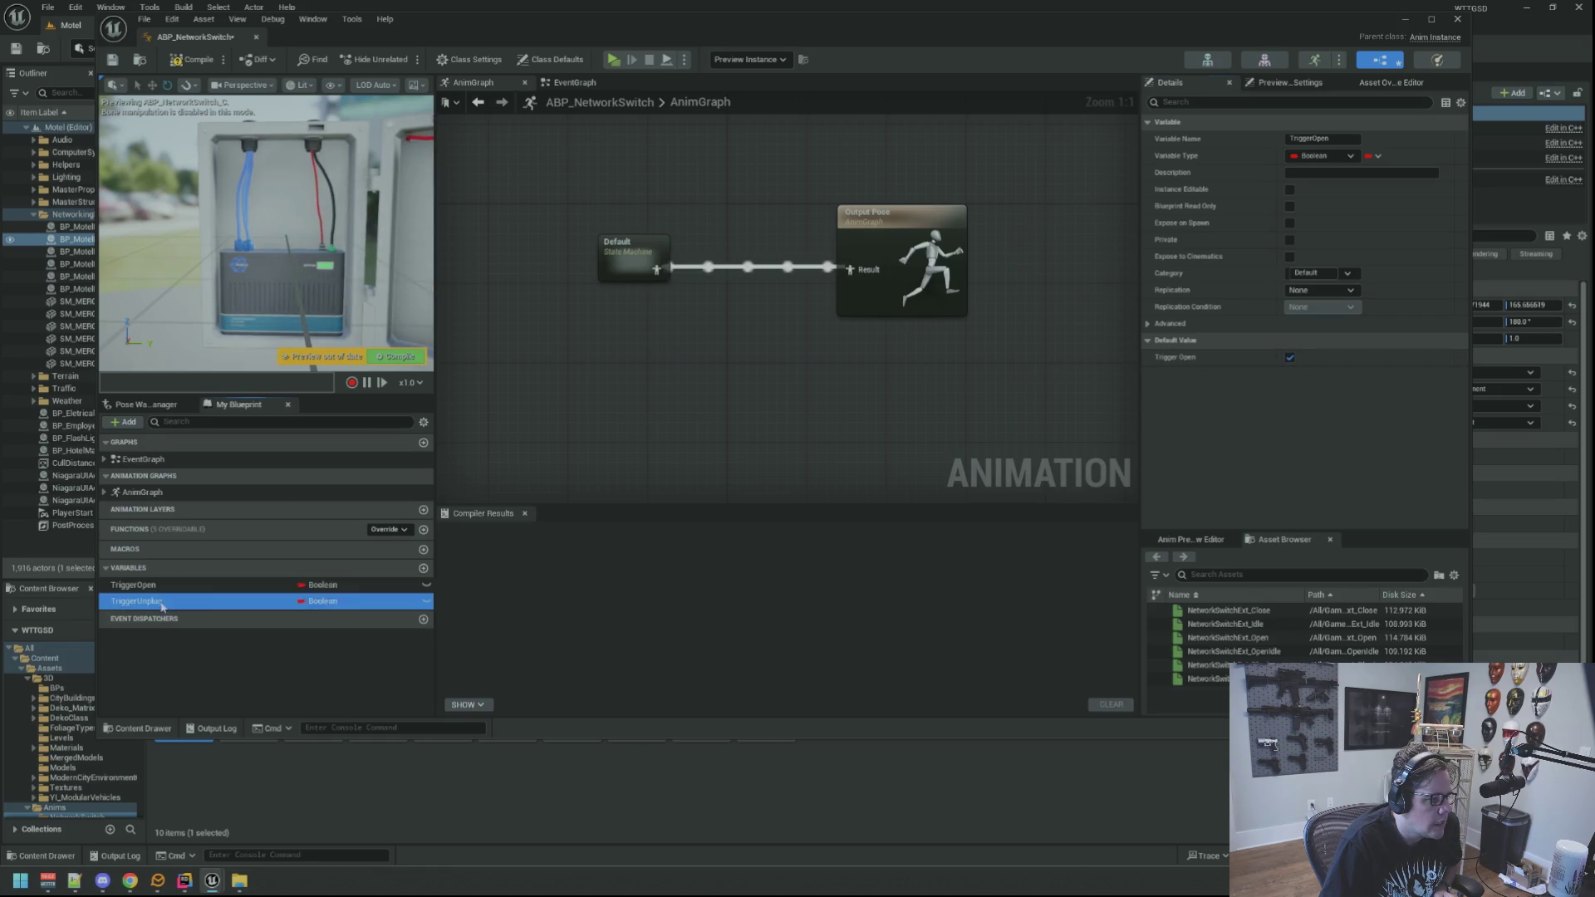
click(1288, 359)
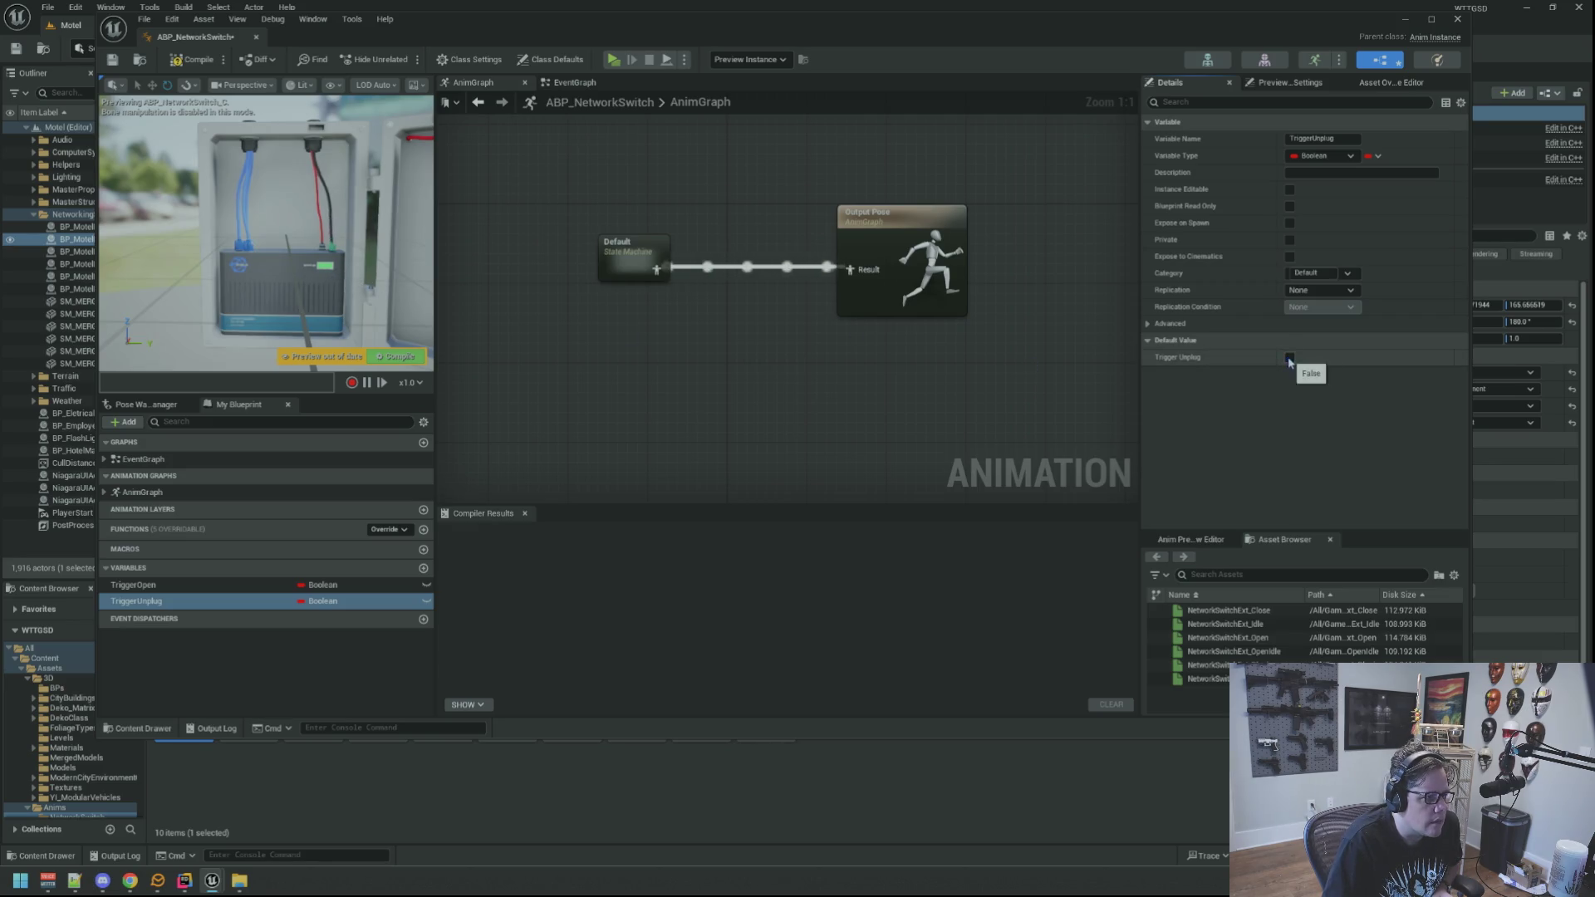
click(320, 585)
click(1291, 358)
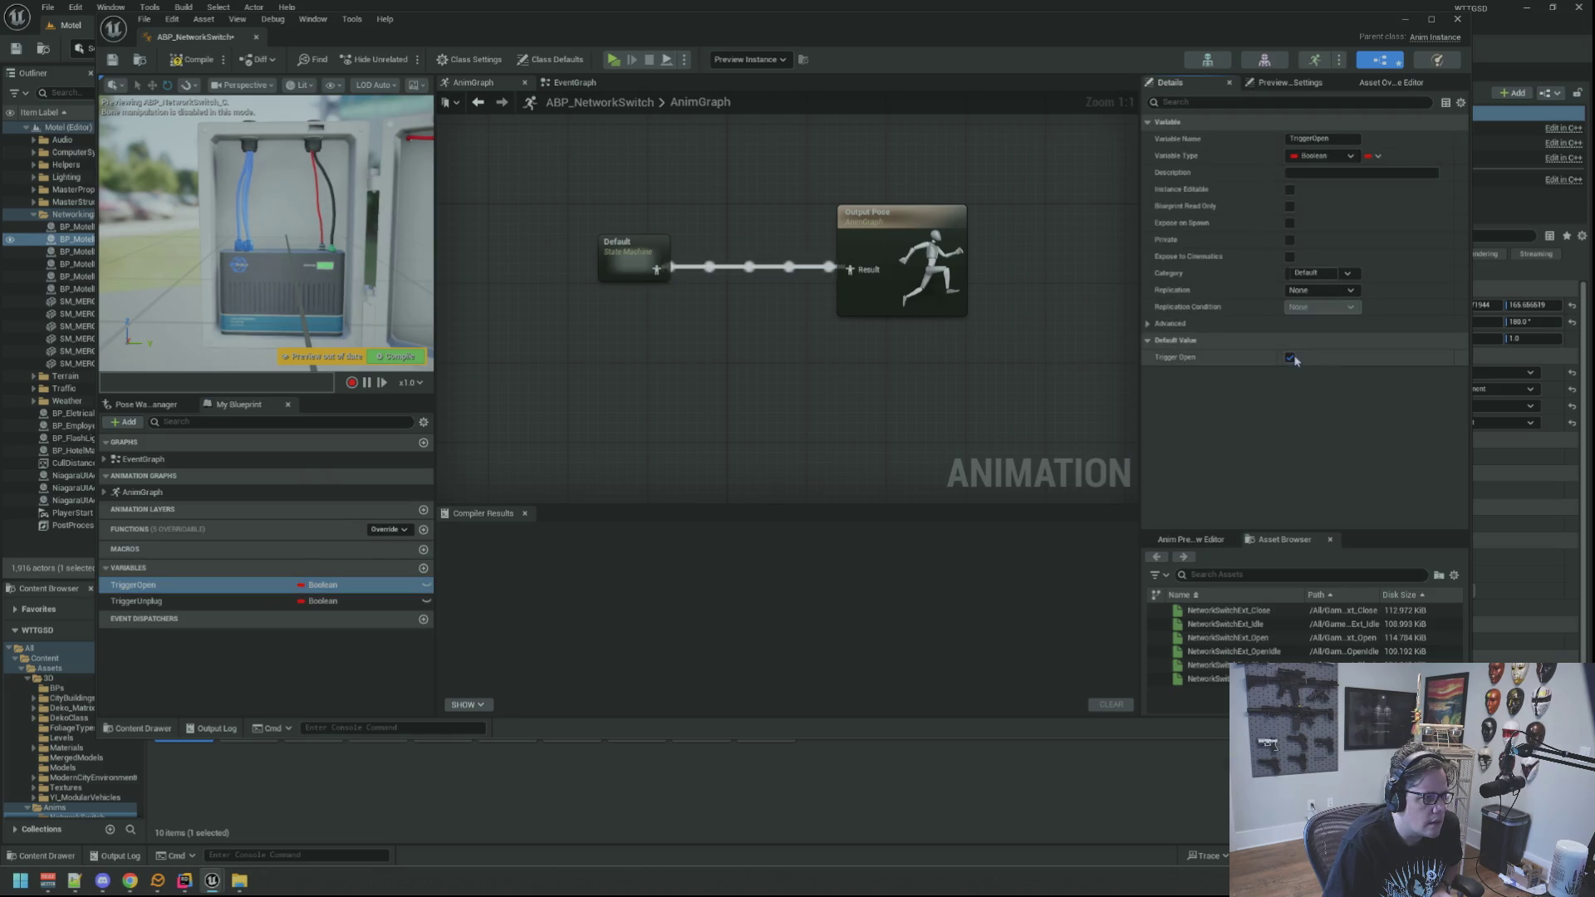
Compile the animation blueprint and return to the Motel level.
click(193, 59)
drag(677, 197, 597, 217)
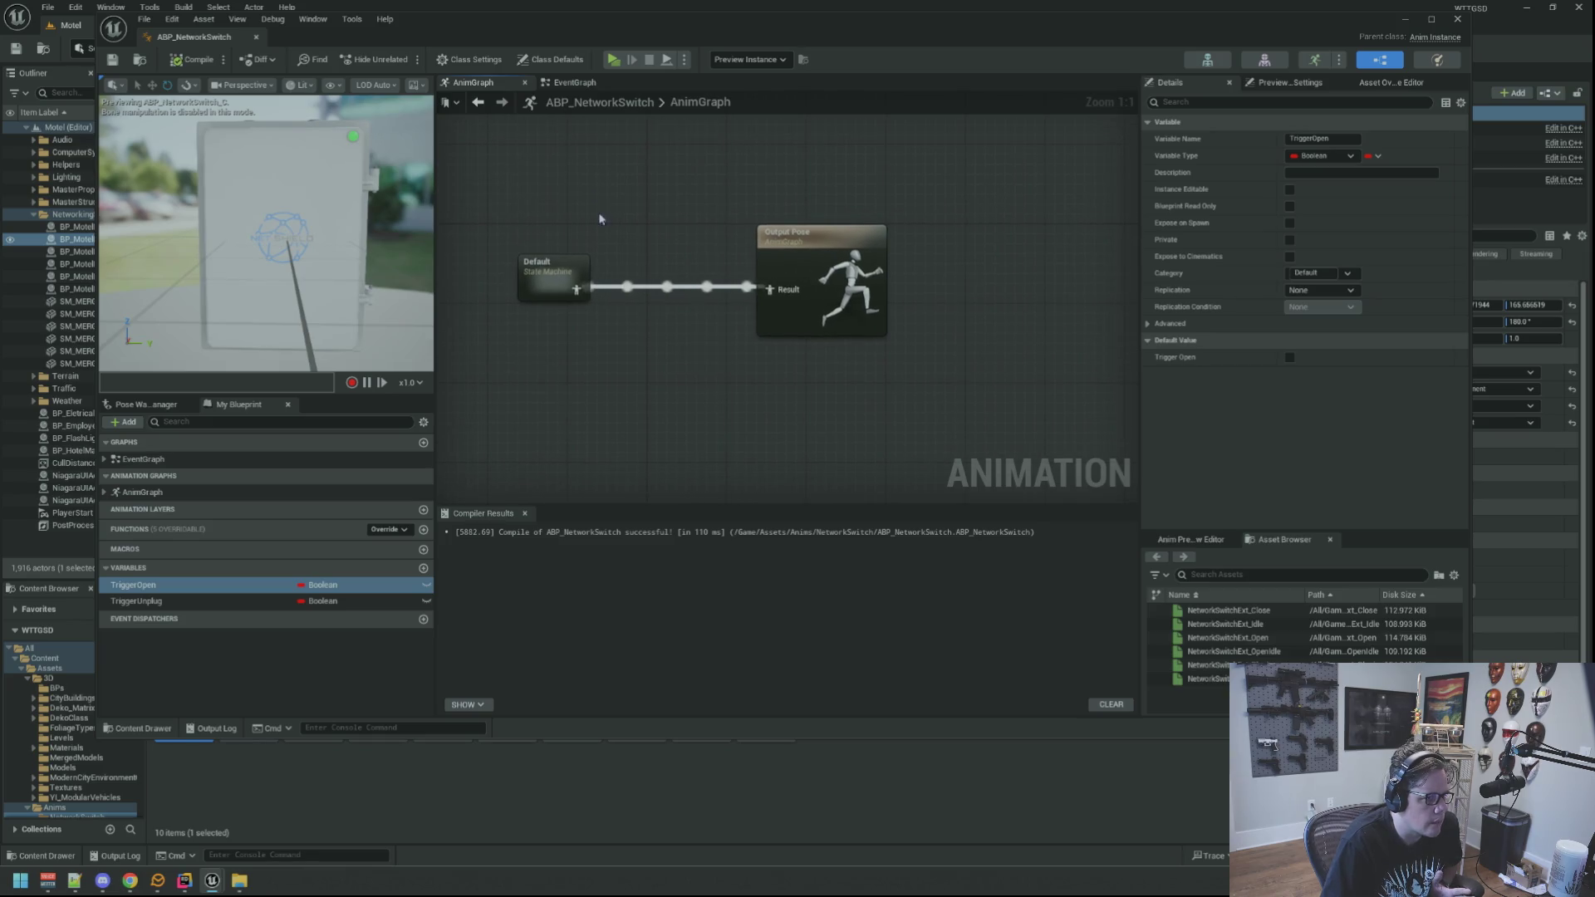
click(72, 25)
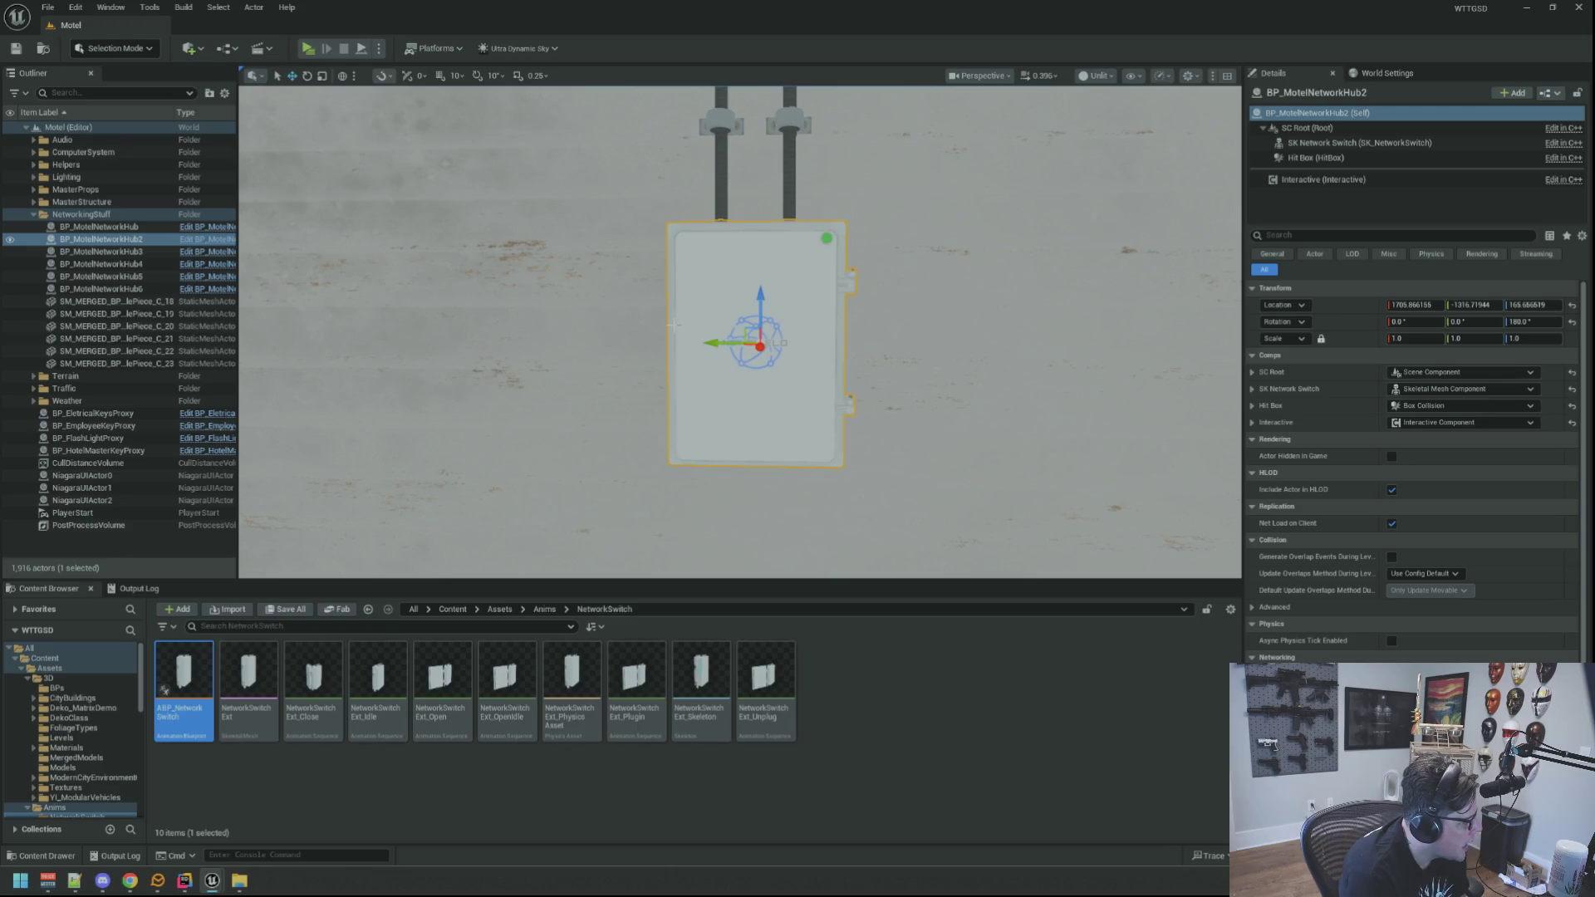
Reframe the view on the switch box, deselect it, and open the view-mode list.
drag(746, 271, 570, 513)
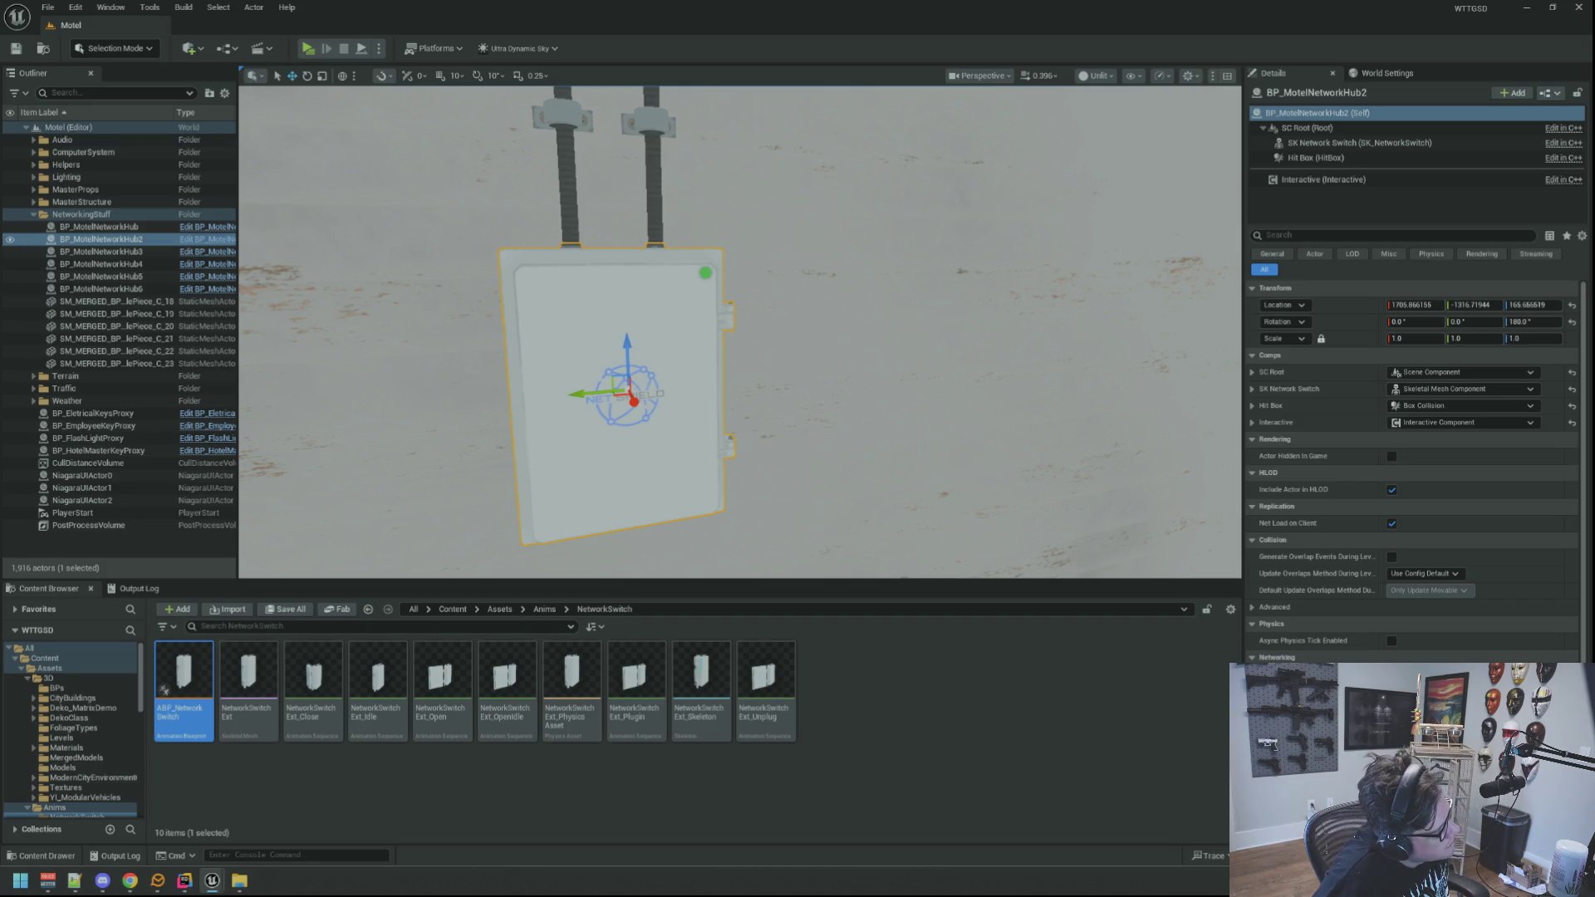
key(alt+Tab)
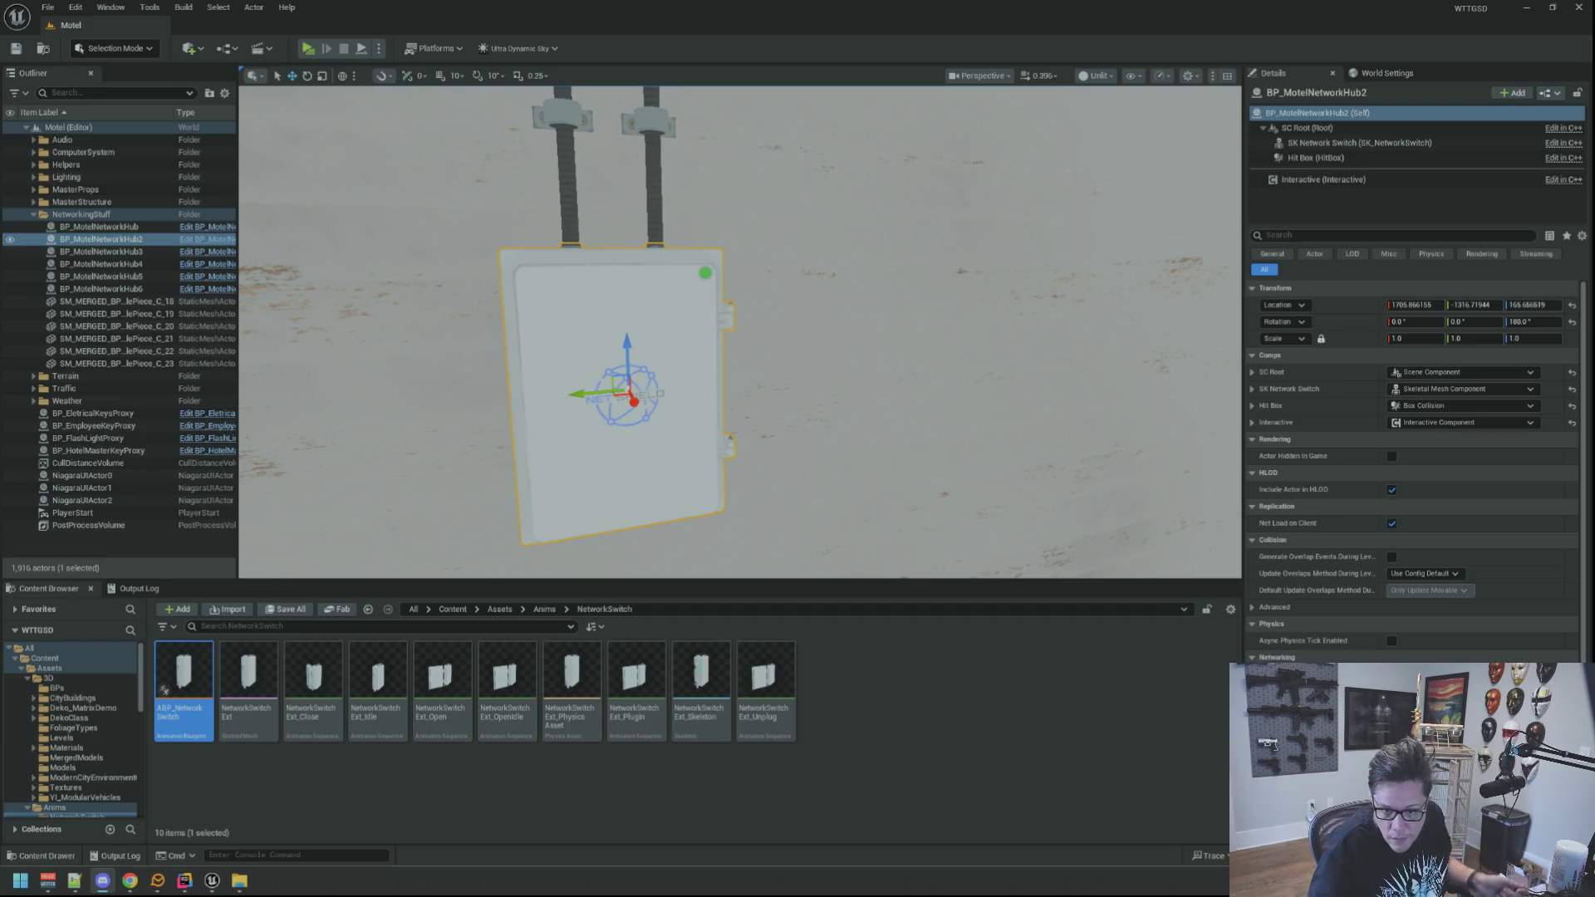
key(alt+Tab)
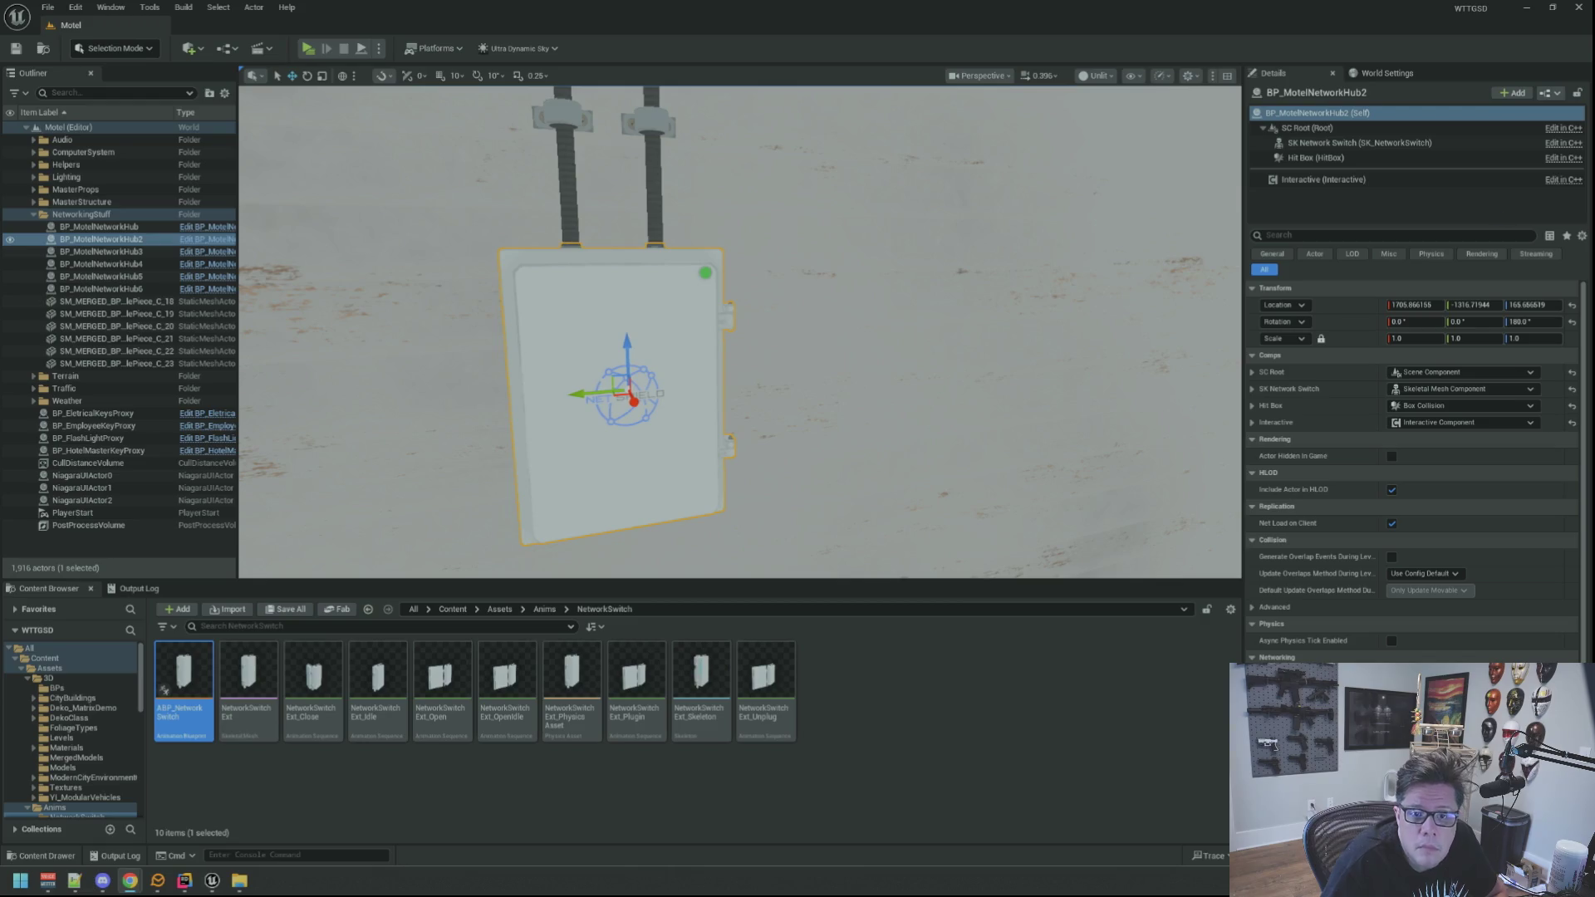
key(Escape)
click(1107, 75)
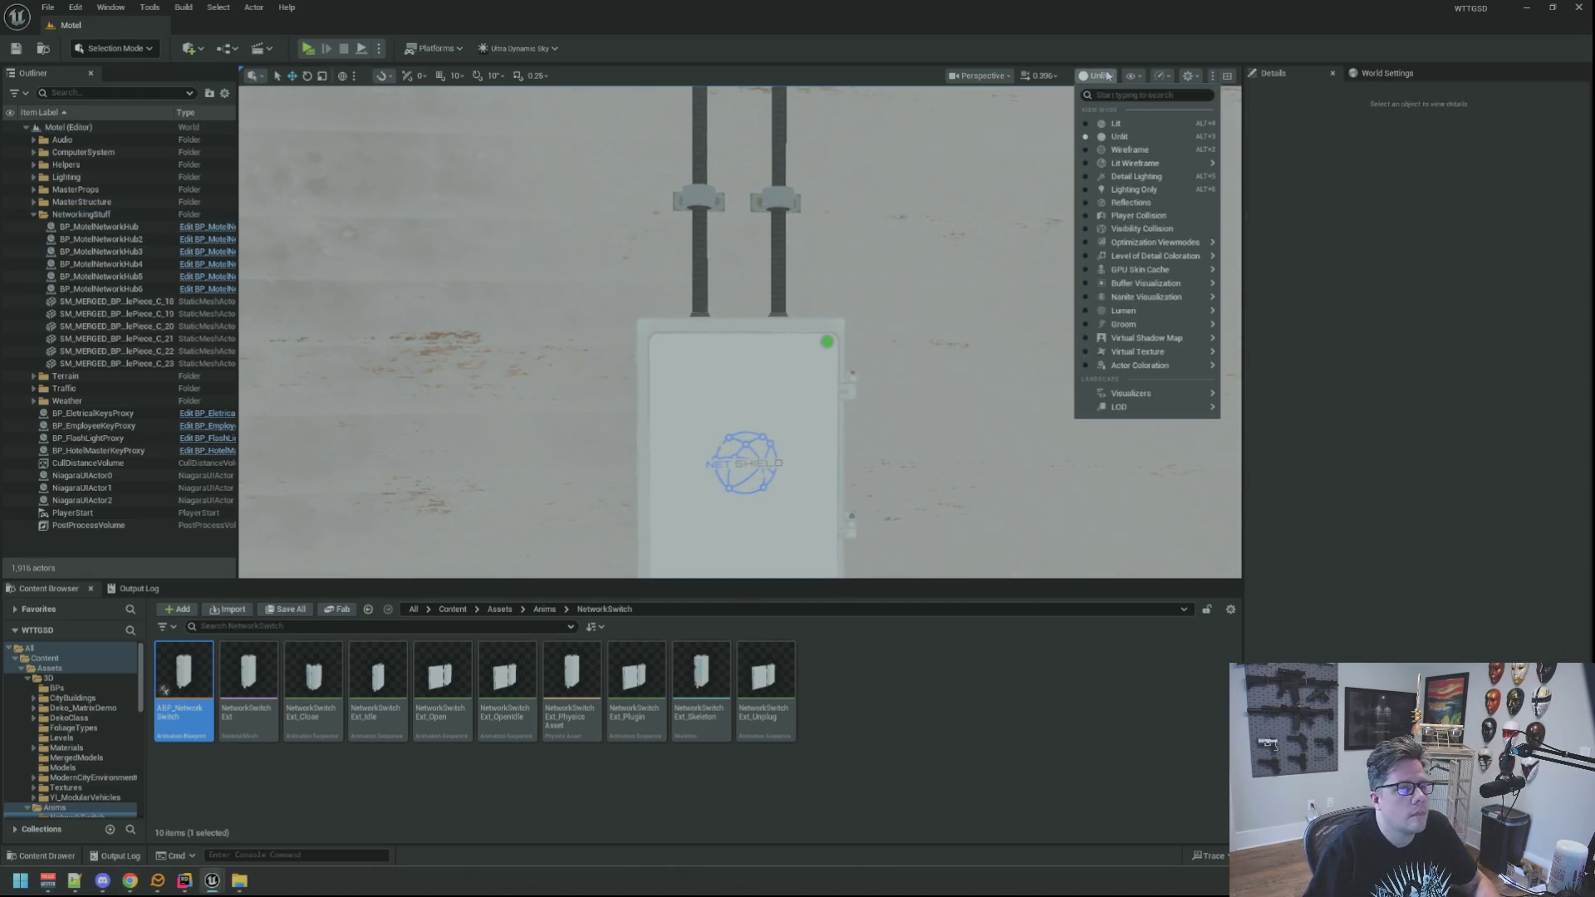
Switch to Lit, collapse NetworkingStuff, jump to bookmark 1, and minimize the Motel project.
click(1116, 123)
click(33, 215)
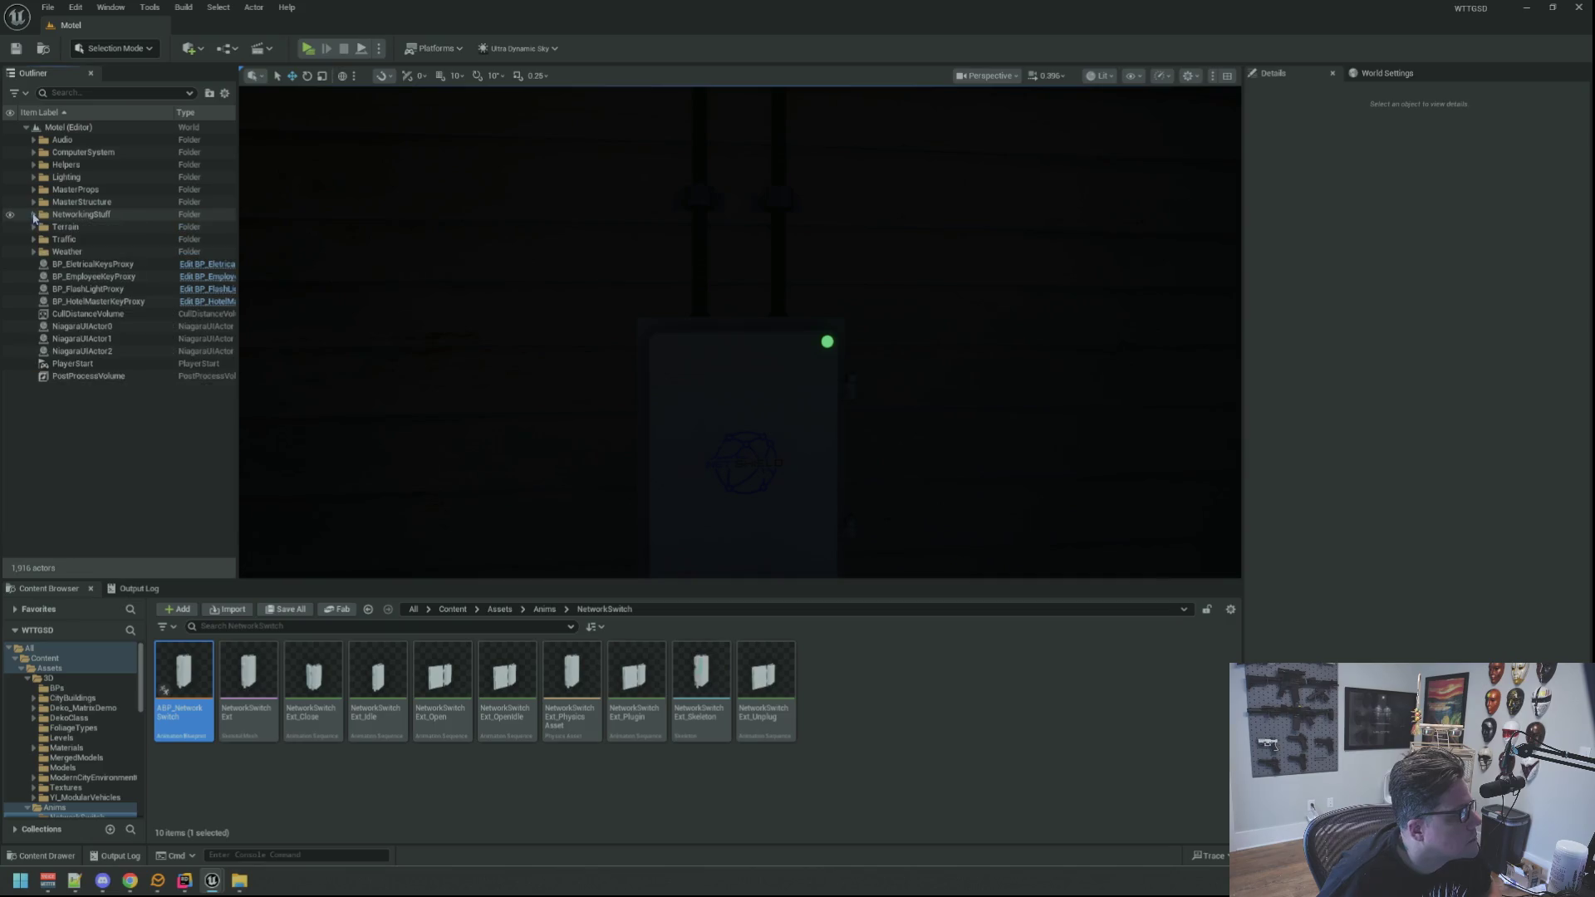
key(1)
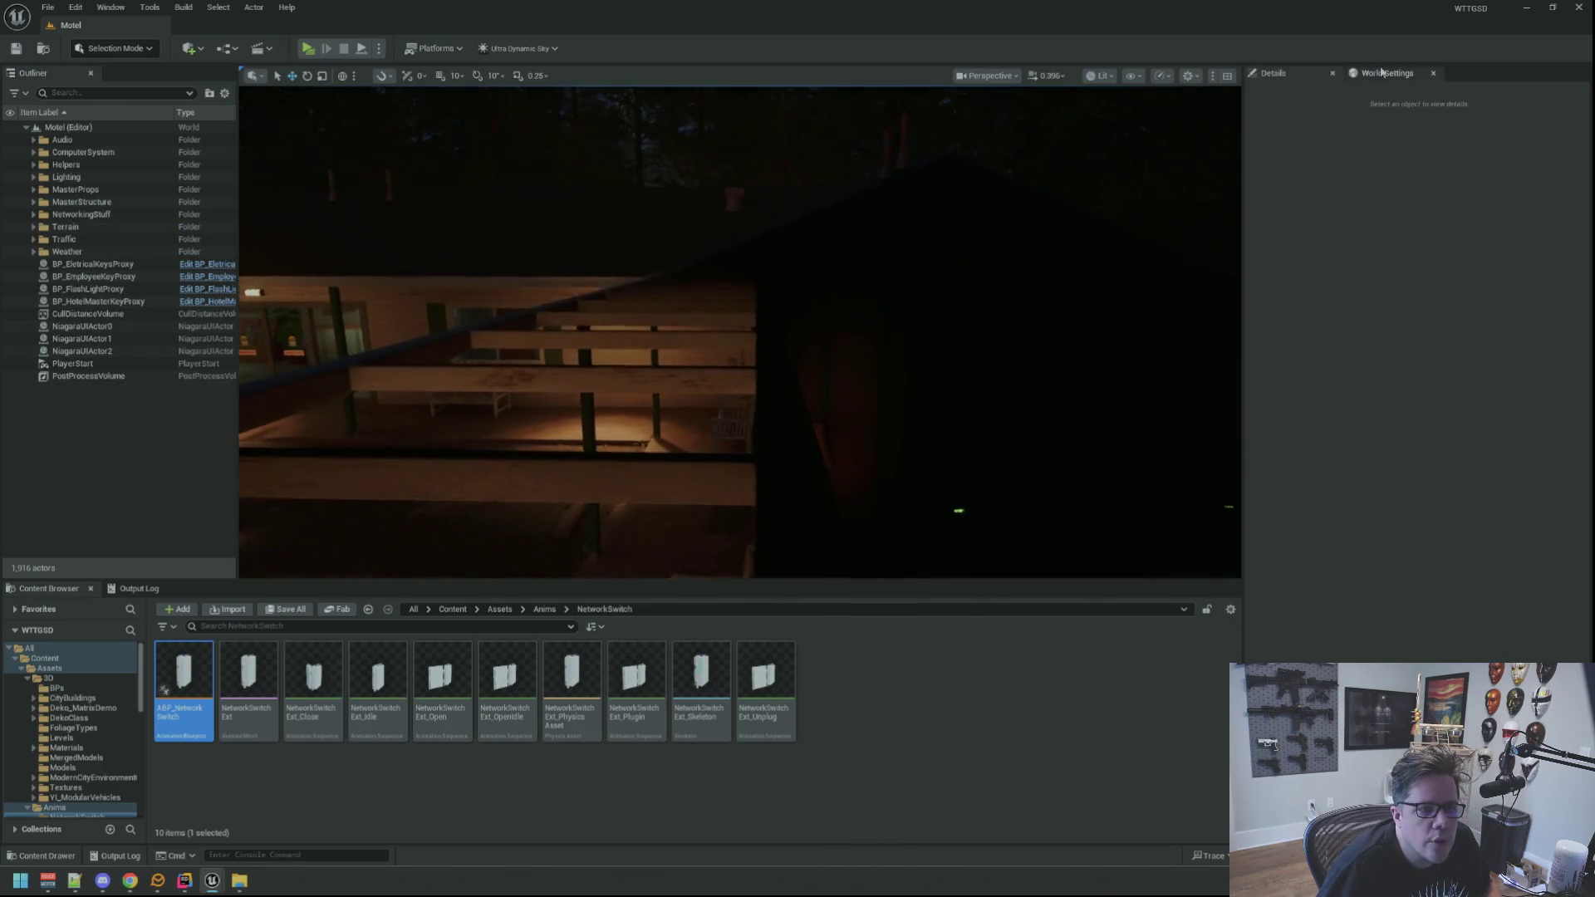
click(1520, 8)
scroll(103, 740, down, 5)
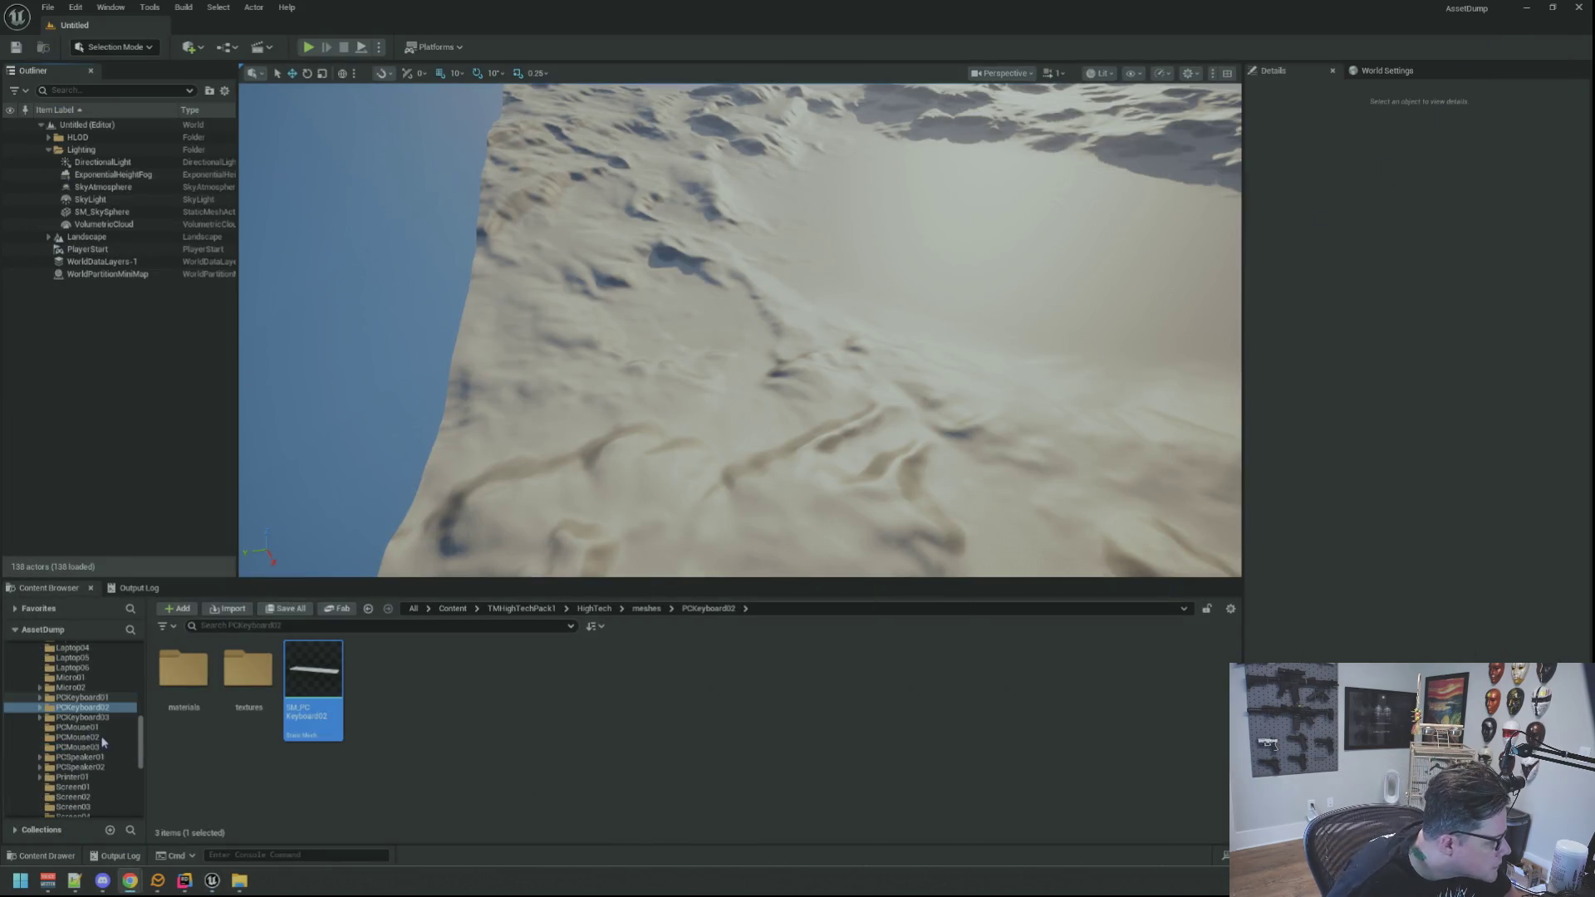
Browse past Screen02 and Tablet01 into Suburbs > VOL19_Office > Meshes > LP.
click(103, 737)
scroll(103, 744, down, 3)
click(100, 777)
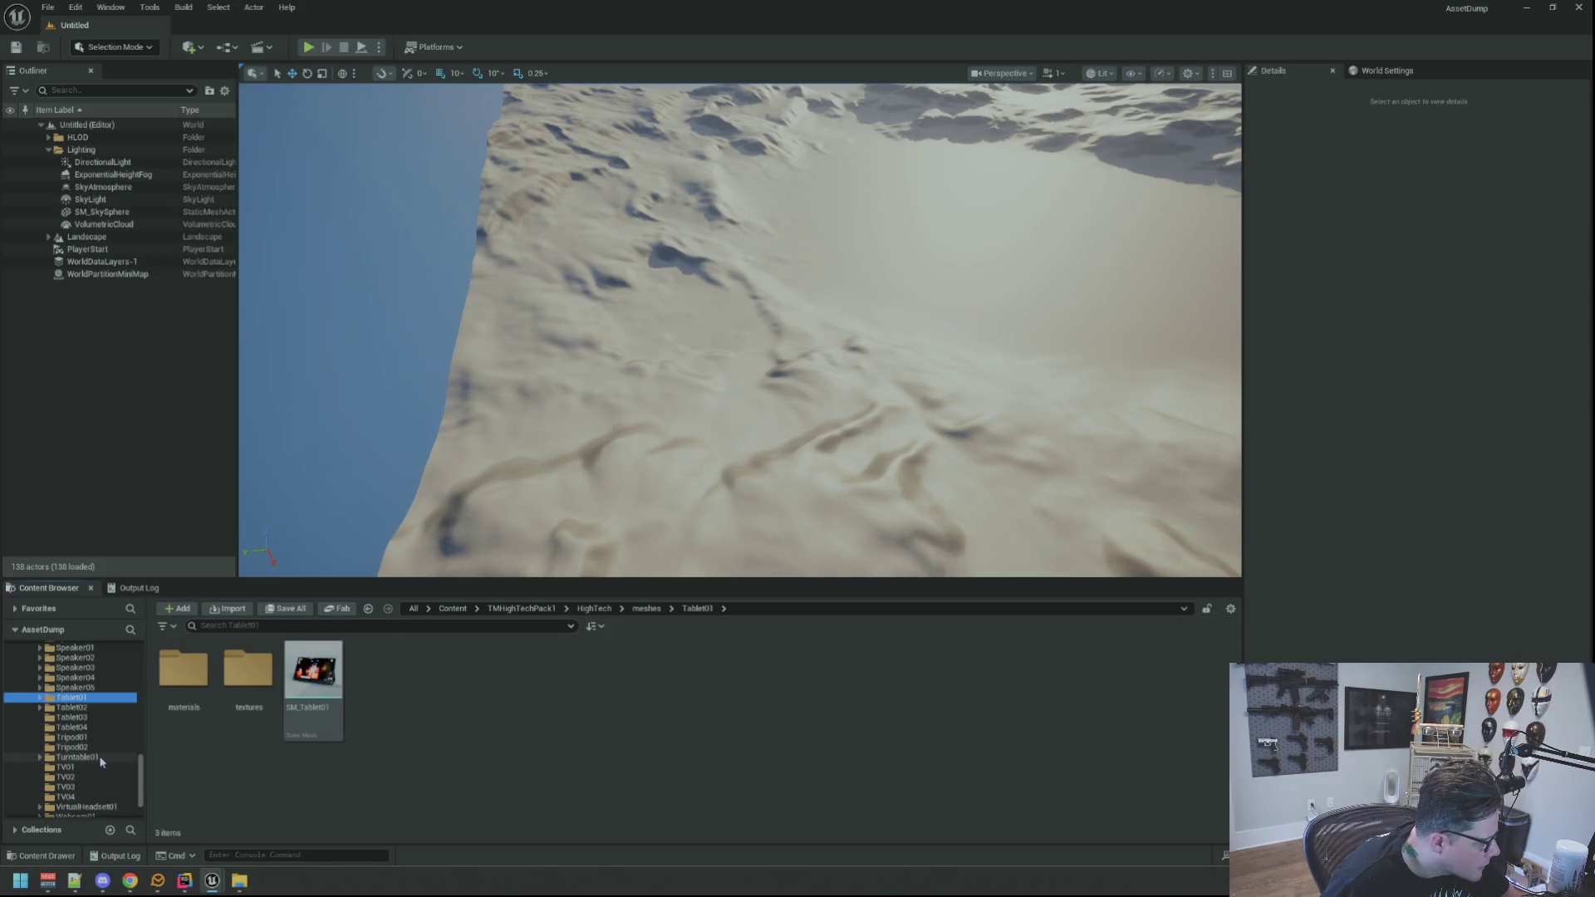
scroll(106, 785, down, 4)
scroll(103, 789, up, 15)
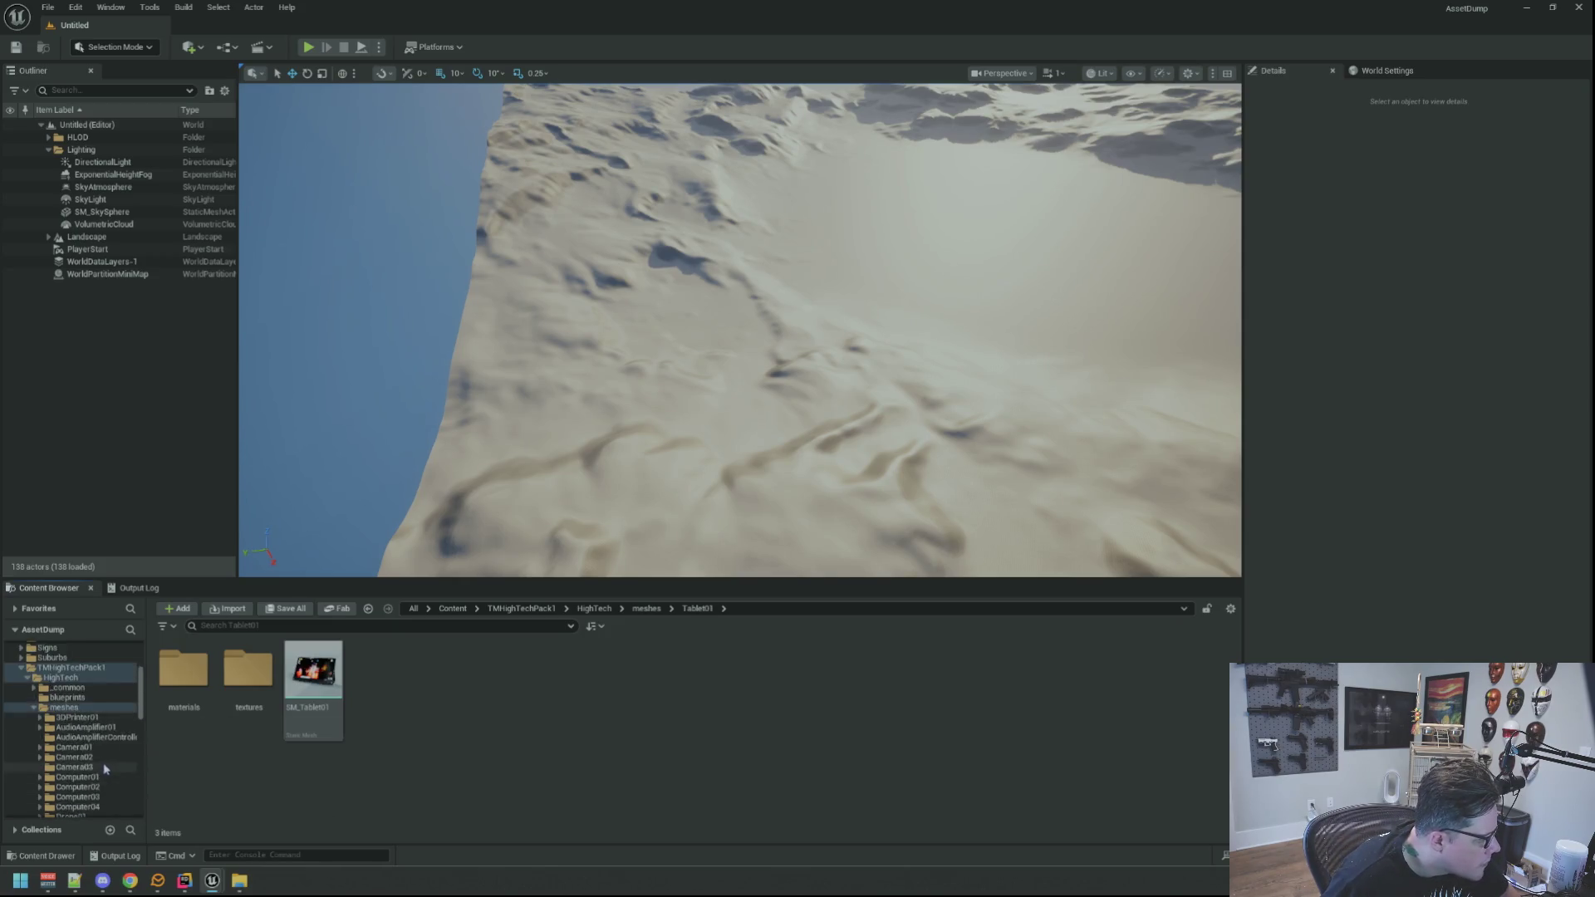
click(23, 748)
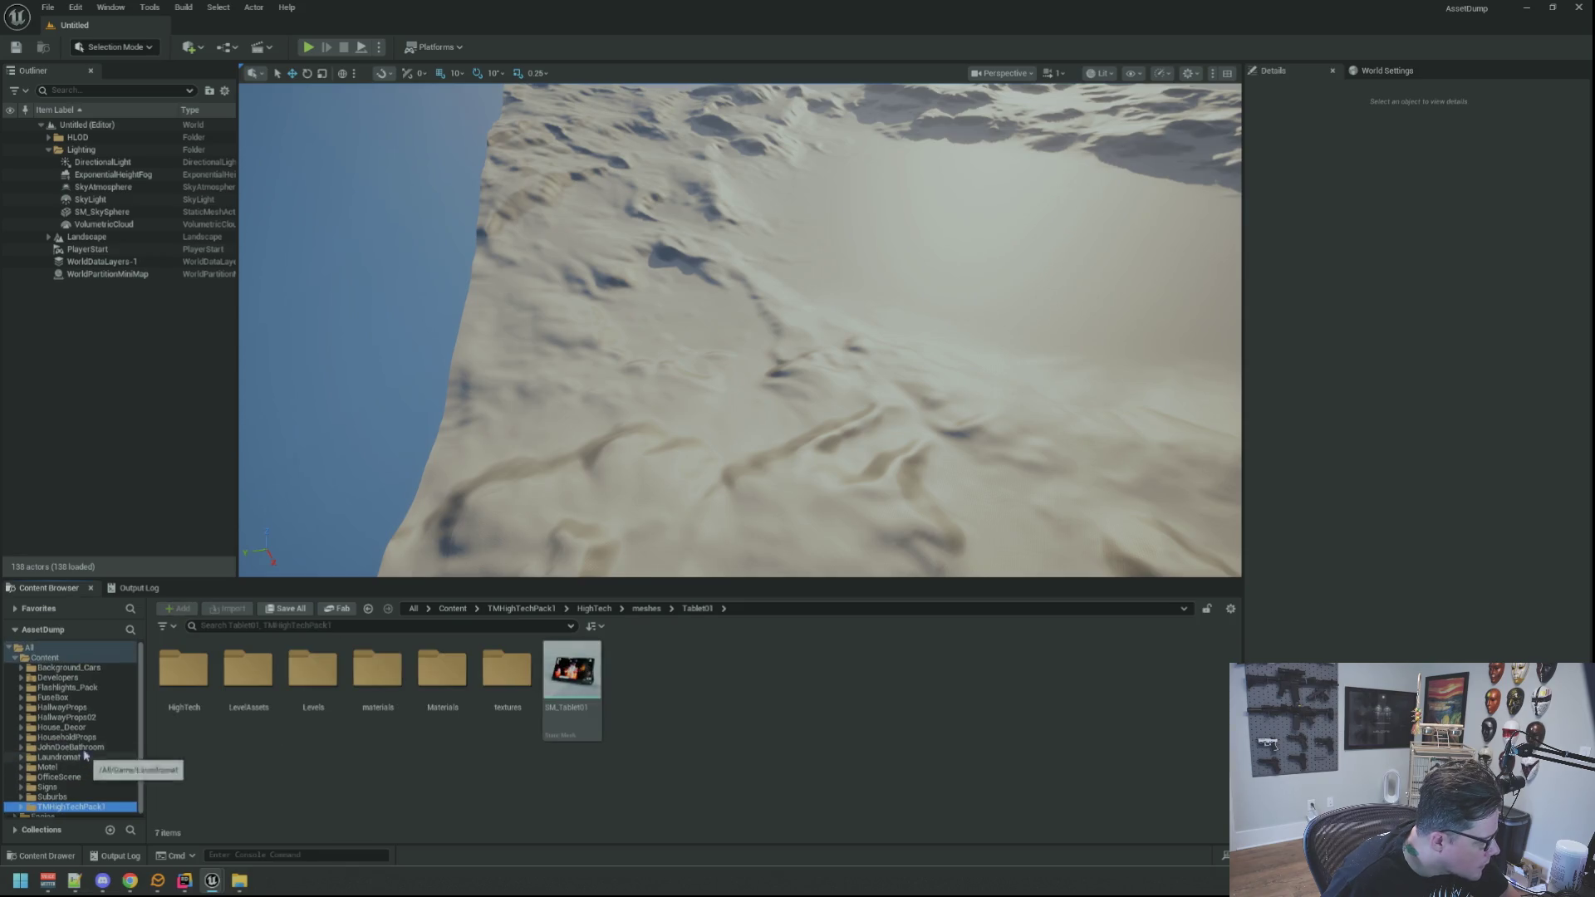
double_click(52, 797)
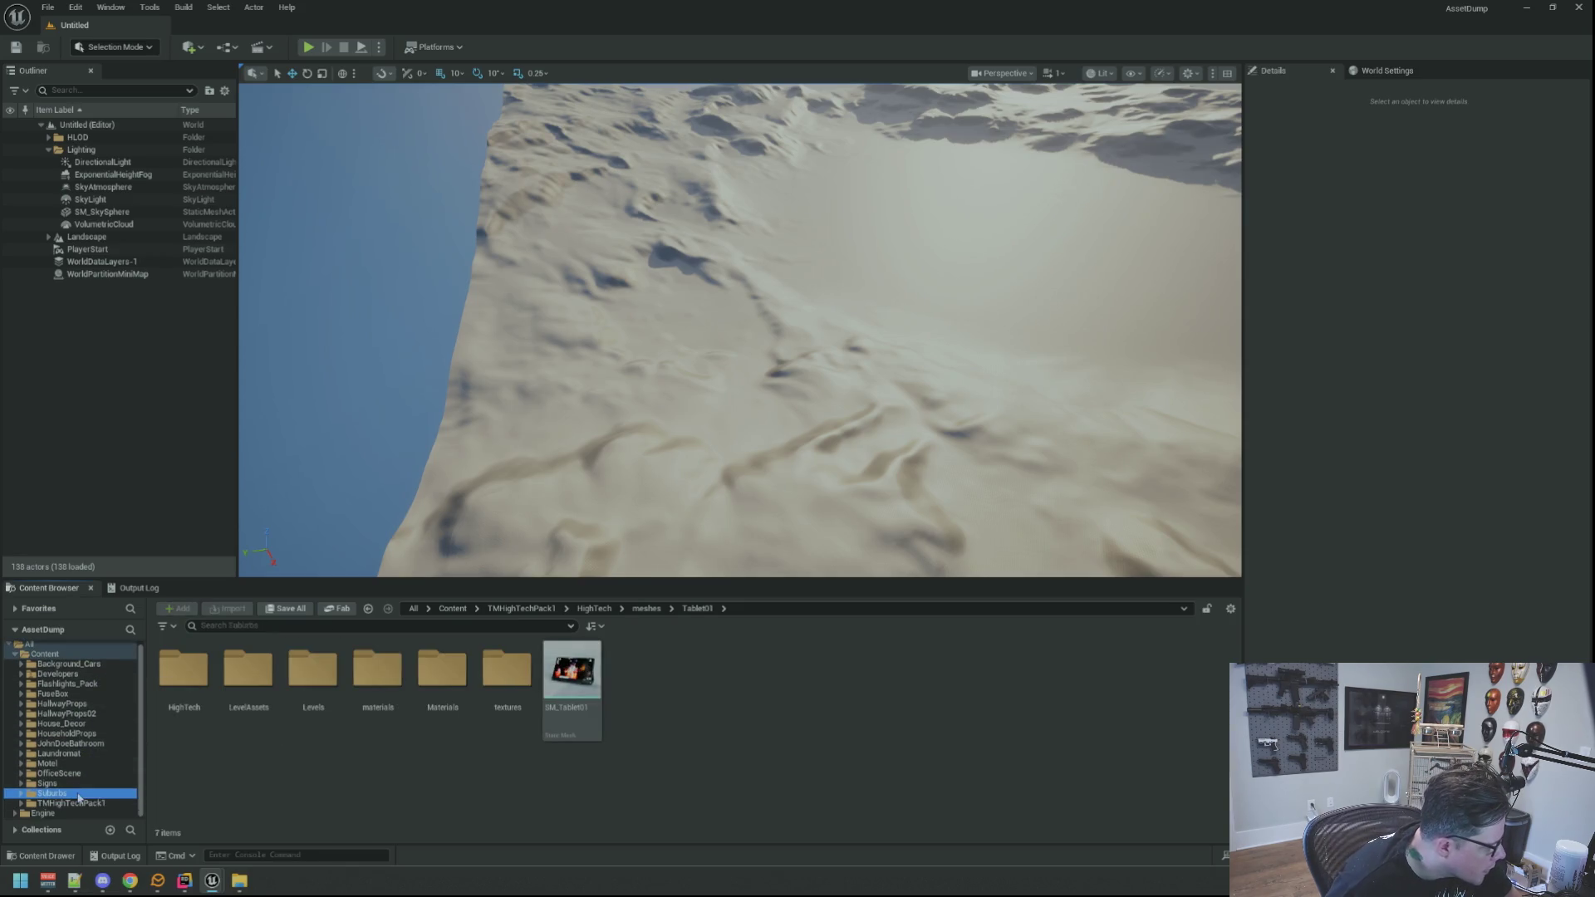
click(66, 803)
click(322, 671)
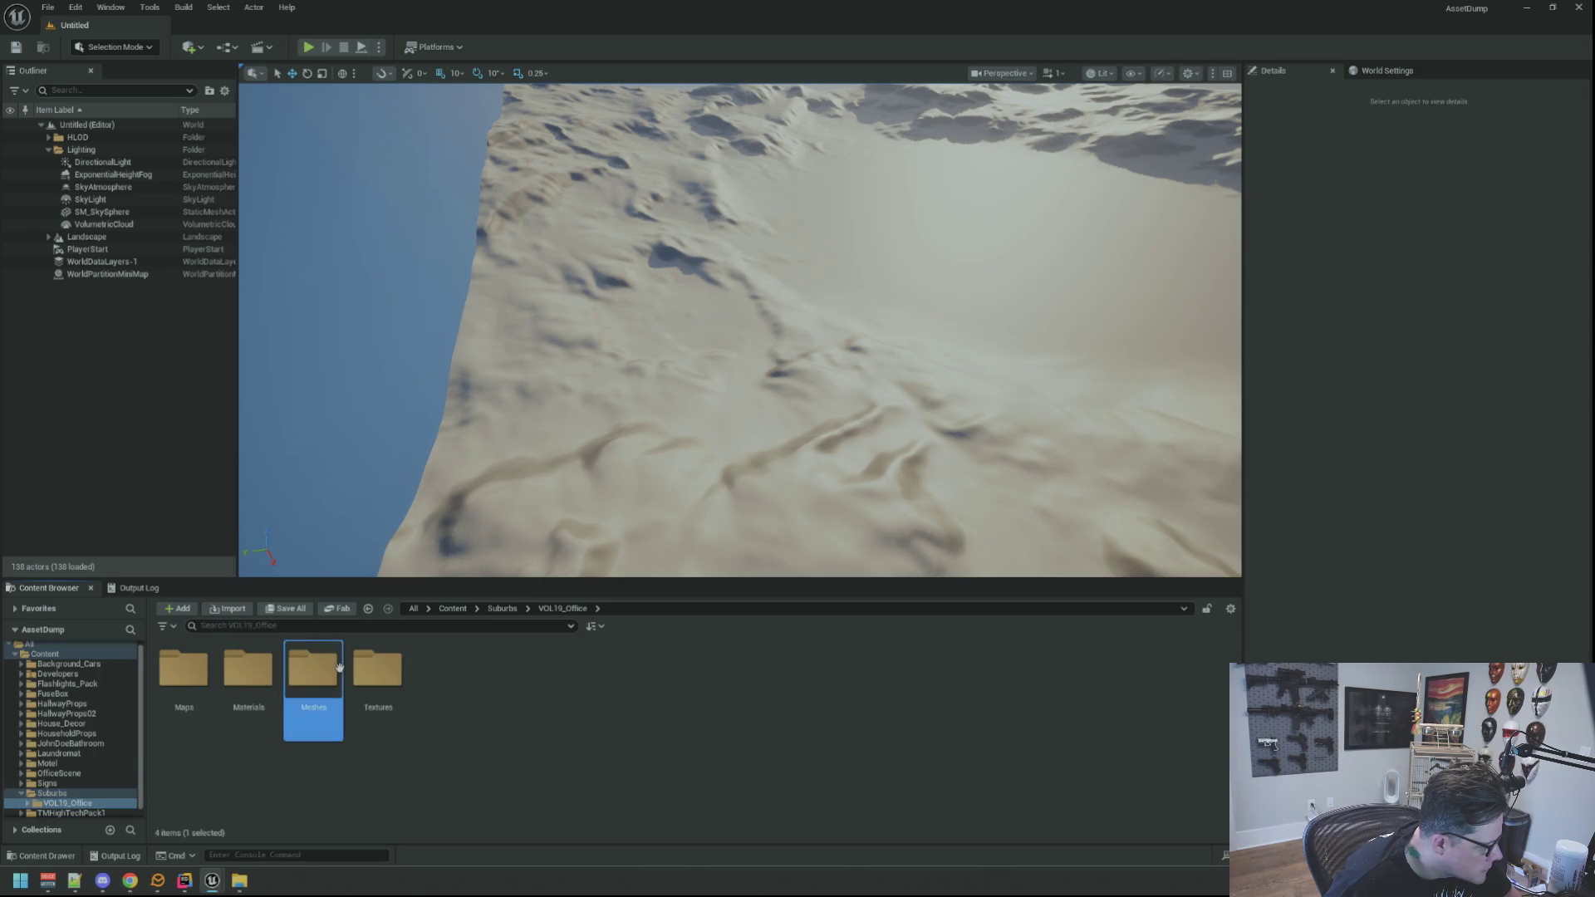
double_click(324, 671)
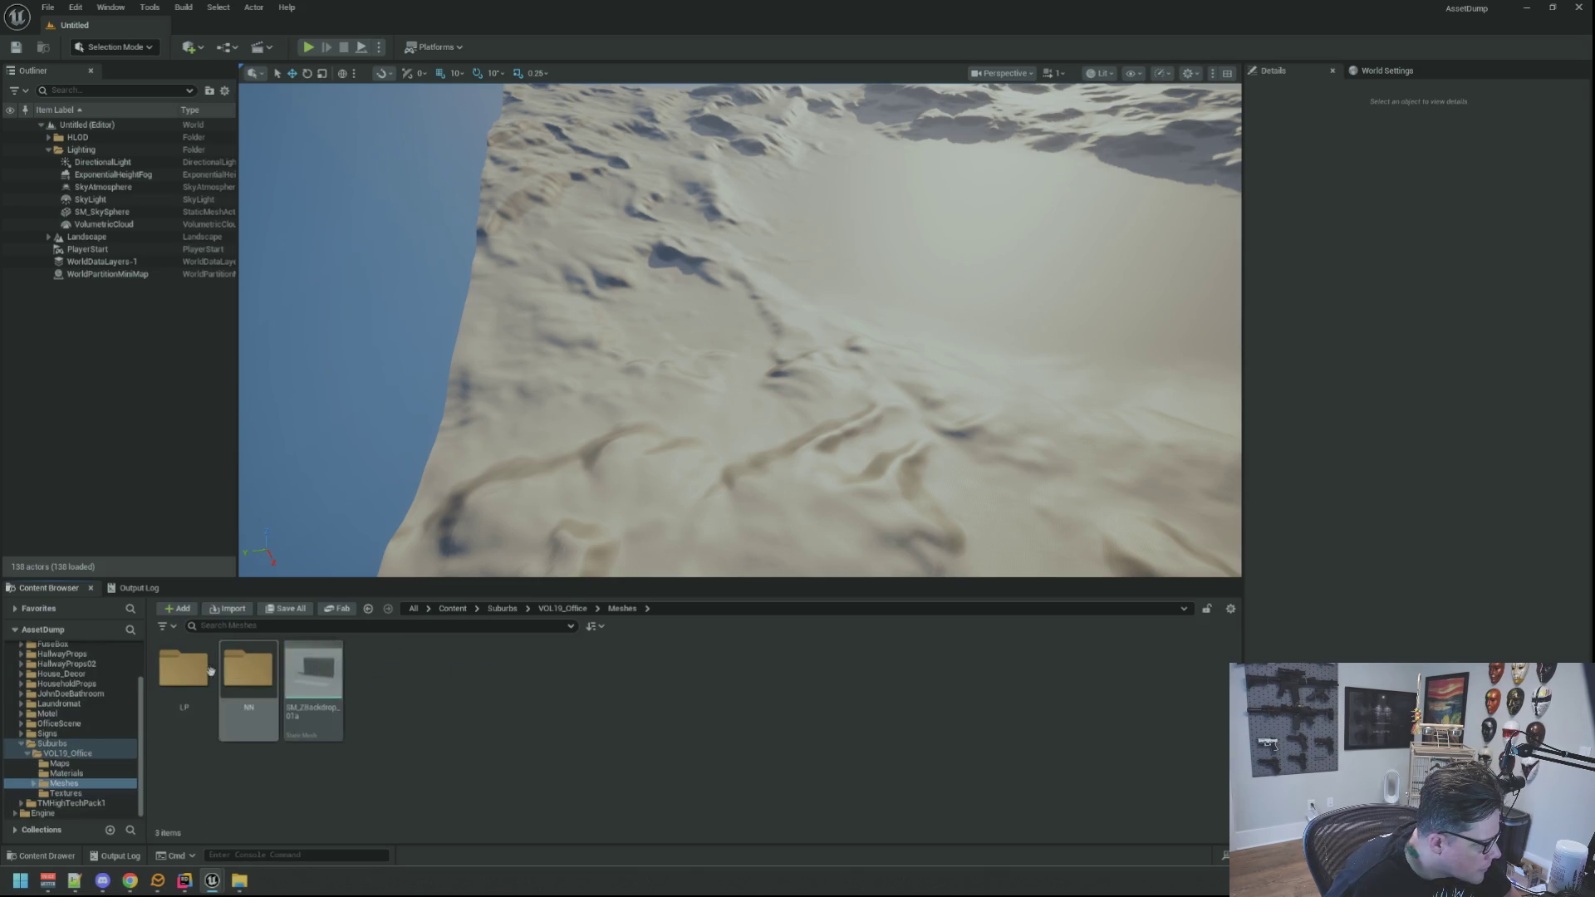
double_click(185, 671)
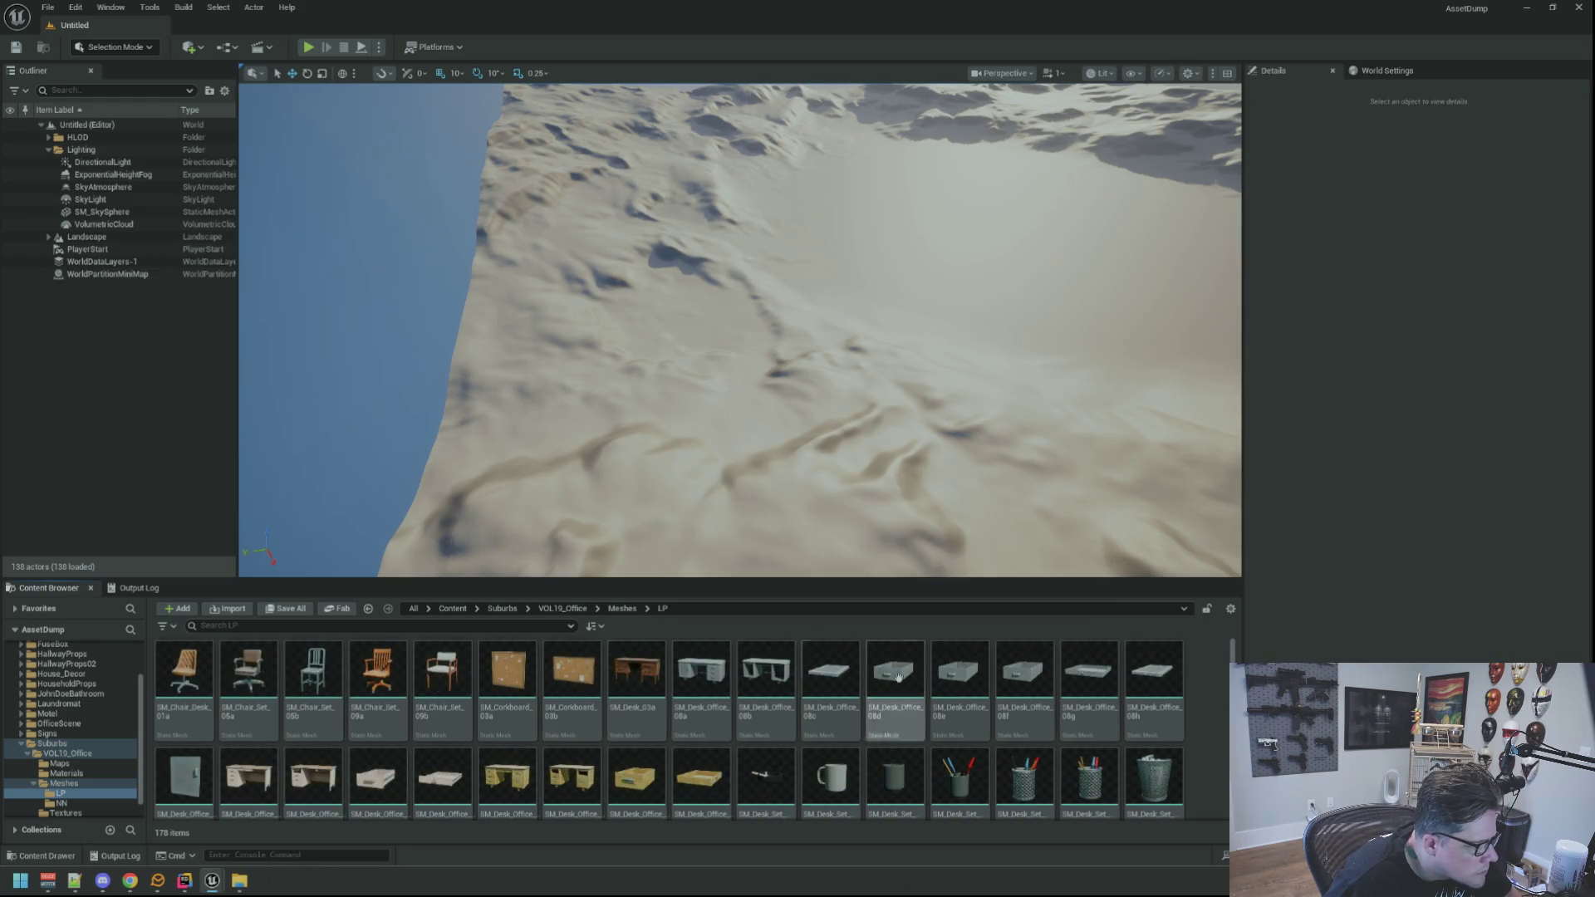
Scroll the folder tree and open the OfficeScene Meshes folder.
scroll(695, 731, down, 10)
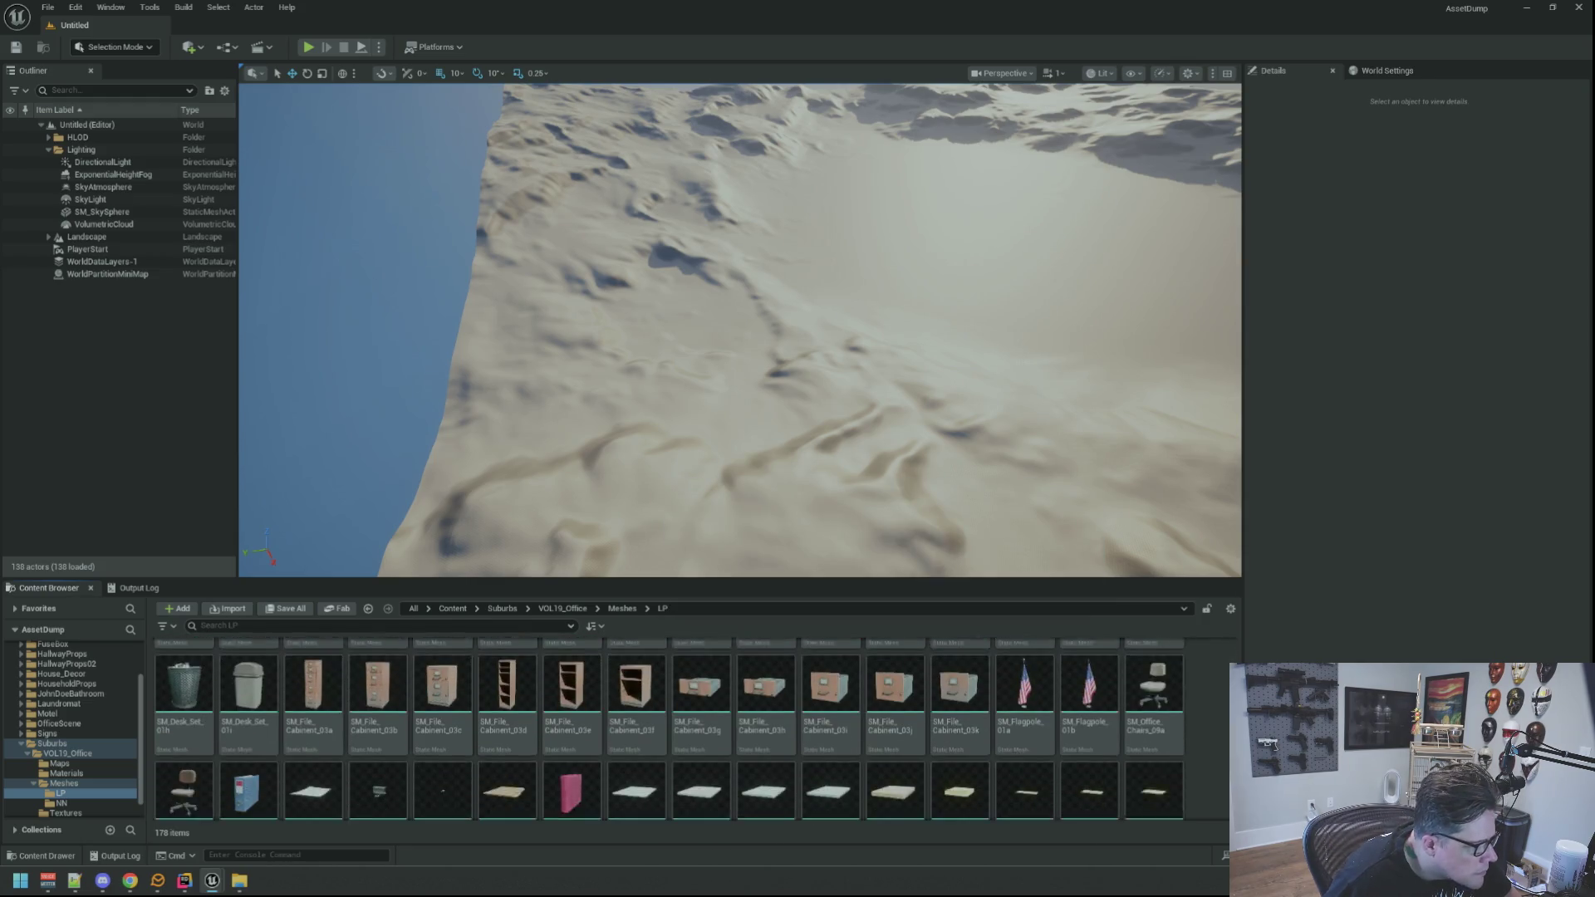
scroll(1198, 703, up, 1)
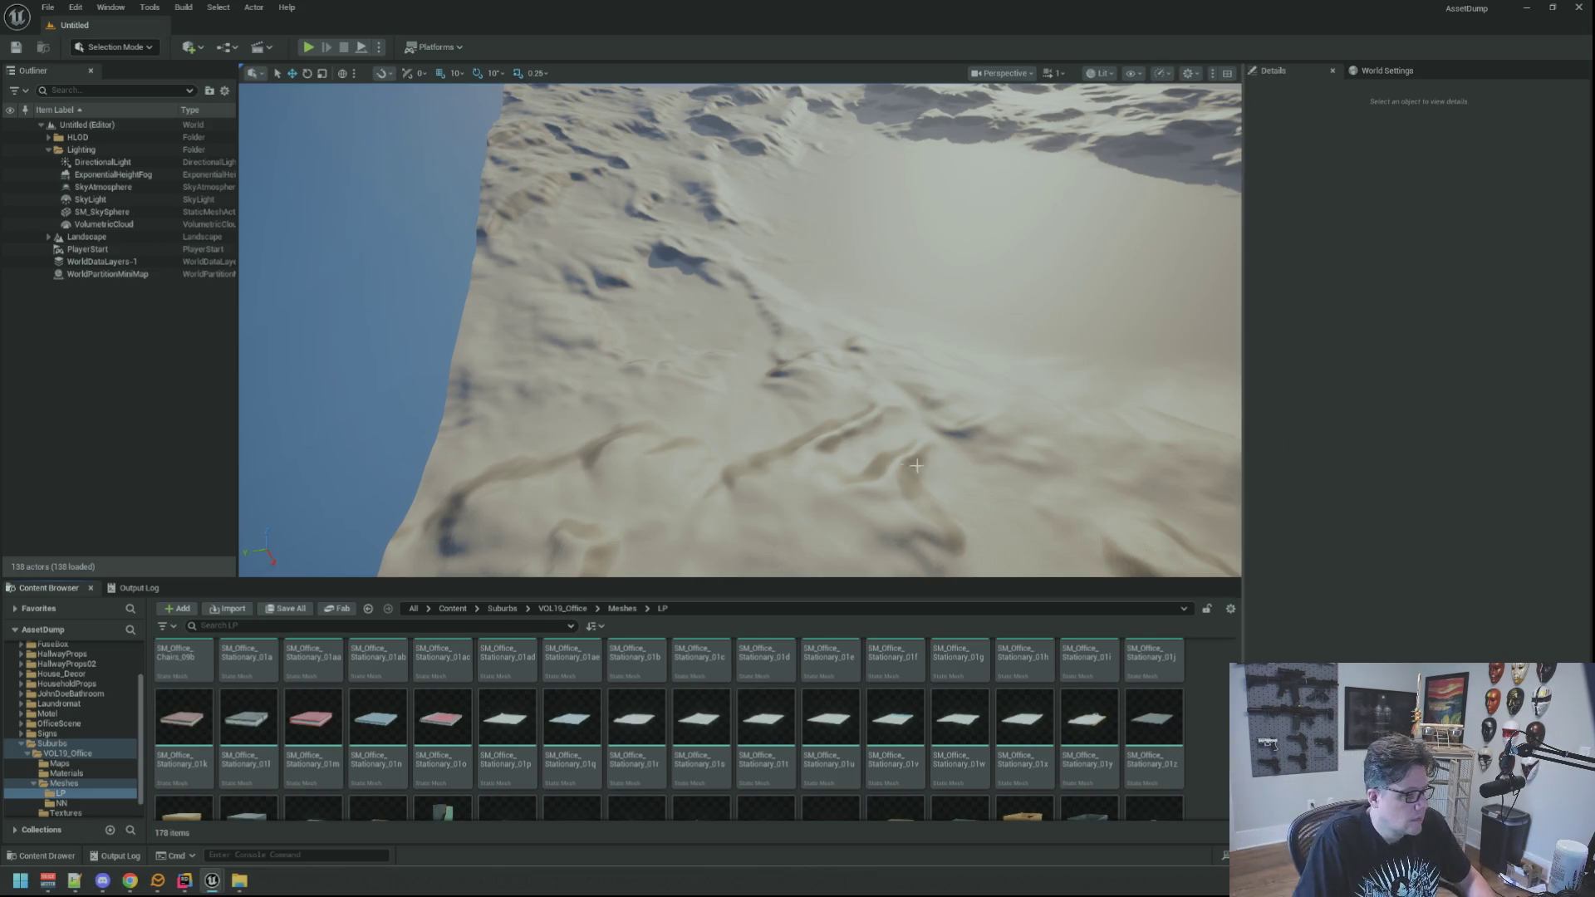
scroll(930, 723, down, 1)
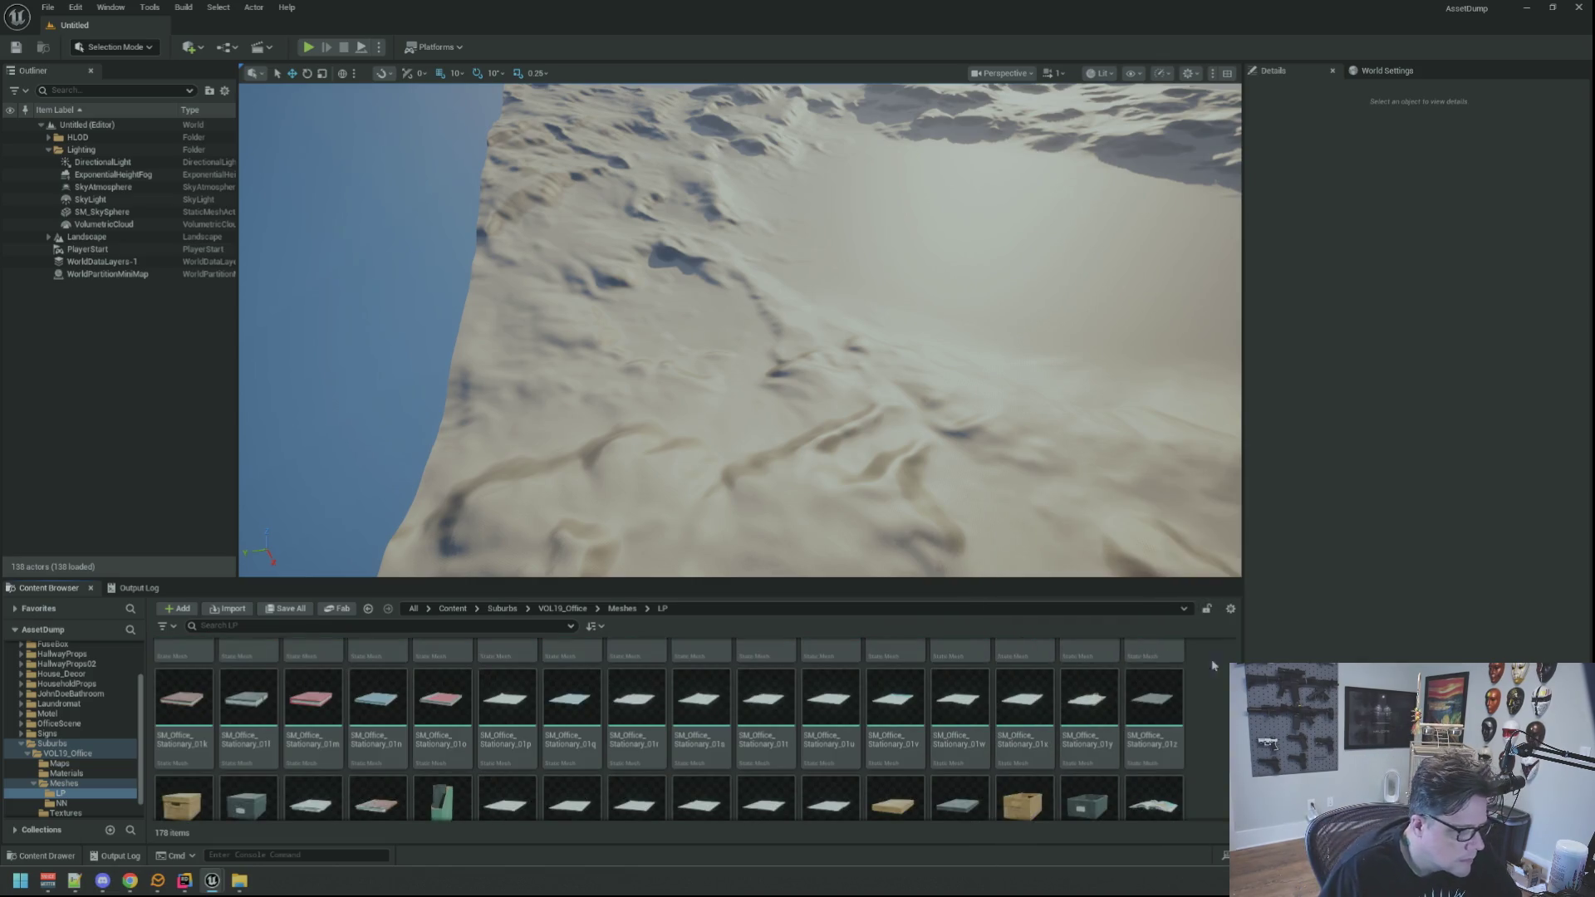
scroll(669, 731, down, 2)
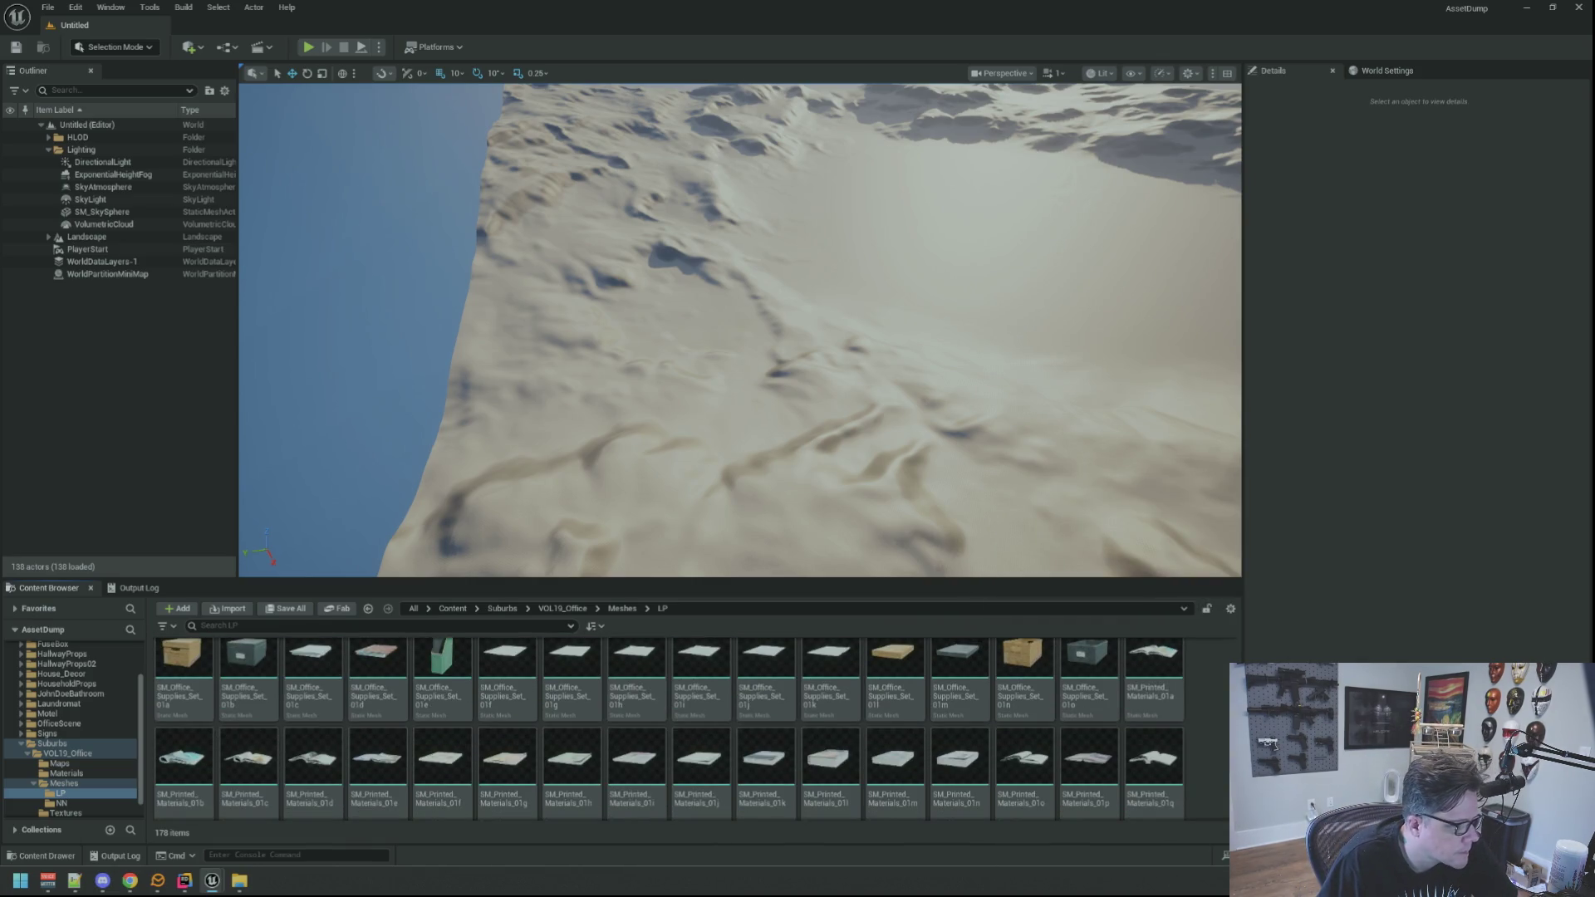
scroll(1210, 738, down, 2)
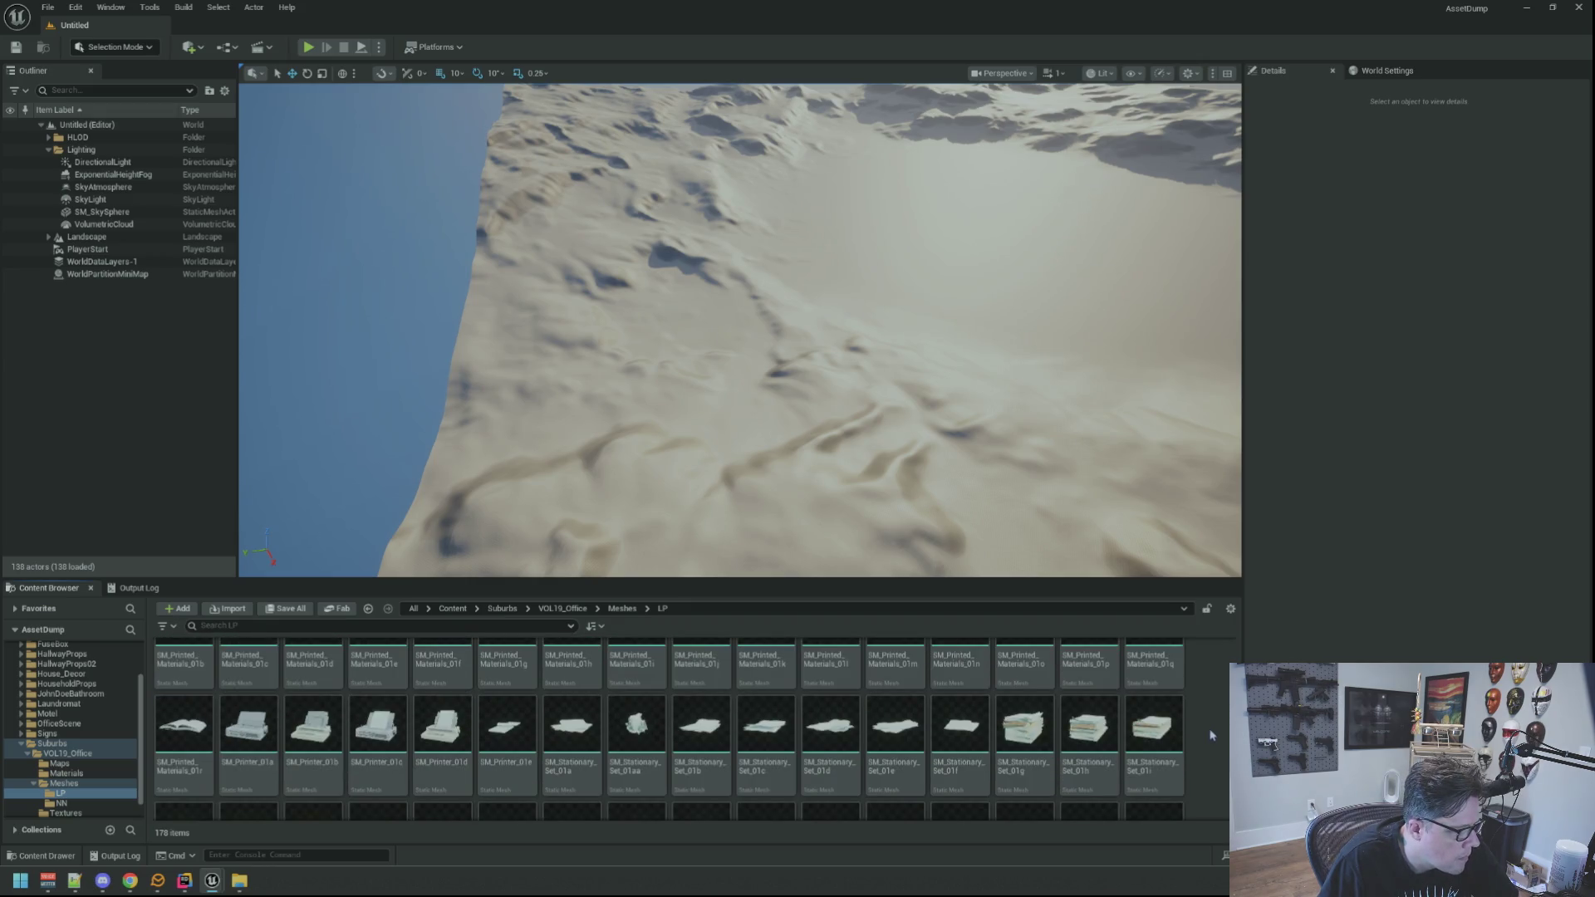
scroll(1211, 735, down, 1)
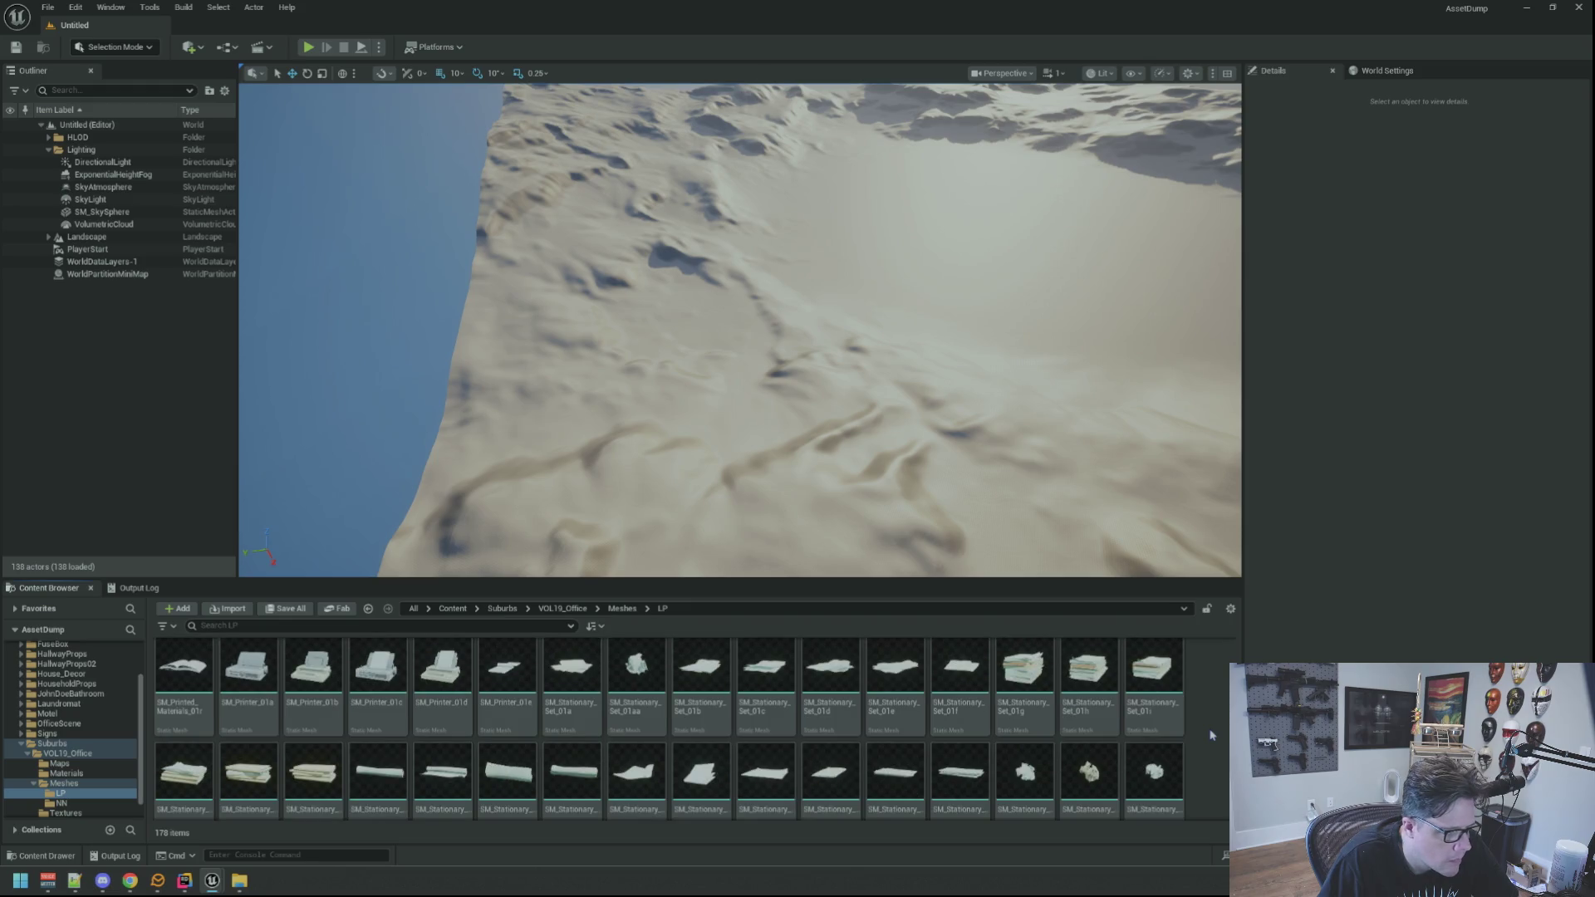
scroll(1210, 735, down, 3)
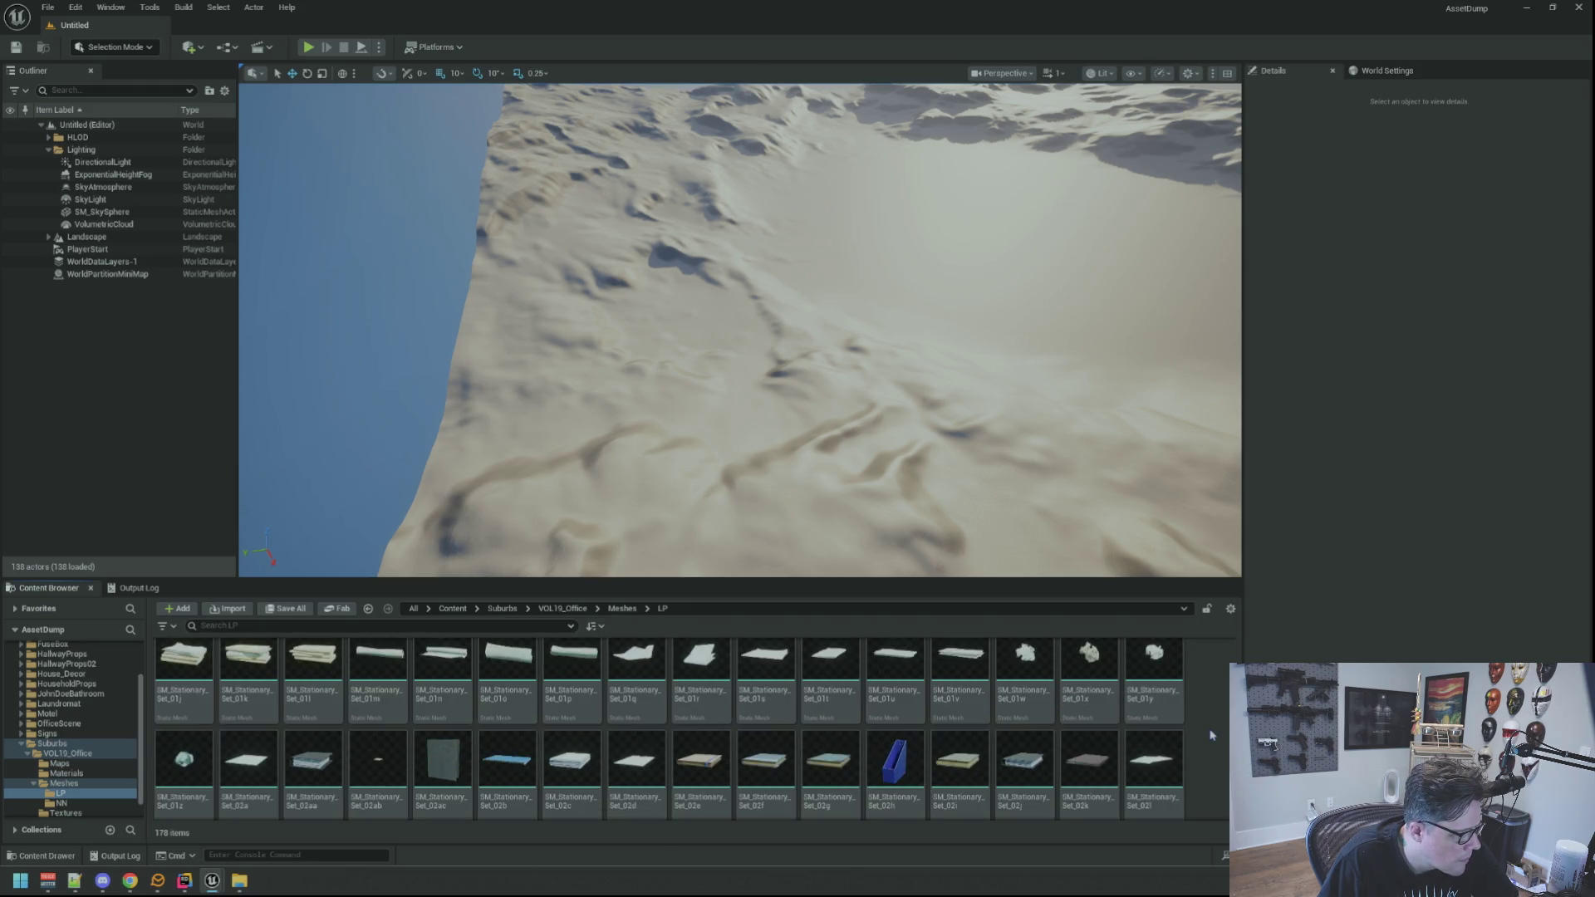
scroll(1211, 735, down, 1)
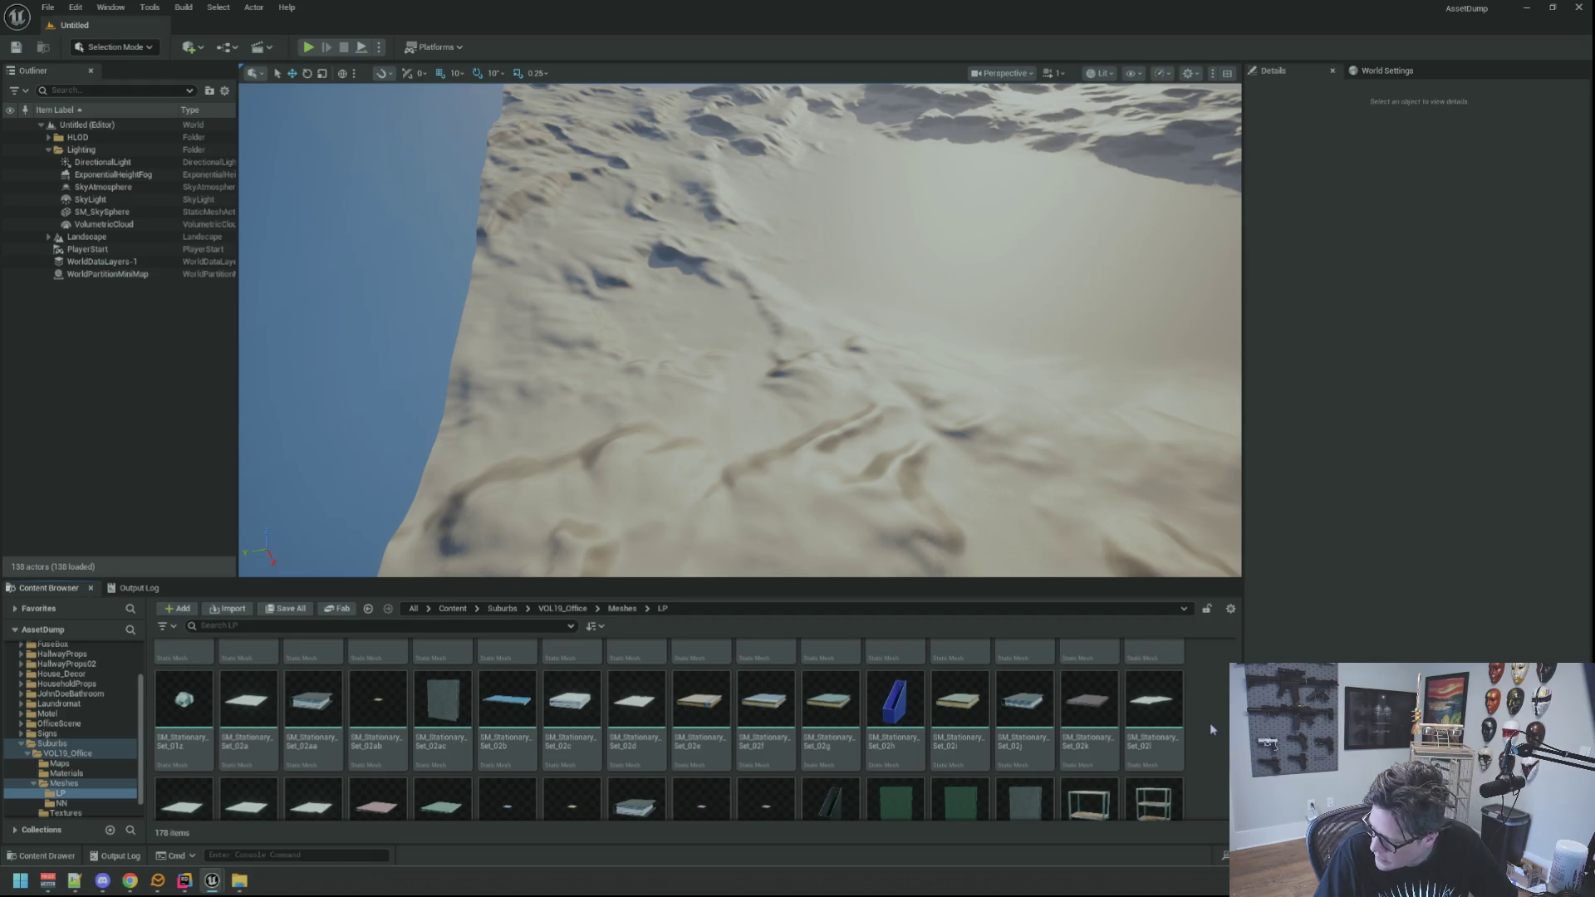
scroll(1210, 729, down, 2)
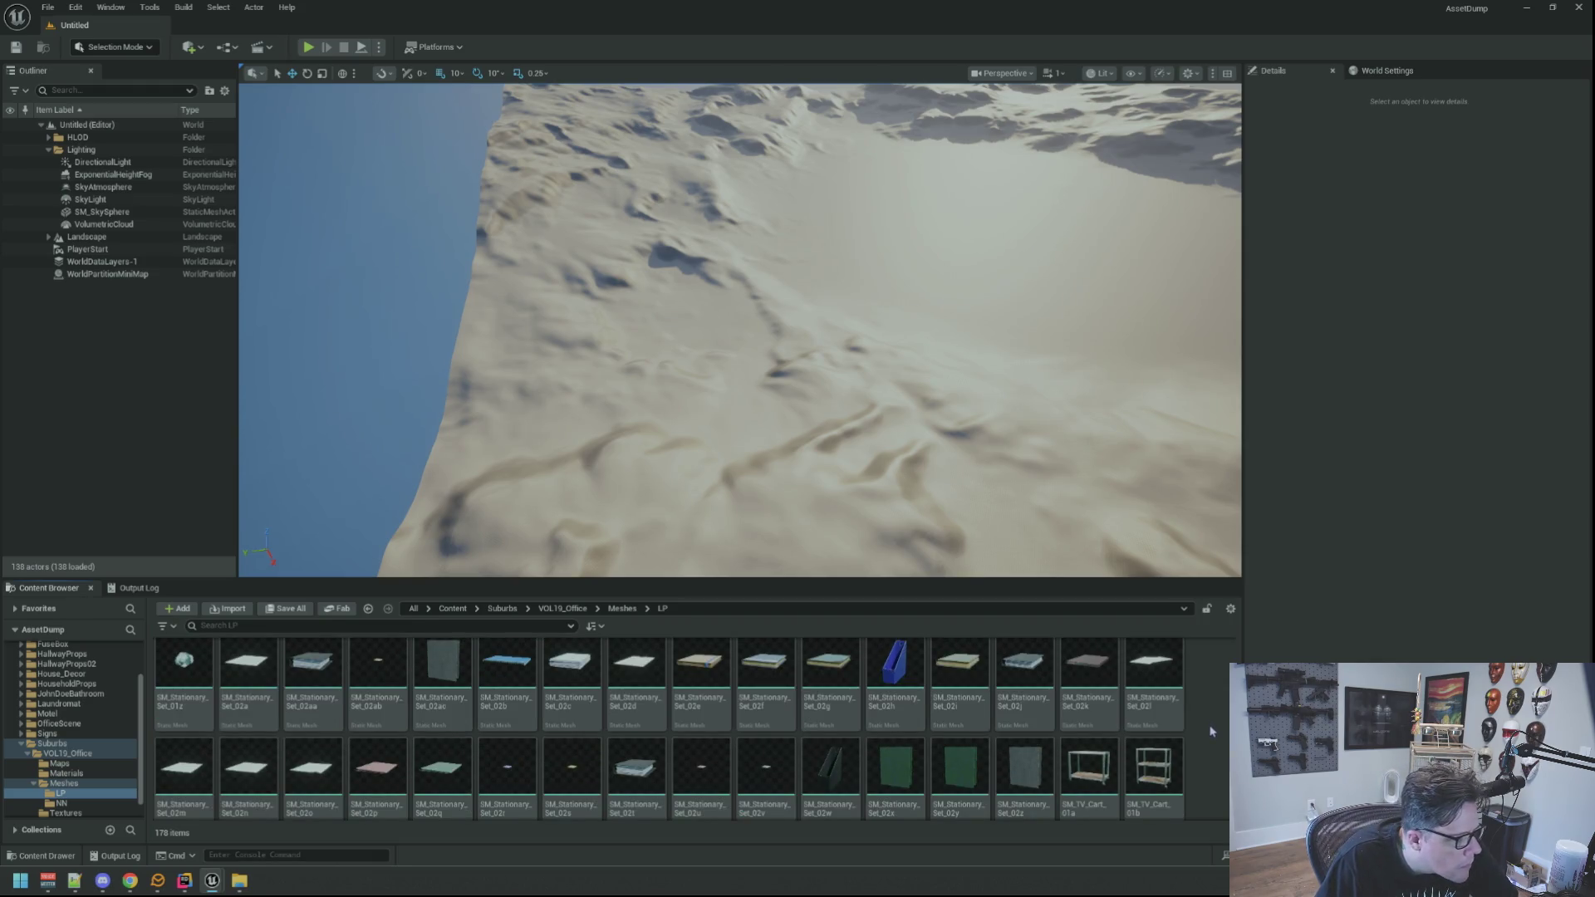
scroll(1210, 731, down, 2)
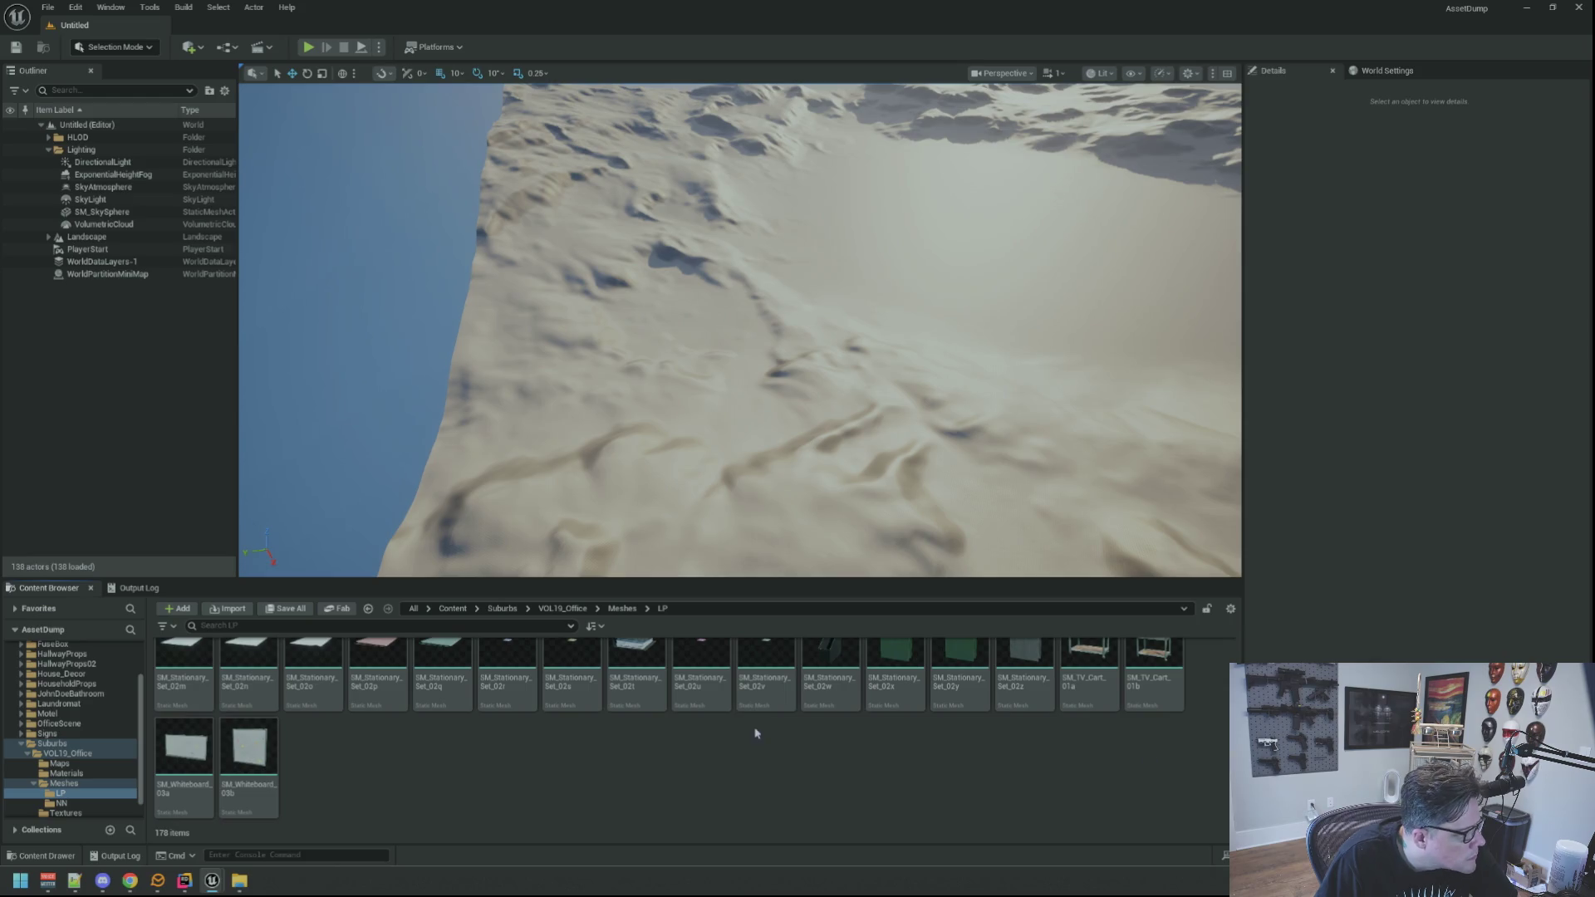
click(75, 727)
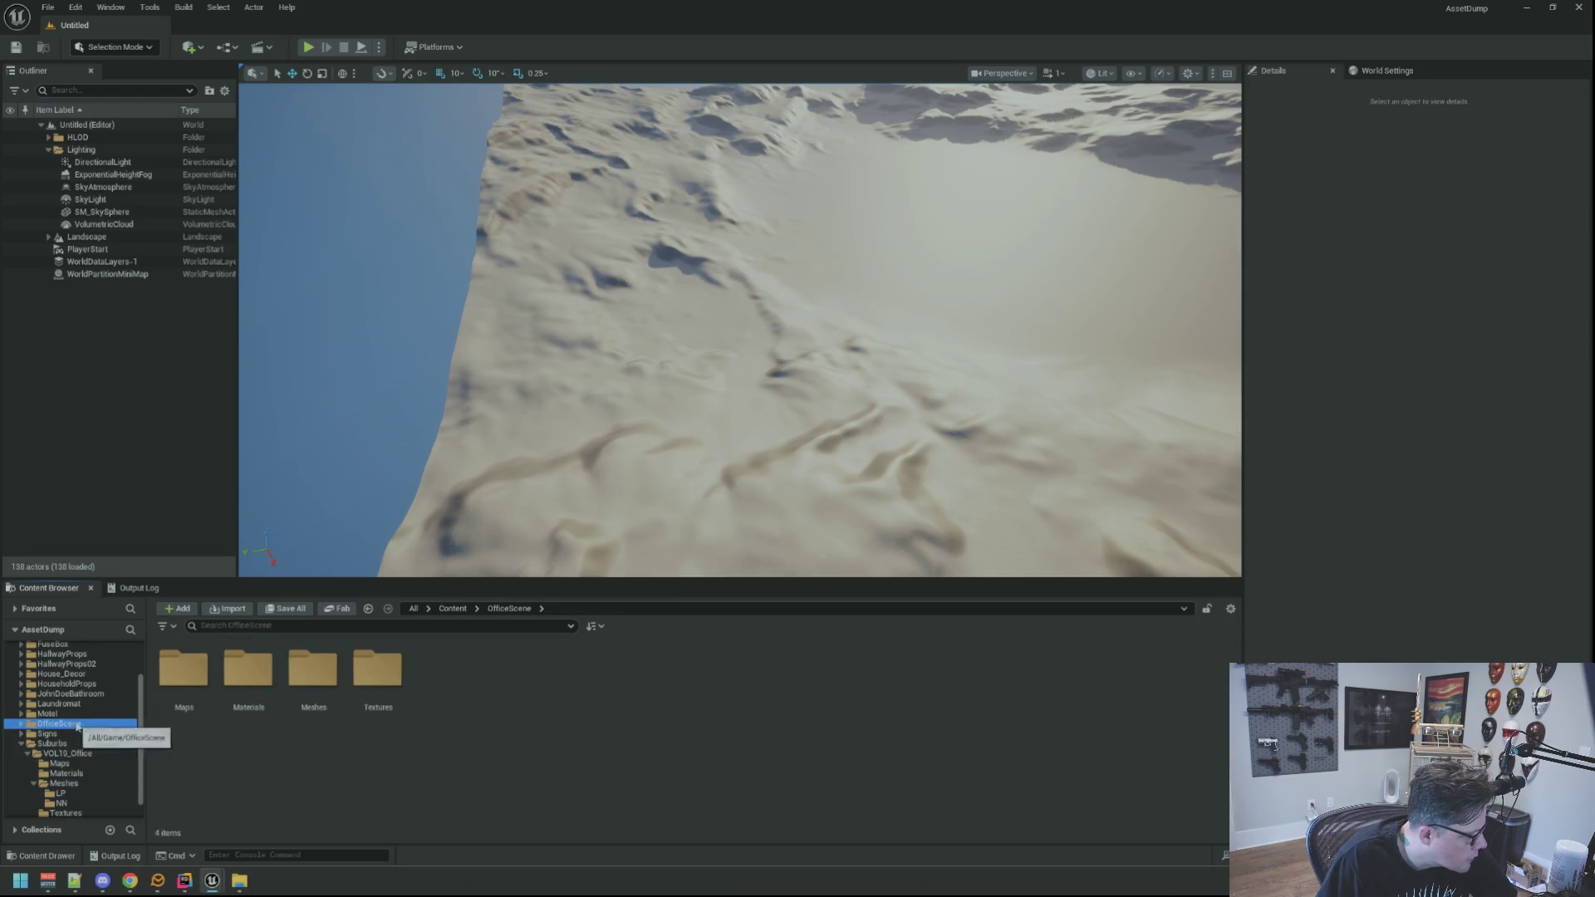
double_click(313, 669)
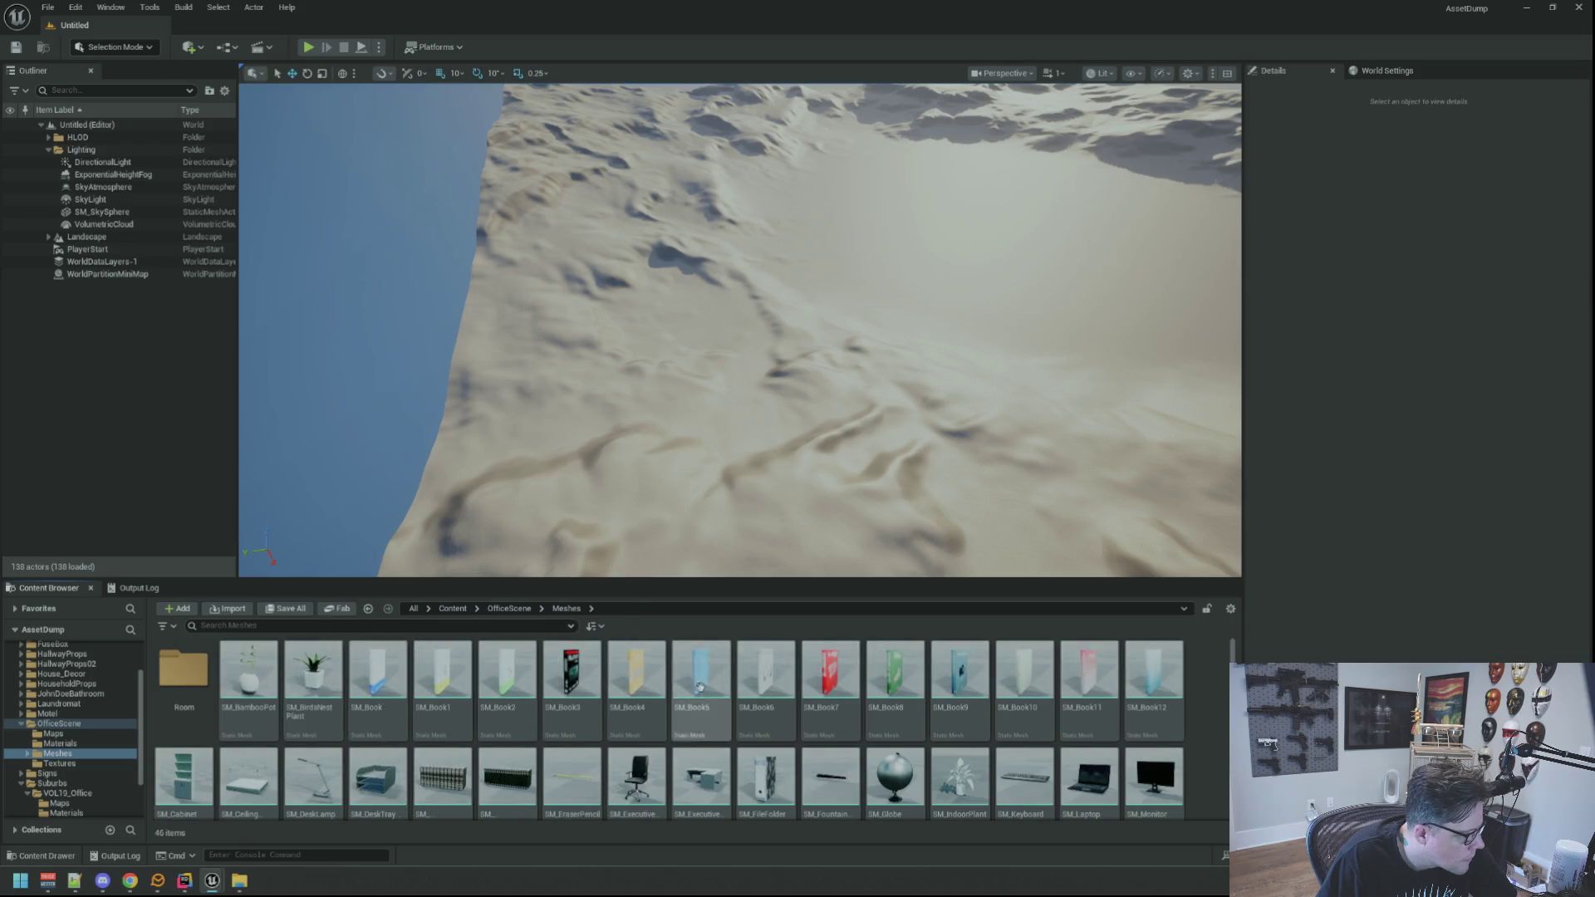
Look through the HouseholdProps Meshes folder, then minimize the AssetDump editor window.
scroll(695, 728, down, 3)
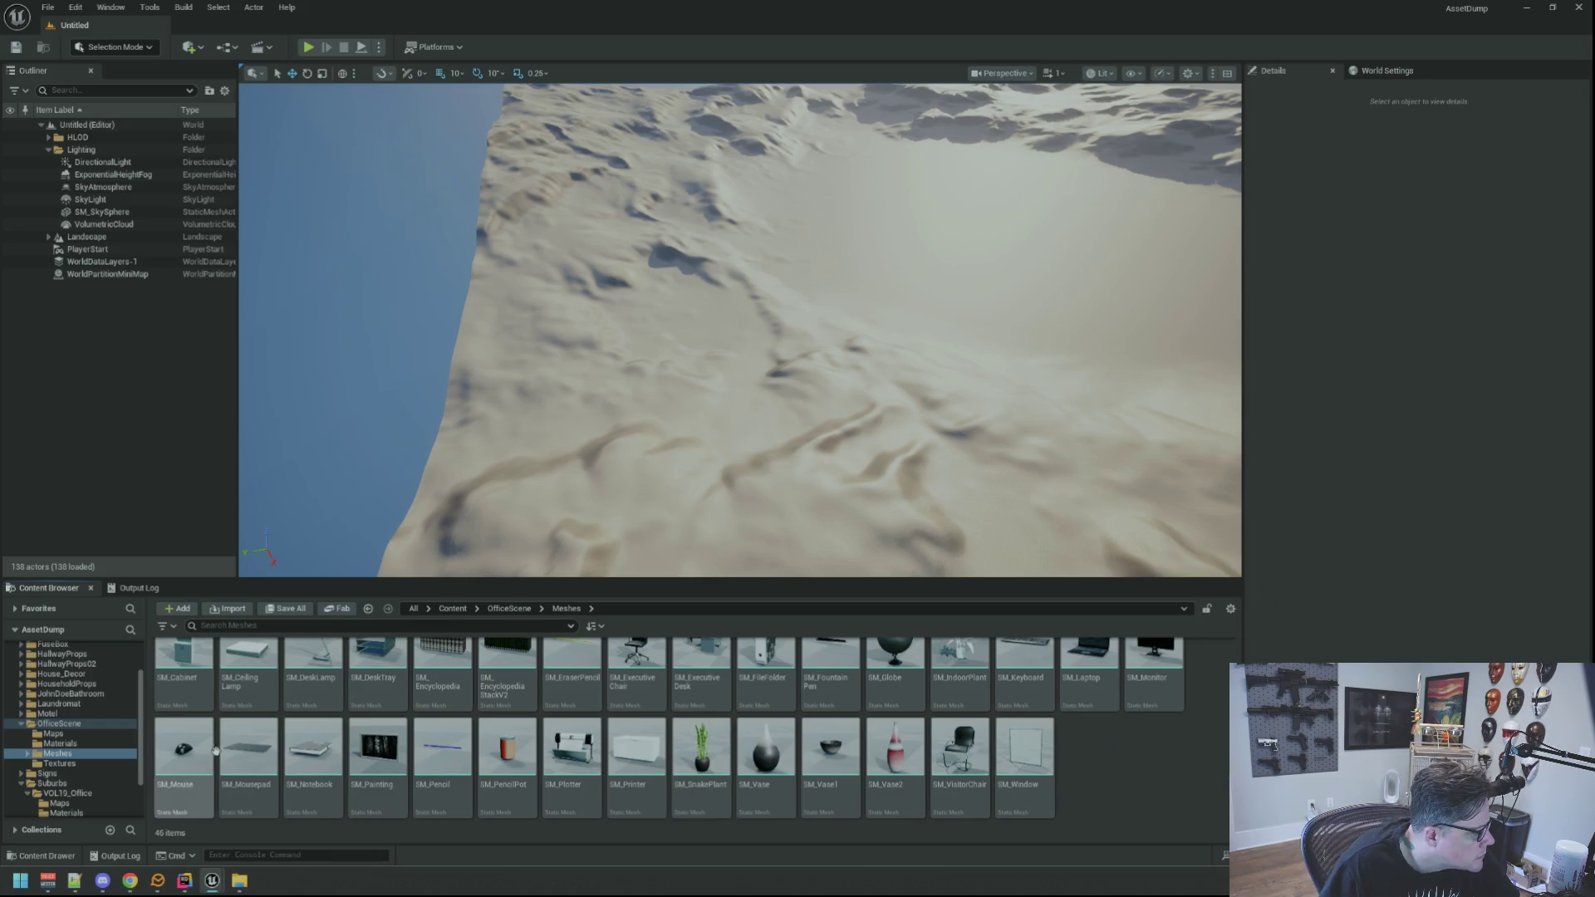
scroll(87, 722, up, 1)
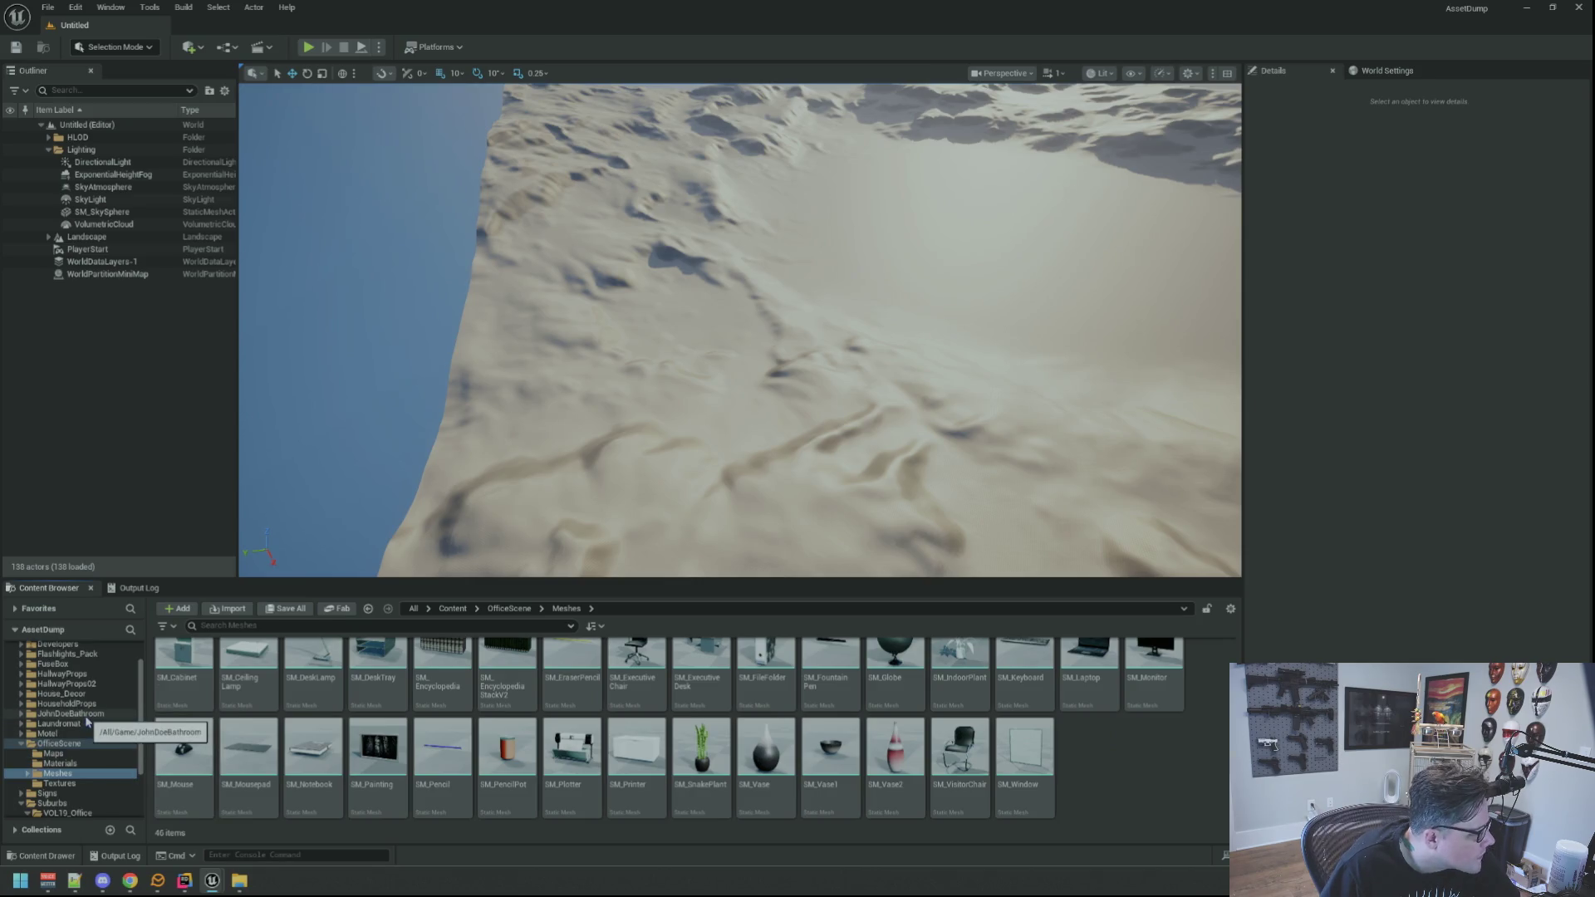
click(66, 703)
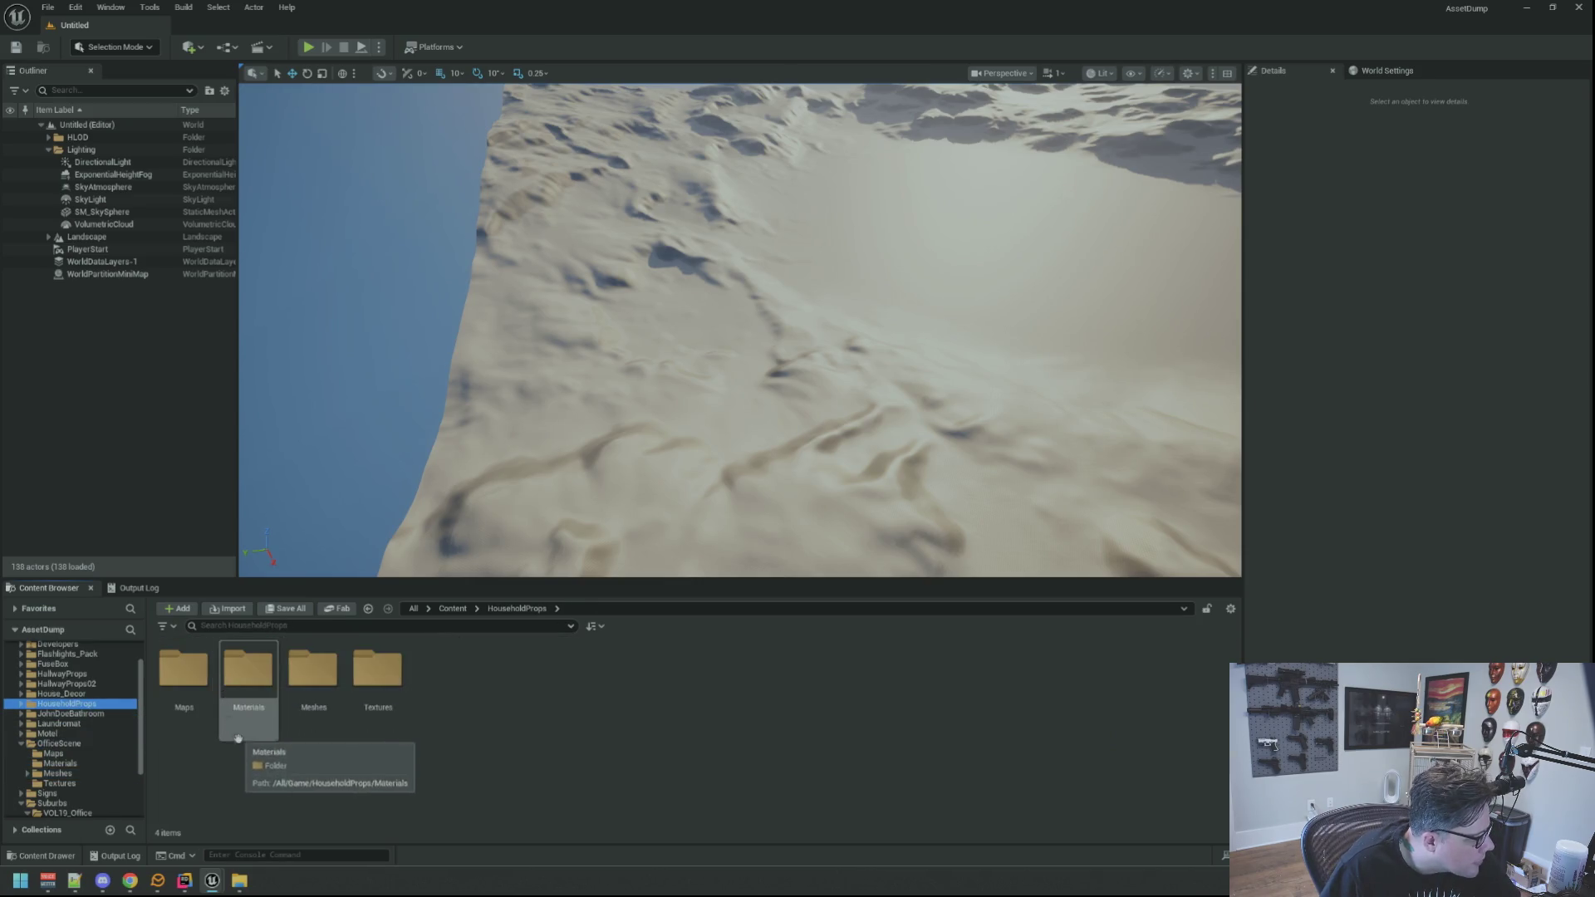
click(297, 679)
double_click(298, 679)
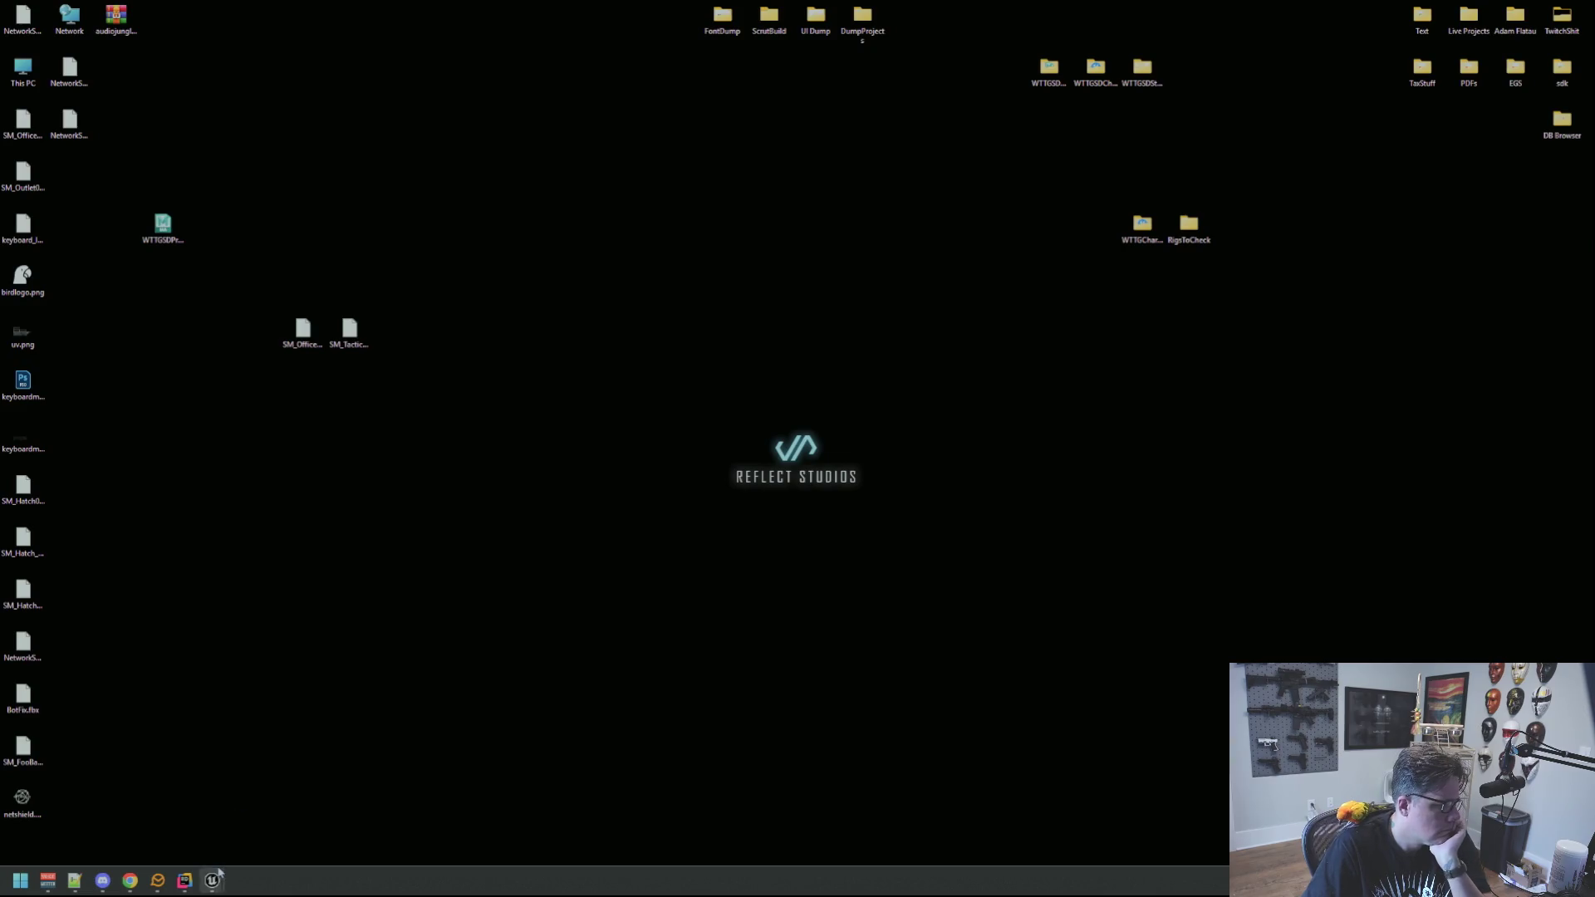
mouse_move(212, 880)
click(249, 838)
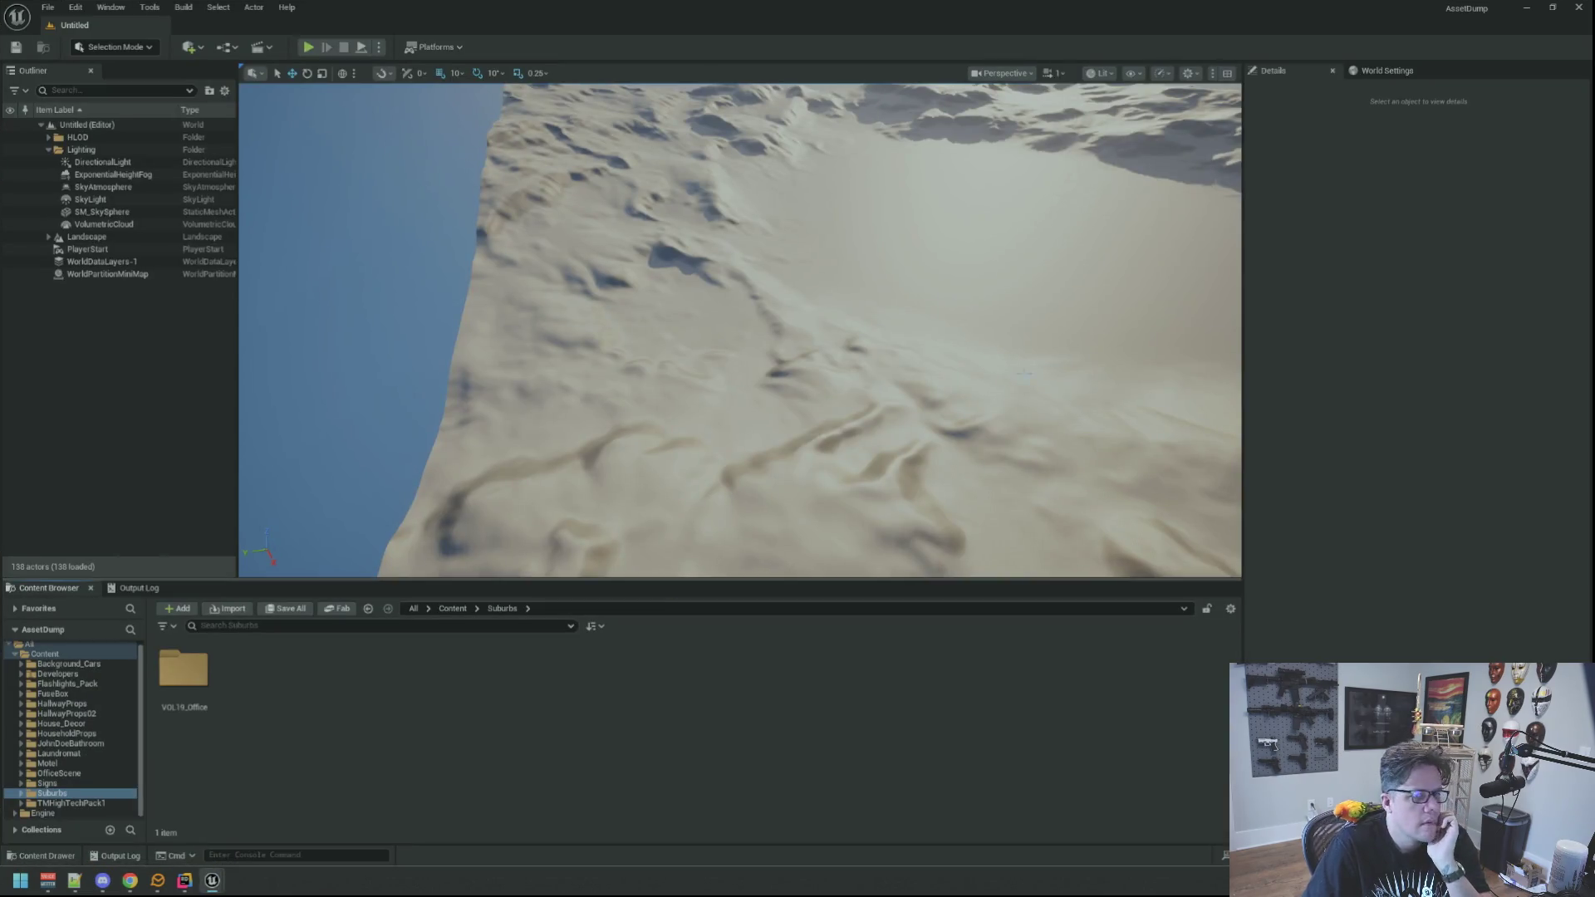
click(1531, 12)
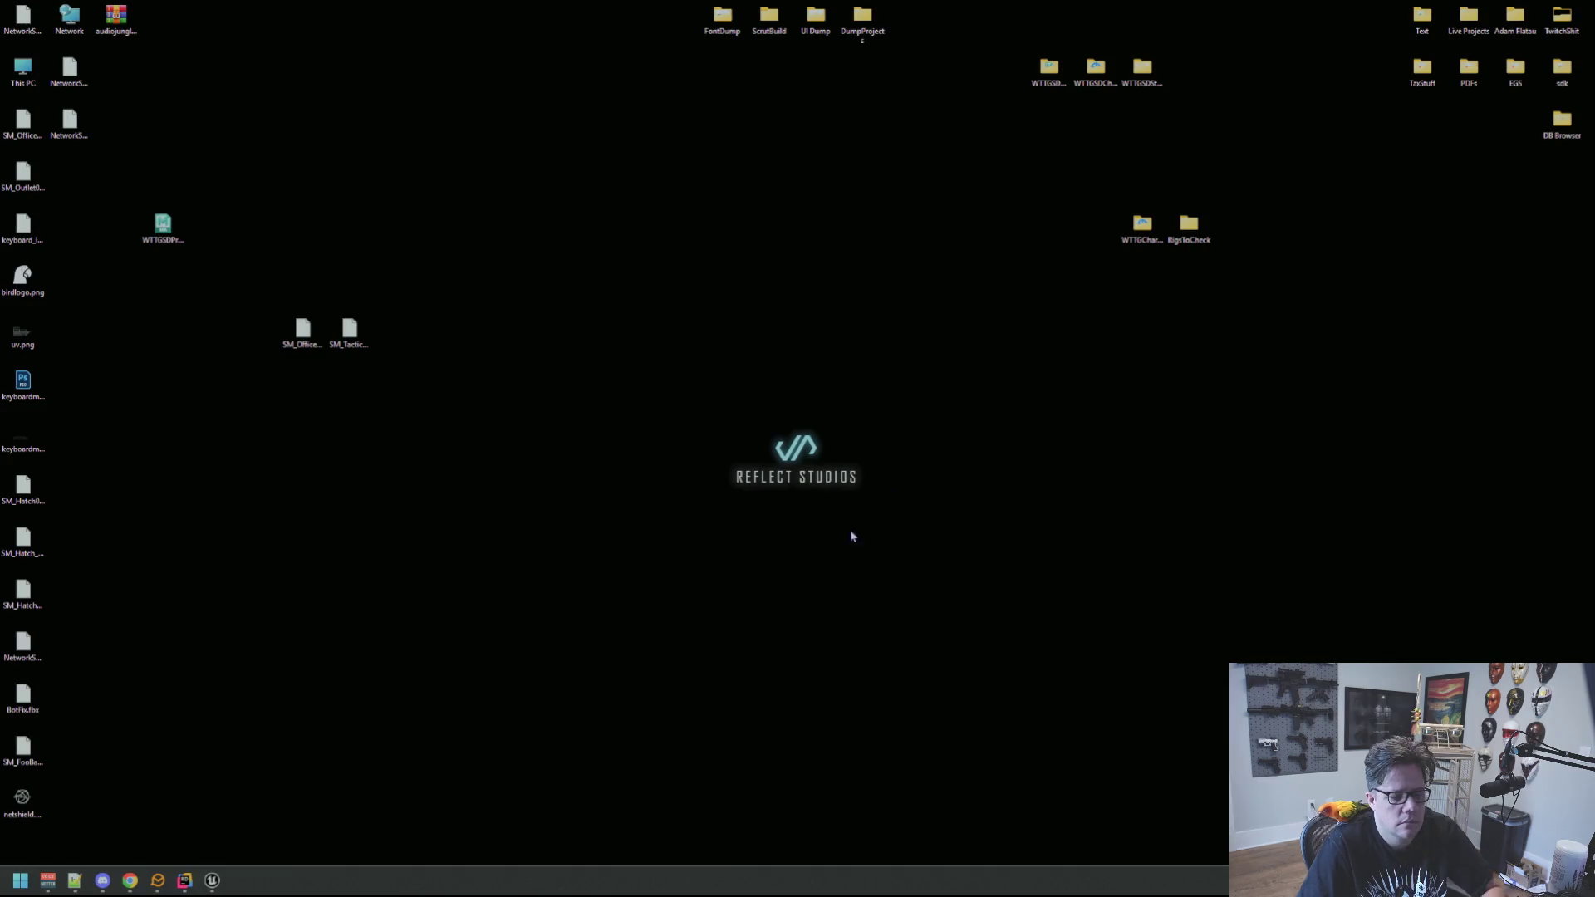
Launch the Epic Games Launcher from the Start search.
key(super)
text(epi)
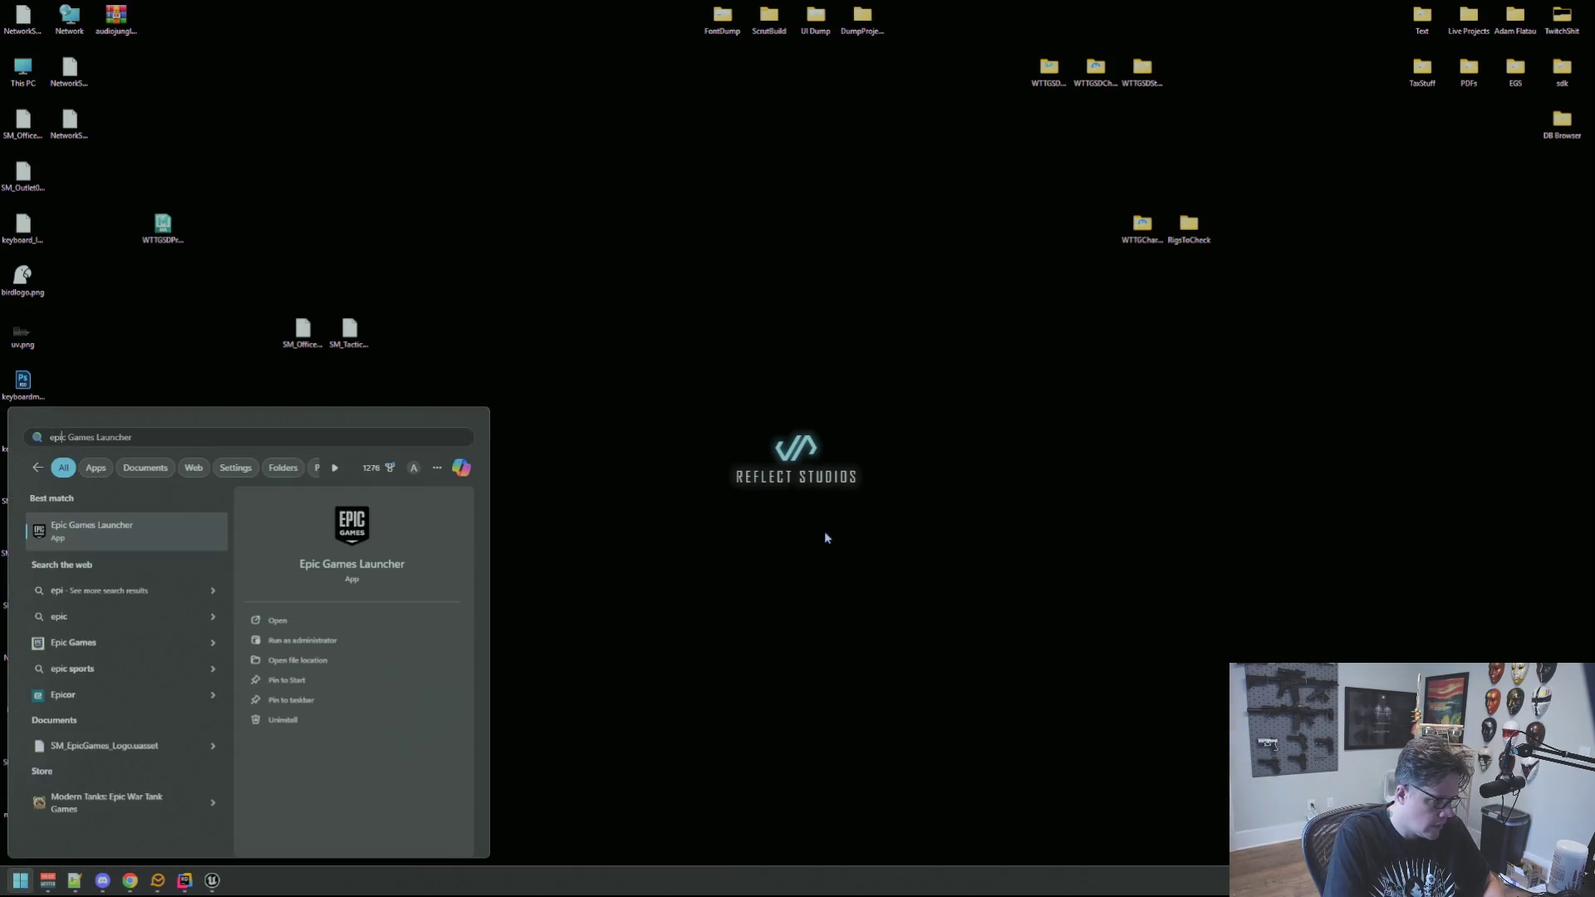
key(Return)
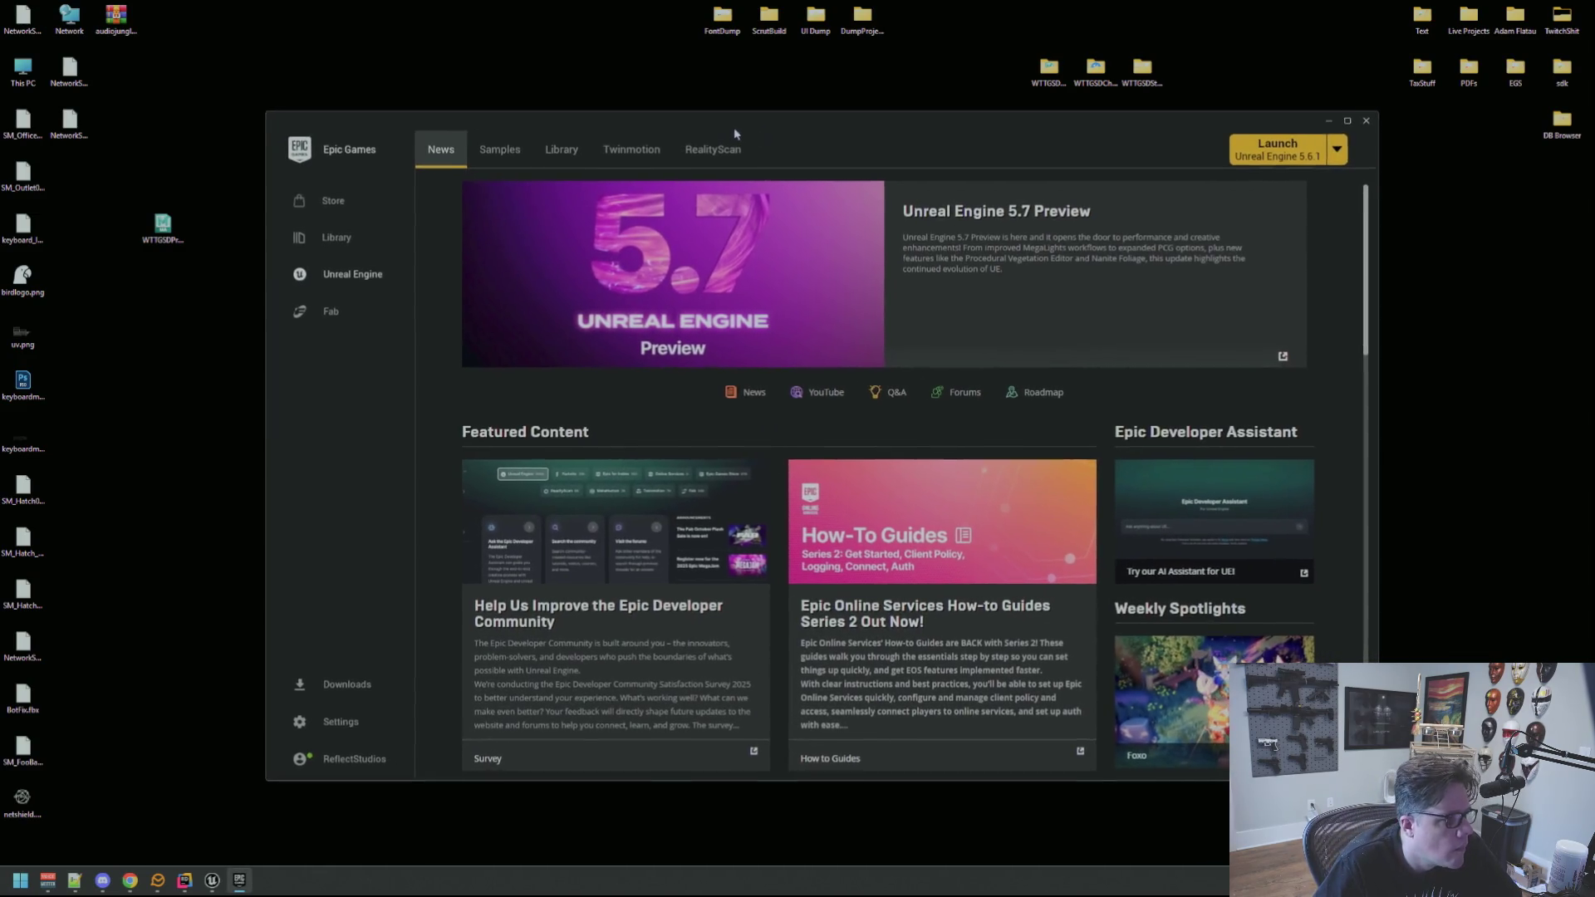
Search the Fab marketplace for RJ45.
click(331, 312)
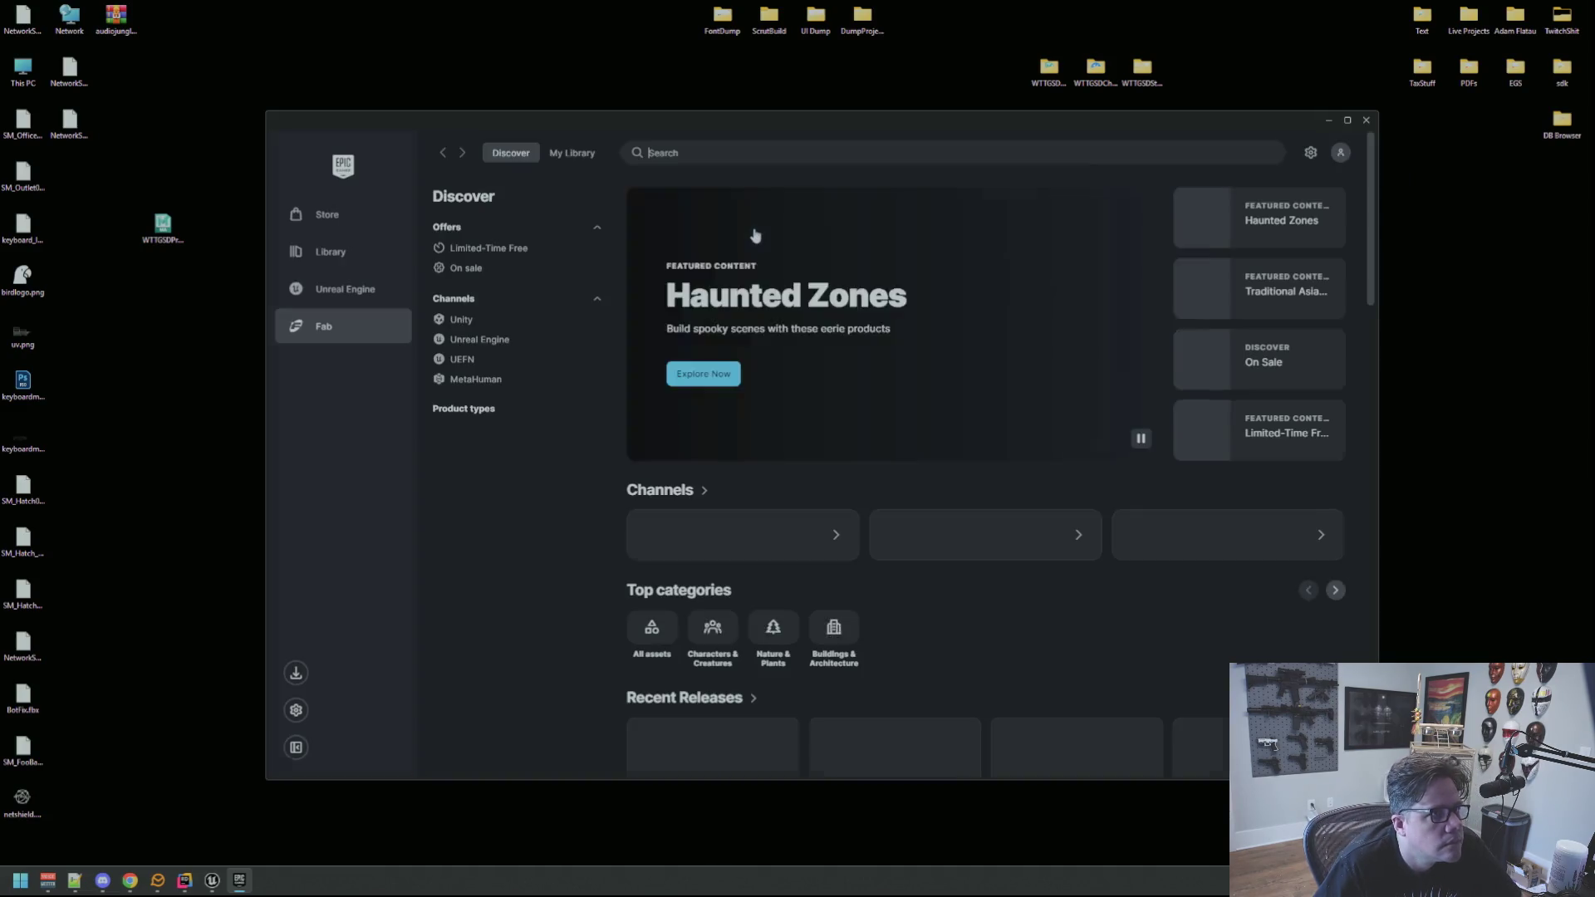
click(704, 154)
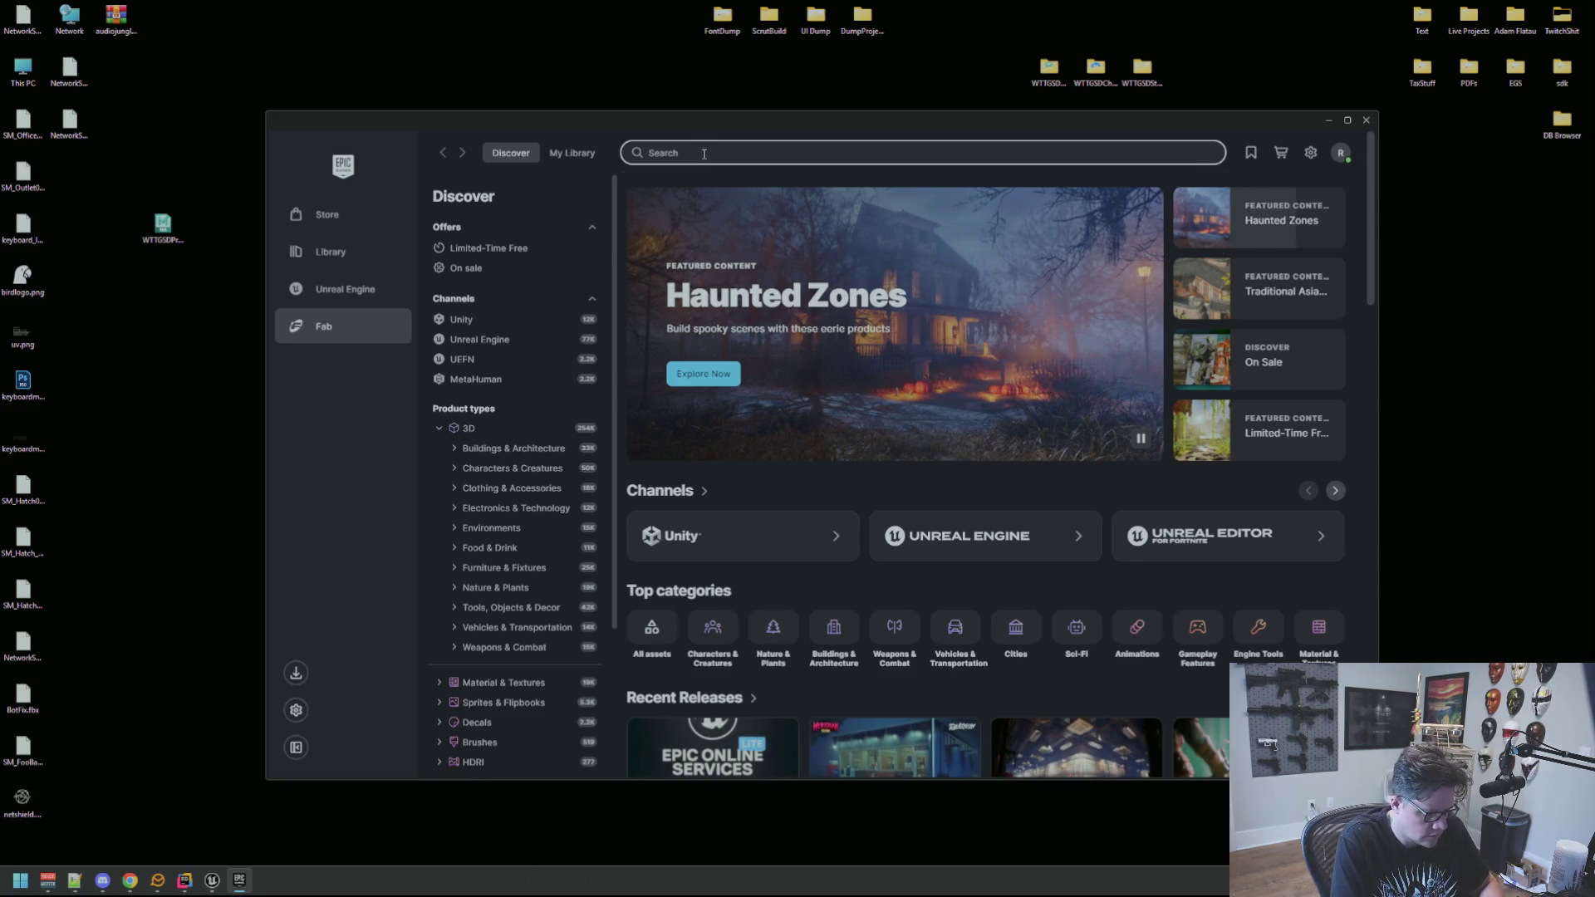
text(RJ45)
key(Return)
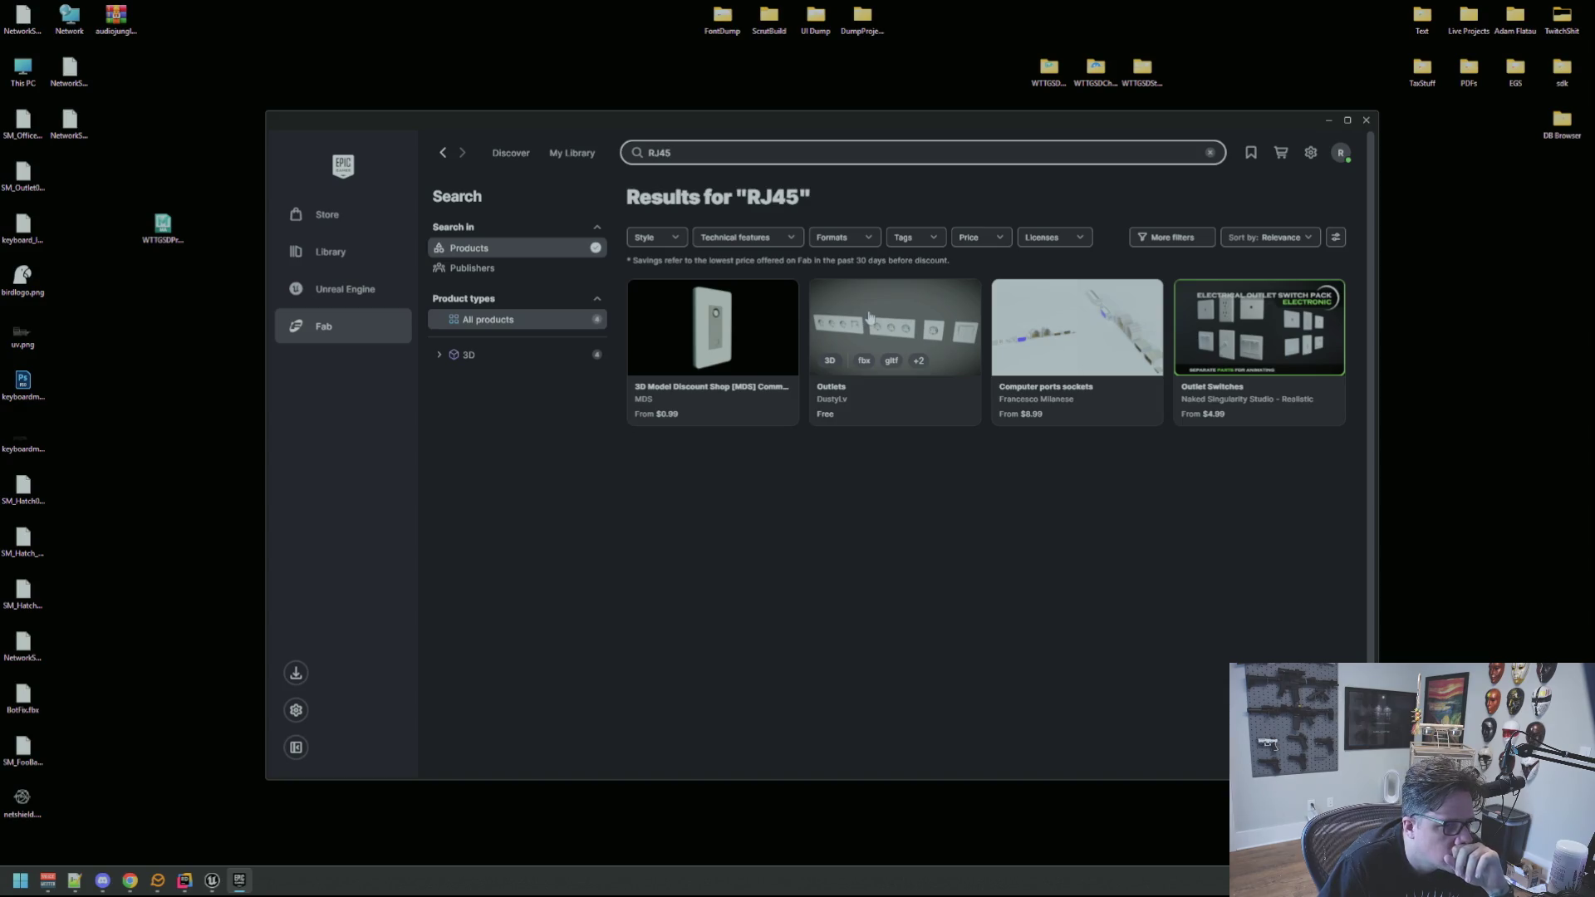
Preview the Outlet Switches pack's gallery and 3D view, then close its details.
click(1225, 324)
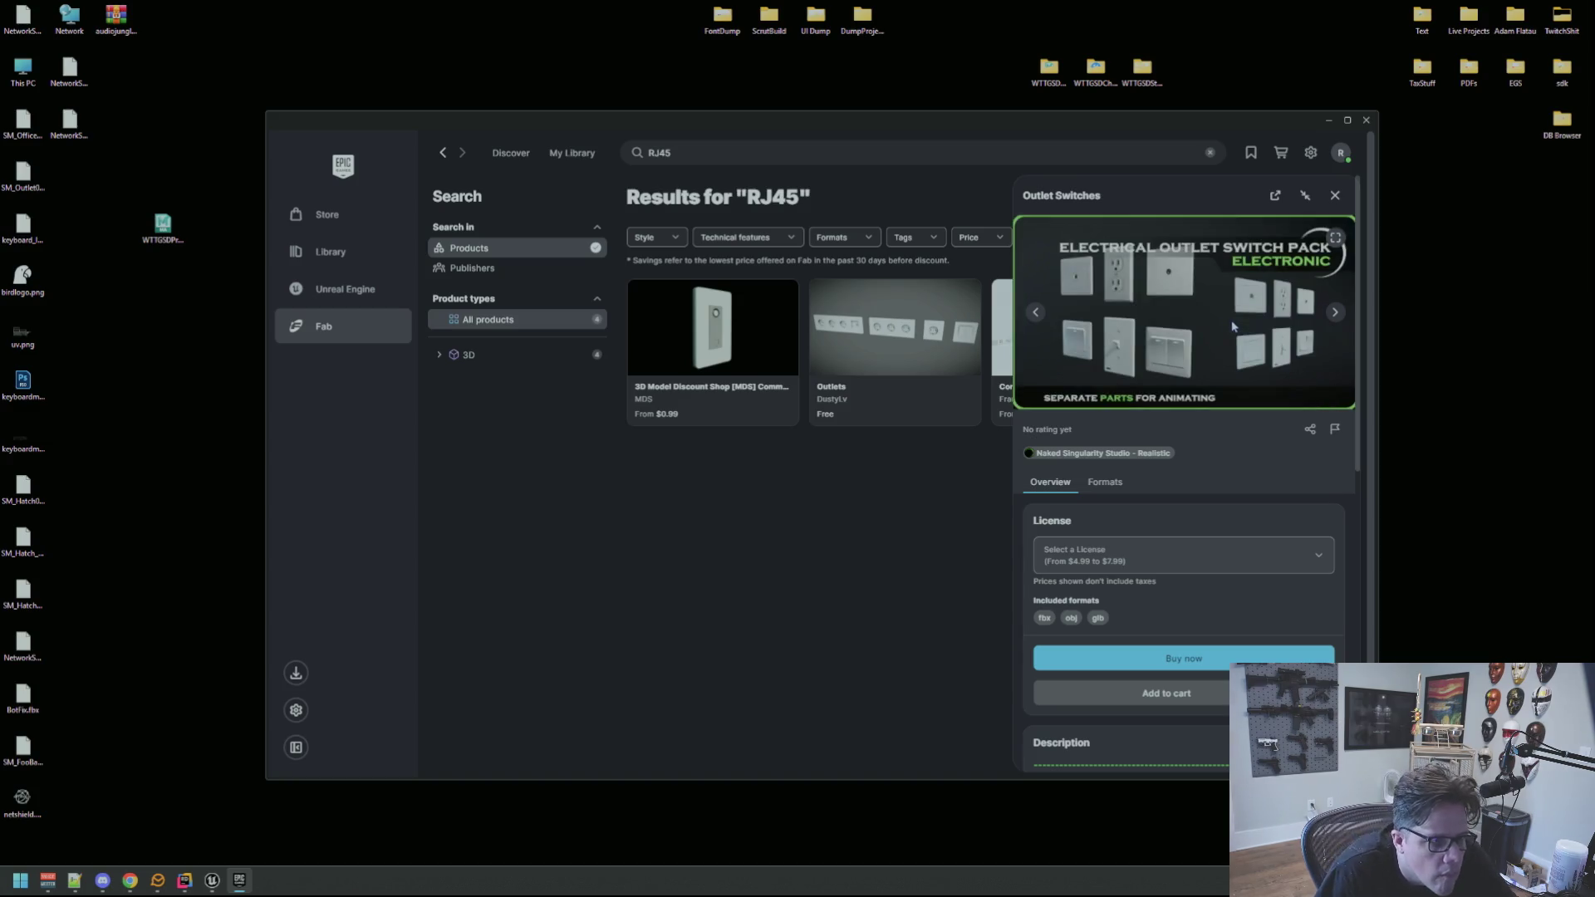
click(1334, 314)
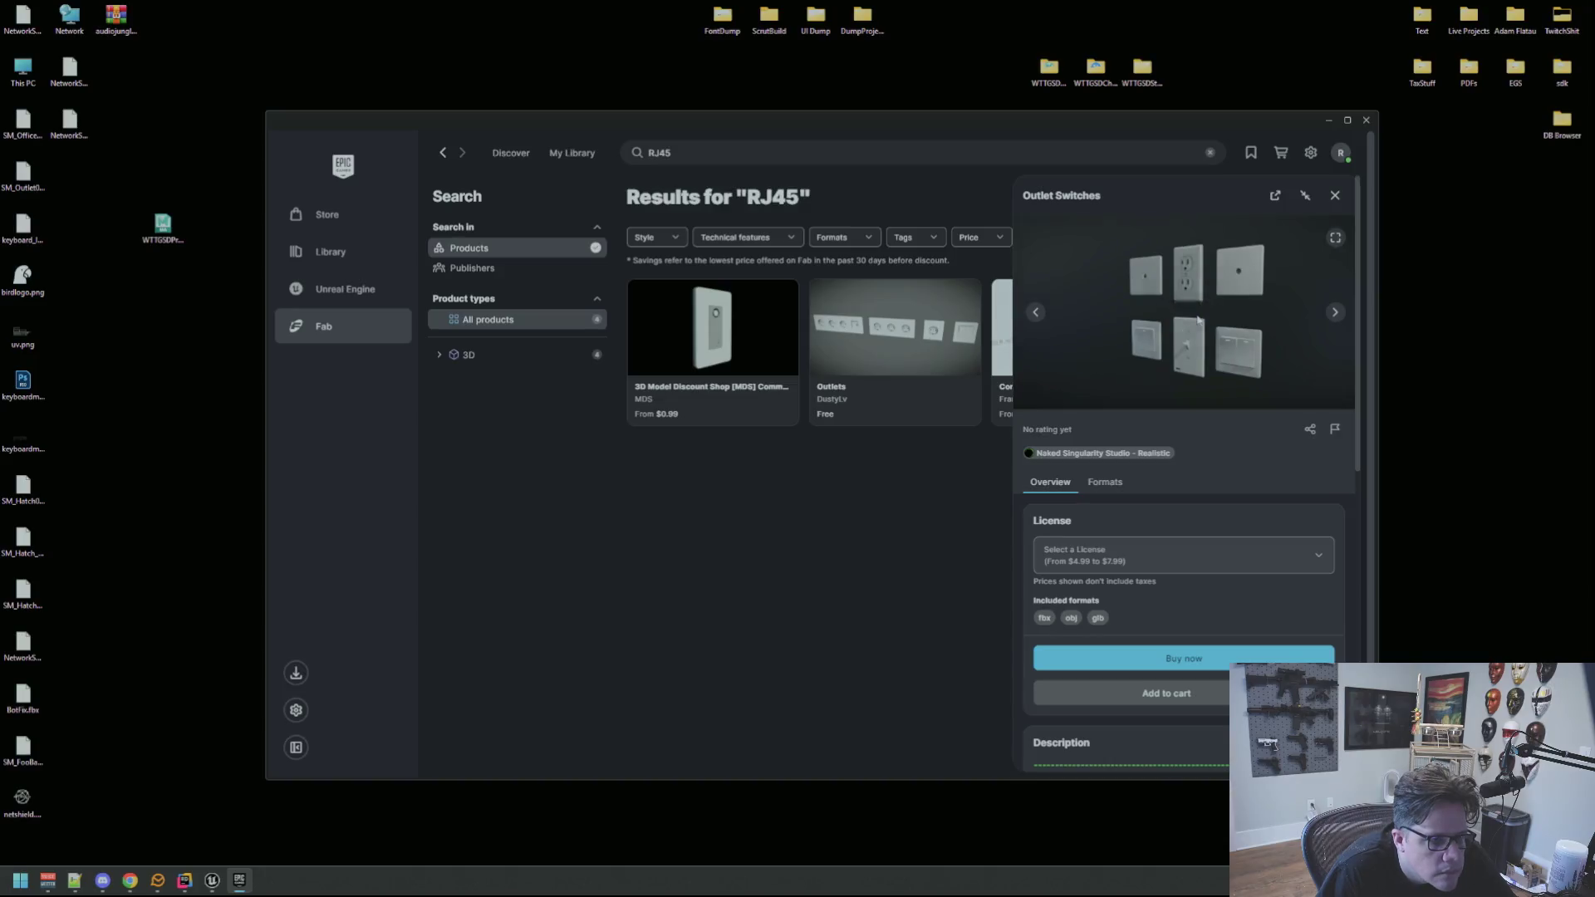
click(1196, 317)
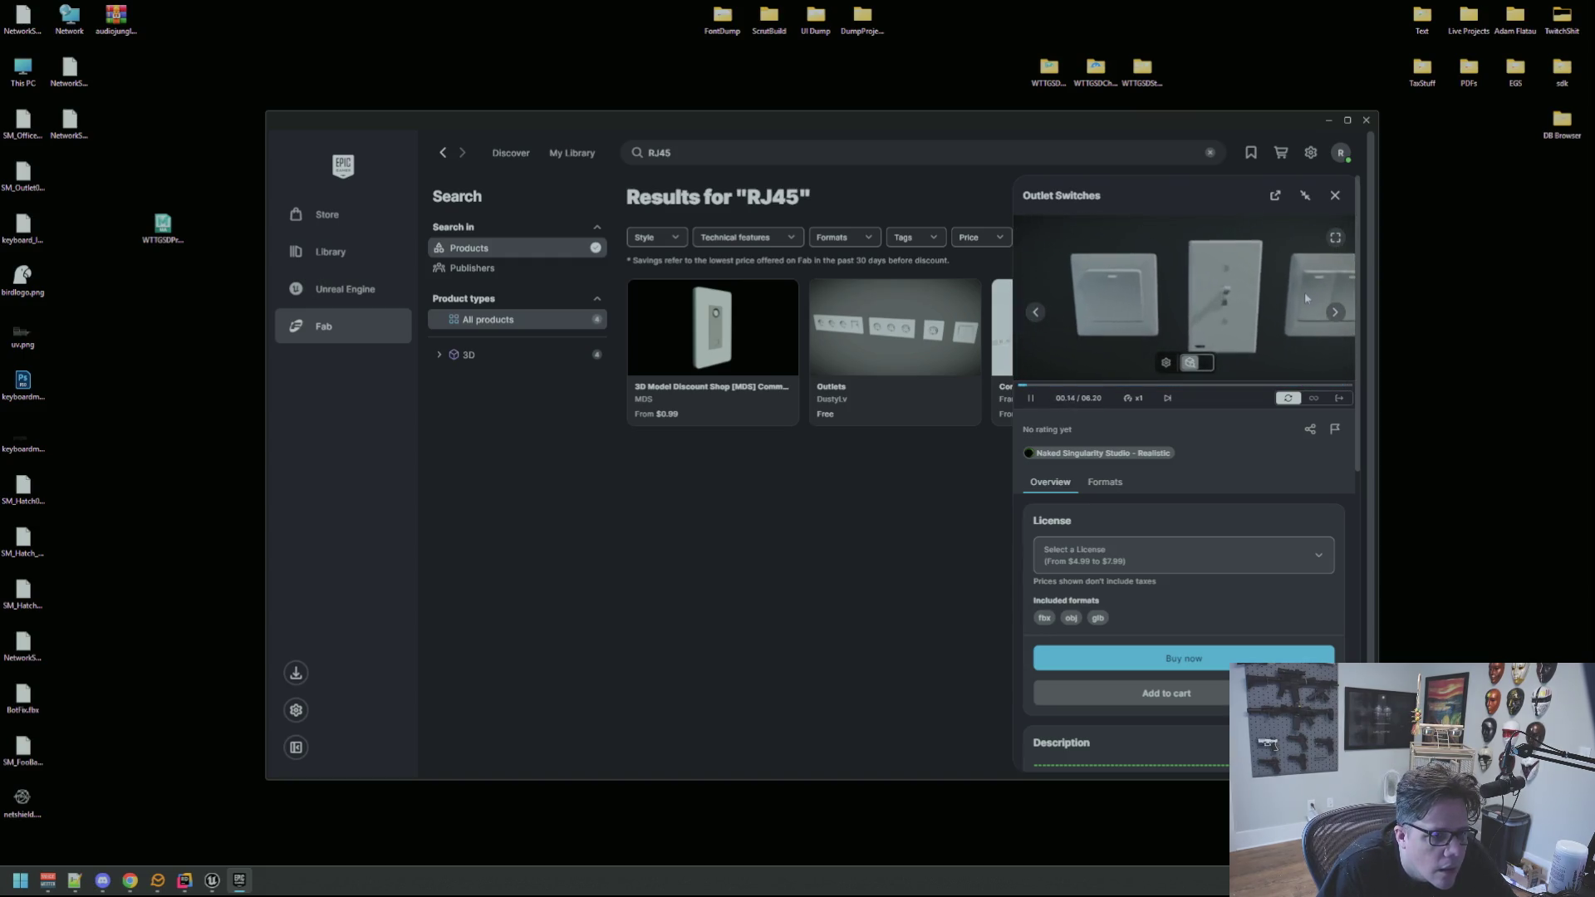
click(1335, 311)
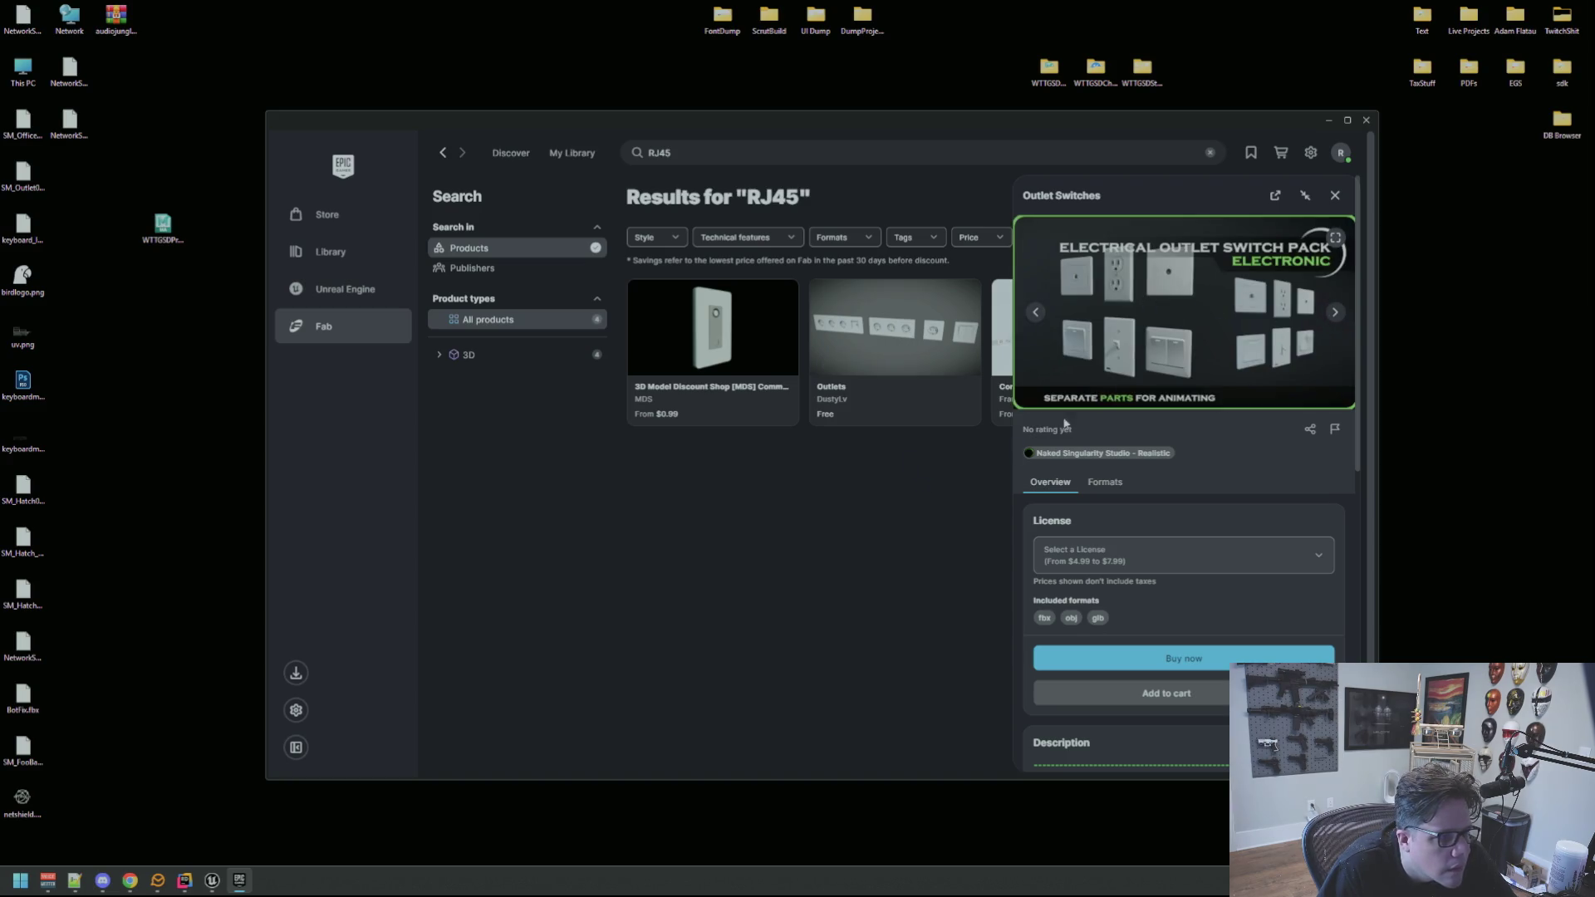
click(1335, 196)
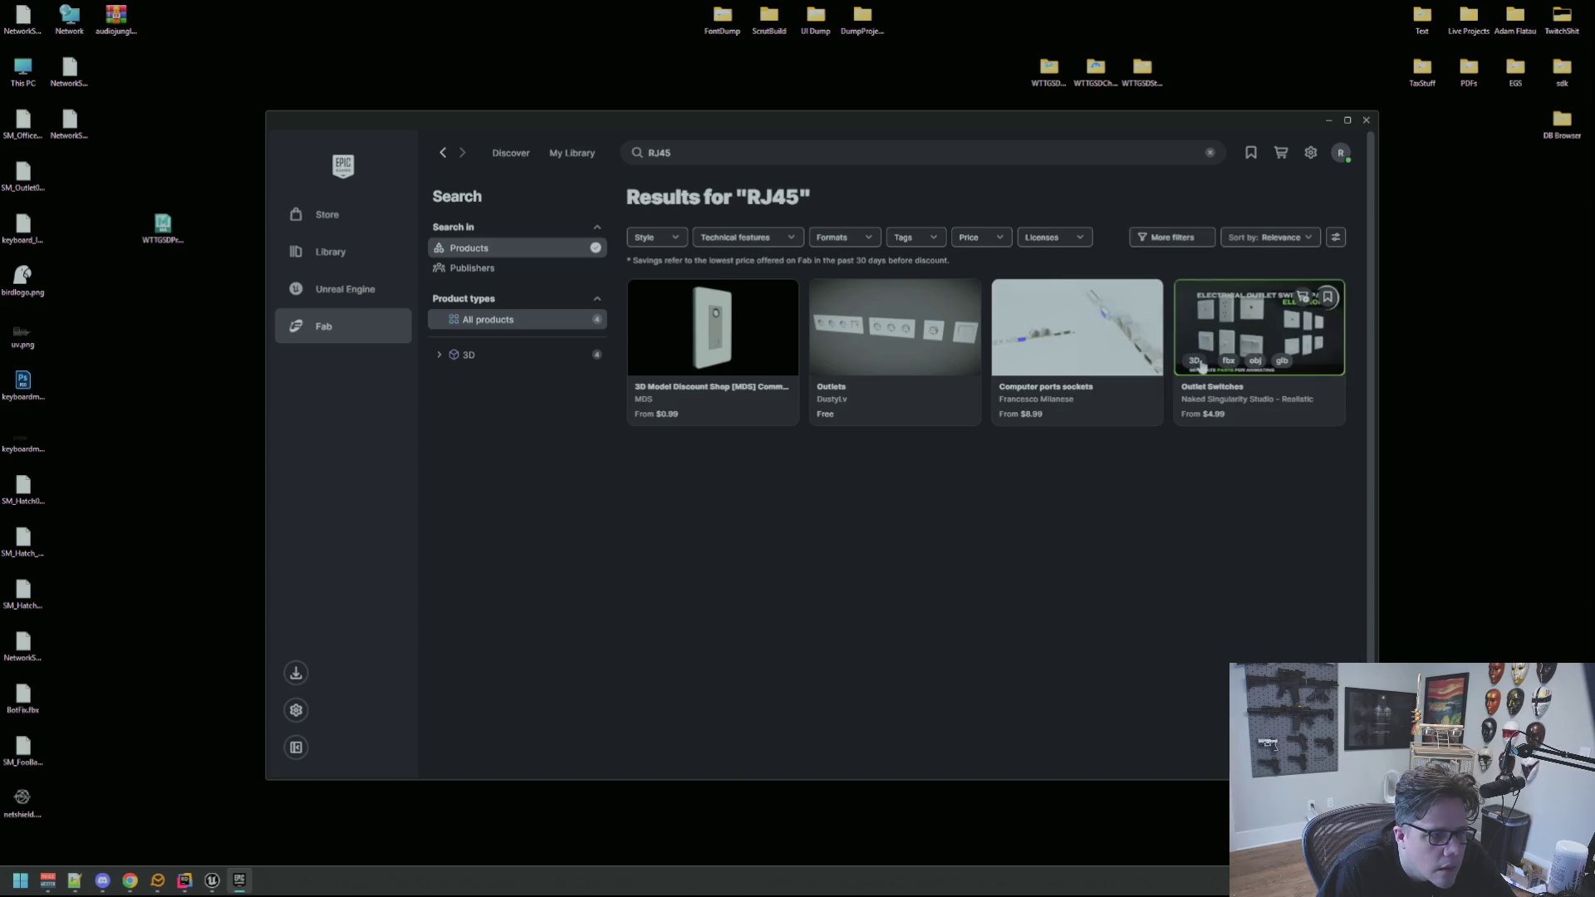
Page through all preview images of the Computer ports sockets listing.
click(1063, 331)
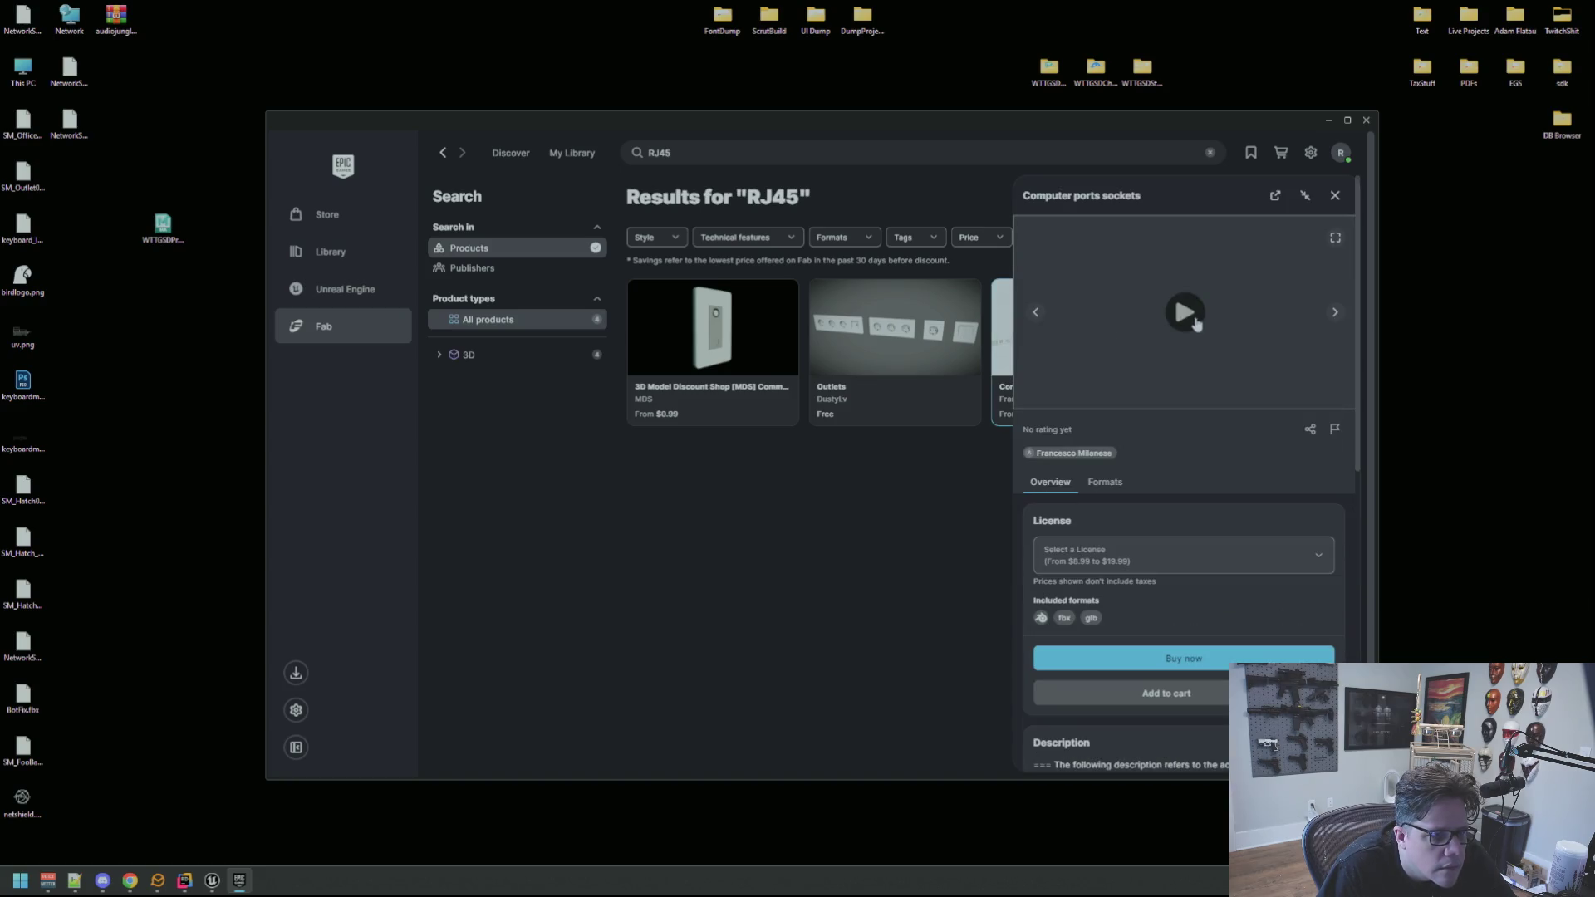
click(1333, 314)
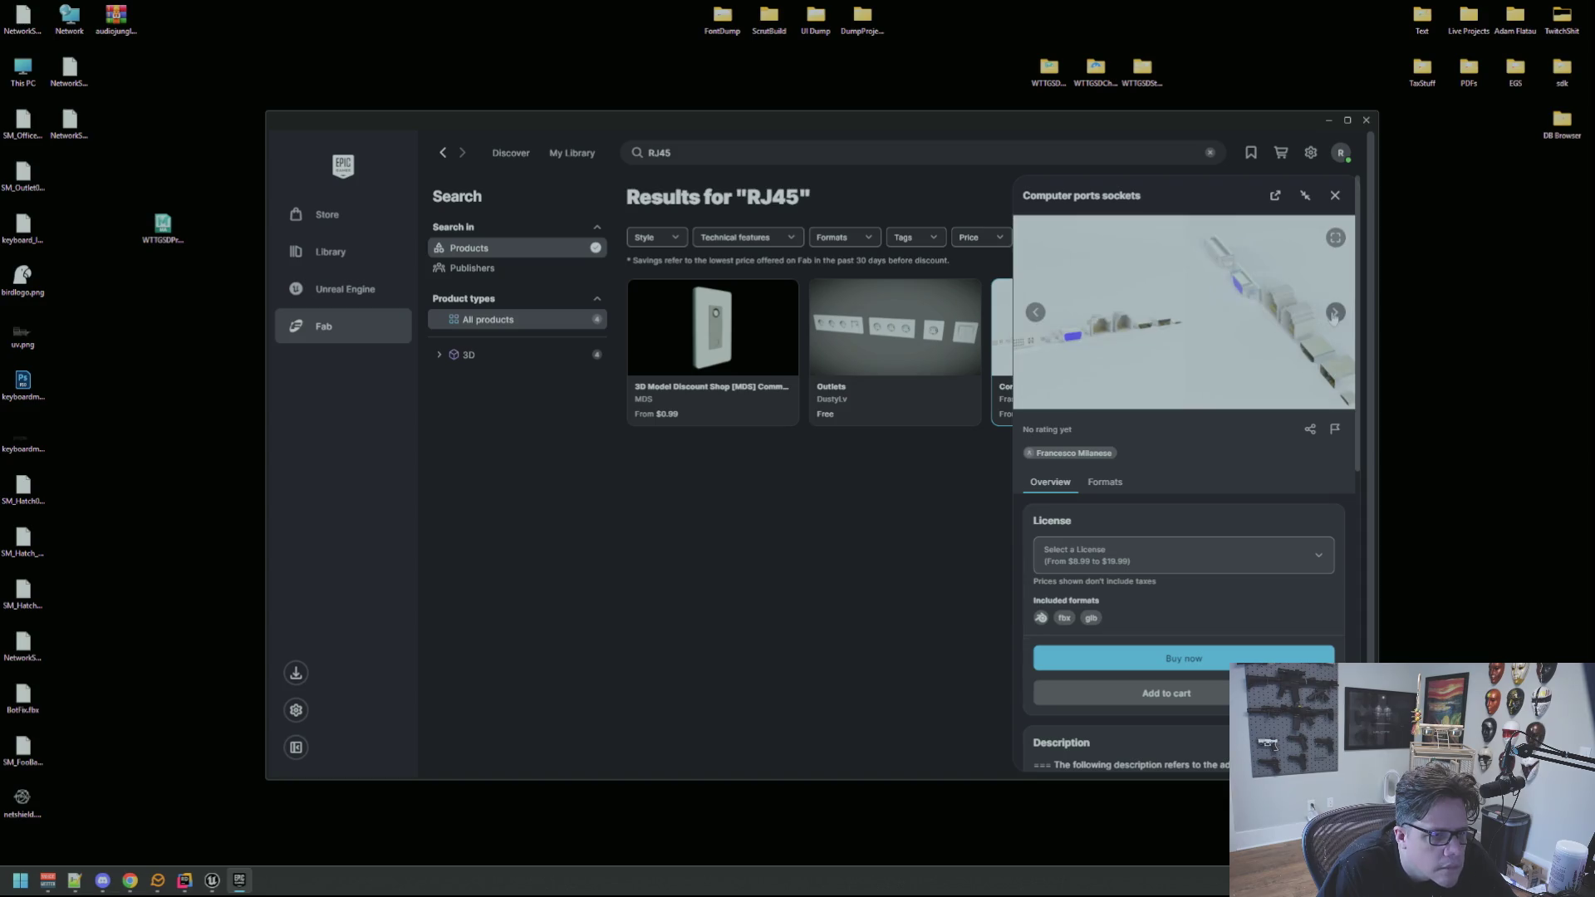
click(1335, 314)
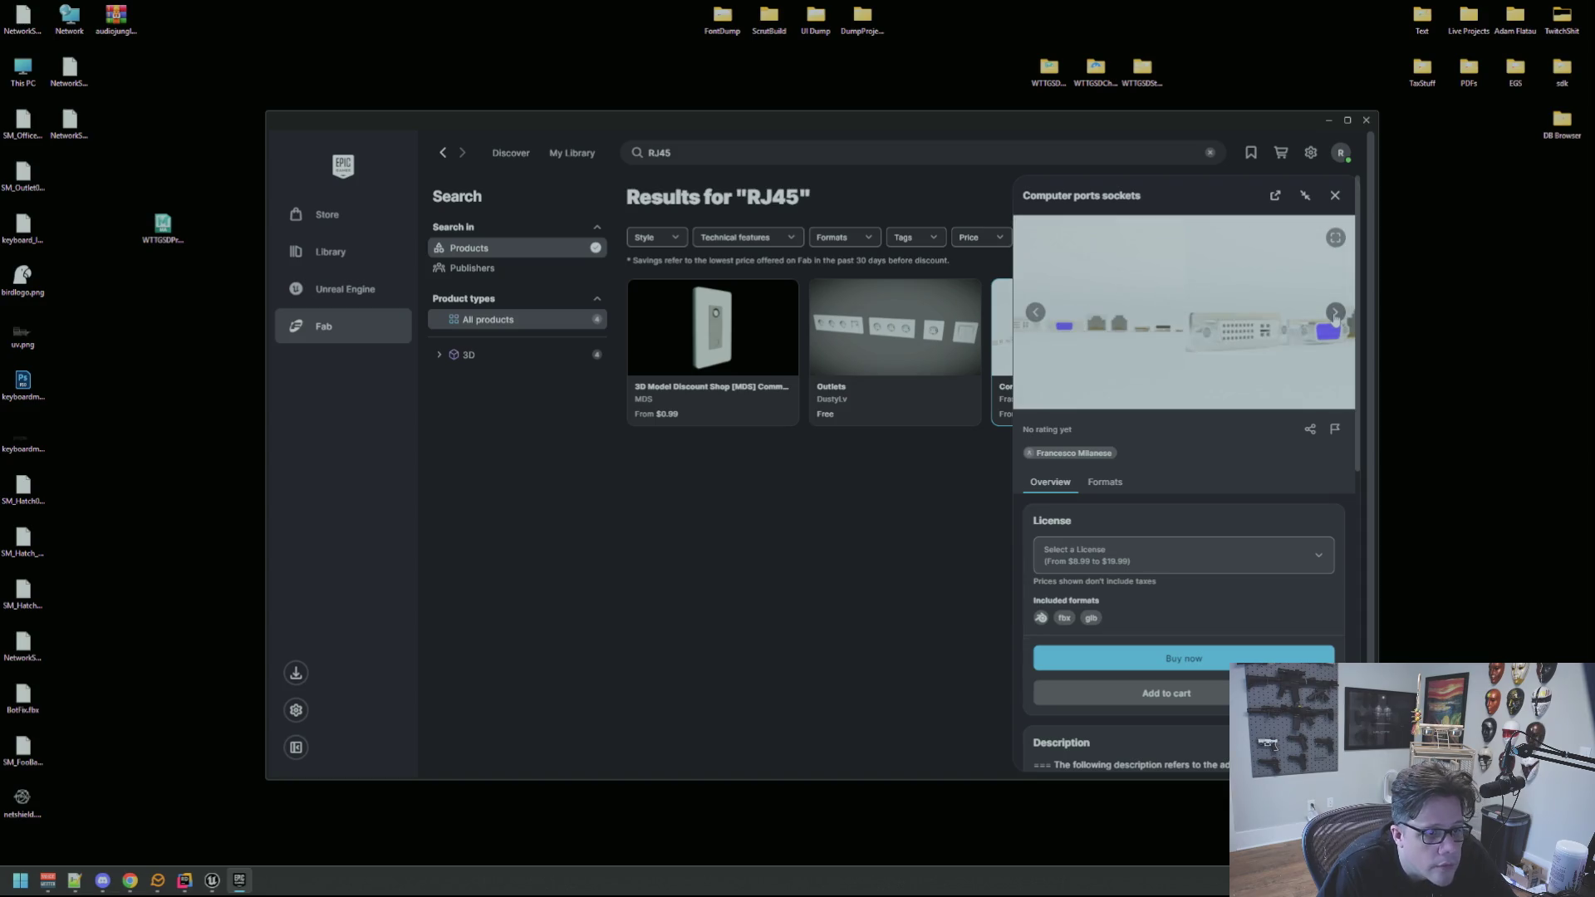
click(1336, 314)
click(1335, 314)
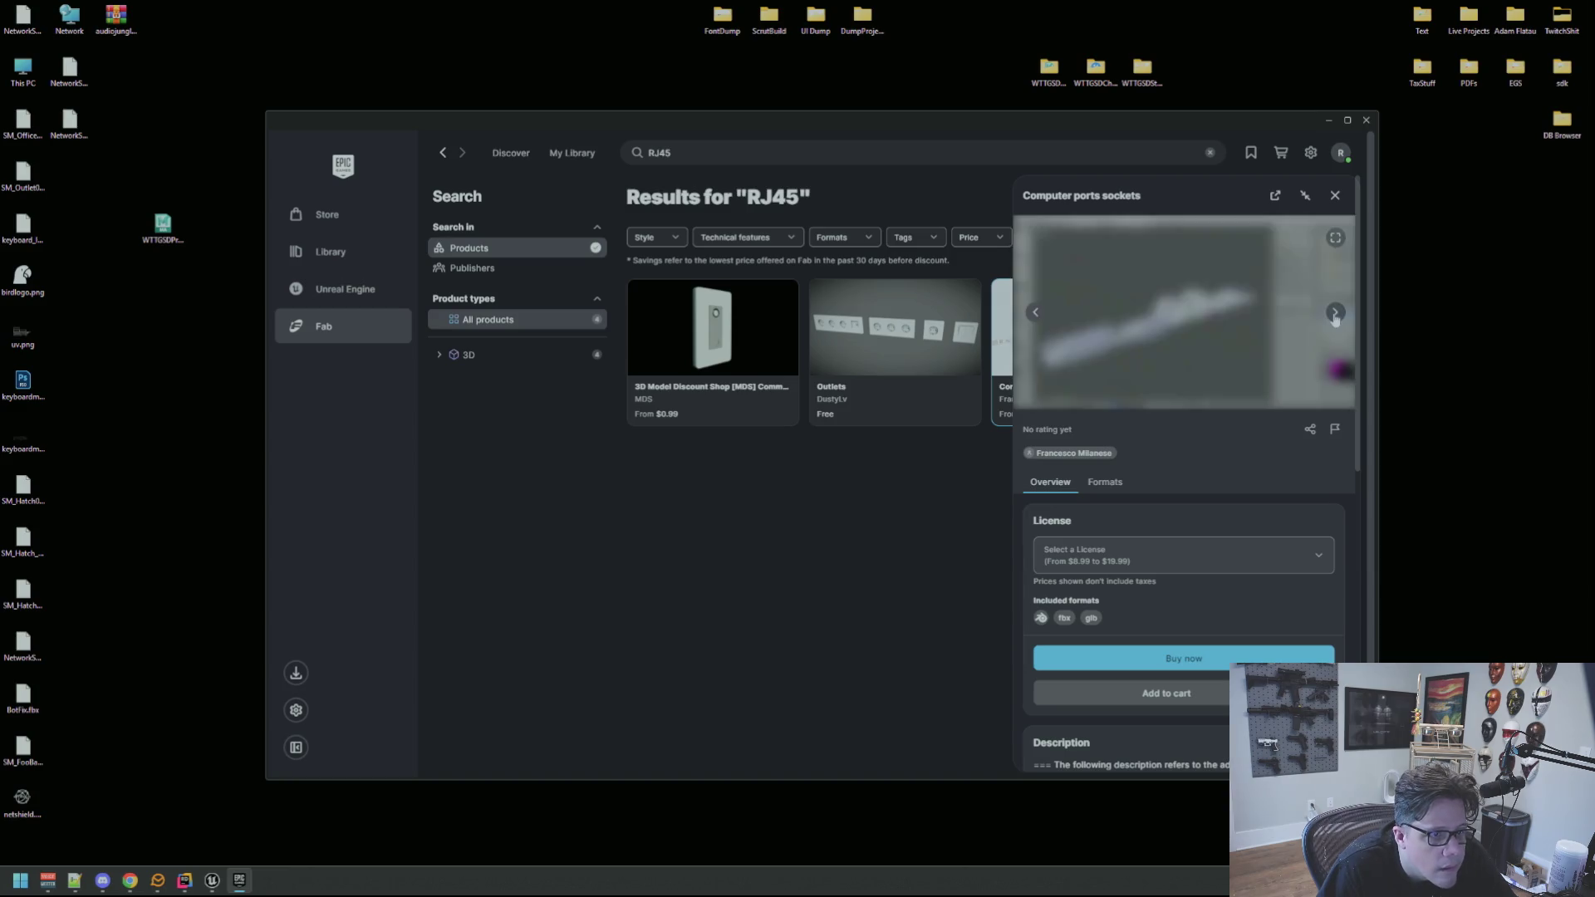
click(1335, 314)
click(1335, 316)
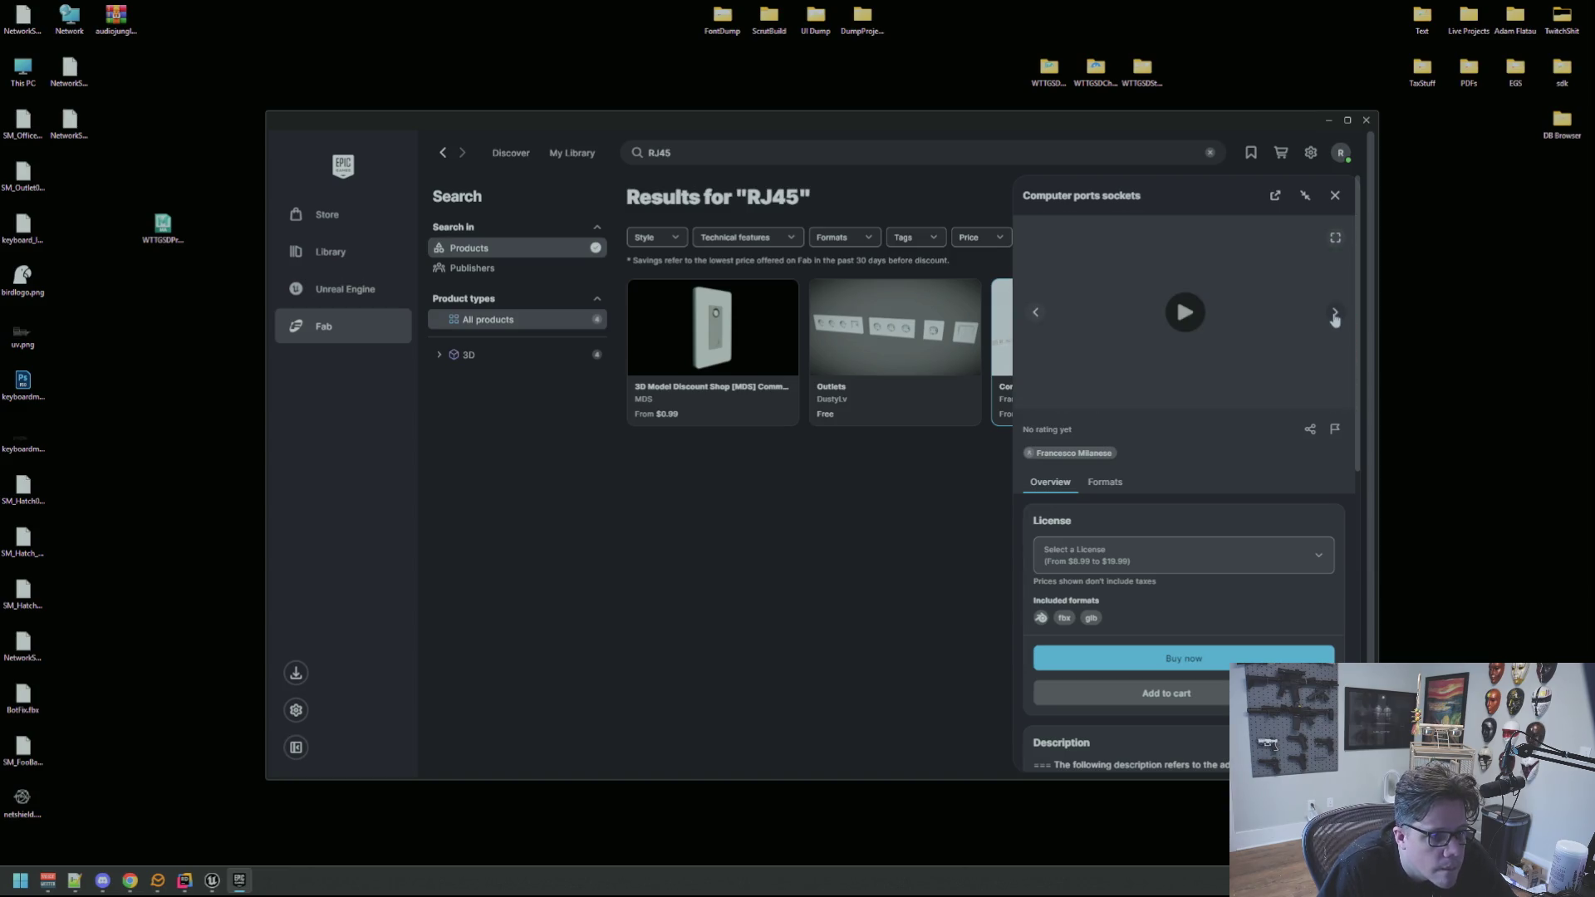
click(1335, 316)
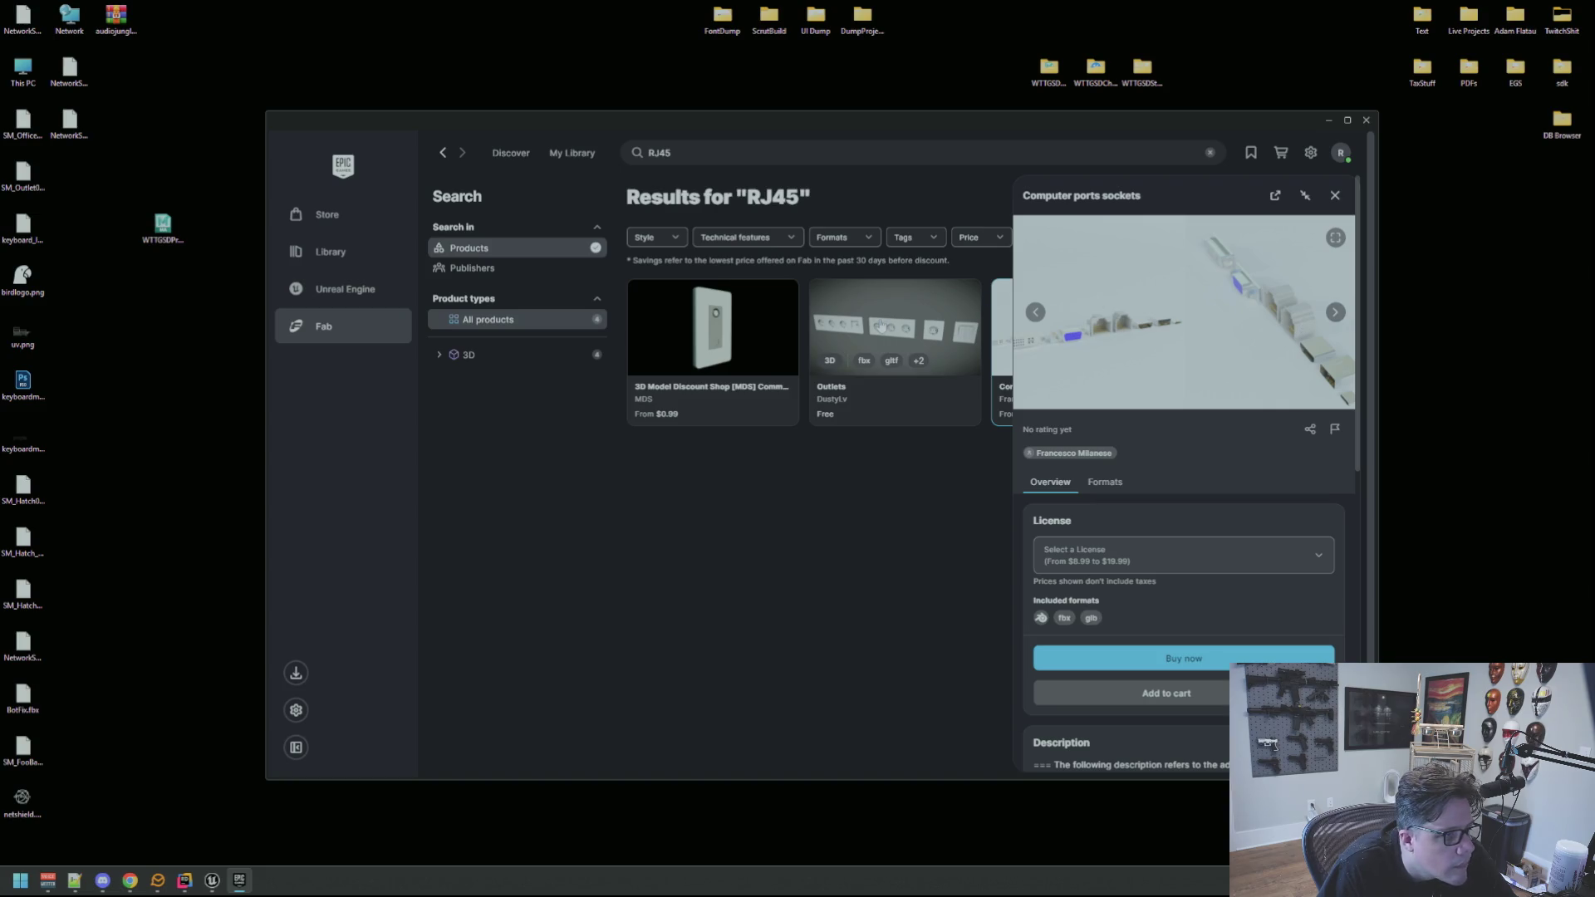
Rotate the free Outlets pack in its 3D preview to inspect the RJ45 port.
click(881, 324)
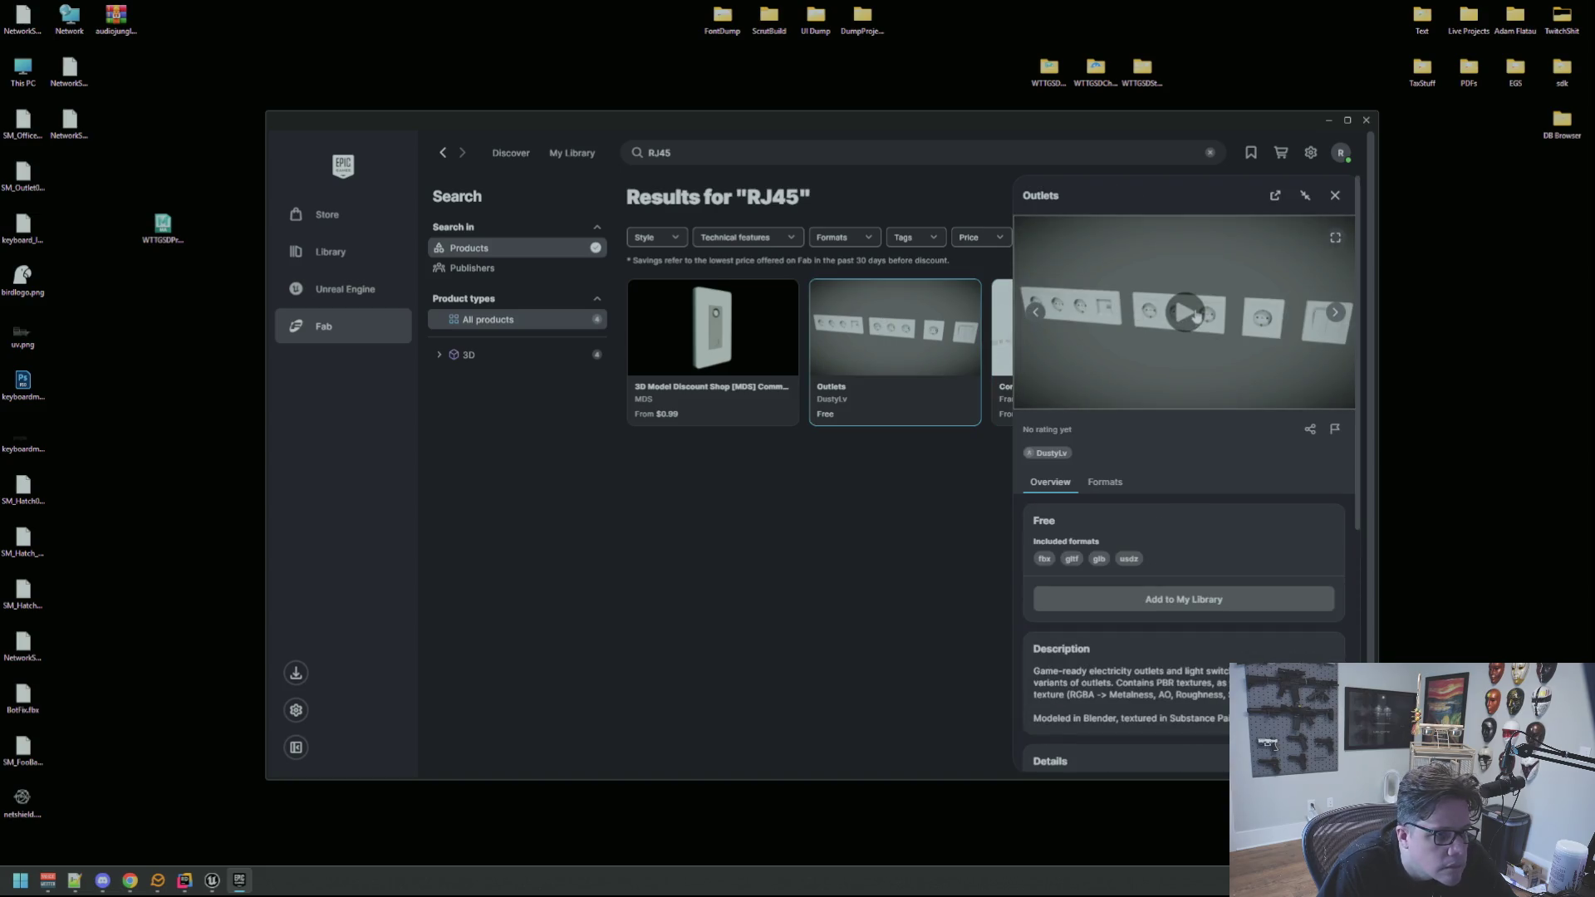
click(1173, 330)
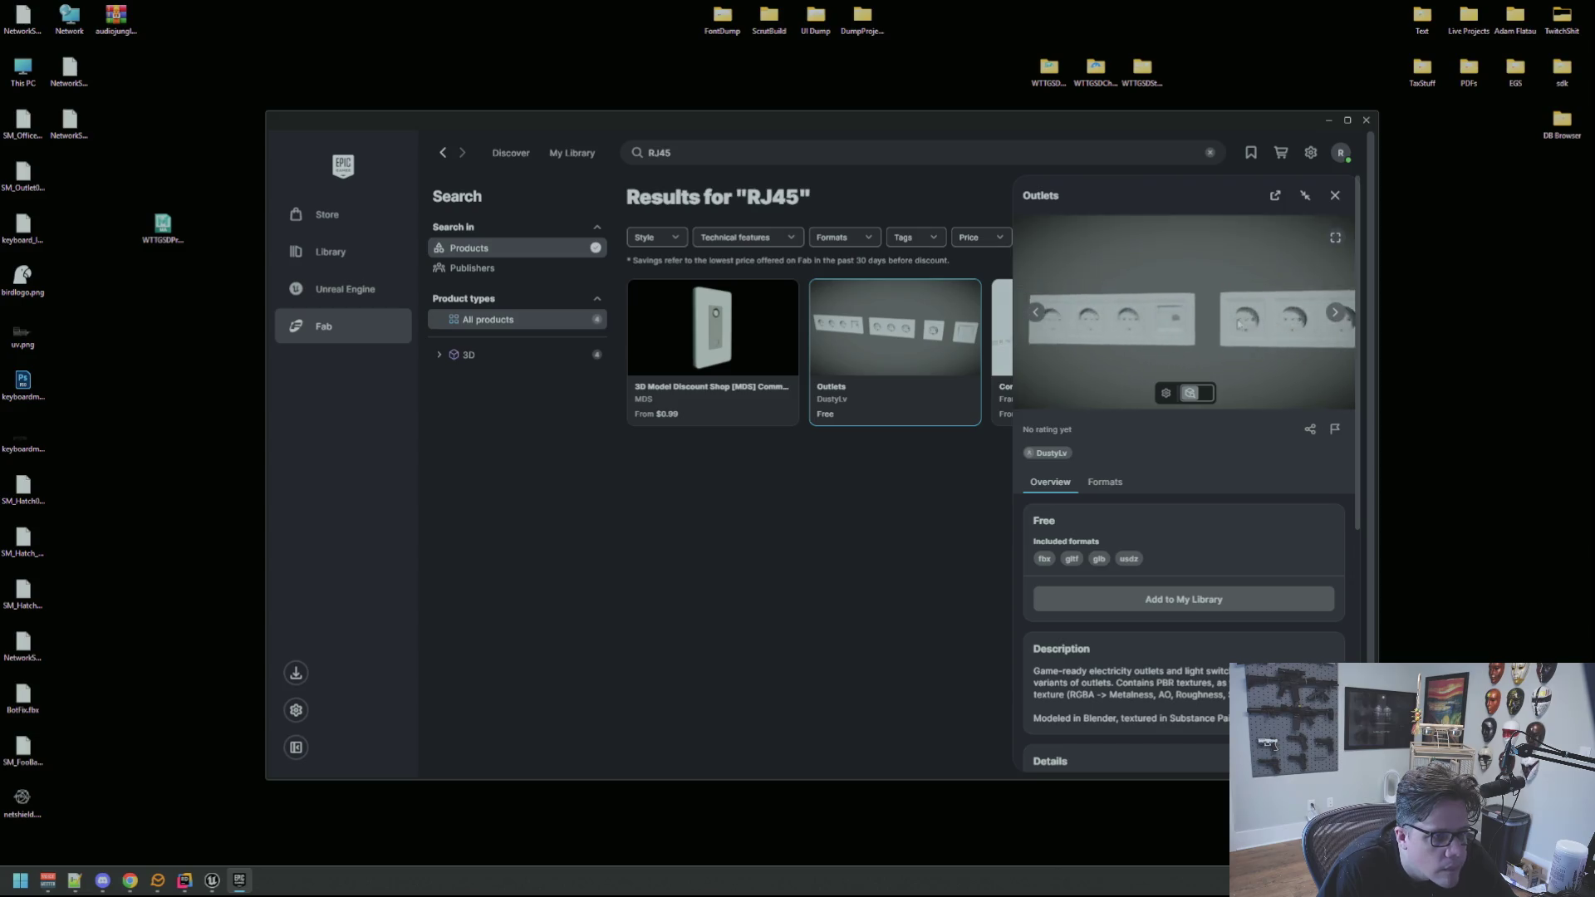
scroll(1197, 330, up, 5)
mouse_move(1220, 331)
mouse_down()
mouse_move(1112, 322)
mouse_move(1091, 292)
mouse_move(1164, 300)
mouse_move(1189, 322)
mouse_move(1081, 307)
mouse_up()
Flip through the $0.99 MDS Communication Outlet listing's preview images.
click(681, 365)
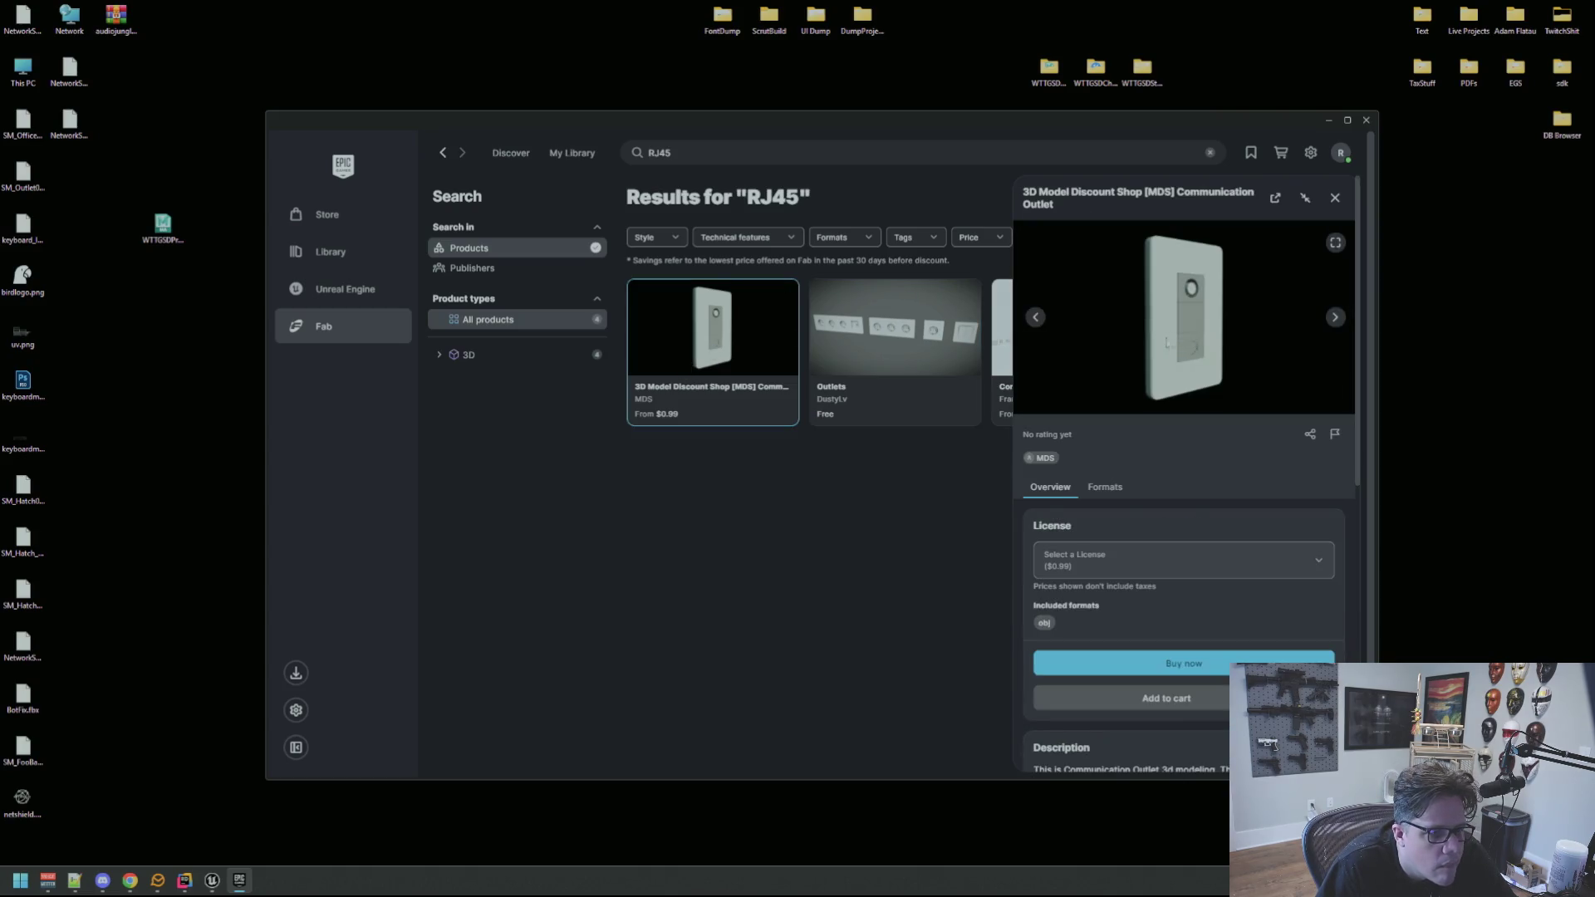
click(1335, 318)
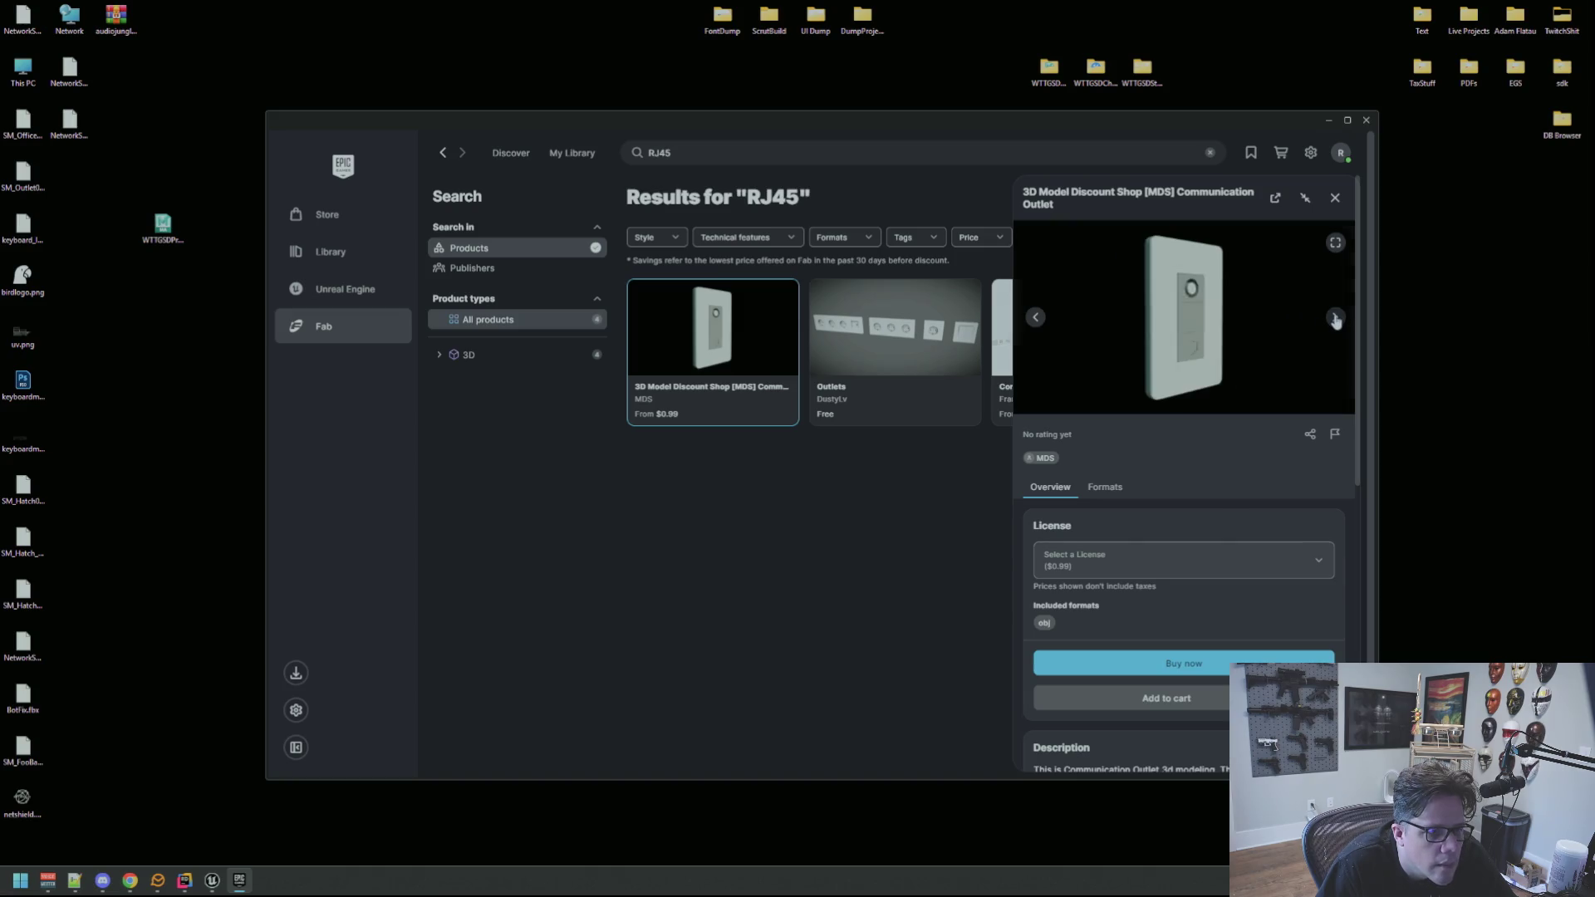
click(1335, 318)
click(1335, 318)
click(1335, 318)
click(1336, 318)
click(1336, 318)
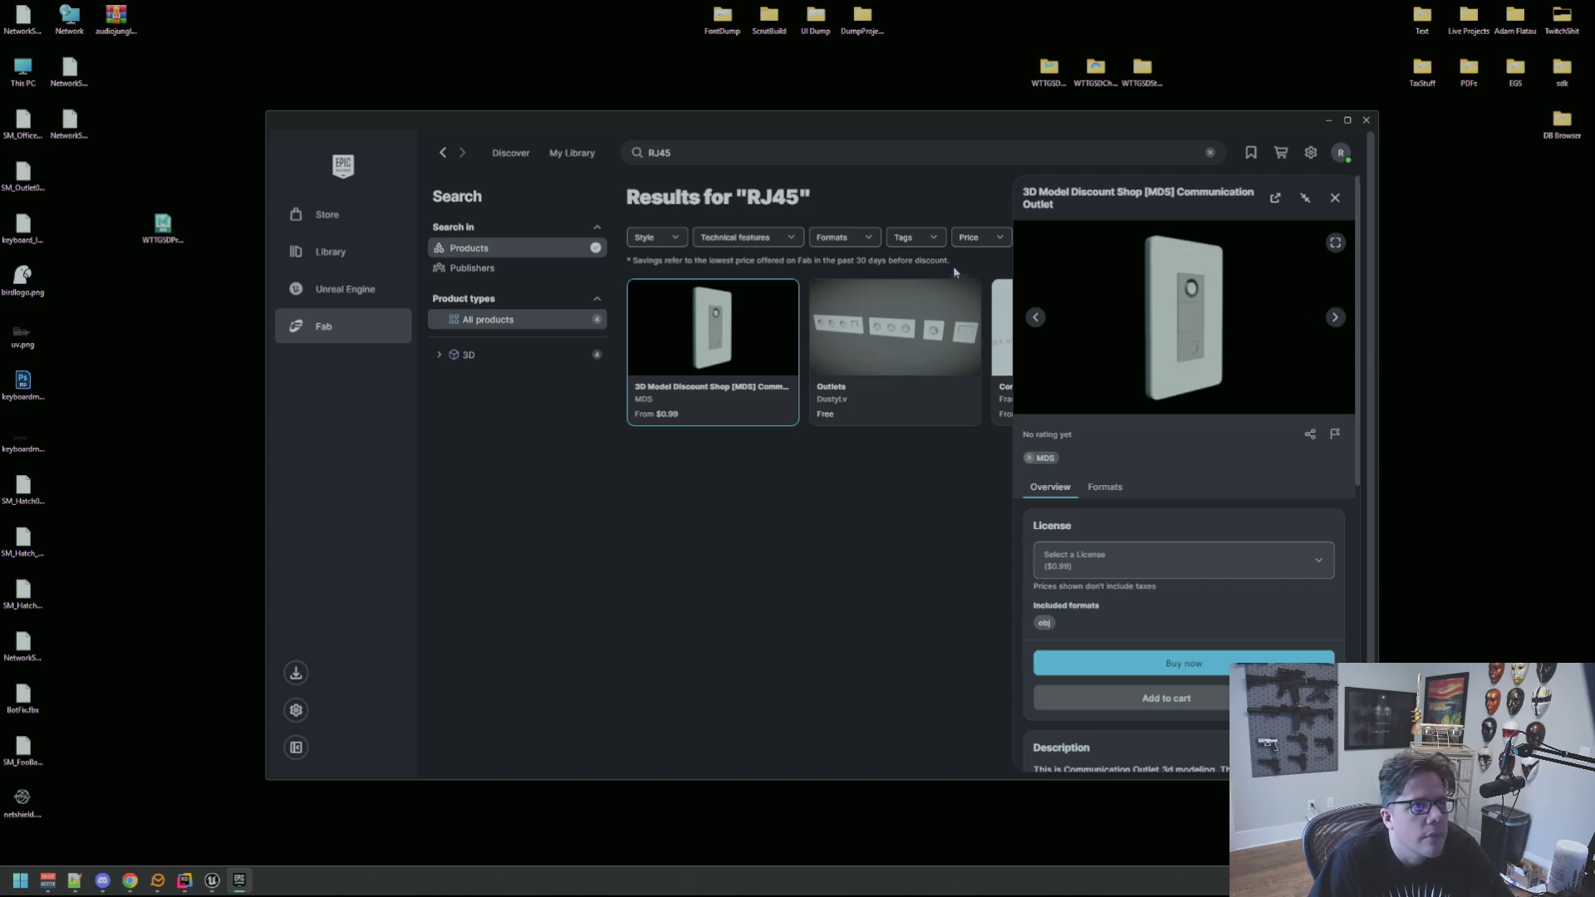
click(739, 155)
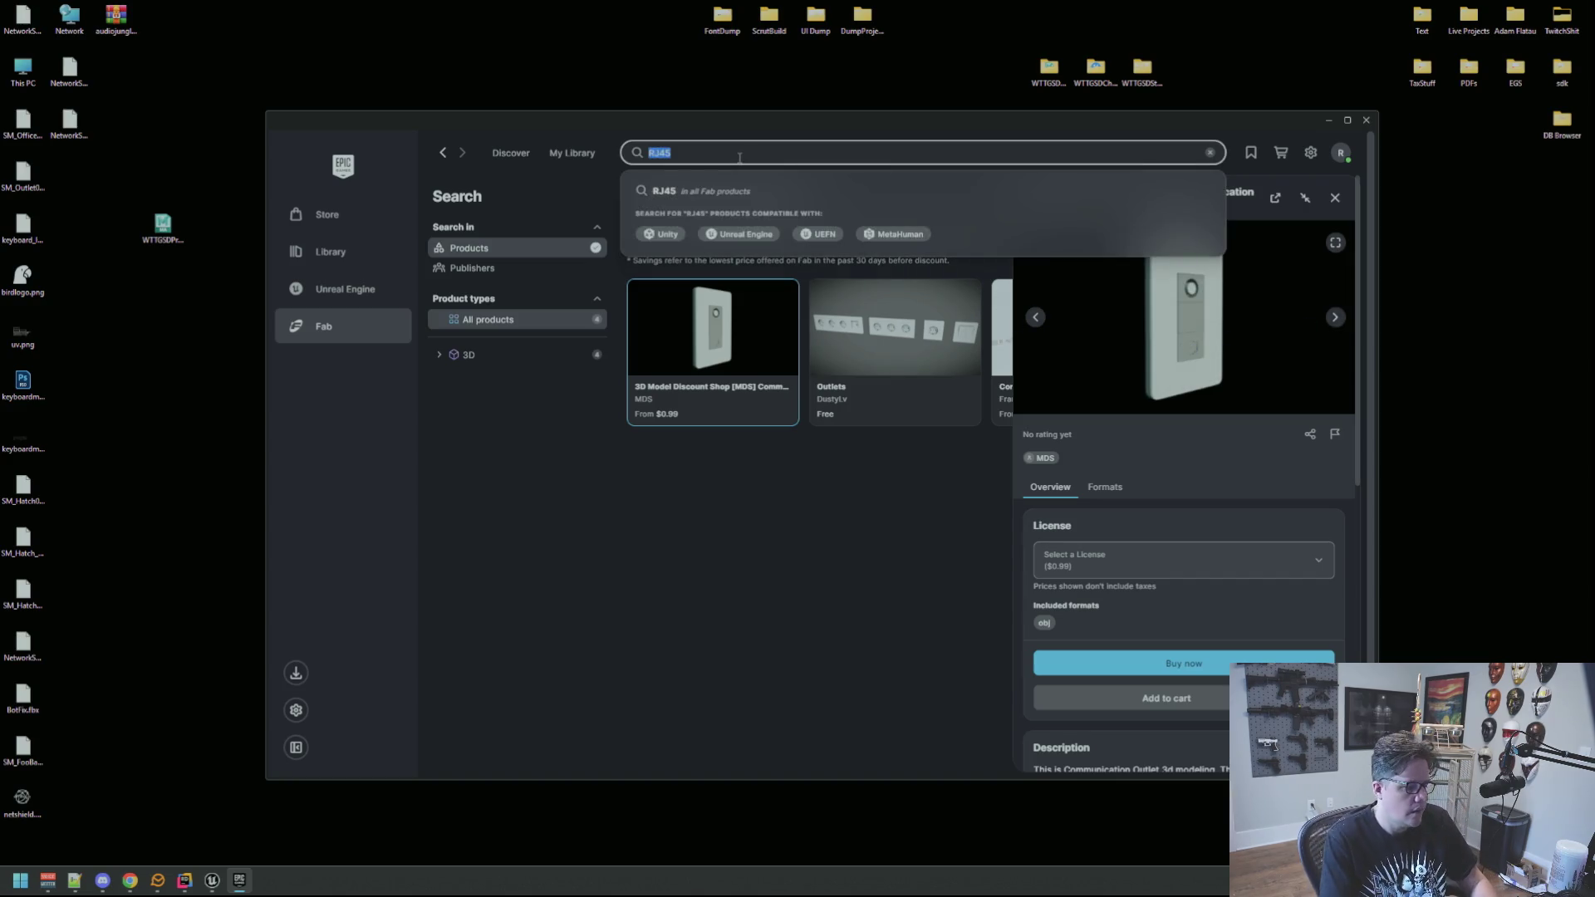
Search Fab for 'outlets' and close the open product details.
text(outlets)
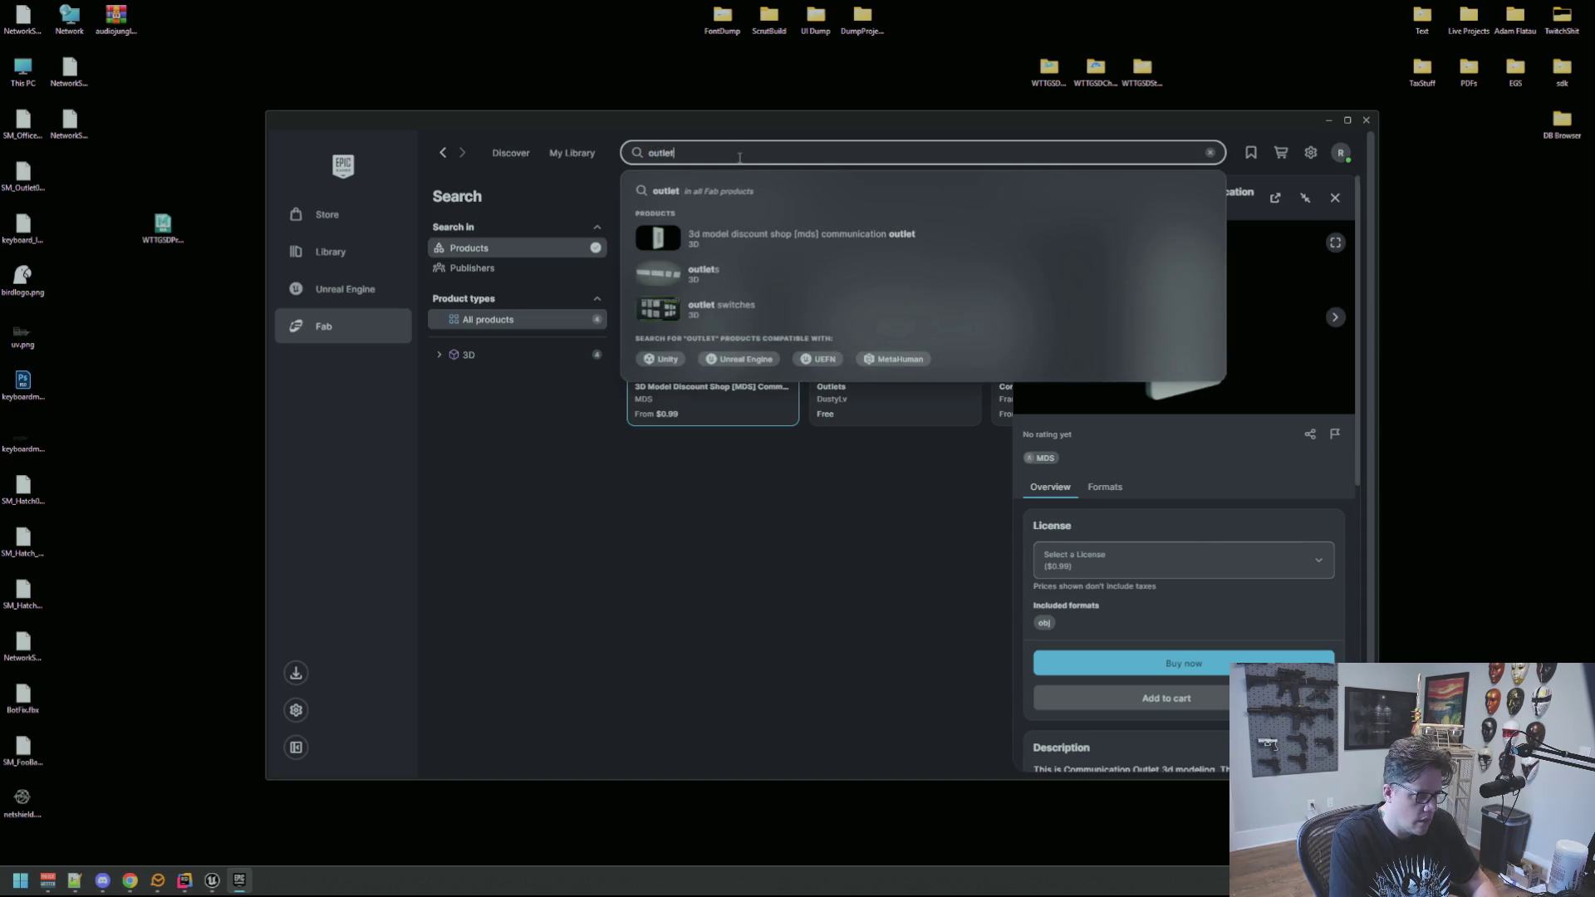
key(Return)
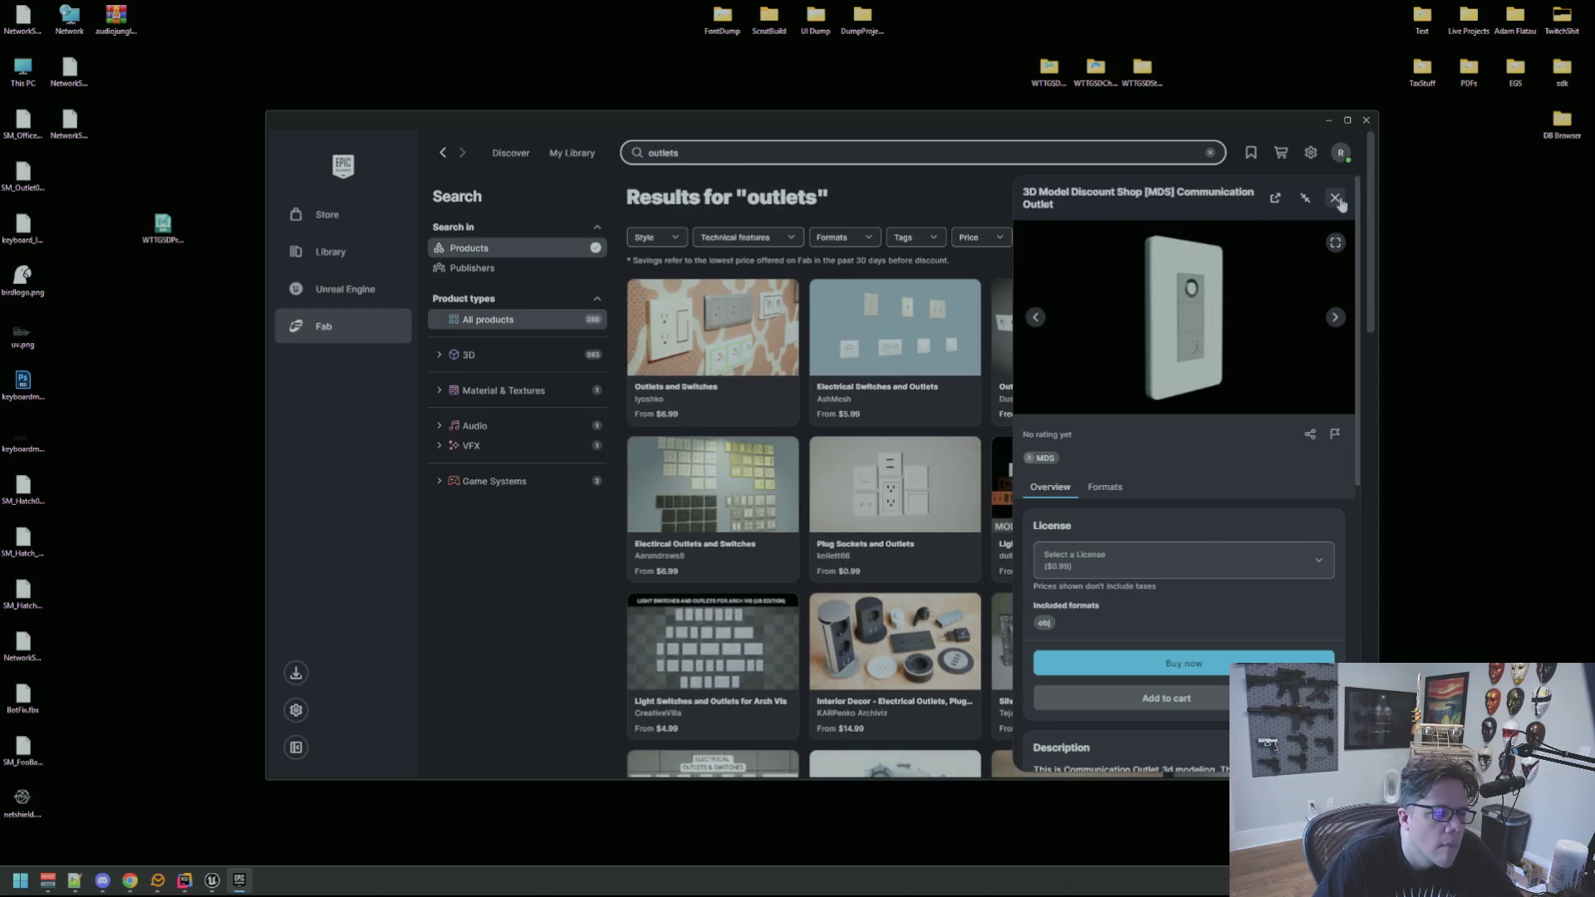
click(1335, 197)
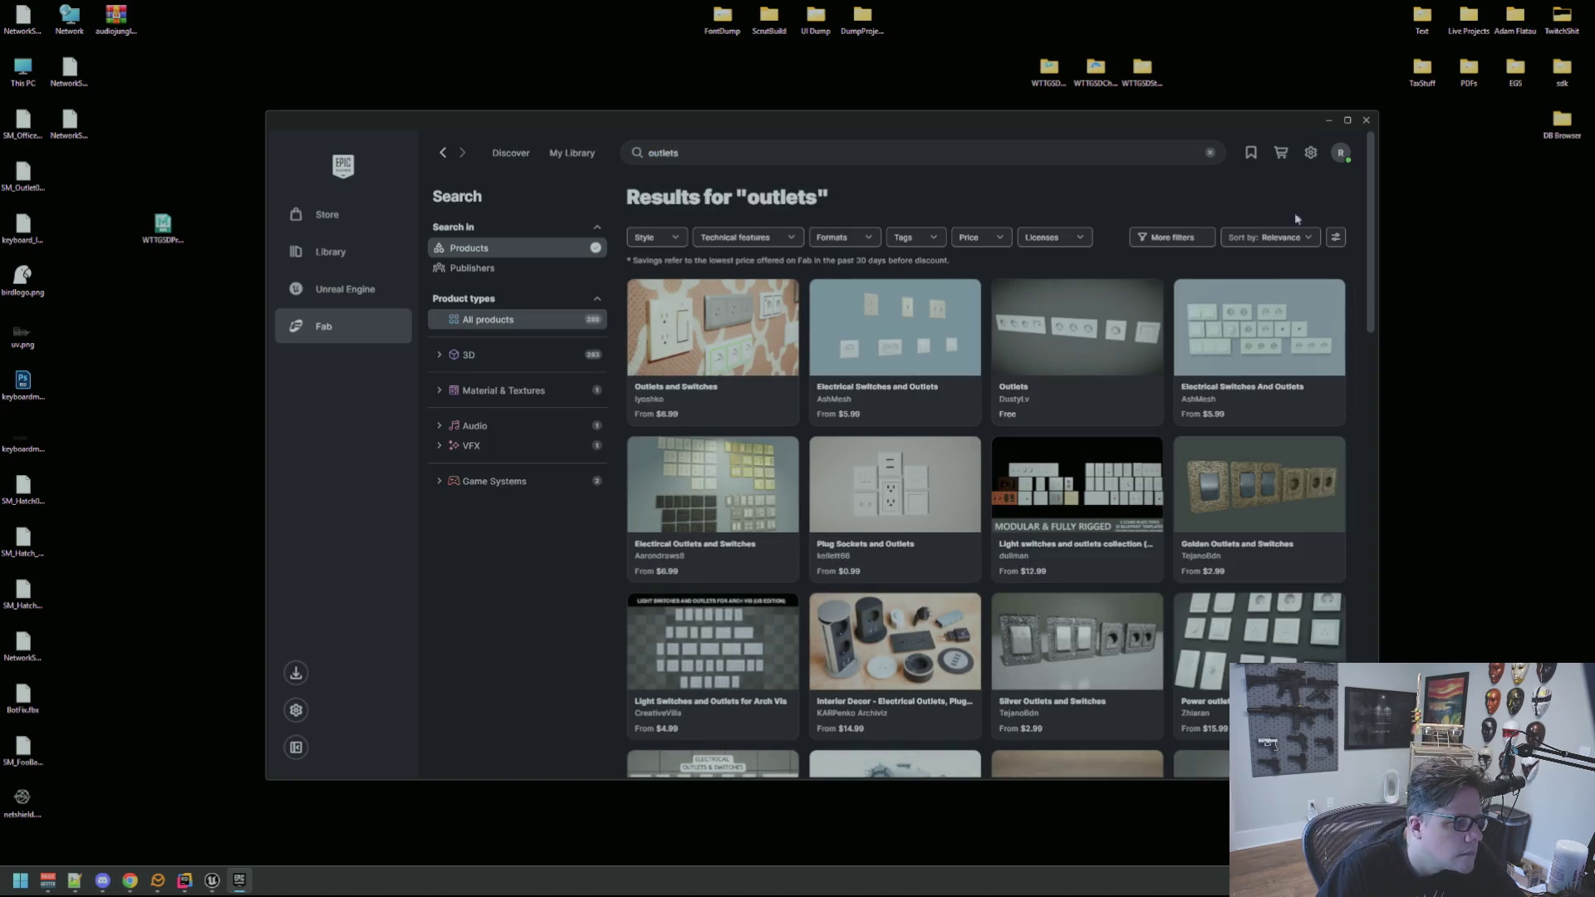
Preview the $5.99 Electrical Switches and Outlets pack, then bring up Plug Sockets and Outlets.
click(882, 320)
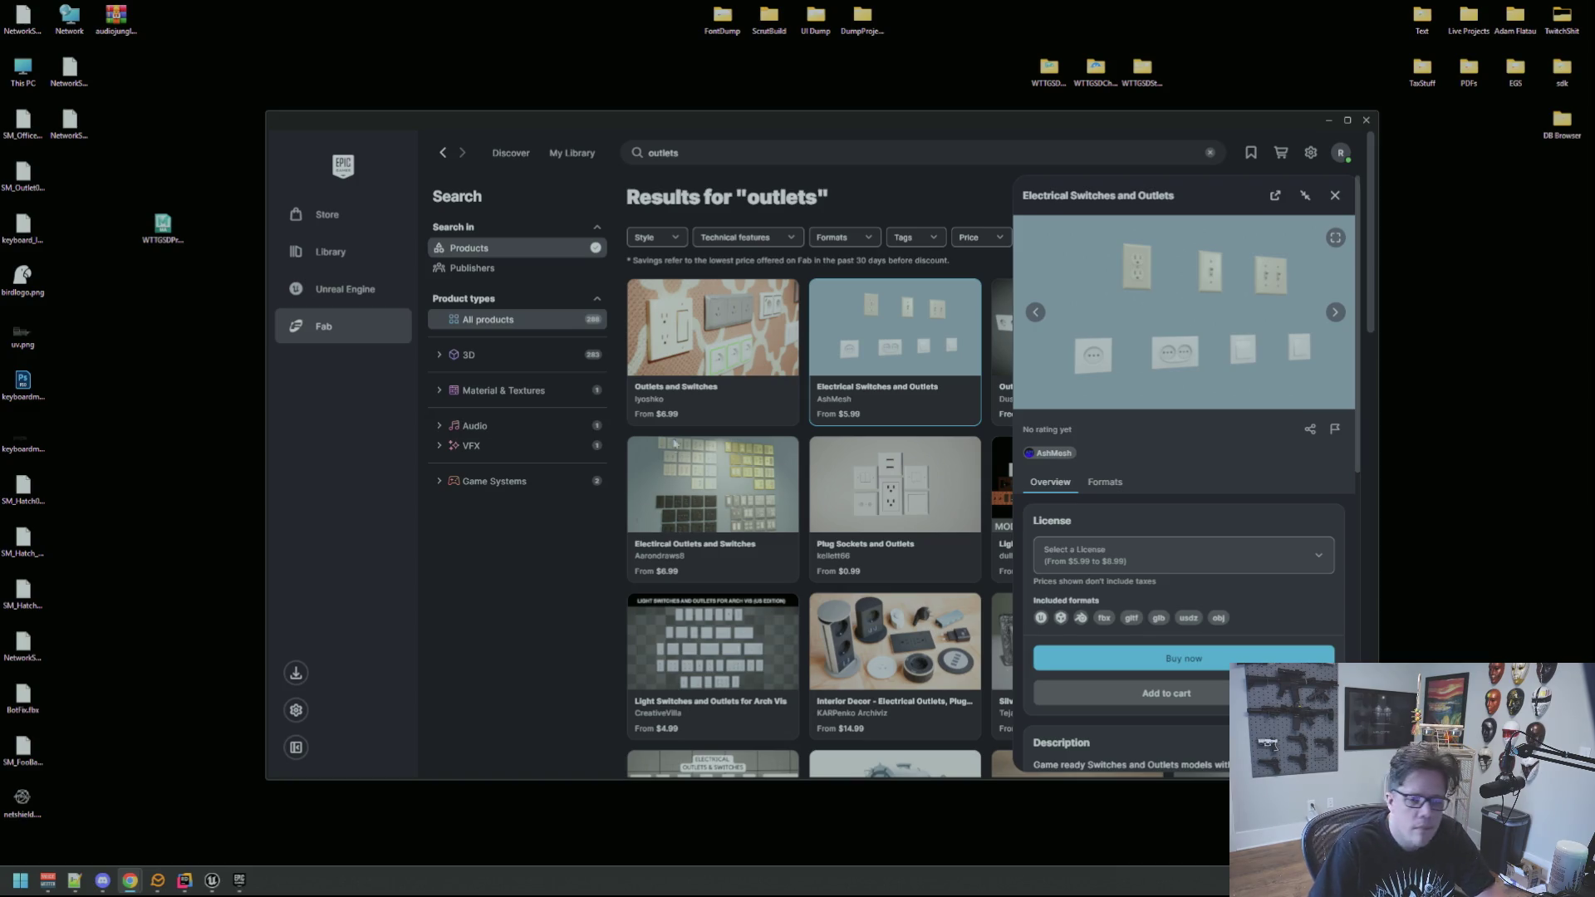
click(1336, 313)
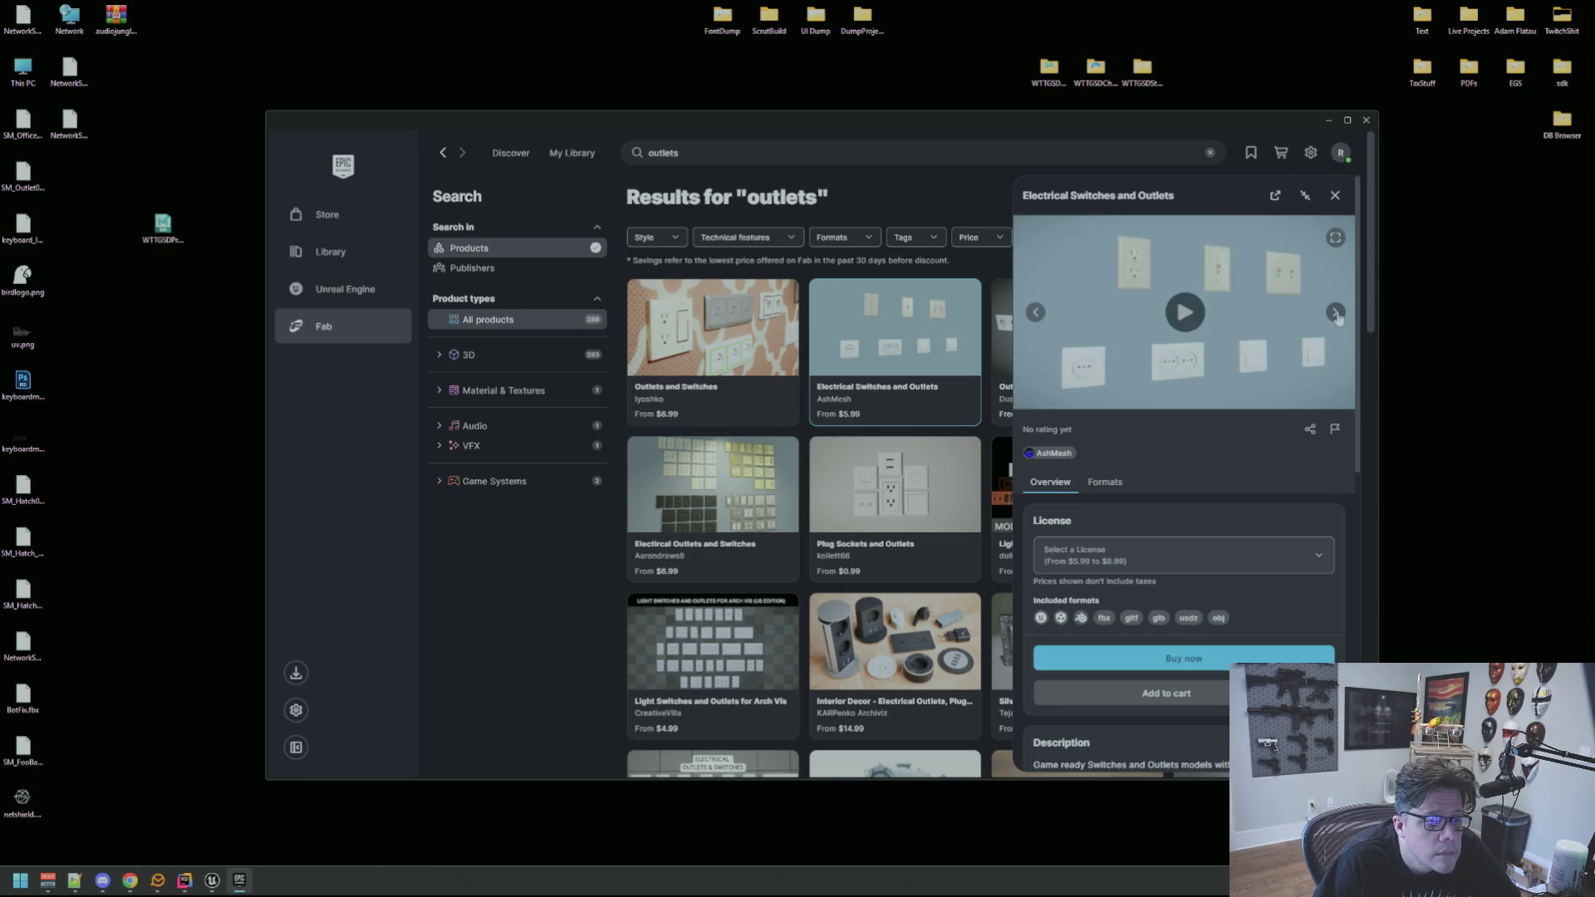
click(1335, 195)
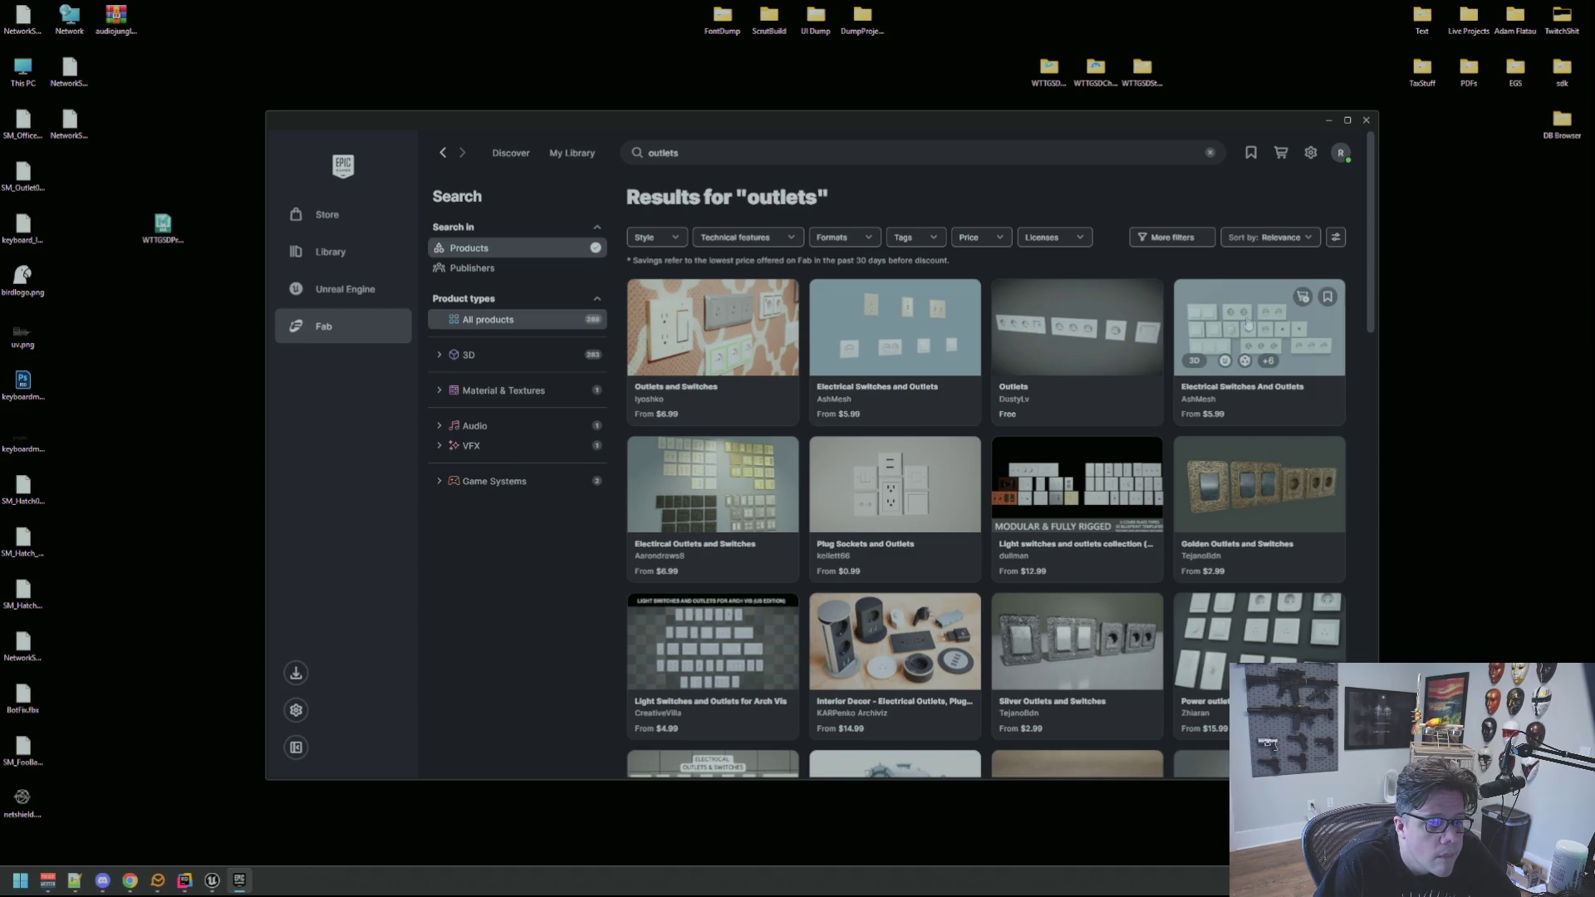
click(881, 478)
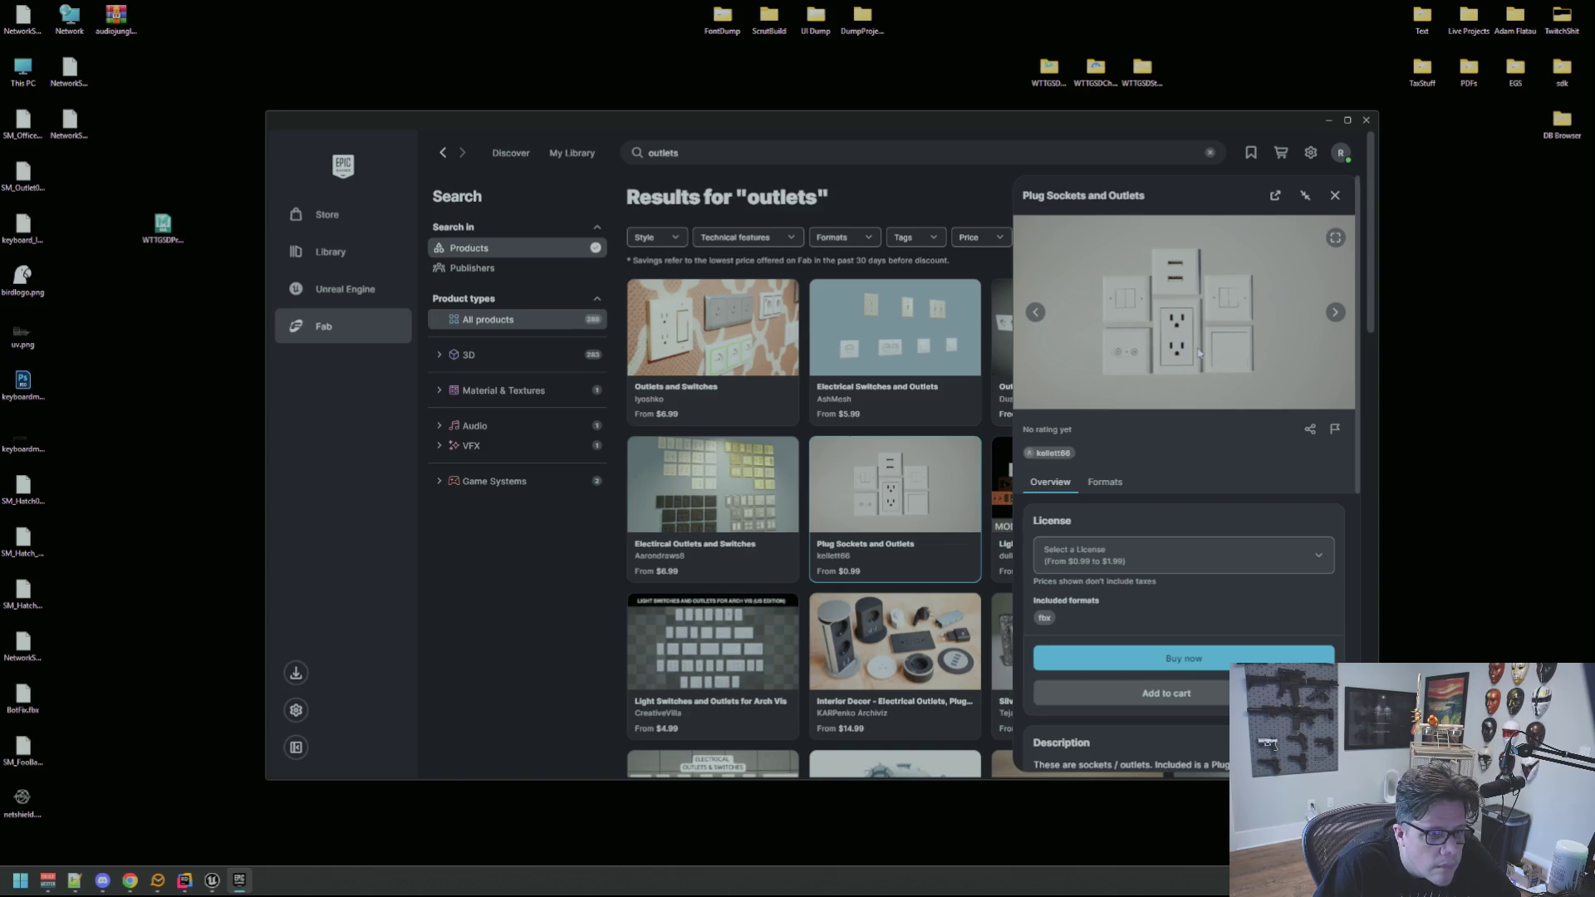
Load the 3D preview of the Electrical Outlets and Switches pack.
click(1335, 196)
click(718, 467)
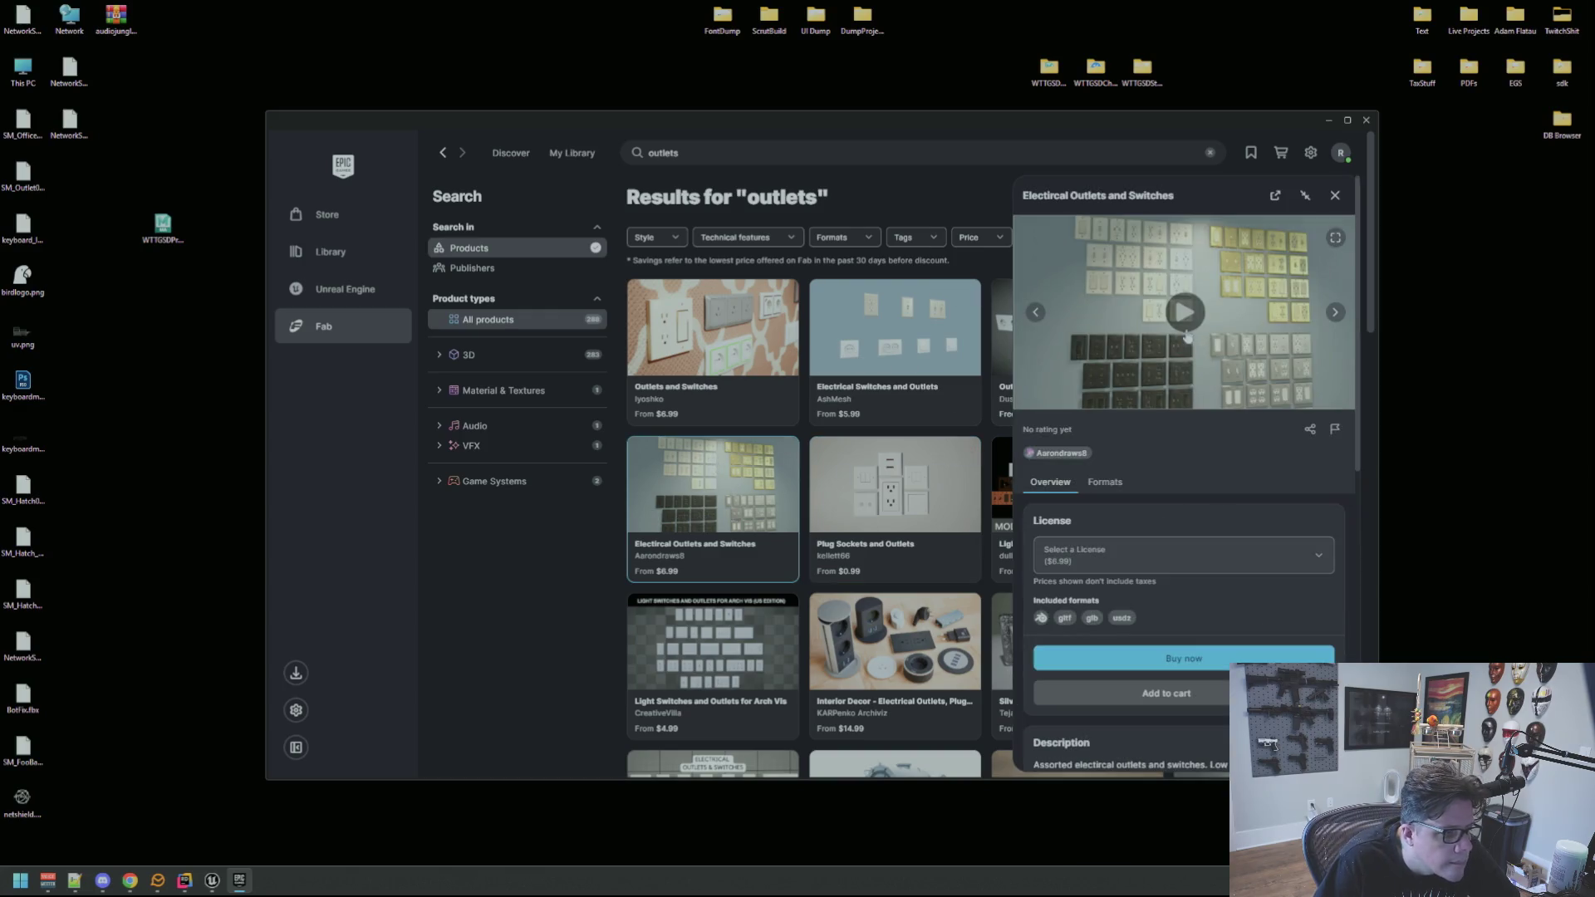
click(1186, 313)
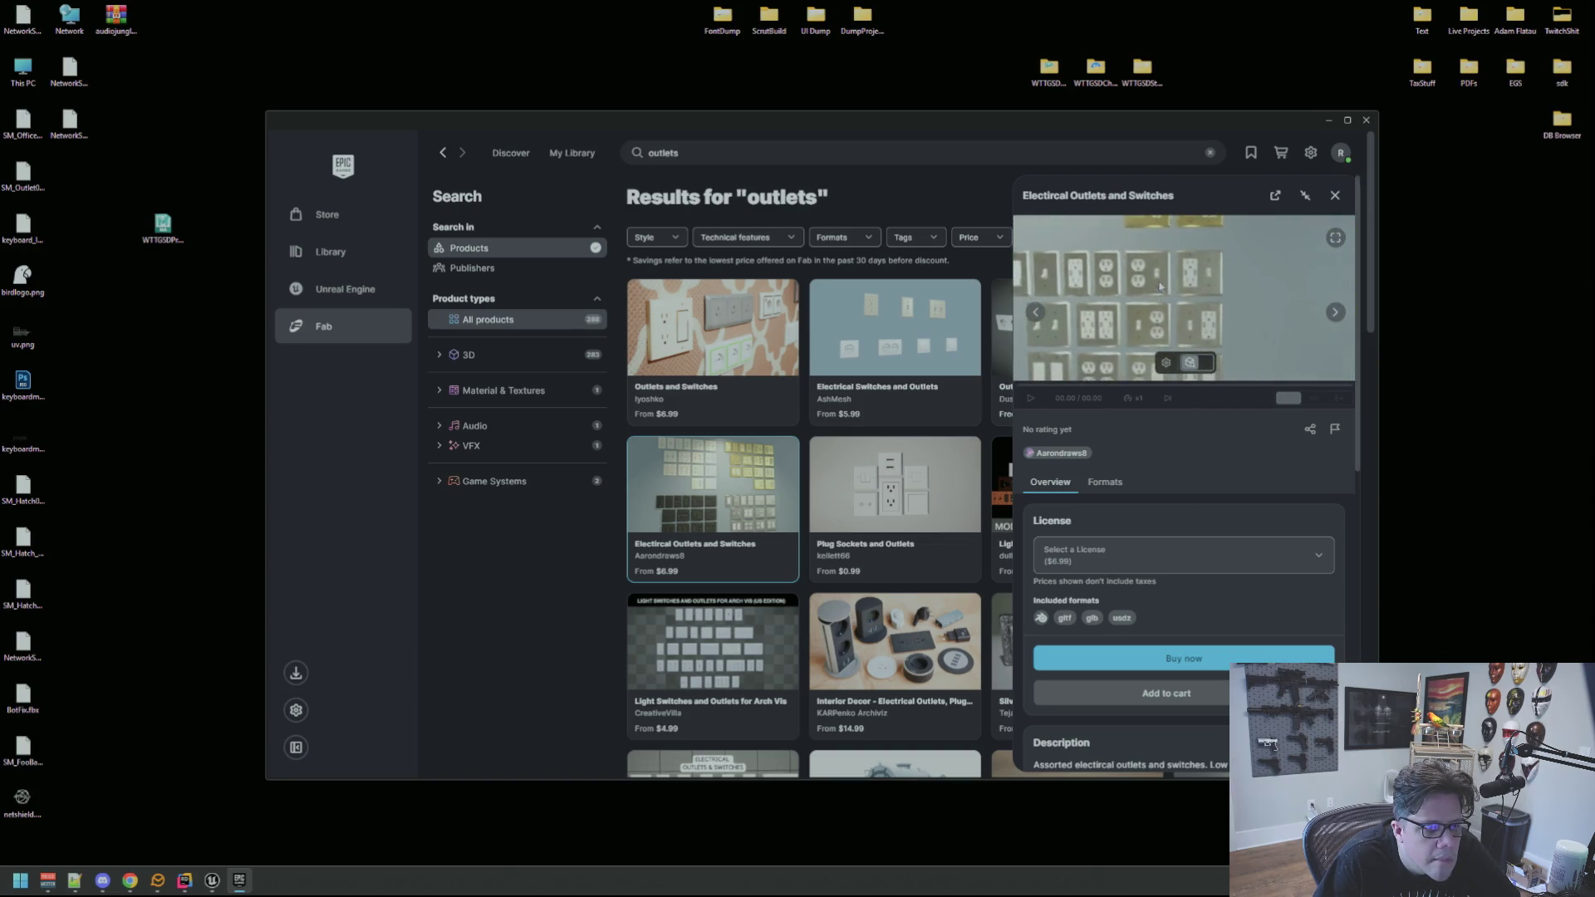
click(1335, 195)
Review the Light switches and outlets collection (NA) images and licence options without choosing.
click(1063, 486)
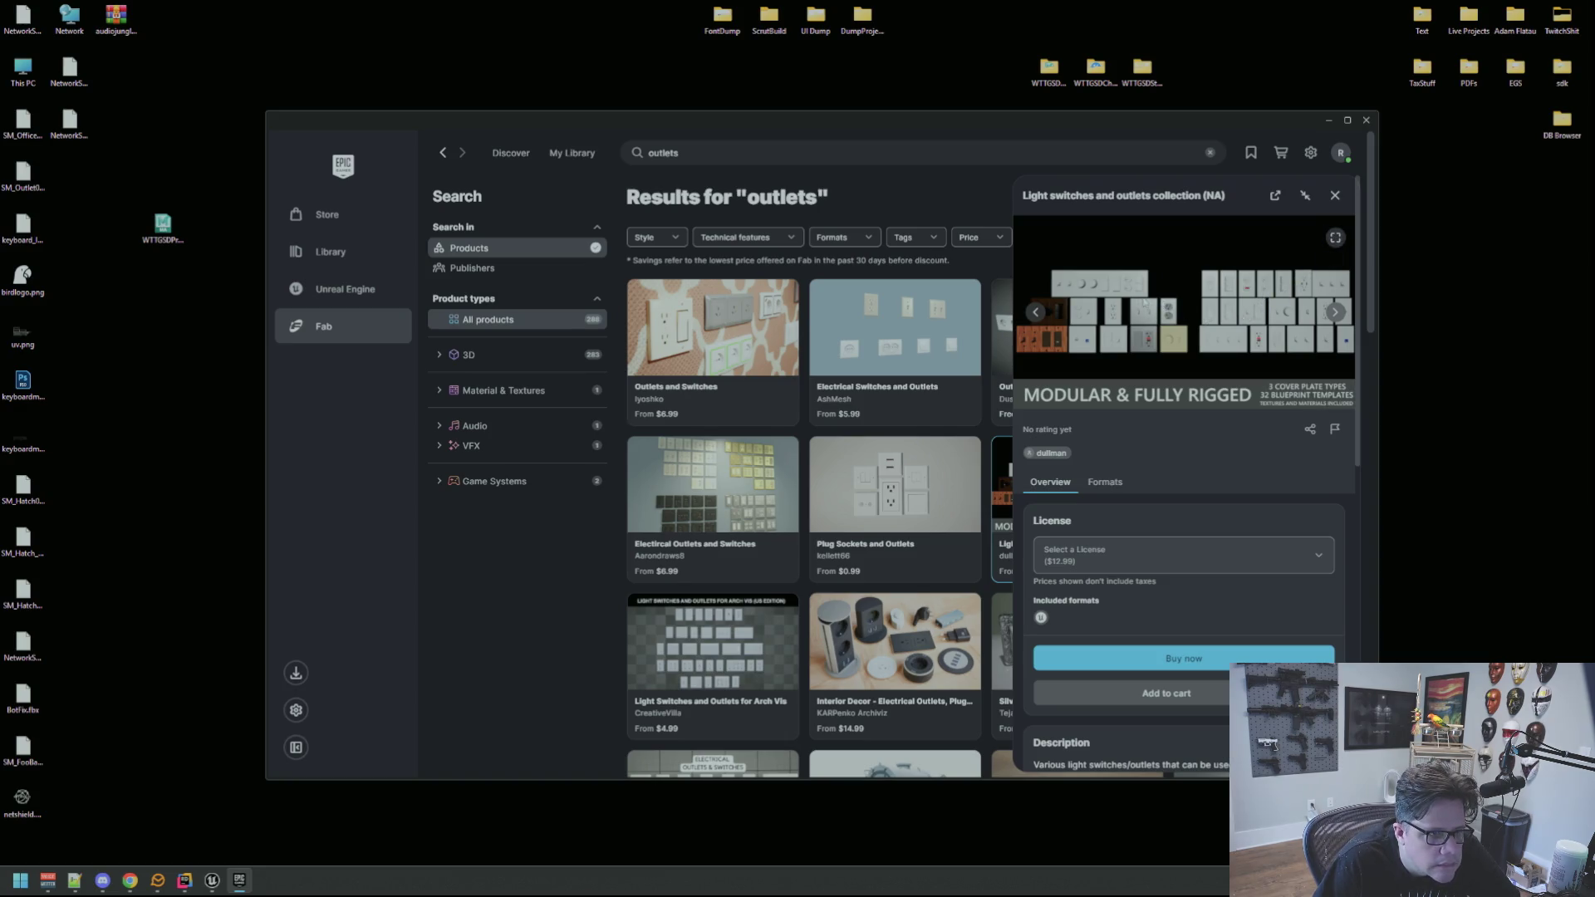
click(1334, 241)
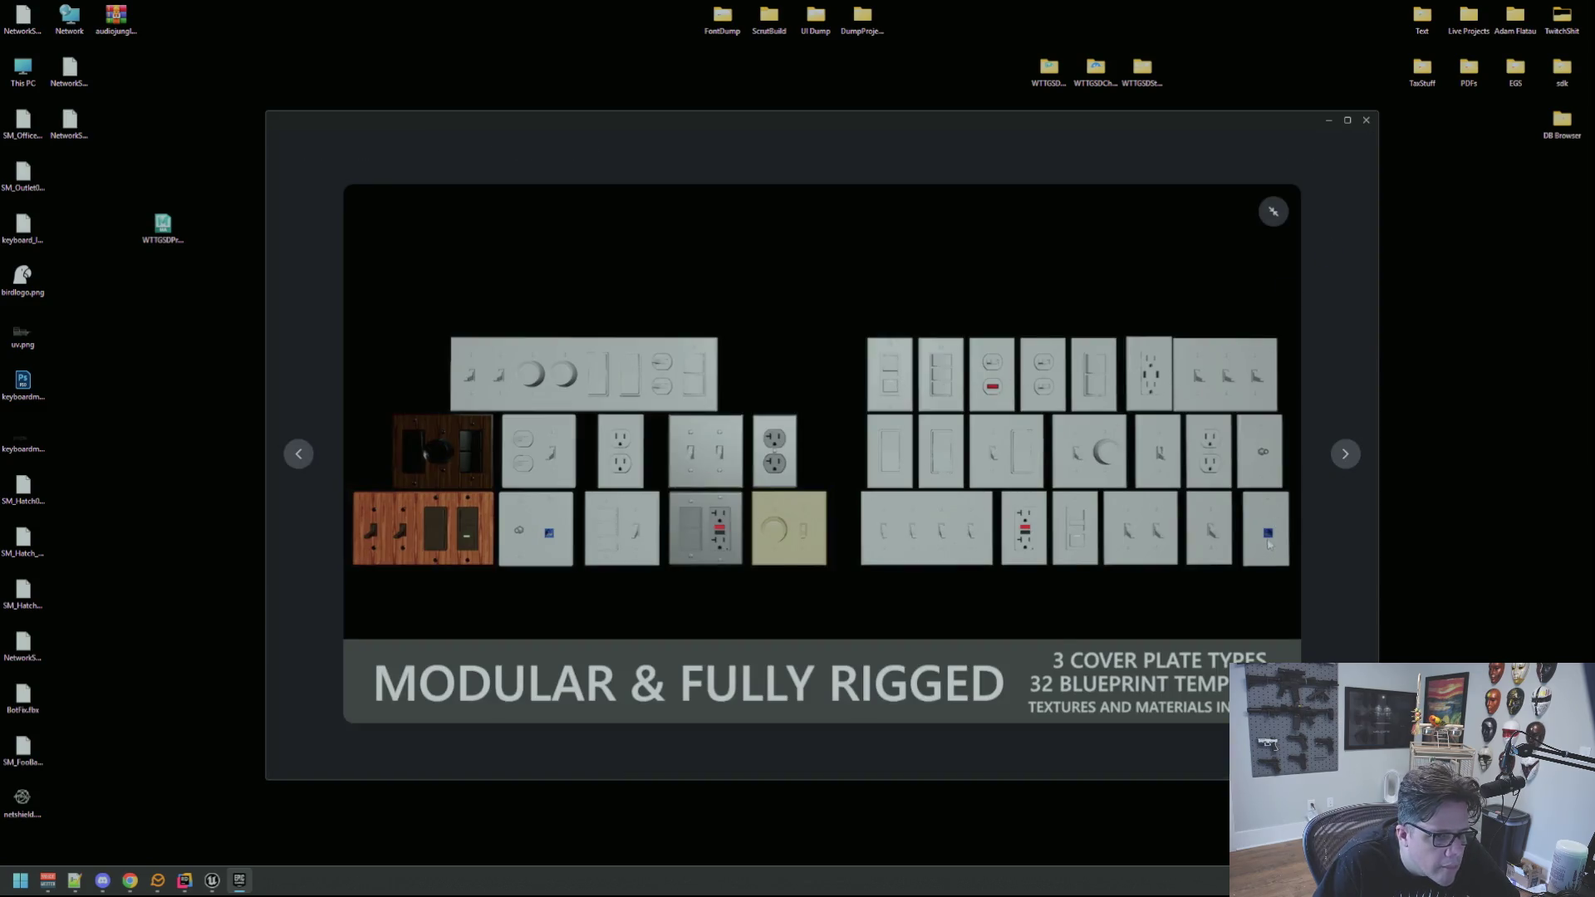
click(1274, 212)
click(1335, 323)
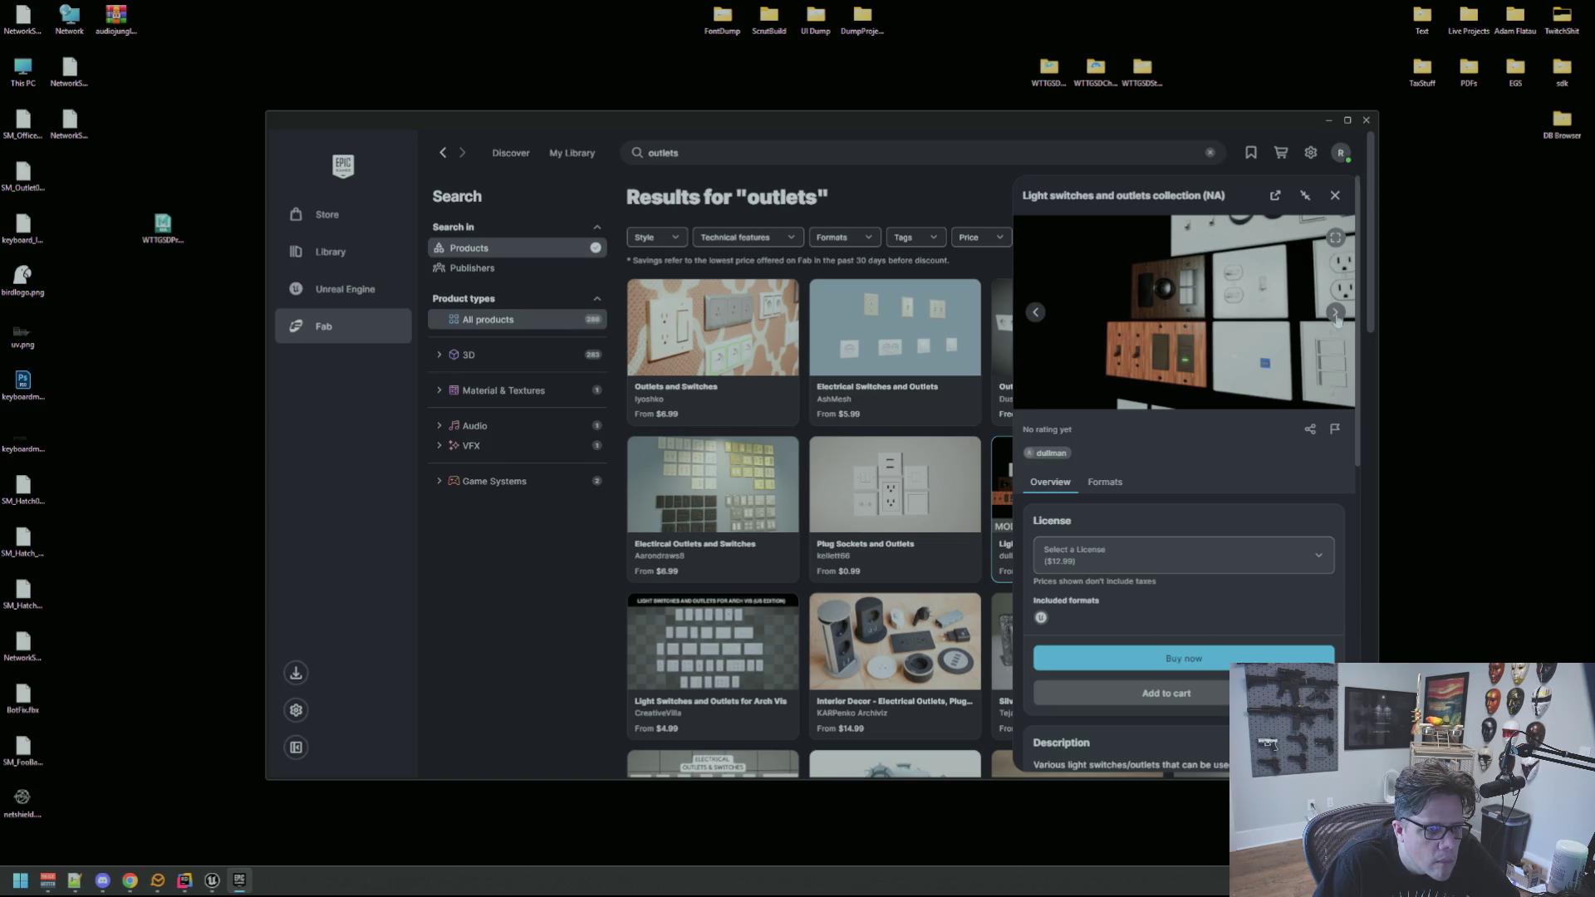
click(1336, 319)
click(1336, 319)
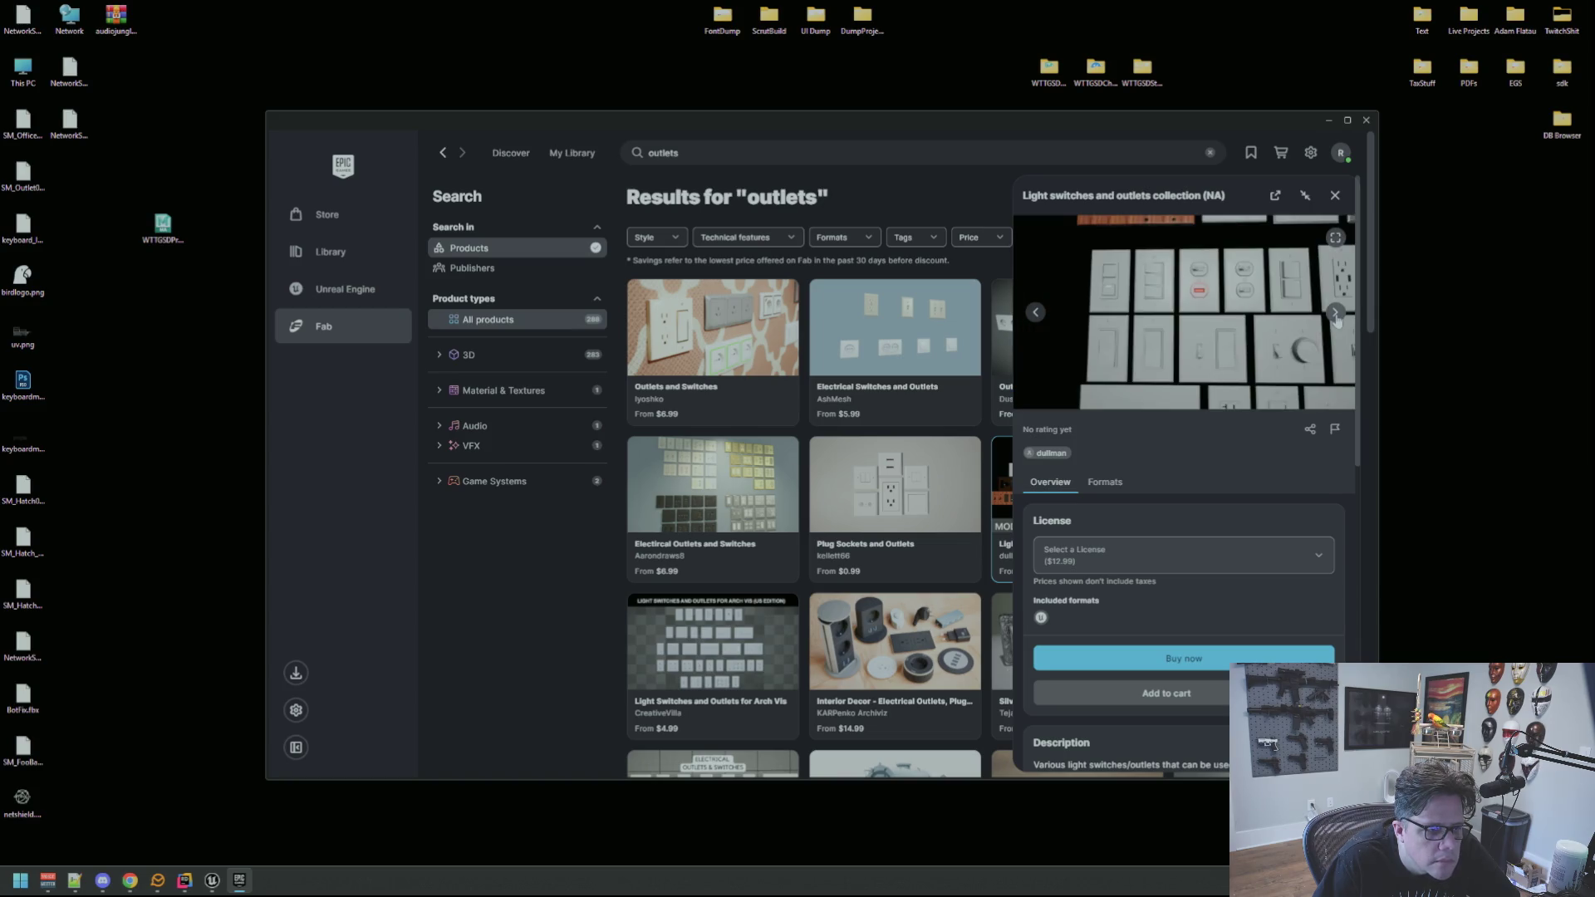
click(1336, 319)
click(1336, 319)
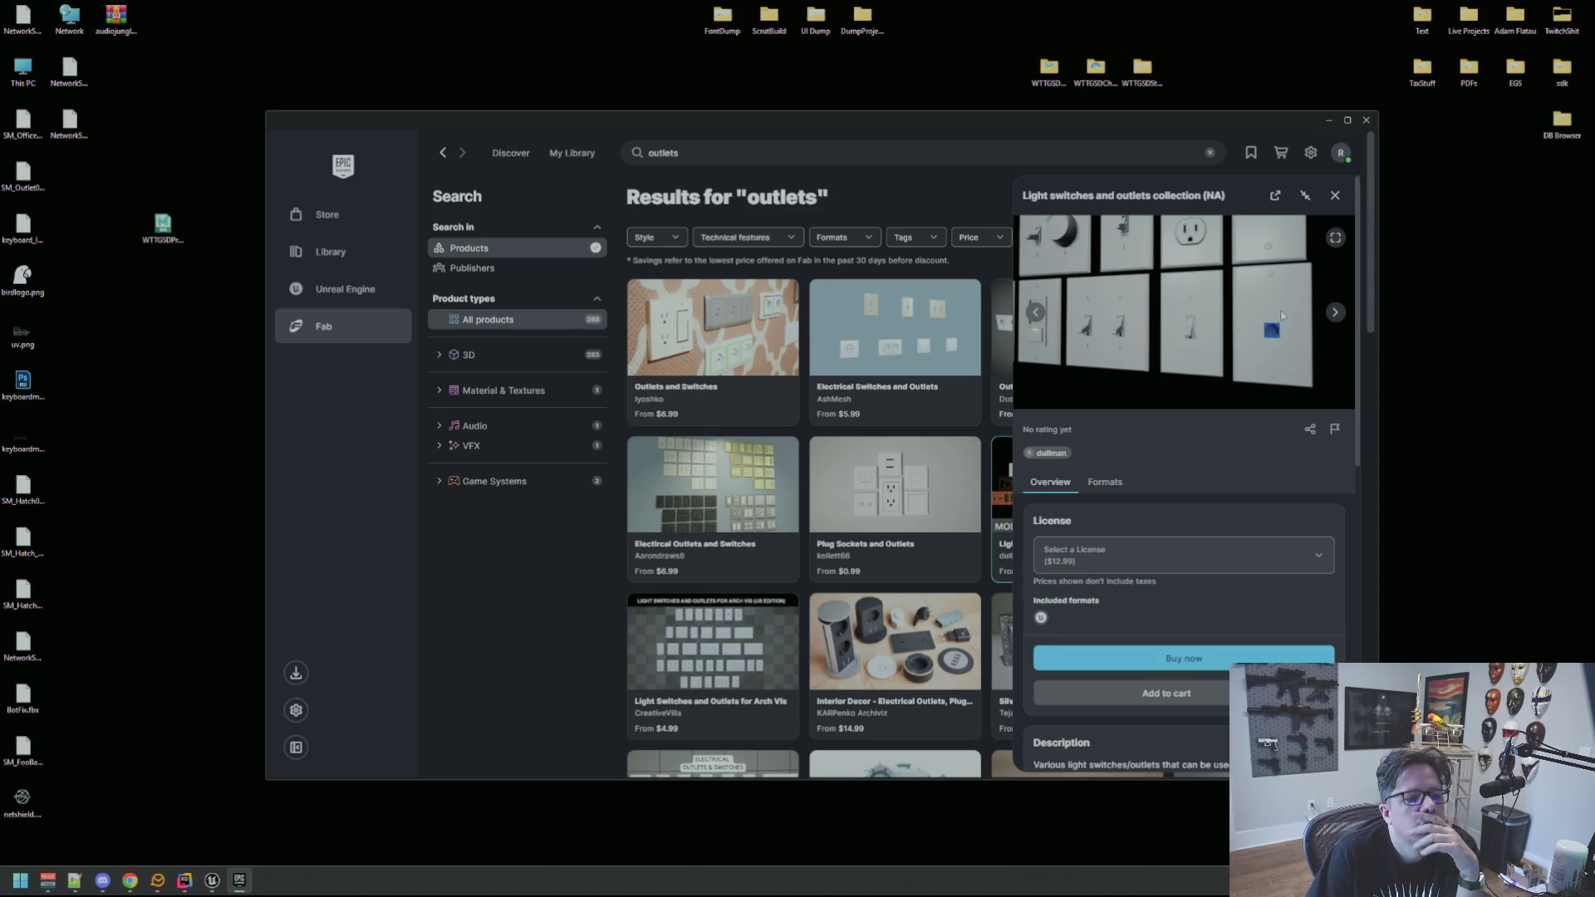
click(1335, 195)
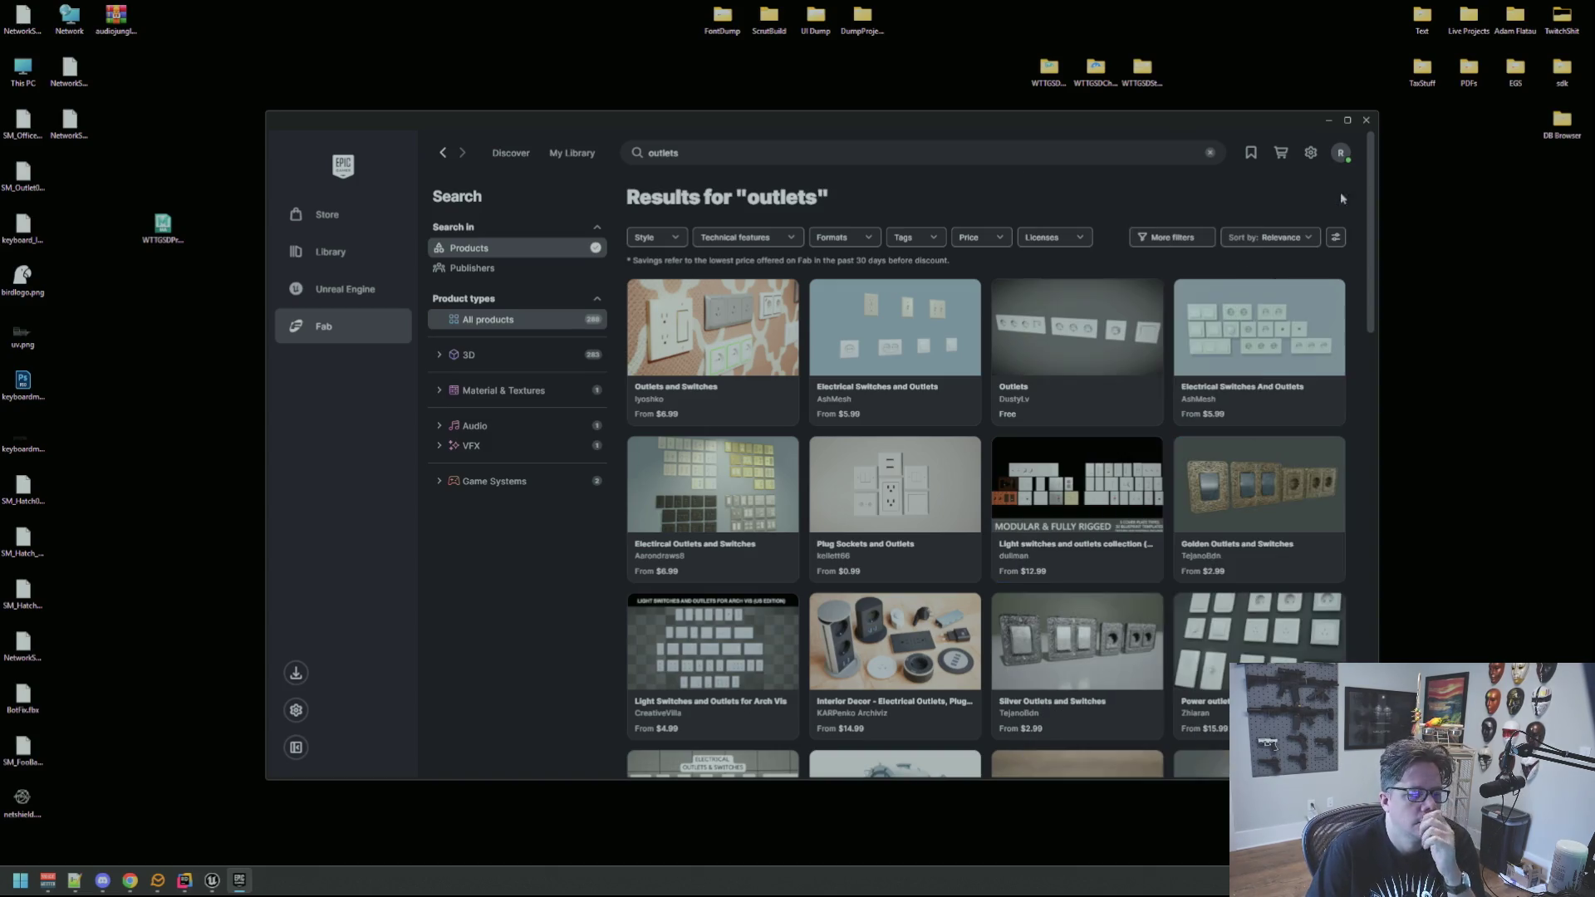
click(1047, 460)
click(1143, 565)
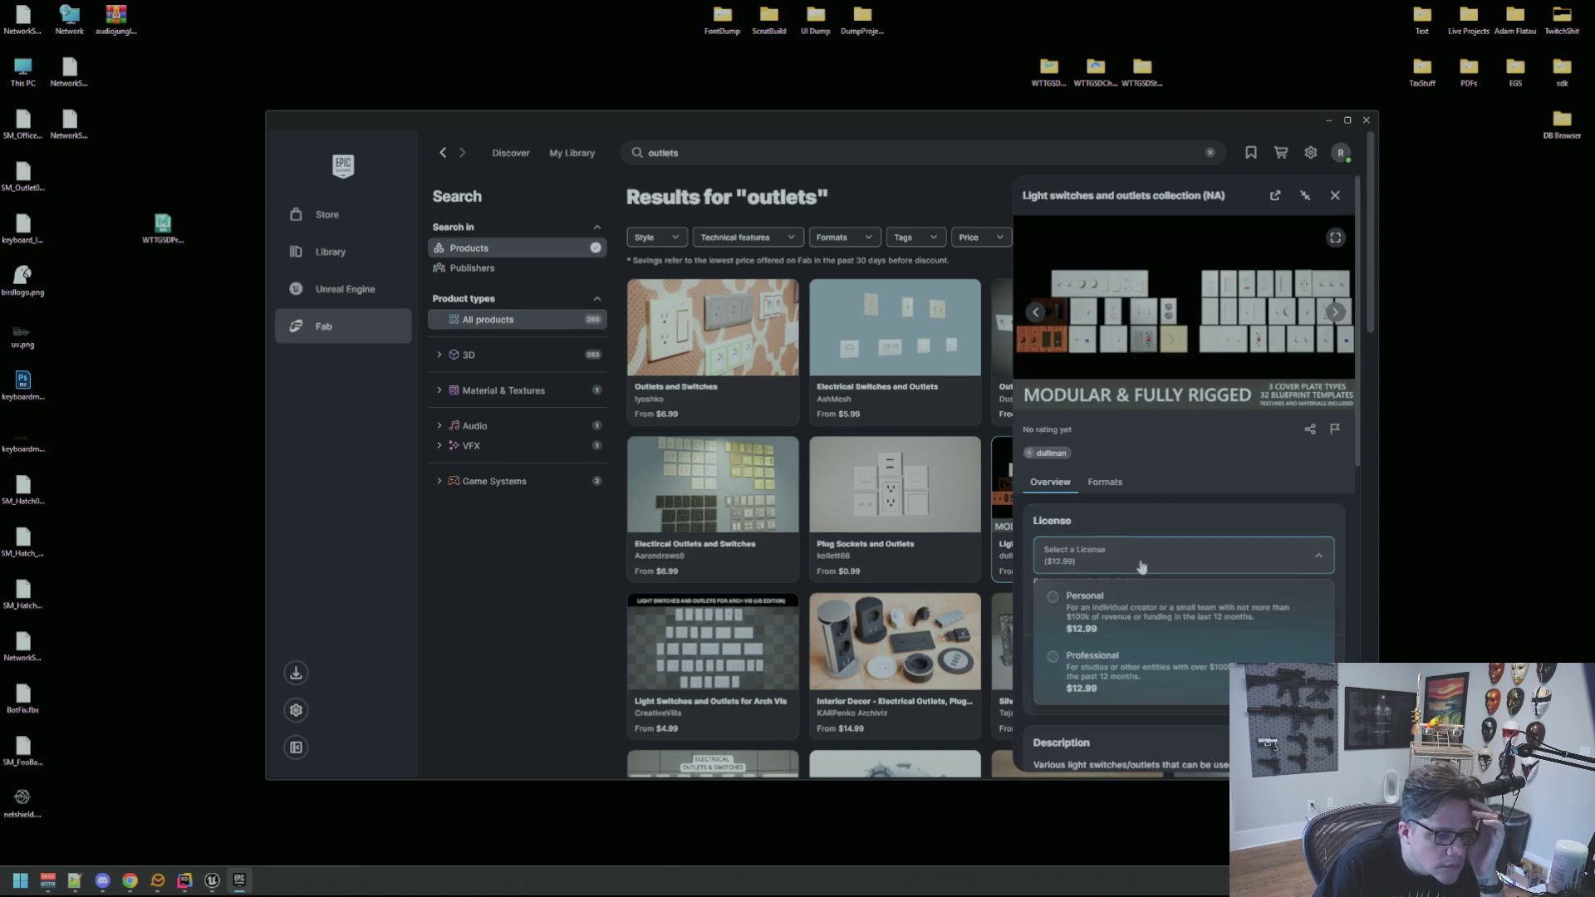
click(1217, 458)
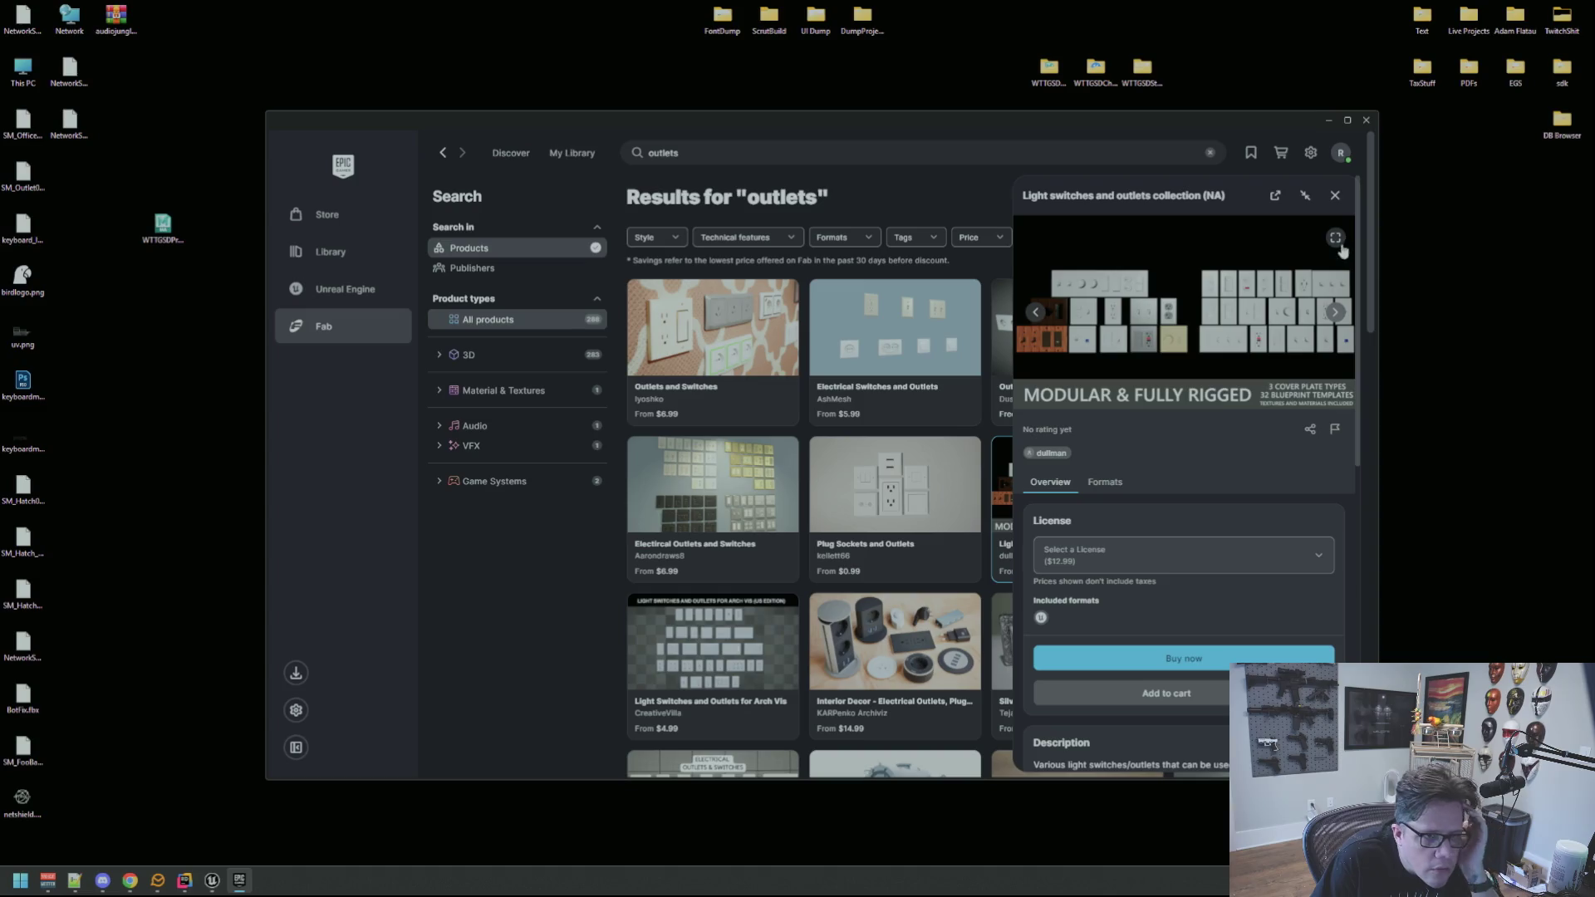
click(1335, 197)
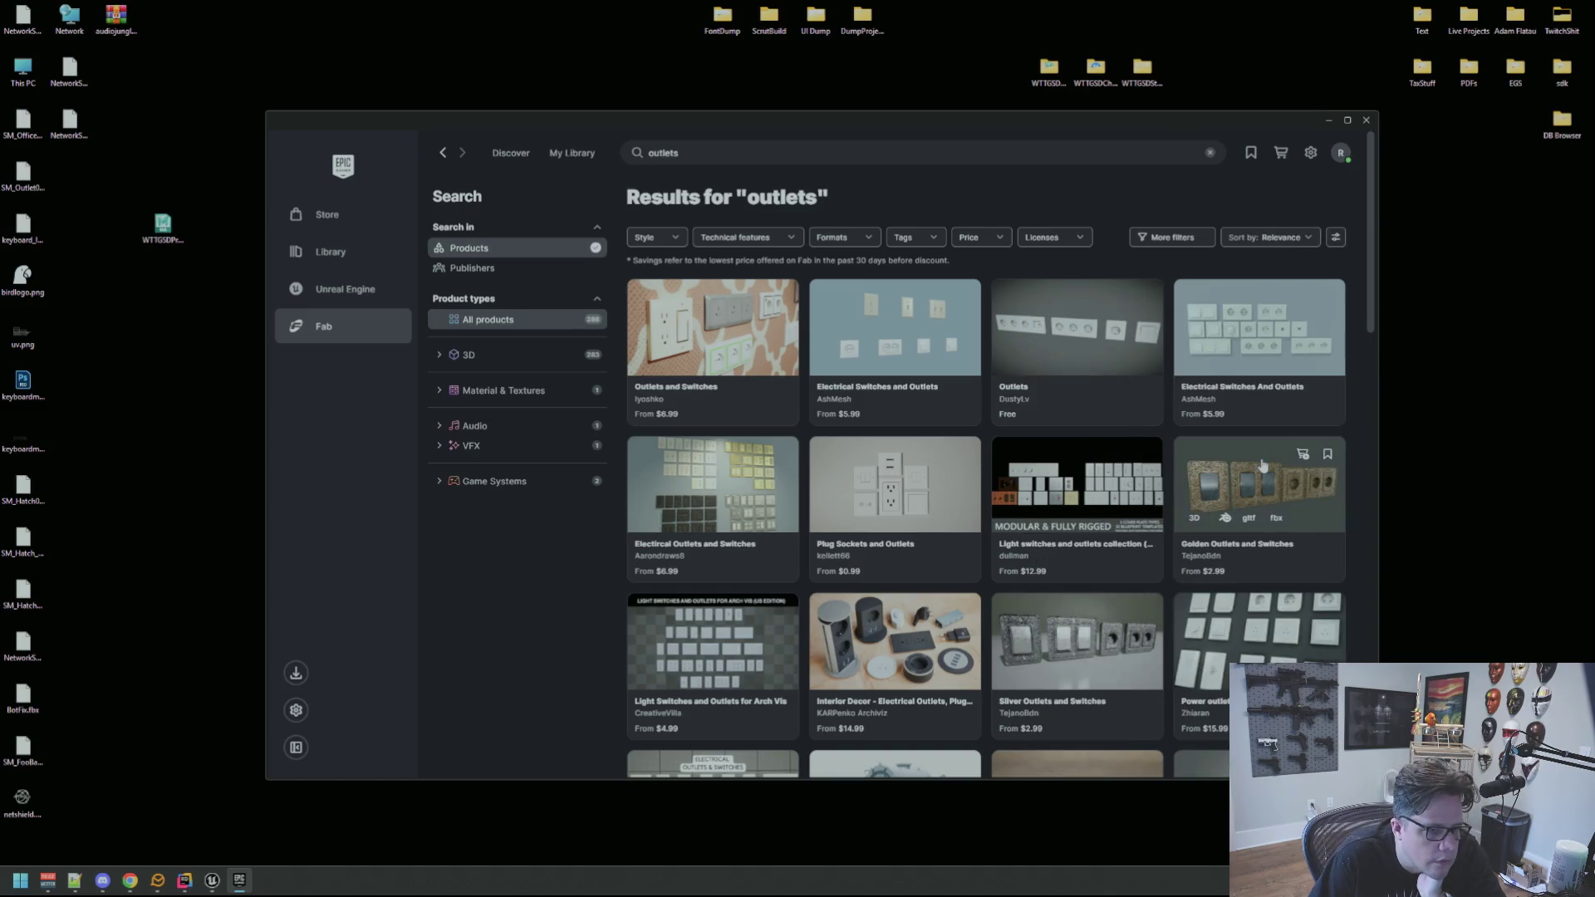
View the Light Switches and Outlets for Arch Vis image full screen.
scroll(1262, 465, down, 2)
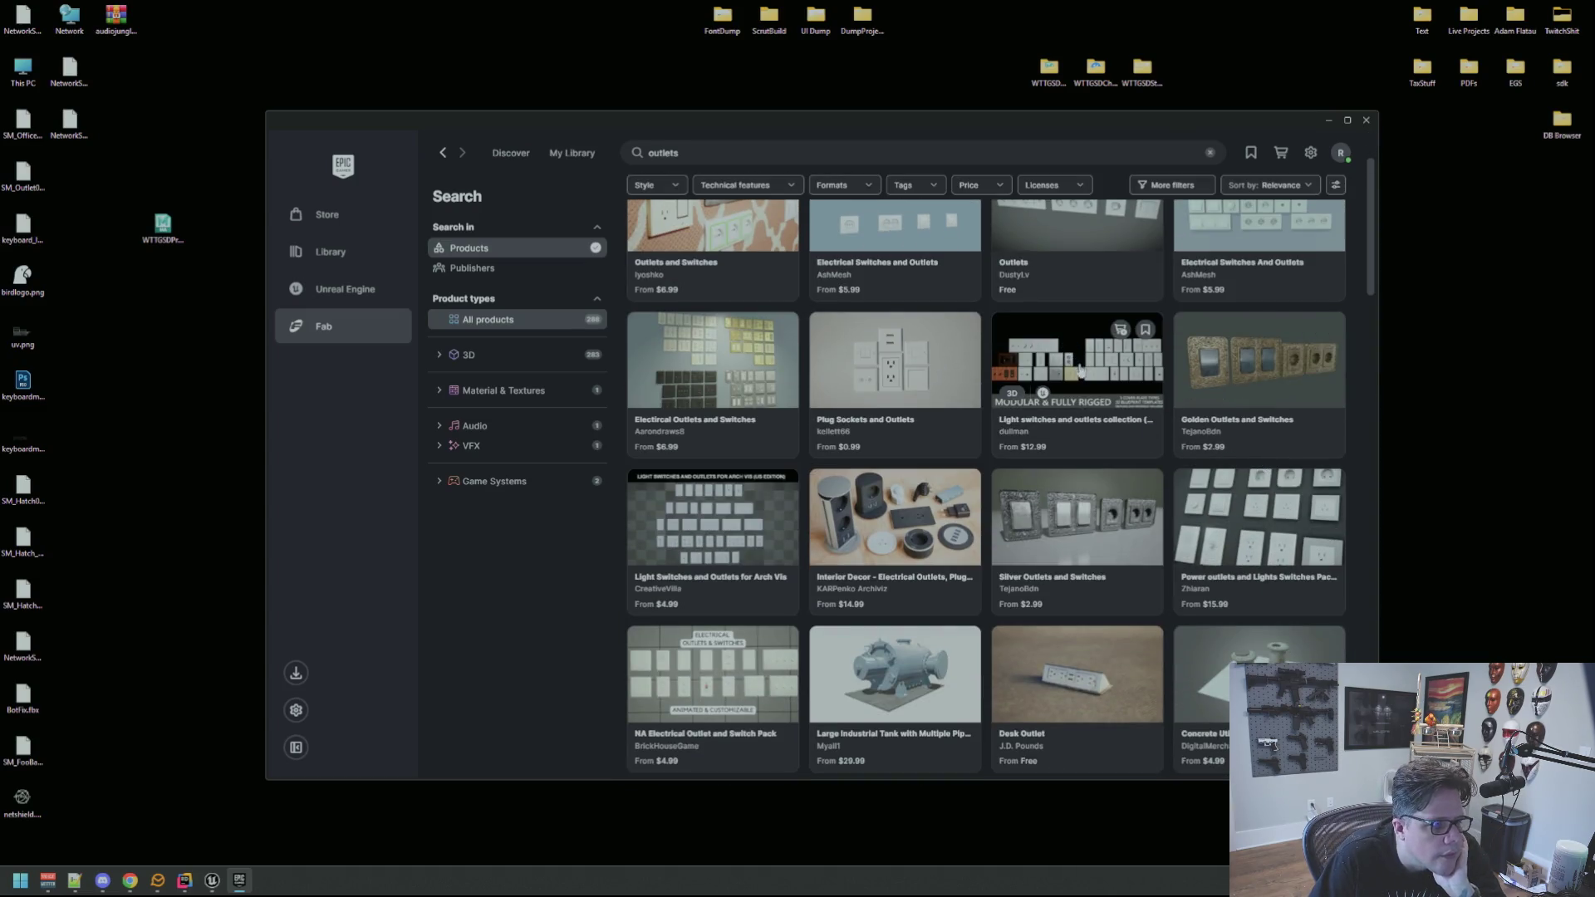
click(711, 511)
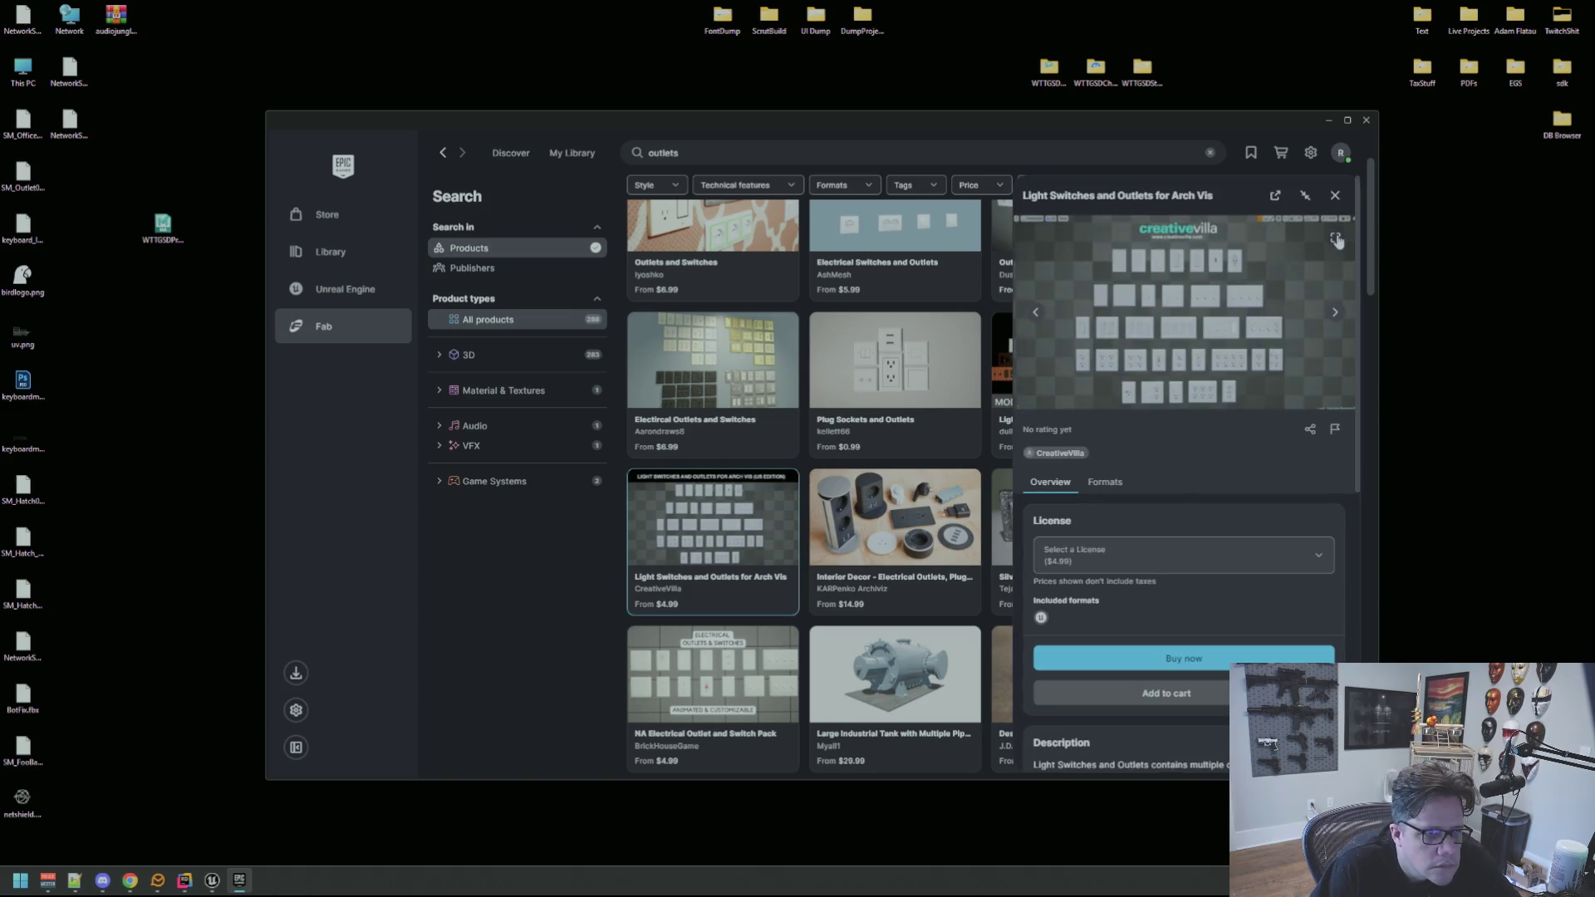
click(1335, 239)
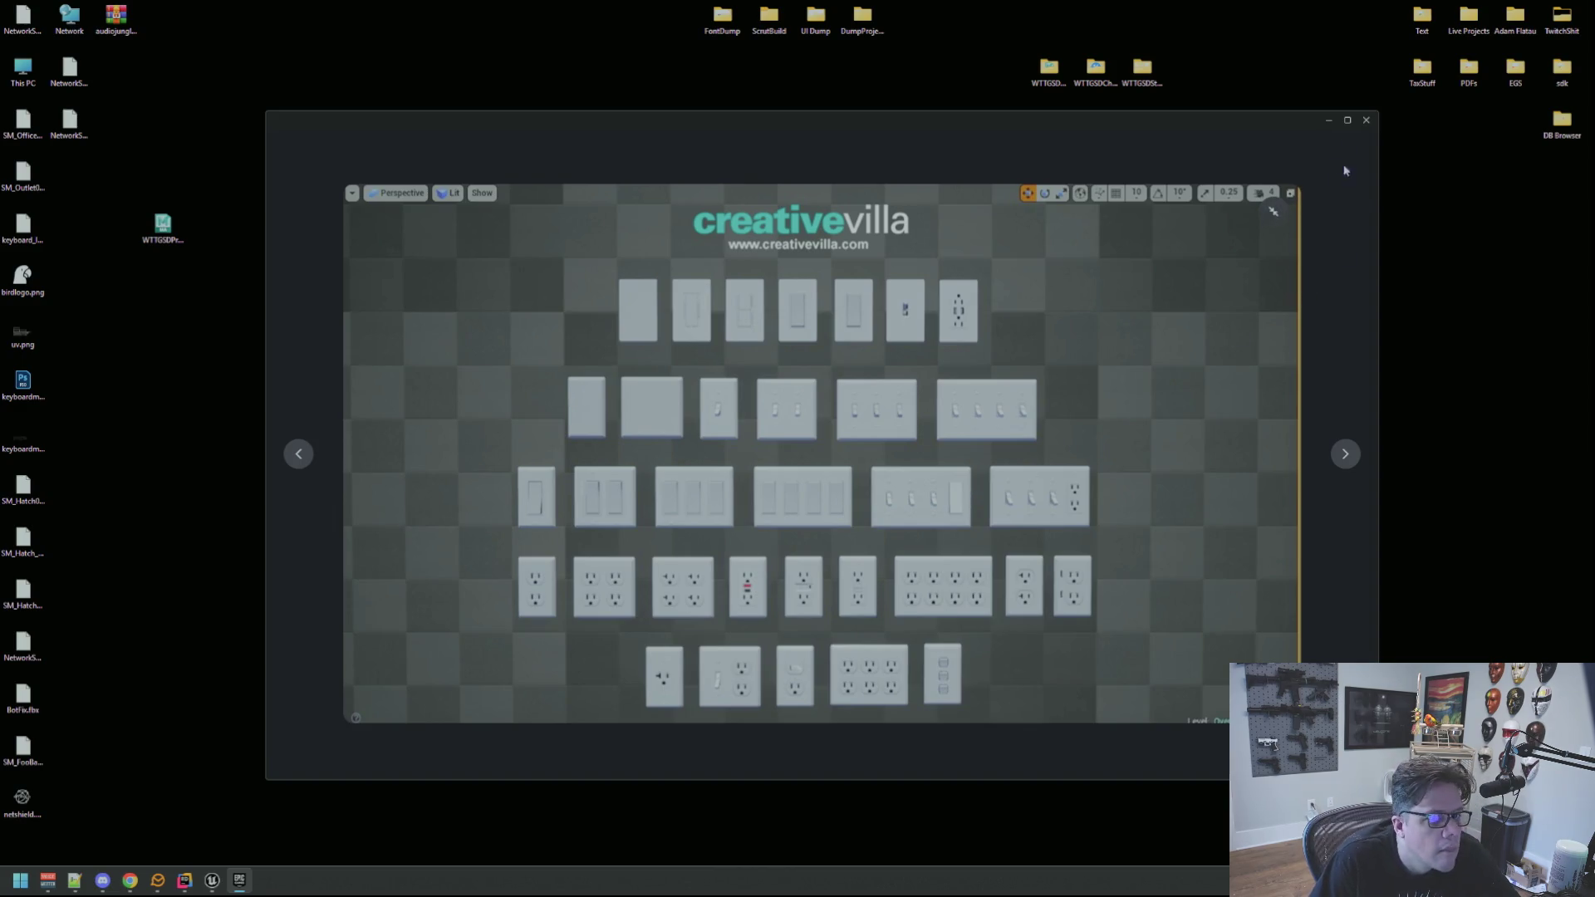
click(1269, 213)
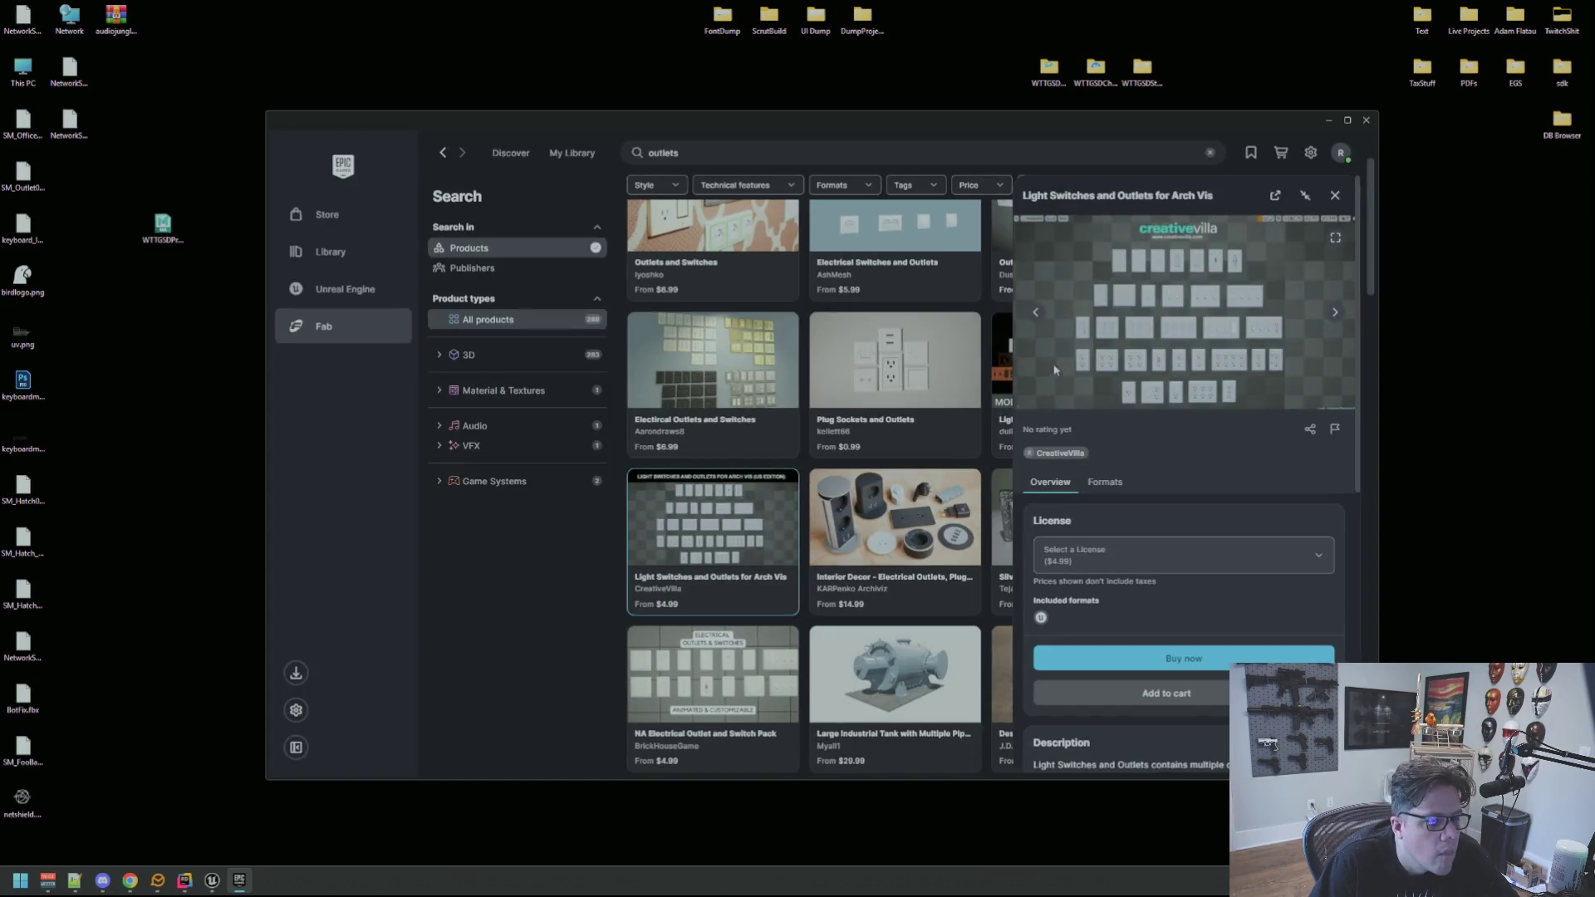
click(1338, 195)
Browse the Power outlets and Lights Switches Pack Low-poly images.
click(1240, 510)
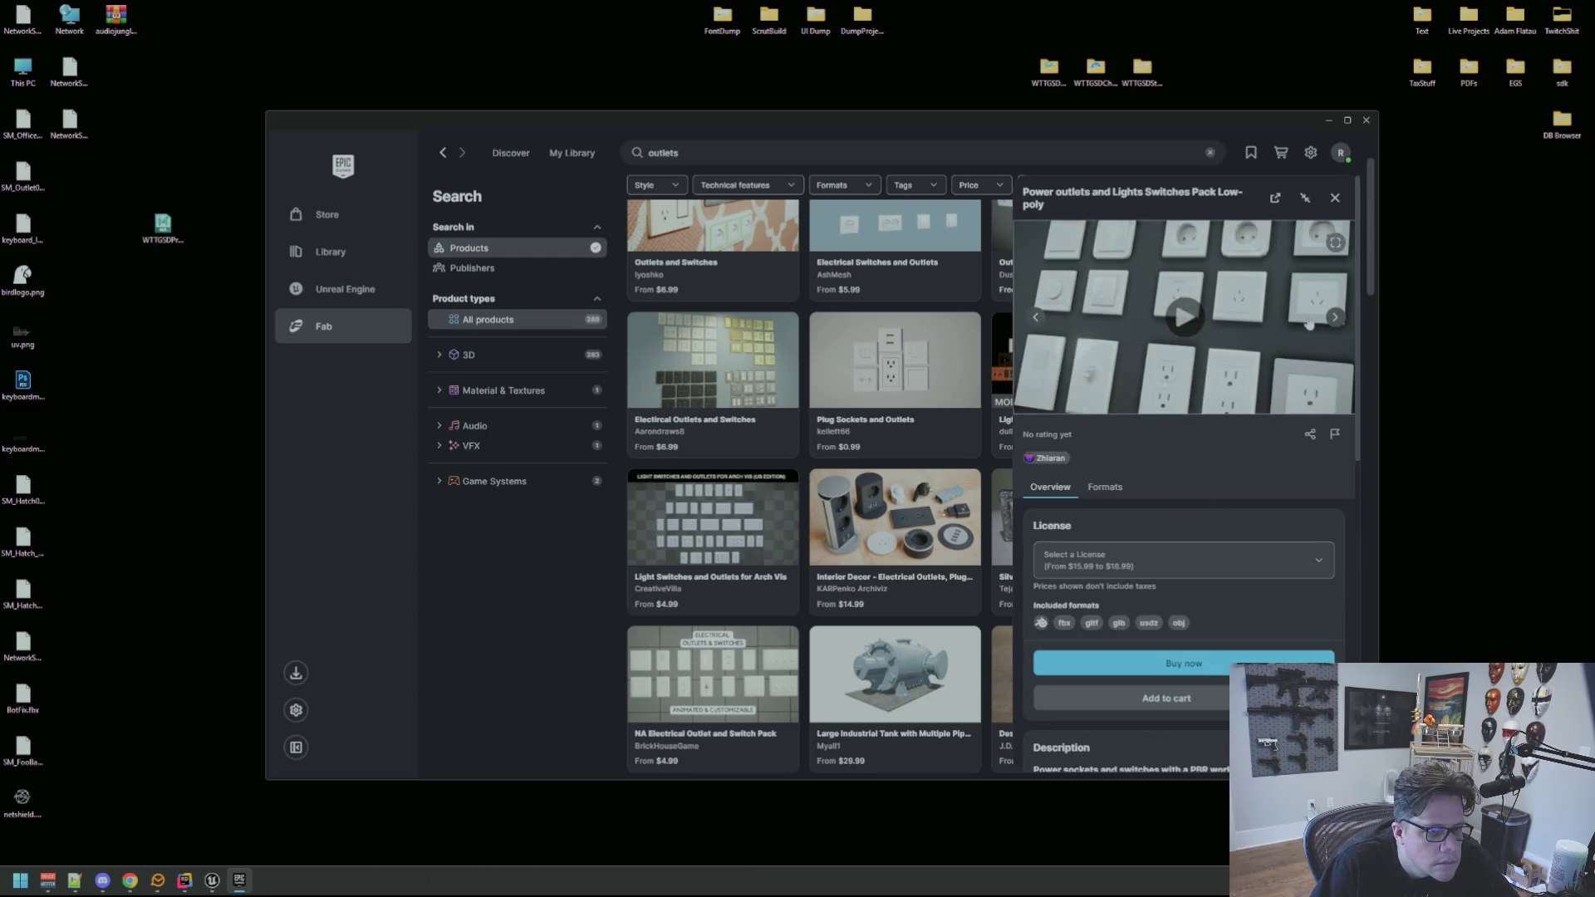
click(1335, 319)
click(1335, 319)
click(1335, 319)
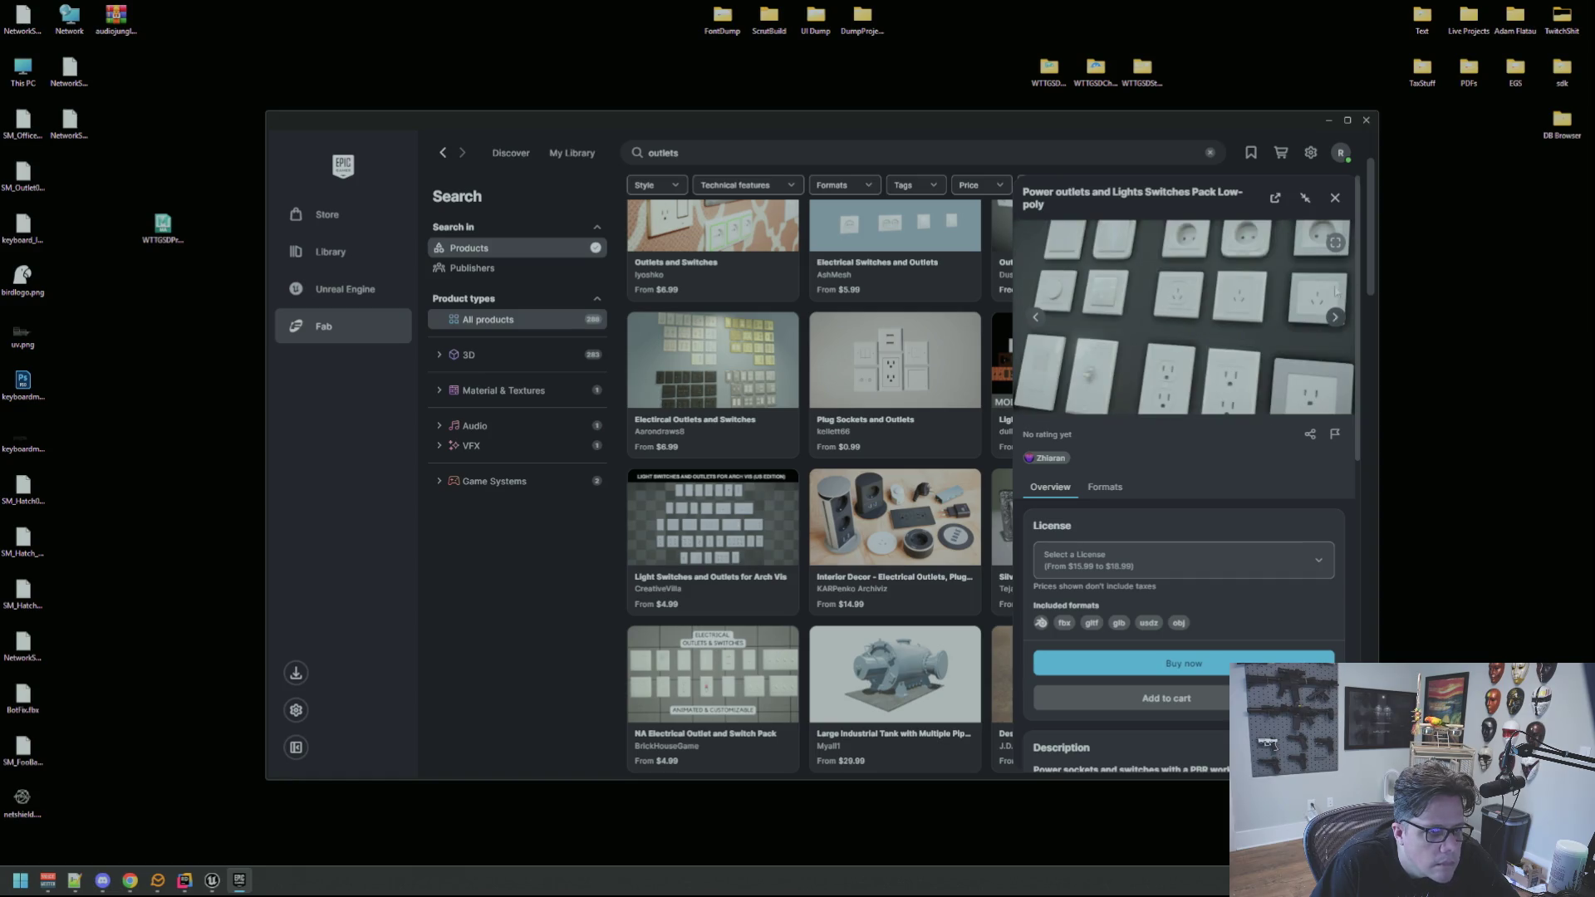
click(1340, 200)
Check the $4.99 NA Electrical Outlet and Switch Pack, then scroll the full results.
scroll(1020, 438, down, 3)
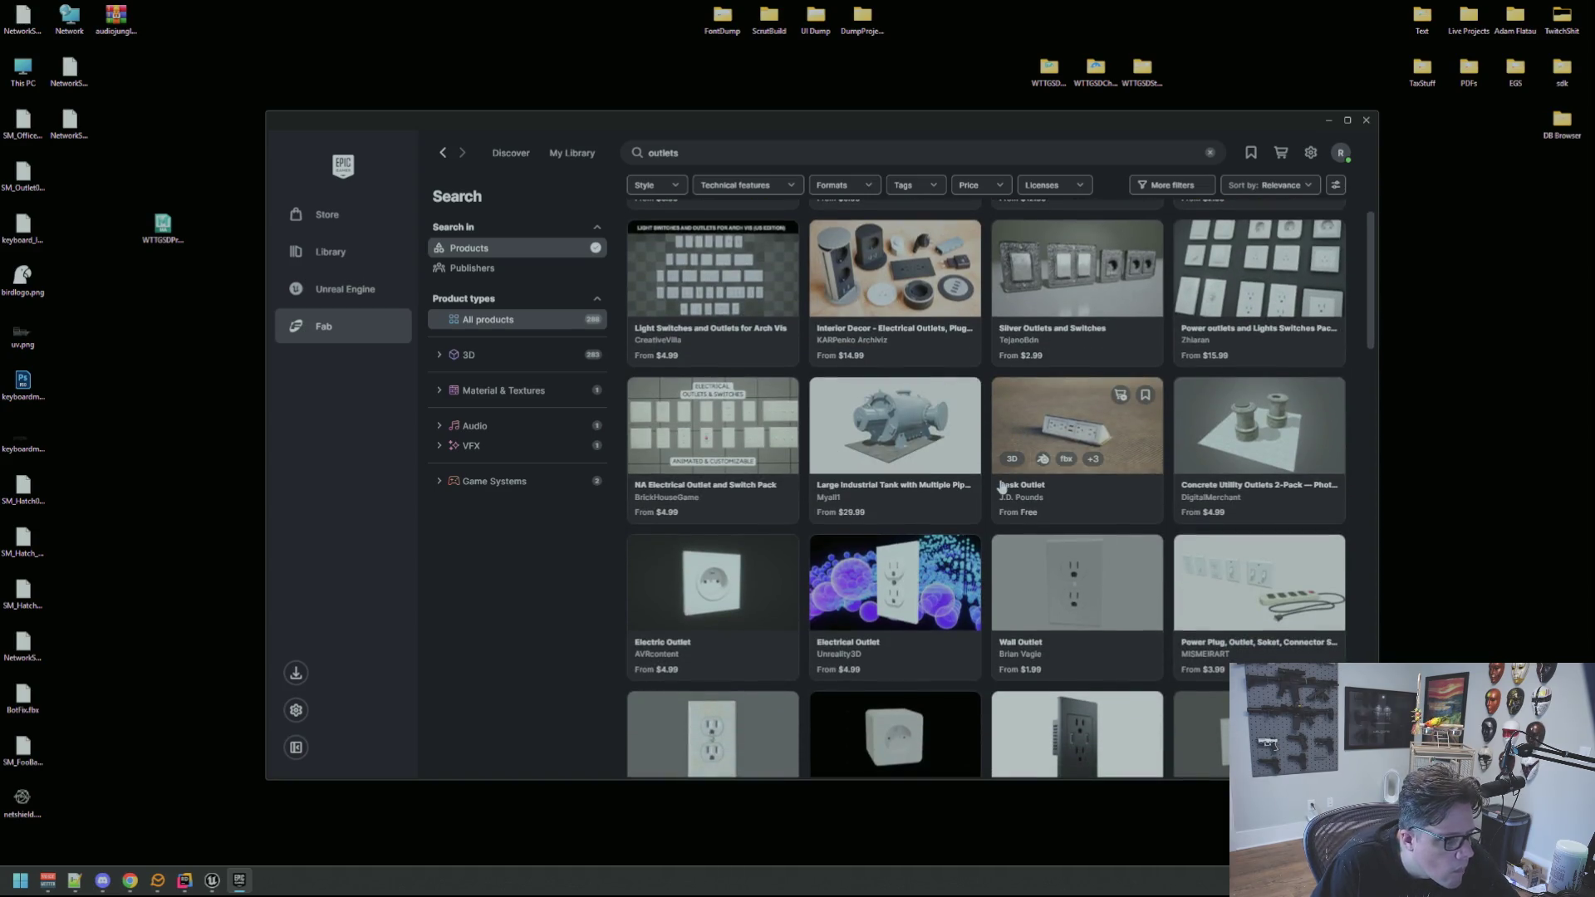
scroll(1001, 486, up, 2)
click(763, 493)
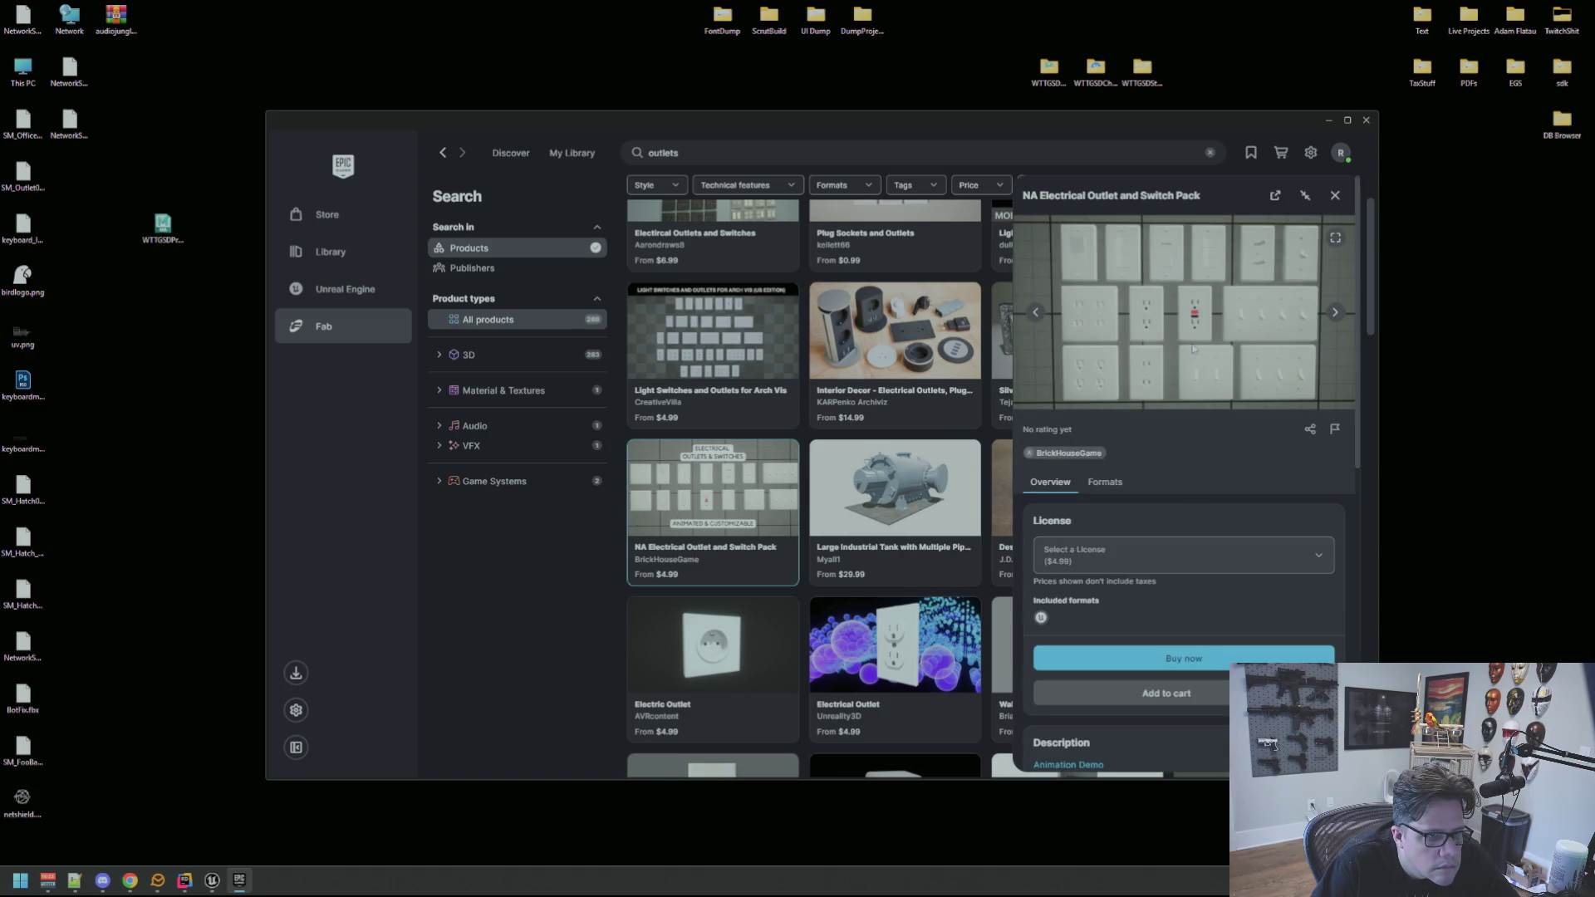
click(1336, 197)
scroll(1090, 424, down, 3)
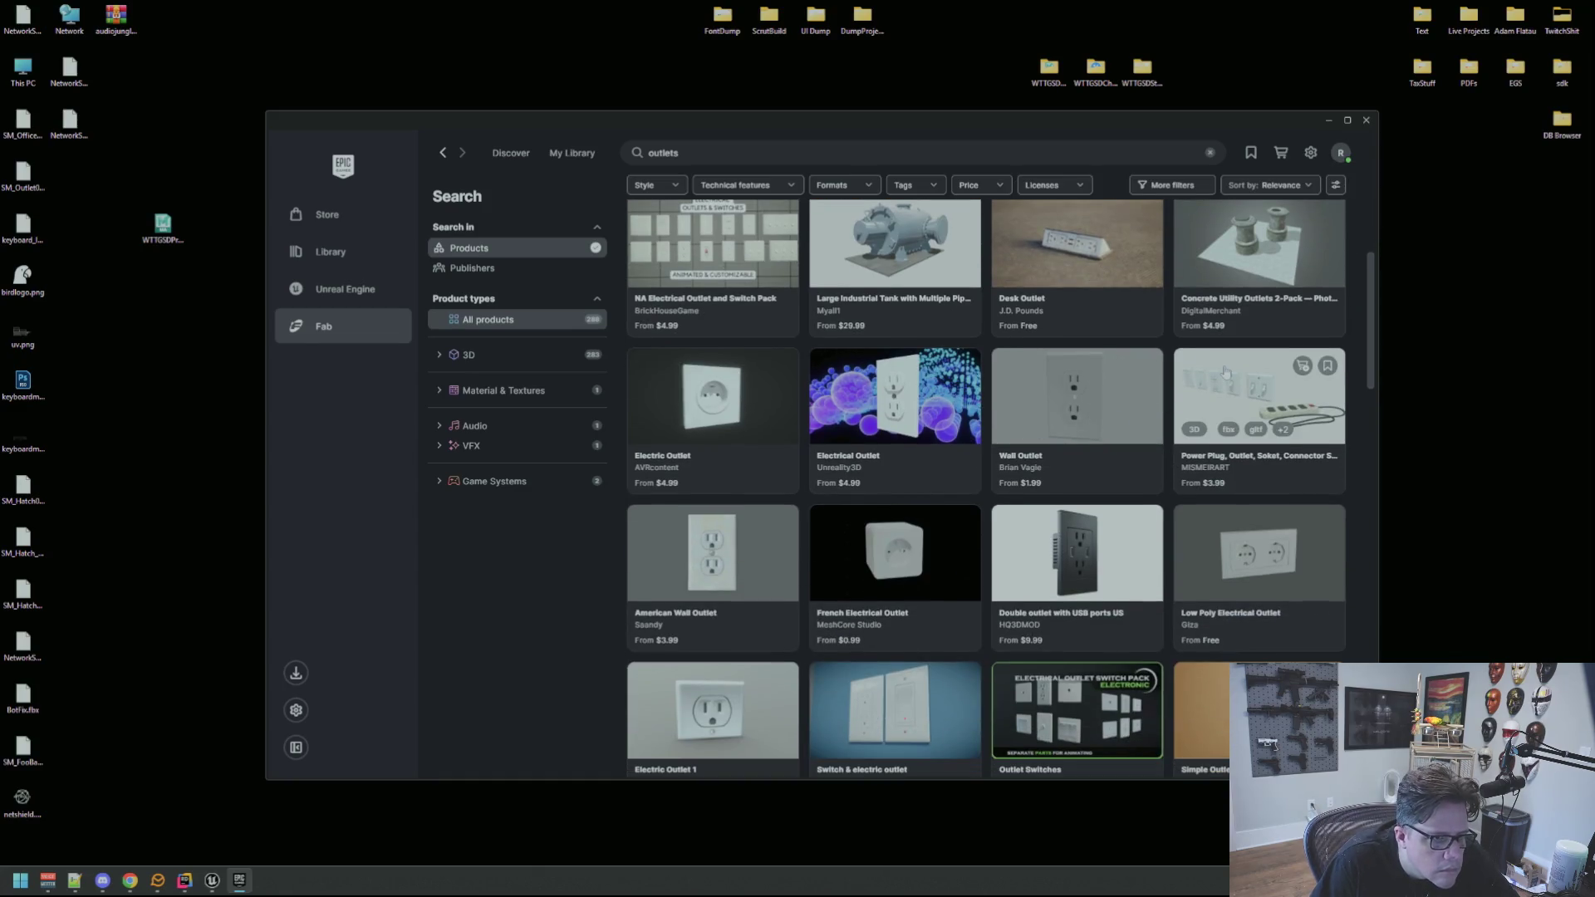
scroll(842, 540, down, 2)
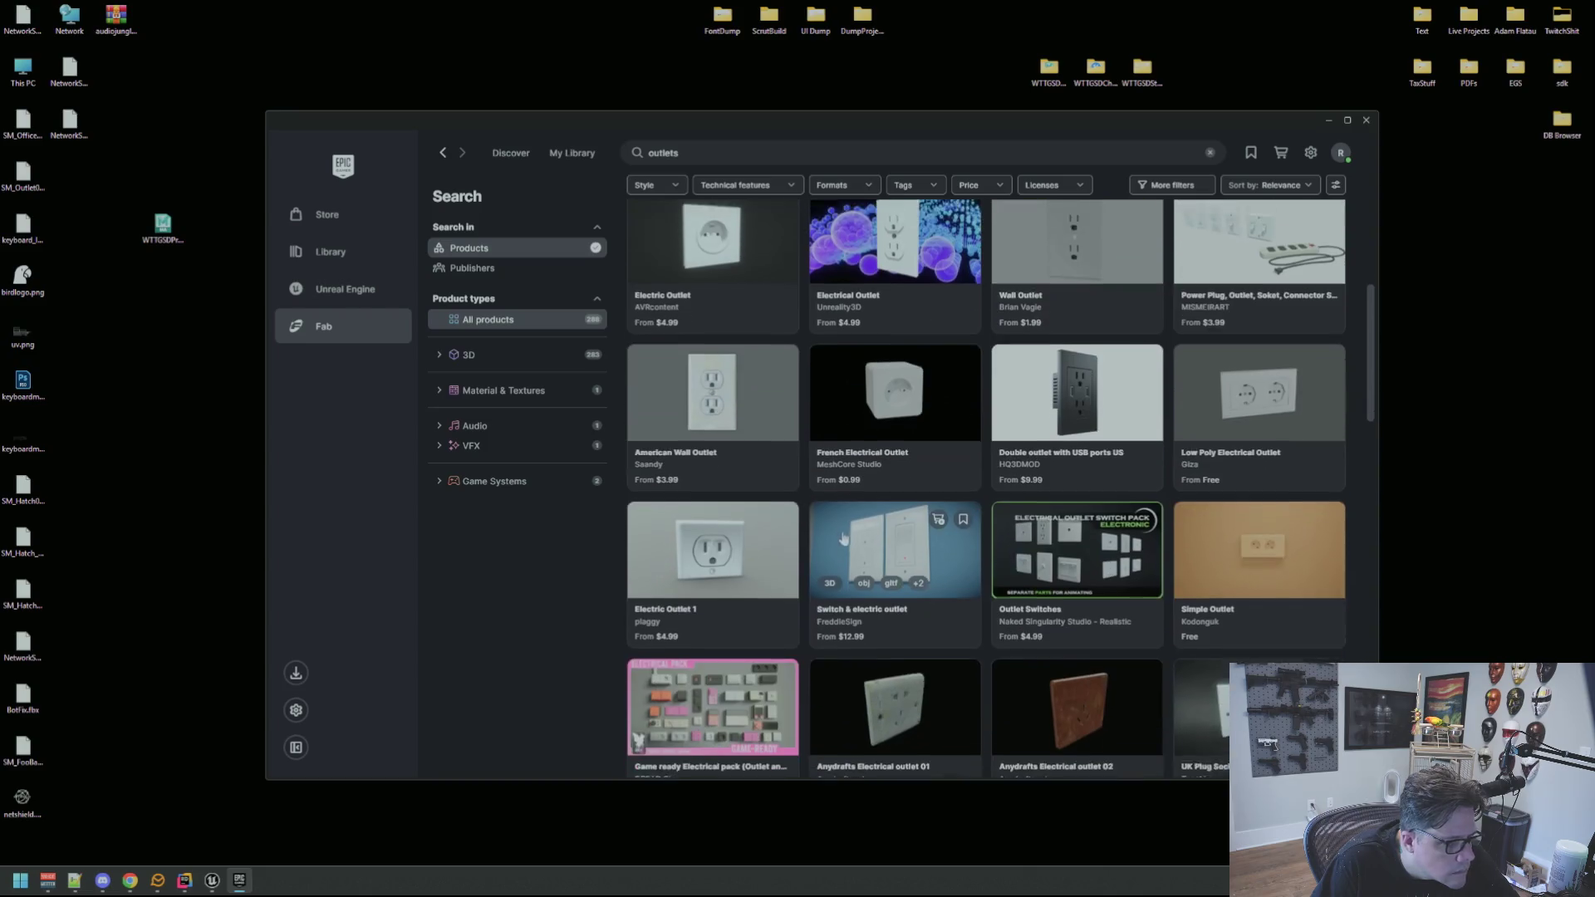
scroll(1275, 509, down, 2)
scroll(1280, 509, down, 1)
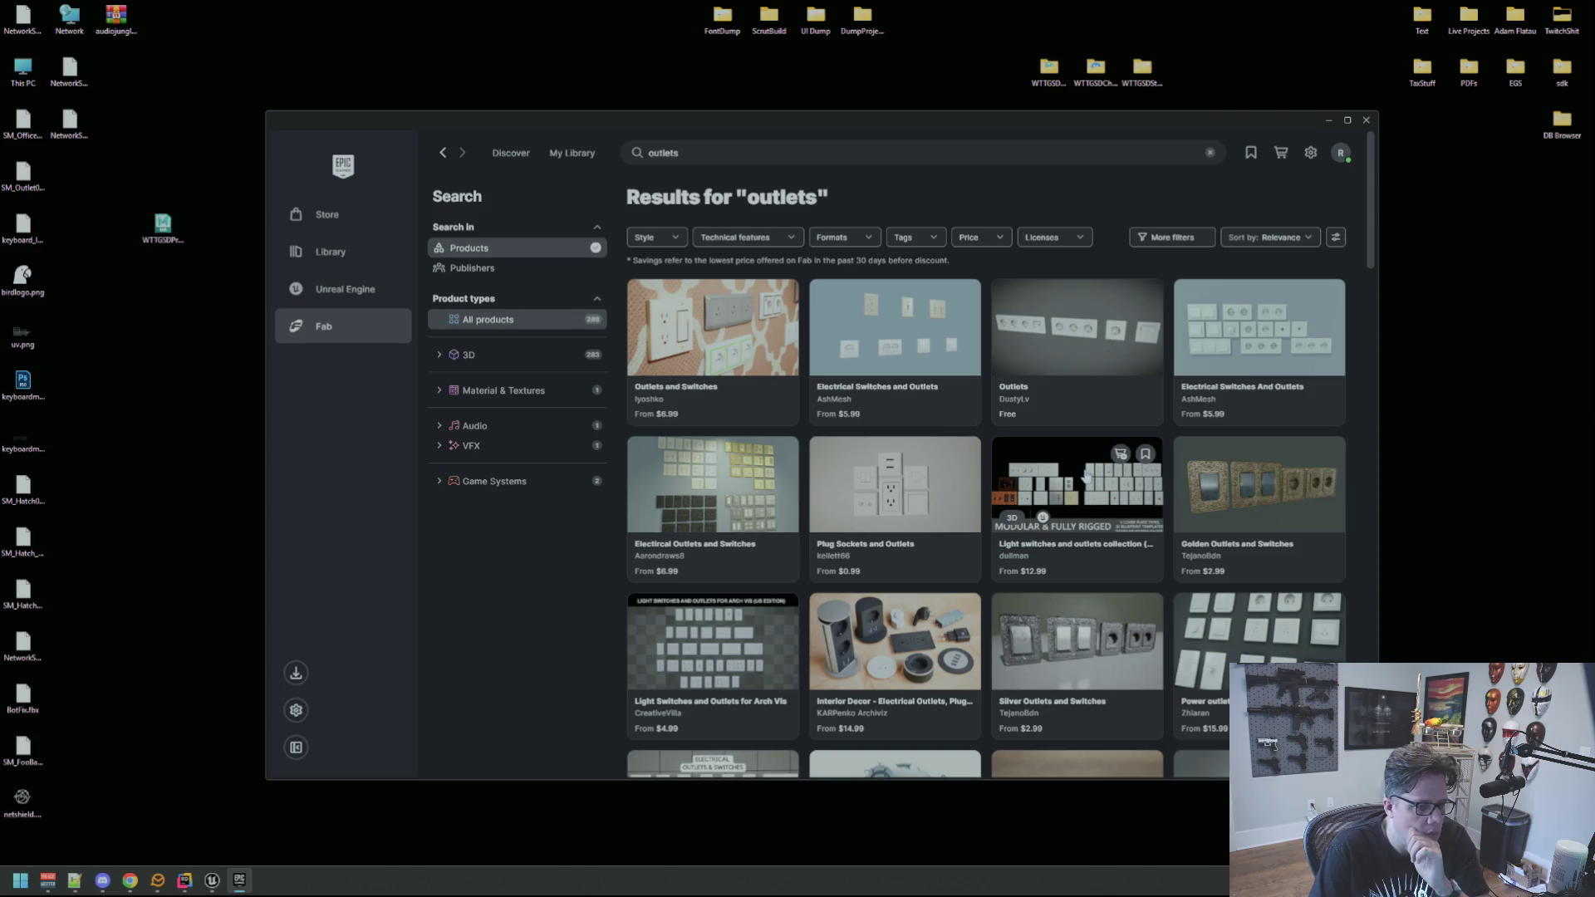
Choose the Professional licence for the Light switches and outlets collection (NA).
click(1086, 475)
click(1195, 553)
click(1116, 663)
mouse_move(1012, 126)
mouse_down()
mouse_move(1473, 104)
mouse_move(948, 103)
mouse_up()
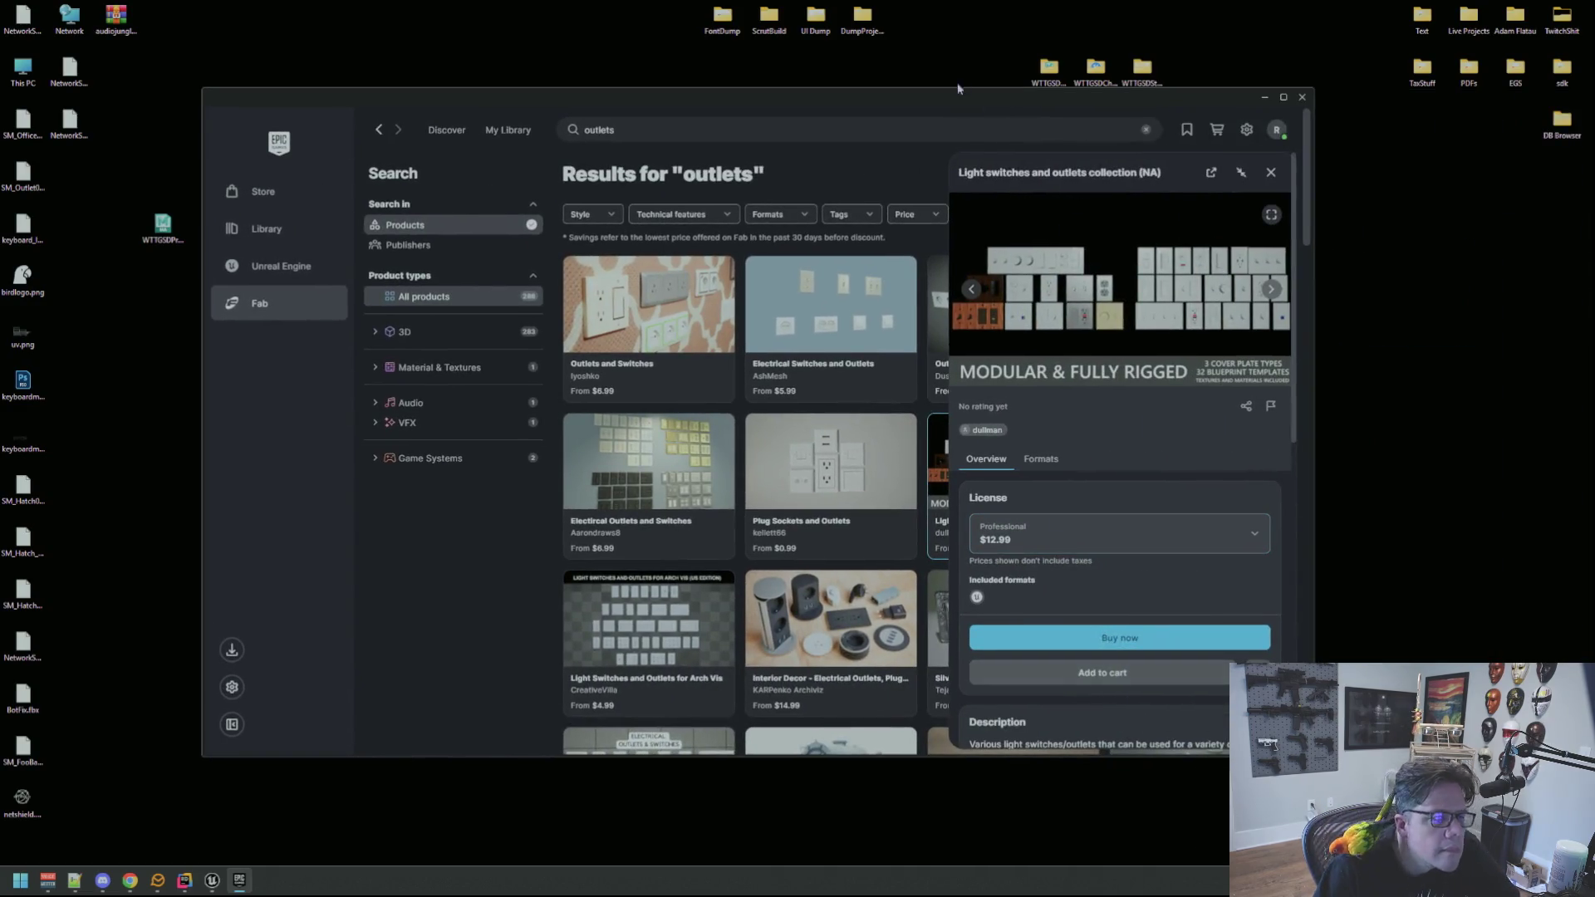
drag(217, 99, 1594, 60)
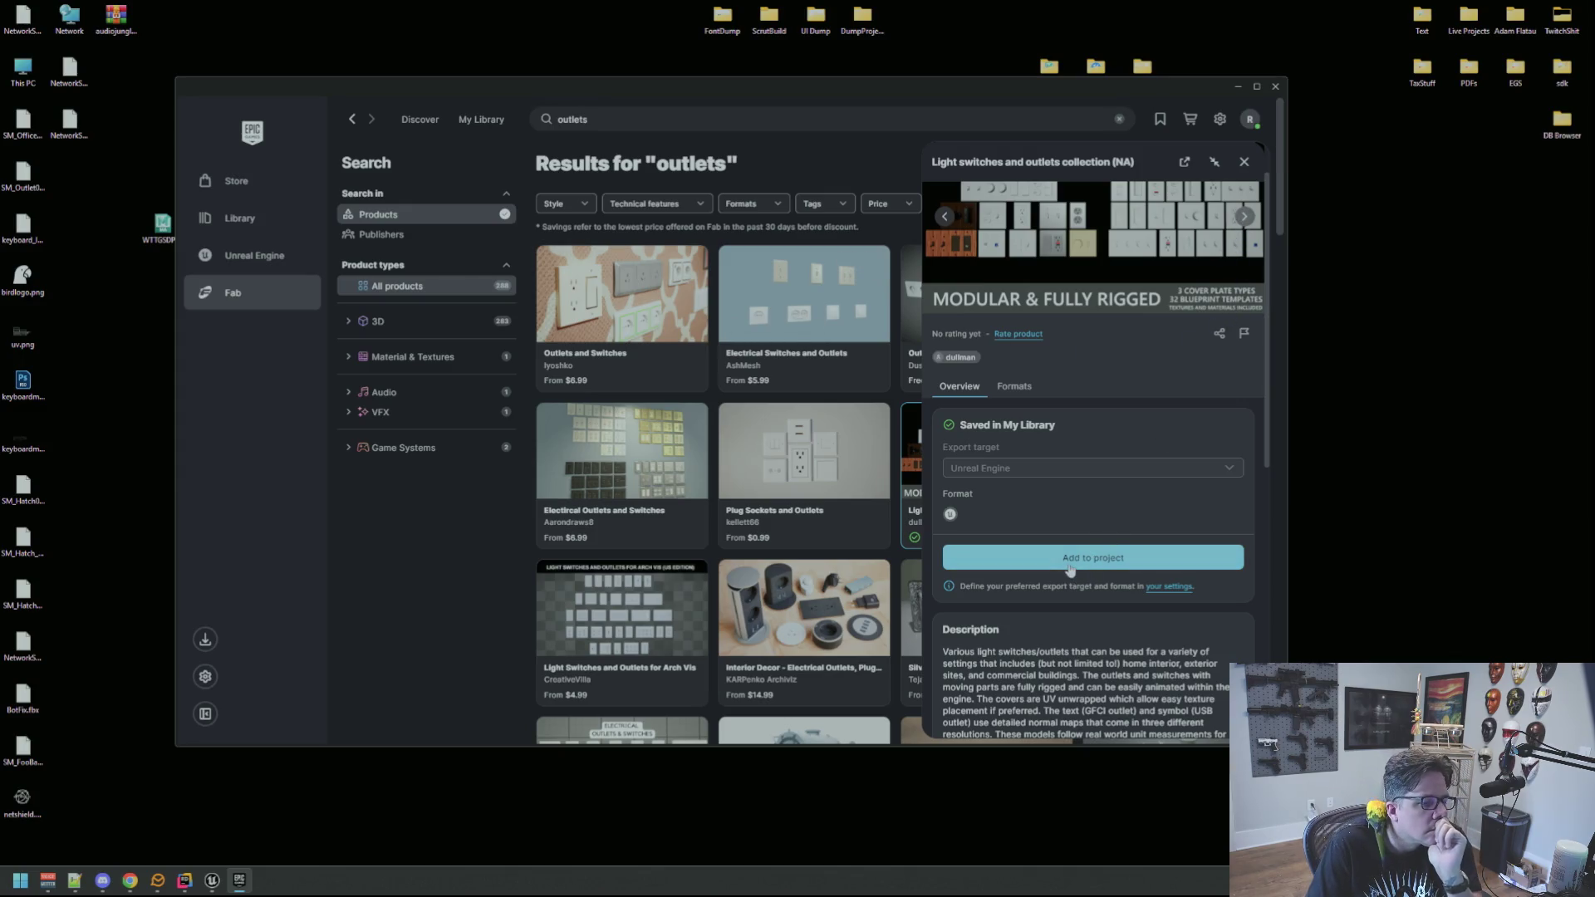
Check the Fab export target settings, then start adding the collection to a project.
click(1120, 567)
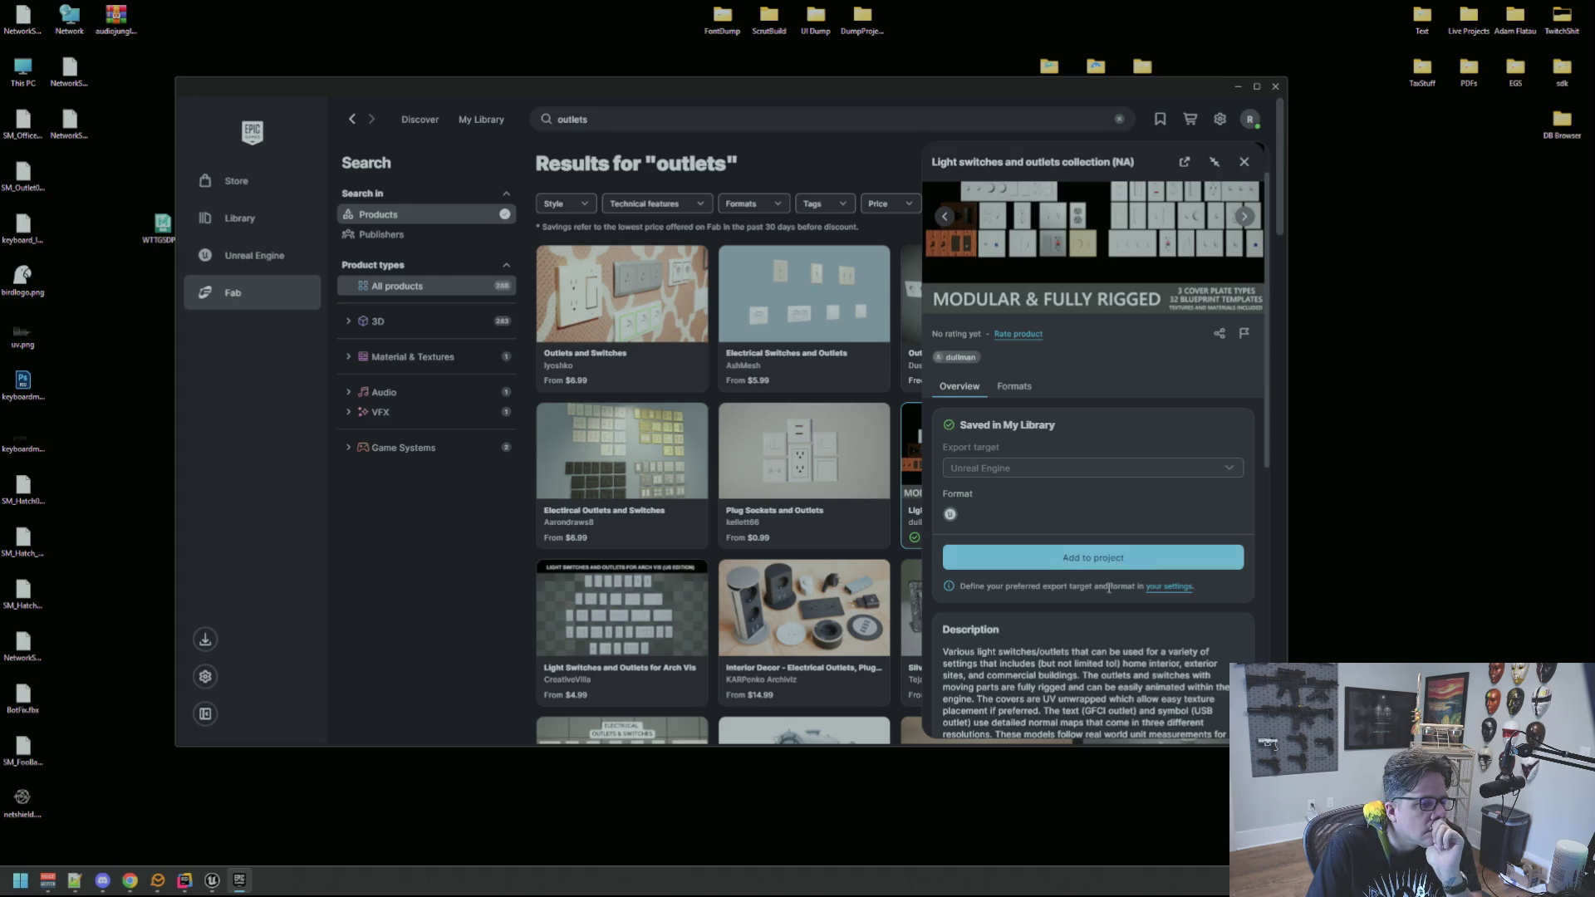
click(1160, 587)
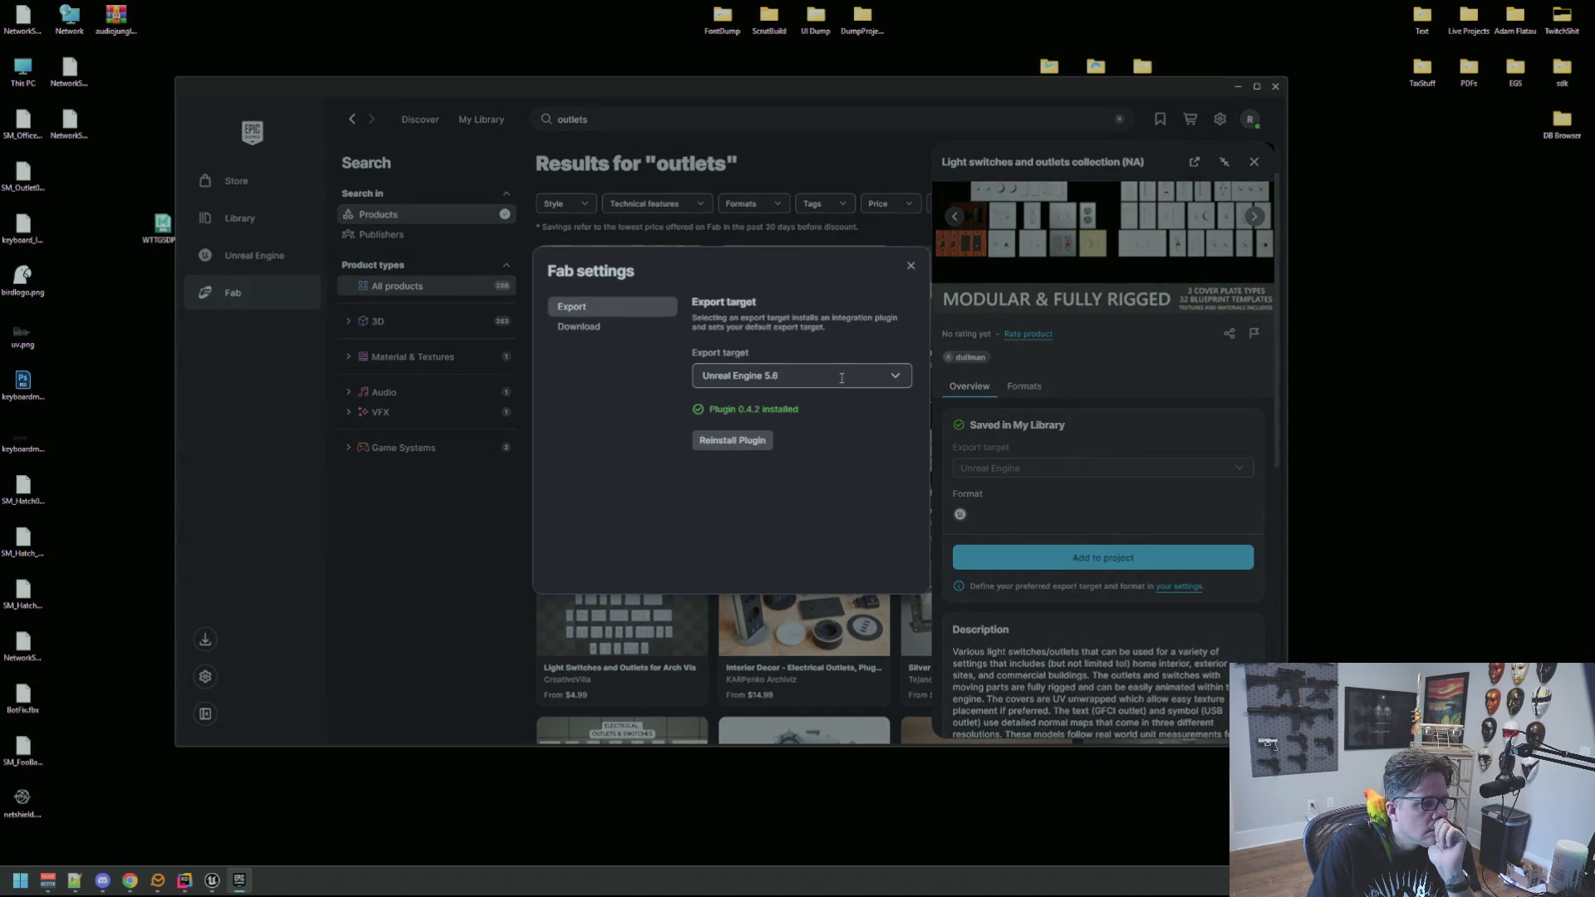
click(910, 265)
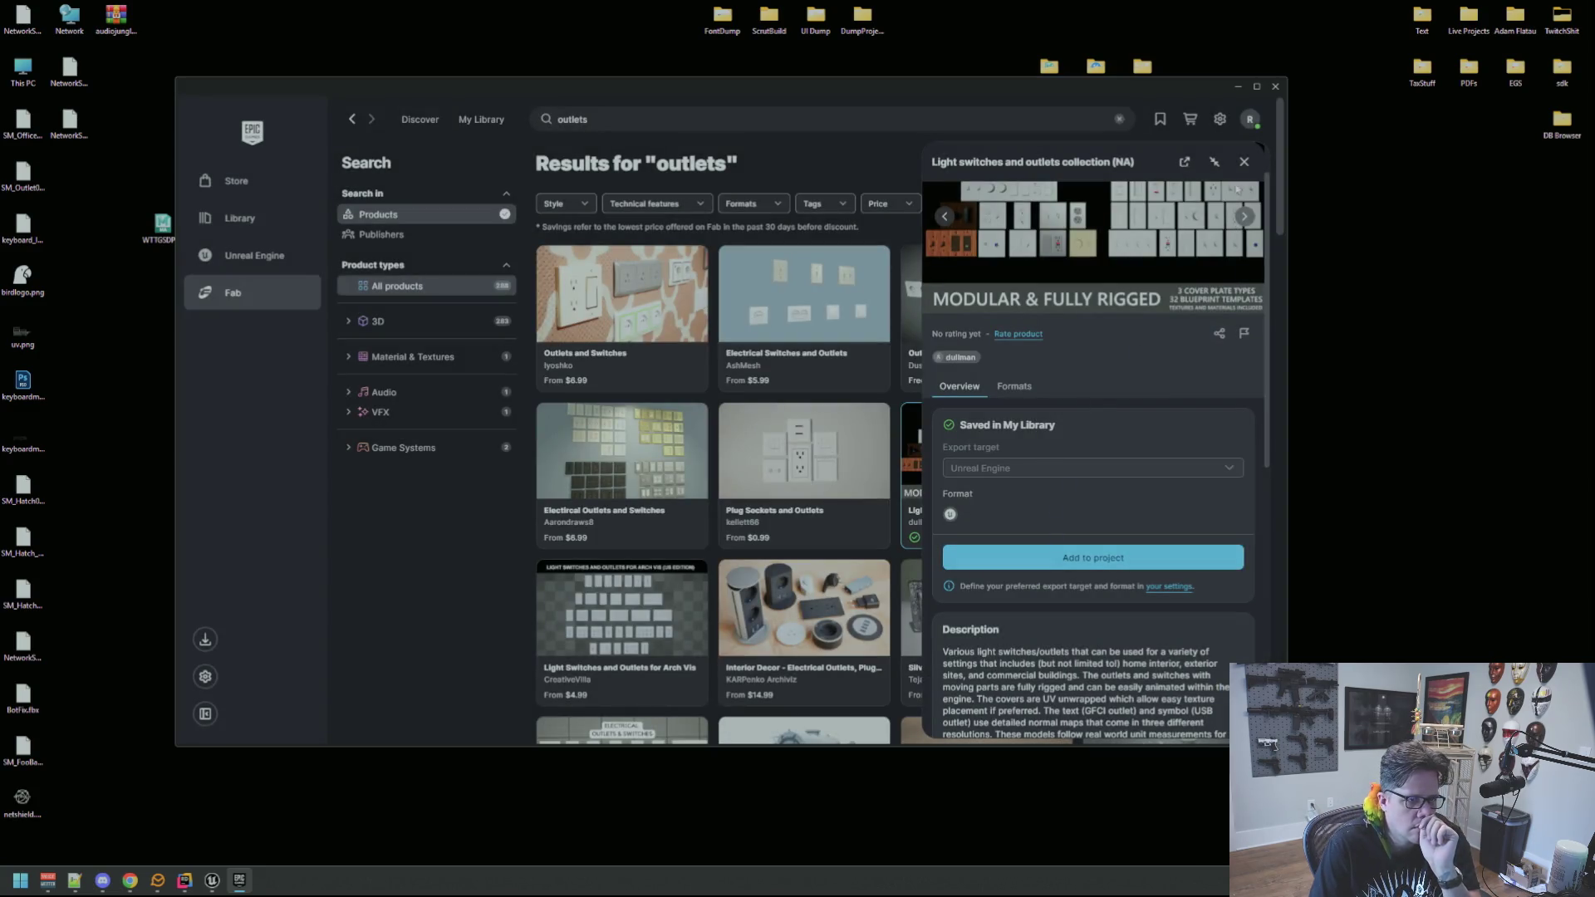
click(1244, 161)
click(1053, 422)
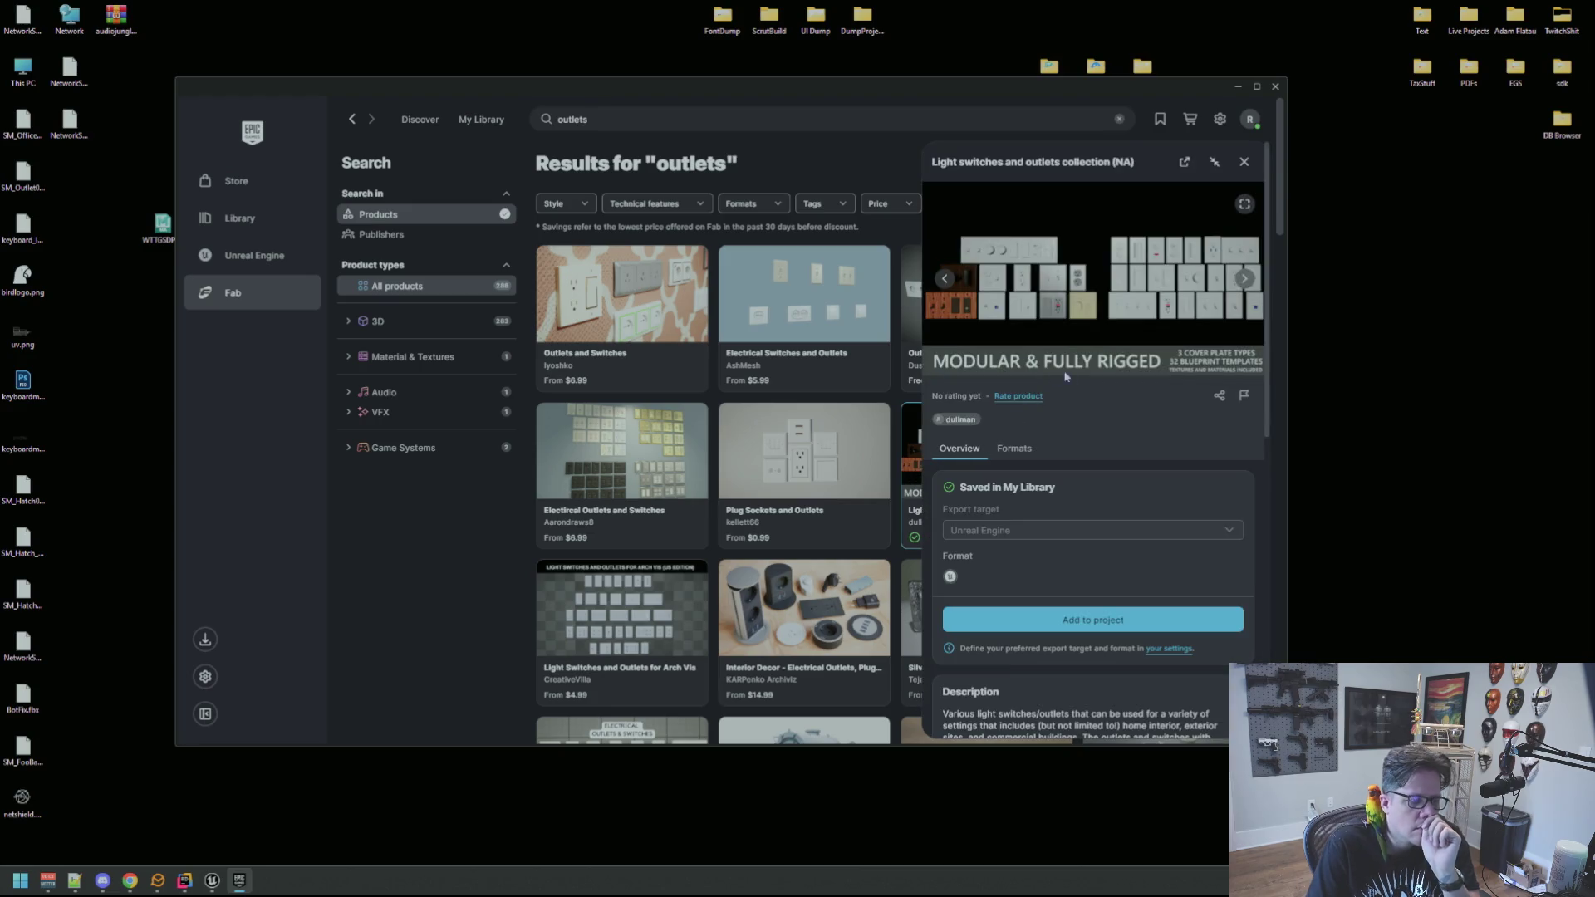
click(1098, 629)
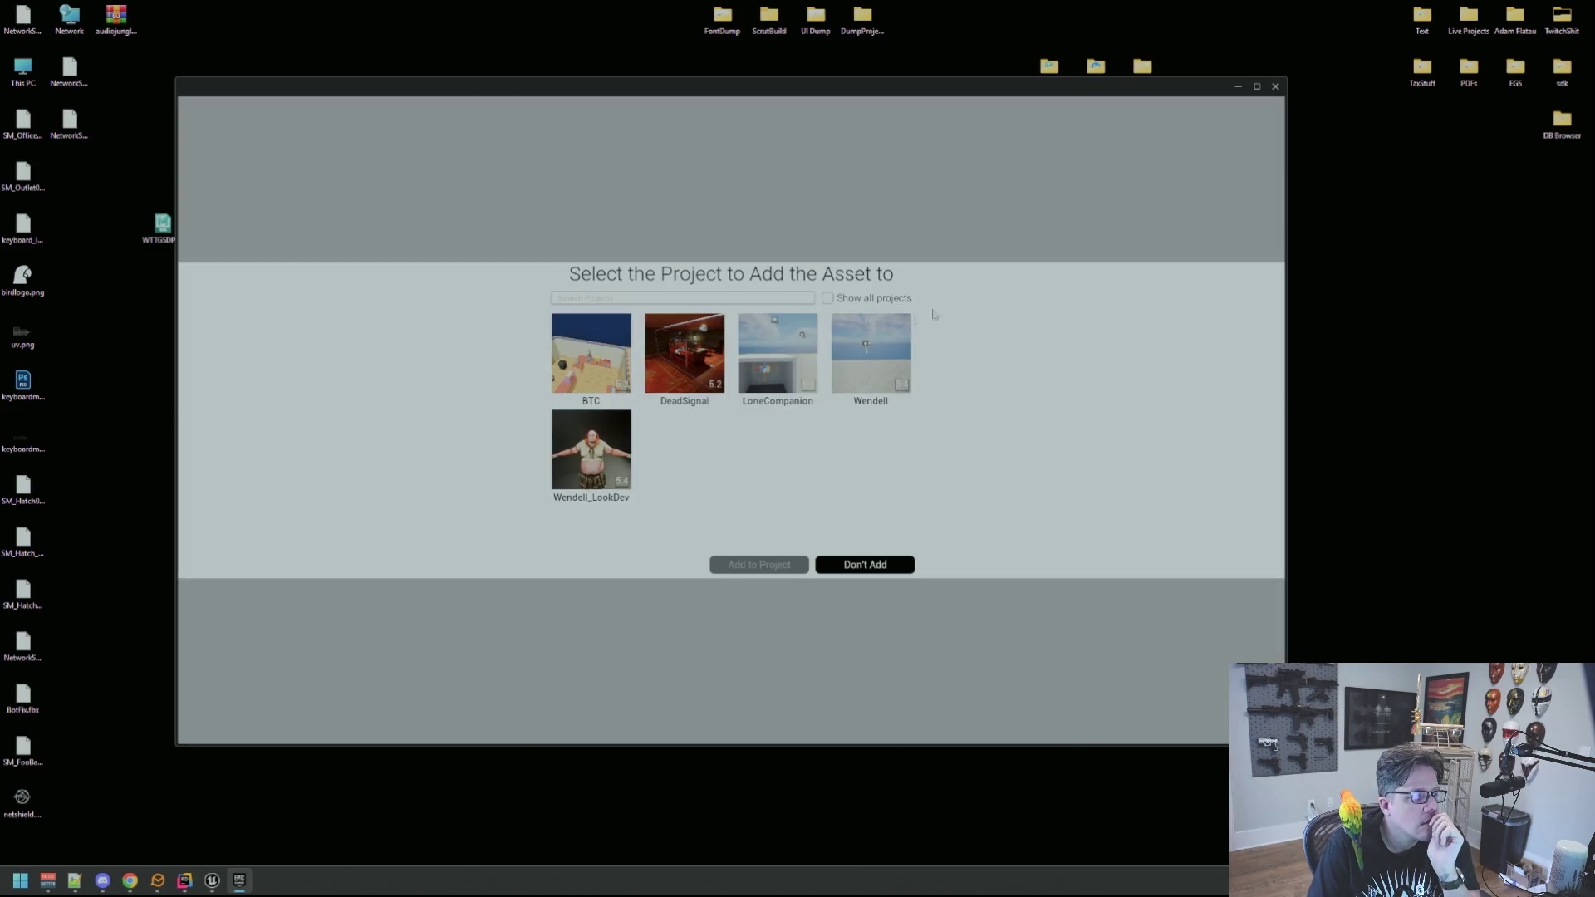
Add the collection to the AssetDump project using engine version 5.4.
click(827, 298)
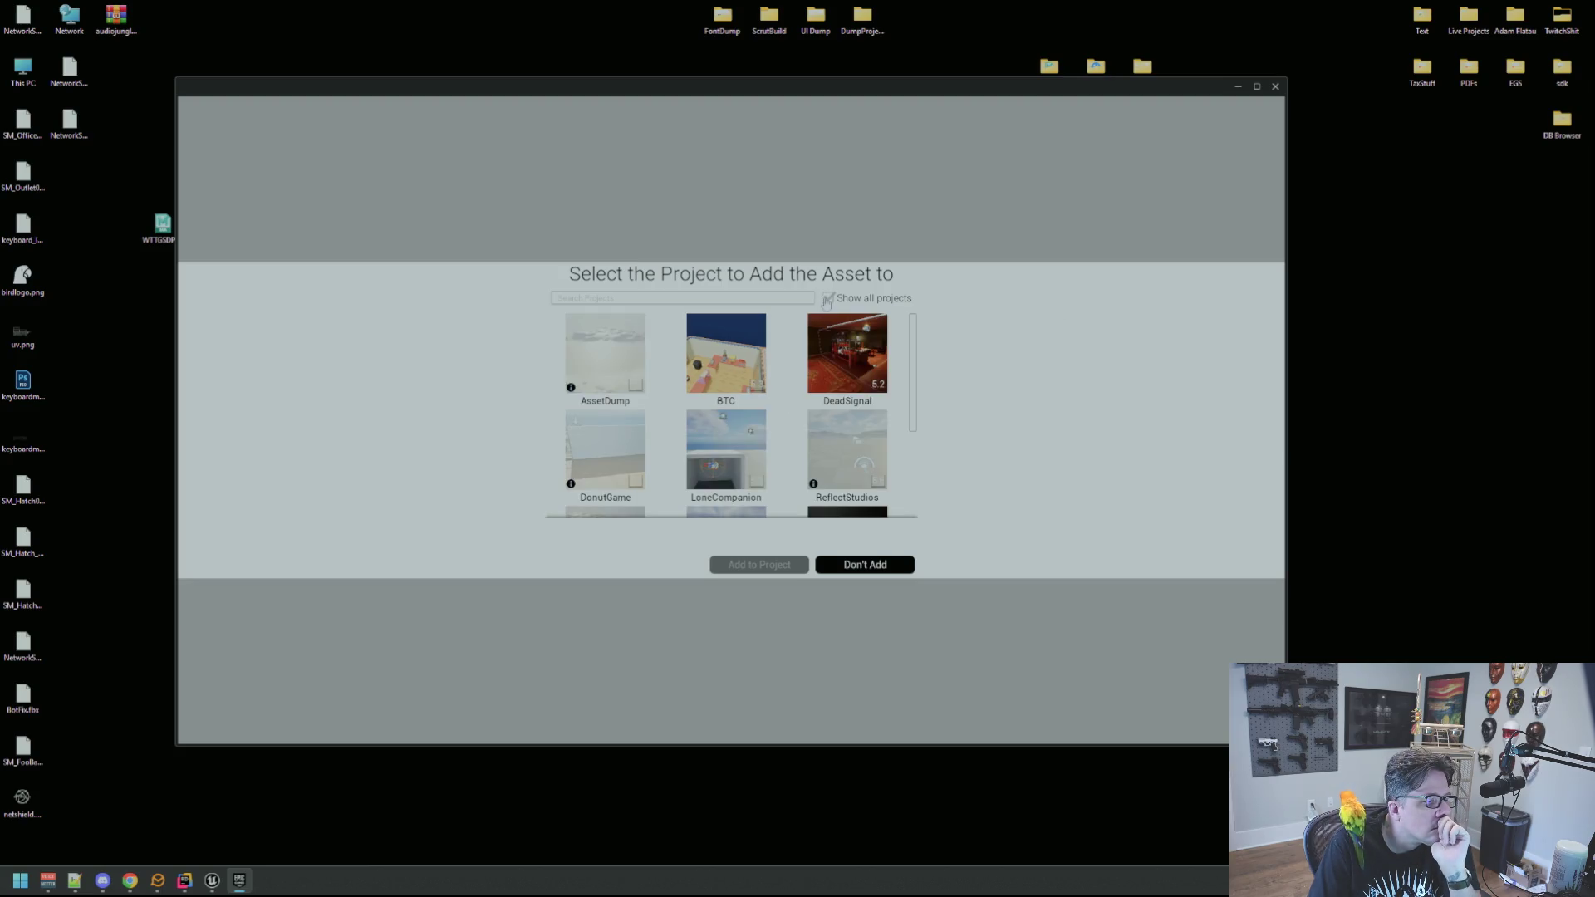
click(619, 352)
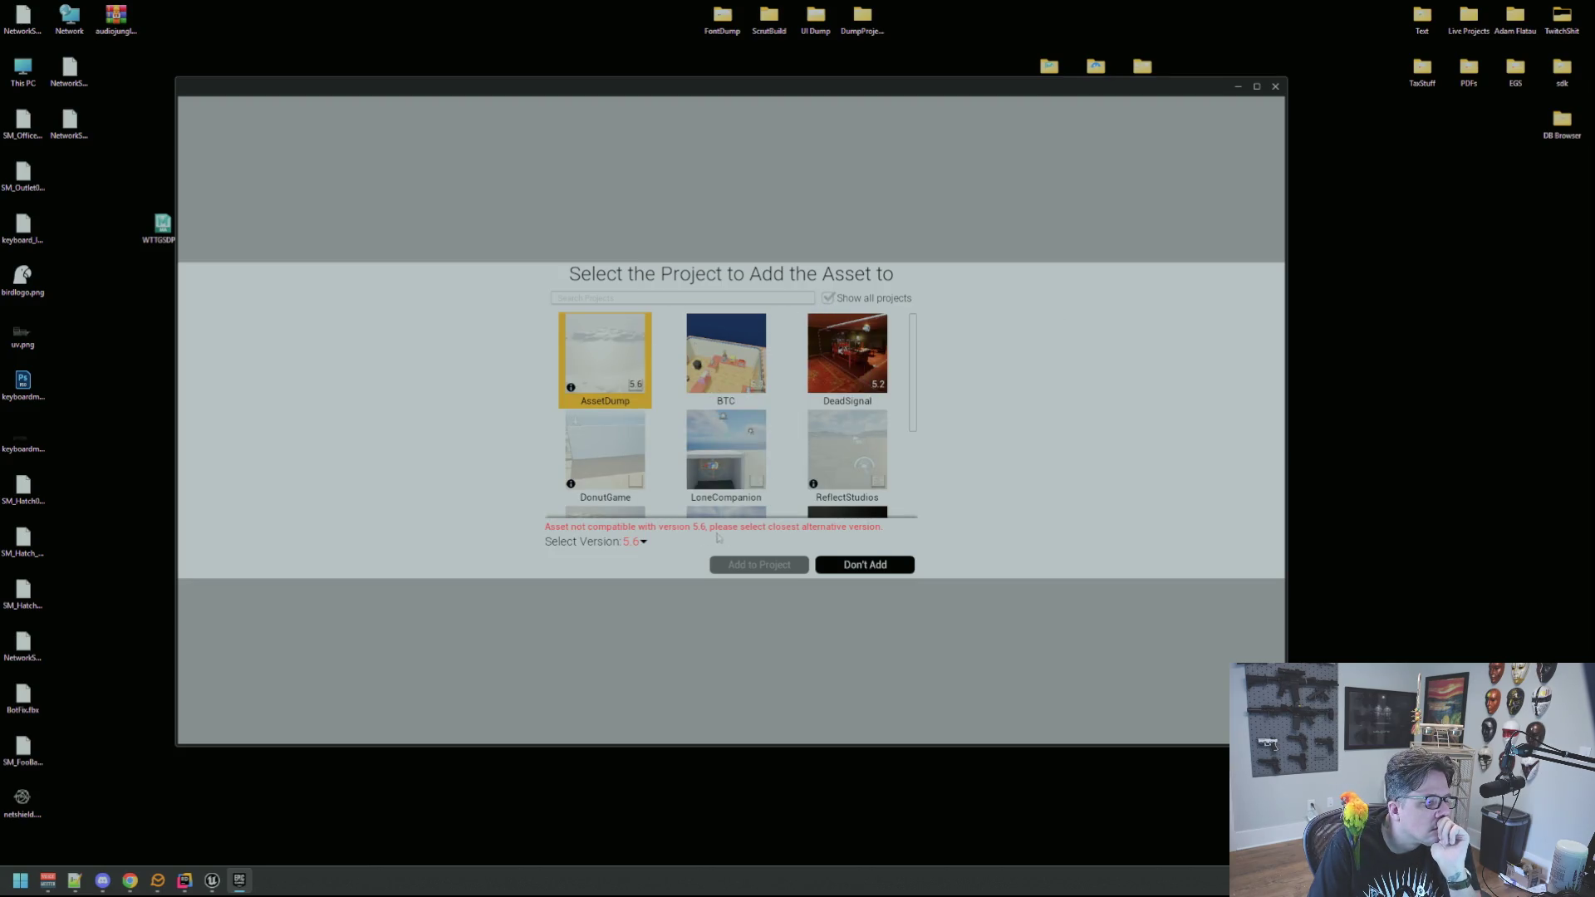
click(640, 541)
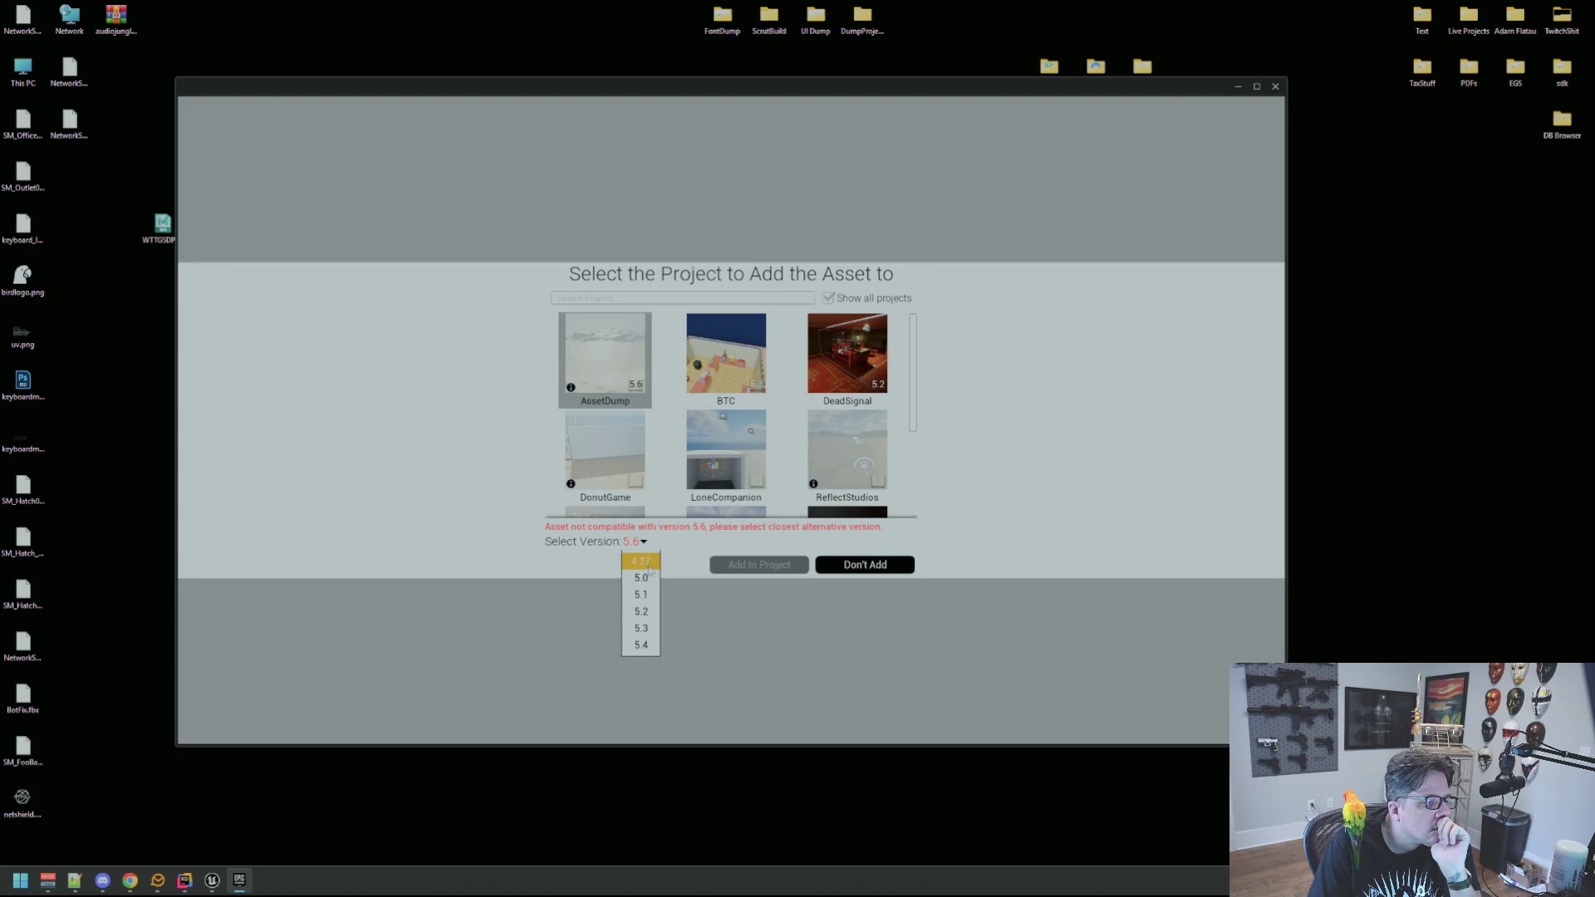
click(642, 645)
click(762, 572)
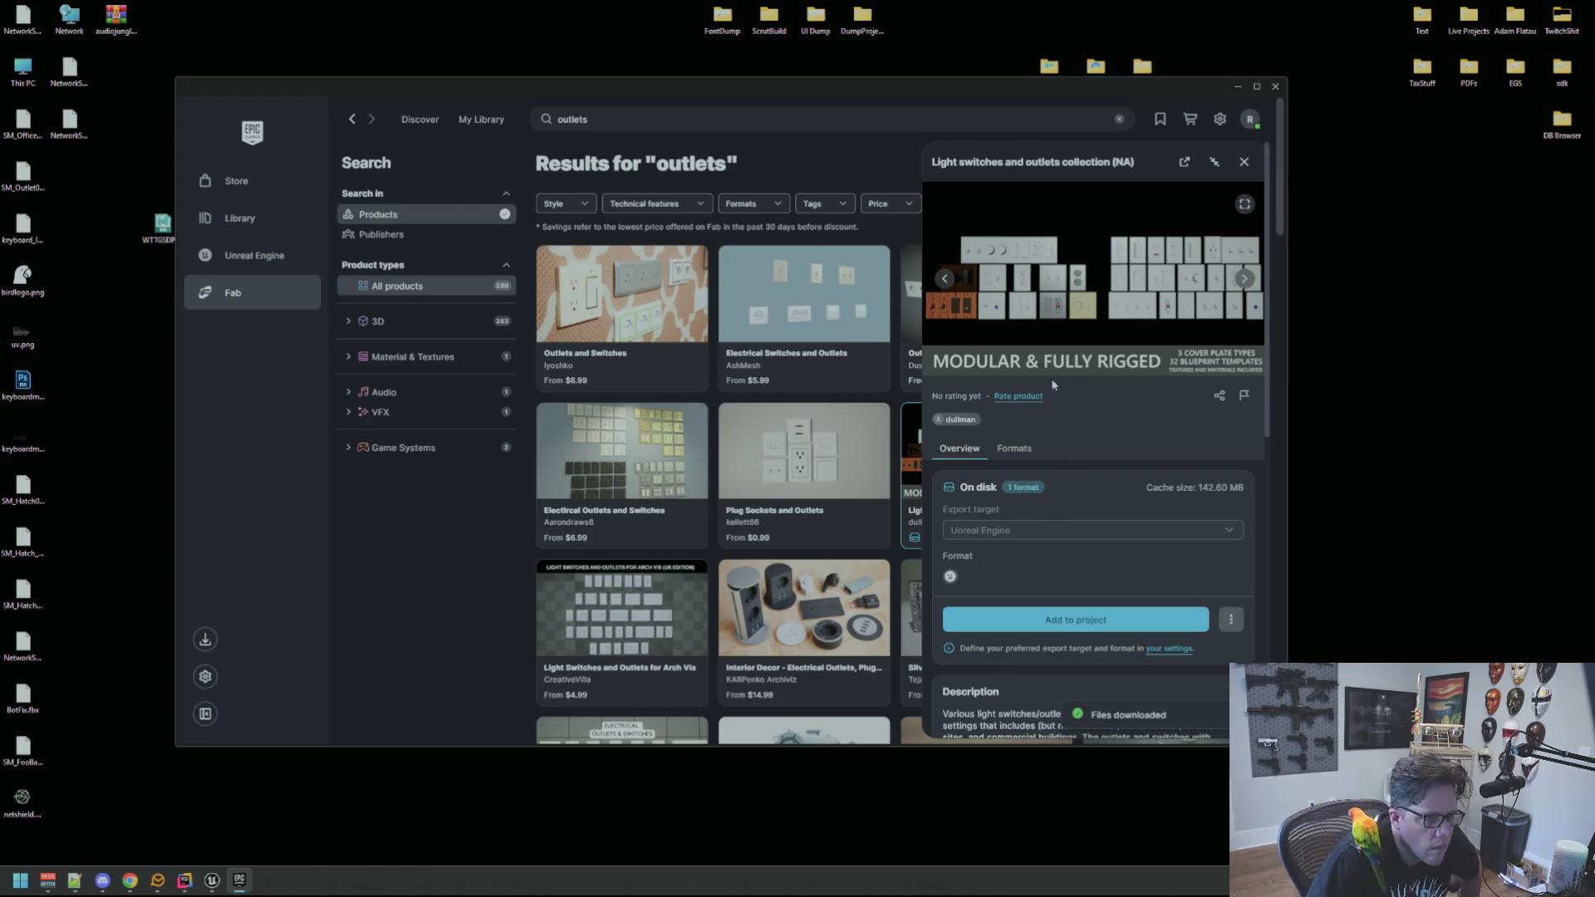
Close the Epic Games Launcher and return to Unreal Editor.
click(1275, 86)
mouse_move(213, 879)
click(286, 786)
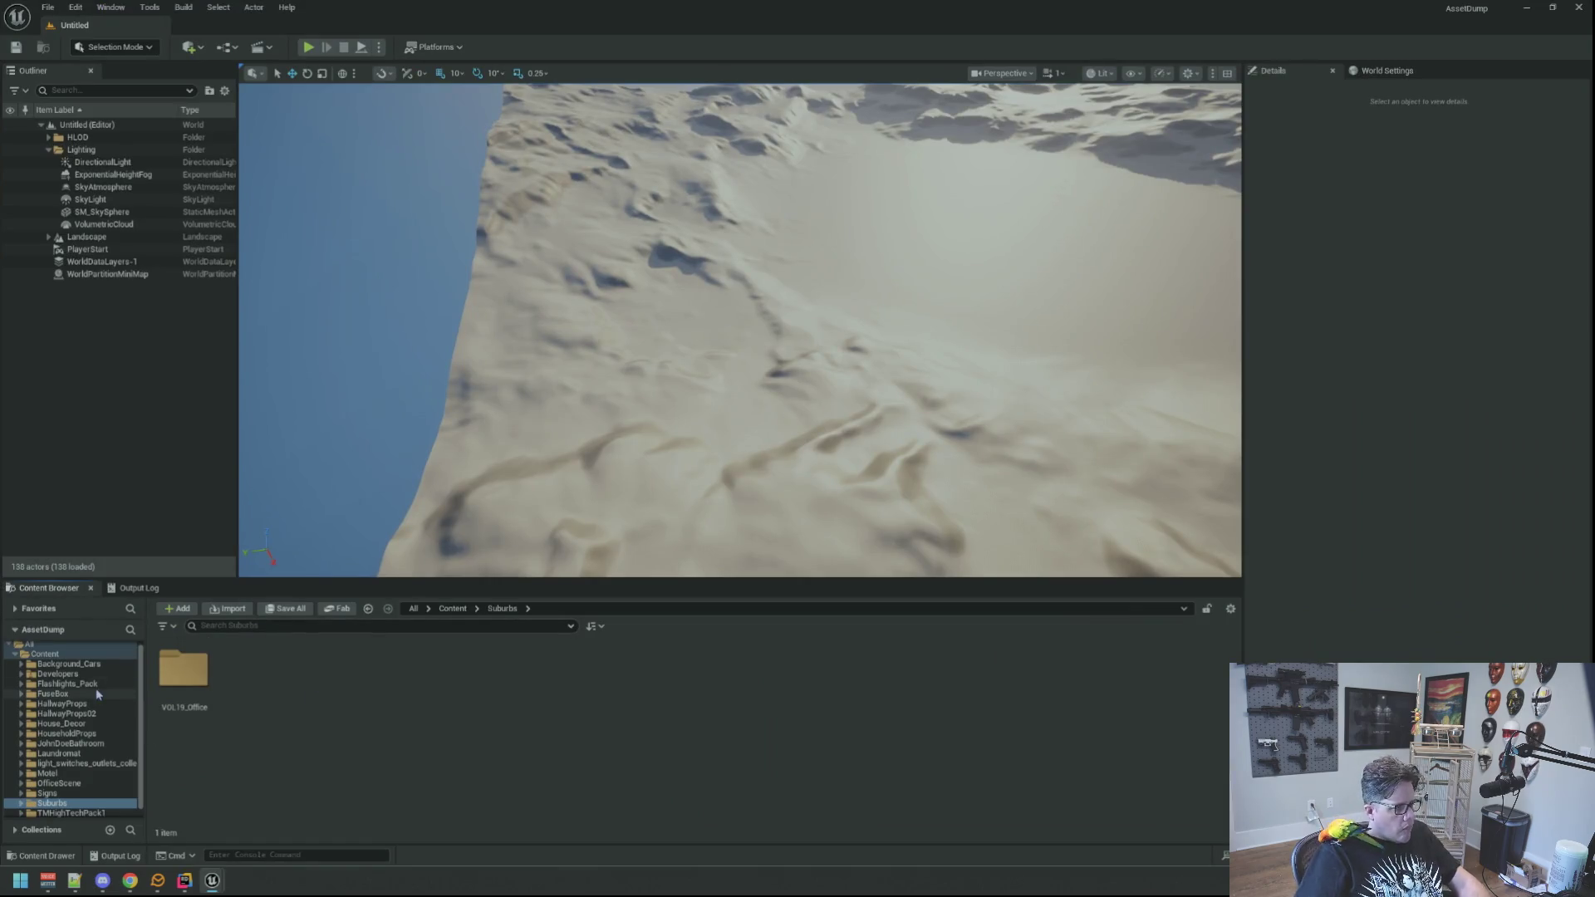
Select light_switches_outlets_collection in the Content Browser and open its lightSwitchesOutlets folder.
scroll(97, 690, down, 1)
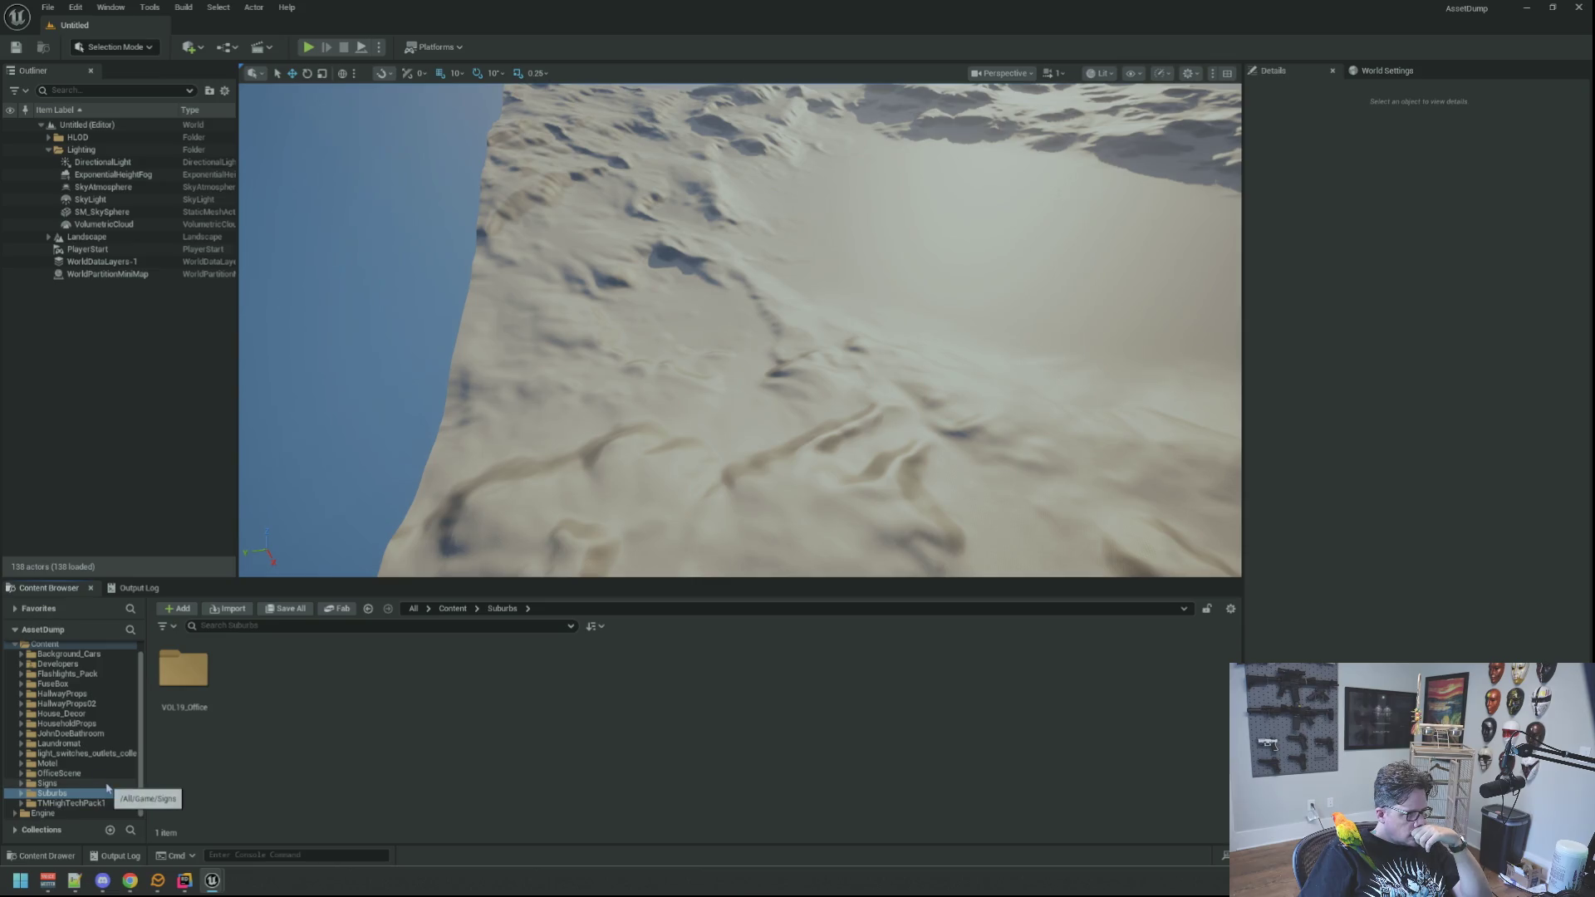
click(84, 753)
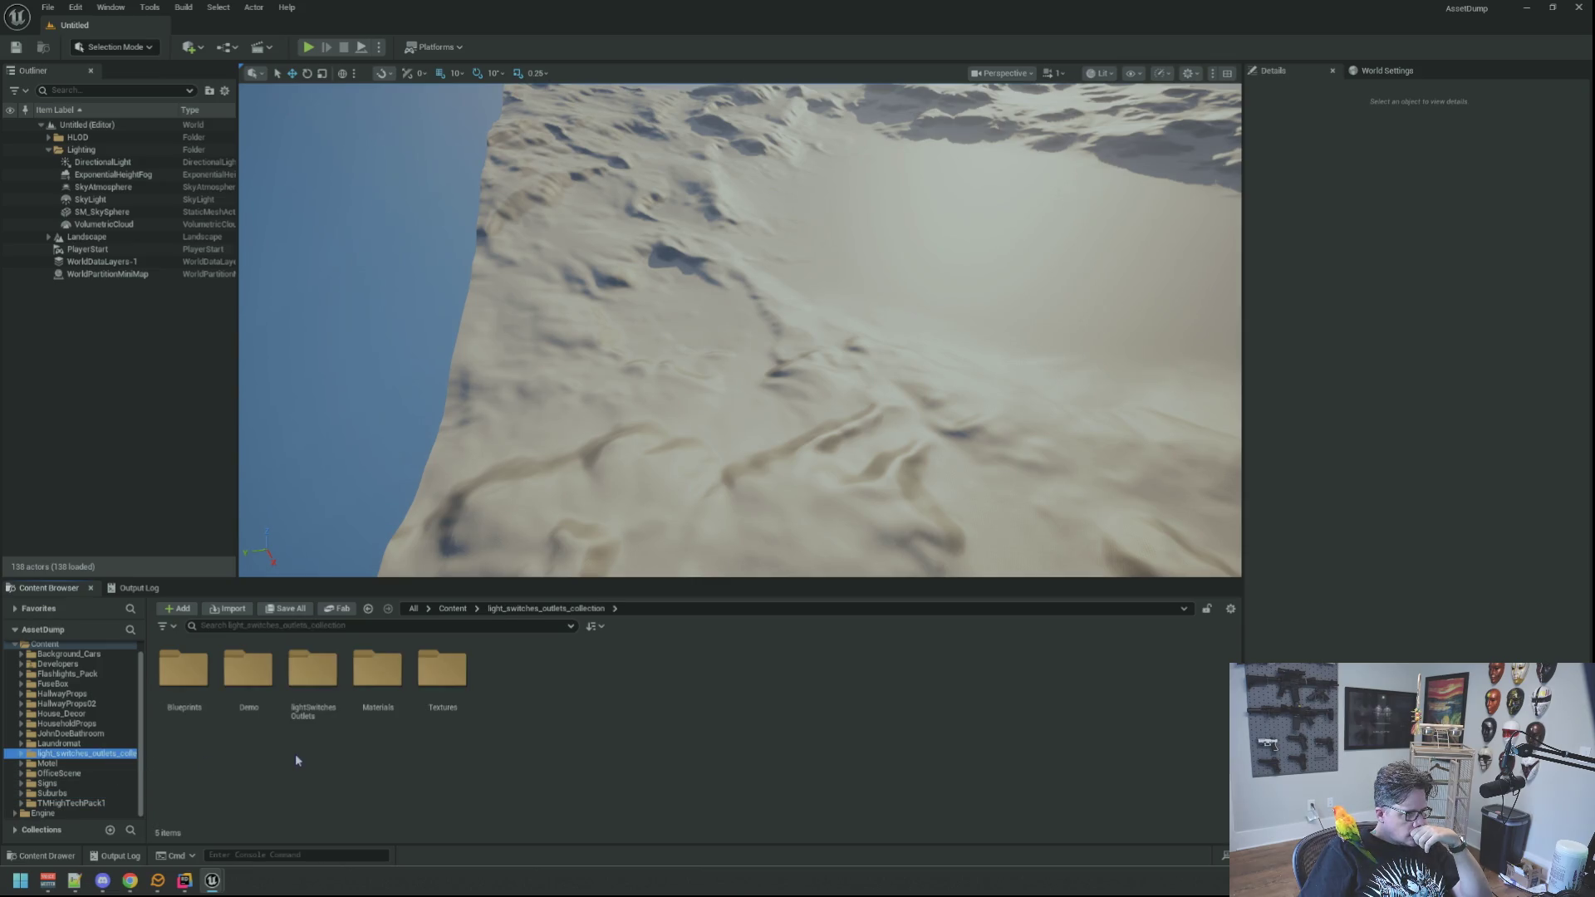
click(396, 758)
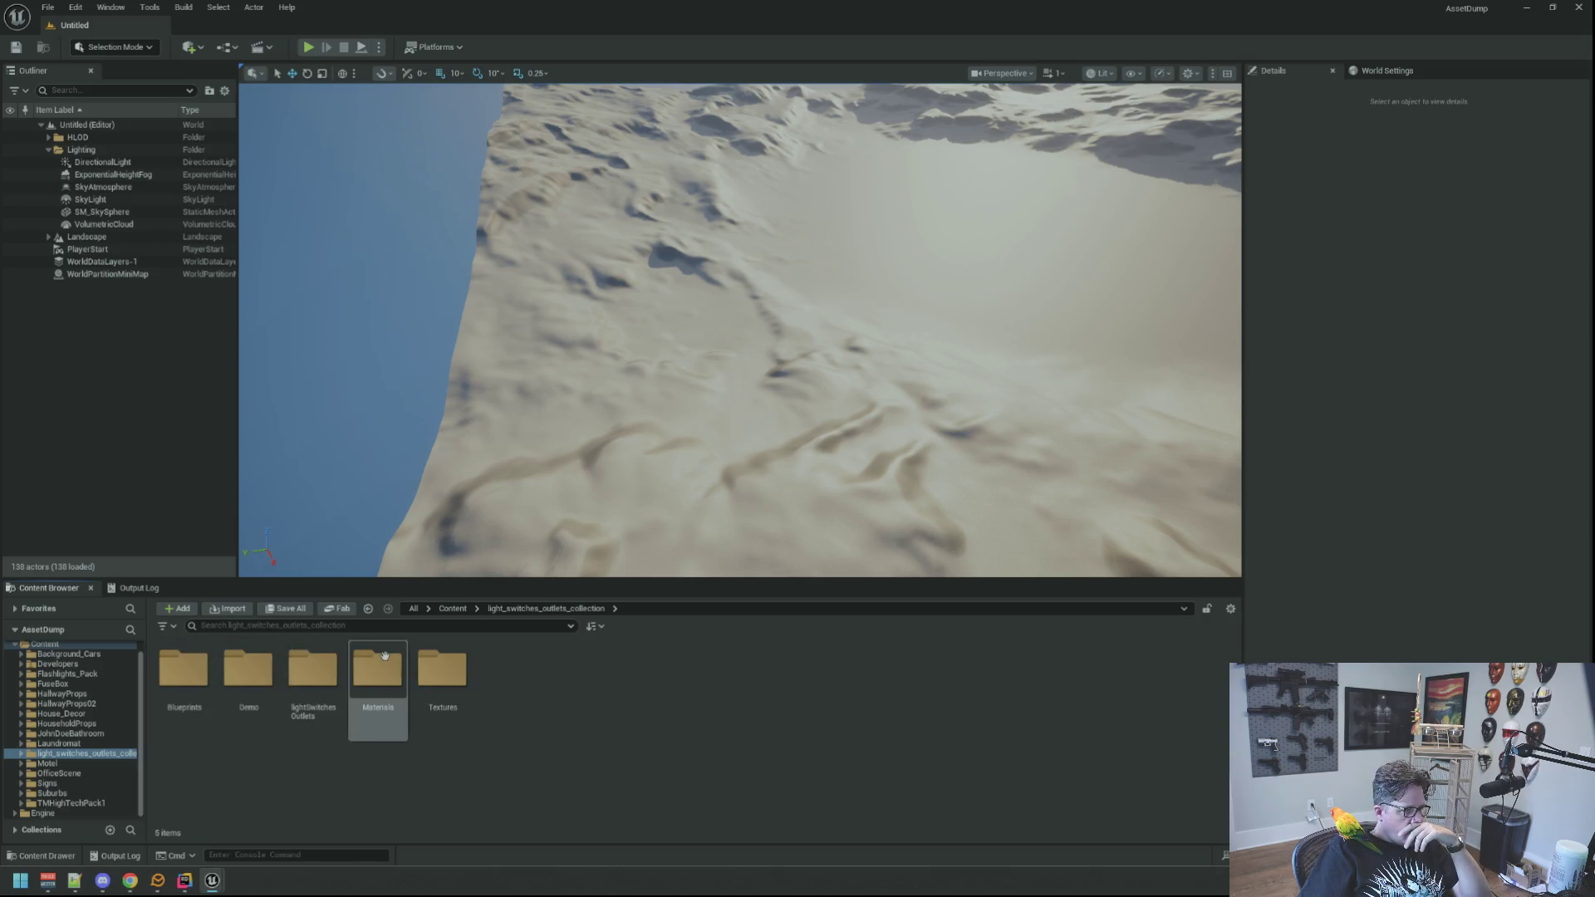
double_click(296, 672)
key(alt+Tab)
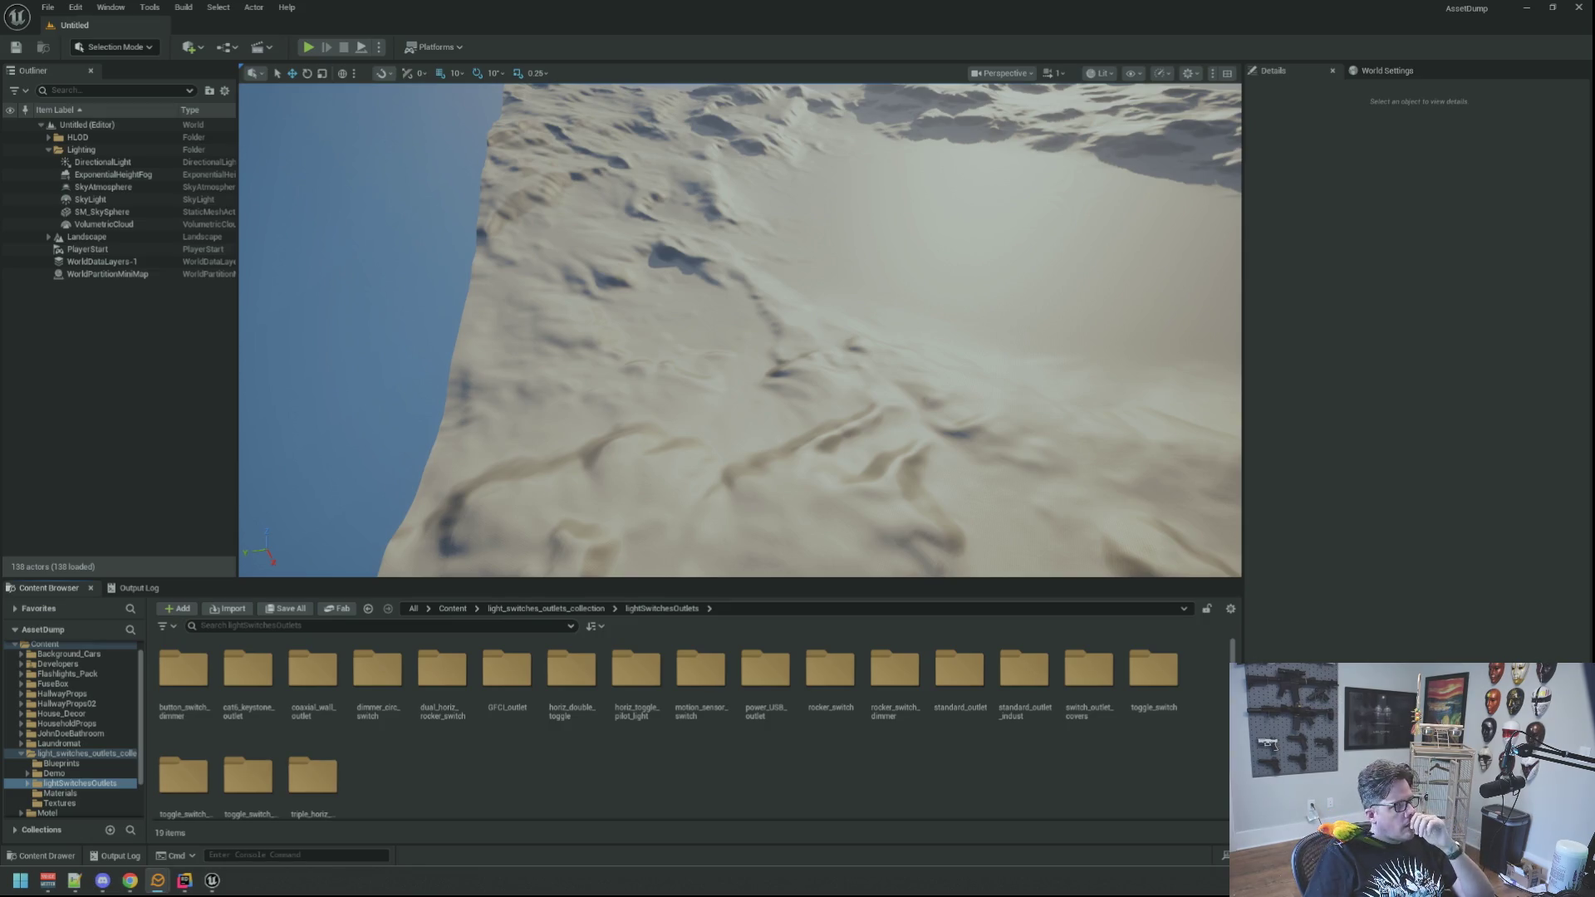
click(541, 779)
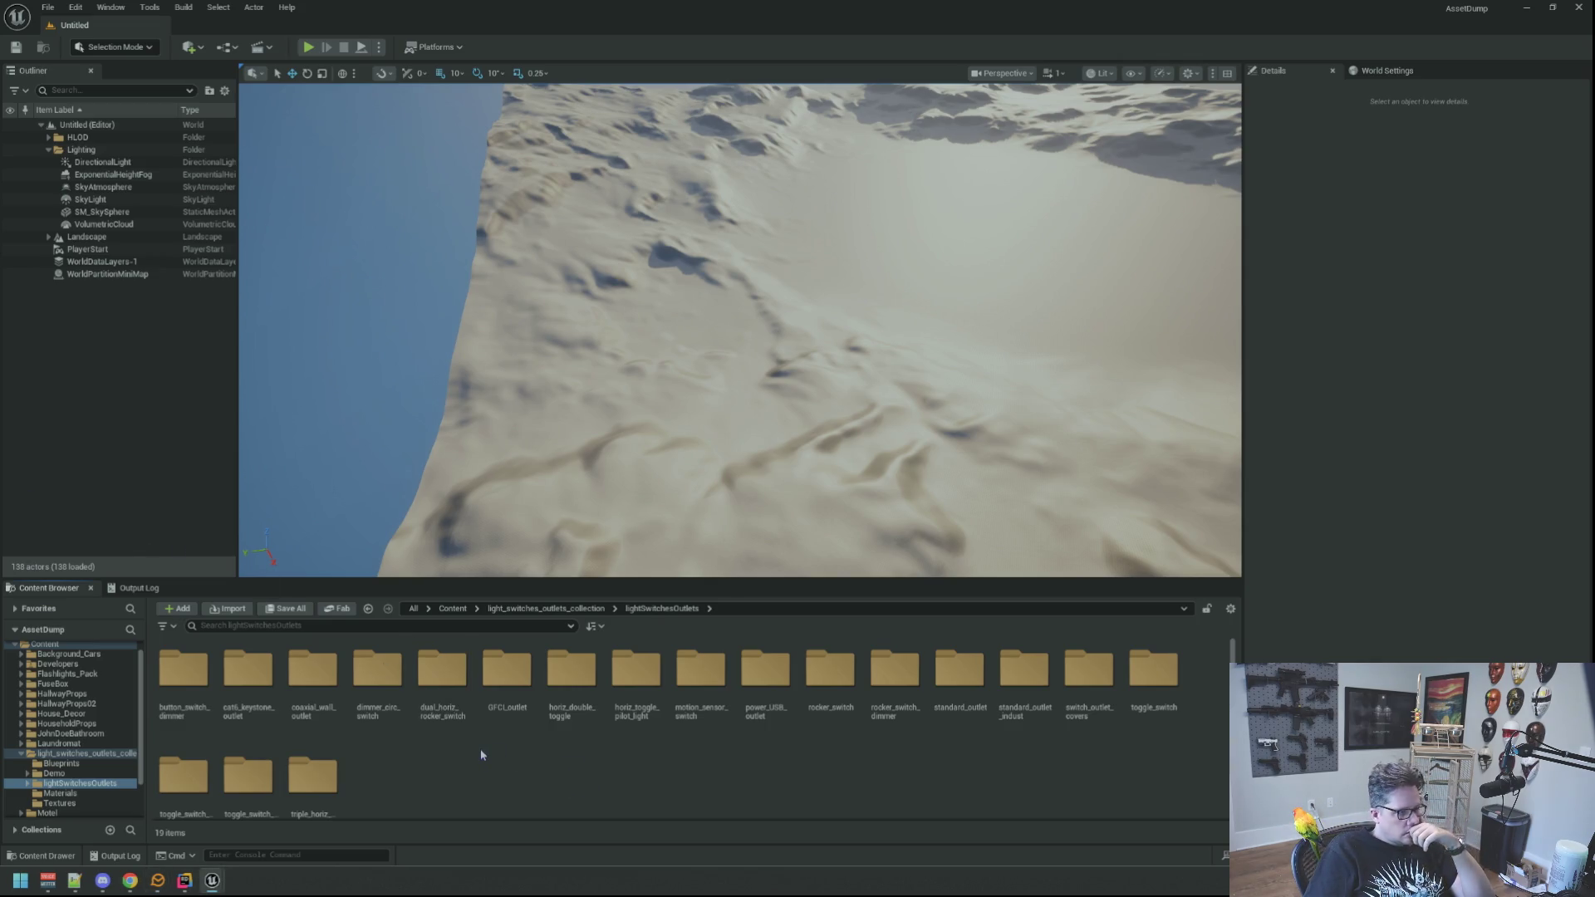
scroll(481, 755, down, 1)
scroll(480, 749, up, 1)
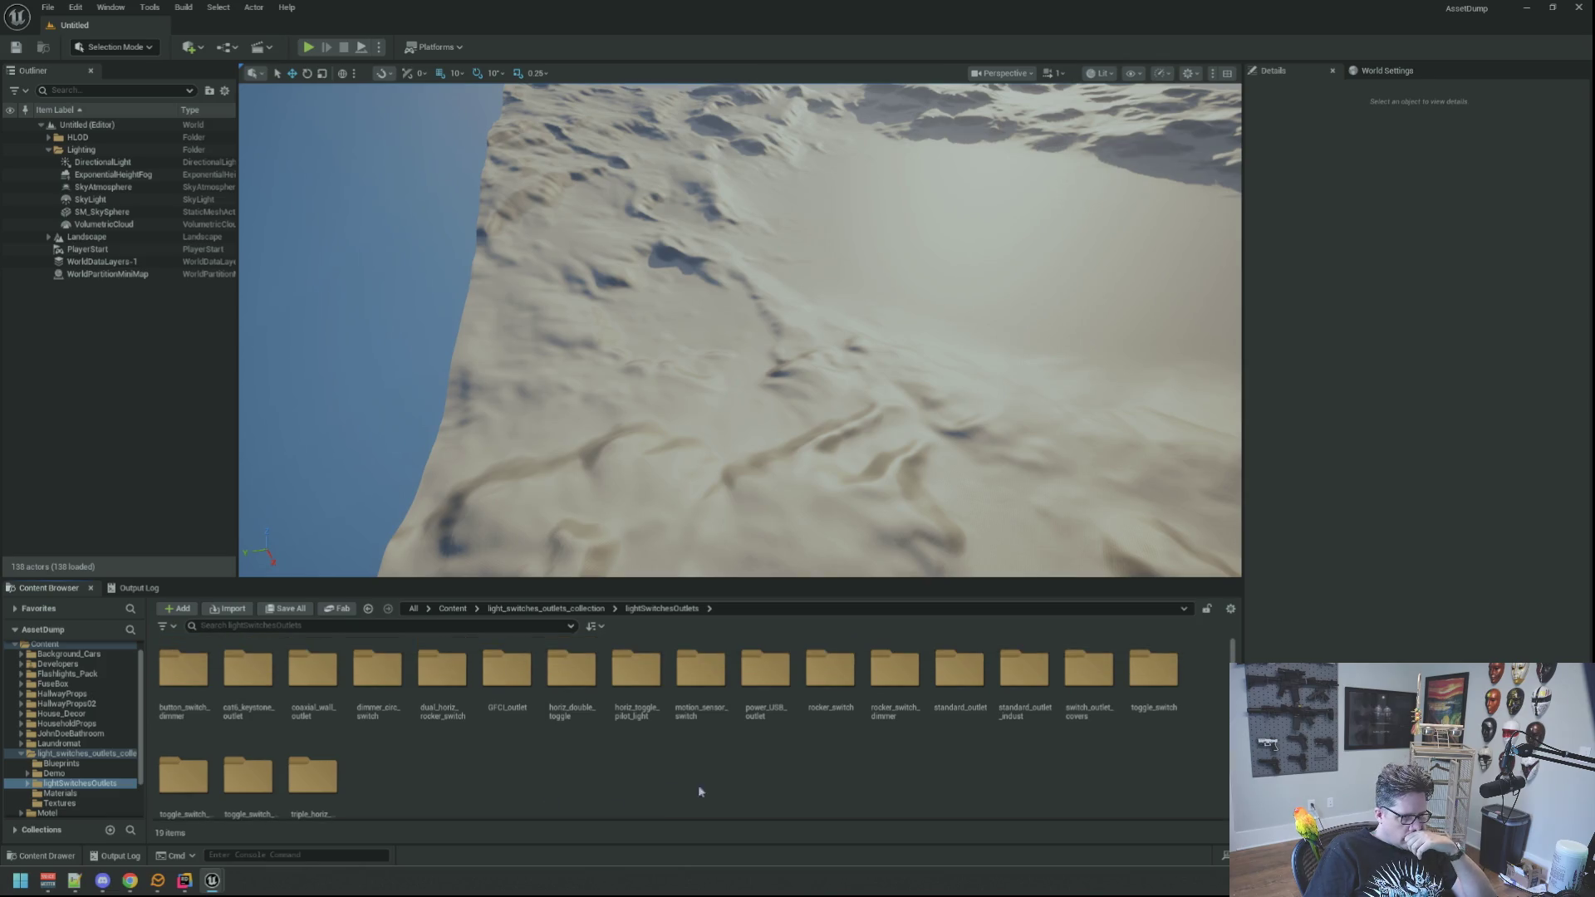
Preview the motion sensor switch mesh and glance into the GFCI_outlet folder.
double_click(698, 664)
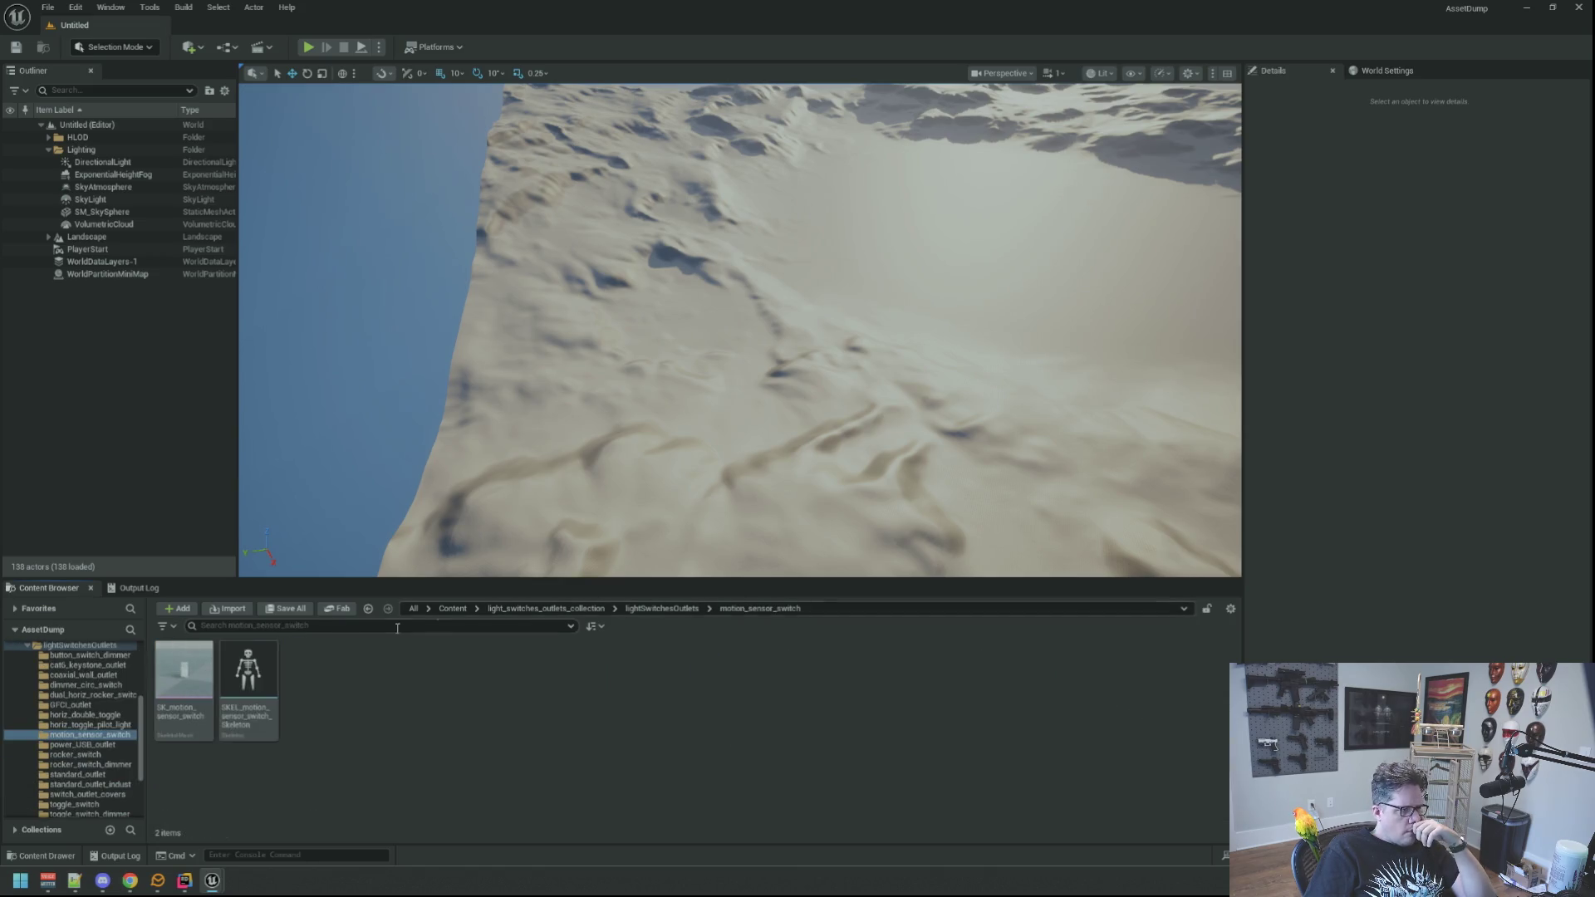
double_click(183, 675)
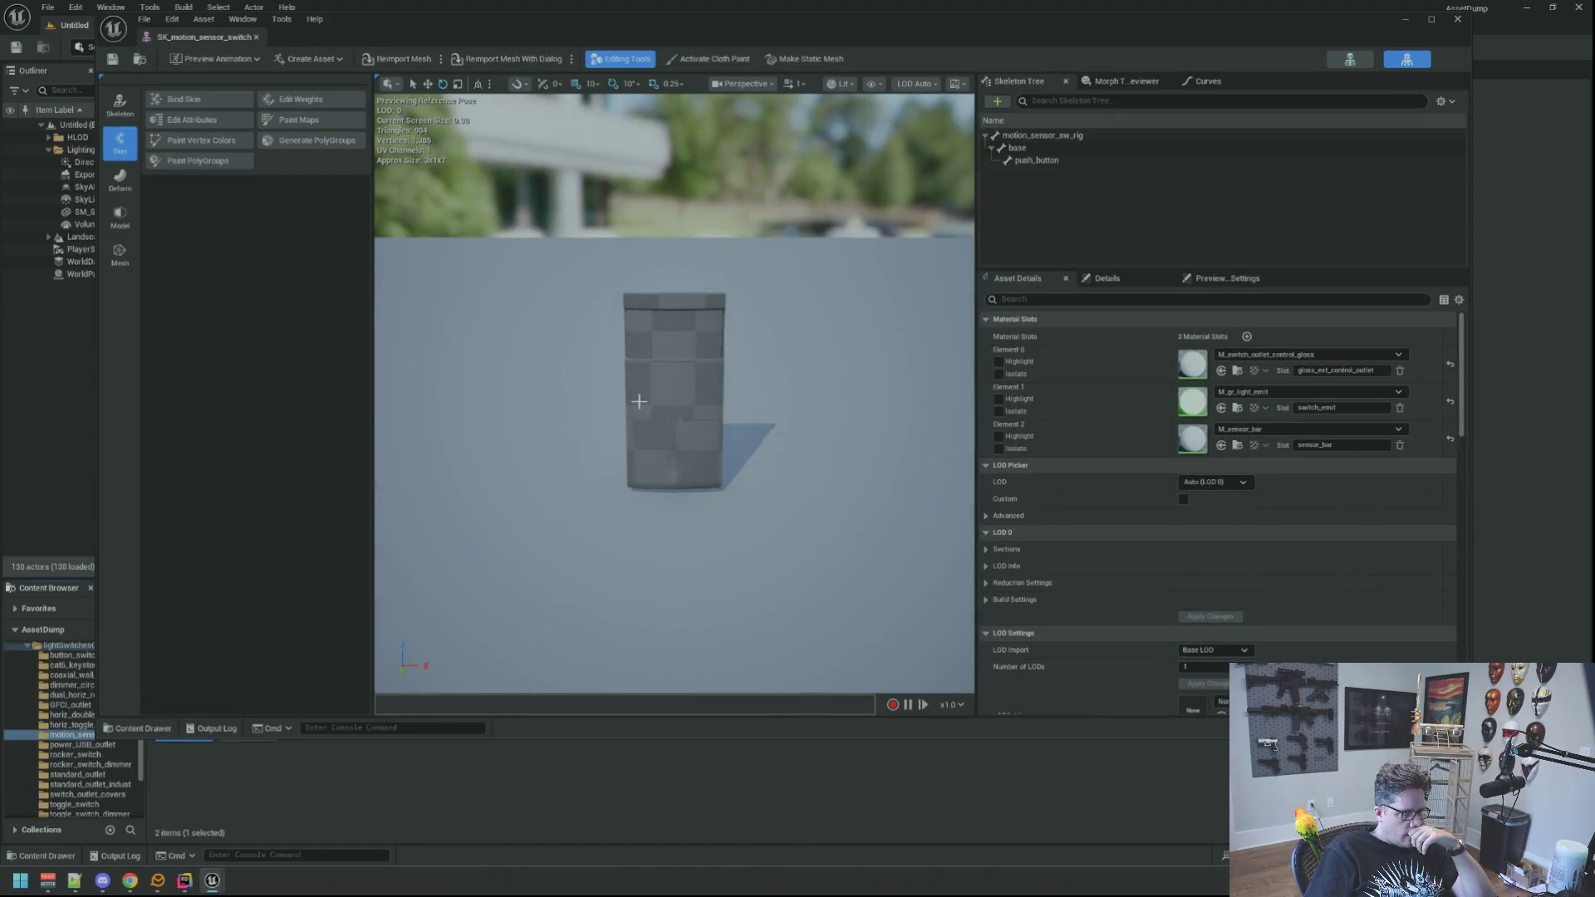
mouse_move(636, 403)
mouse_down()
mouse_move(678, 370)
mouse_move(656, 407)
mouse_up()
drag(205, 38, 4, 50)
click(662, 608)
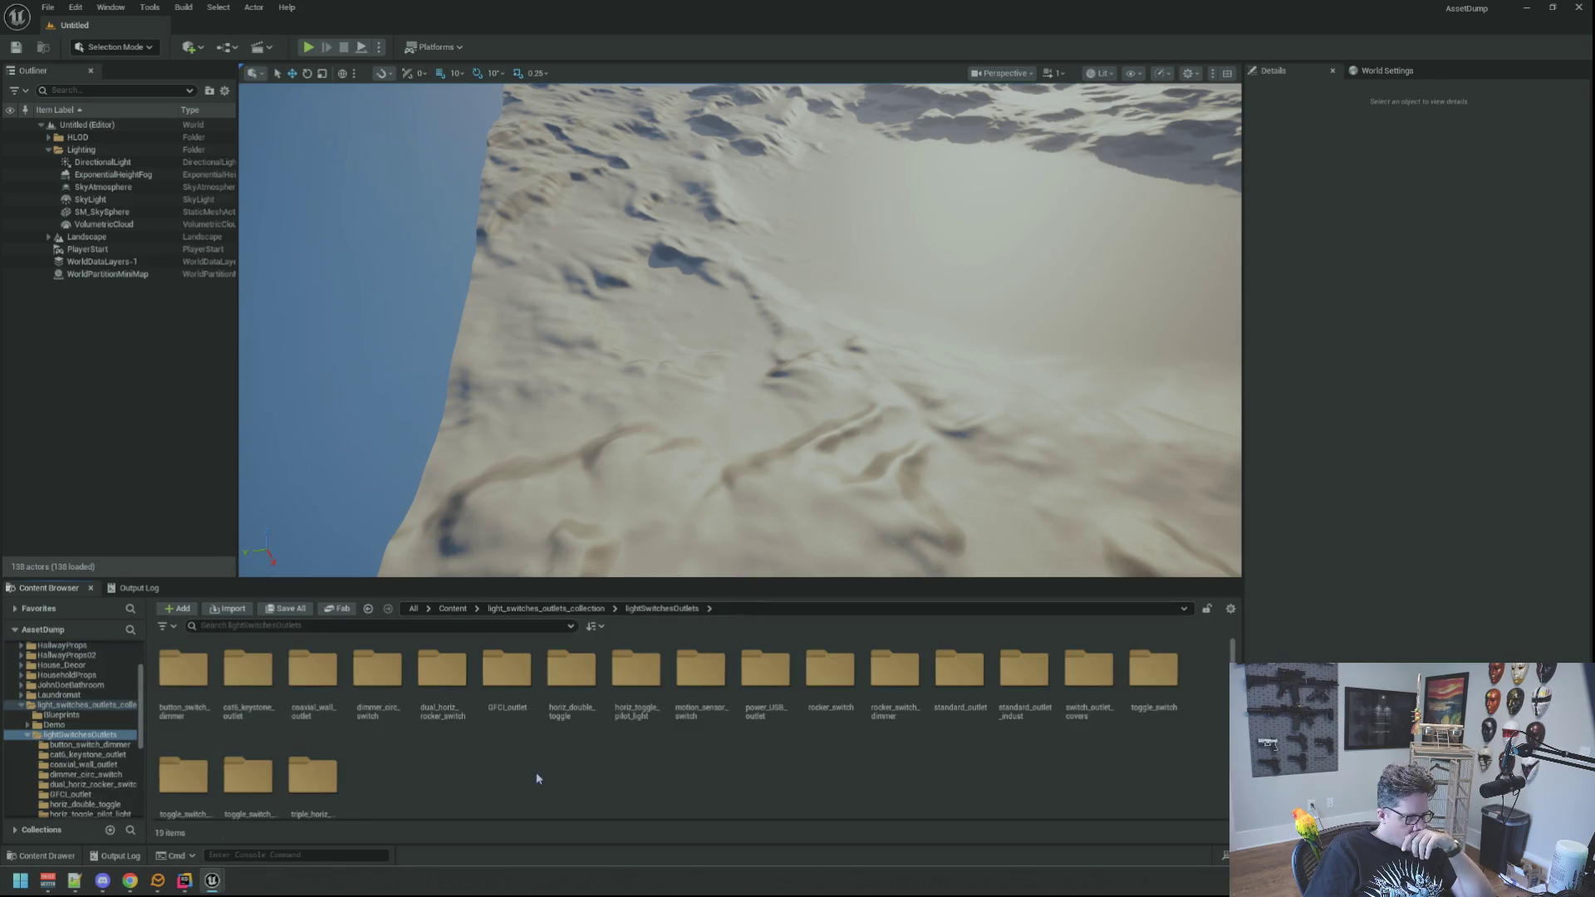
double_click(516, 675)
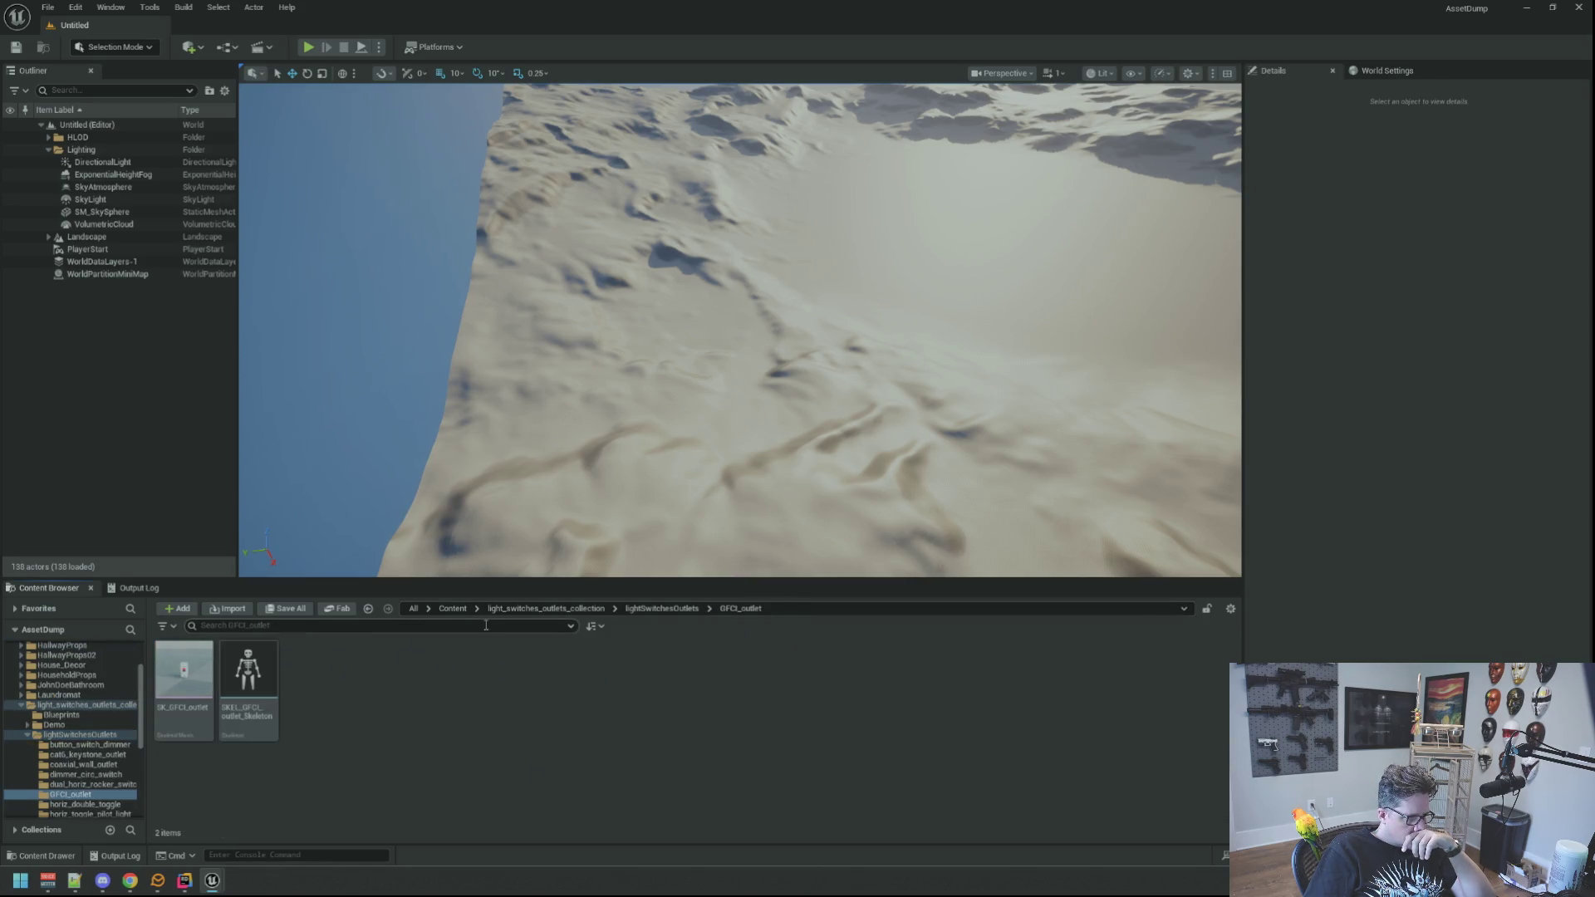
click(662, 608)
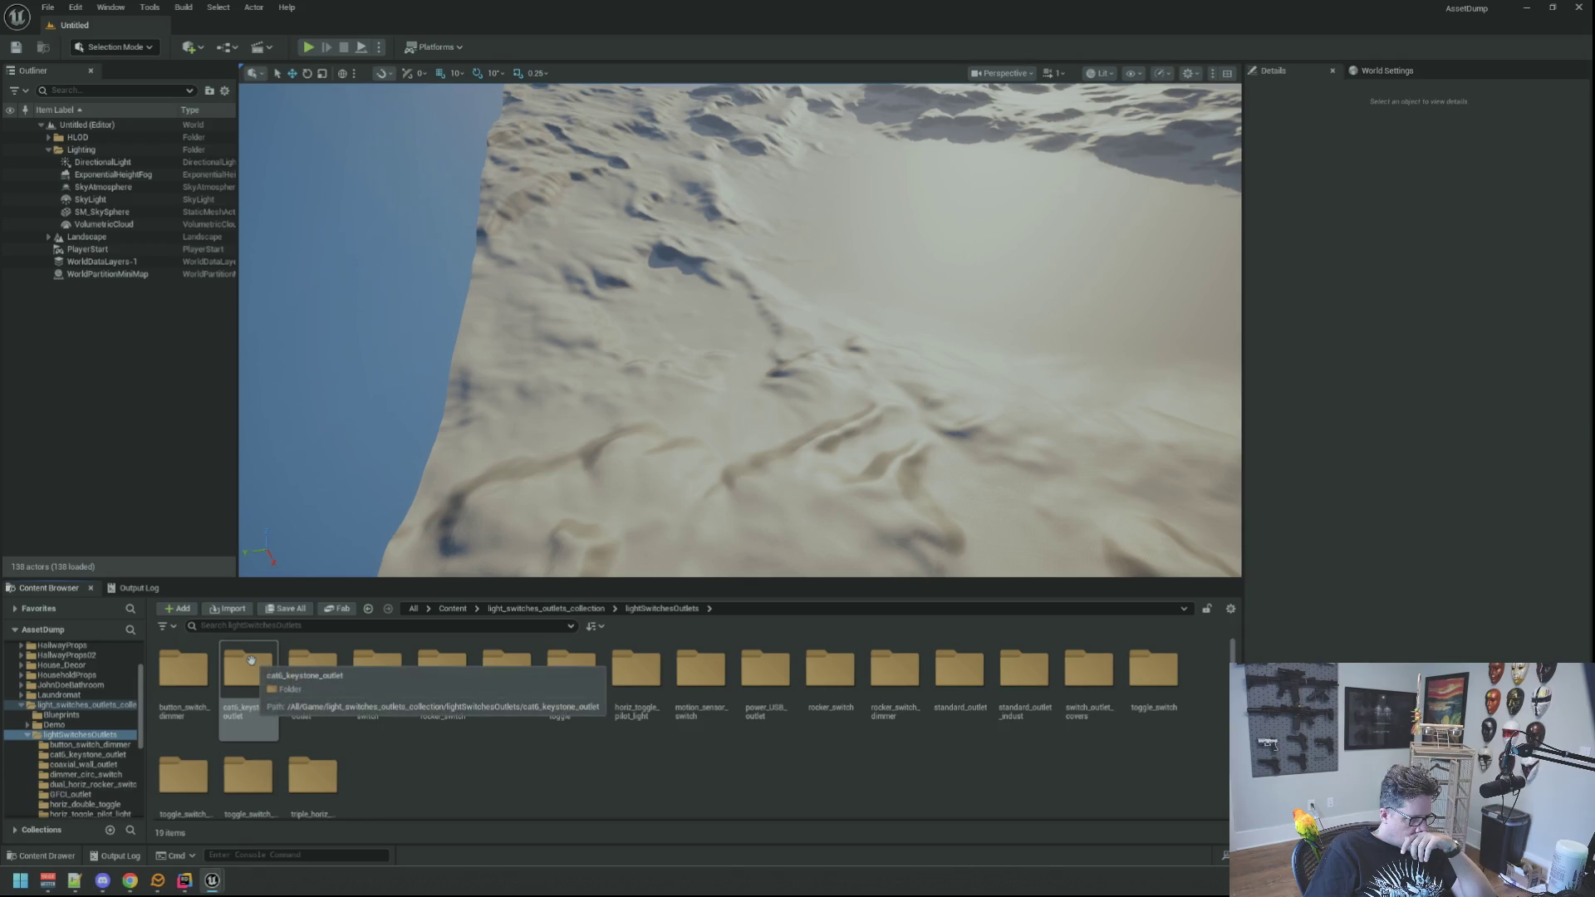
Preview the cat6 keystone outlet mesh up close.
double_click(251, 661)
double_click(249, 664)
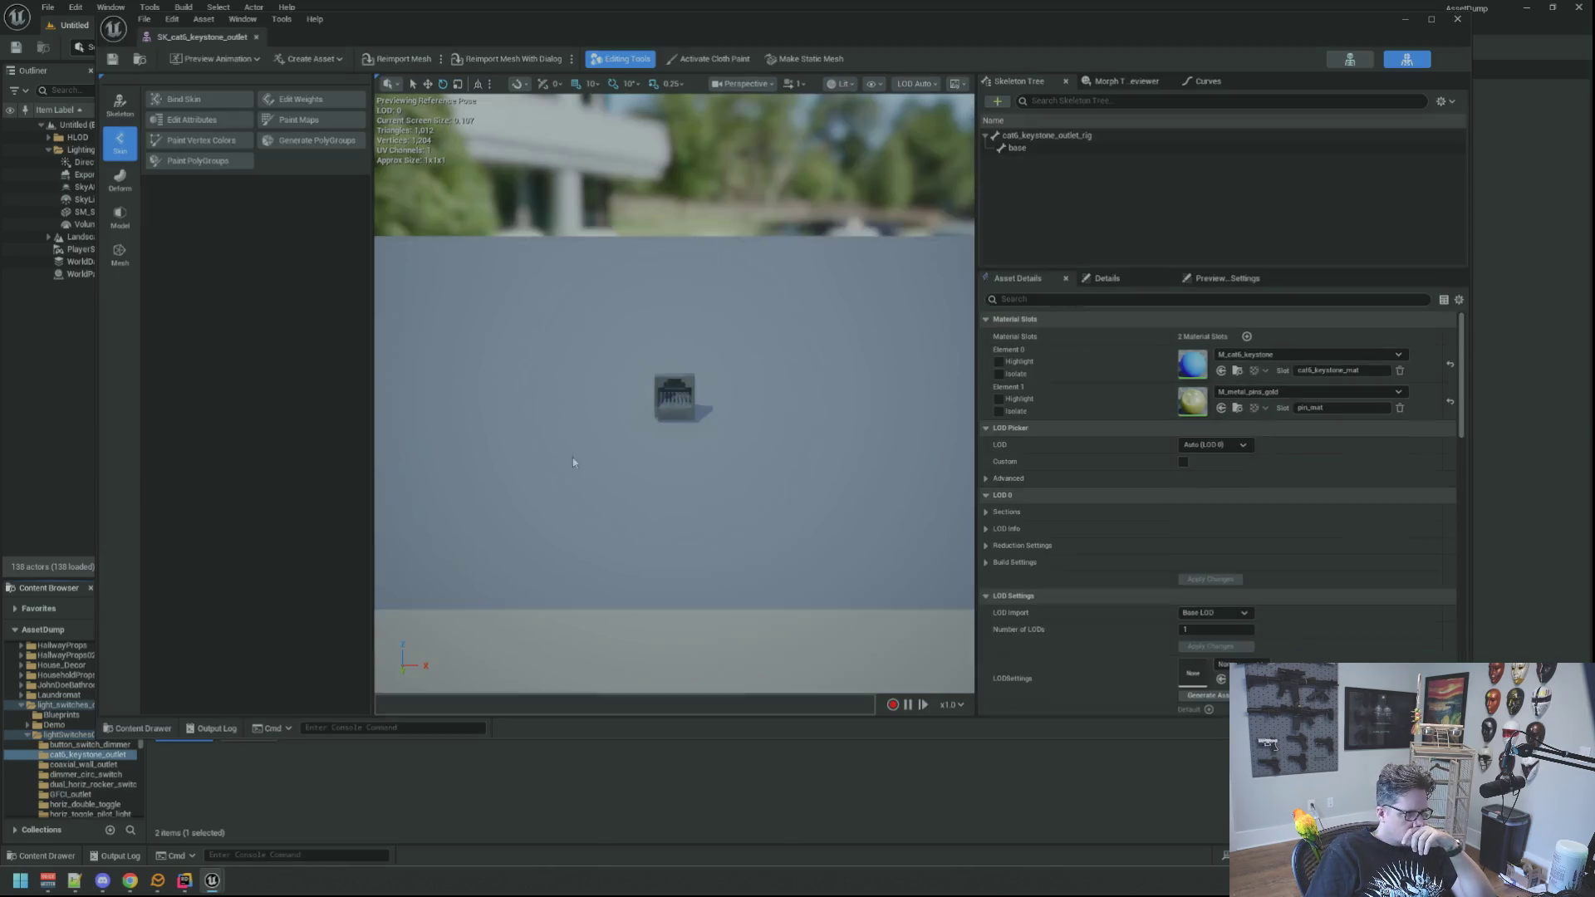
mouse_move(573, 463)
mouse_down()
mouse_move(574, 448)
mouse_move(581, 498)
mouse_up()
drag(644, 403, 638, 372)
click(255, 36)
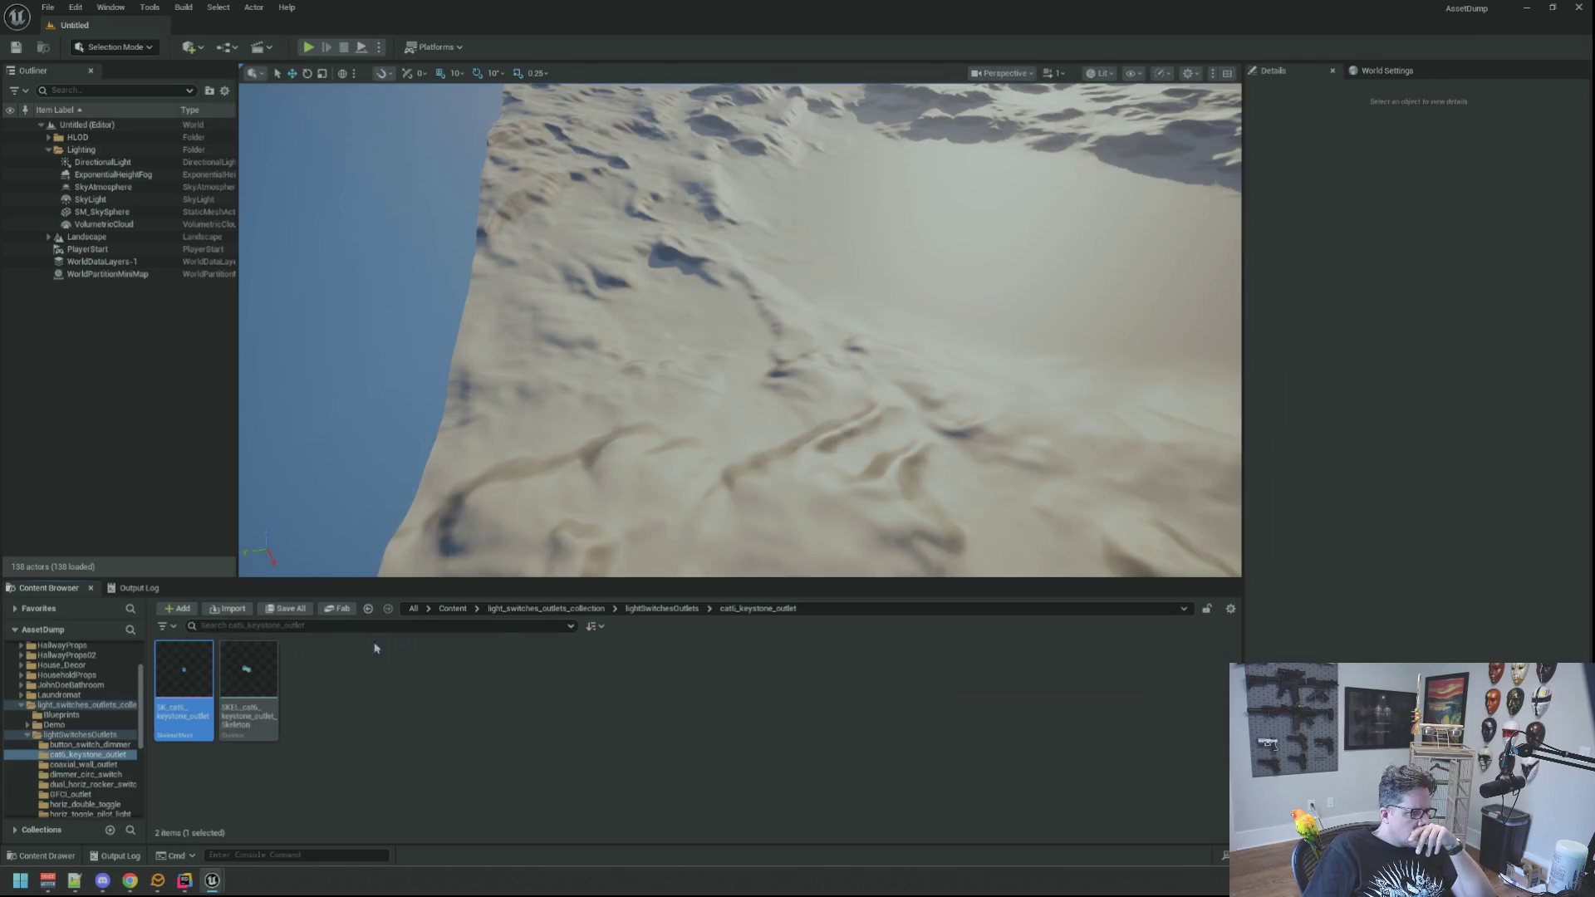
click(661, 608)
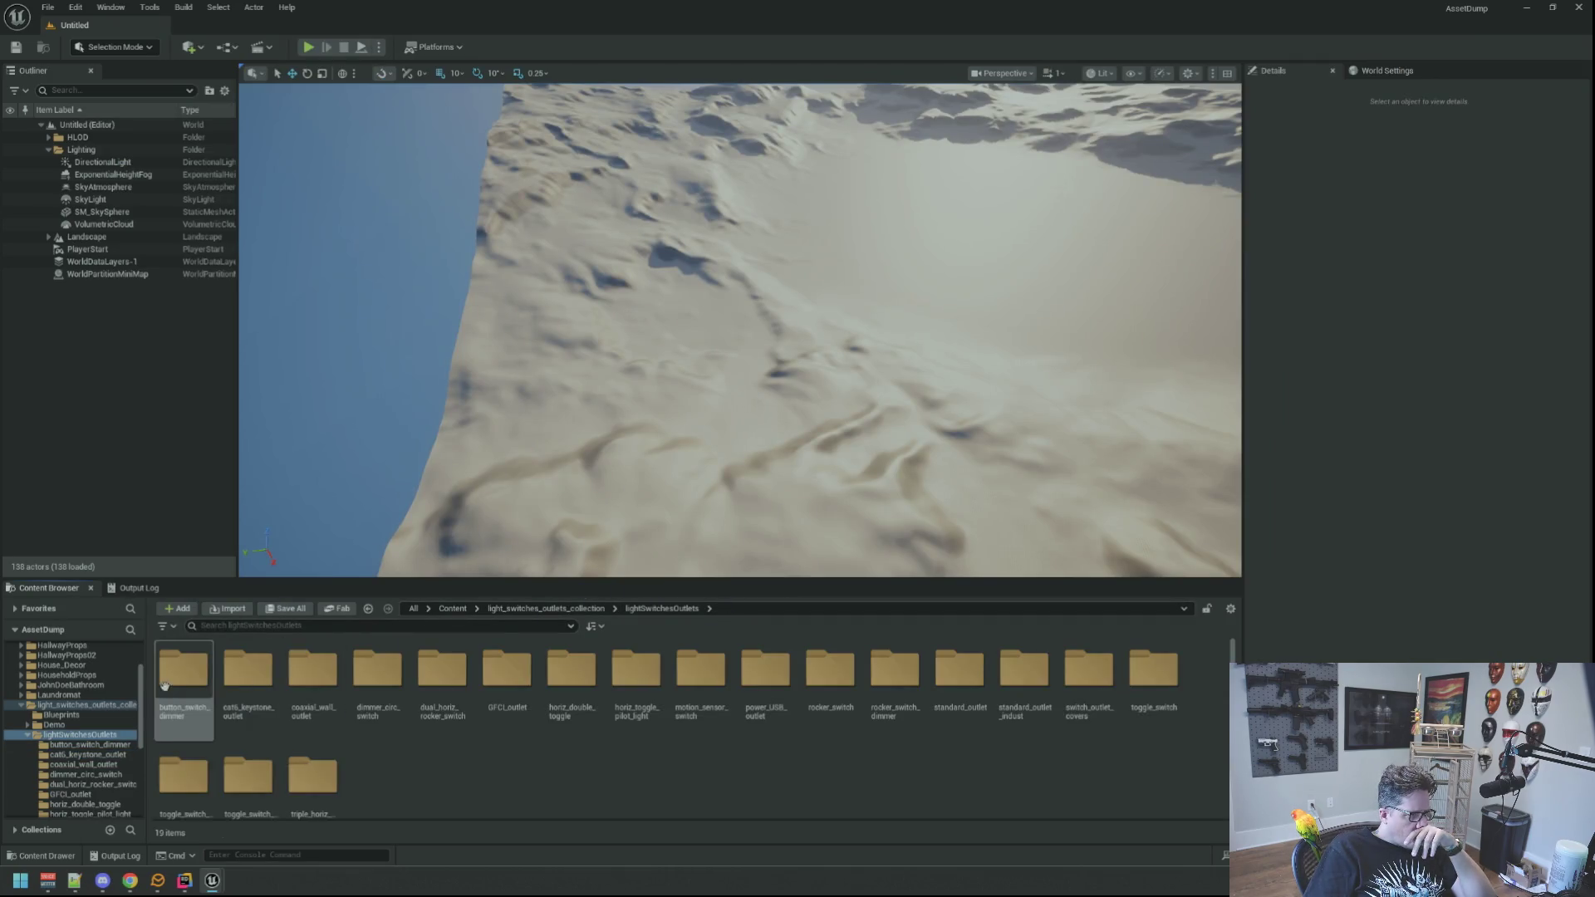
scroll(355, 677, down, 1)
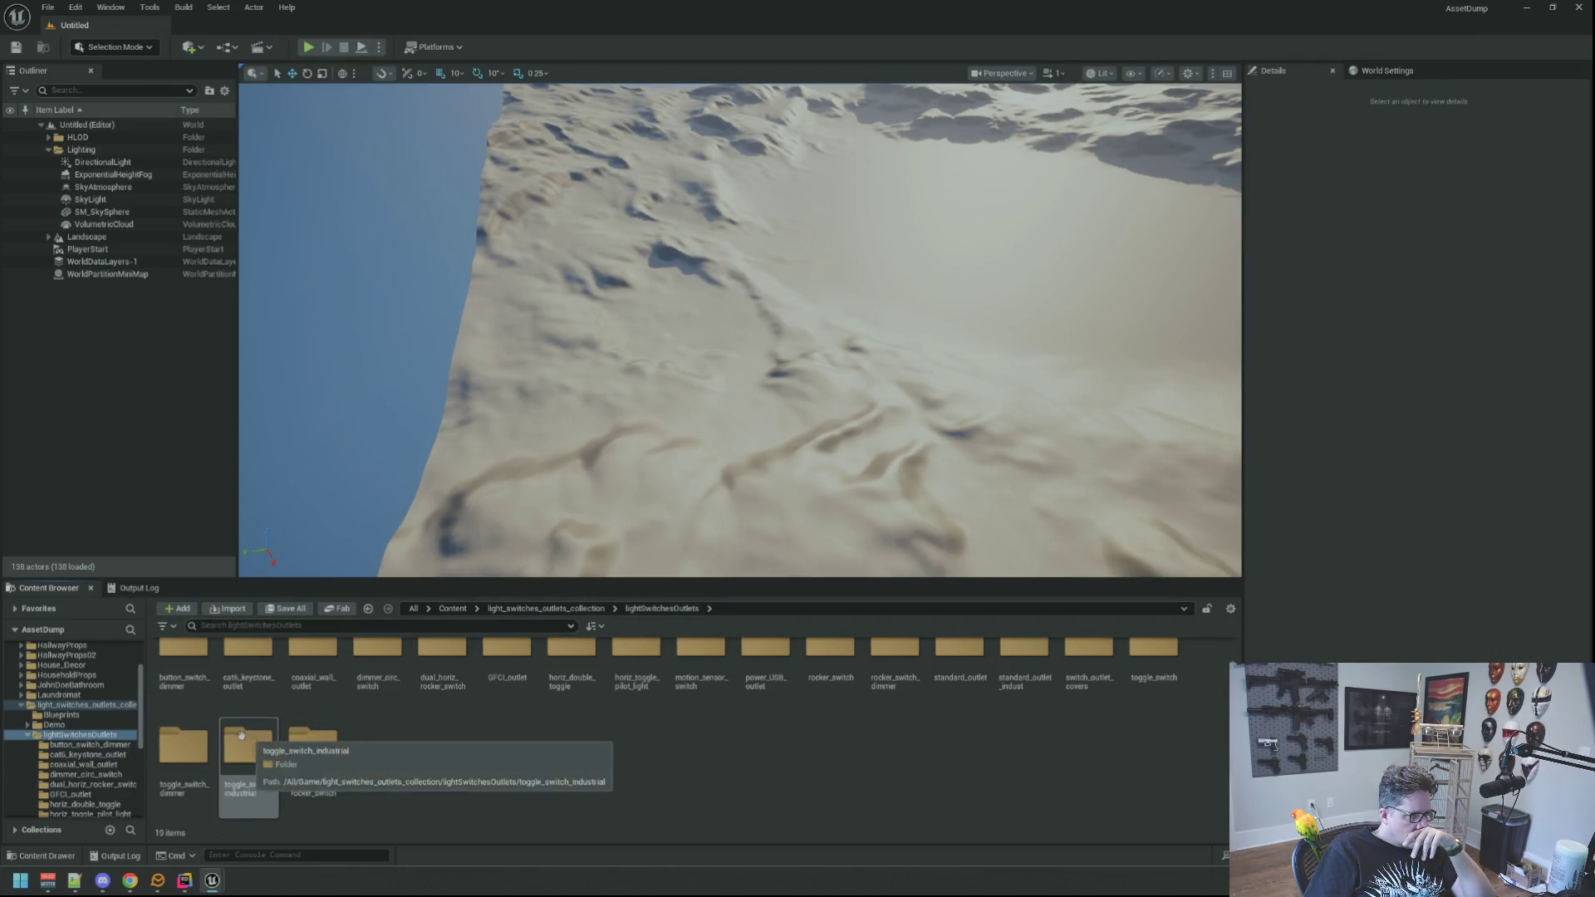
scroll(499, 723, up, 1)
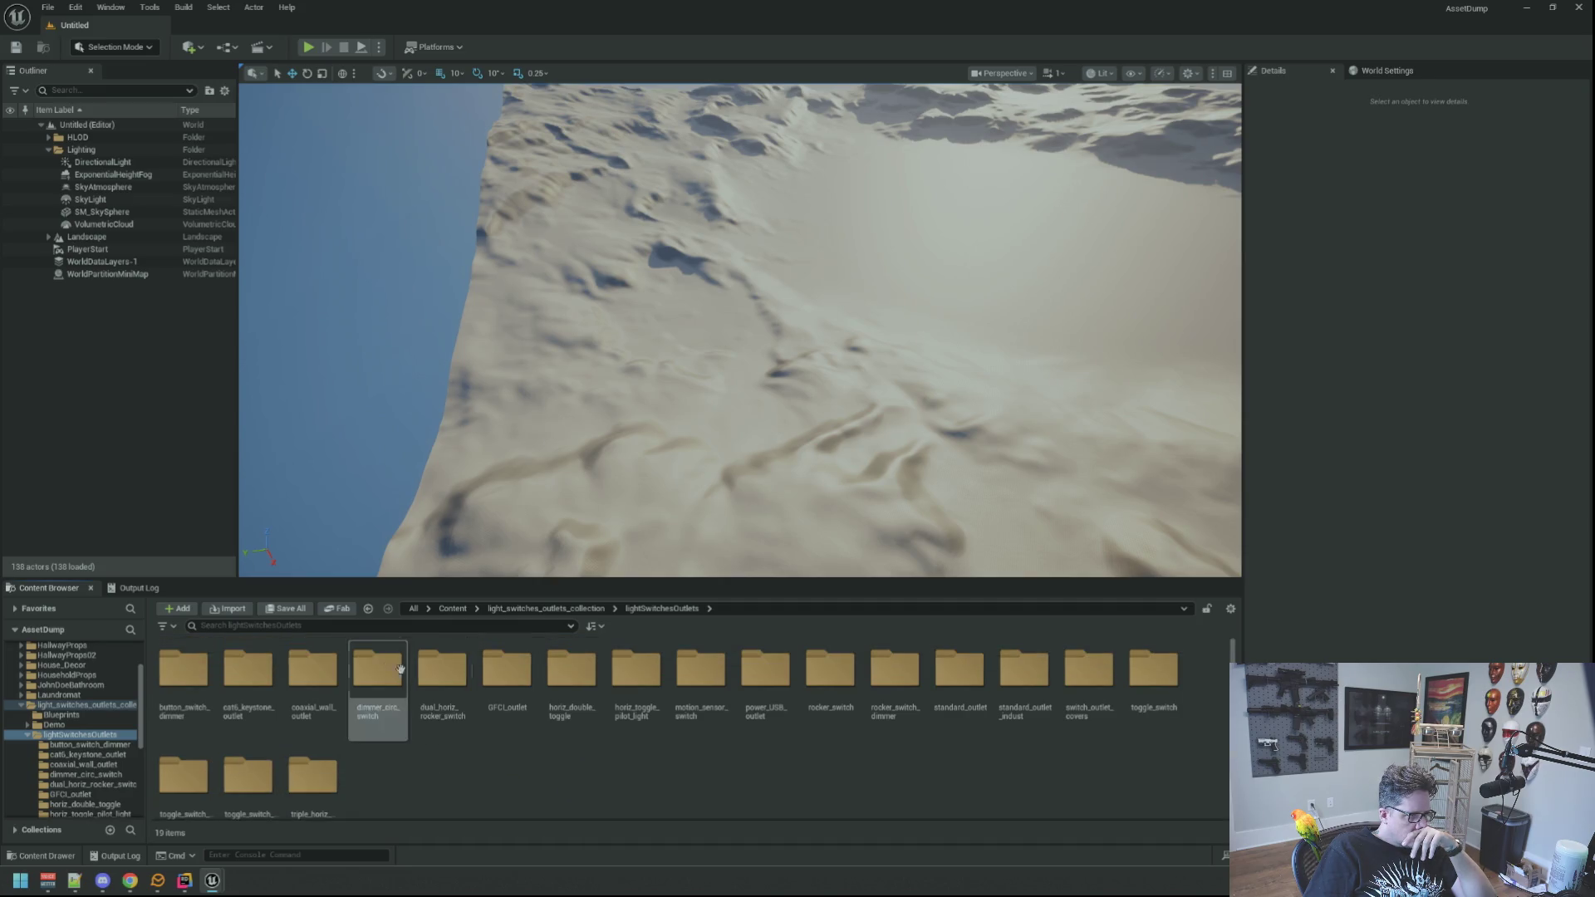
Preview the button switch dimmer mesh and glance into horiz_toggle_pilot_light.
double_click(183, 669)
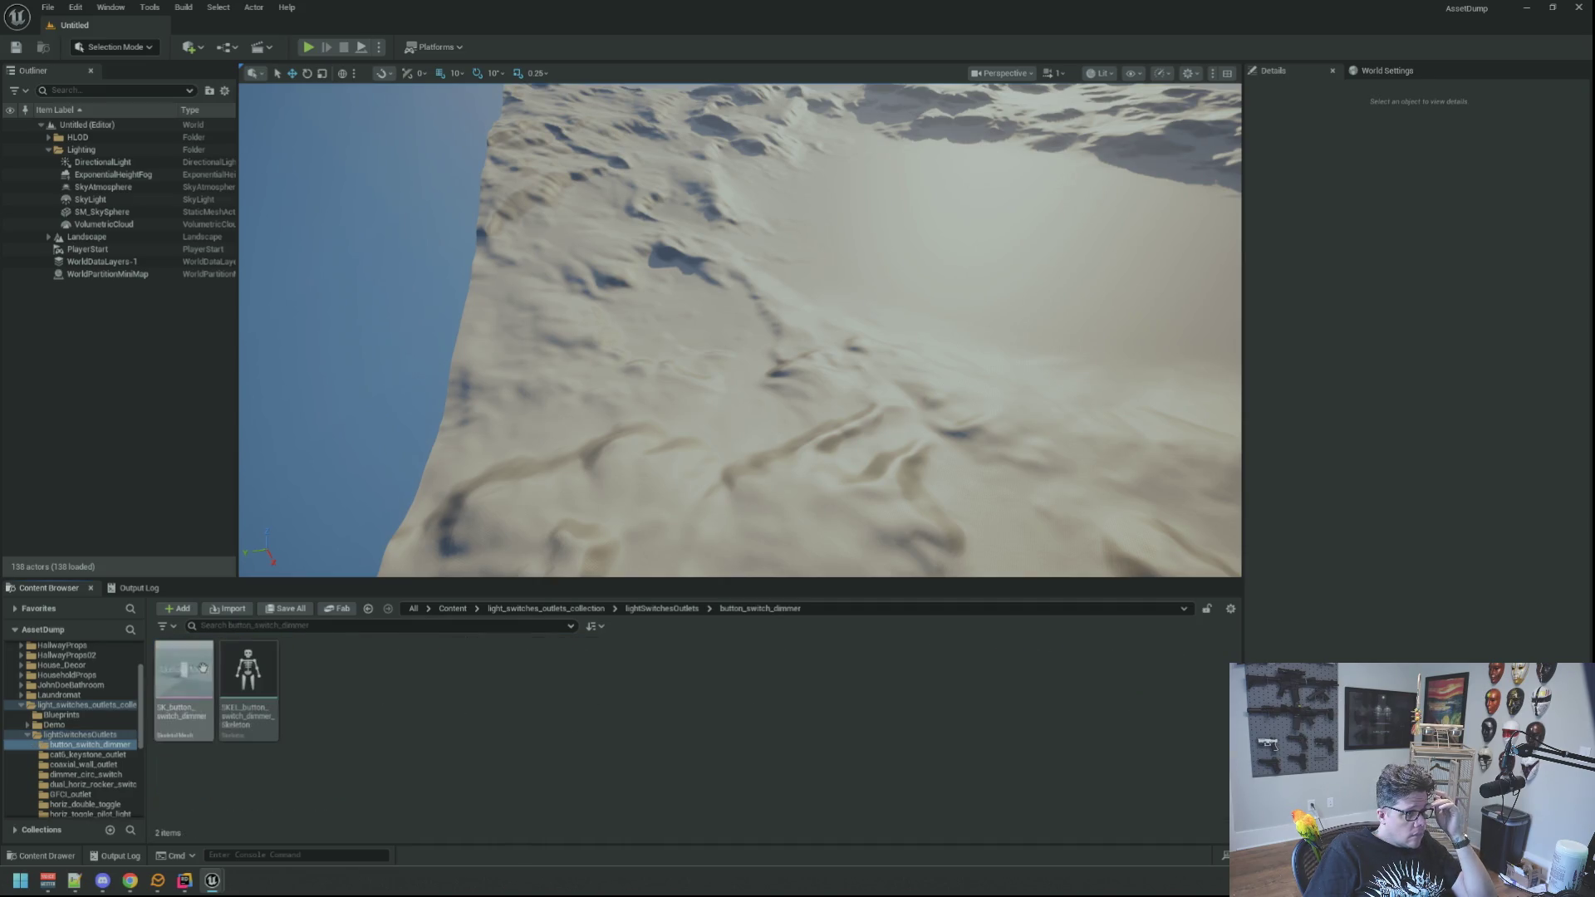
double_click(184, 671)
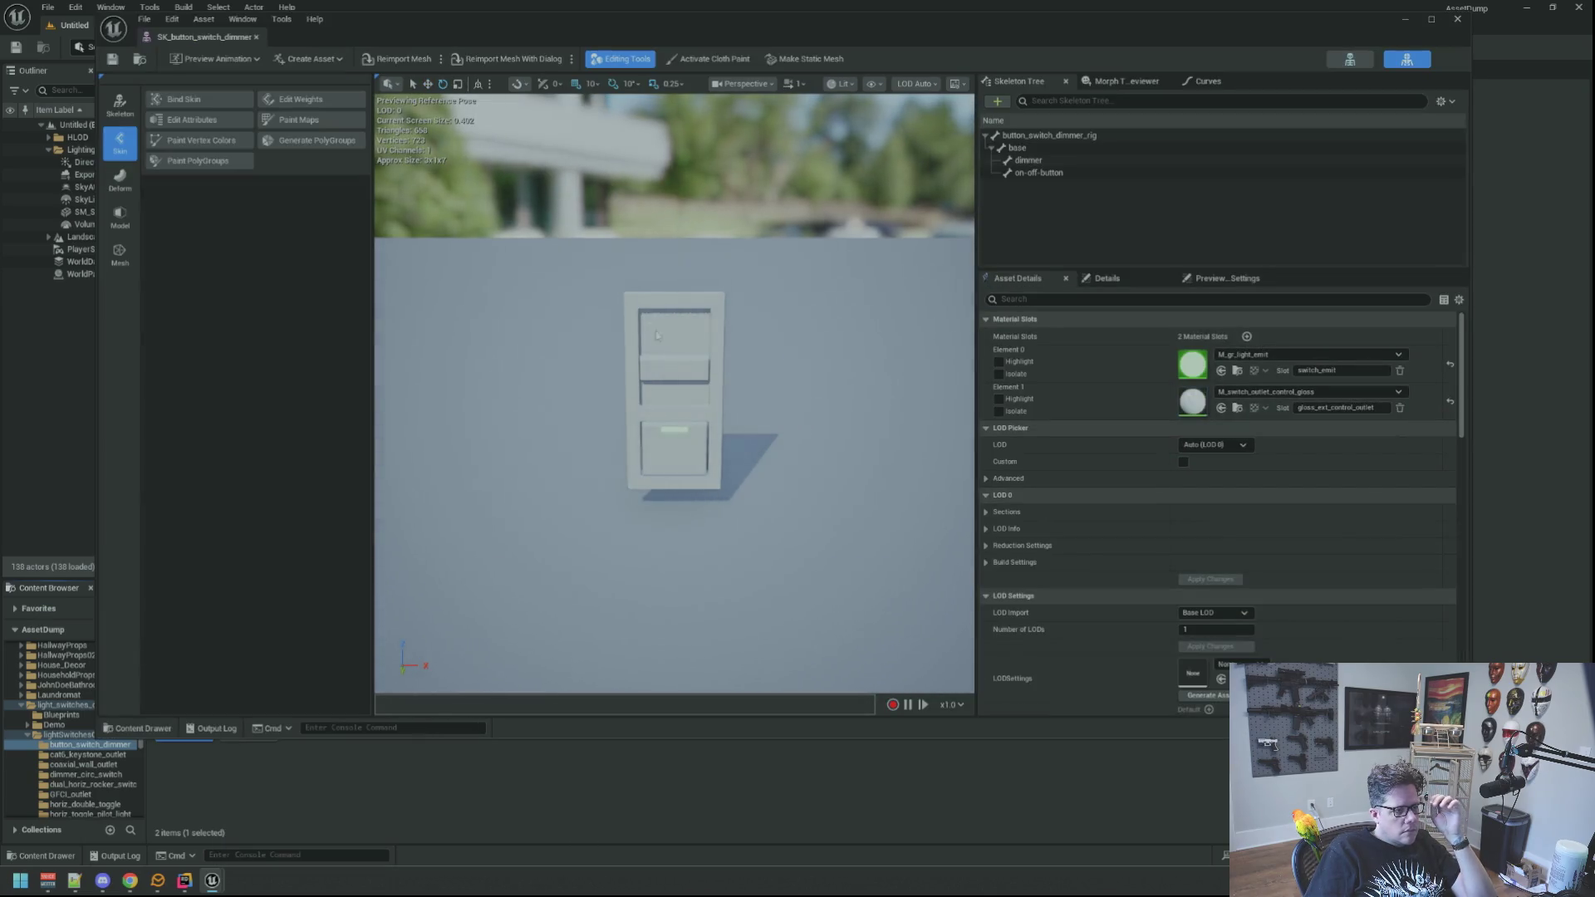
mouse_move(657, 335)
mouse_down()
mouse_move(648, 391)
mouse_move(581, 407)
mouse_up()
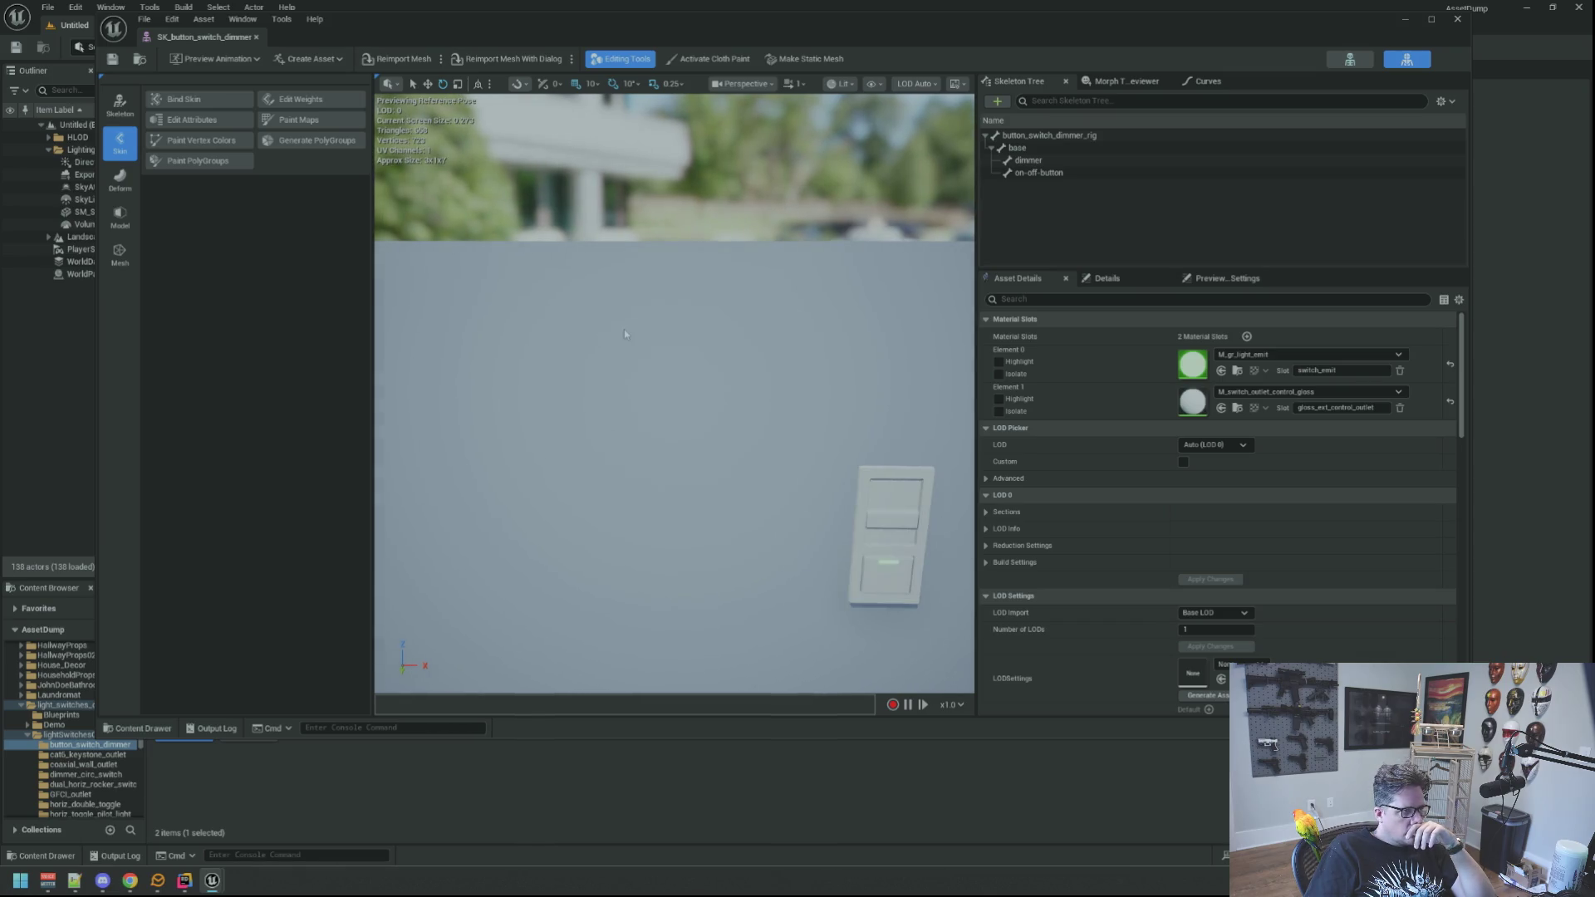
click(256, 36)
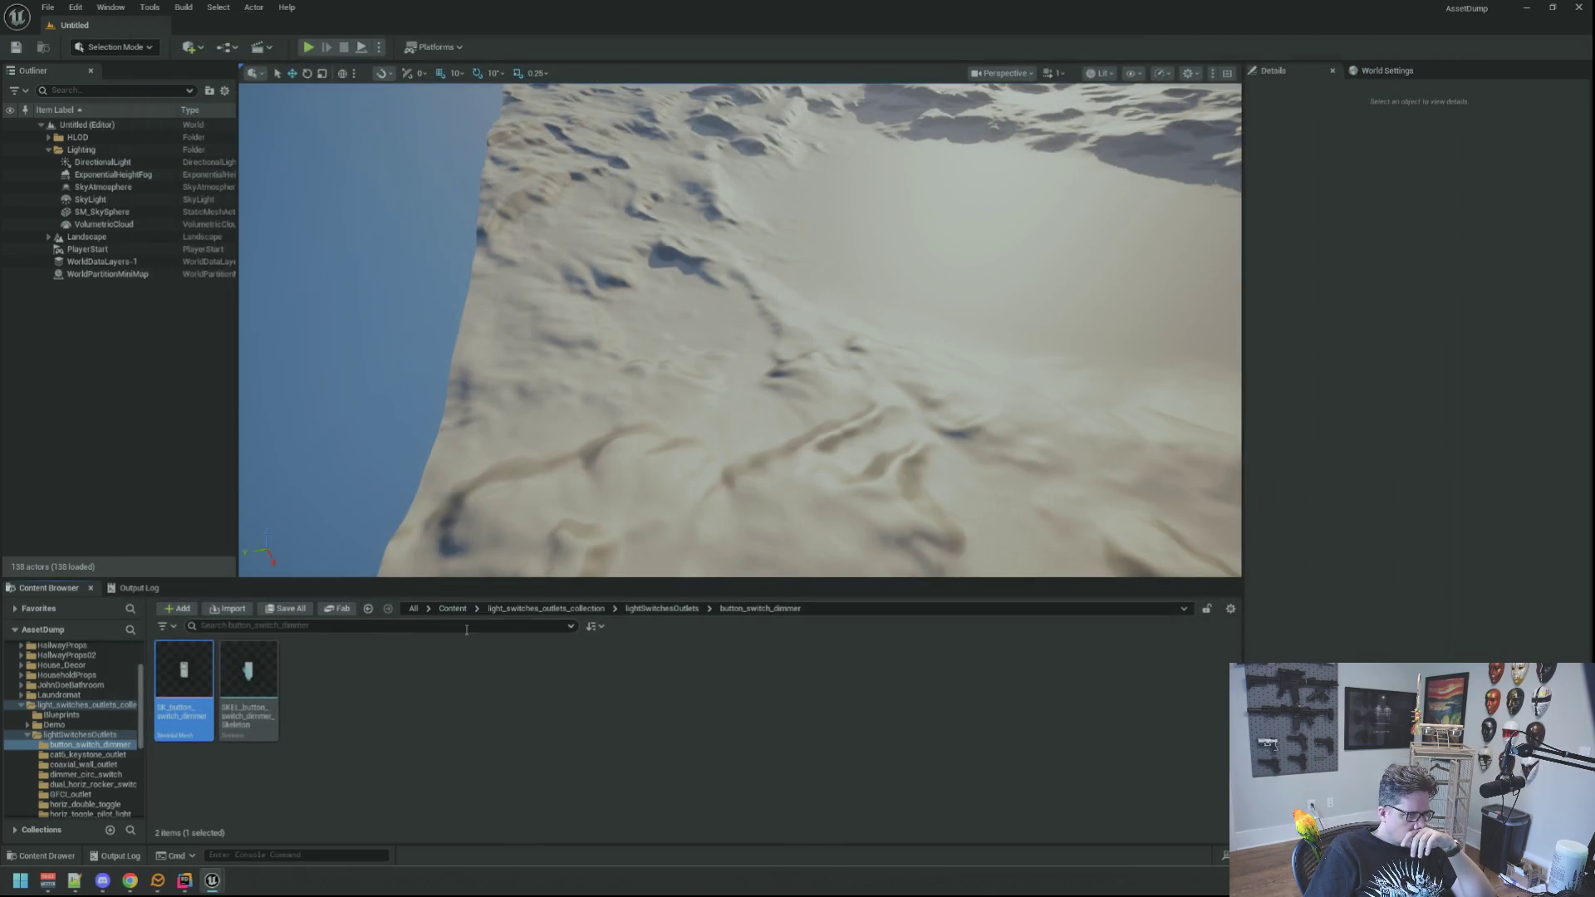
click(662, 608)
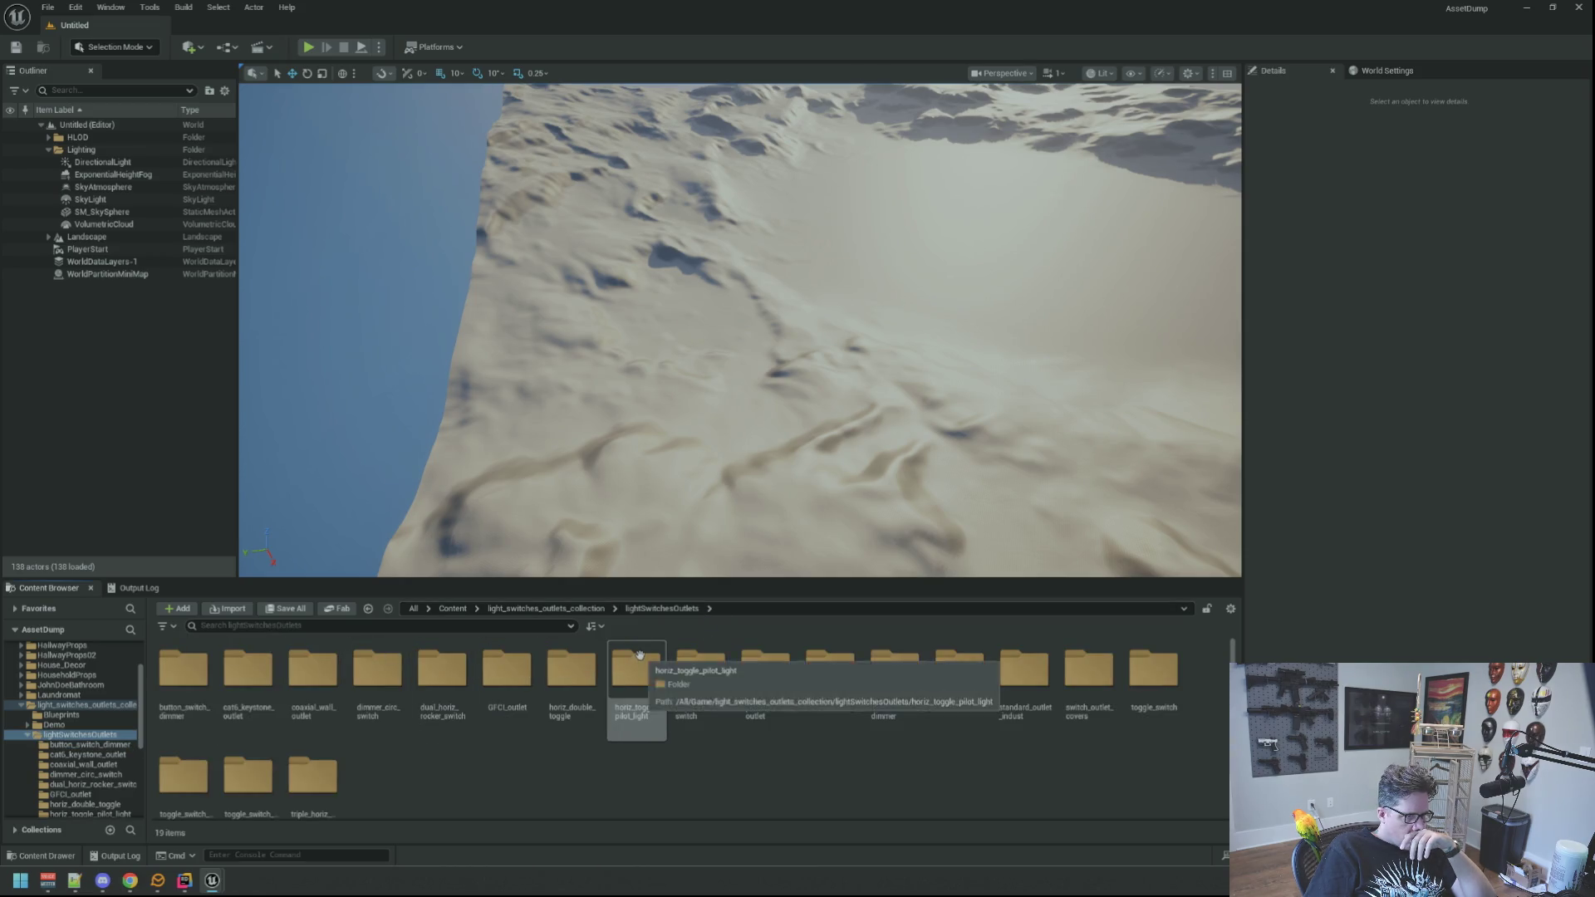
double_click(639, 654)
click(667, 609)
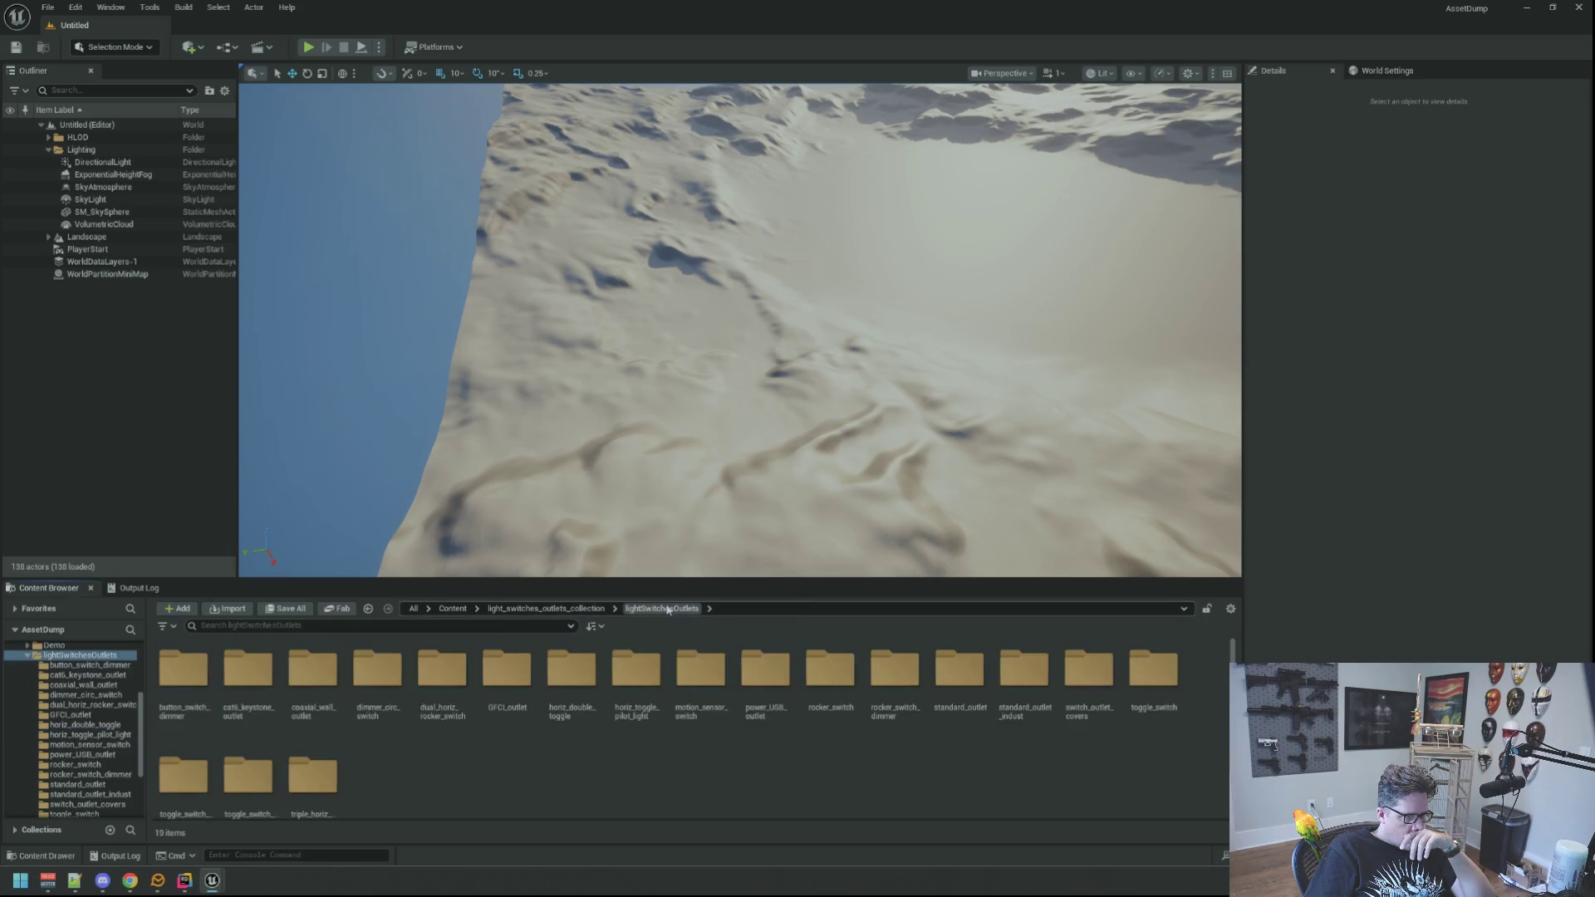
Open the collection's Blueprints folder and select BP_cat6_keystone_outlet.
scroll(82, 683, up, 2)
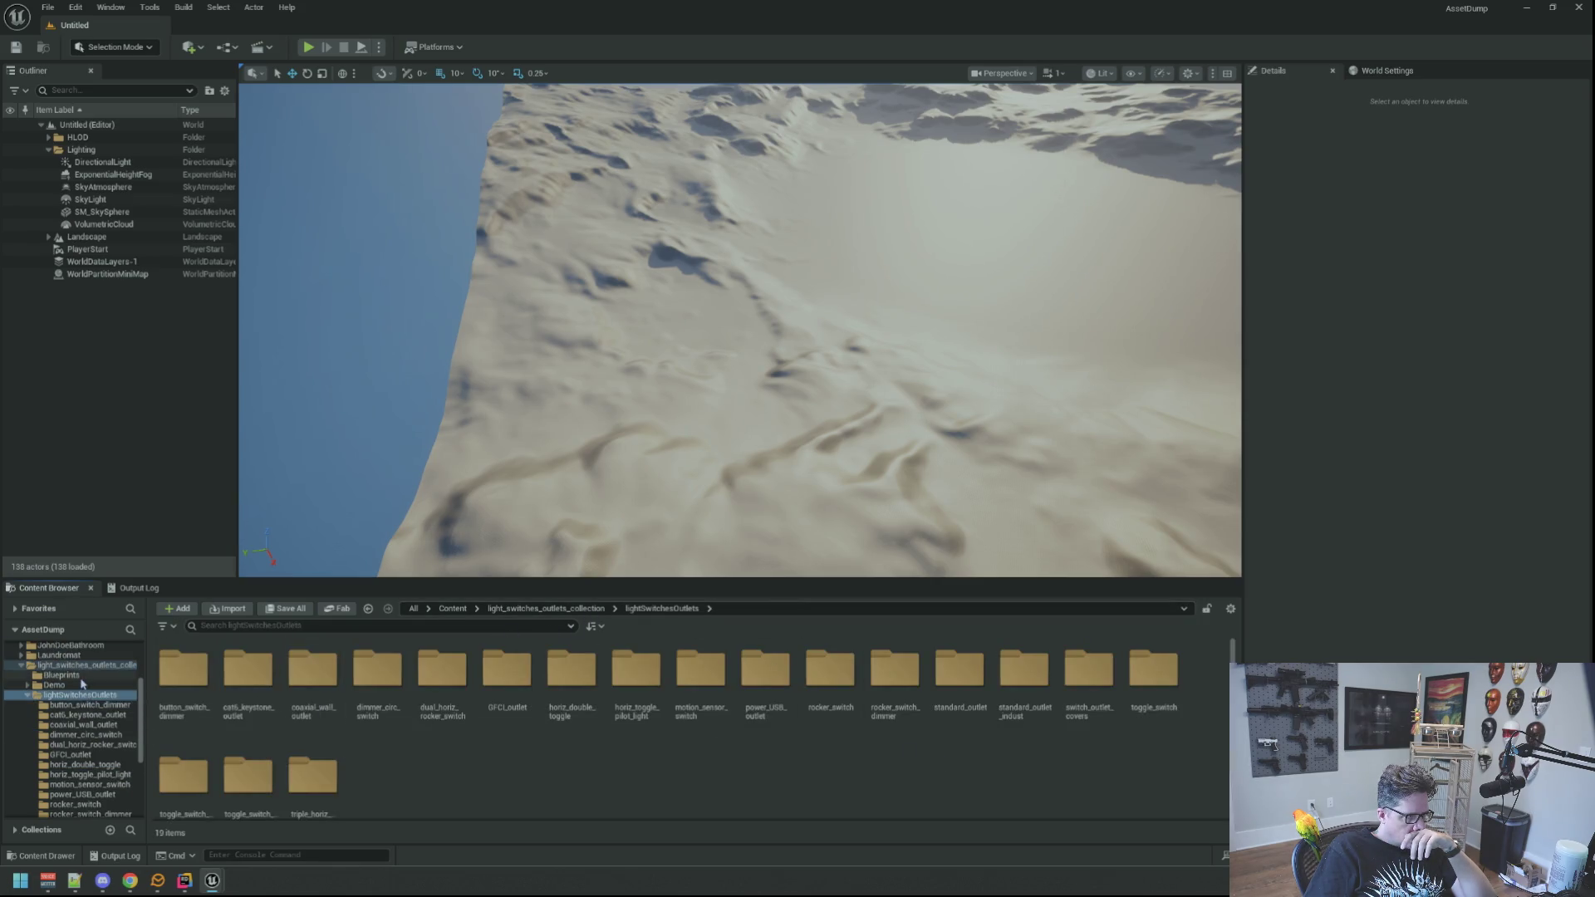
click(63, 674)
click(314, 659)
Open BP_cat6_keystone_outlet's preview and inspect its left_end and slot_1_cover_plate components.
double_click(313, 658)
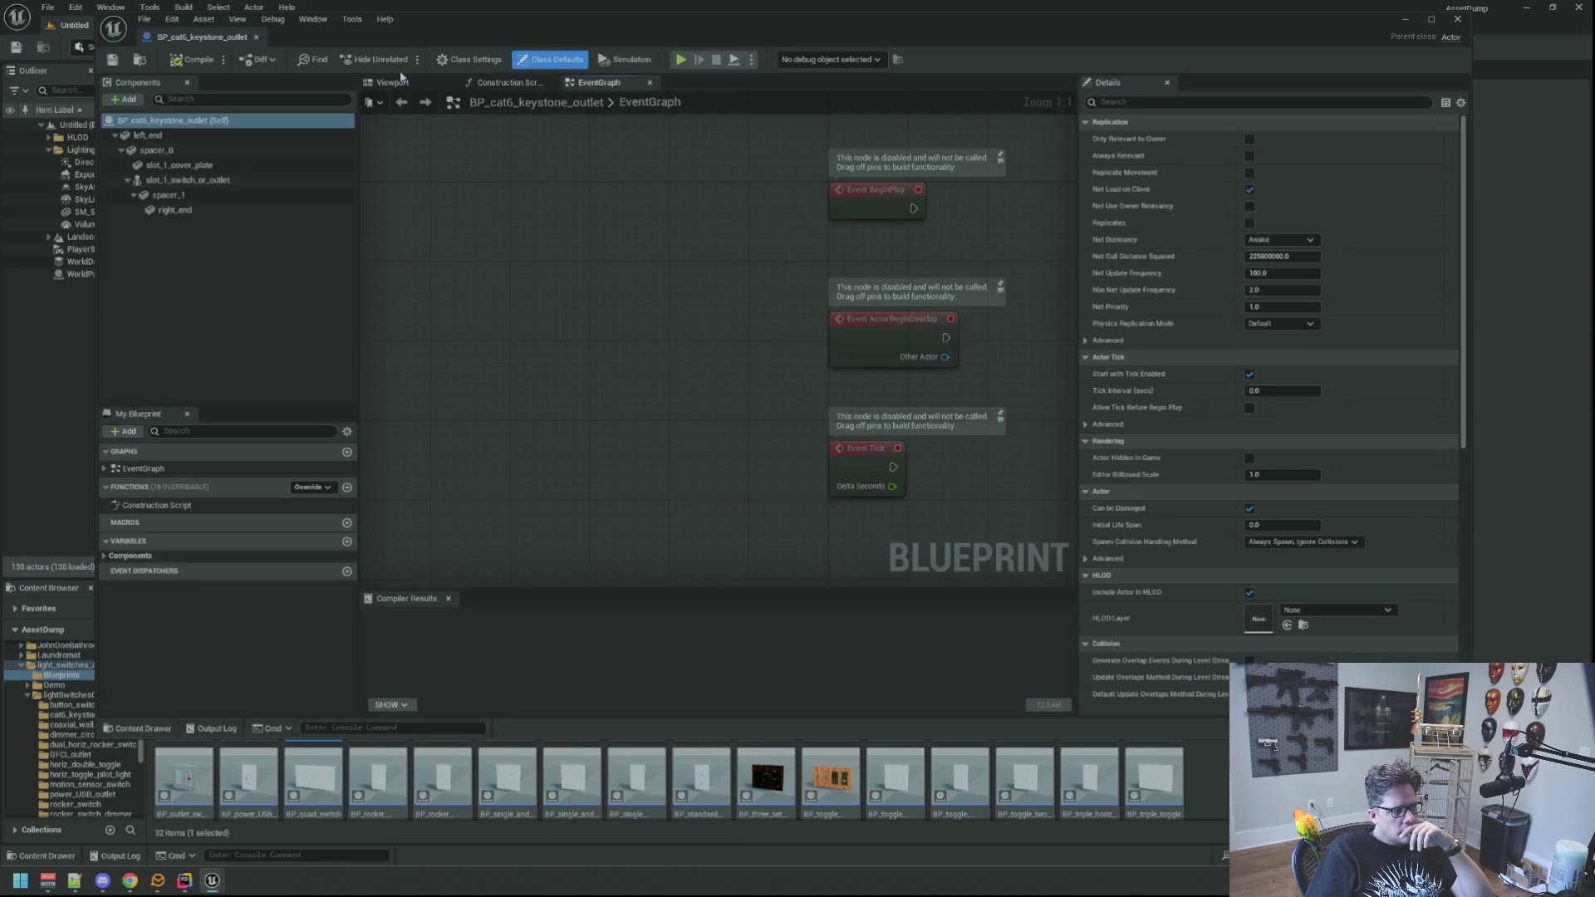
click(393, 82)
mouse_move(694, 355)
mouse_down()
mouse_move(638, 403)
mouse_move(623, 466)
mouse_move(663, 349)
mouse_move(635, 337)
mouse_move(473, 385)
mouse_move(499, 365)
mouse_move(525, 430)
mouse_move(581, 399)
mouse_move(767, 369)
mouse_up()
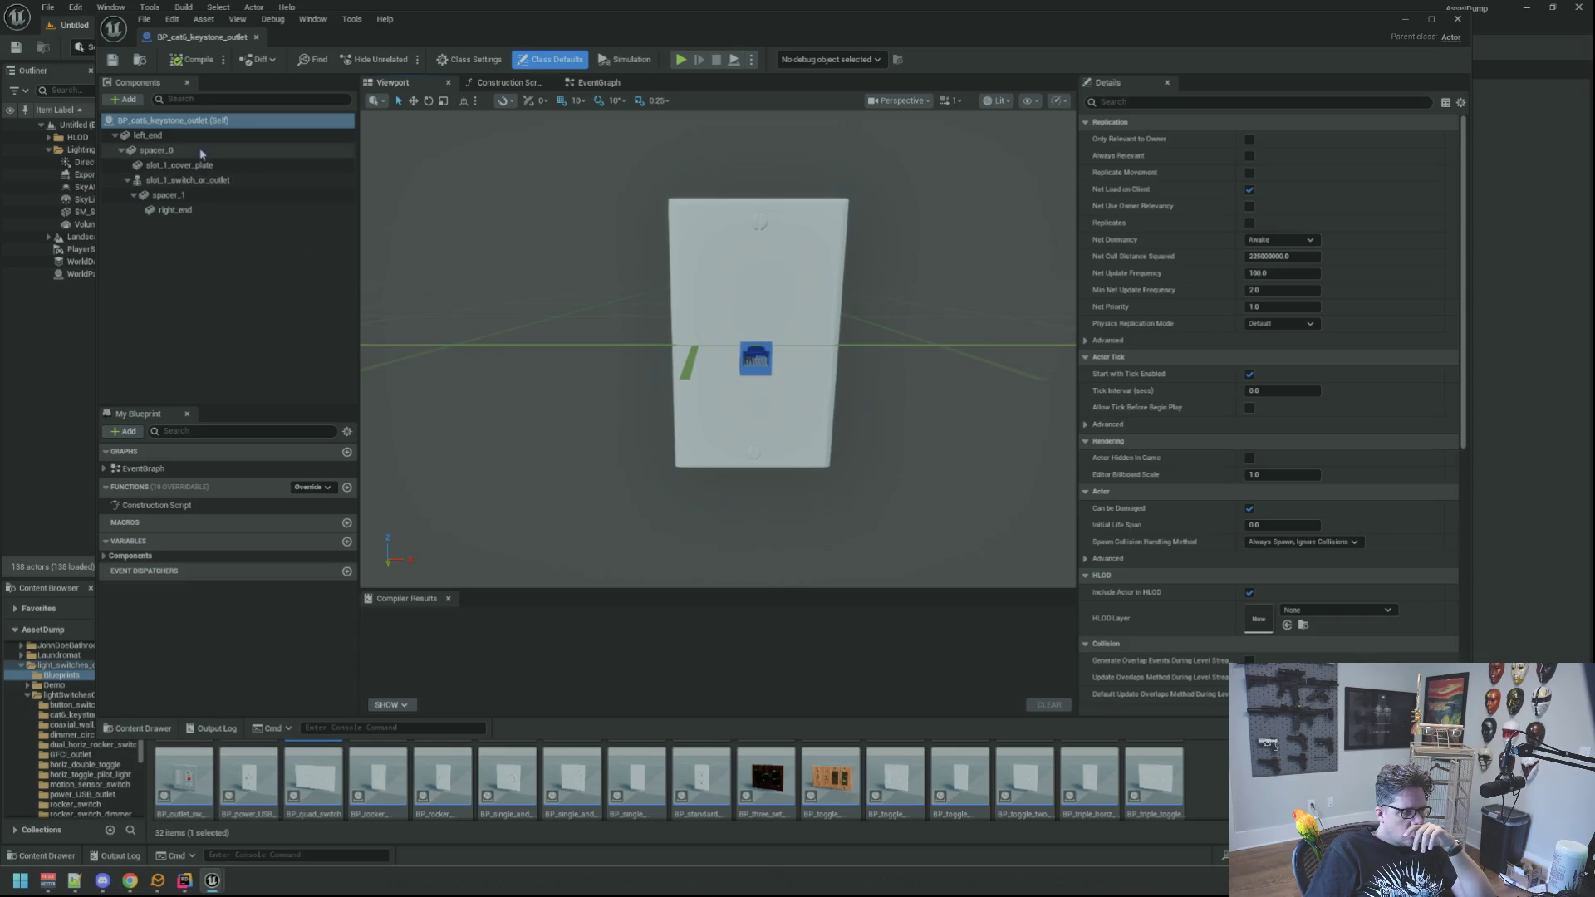
click(148, 135)
click(162, 150)
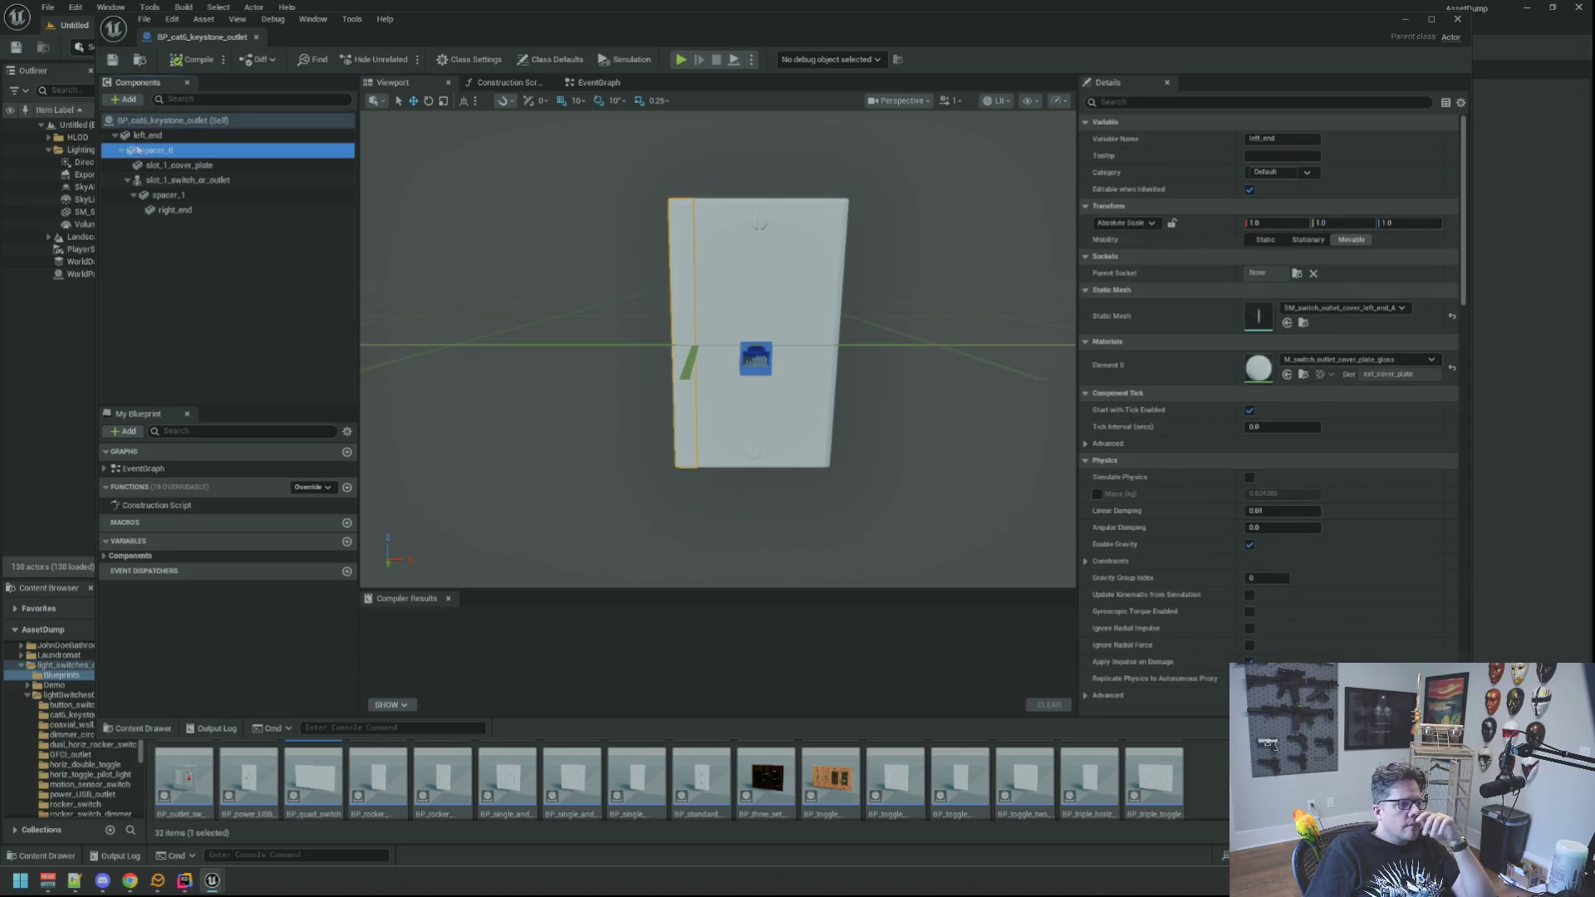
click(179, 165)
click(158, 180)
Inspect the right_end, spacer_1 and keystone jack components, then close the blueprint editor.
click(165, 195)
click(167, 210)
click(175, 238)
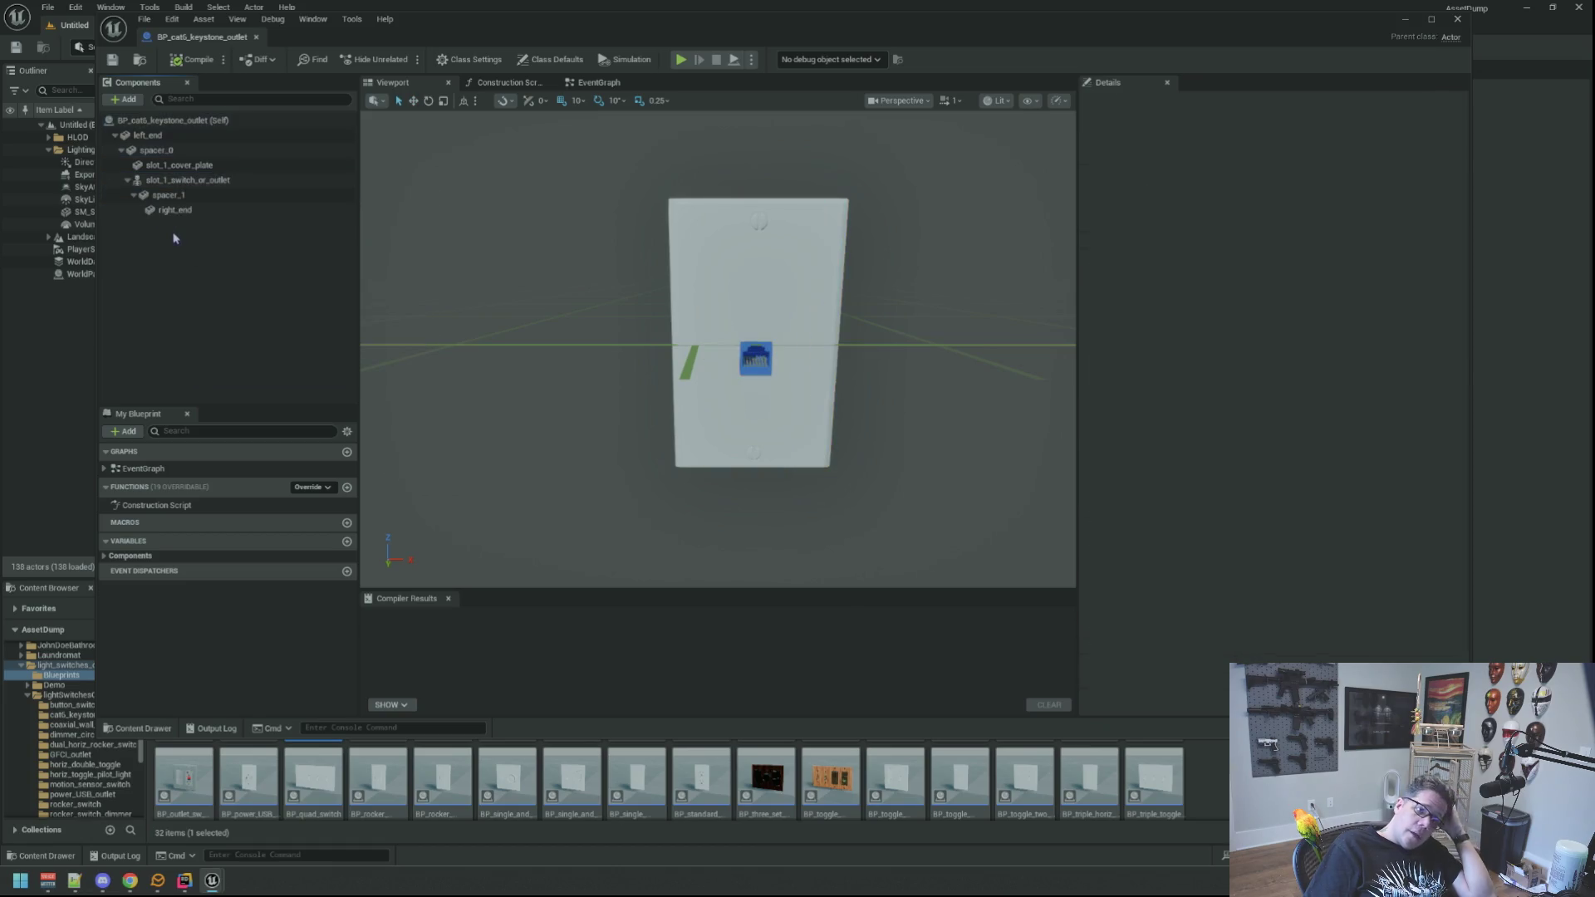
click(166, 195)
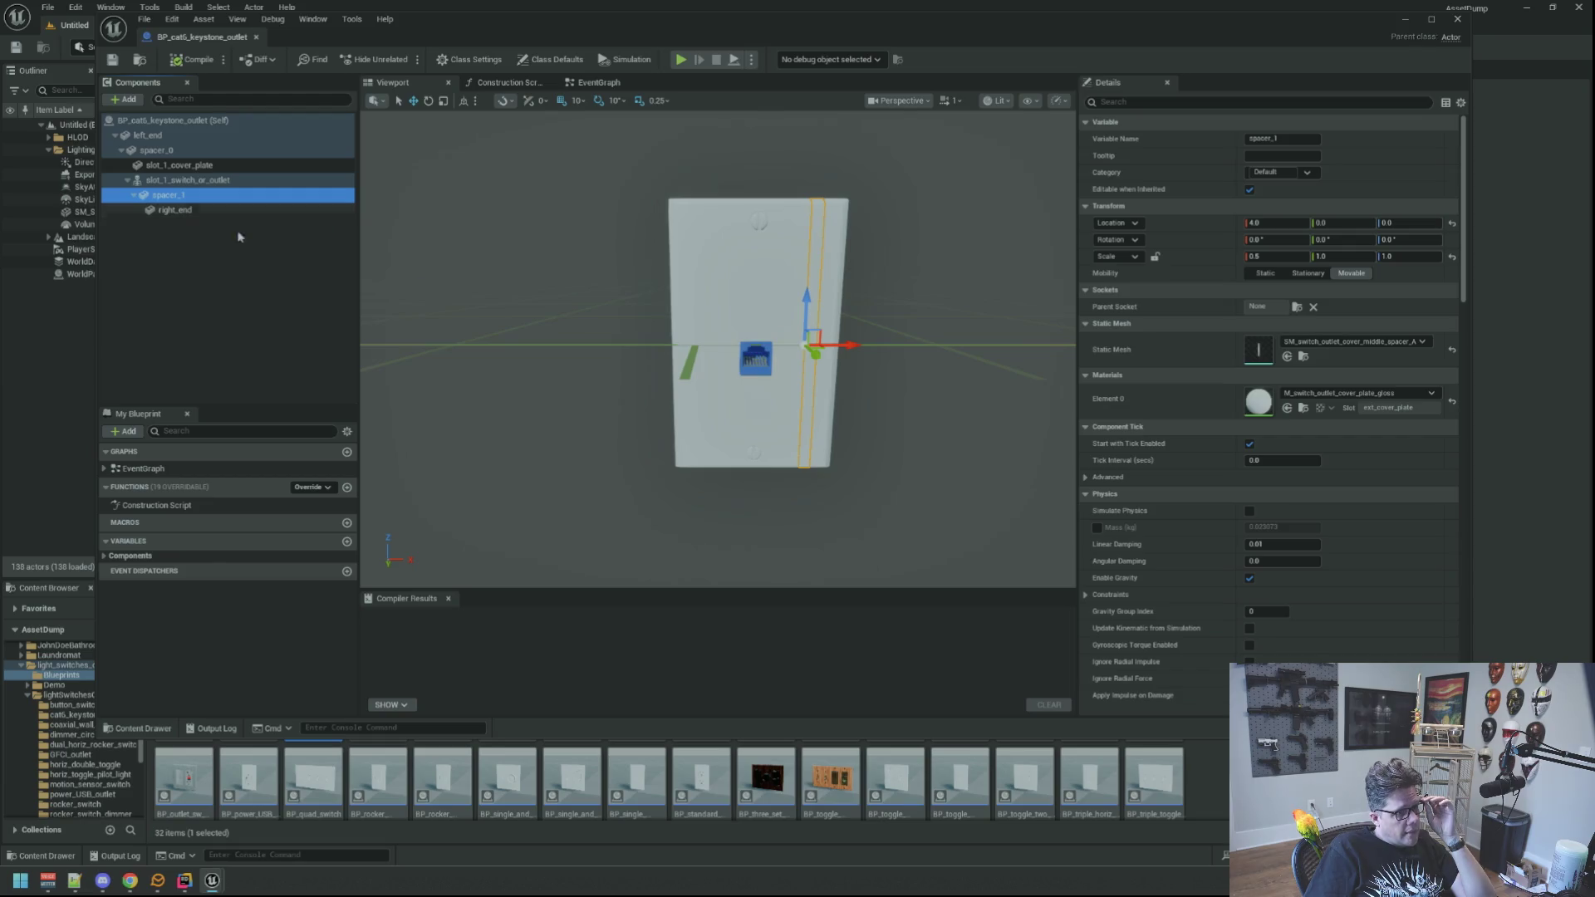
click(752, 359)
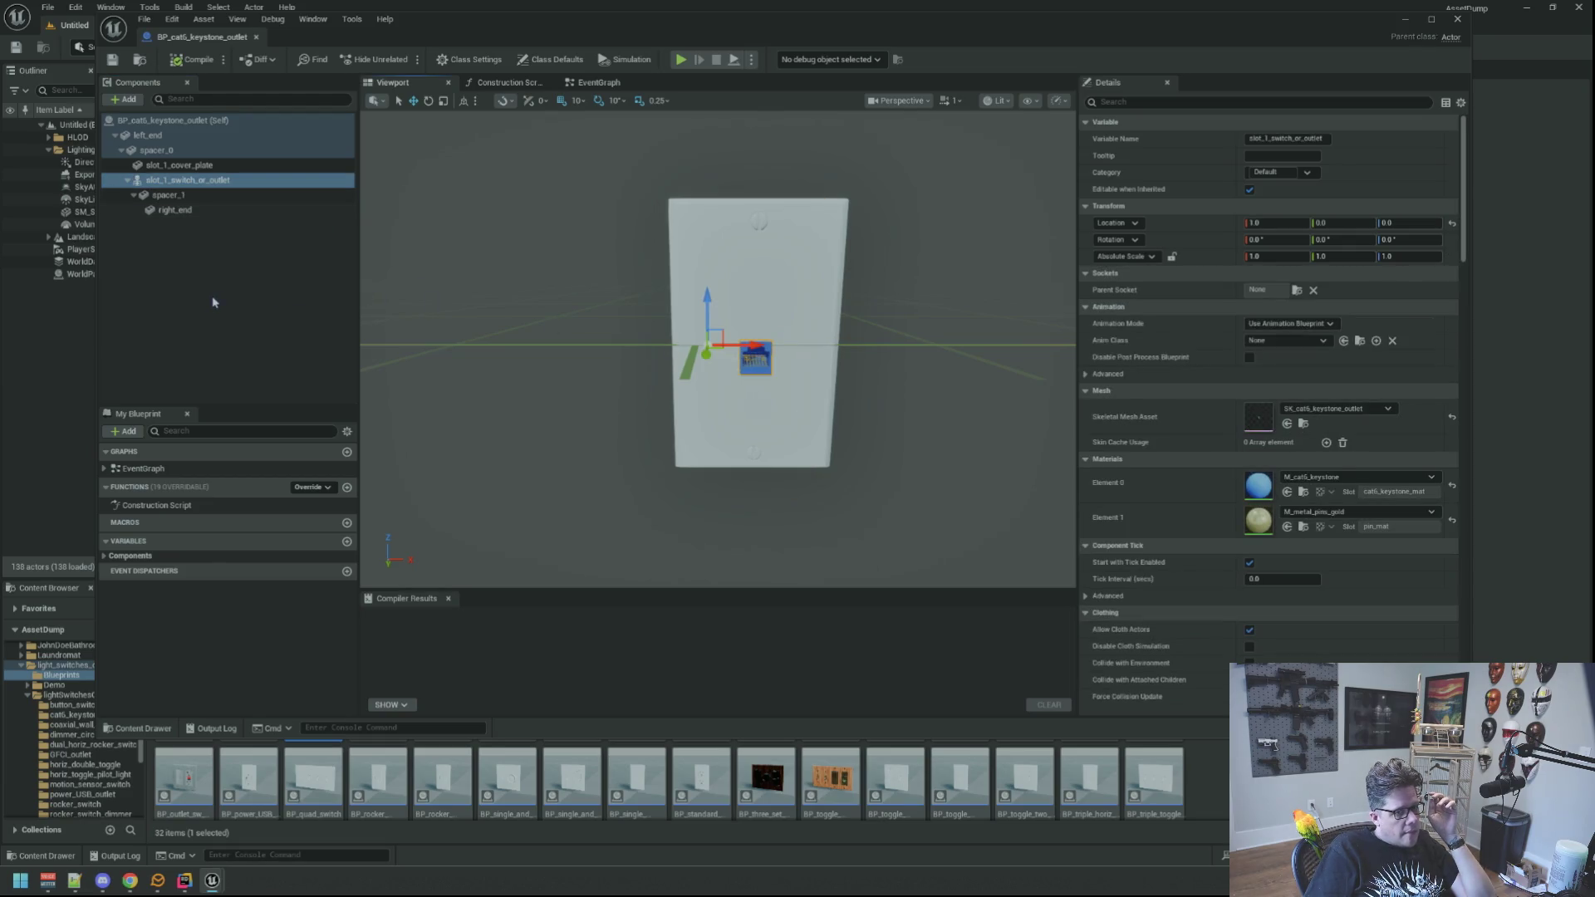
click(188, 286)
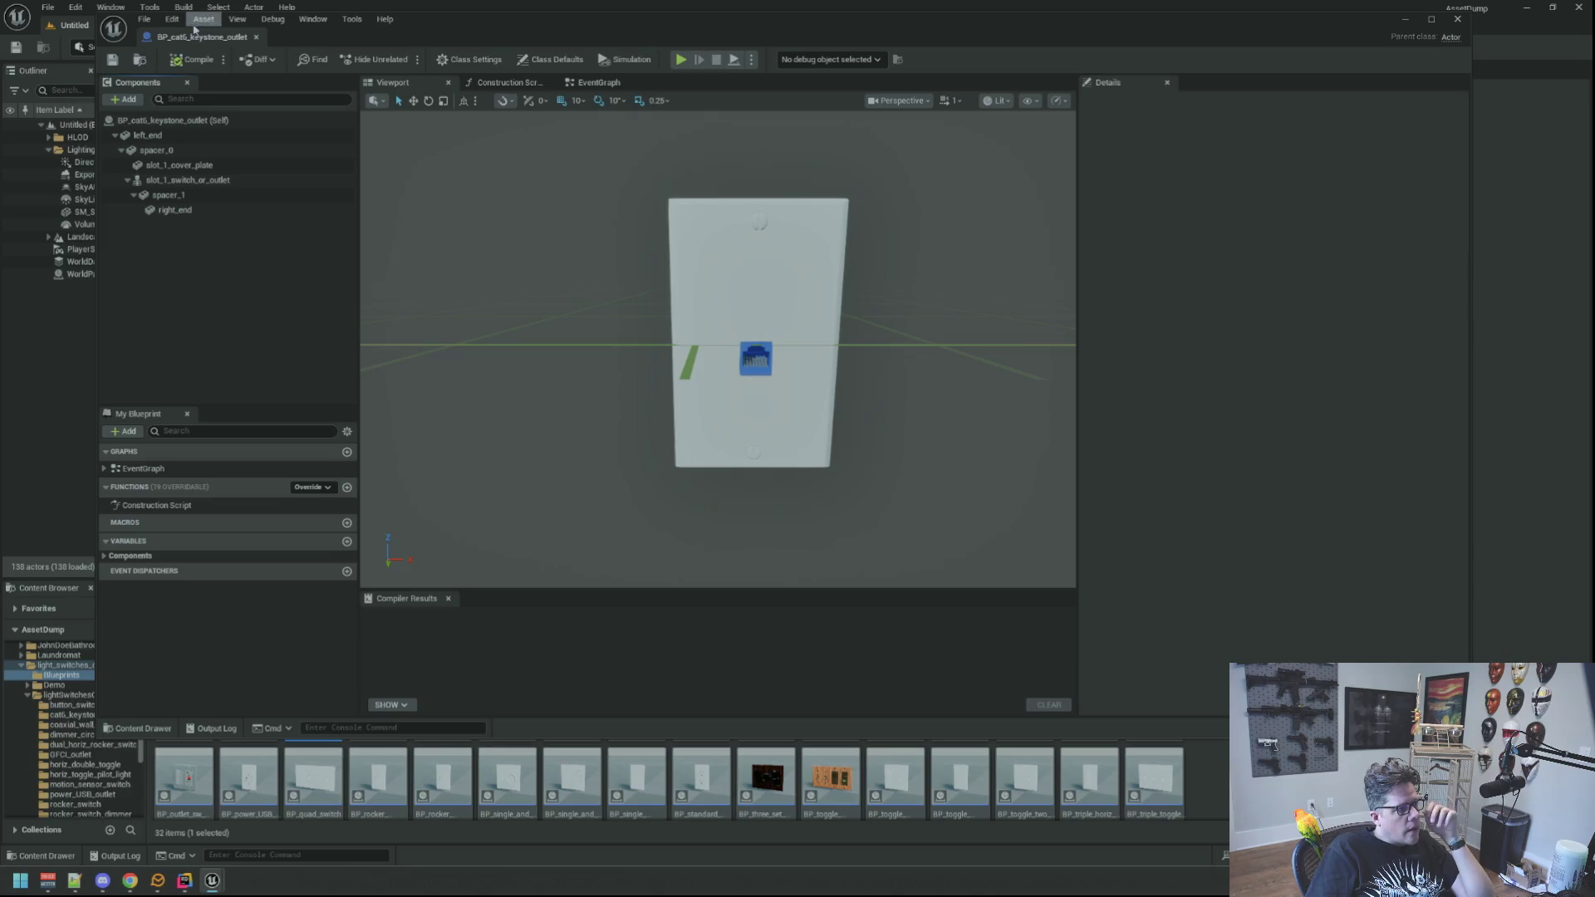
click(255, 36)
right_click(304, 682)
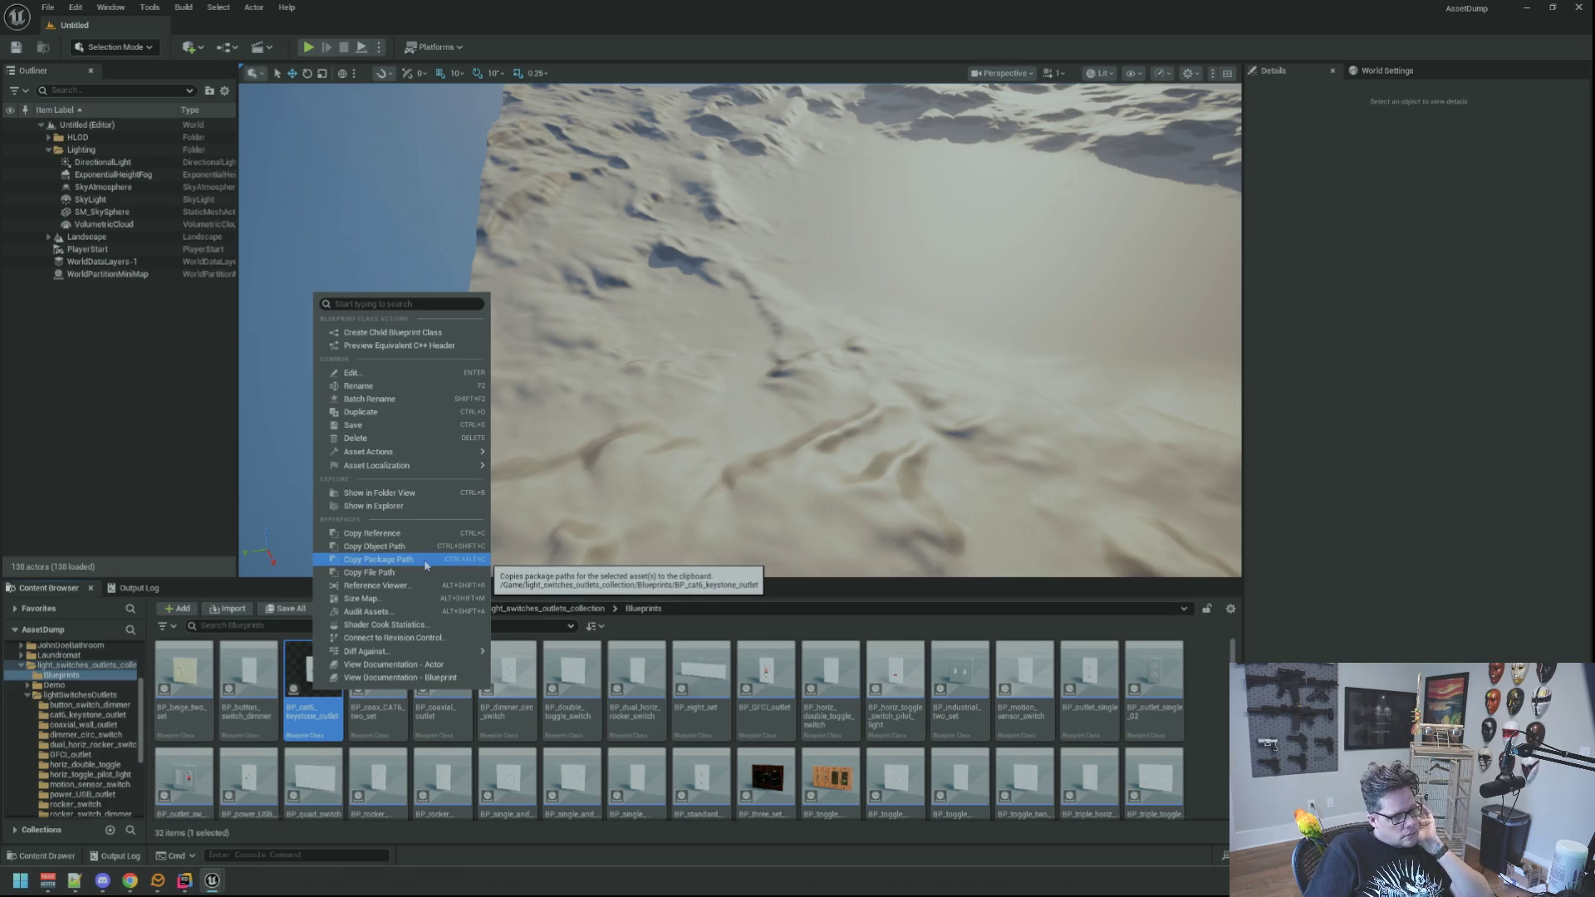
Migrate BP_cat6_keystone_outlet and its dependencies into WTTGSD's Content folder.
mouse_move(440, 455)
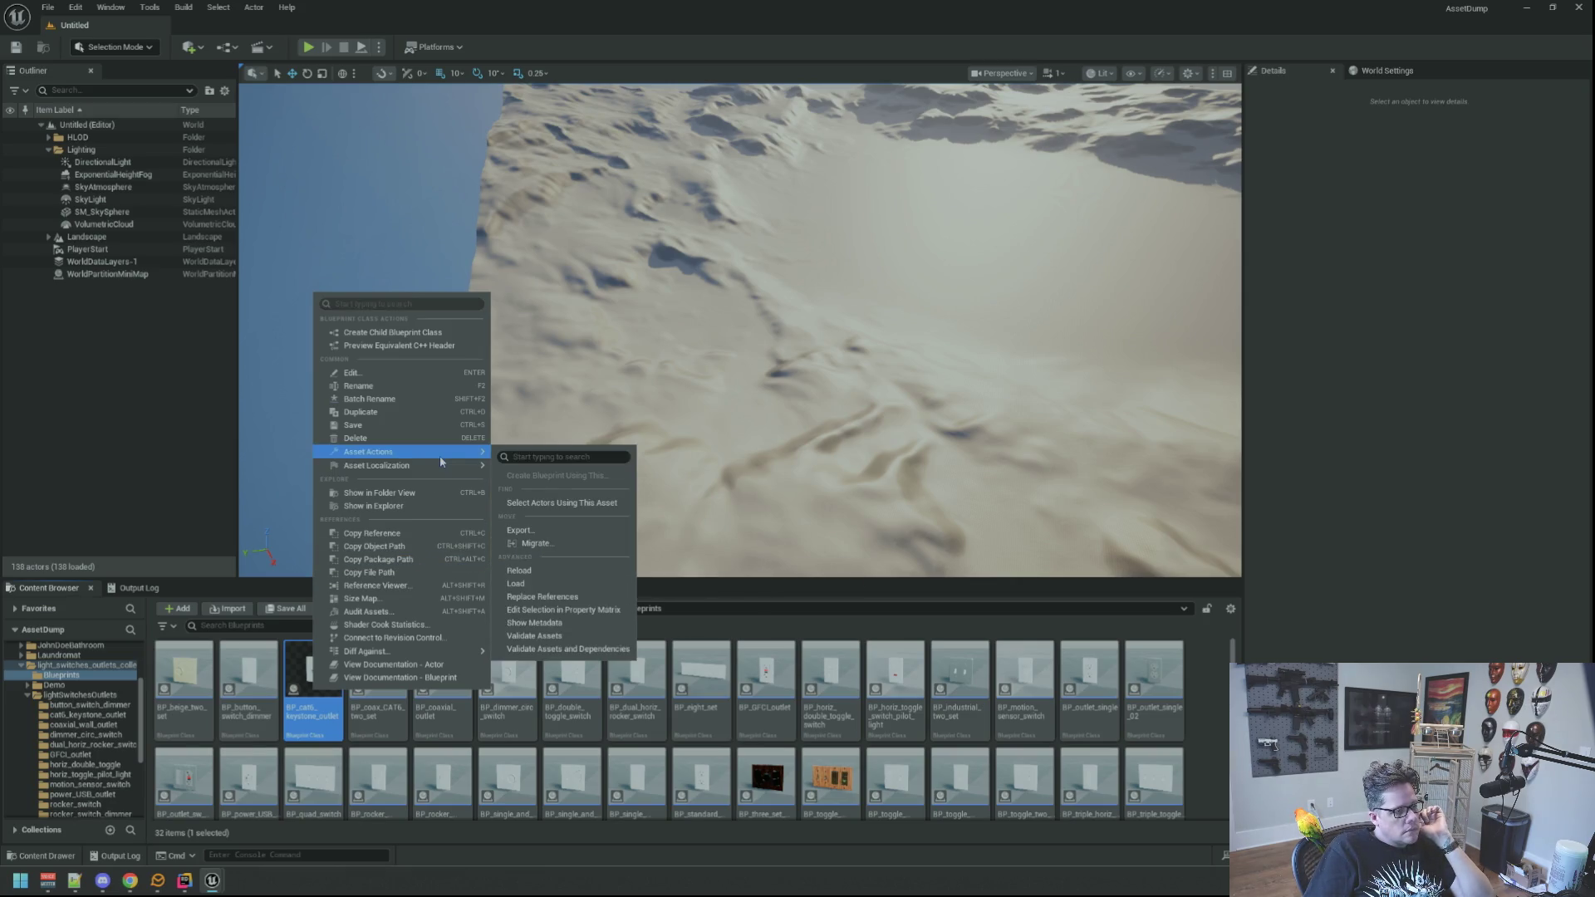
click(550, 540)
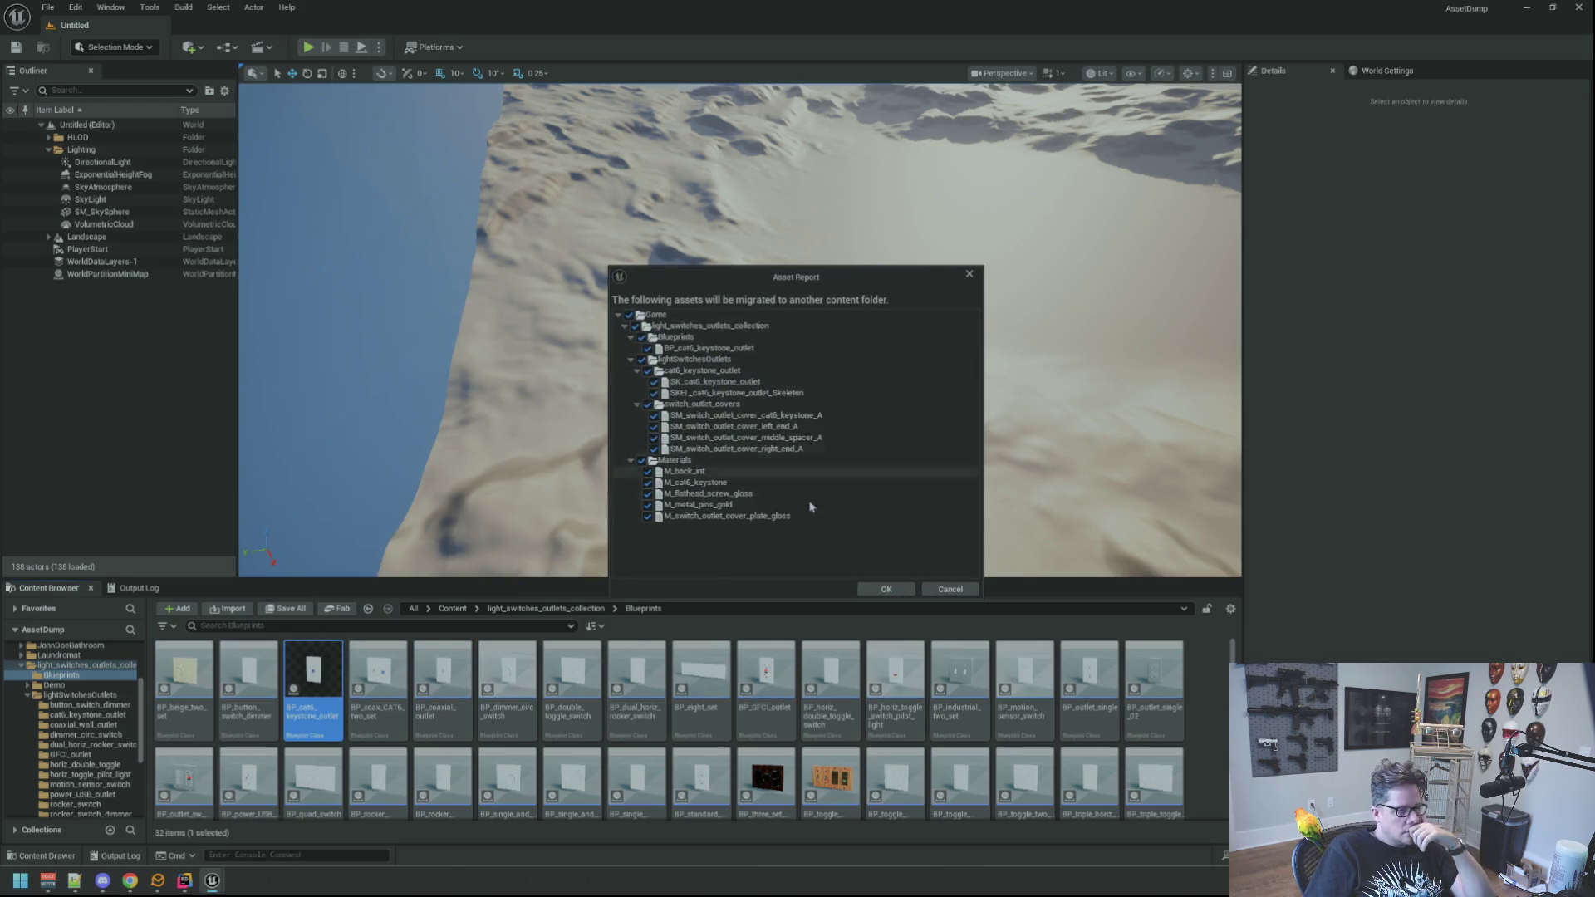
click(882, 588)
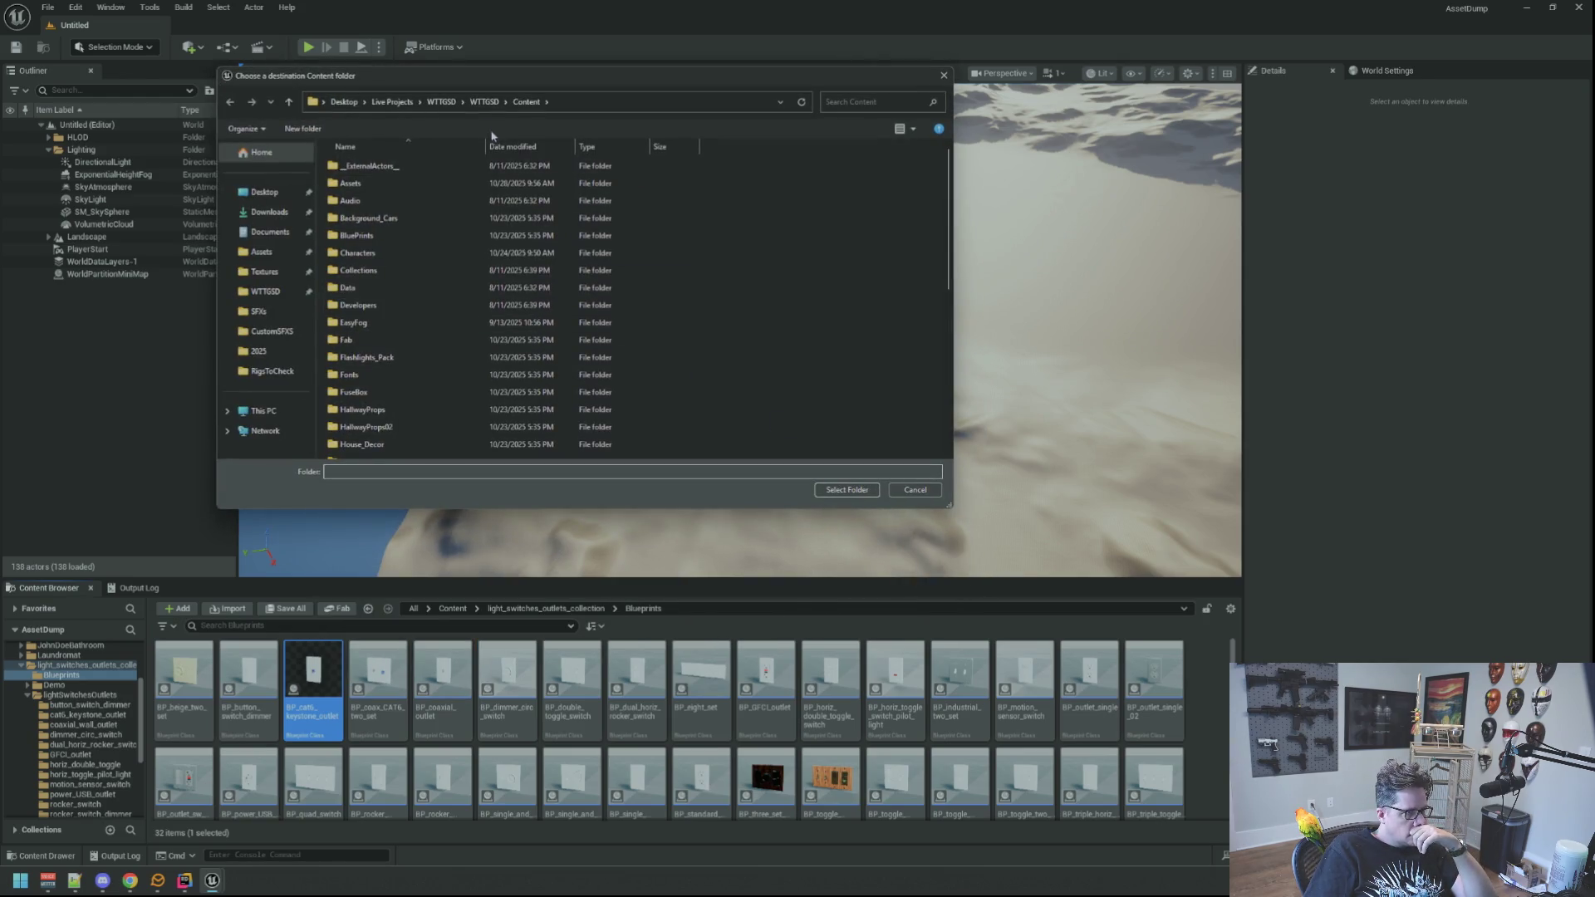
click(825, 490)
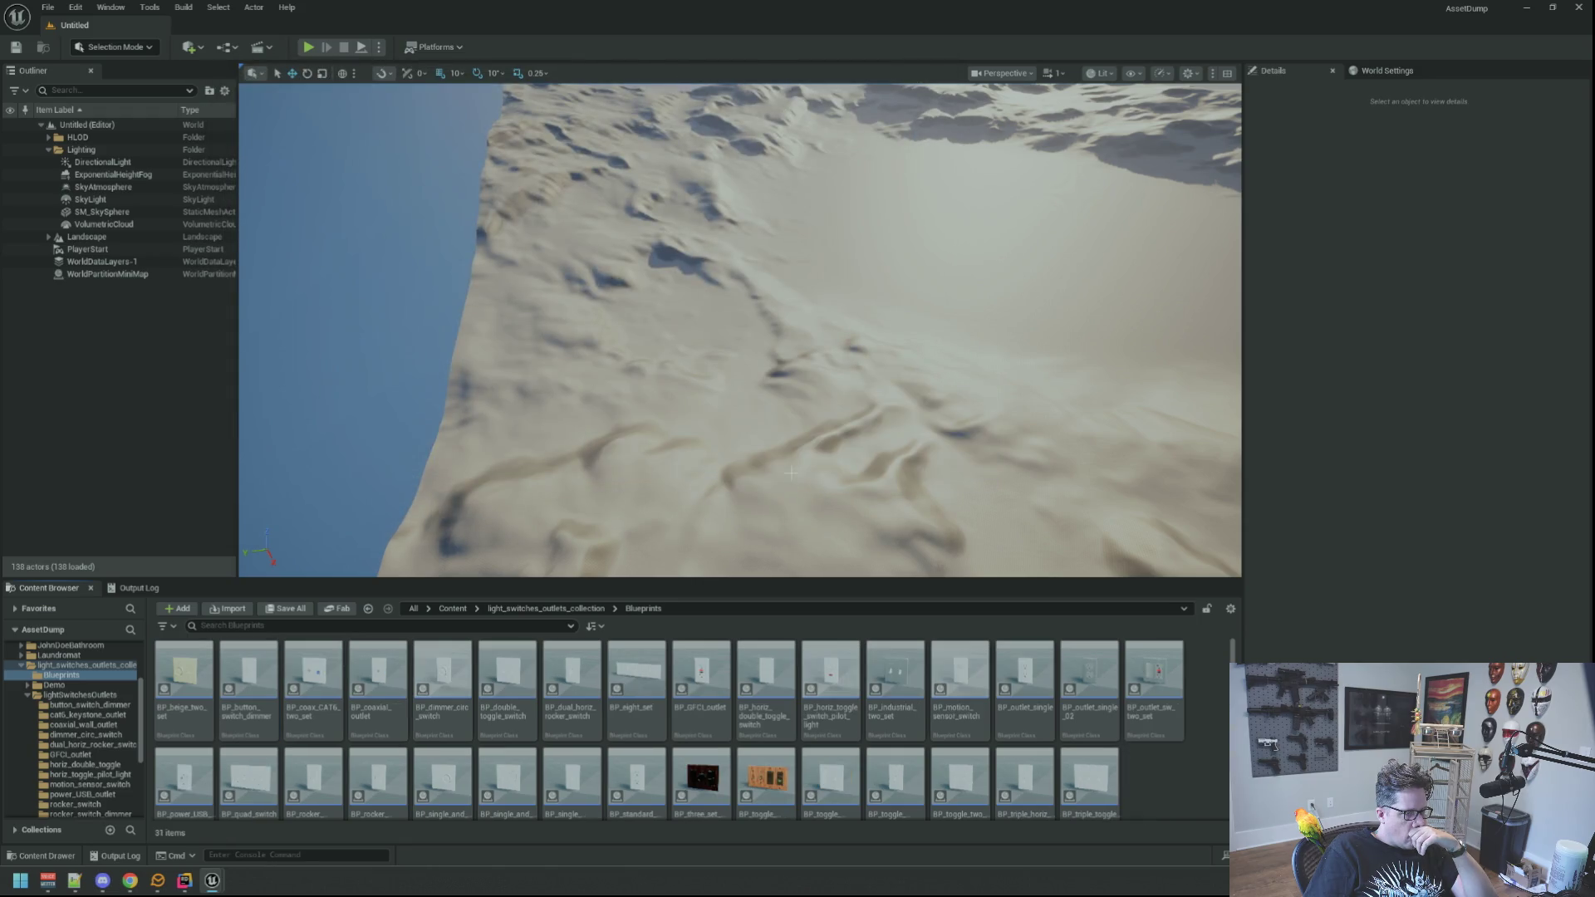
click(139, 829)
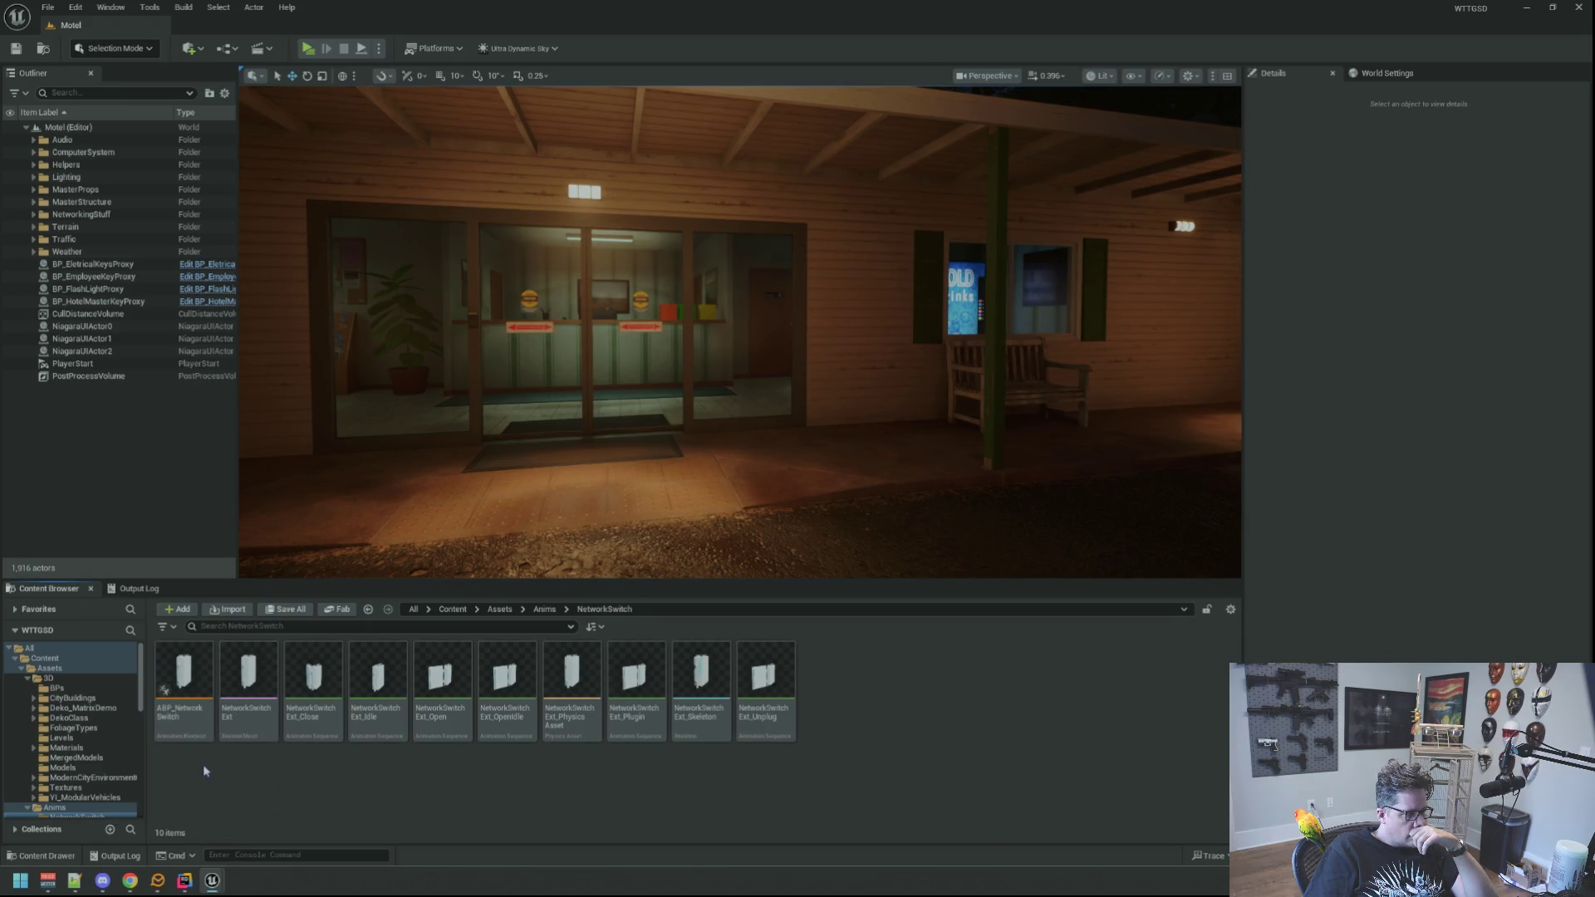
Browse the Motel project's Assets folder and fly back to a wide view of the motel.
click(28, 670)
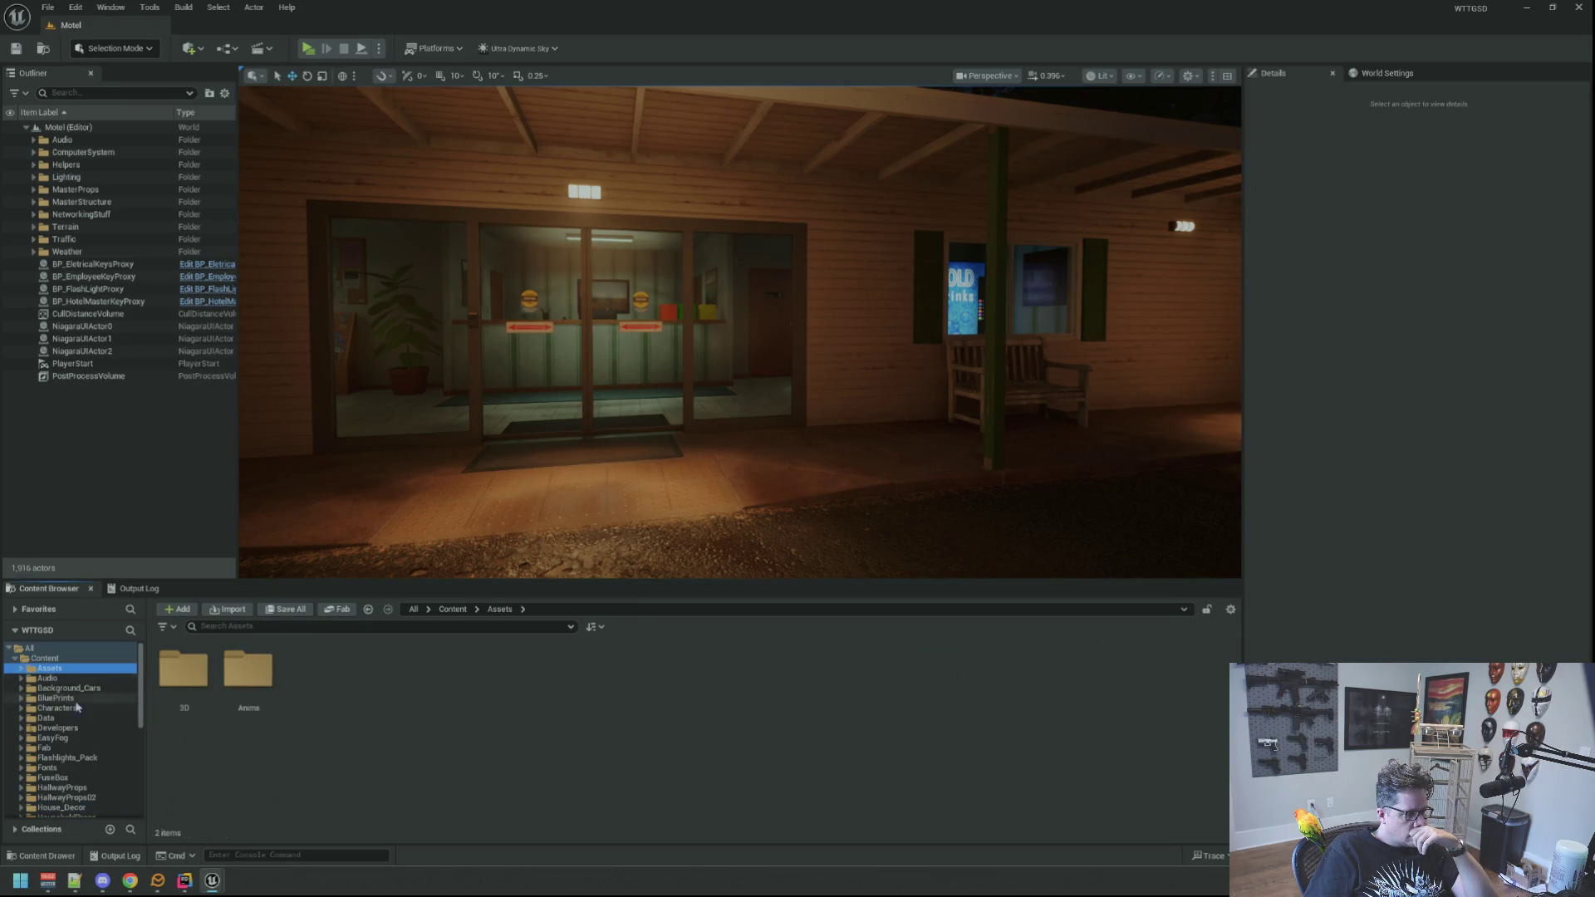
mouse_move(629, 448)
mouse_down()
mouse_move(632, 499)
mouse_move(631, 398)
mouse_move(677, 320)
mouse_move(632, 328)
mouse_move(665, 332)
mouse_up()
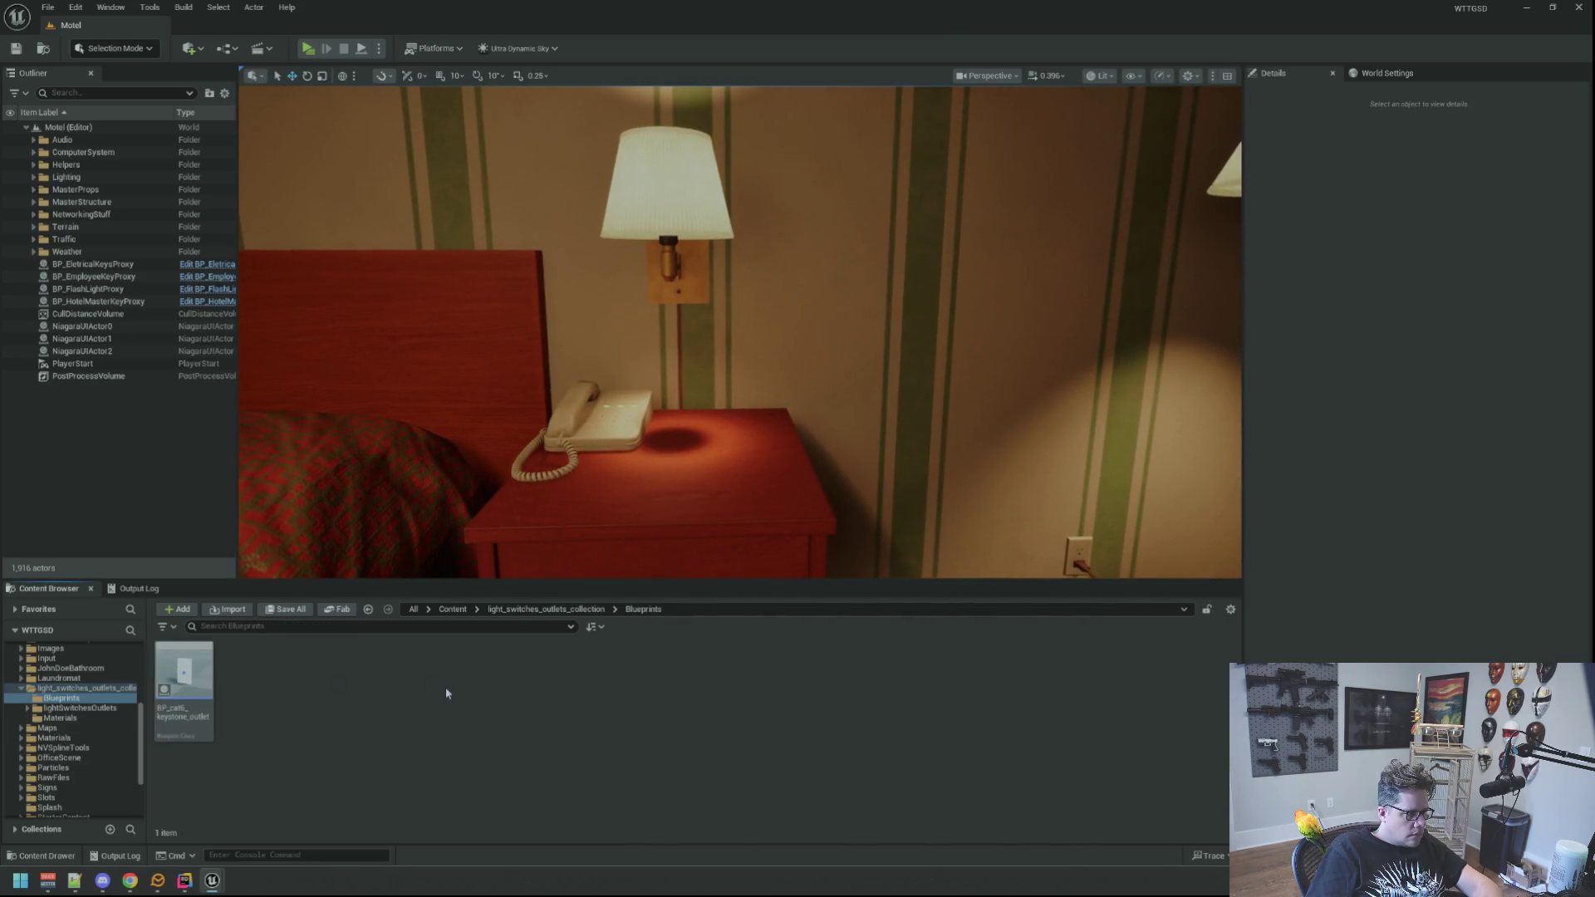
Drop BP_cat6_keystone_outlet onto the motel room wall beside the nightstand.
click(172, 674)
drag(743, 475, 744, 477)
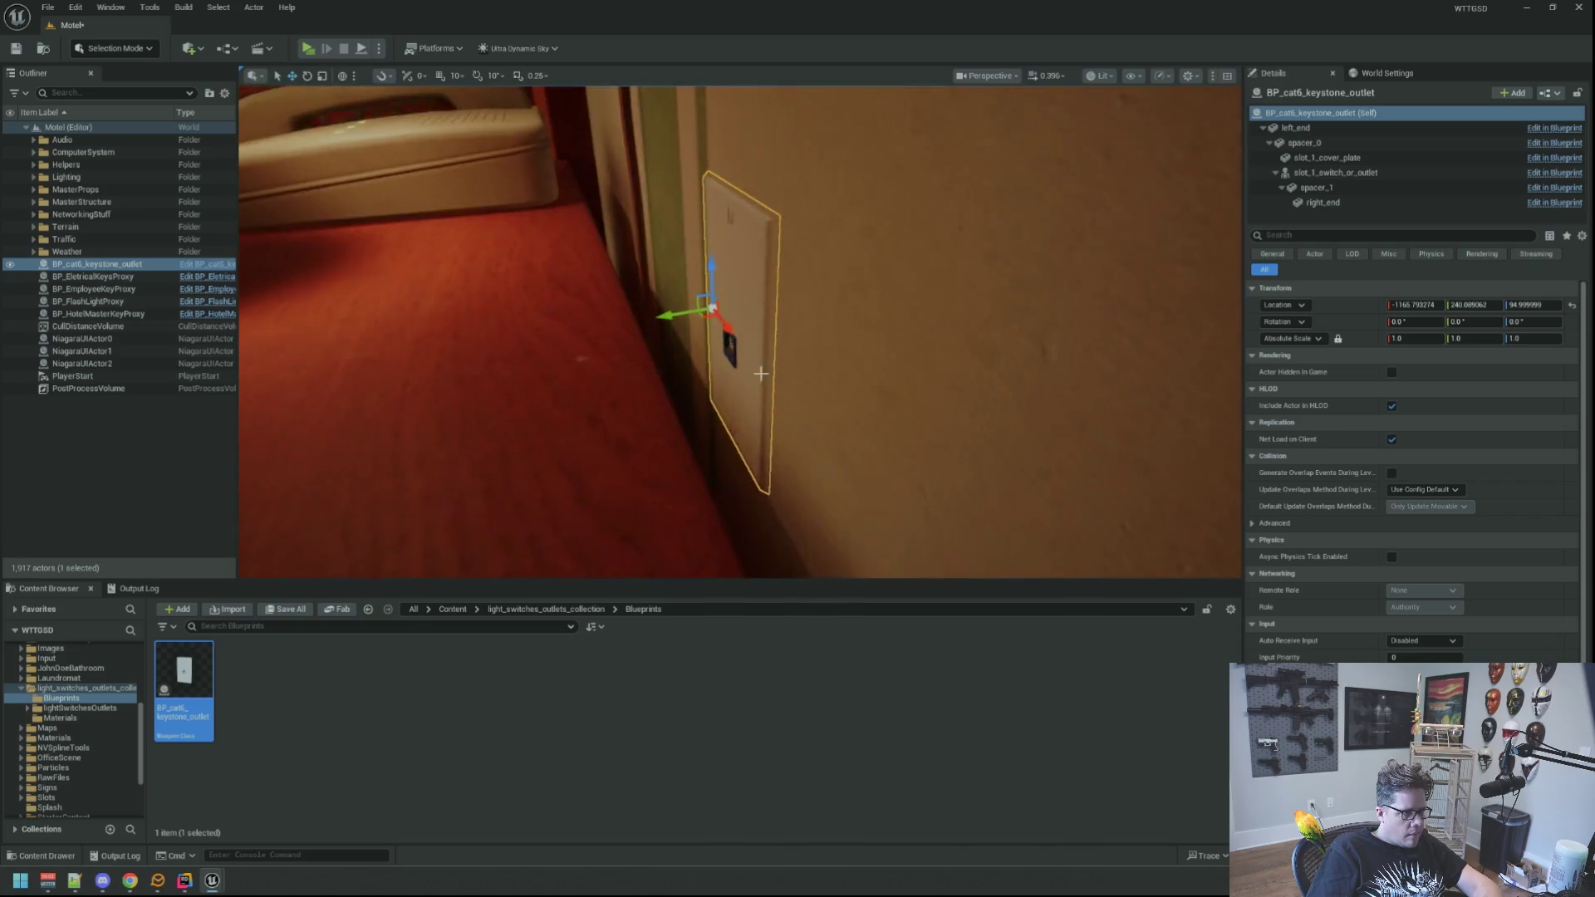
scroll(765, 385, down, 5)
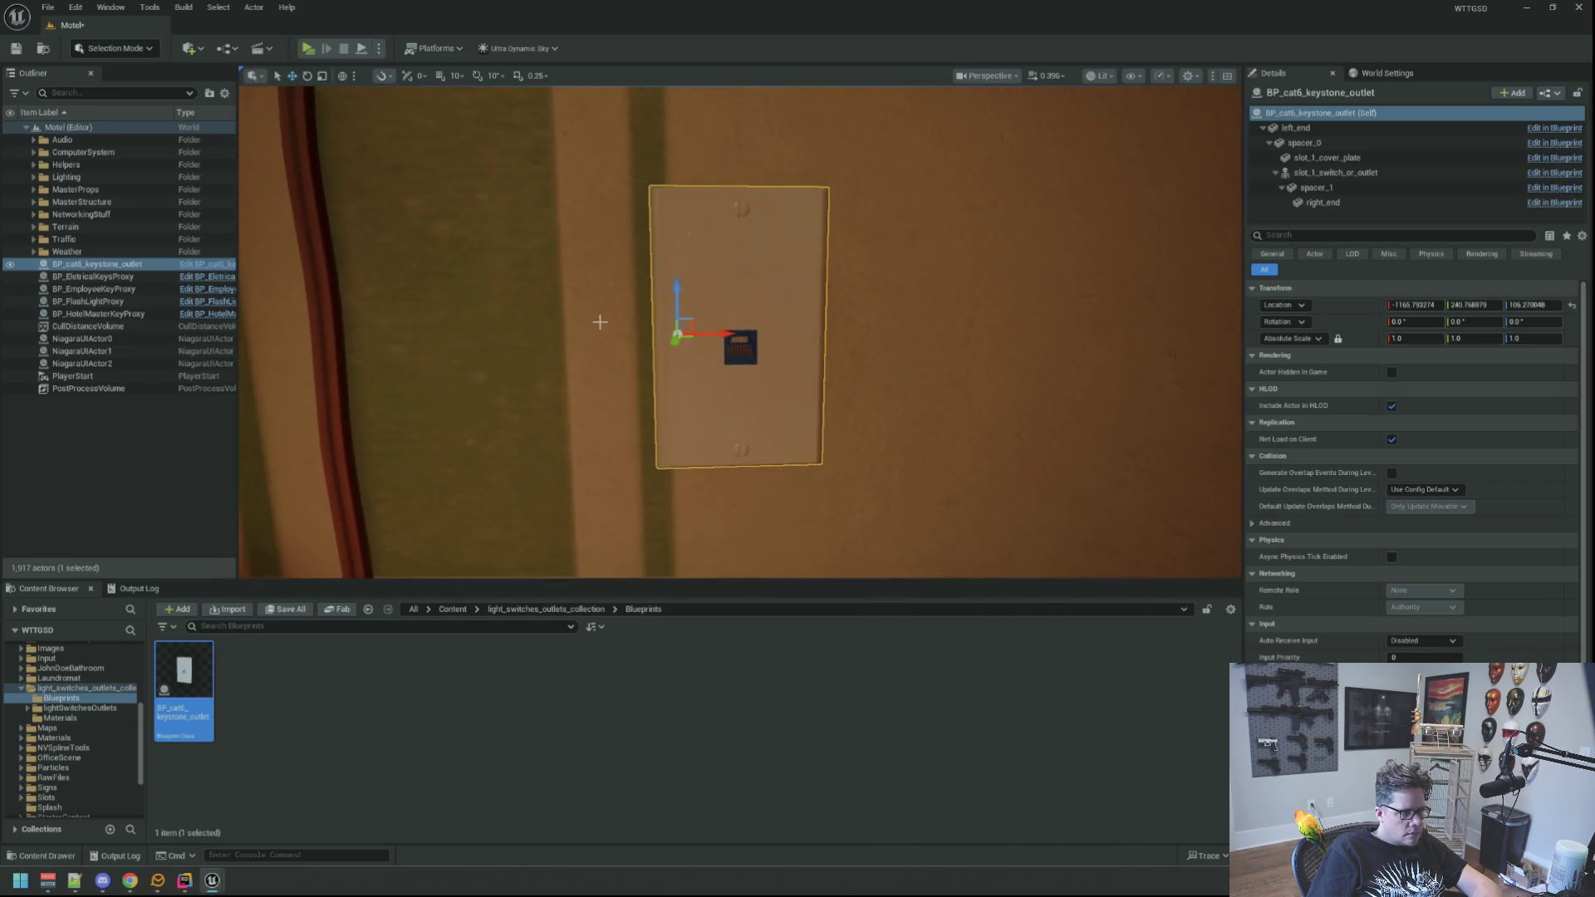
scroll(599, 321, down, 5)
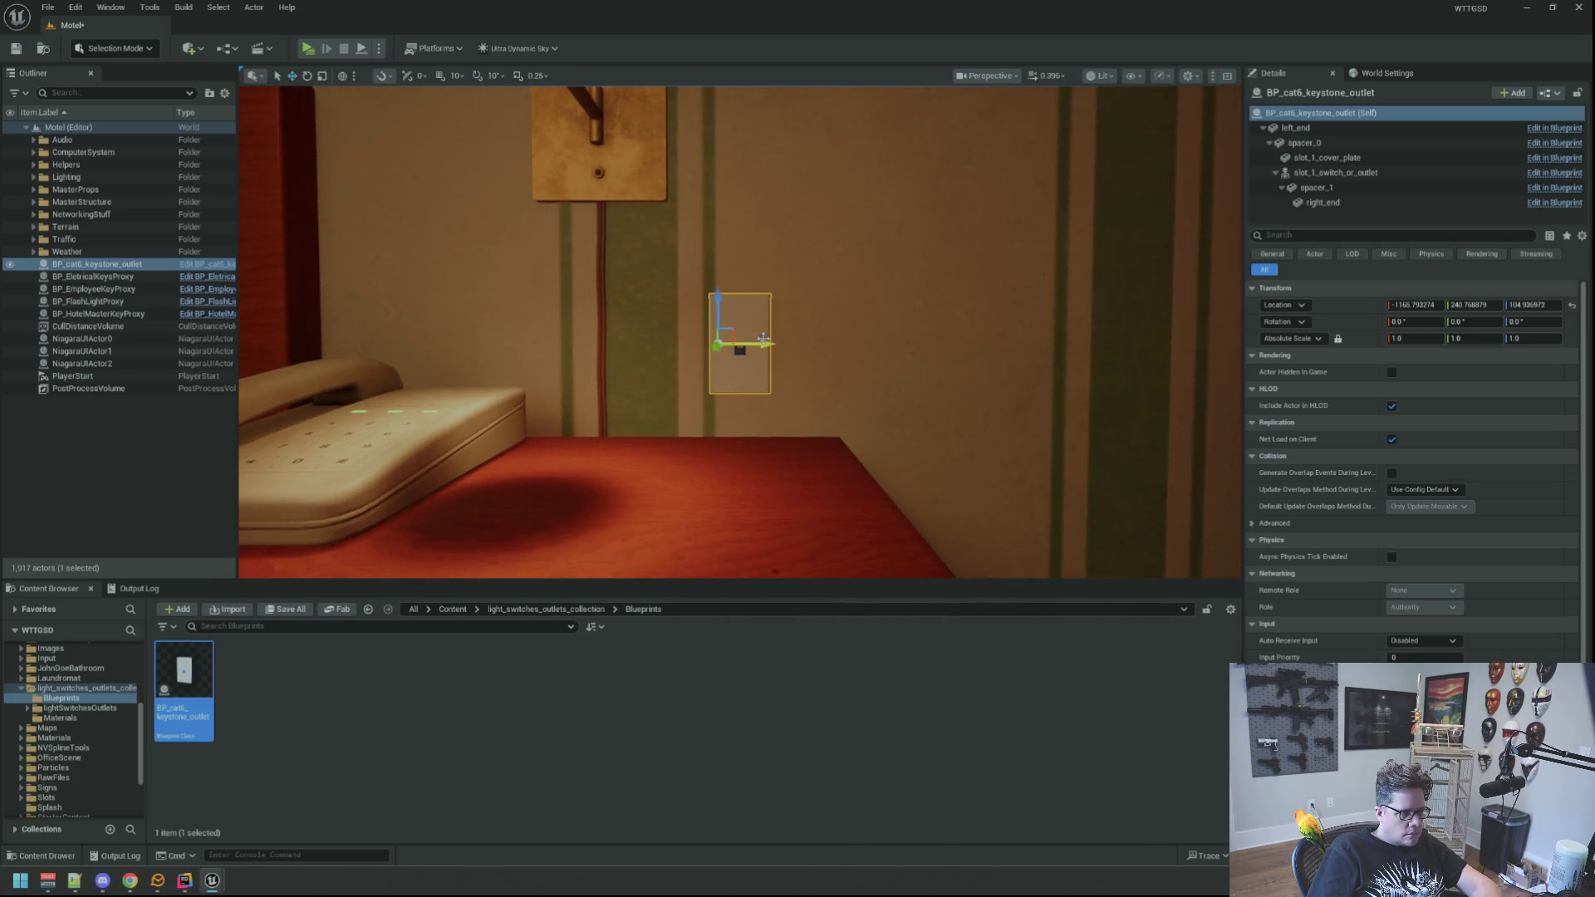
Focus on the placed outlet plate and shift it slightly along the wall.
click(198, 470)
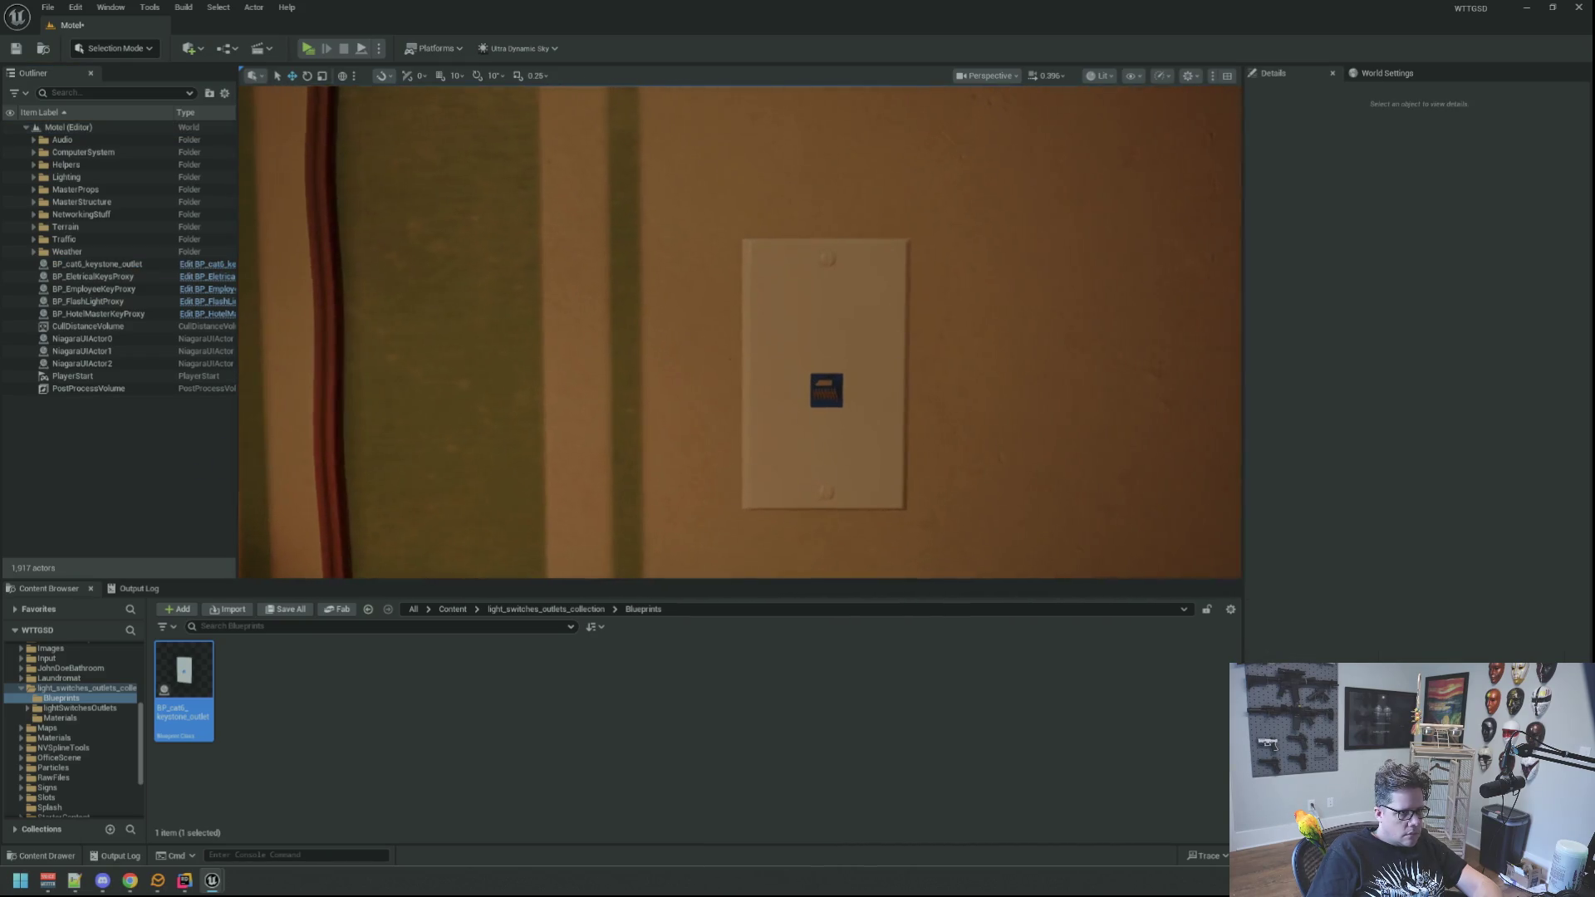
drag(707, 365, 677, 482)
mouse_move(777, 323)
mouse_down()
mouse_move(748, 329)
mouse_move(777, 322)
mouse_up()
click(792, 331)
key(f)
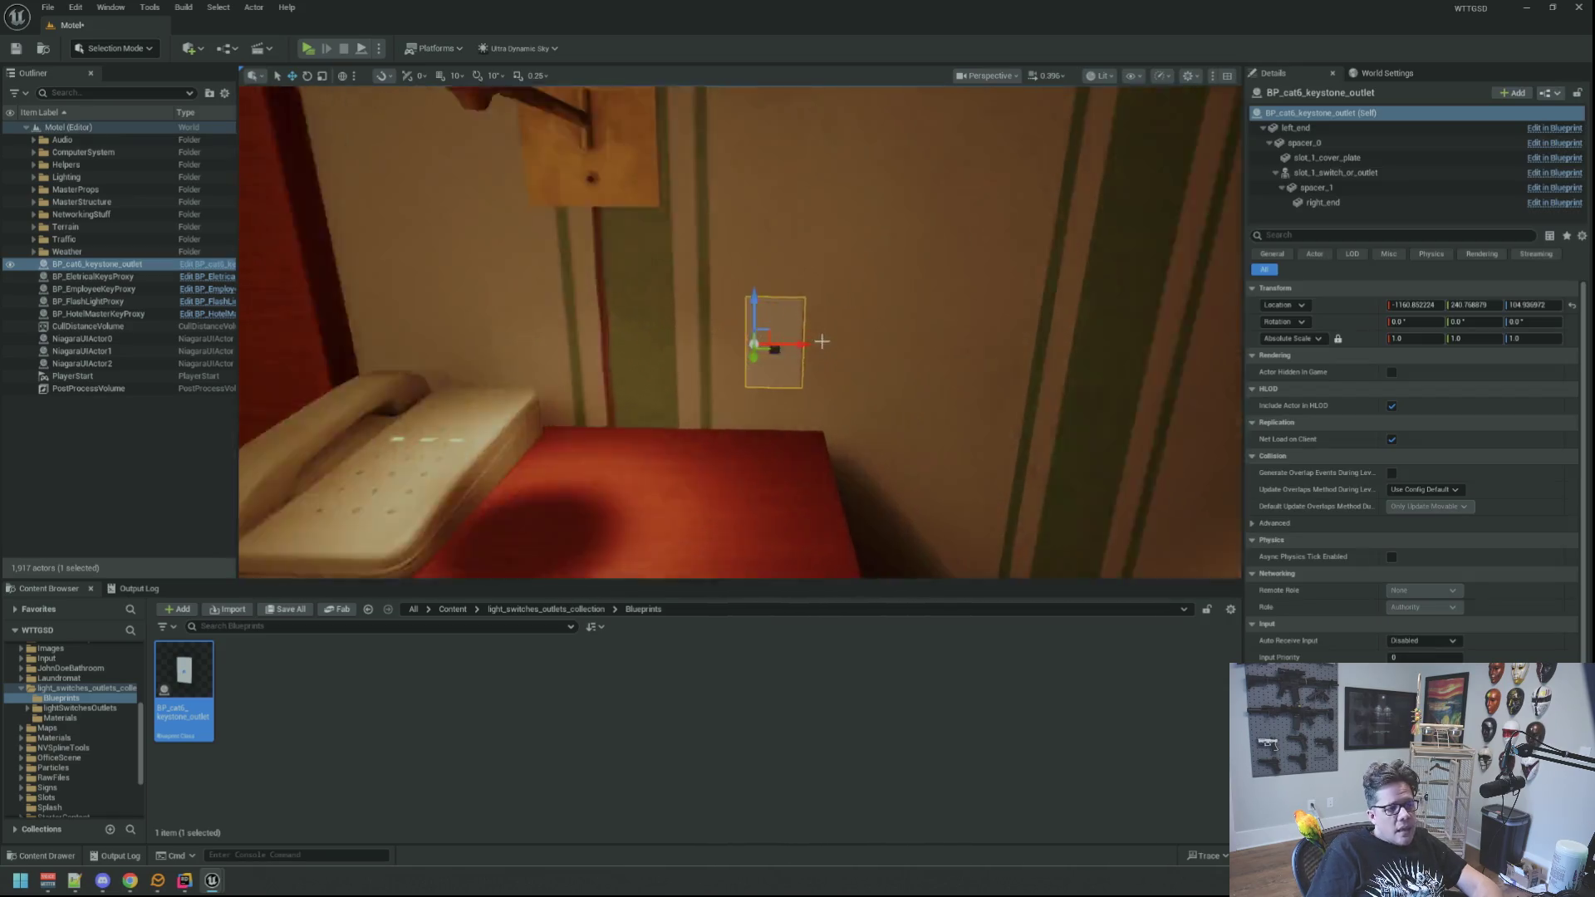
drag(683, 336, 673, 348)
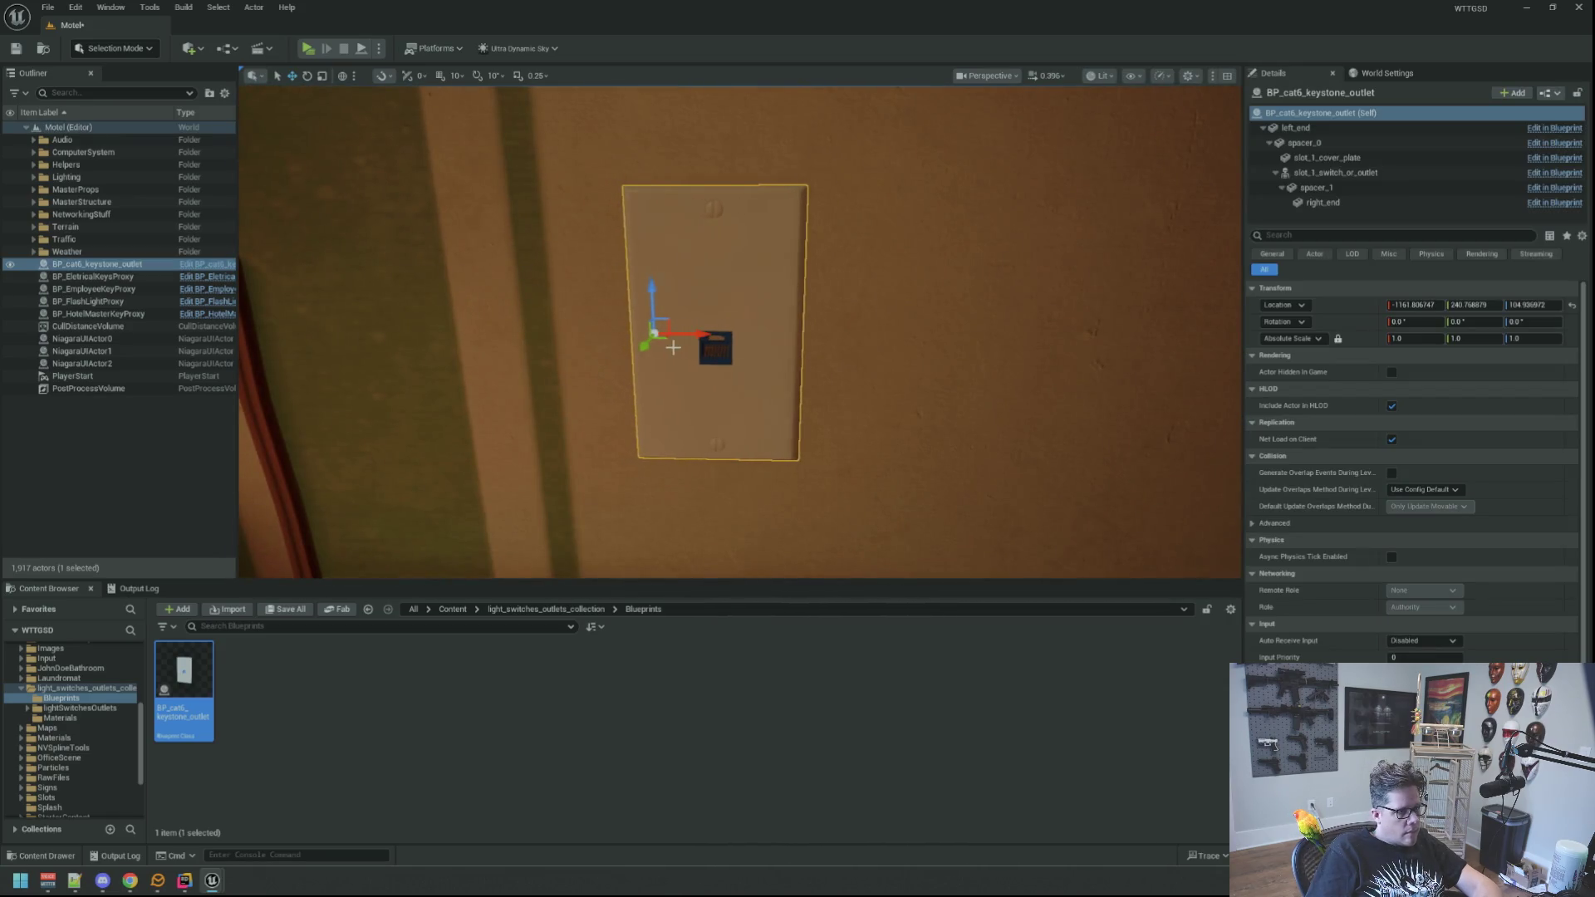
Inspect the outlet plate beside the door frame from several angles to confirm it sits flush.
click(63, 406)
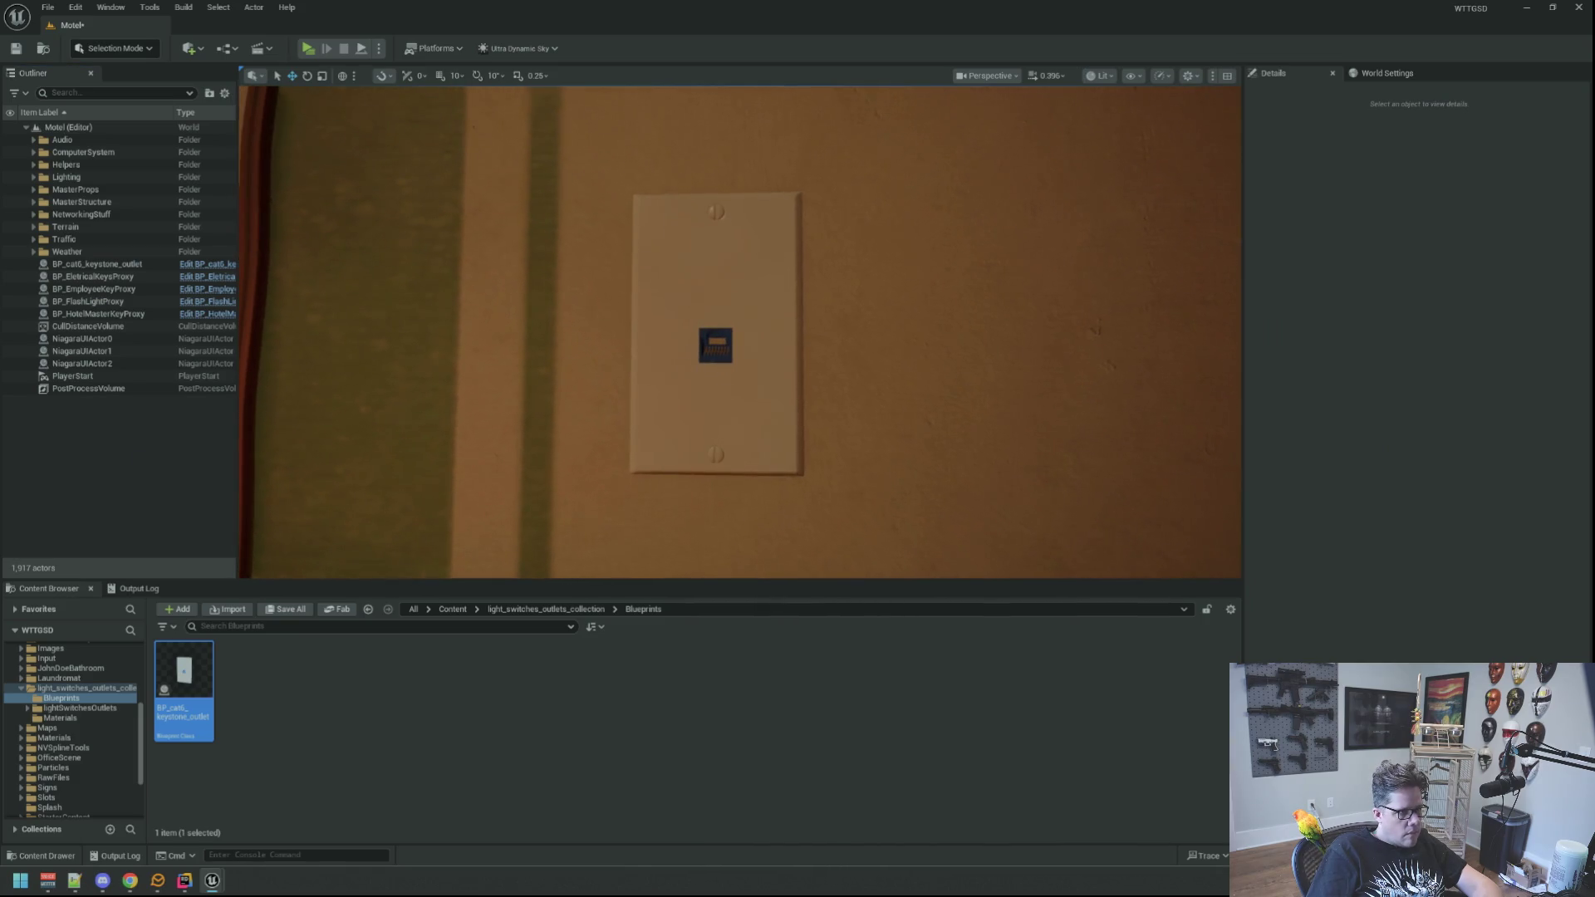
scroll(740, 332, up, 3)
scroll(739, 332, down, 2)
mouse_move(786, 371)
mouse_down()
mouse_move(748, 372)
mouse_move(786, 371)
mouse_up()
click(758, 366)
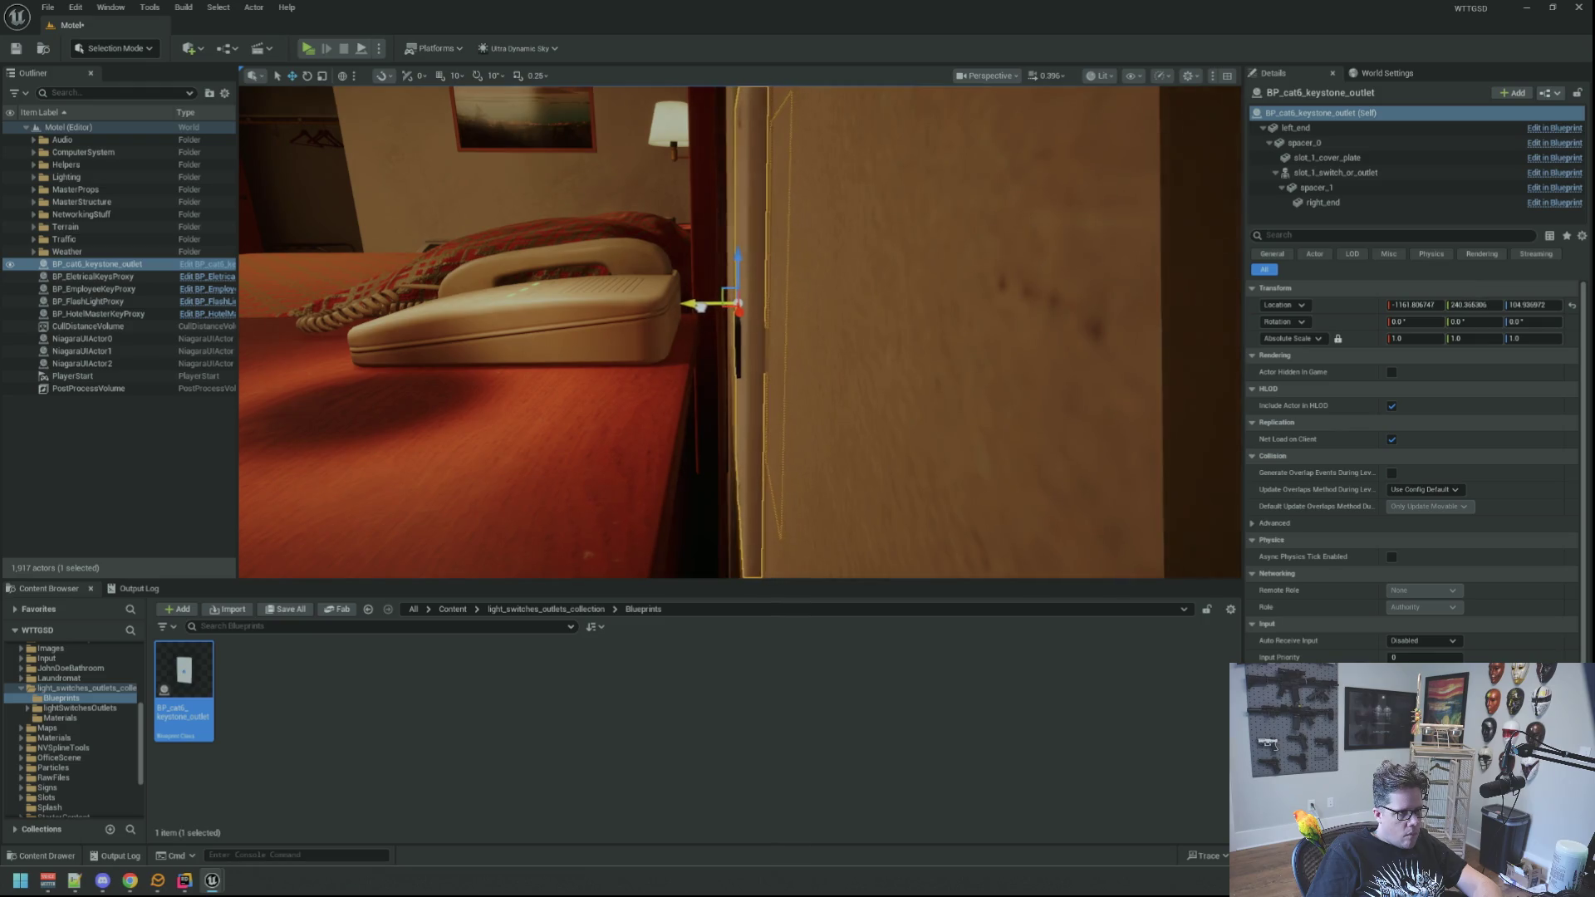
key(f)
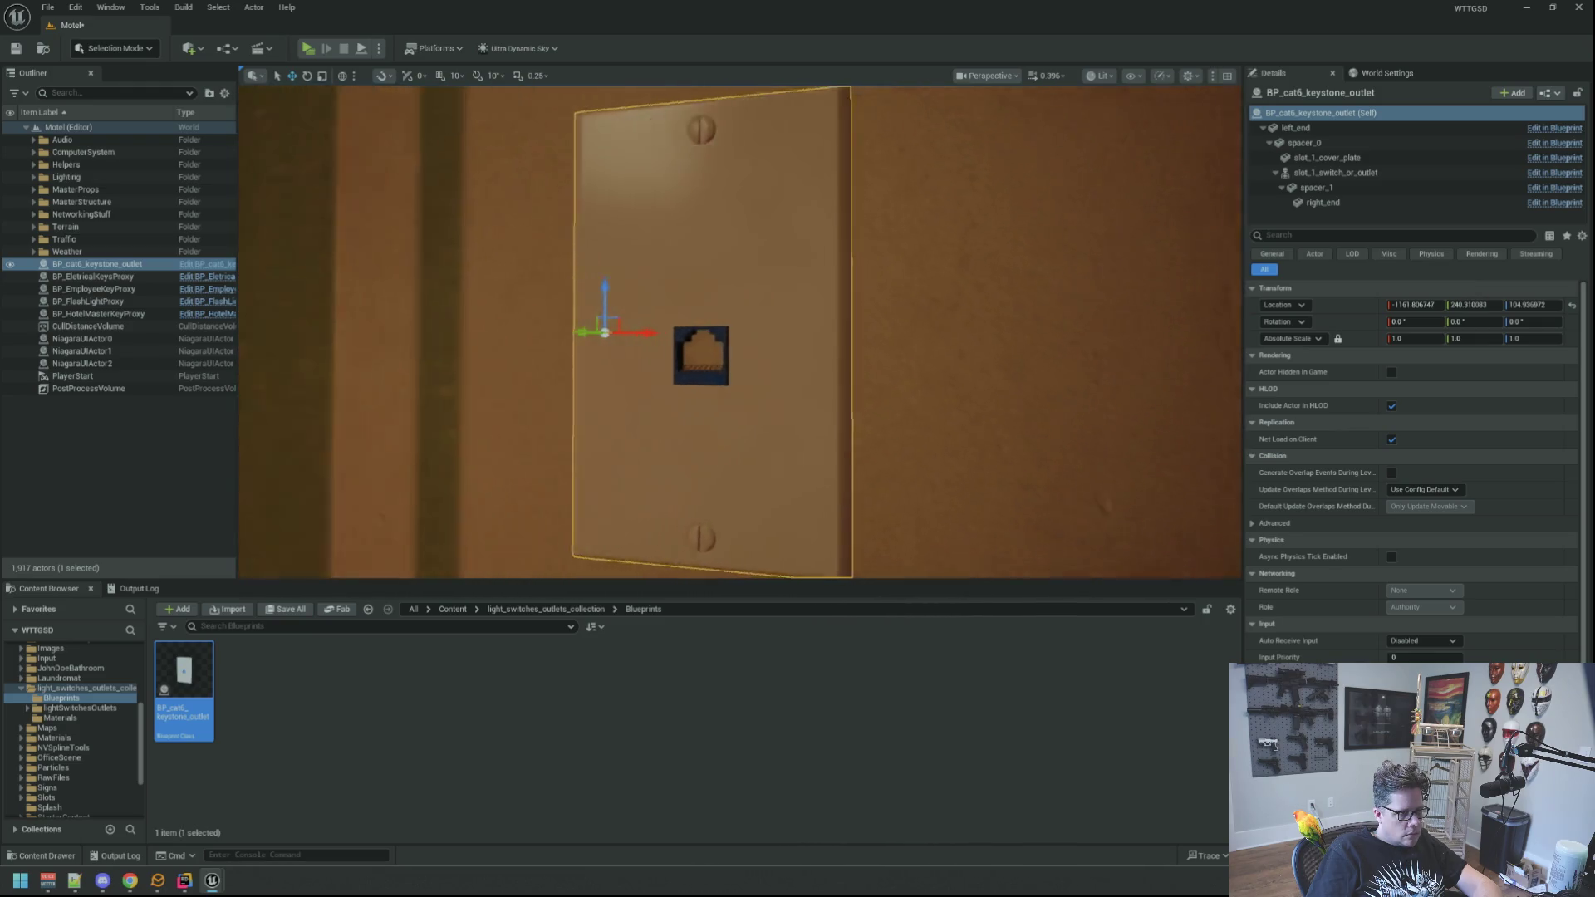
mouse_move(587, 309)
mouse_down()
mouse_move(586, 349)
mouse_move(587, 309)
mouse_up()
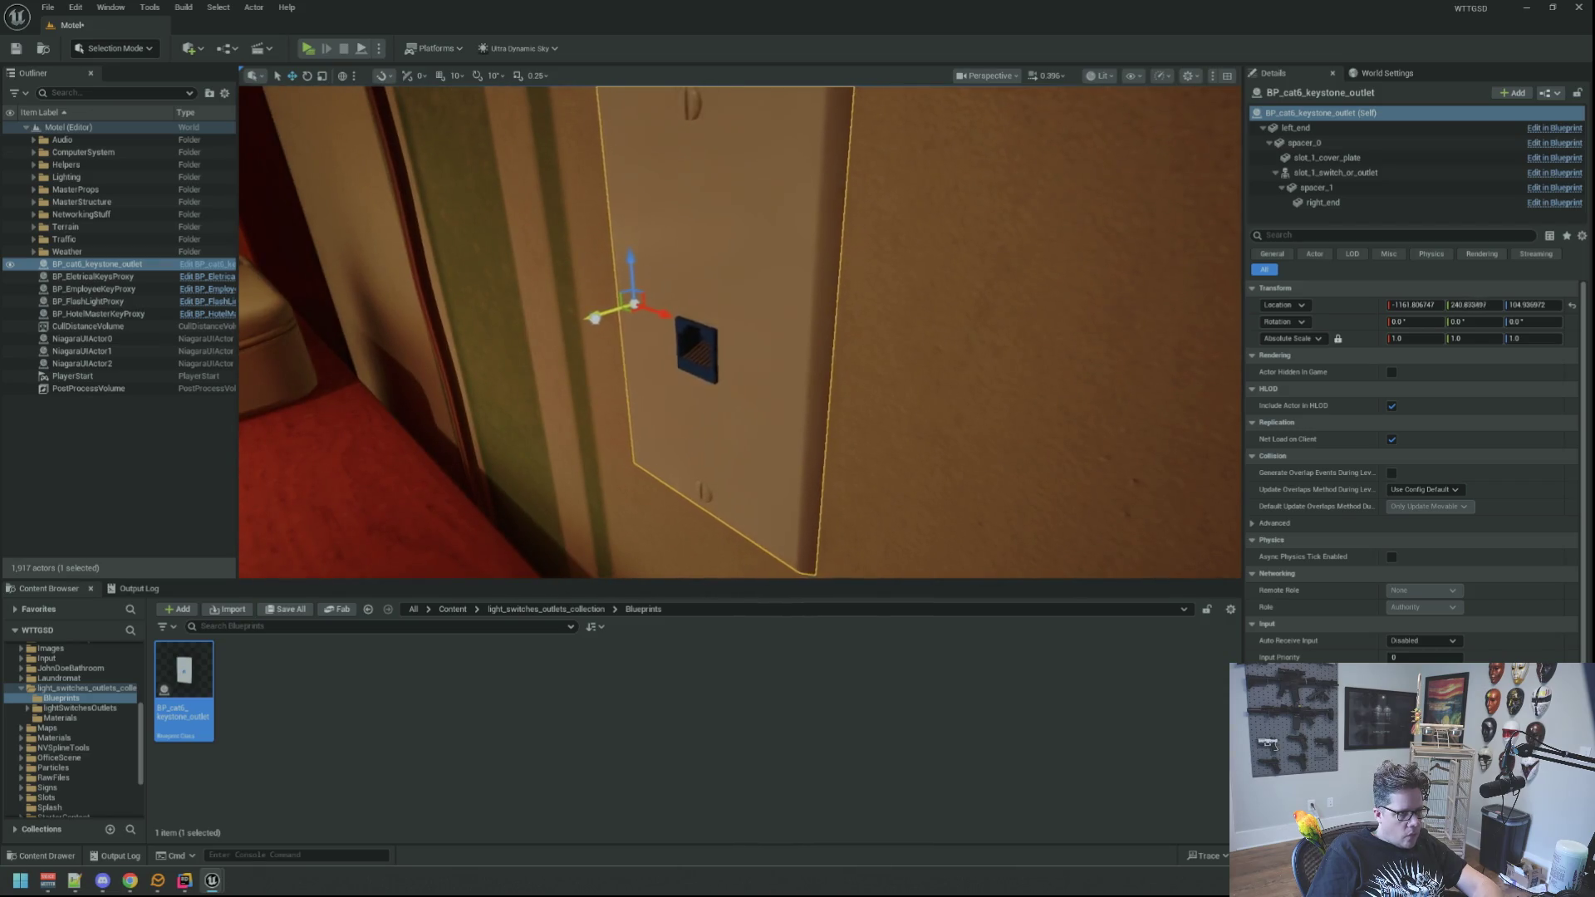
key(f)
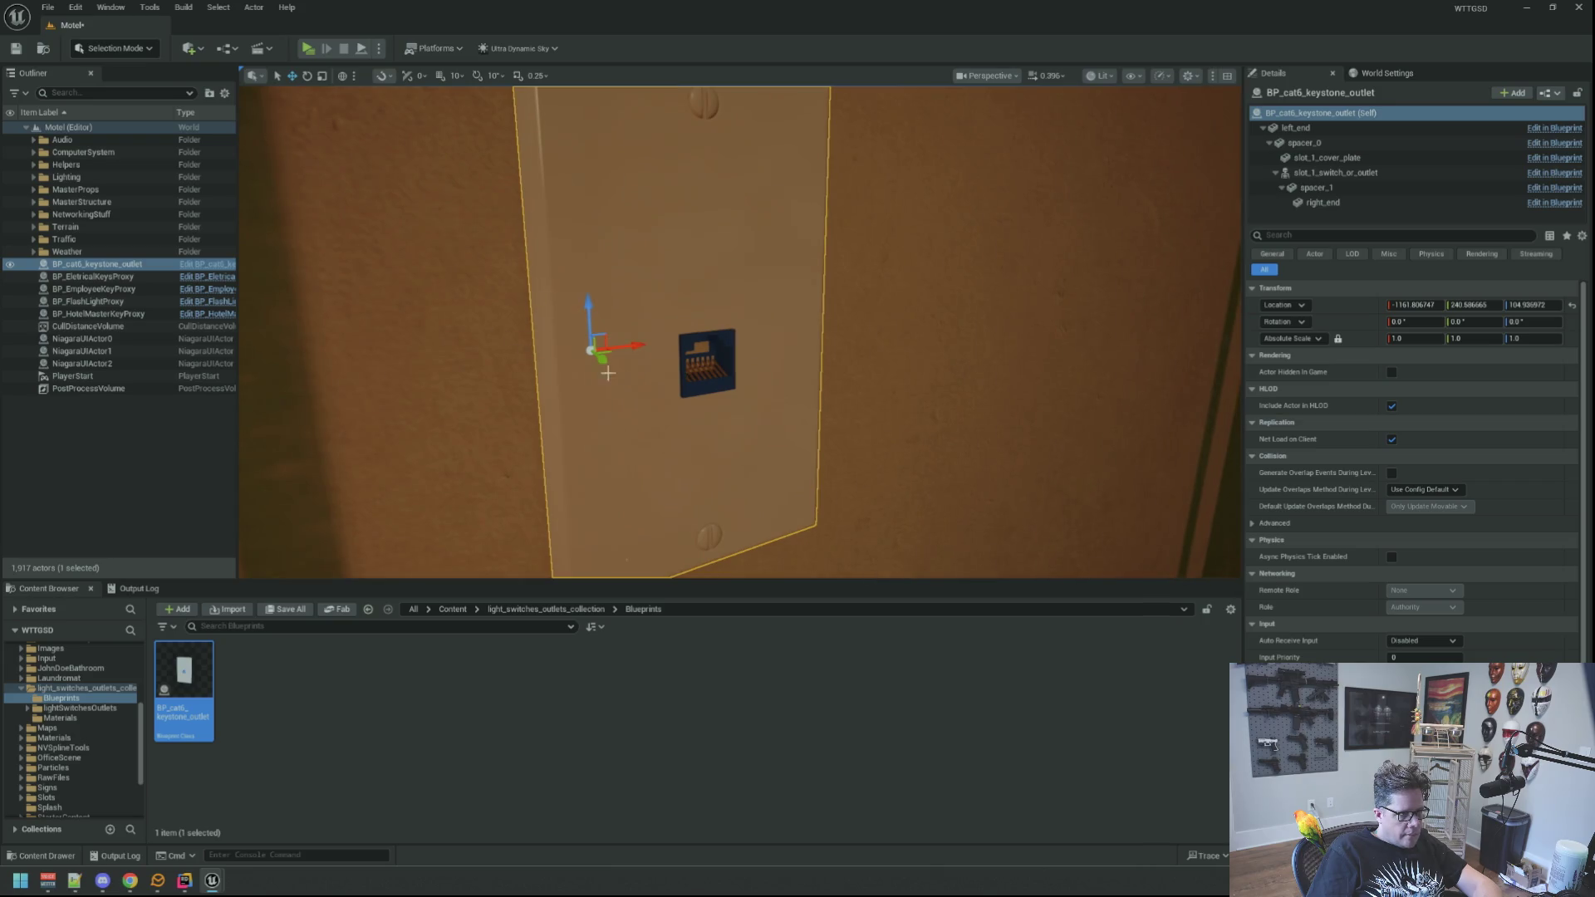
mouse_move(623, 378)
mouse_down()
mouse_move(822, 379)
mouse_move(757, 448)
mouse_up()
click(196, 490)
mouse_move(740, 332)
mouse_down()
mouse_move(706, 432)
mouse_move(706, 332)
mouse_move(791, 336)
mouse_move(714, 349)
mouse_move(714, 307)
mouse_move(727, 326)
mouse_up()
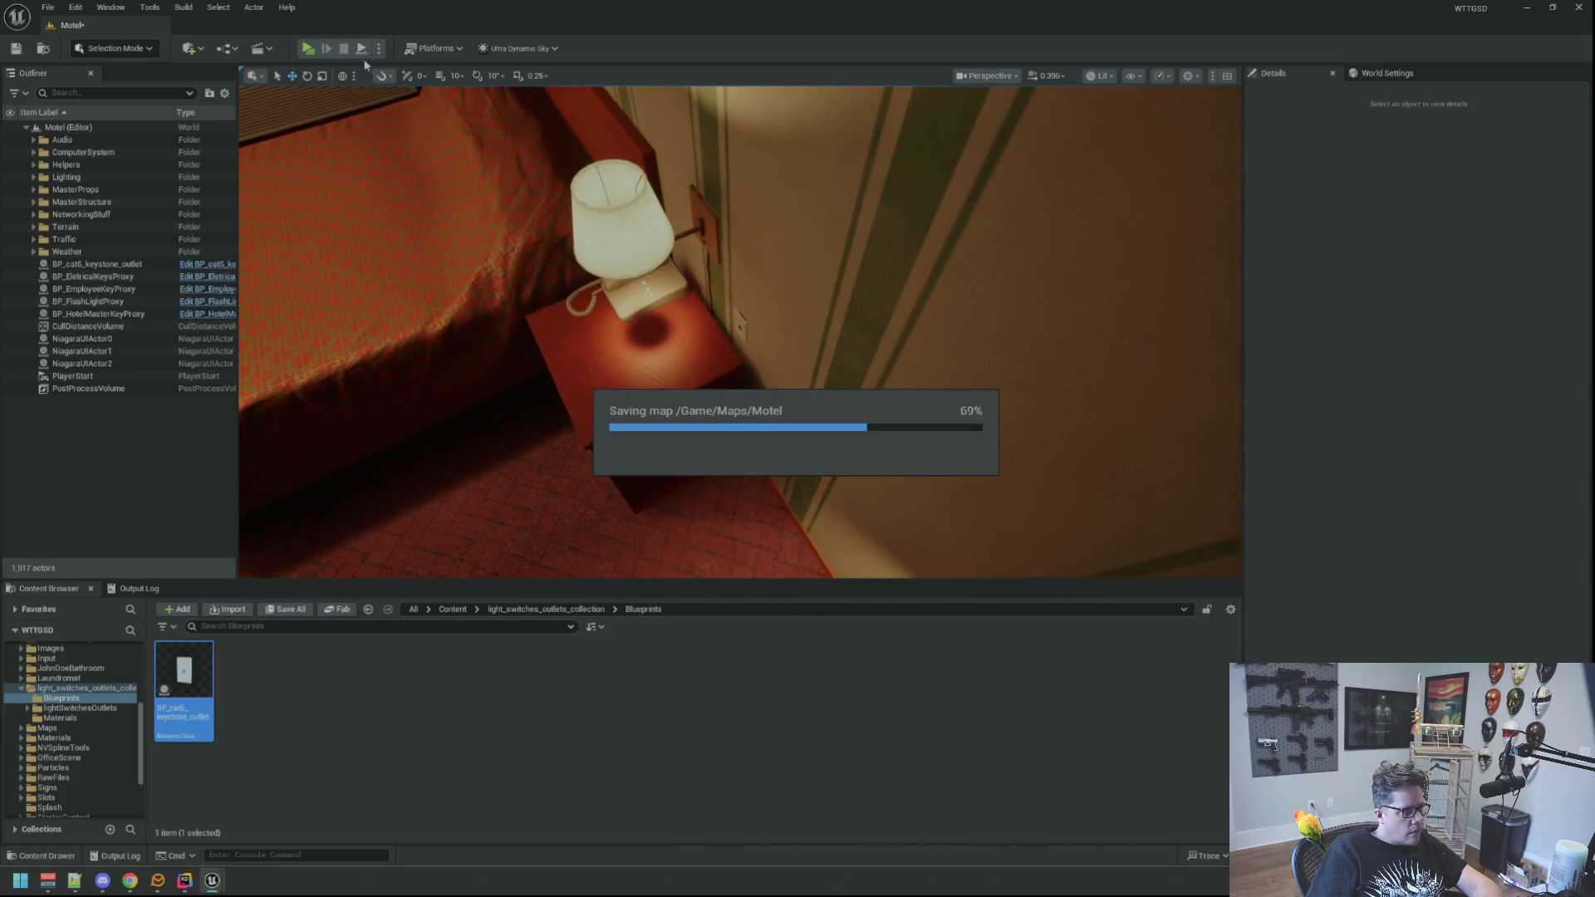
Start a Play-In-Editor preview of the Motel map with Alt+P.
key(alt+p)
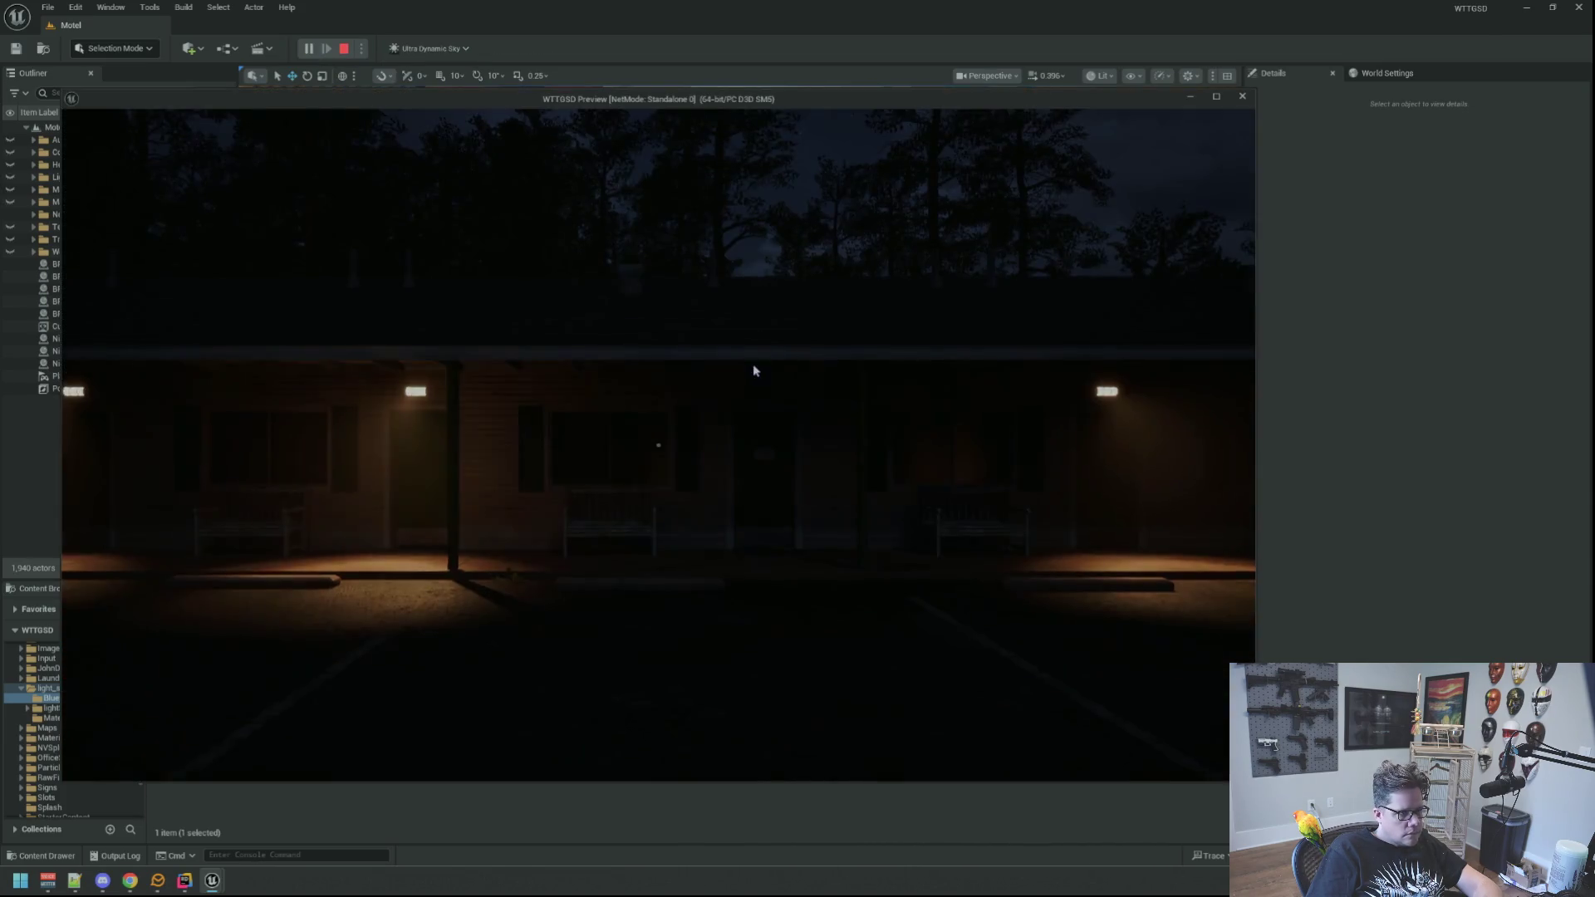
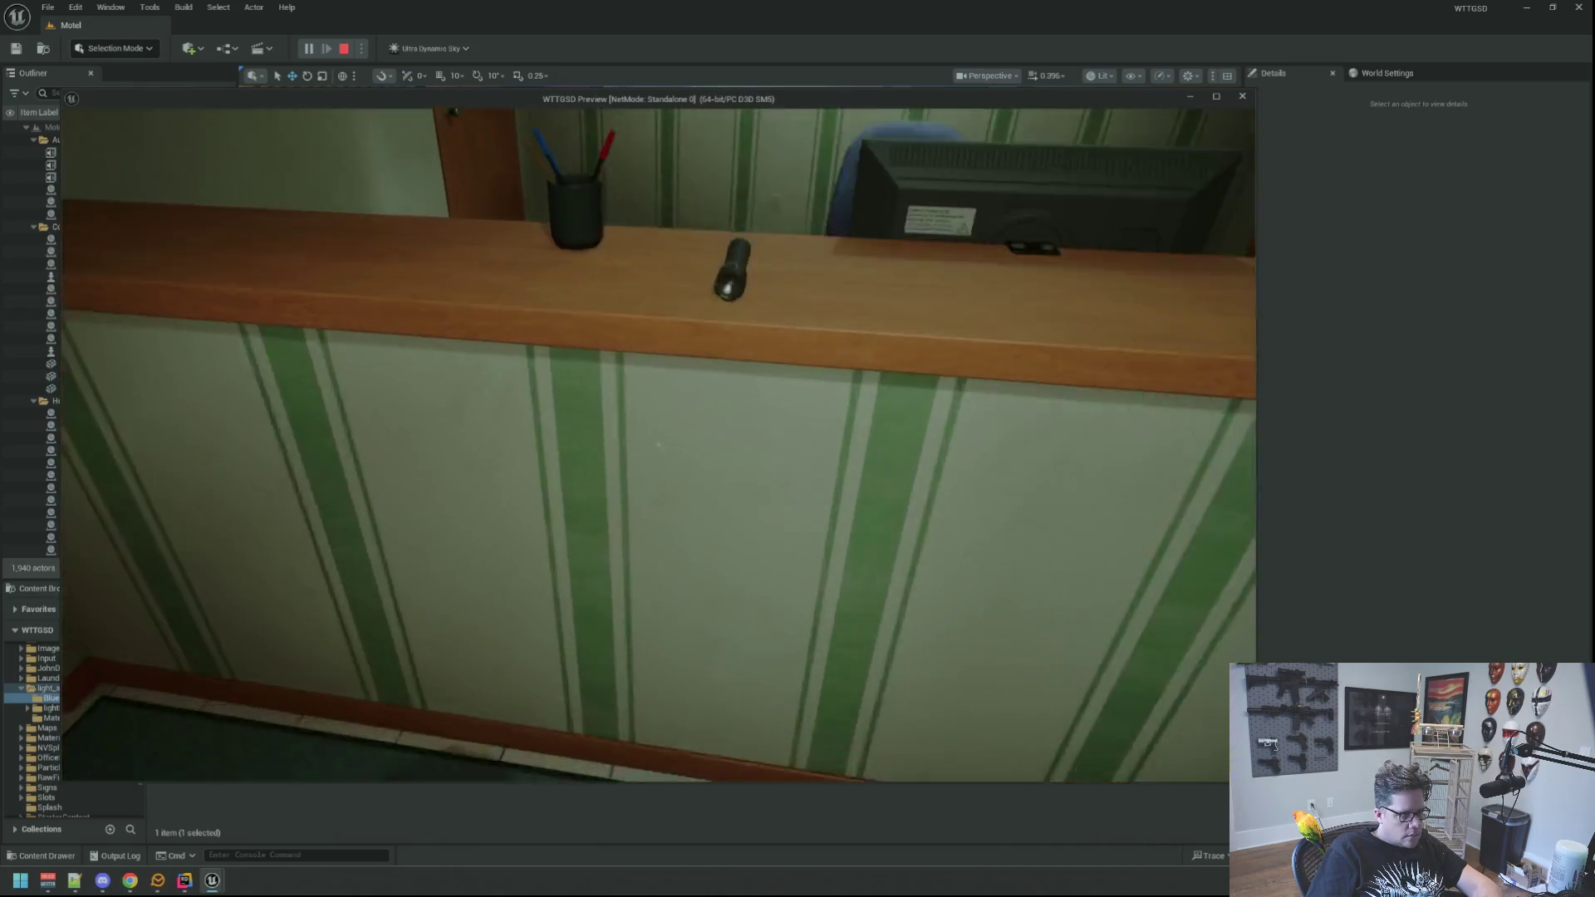
Pick up the flashlight in the standalone preview, then stop play to return to the editor.
click(658, 446)
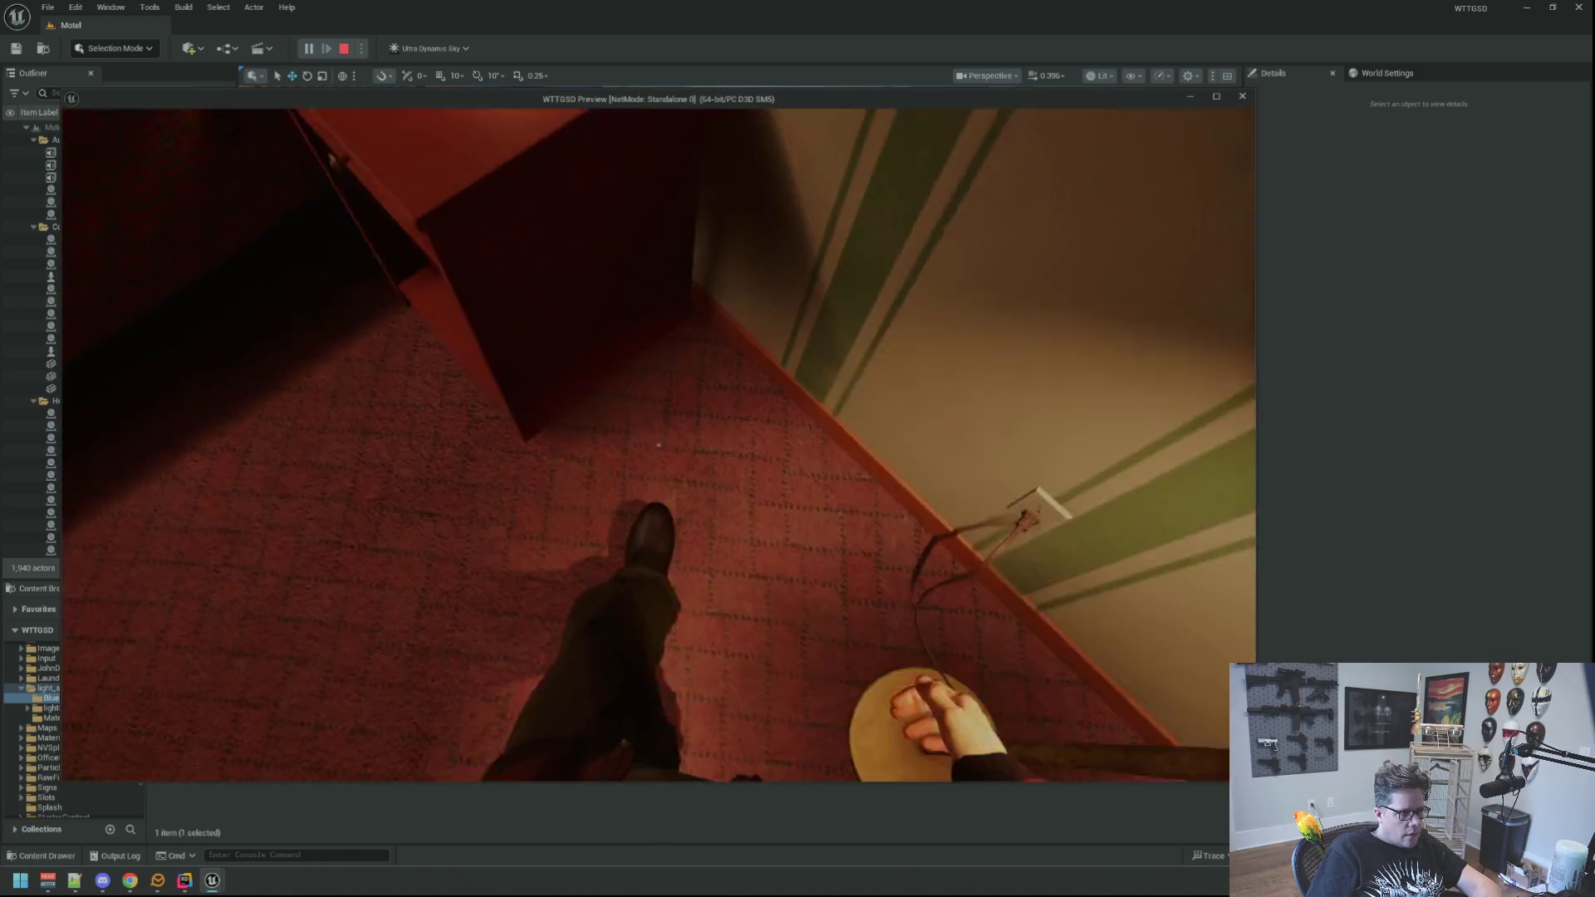
key(Escape)
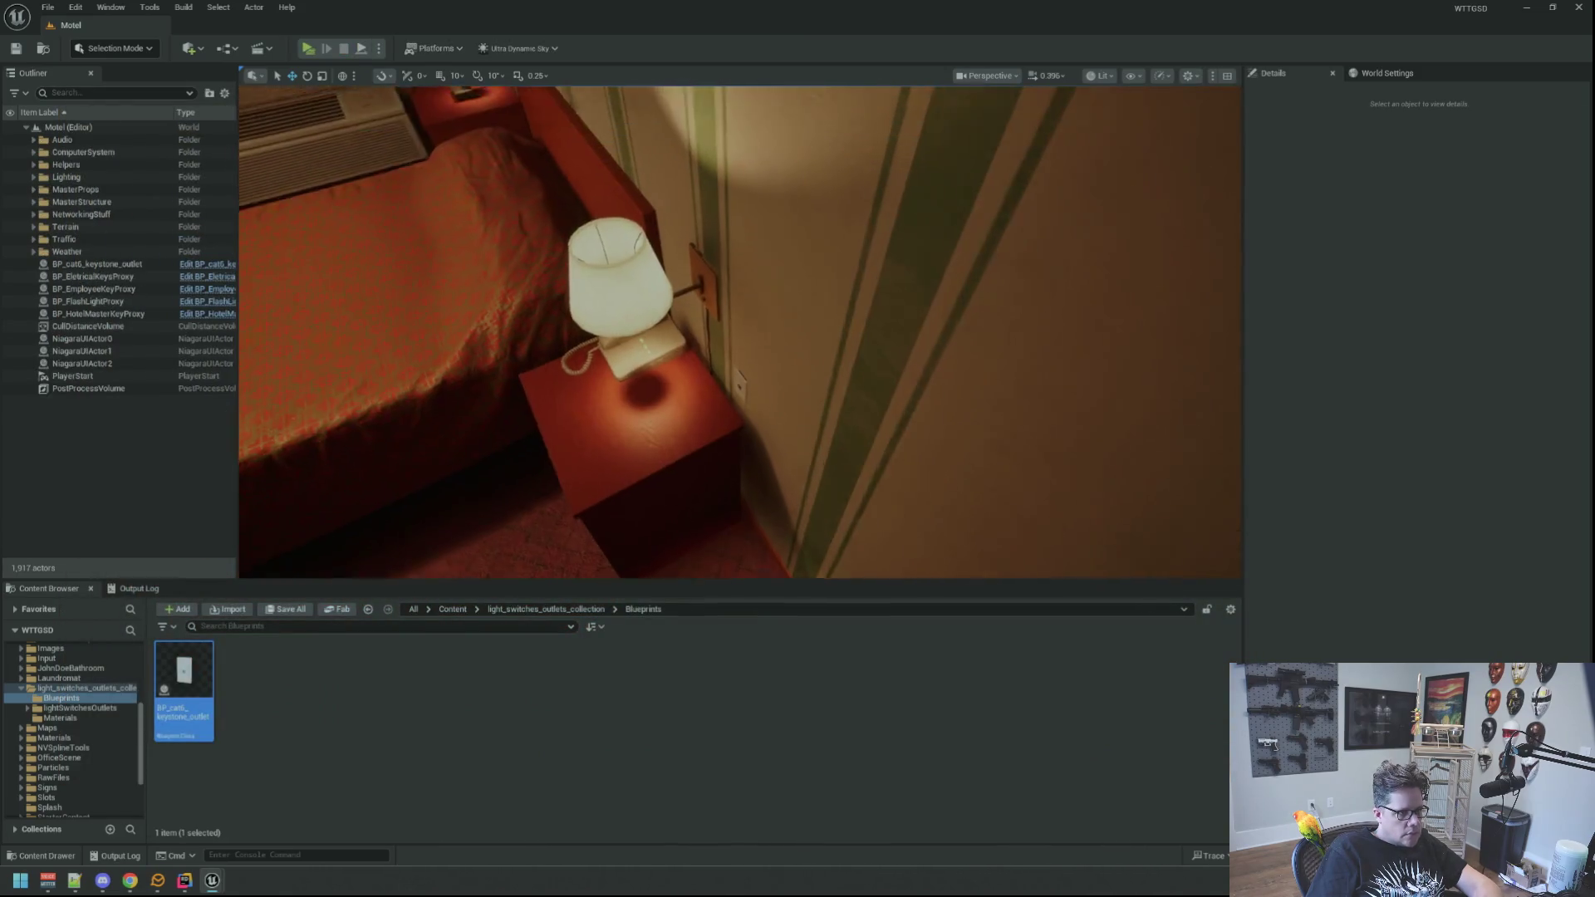
Select and frame the BP_cat6_keystone_outlet on the motel wall.
click(738, 232)
key(f)
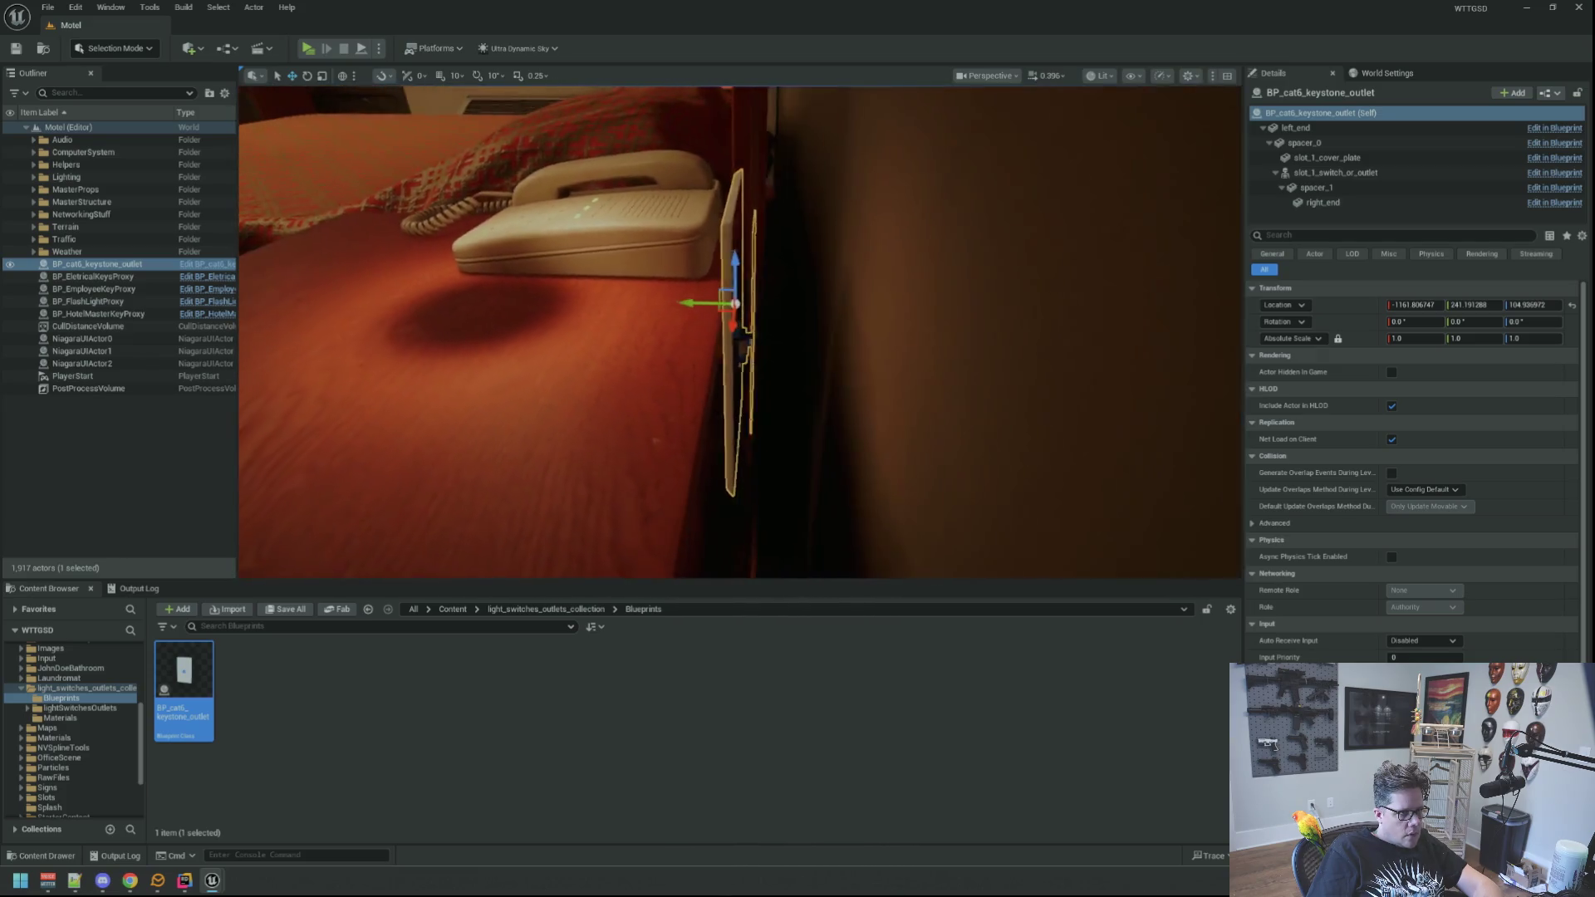
drag(748, 257, 781, 257)
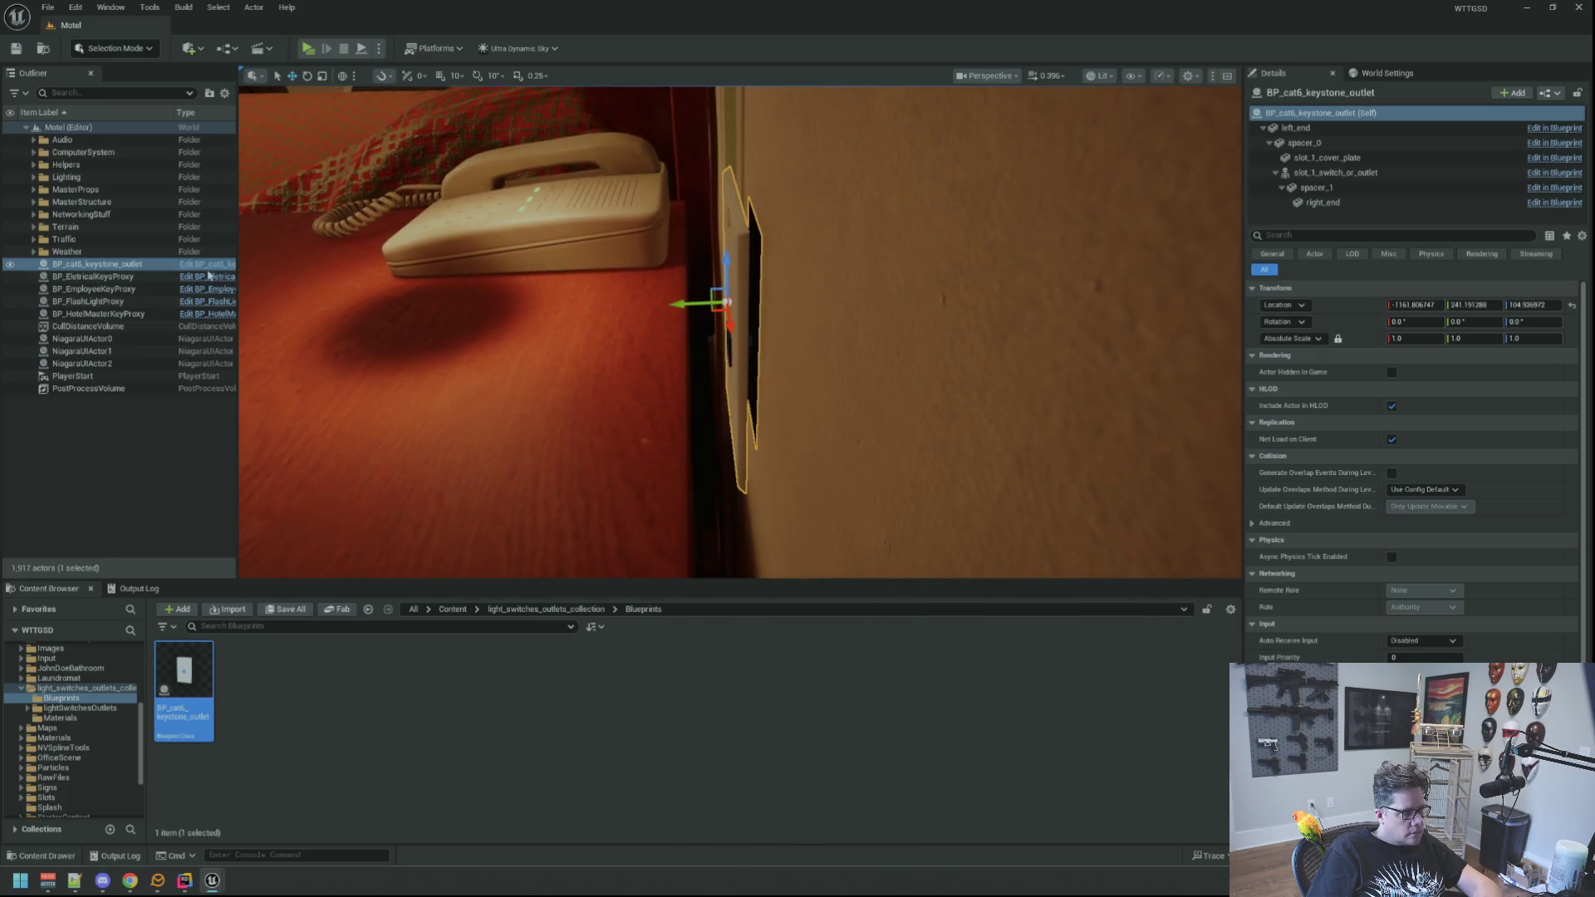
Open its Blueprint viewport, framing the cover plate and selecting the slot_1_switch_or_outlet keystone.
key(ctrl+e)
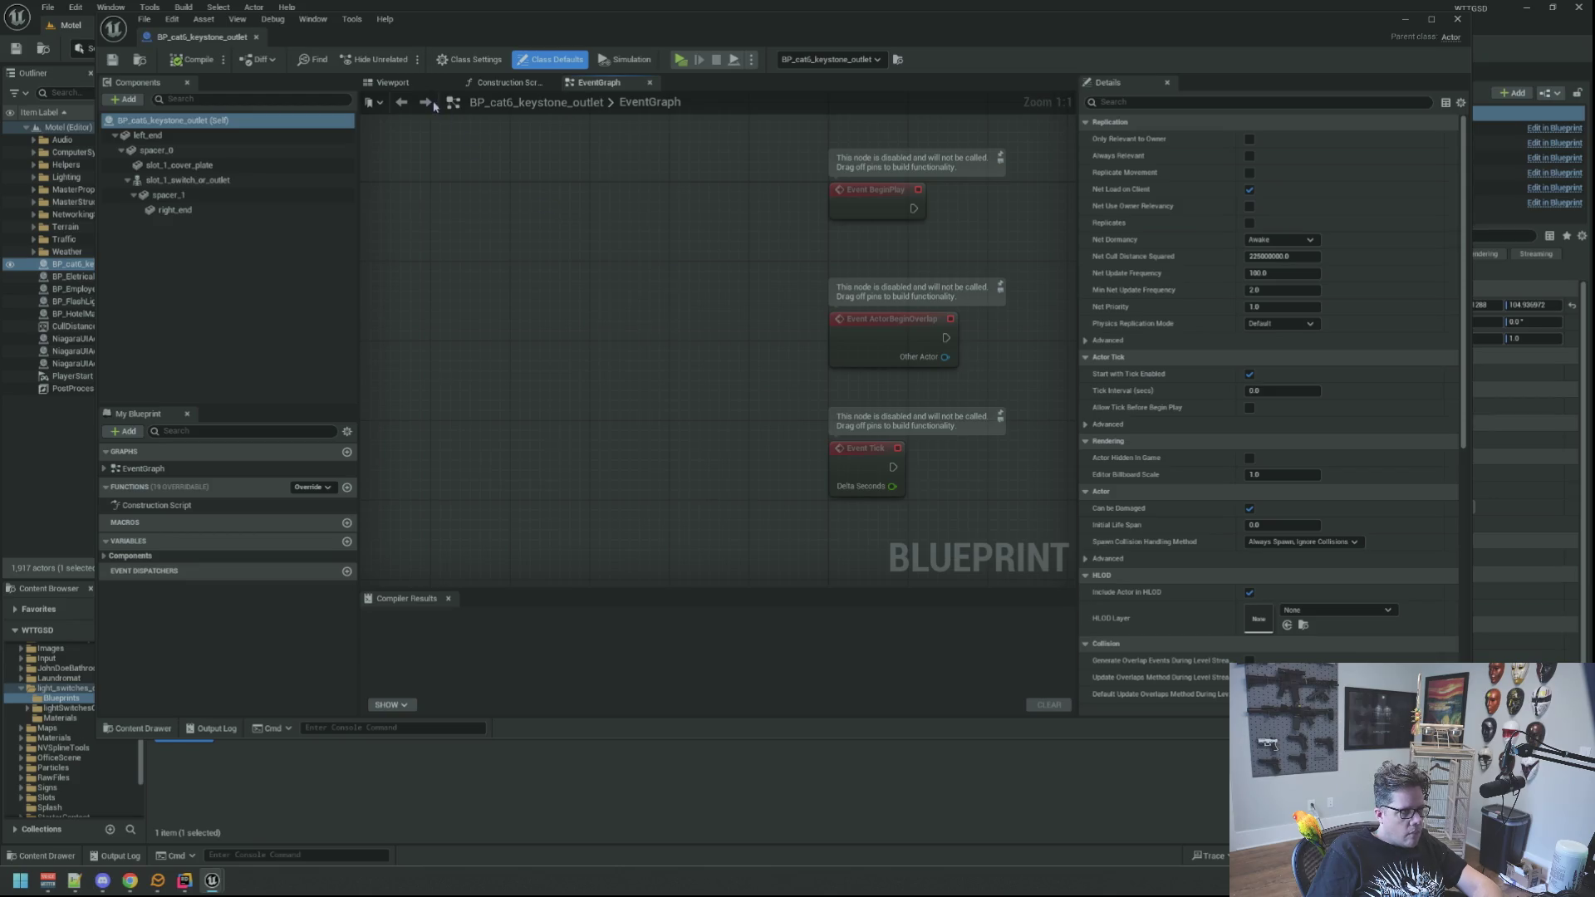
click(392, 83)
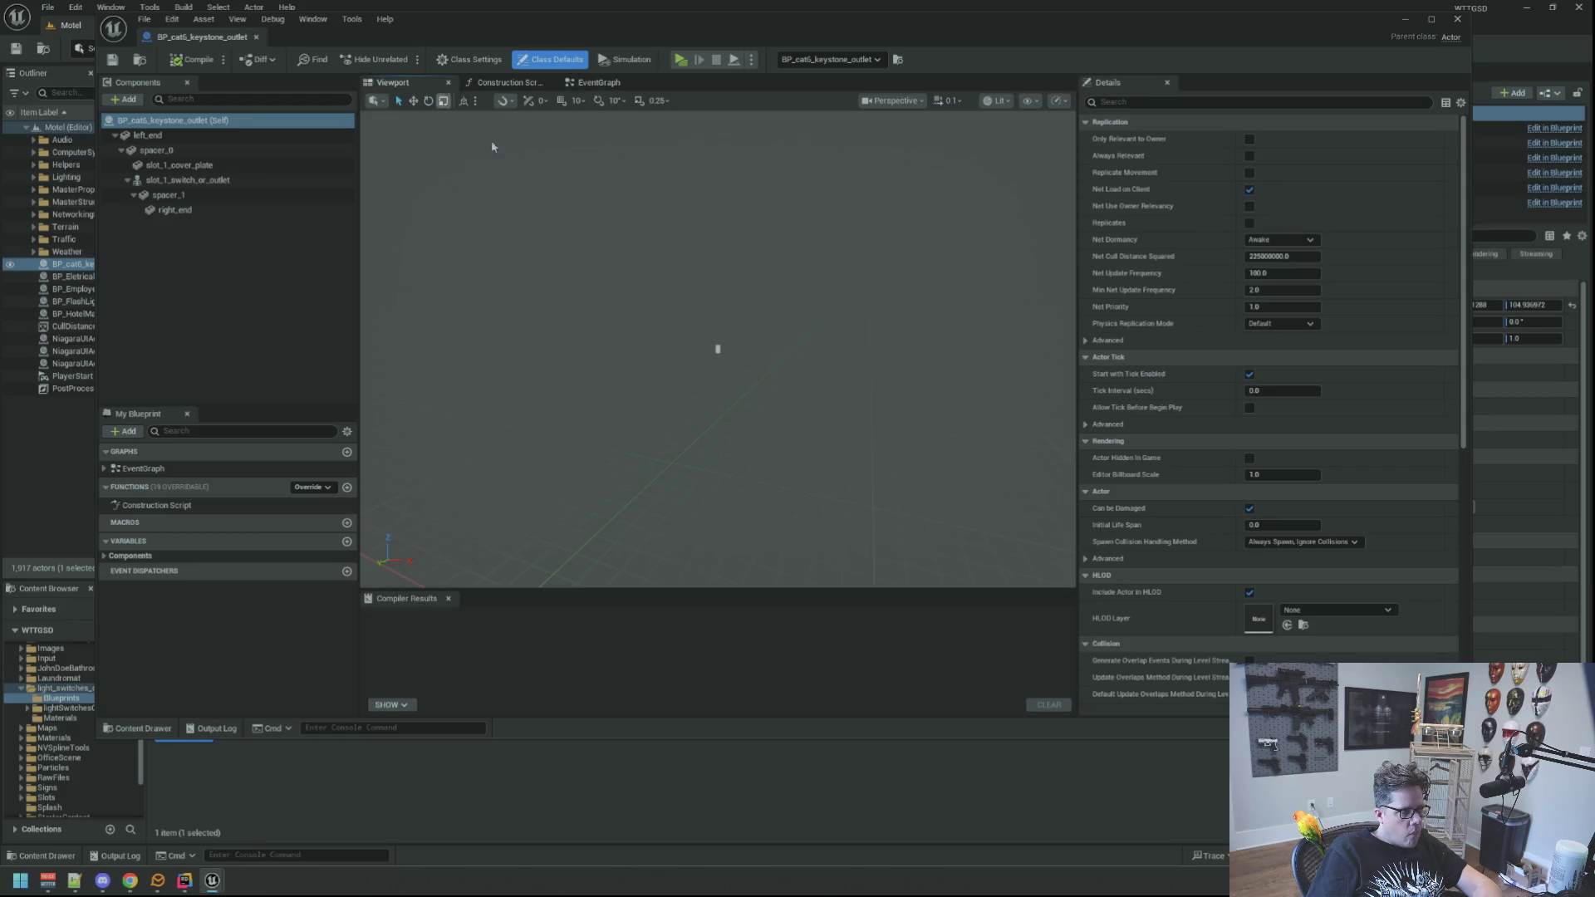
click(718, 349)
key(f)
mouse_move(718, 349)
mouse_down()
mouse_move(981, 349)
mouse_move(901, 379)
mouse_up()
click(703, 375)
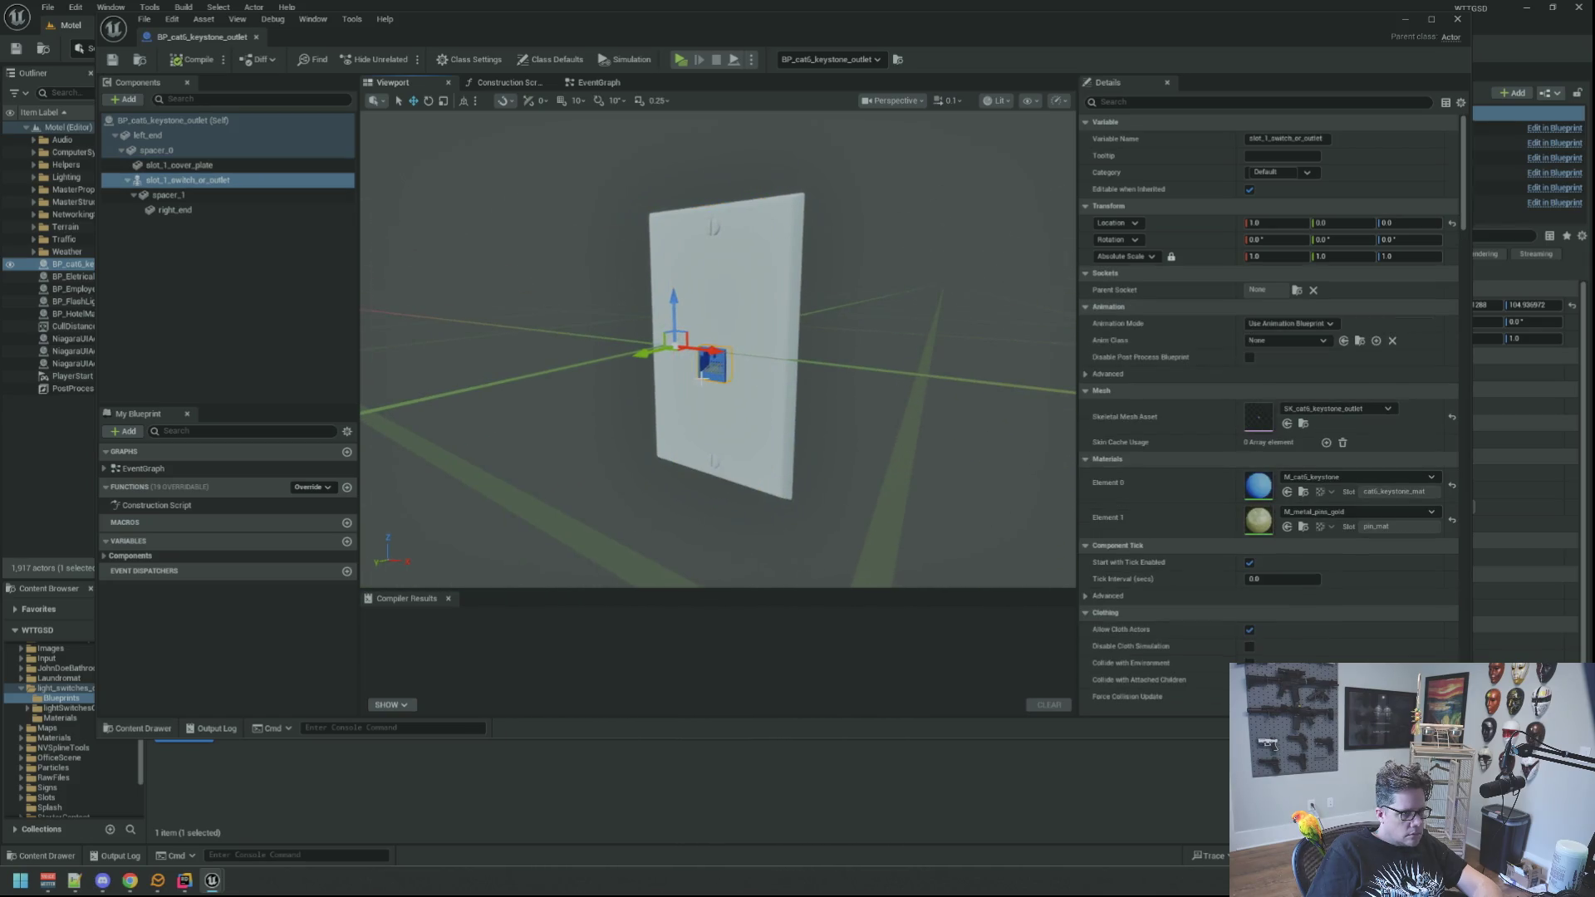
drag(703, 376, 919, 375)
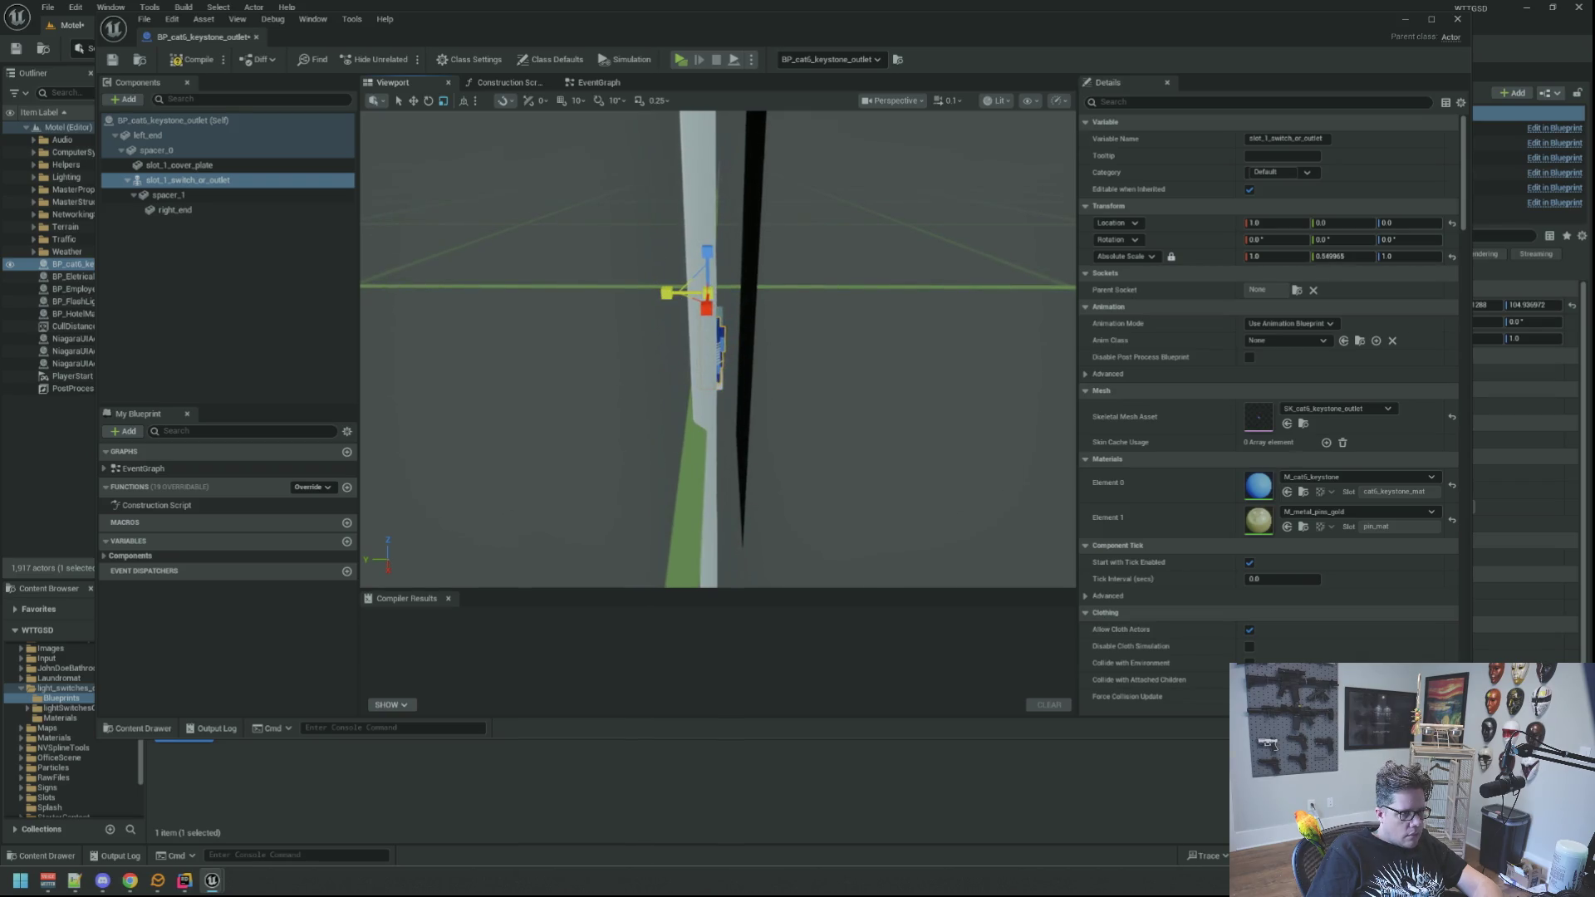
drag(919, 376, 994, 375)
click(162, 334)
mouse_move(733, 347)
mouse_down()
mouse_move(756, 390)
mouse_move(763, 337)
mouse_up()
click(741, 244)
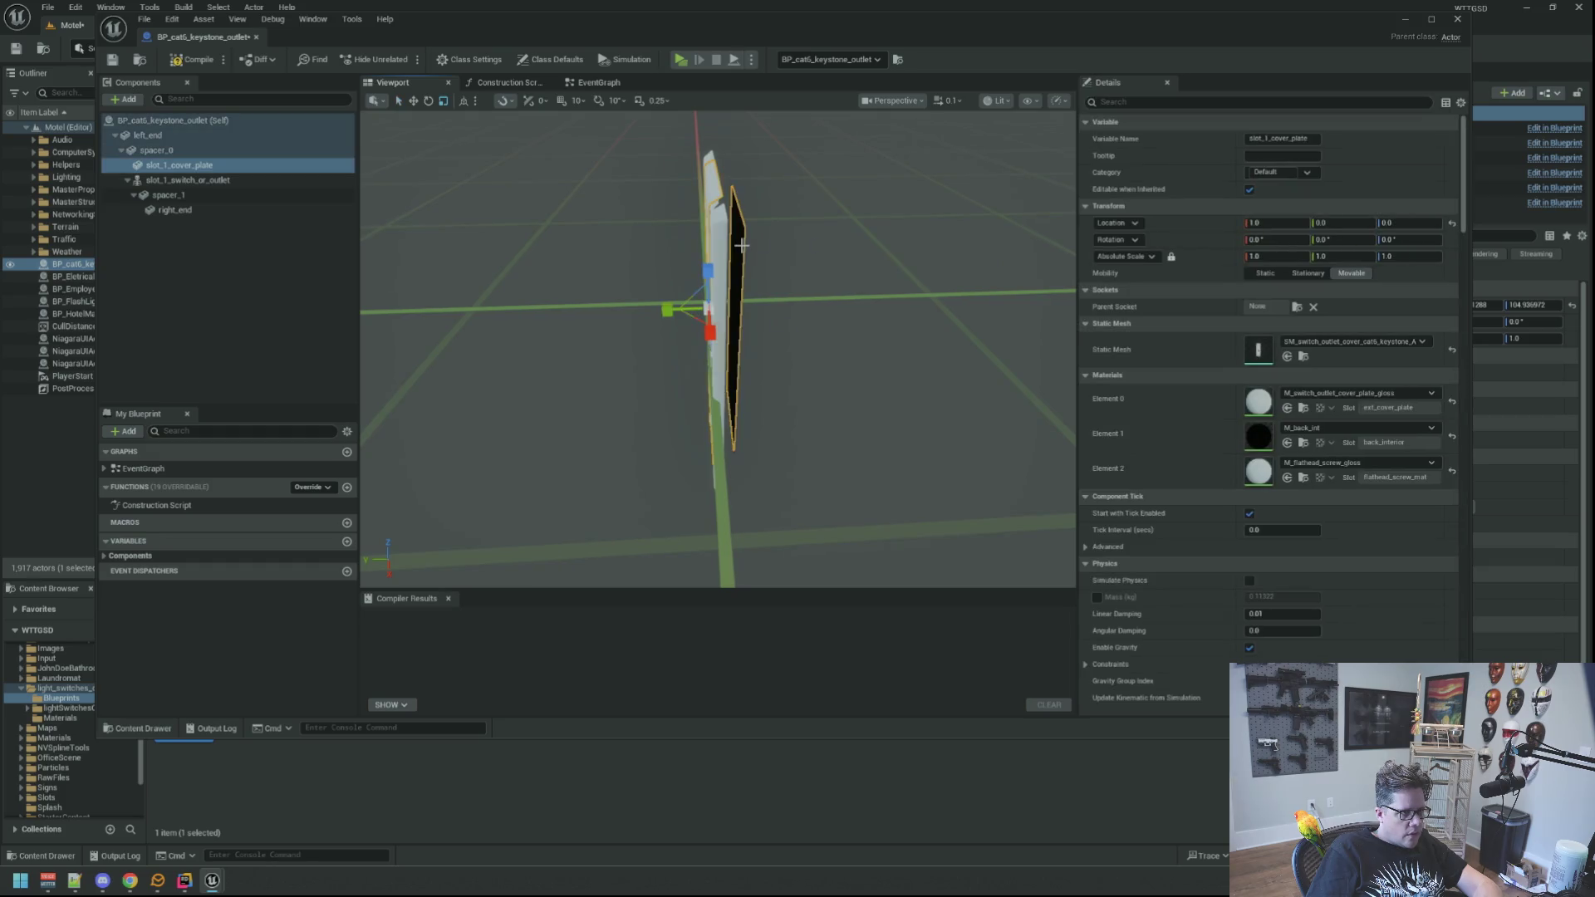
mouse_move(588, 243)
mouse_down()
mouse_move(630, 273)
mouse_move(640, 237)
mouse_move(706, 235)
mouse_move(598, 249)
mouse_up()
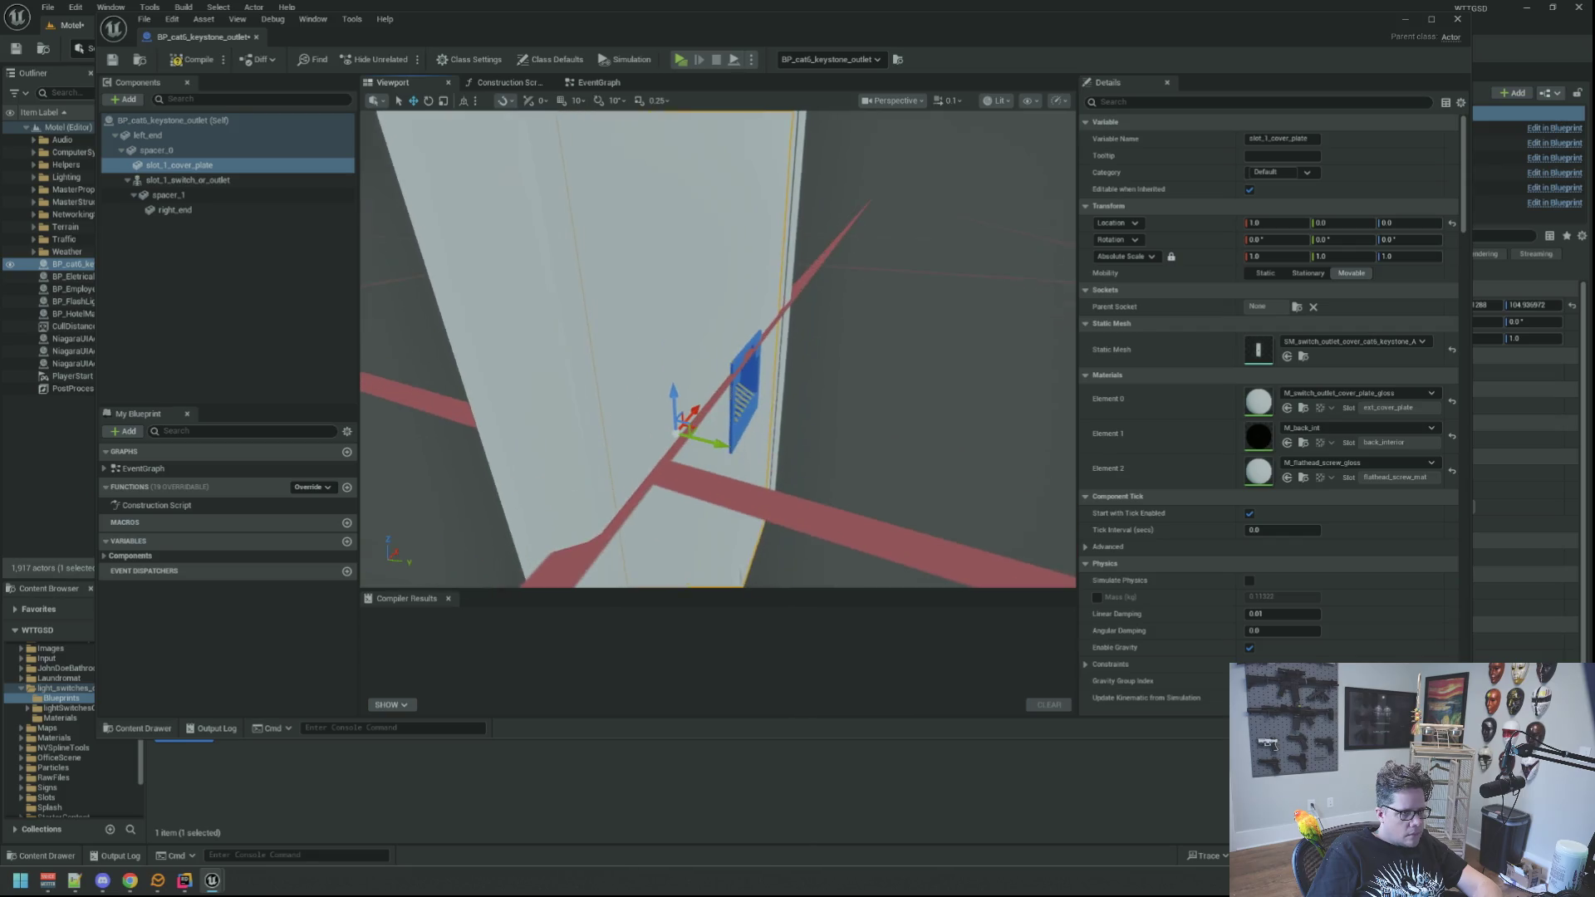
click(745, 387)
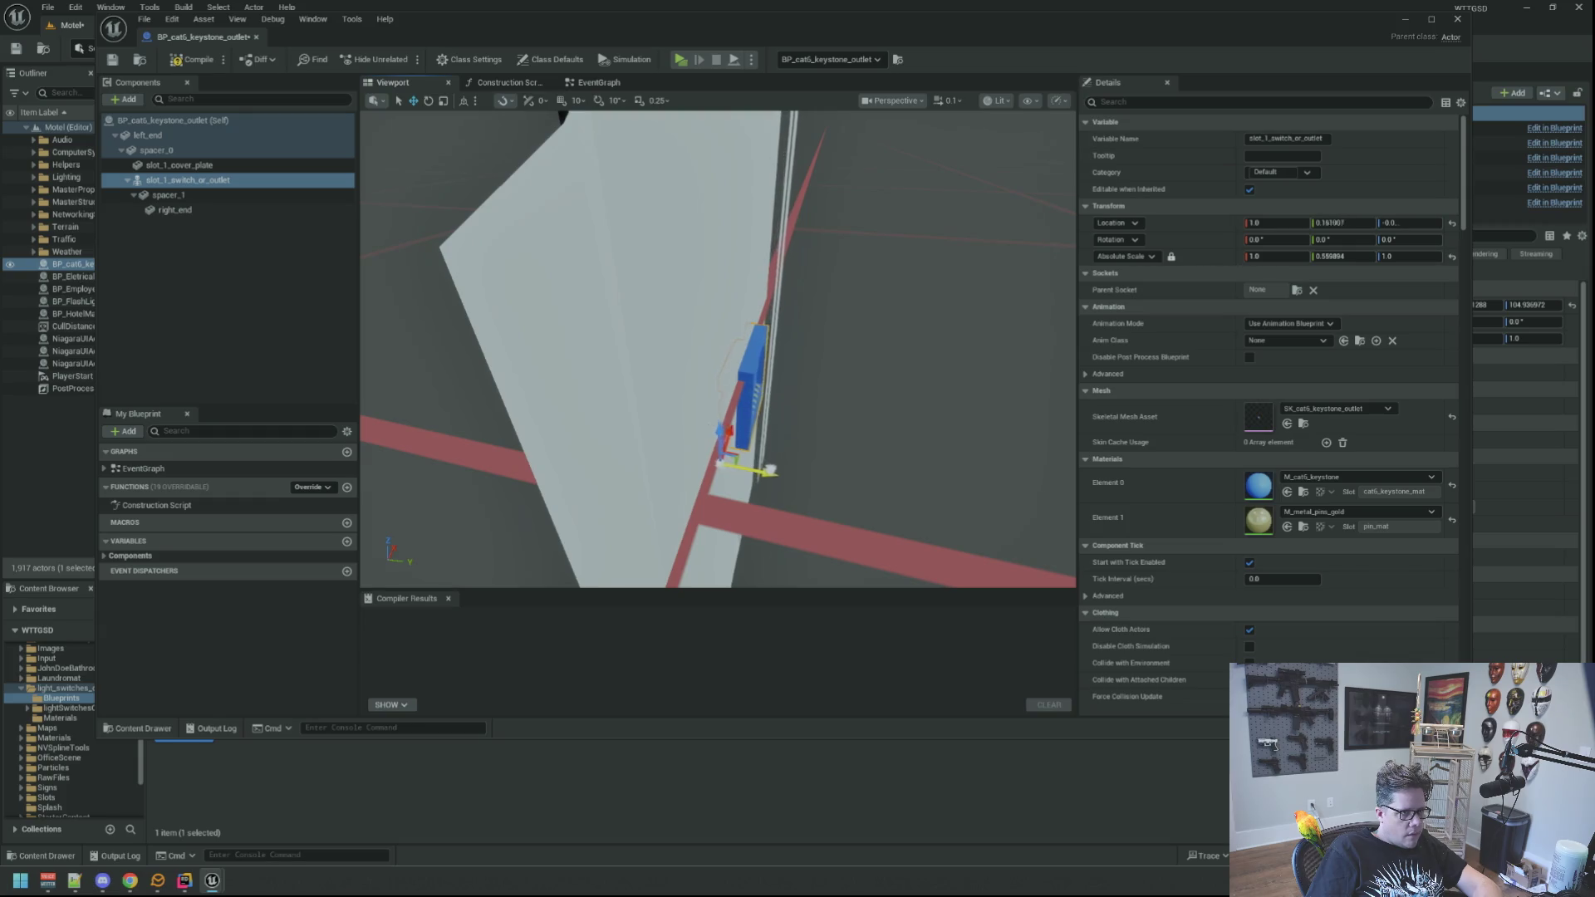
mouse_move(925, 489)
mouse_down()
mouse_move(973, 454)
mouse_move(950, 412)
mouse_up()
key(ctrl+z)
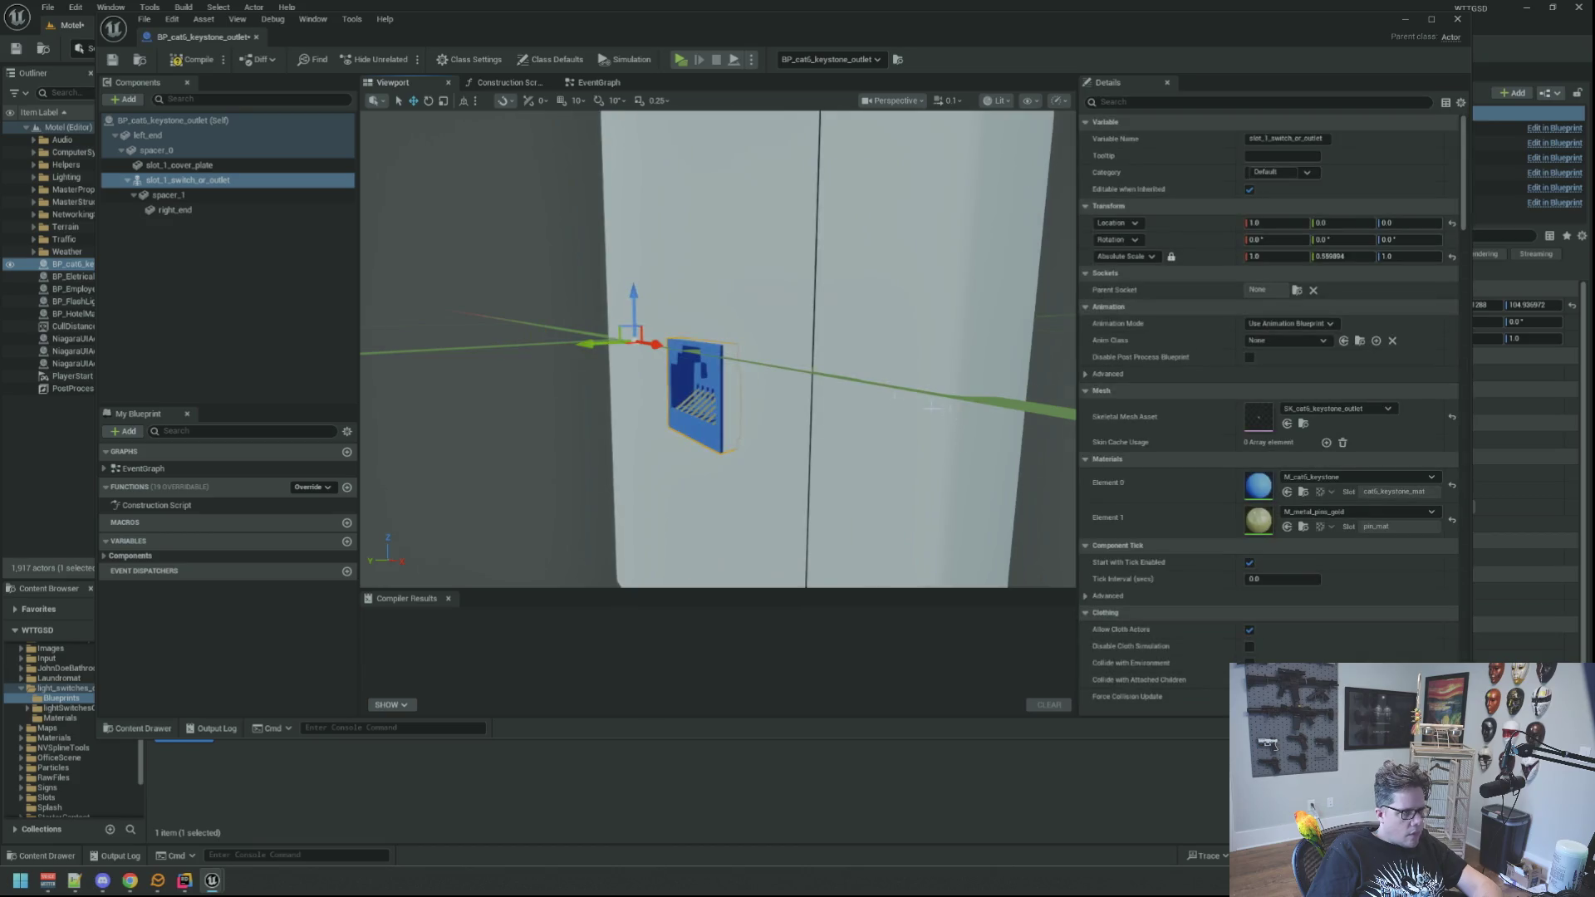
click(274, 210)
mouse_move(714, 349)
mouse_down()
mouse_move(669, 390)
mouse_move(693, 346)
mouse_move(689, 374)
mouse_up()
click(188, 180)
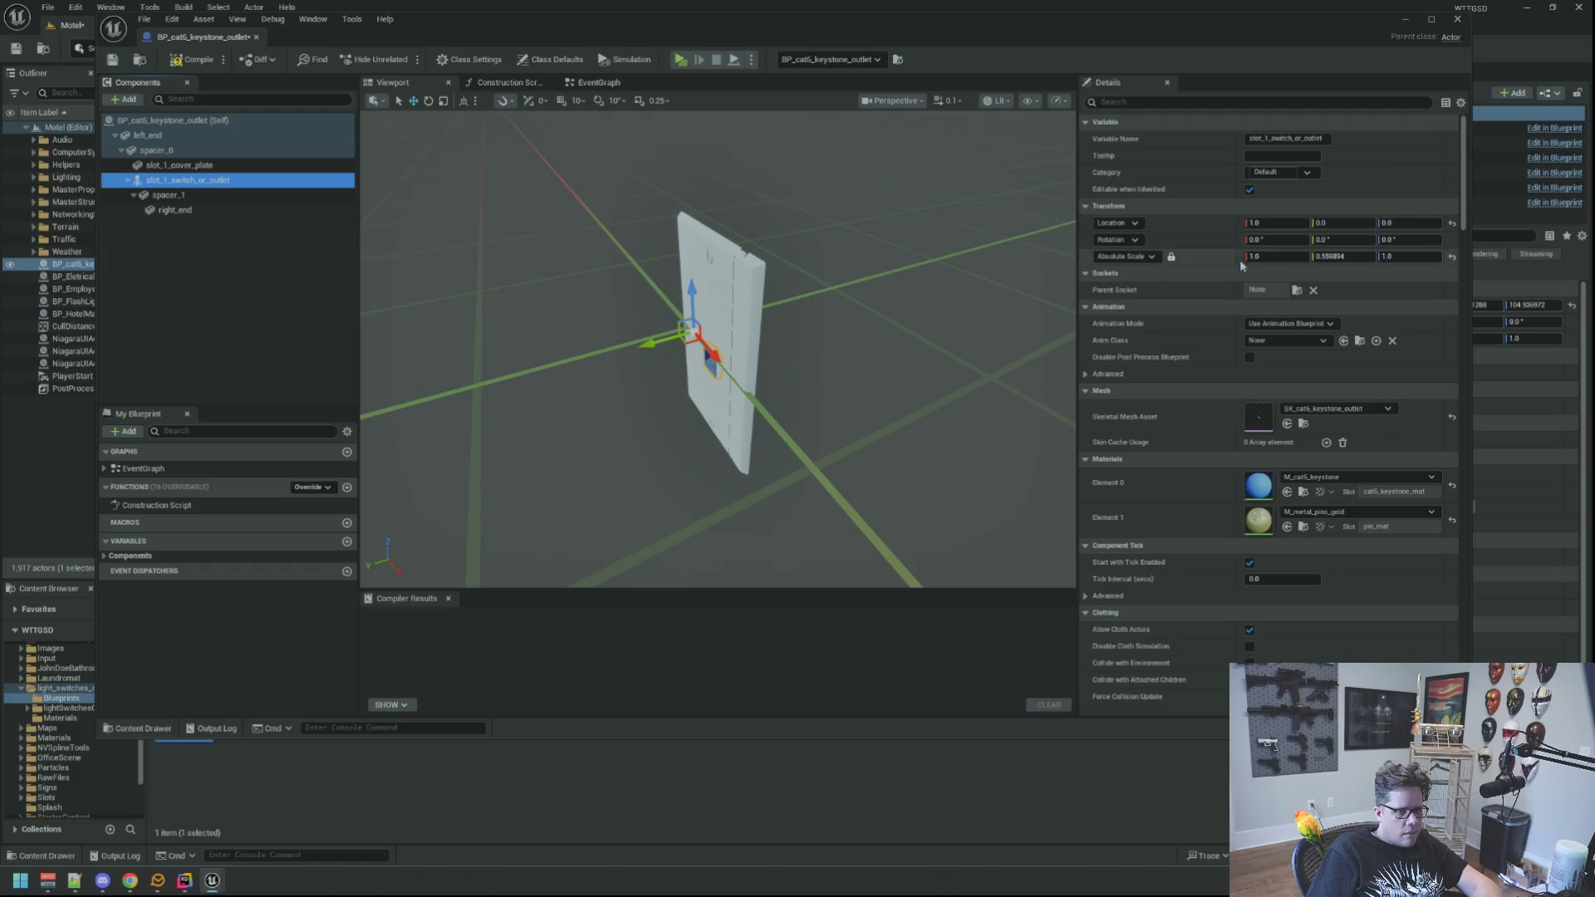
Try a new Absolute Scale Y on the keystone, then undo it back to 1.0.
click(1334, 257)
key(Return)
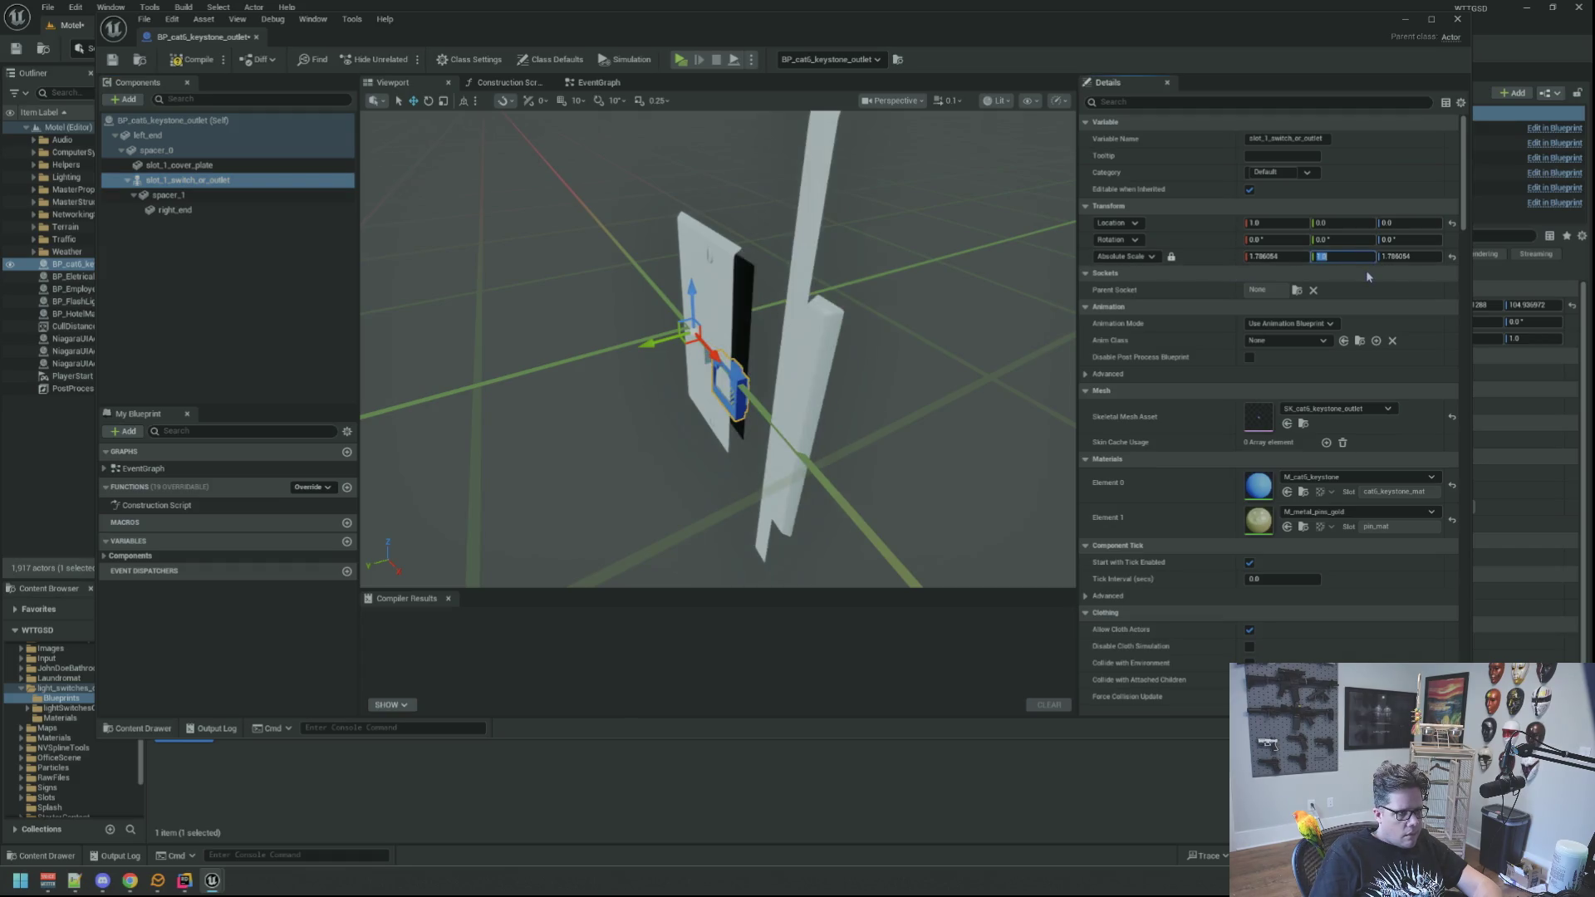
key(f)
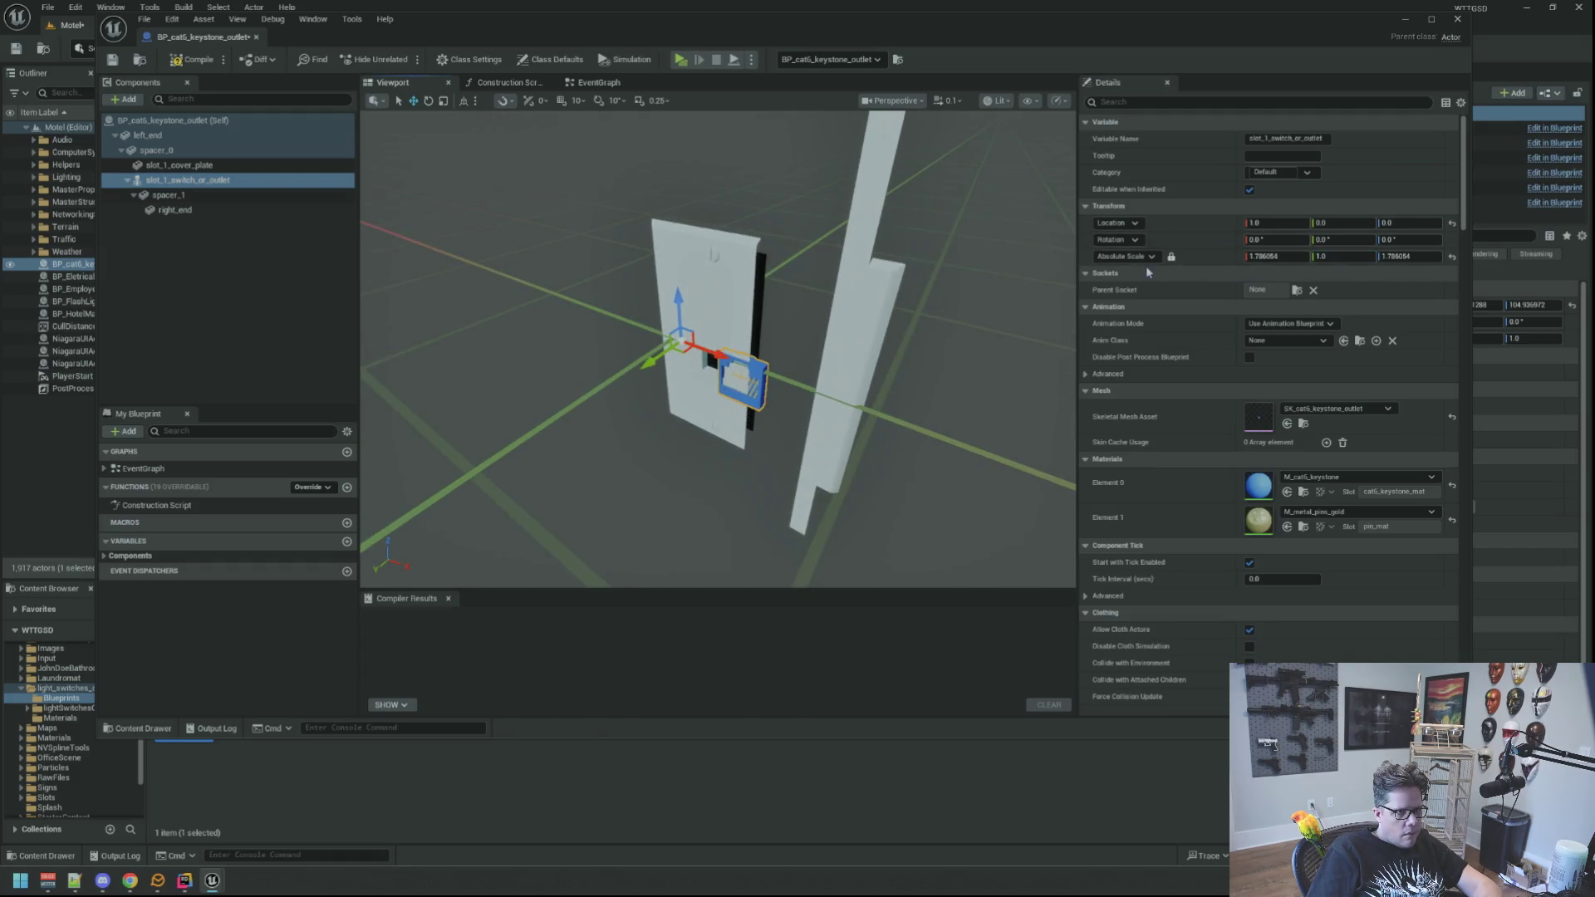
key(ctrl+z)
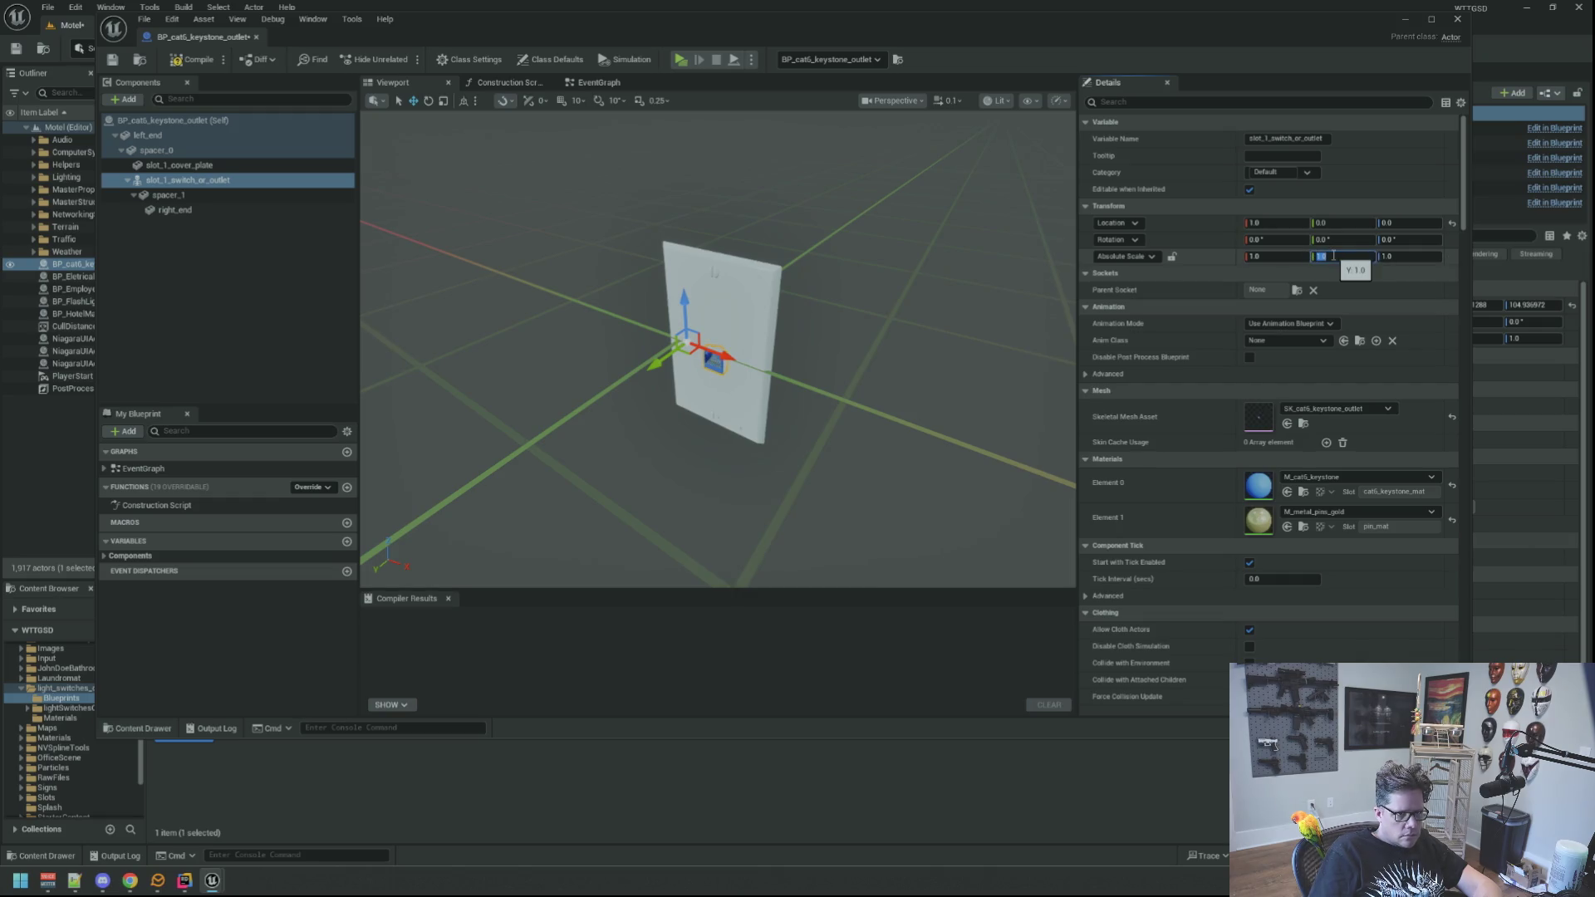
mouse_move(858, 275)
mouse_down()
mouse_move(669, 287)
mouse_move(850, 286)
mouse_up()
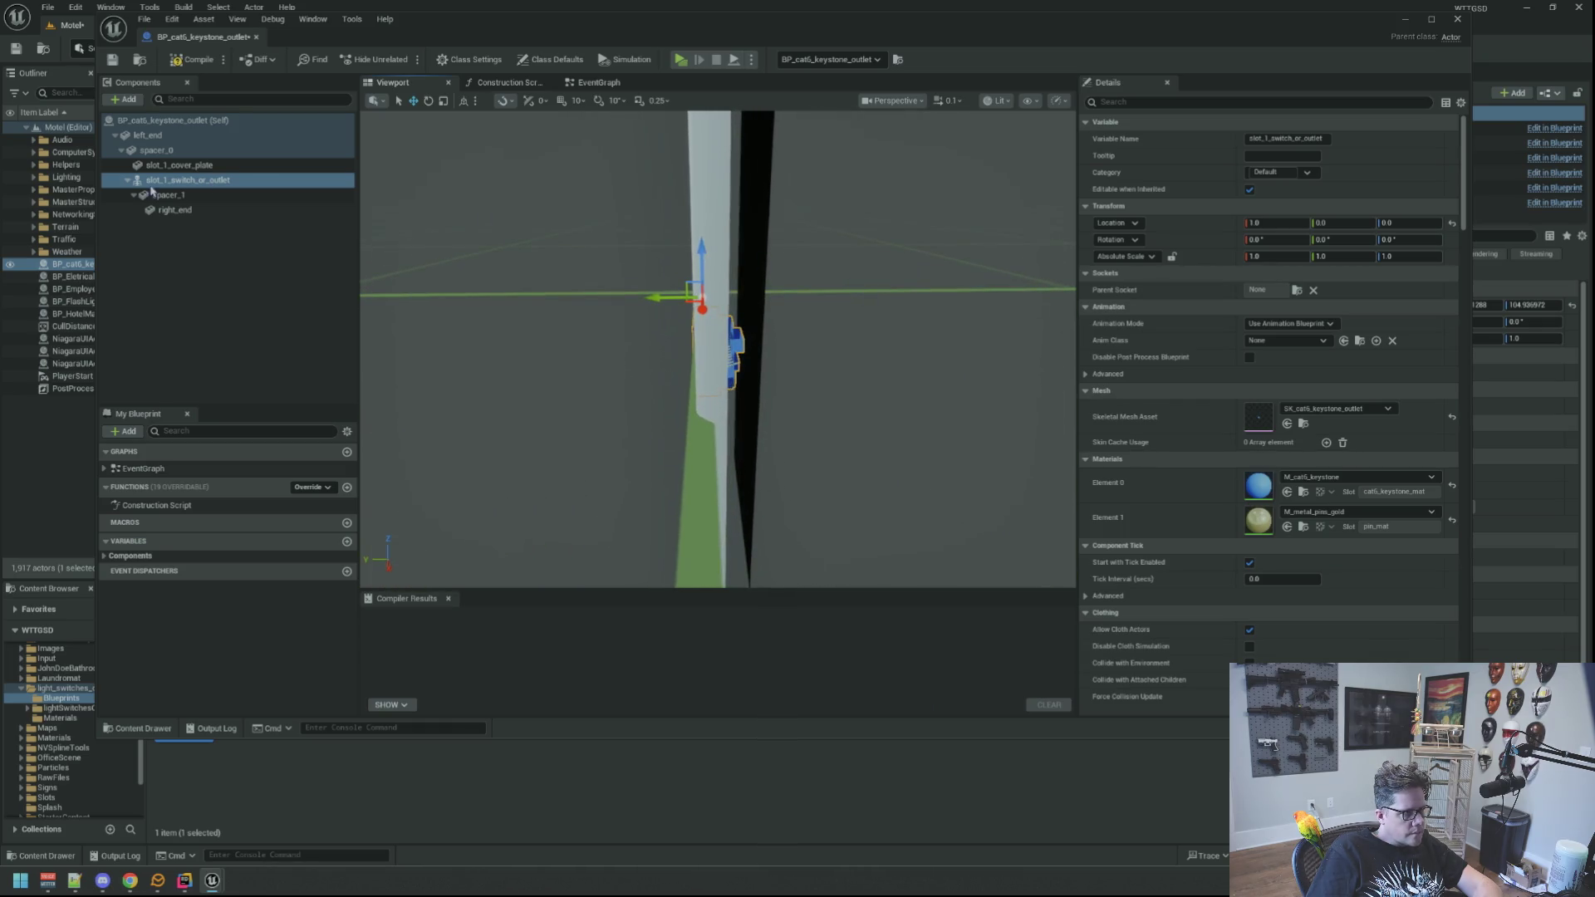
Select spacer_1 and right_end together and attach them under spacer_0.
click(166, 194)
shift+click(170, 209)
drag(169, 194, 165, 163)
click(191, 179)
mouse_move(715, 349)
mouse_down()
mouse_move(781, 333)
mouse_move(1032, 368)
mouse_up()
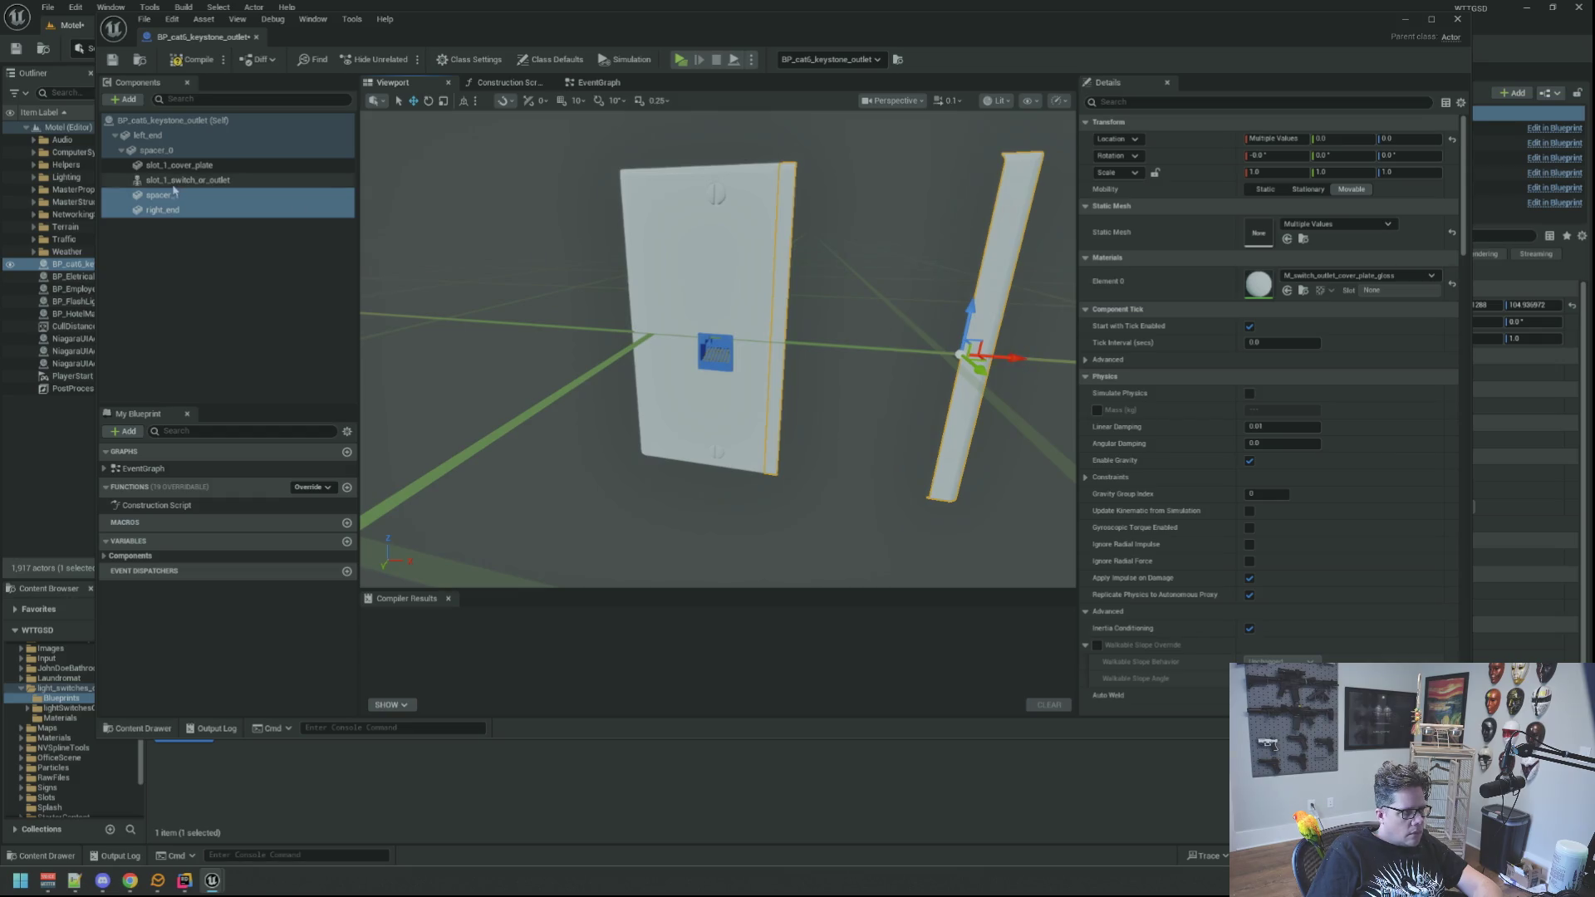
Select right_end, undo a trial move, and set location grid snapping to 1.
click(208, 210)
drag(1008, 354, 828, 348)
scroll(828, 348, up, 5)
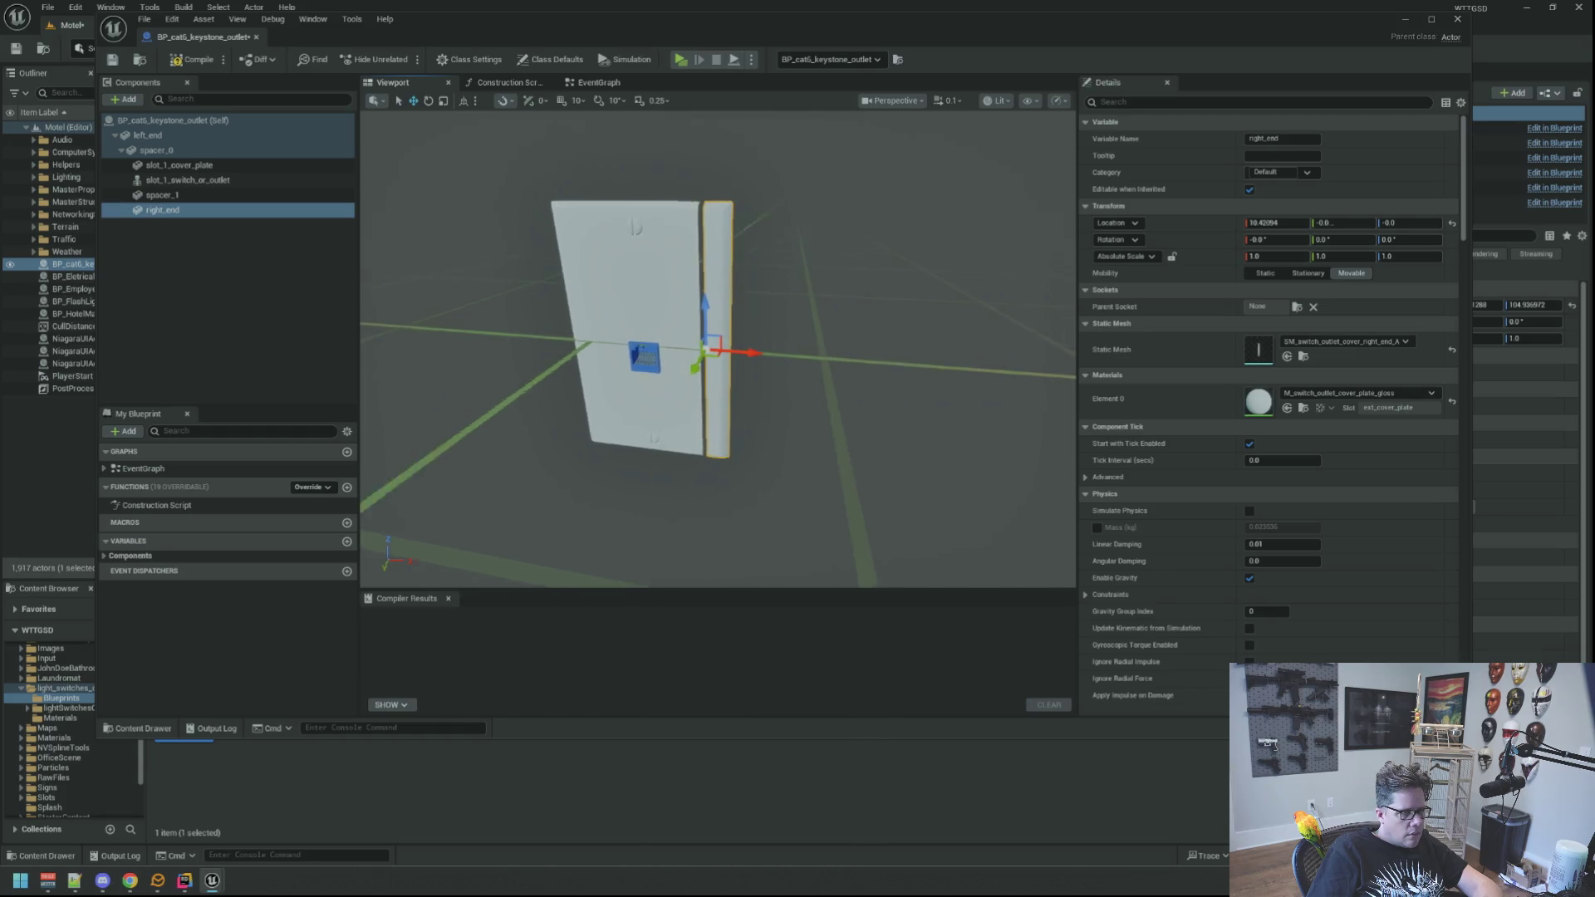
scroll(800, 222, down, 6)
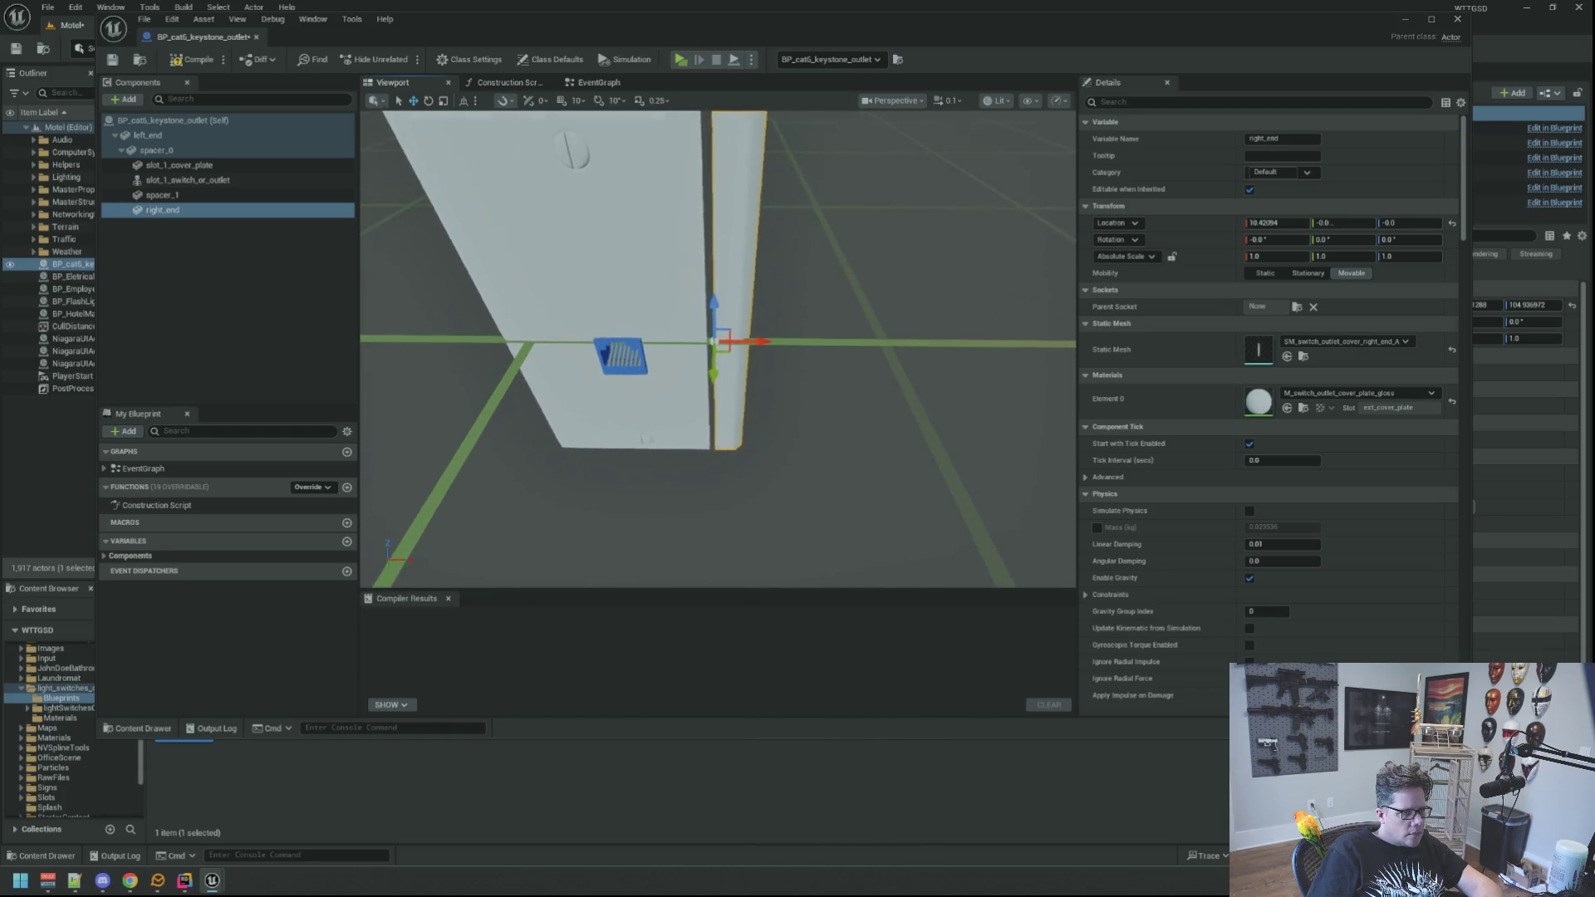
key(ctrl+z)
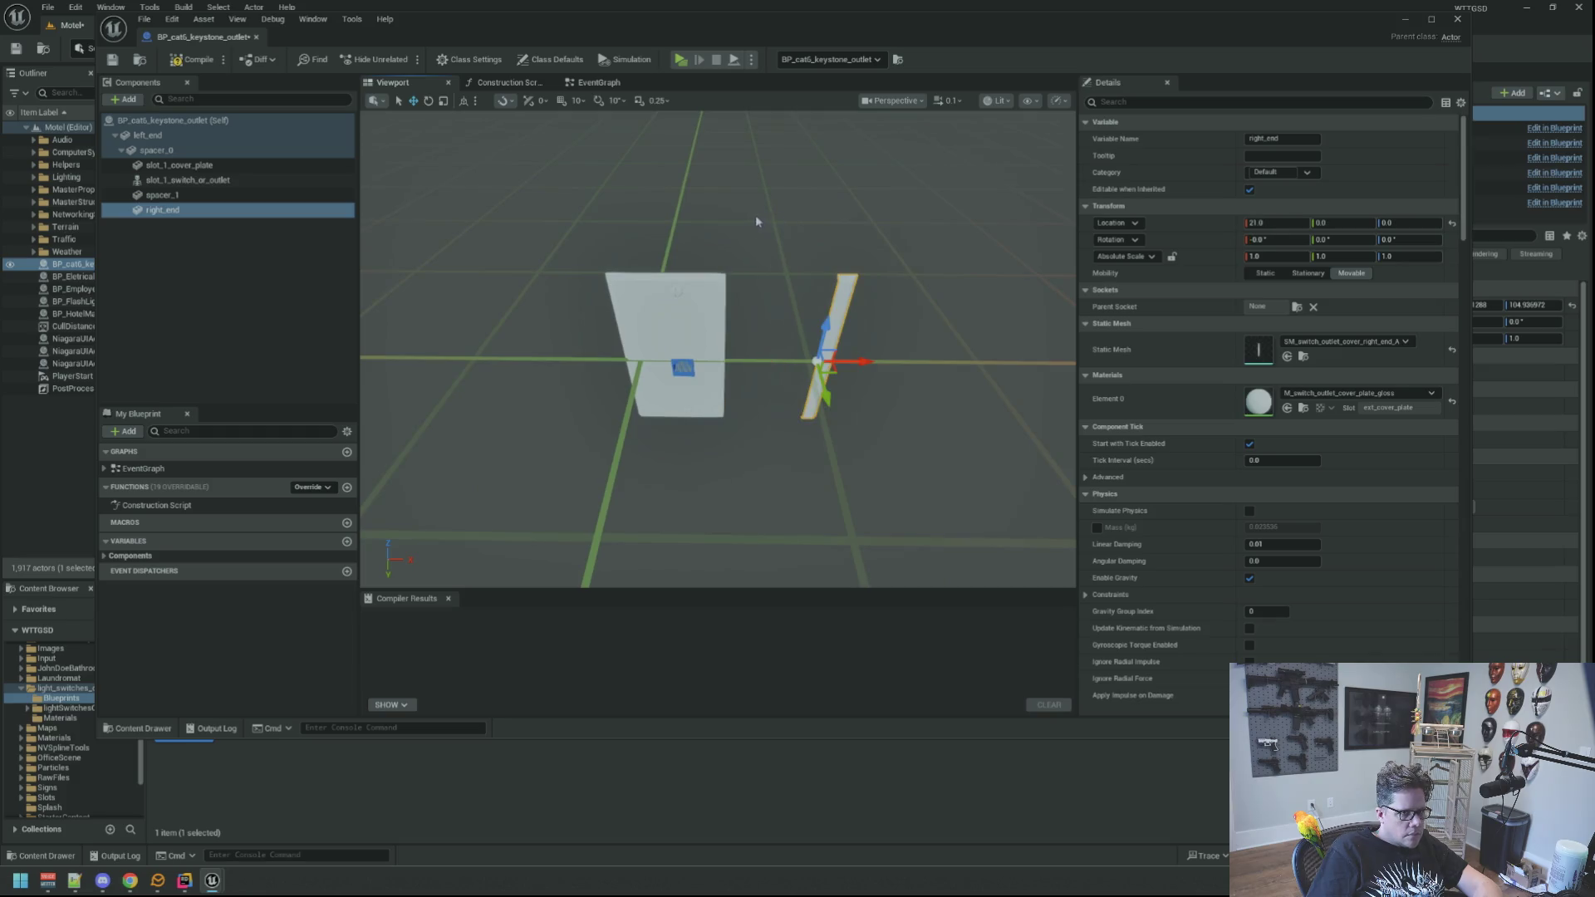
scroll(759, 215, up, 4)
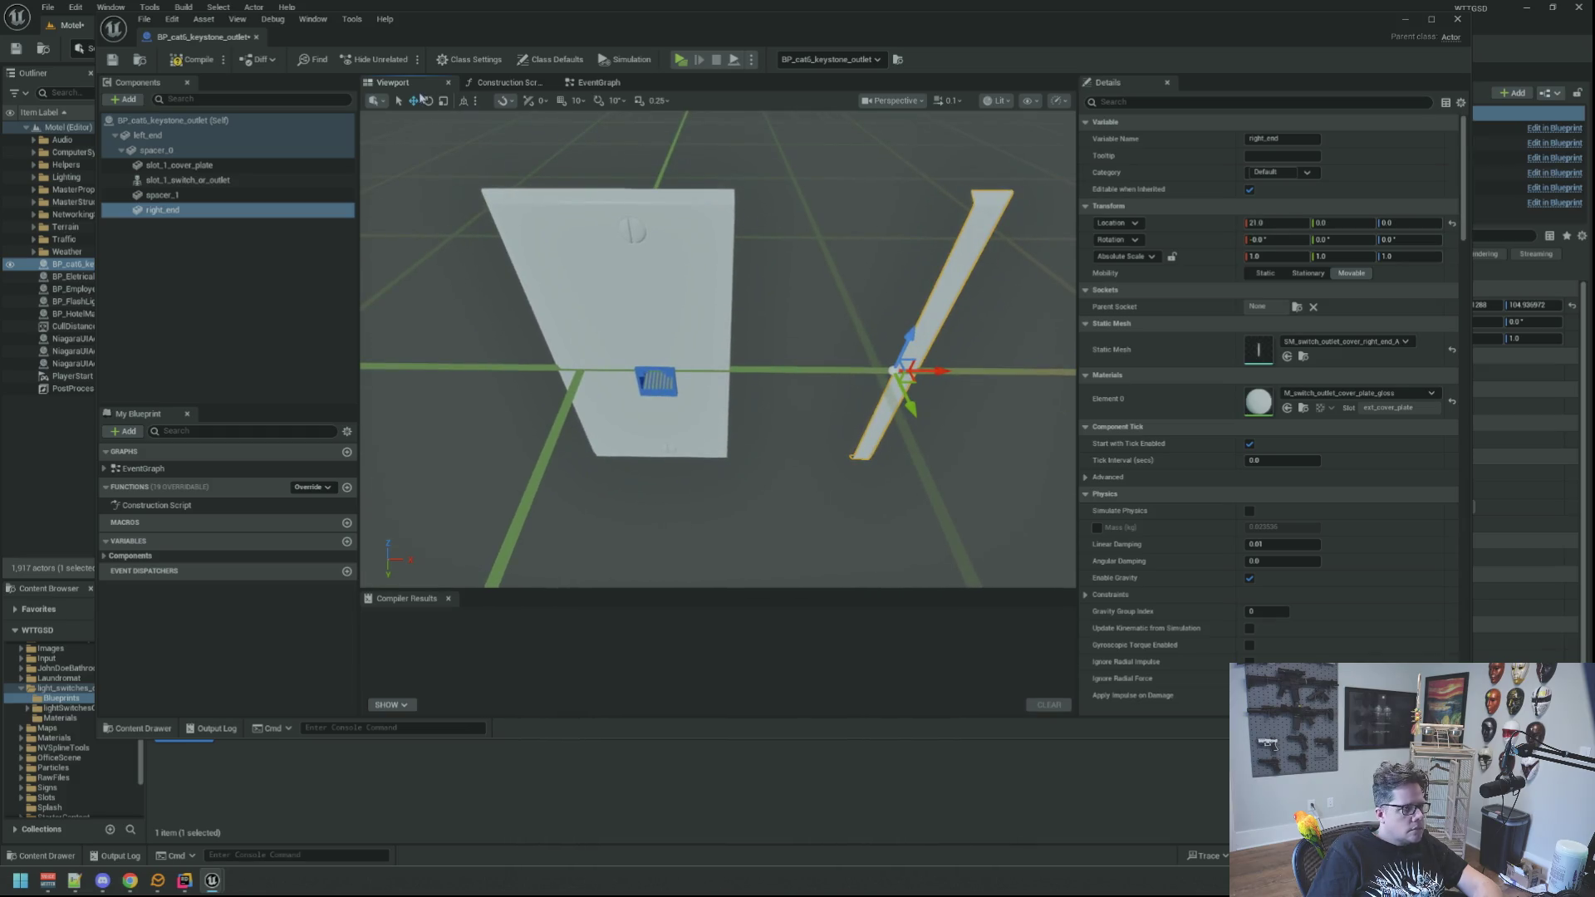
click(504, 100)
mouse_move(552, 151)
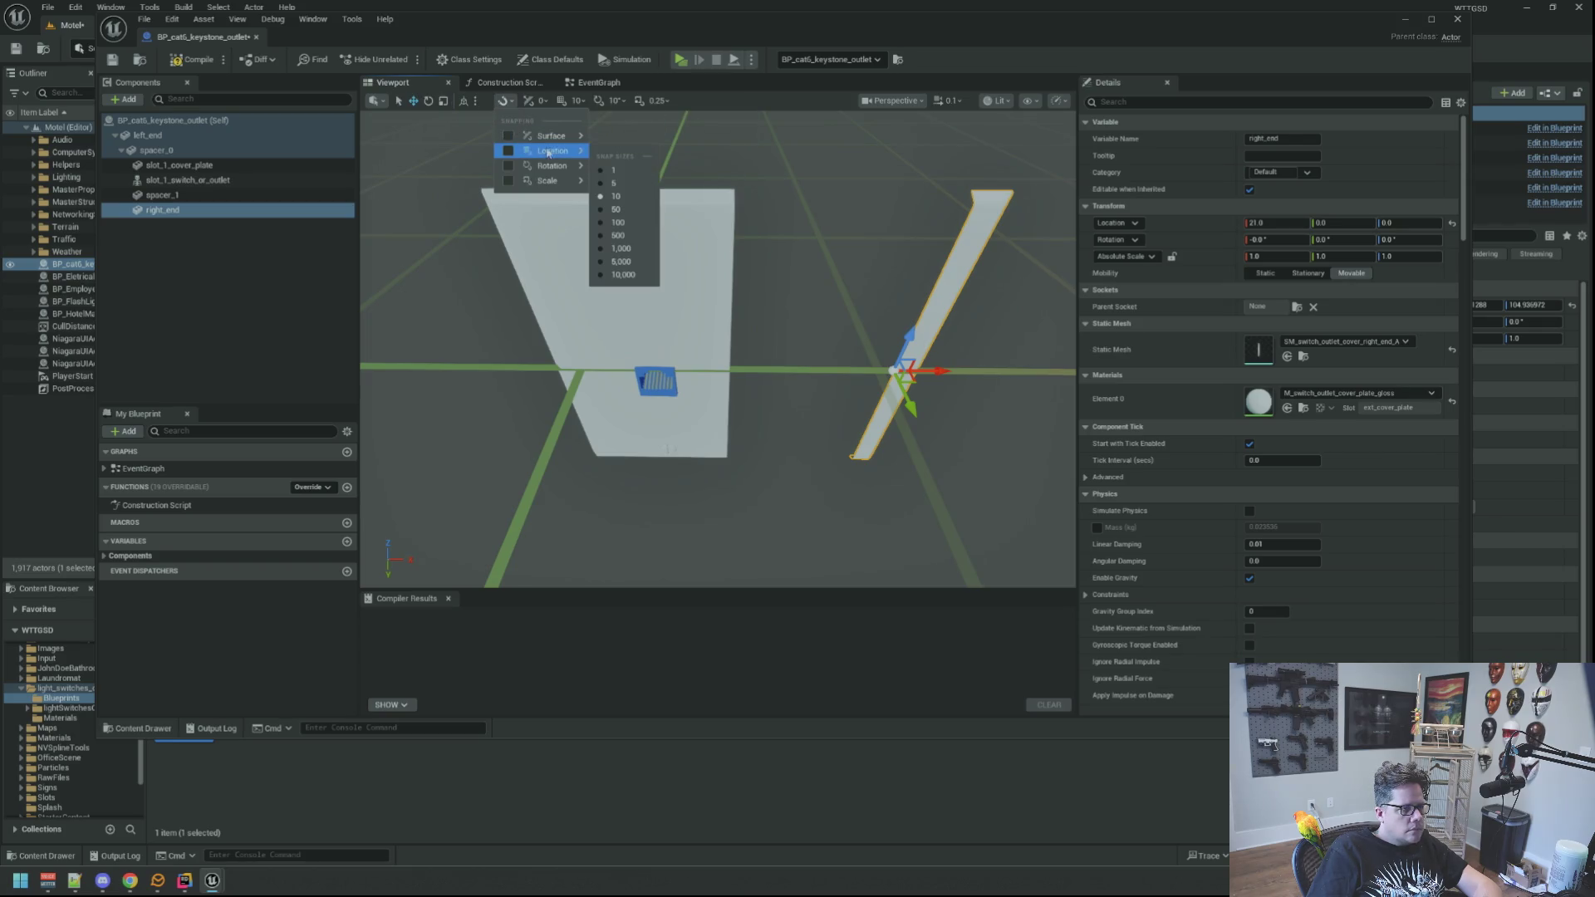
click(623, 173)
scroll(804, 236, up, 3)
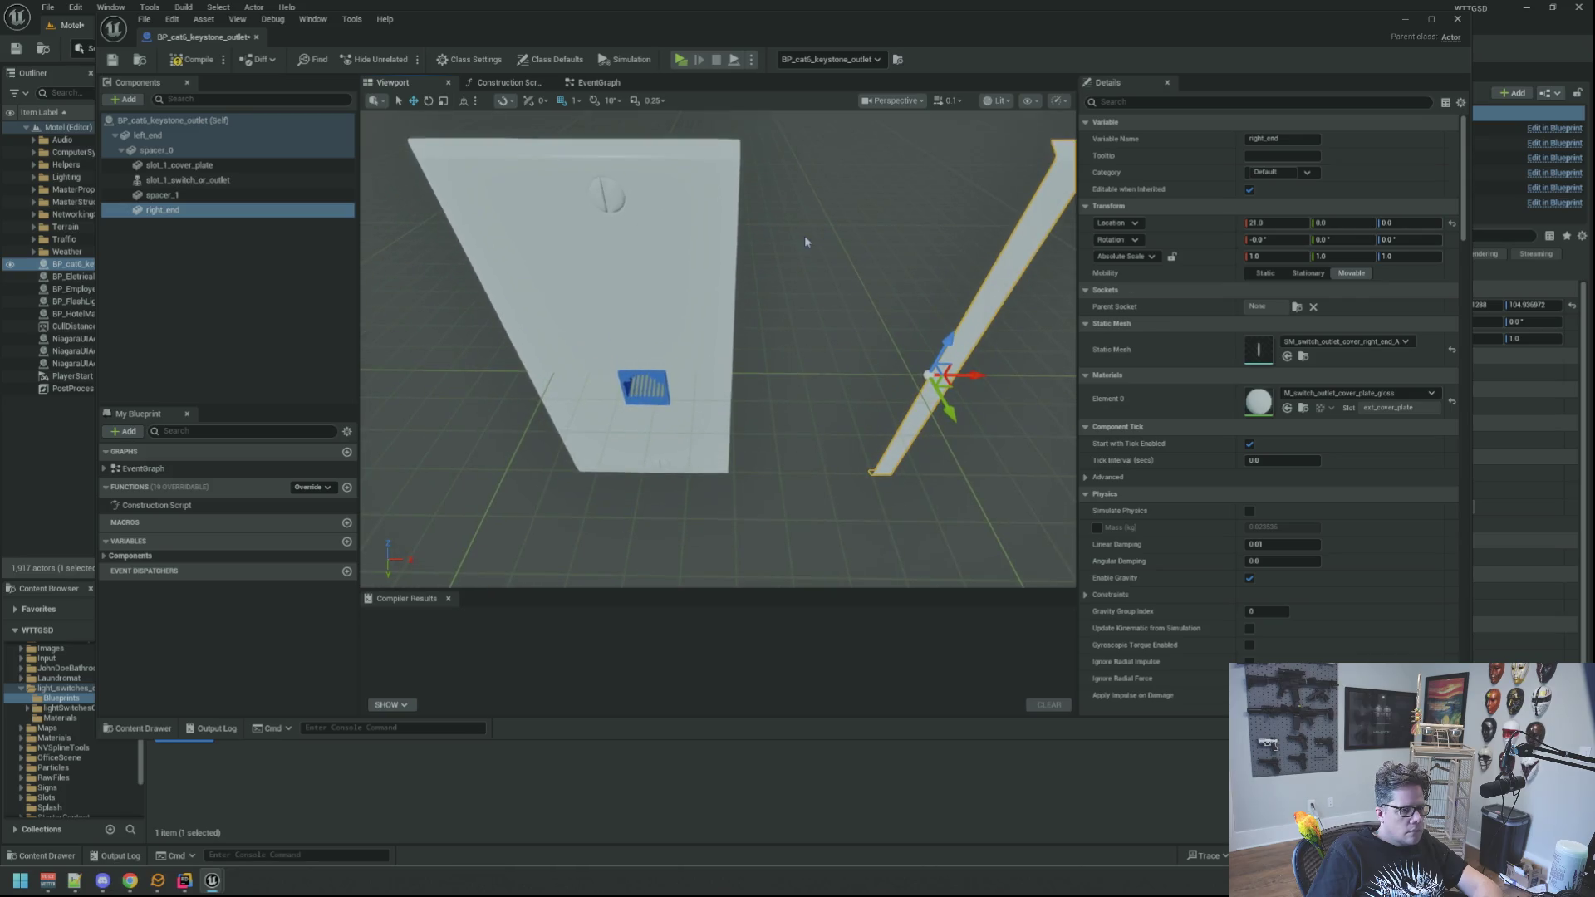
Slide right_end along X against the cover plate and enter 10 for its Location X.
mouse_move(985, 378)
mouse_down()
mouse_move(778, 373)
mouse_move(797, 373)
mouse_up()
scroll(752, 374, up, 5)
scroll(950, 497, up, 1)
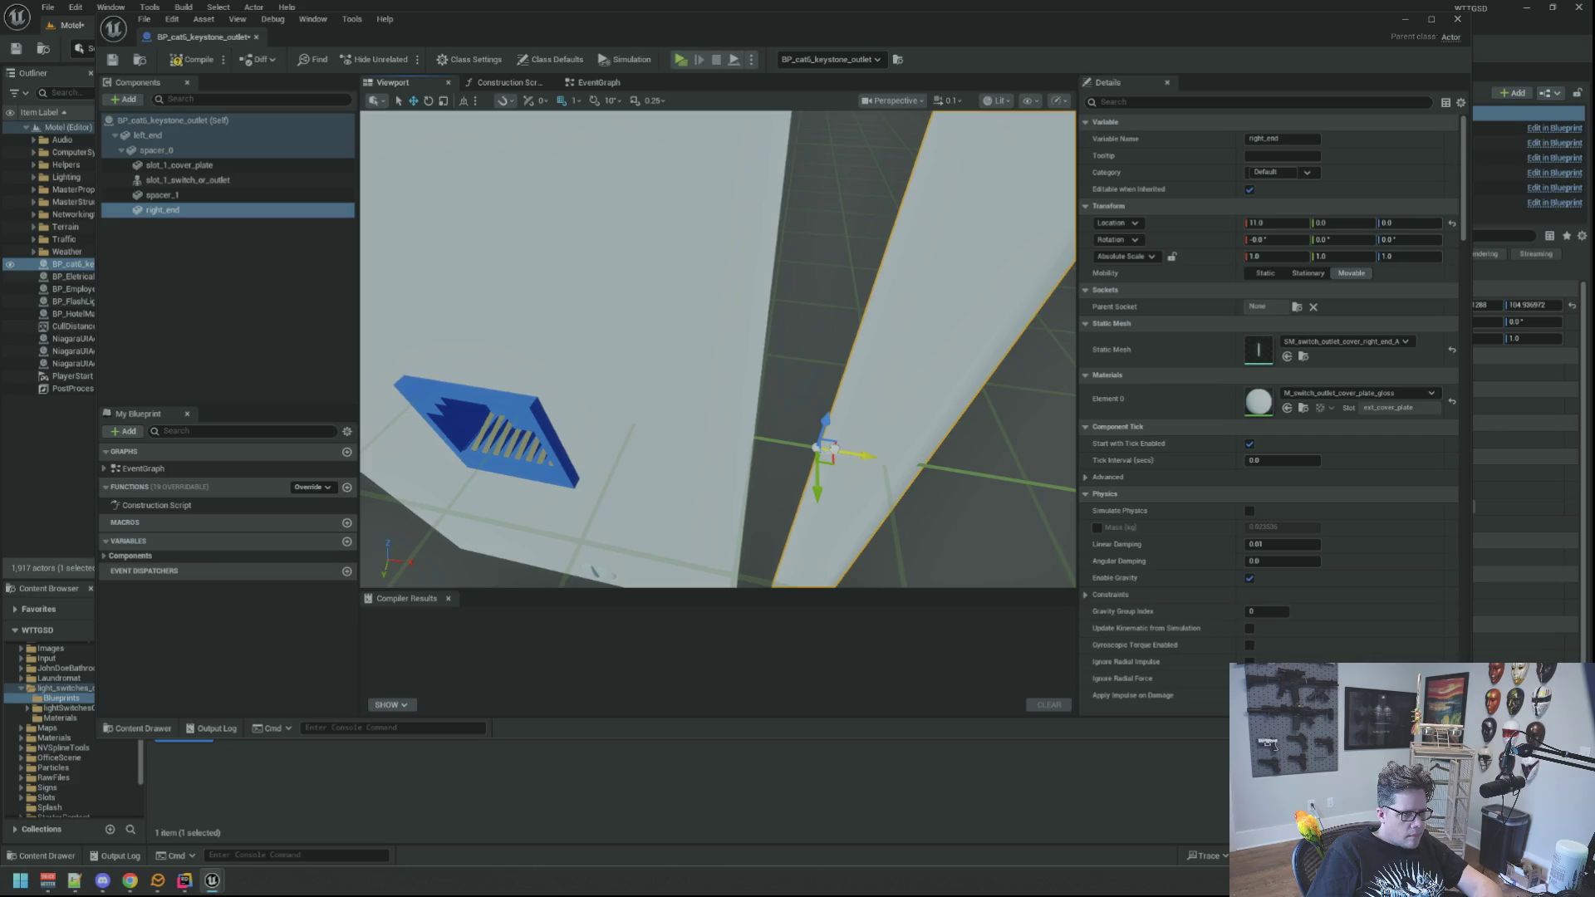
drag(826, 449, 802, 443)
key(ctrl+z)
key(ctrl+y)
key(ctrl+z)
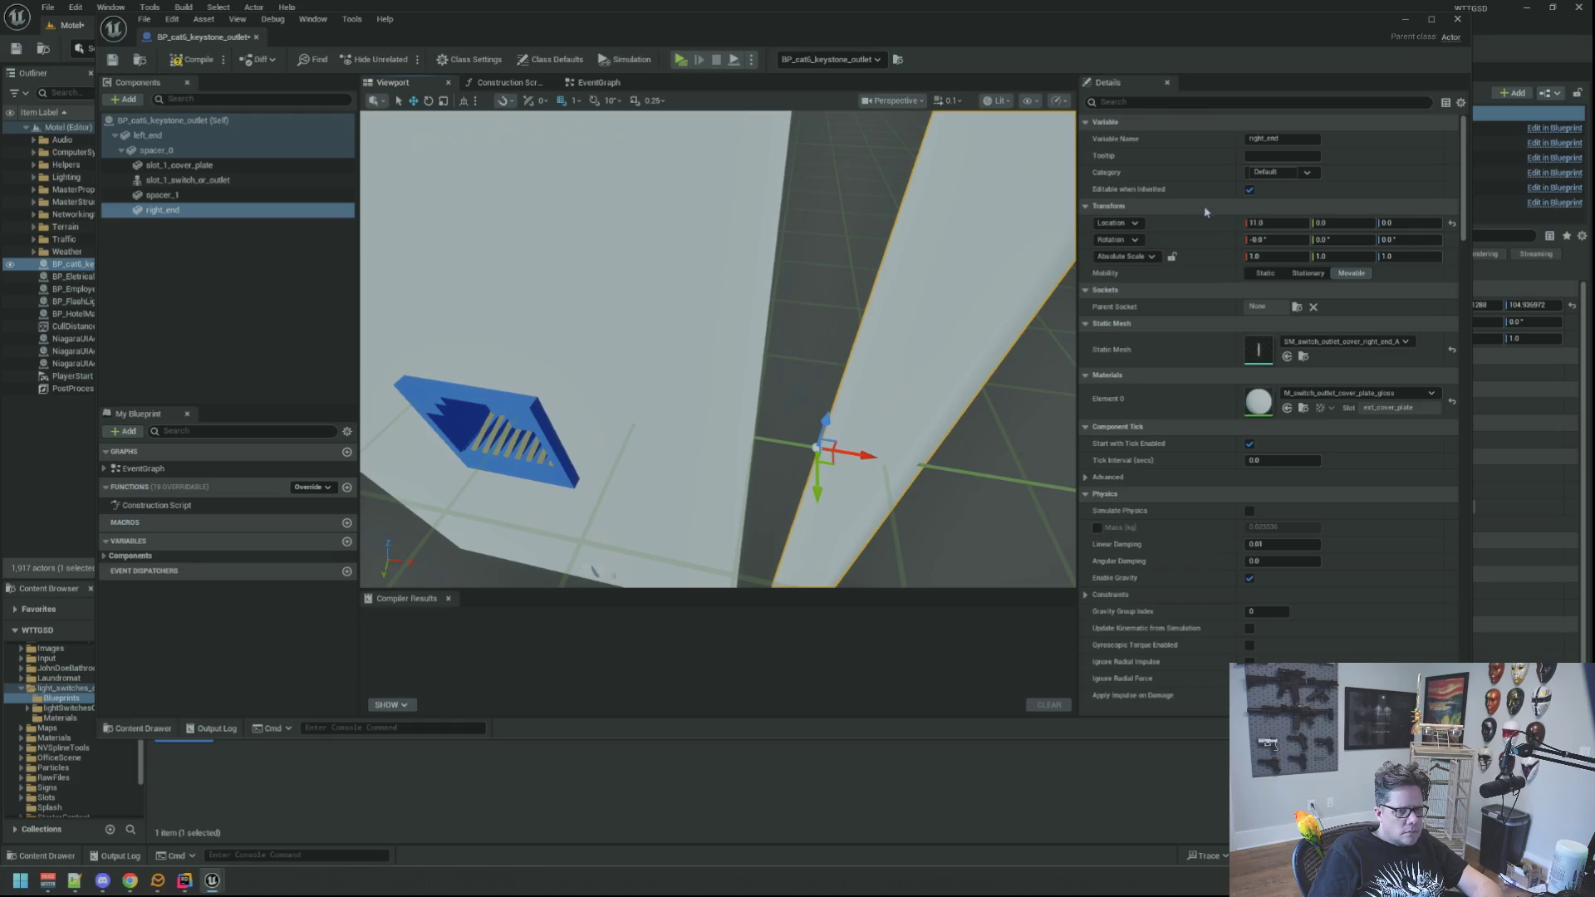
click(1278, 225)
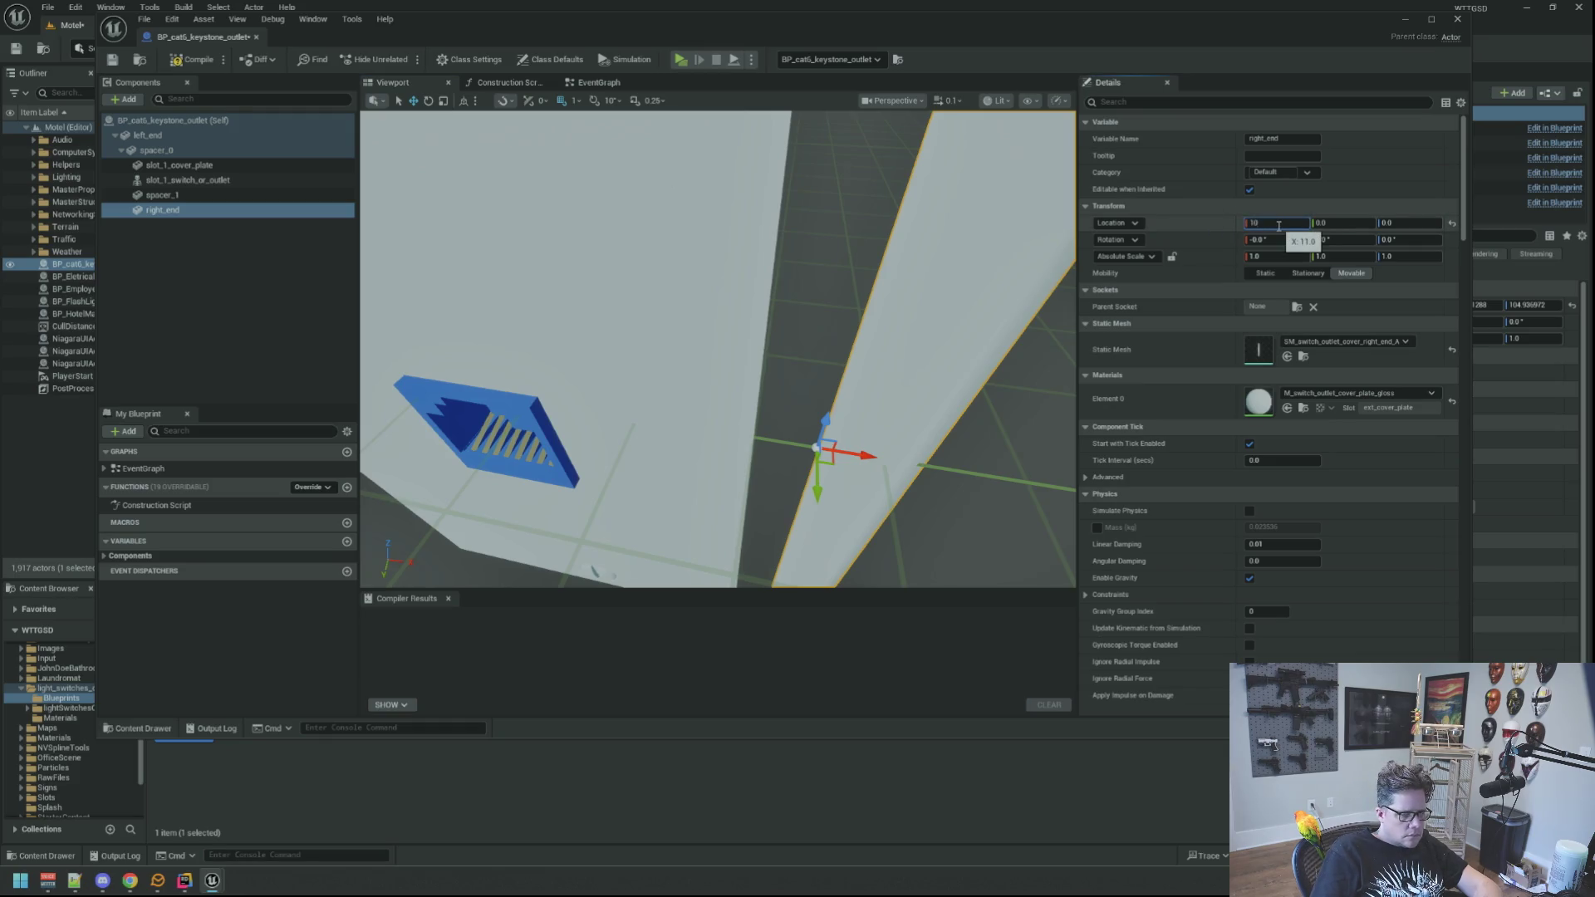
key(Return)
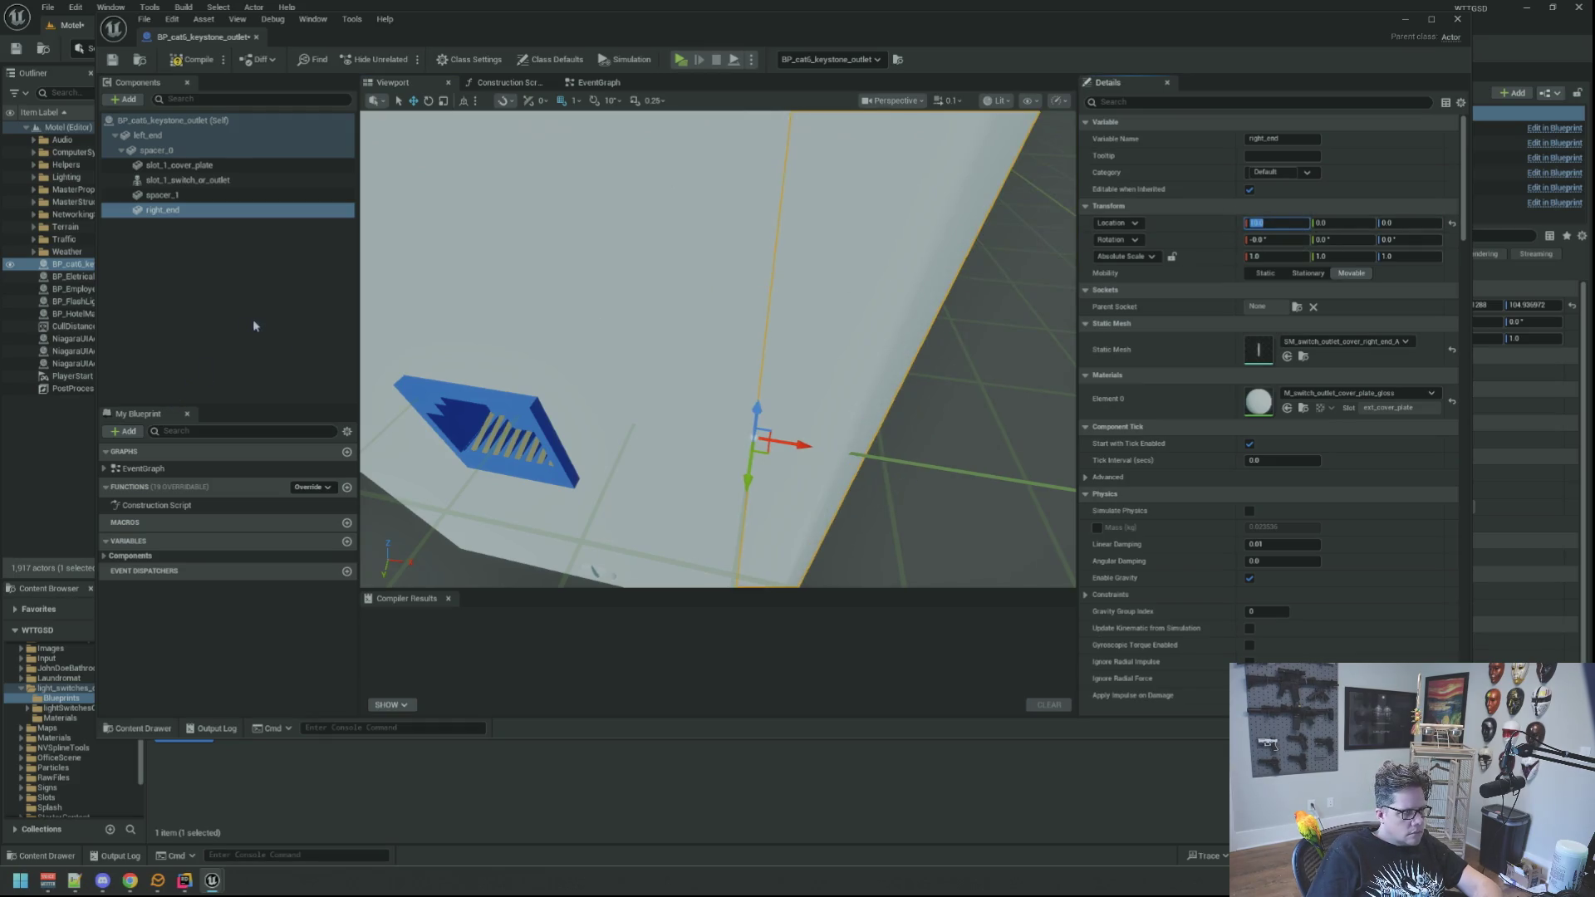
Clear the selection, then select and frame the keystone component from the side.
click(254, 327)
mouse_move(719, 349)
mouse_down()
mouse_move(698, 357)
mouse_move(681, 332)
mouse_move(715, 349)
mouse_up()
drag(625, 376, 625, 376)
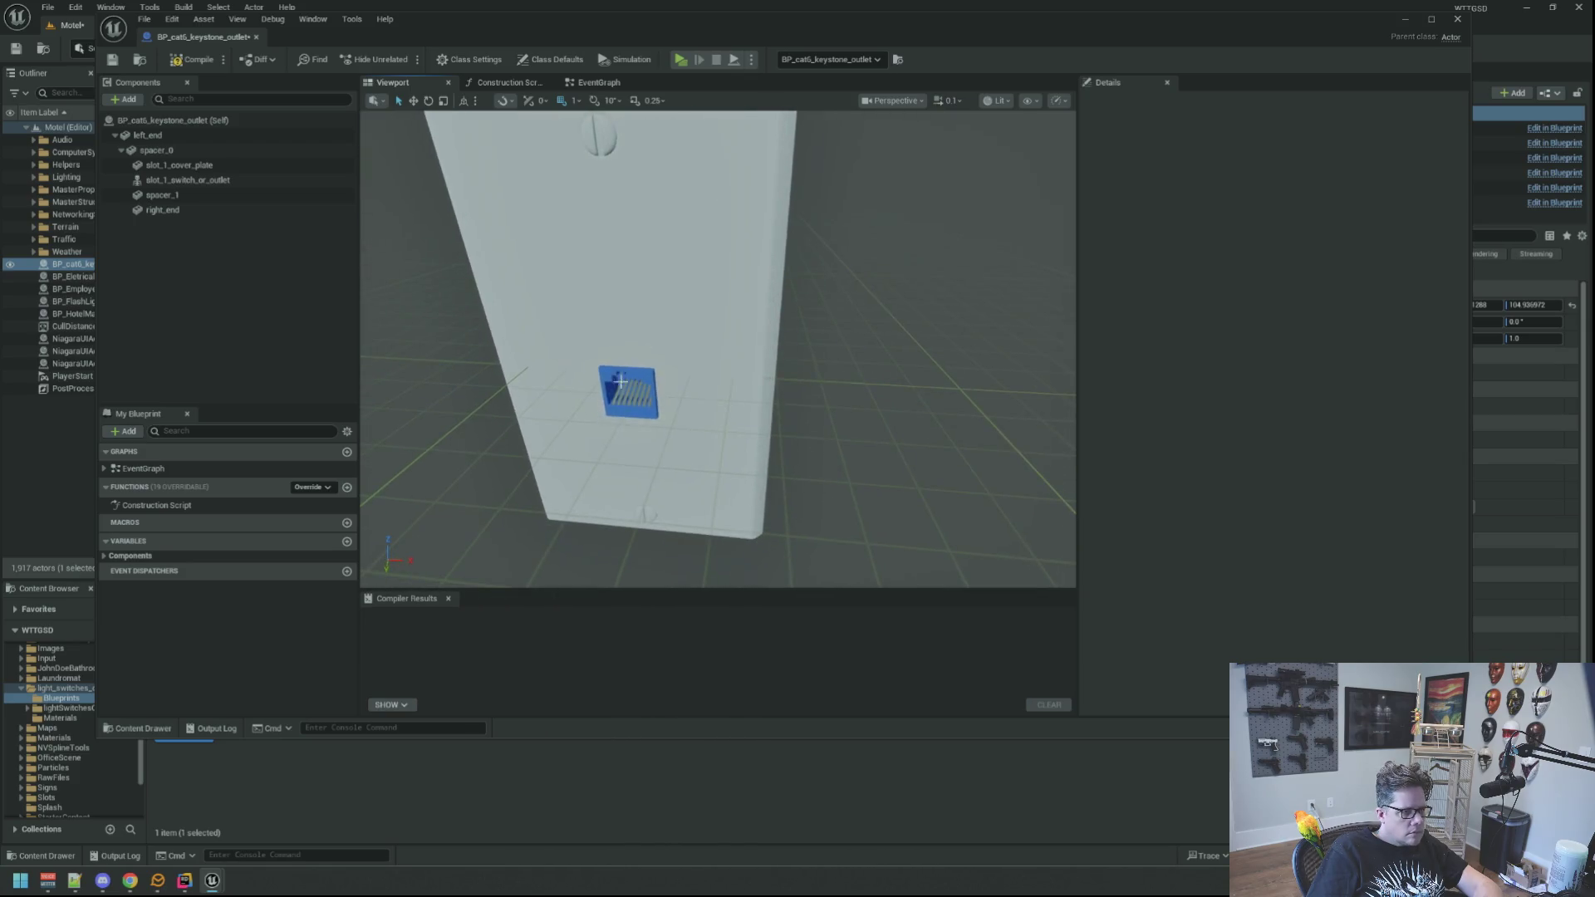
click(645, 380)
key(f)
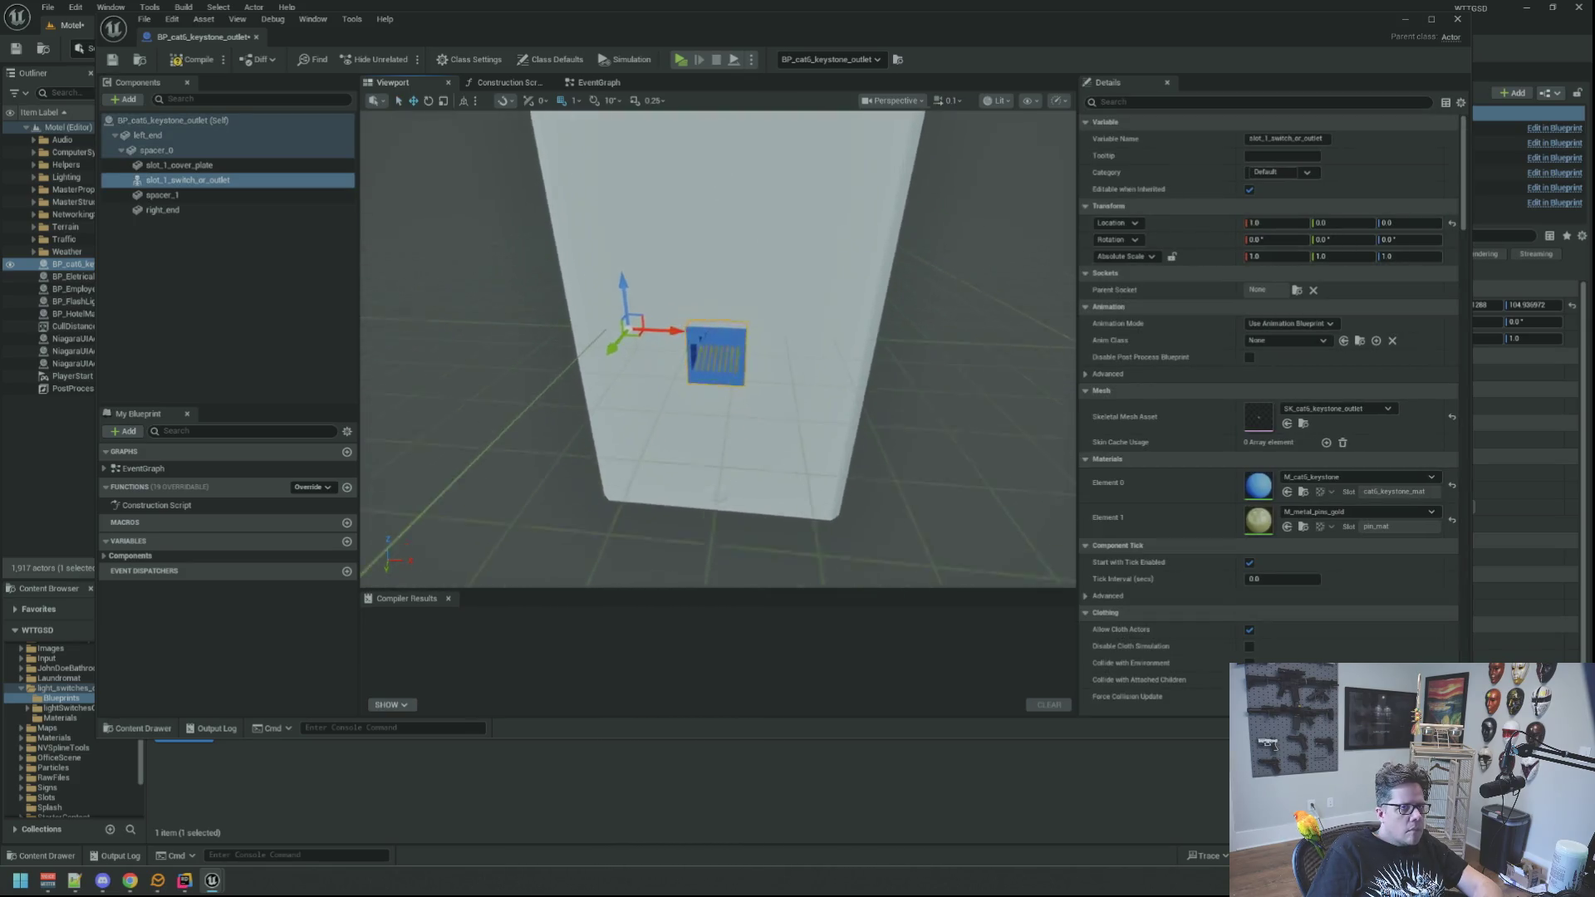
drag(678, 419, 548, 411)
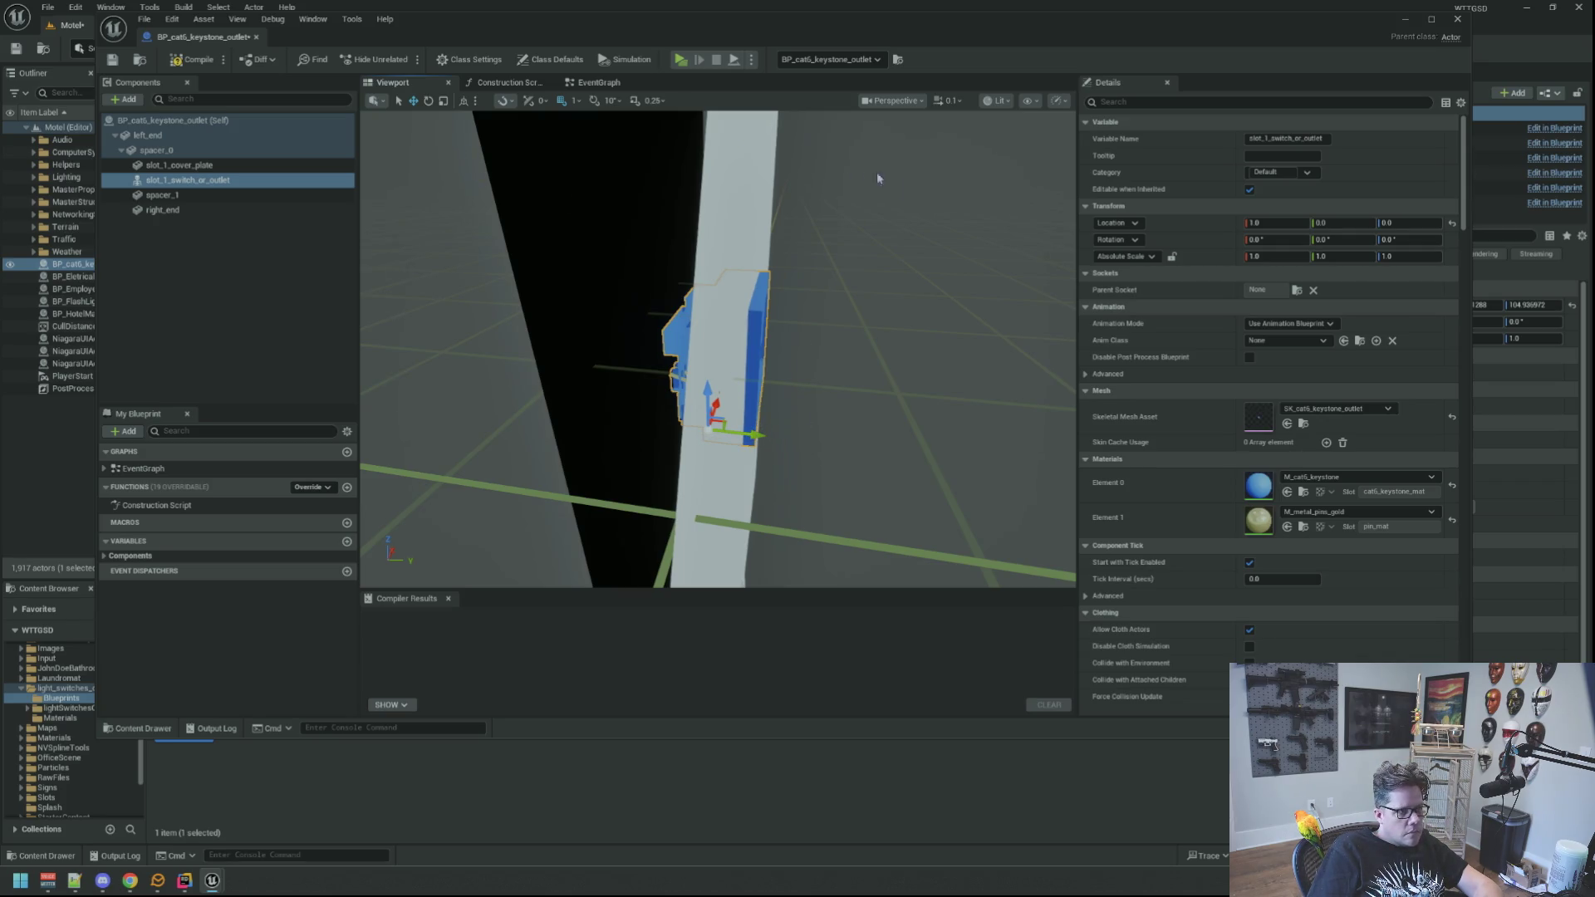
Nudge the keystone outward along Y to about 0.38, then close the Blueprint editor.
click(506, 103)
mouse_move(550, 136)
mouse_move(532, 250)
mouse_down()
mouse_move(881, 272)
mouse_move(752, 261)
mouse_up()
key(f)
mouse_move(774, 500)
mouse_down()
mouse_move(800, 506)
mouse_move(665, 498)
mouse_move(762, 425)
mouse_up()
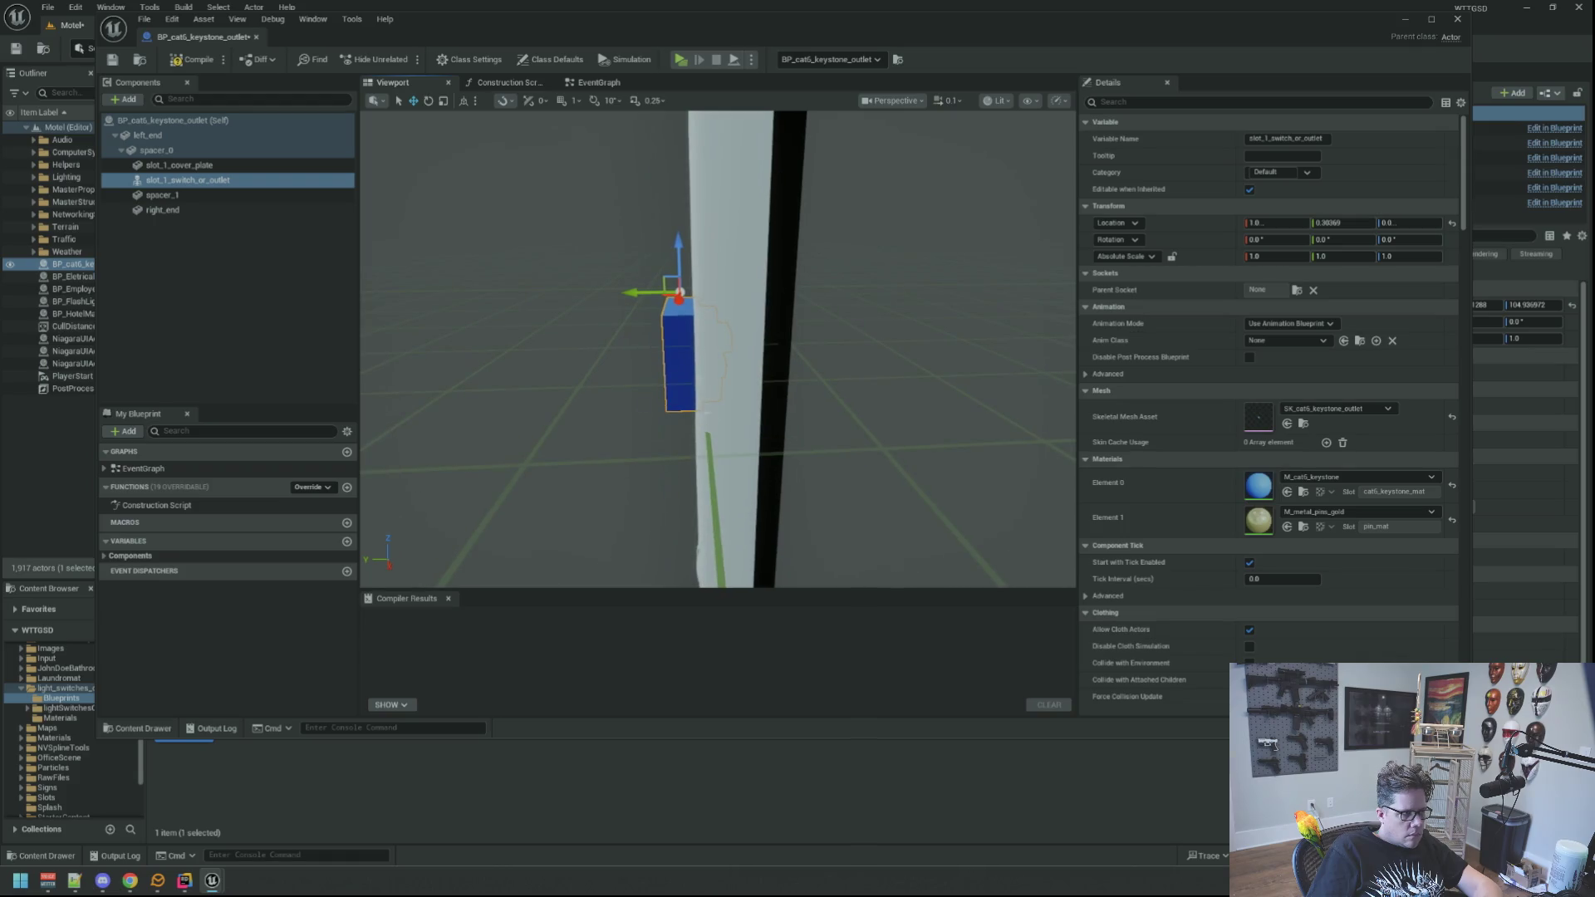
click(246, 313)
mouse_move(722, 349)
mouse_down()
mouse_move(524, 353)
mouse_move(519, 328)
mouse_move(502, 349)
mouse_up()
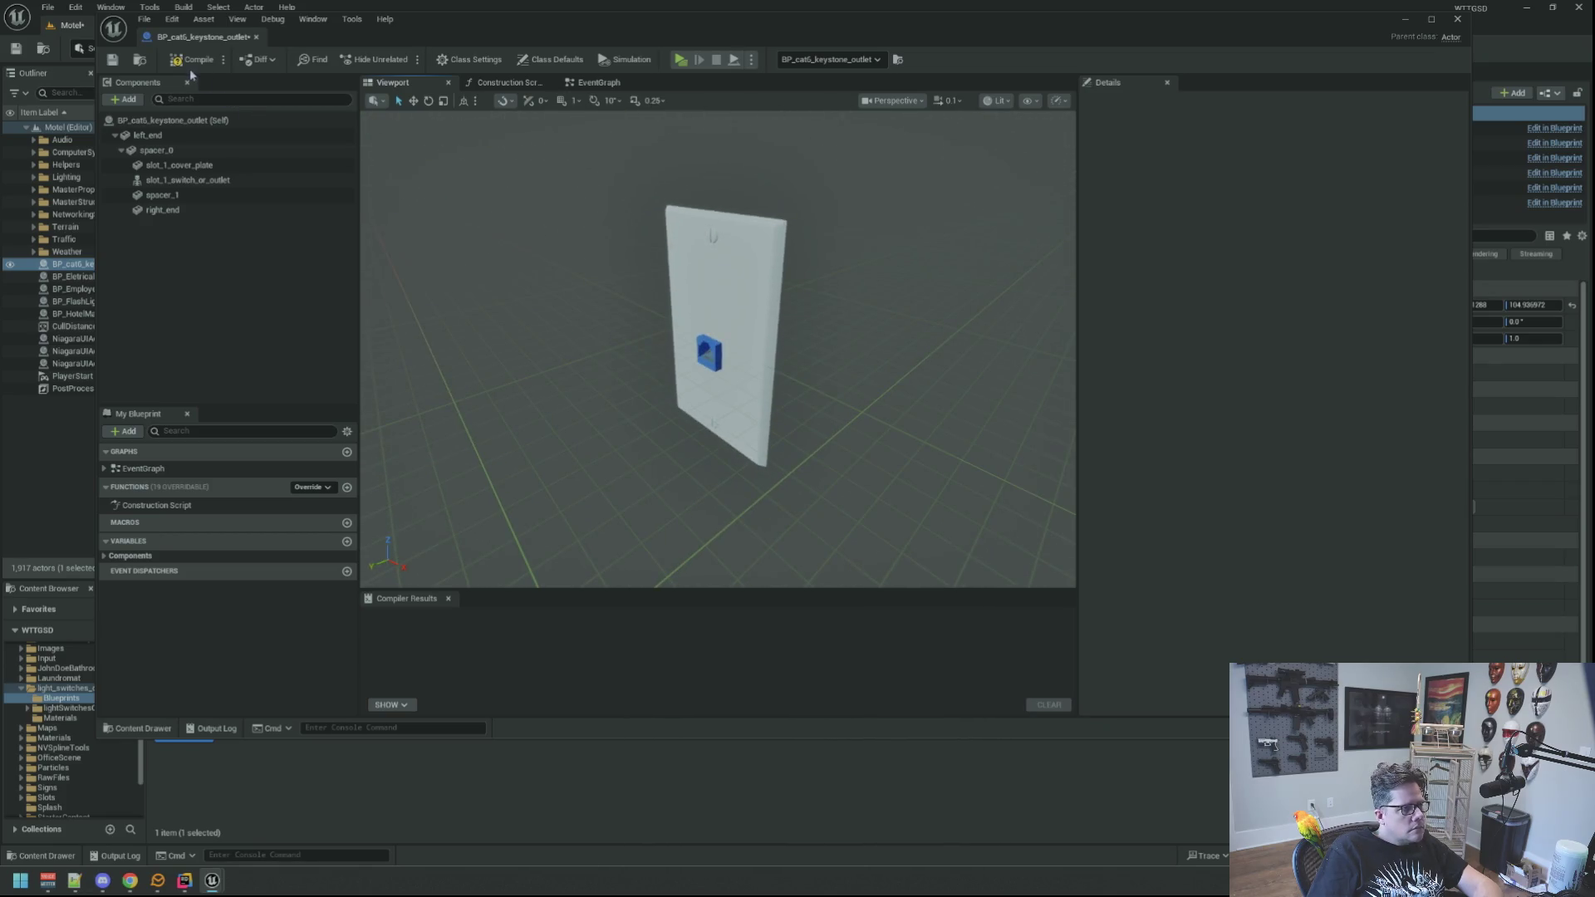
click(256, 36)
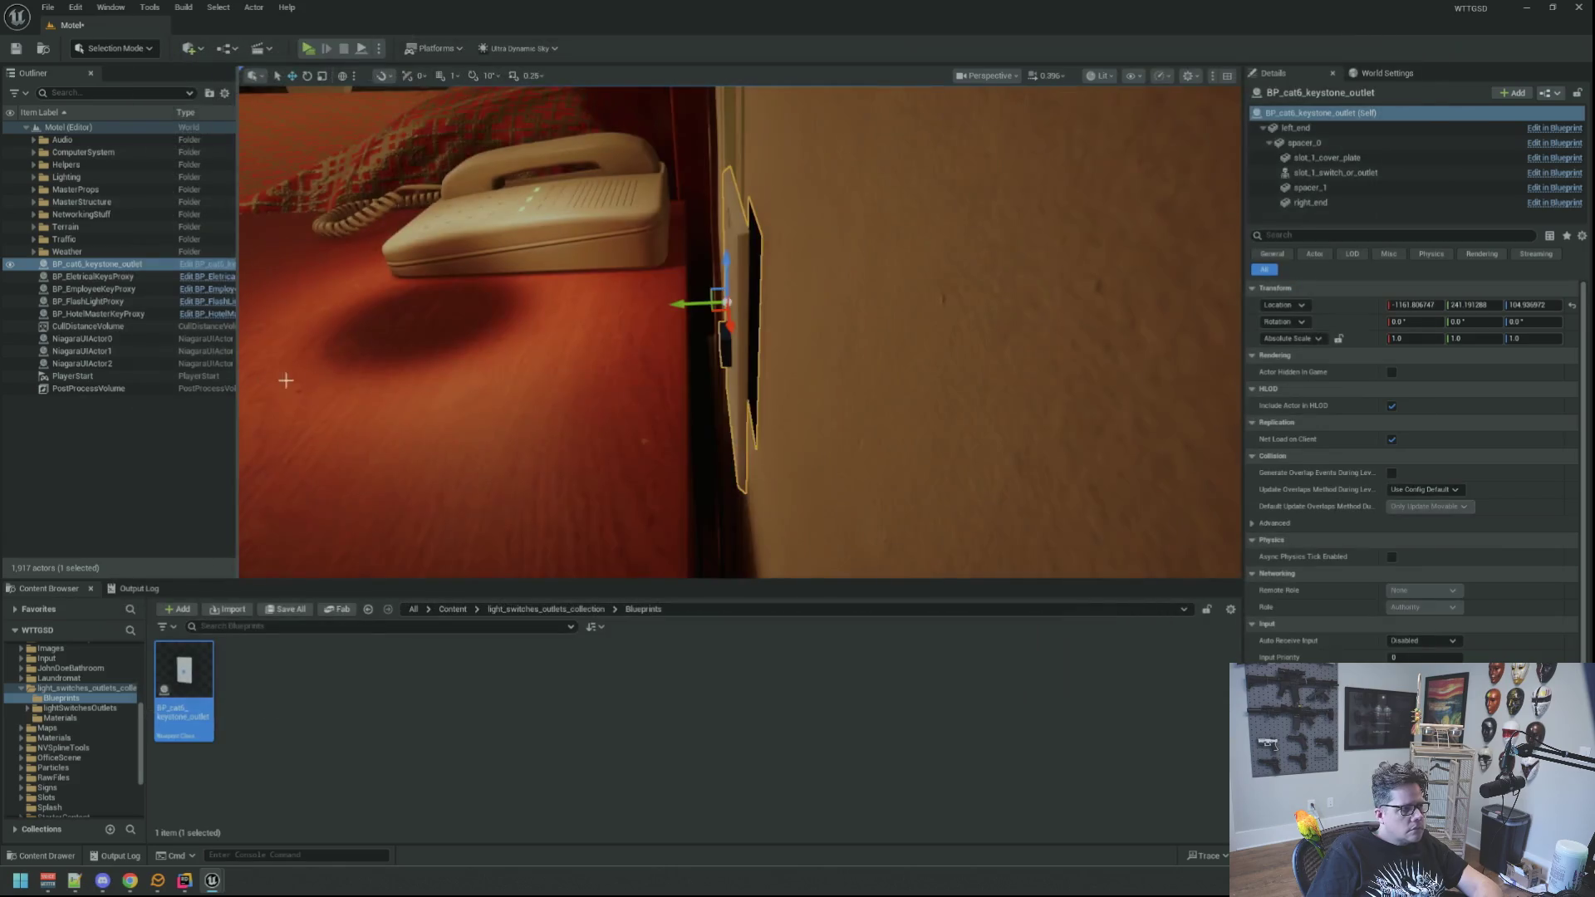
Push the outlet actor toward the wall to Y about 240.28 and orbit to check it.
scroll(714, 323, up, 5)
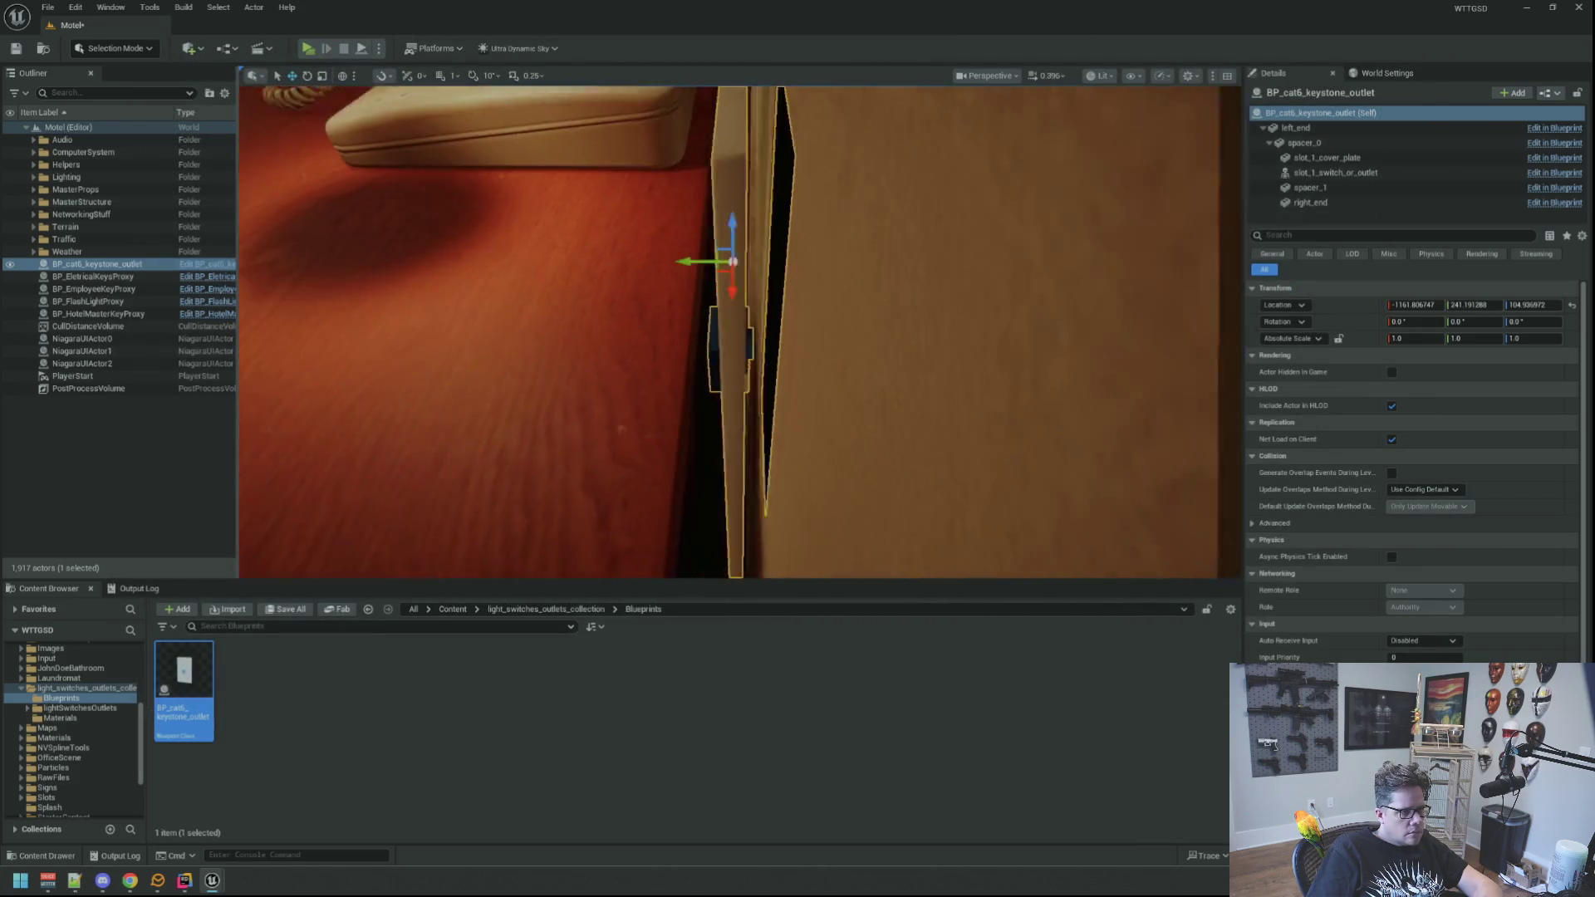
scroll(715, 254, up, 1)
drag(696, 253, 732, 255)
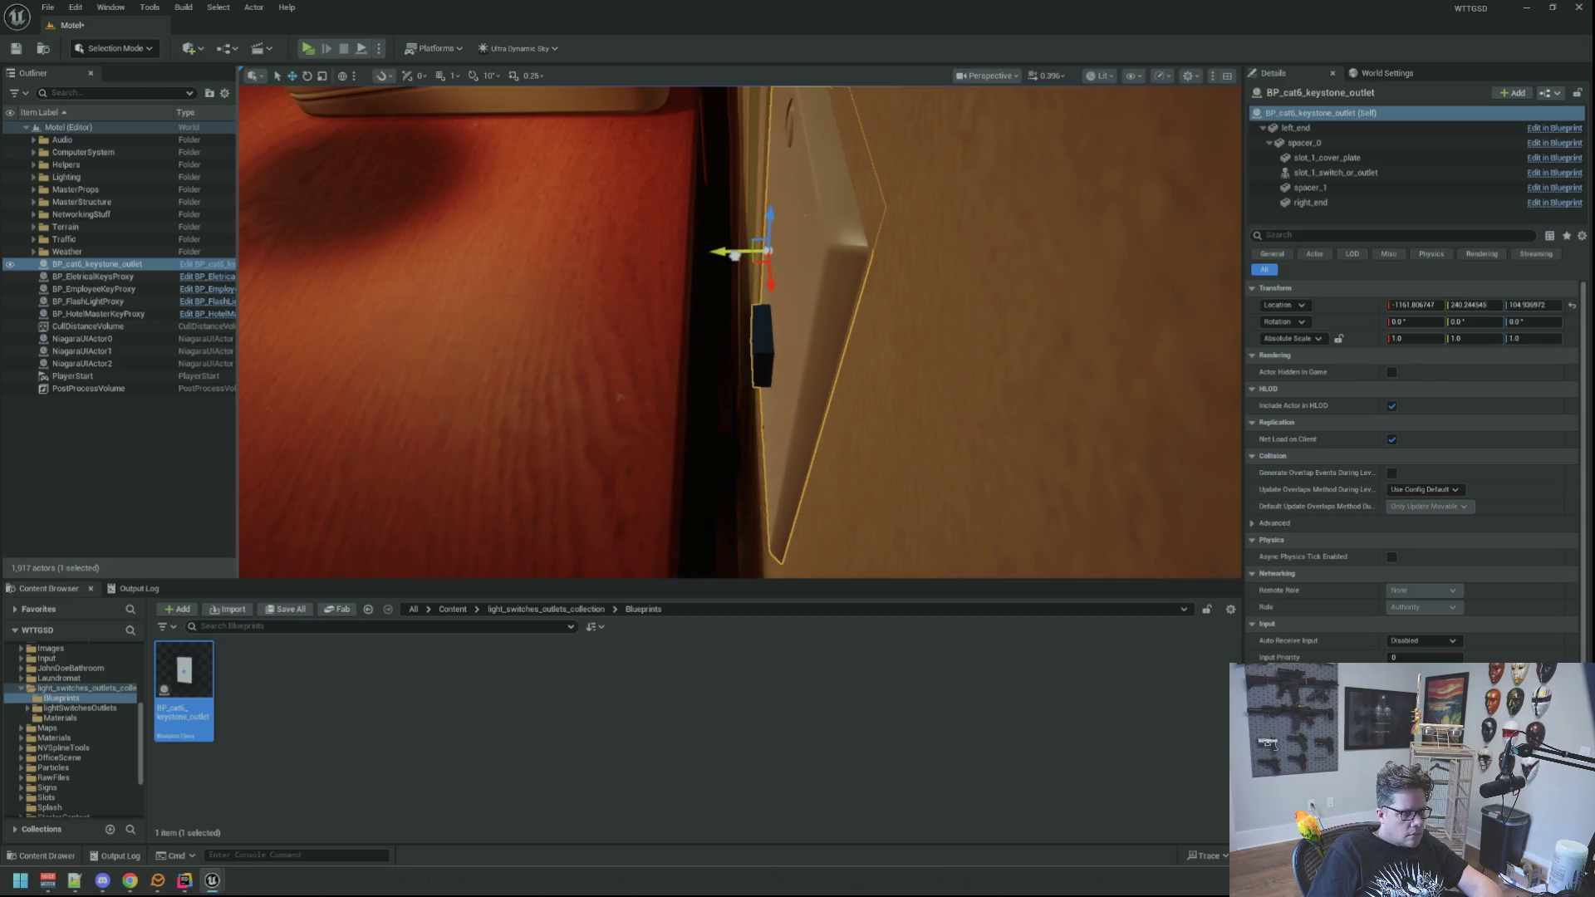
mouse_move(731, 255)
mouse_down()
mouse_move(573, 256)
mouse_move(748, 255)
mouse_move(612, 266)
mouse_up()
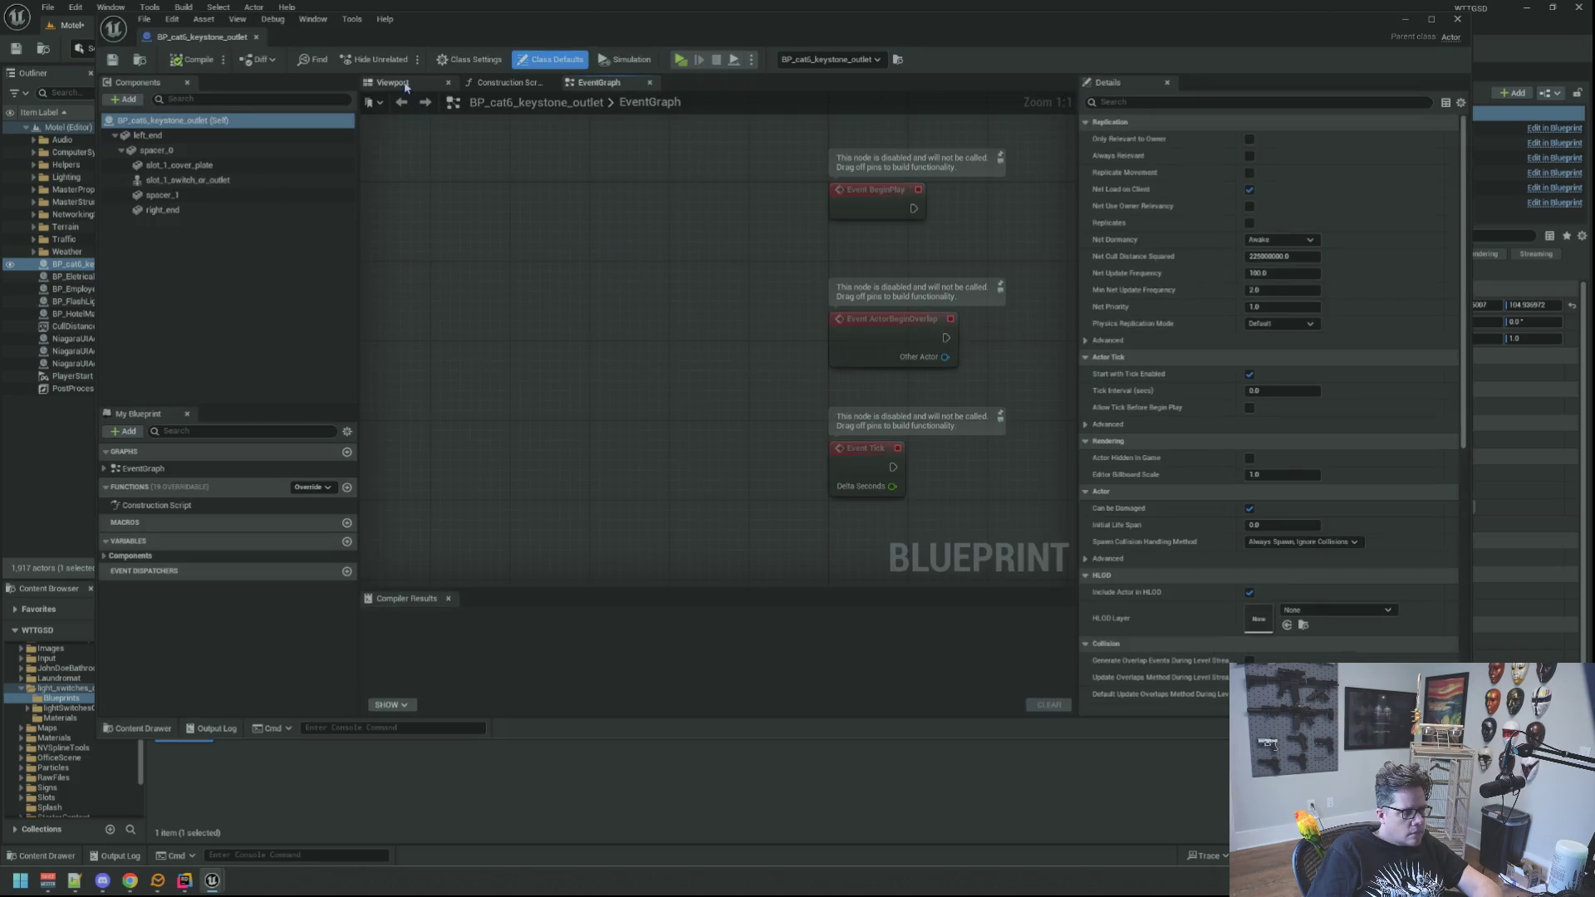
Inspect slot_1_switch_or_outlet and spacer_1 in the Blueprint viewport from edge-on and above.
click(392, 82)
click(718, 348)
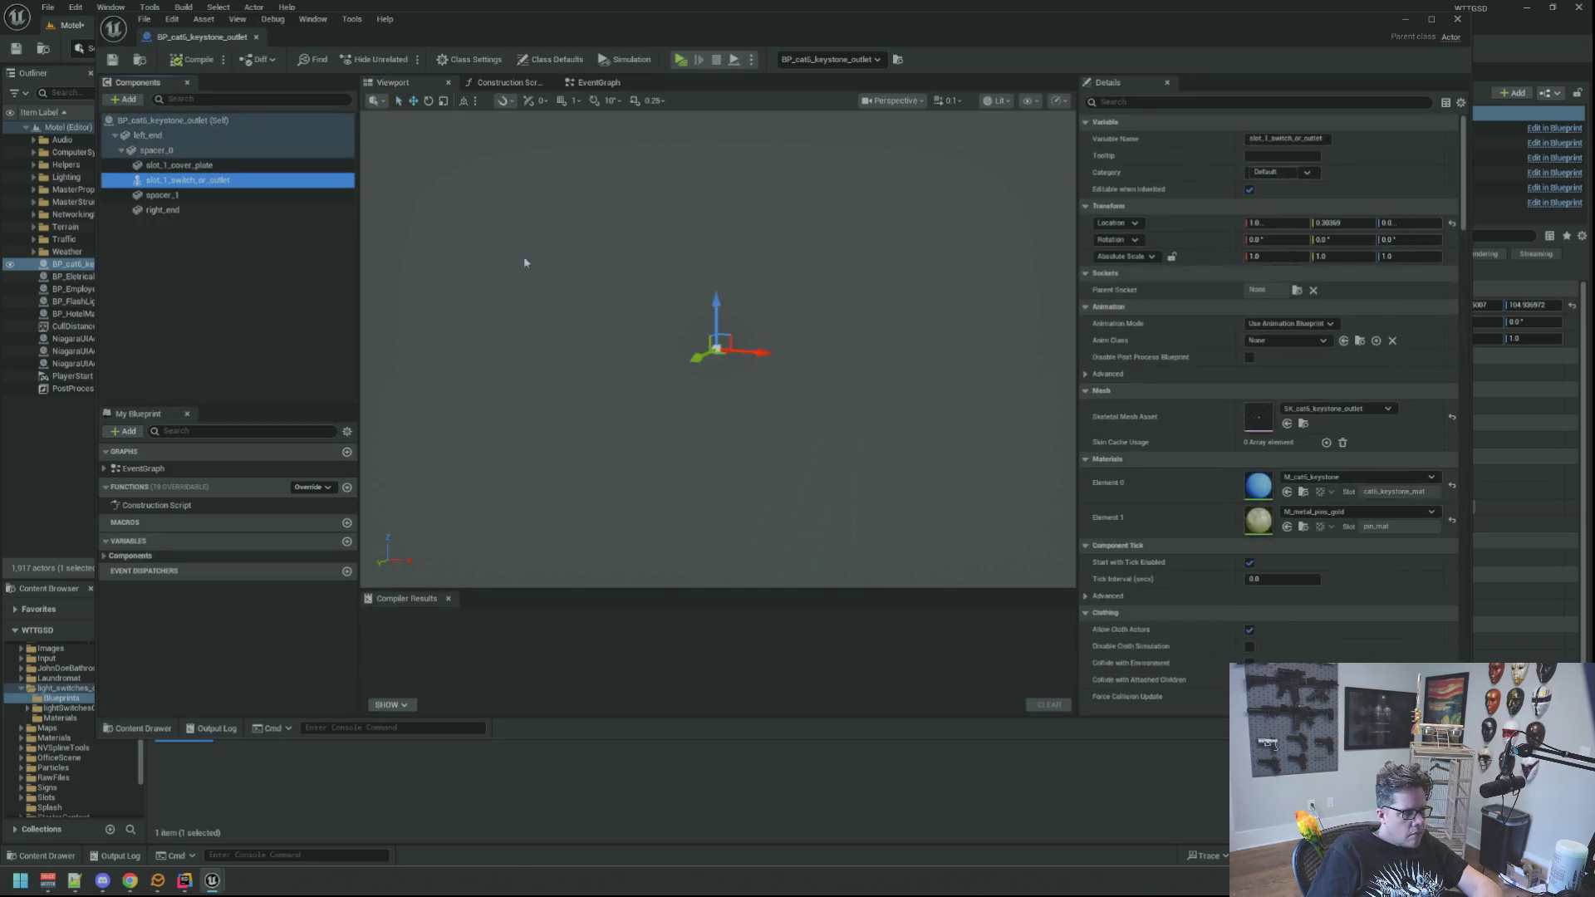
click(241, 195)
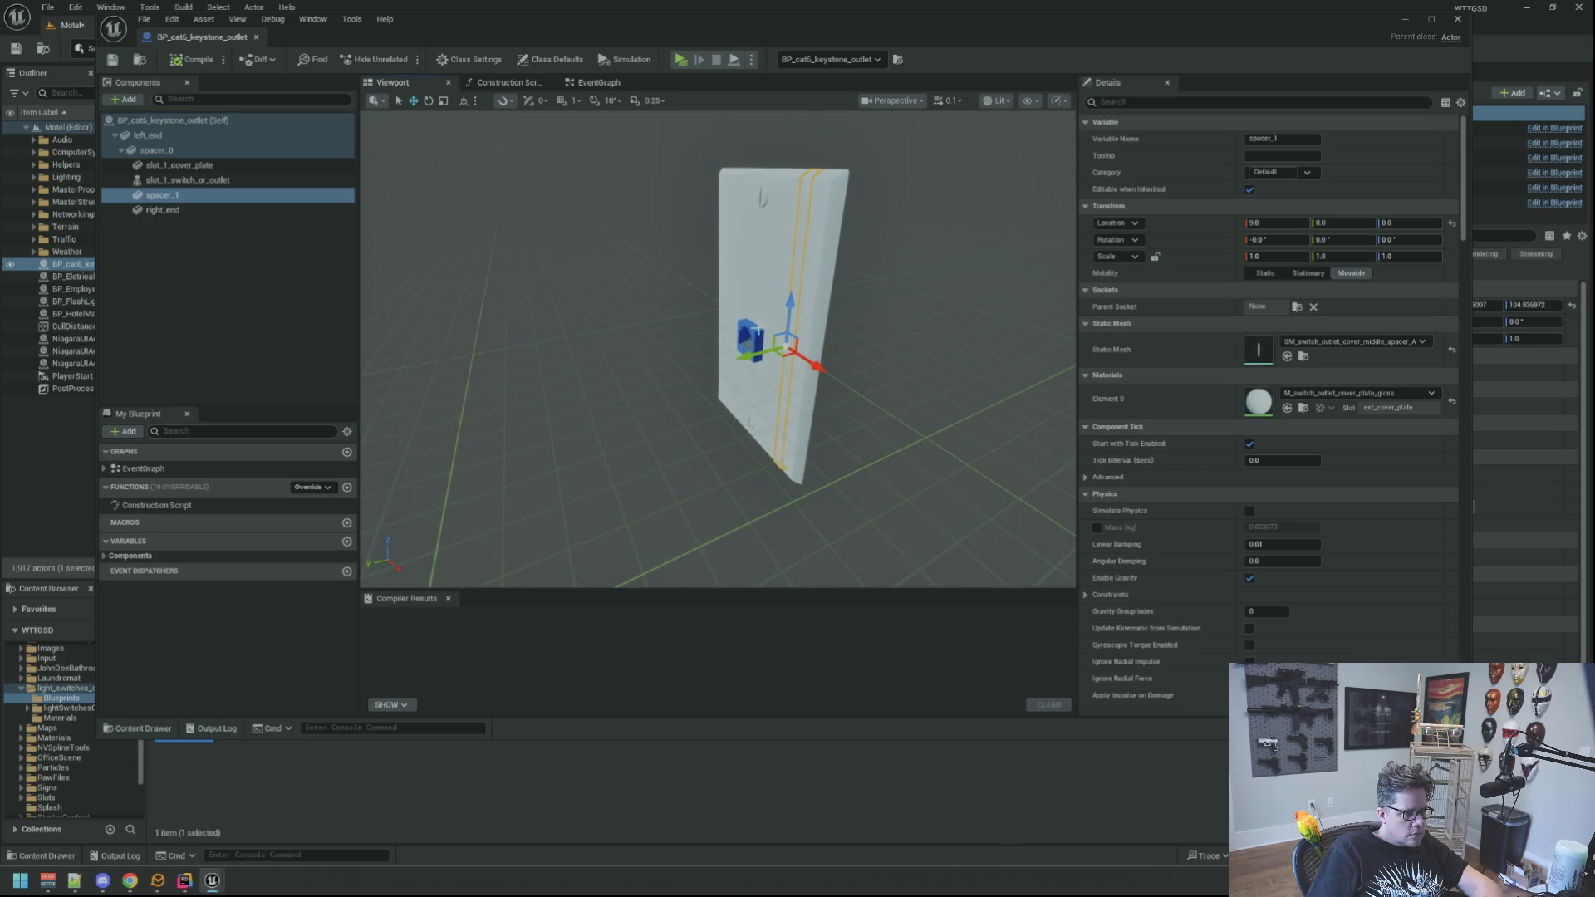
click(758, 328)
mouse_move(758, 329)
mouse_down()
mouse_move(669, 332)
mouse_move(667, 262)
mouse_up()
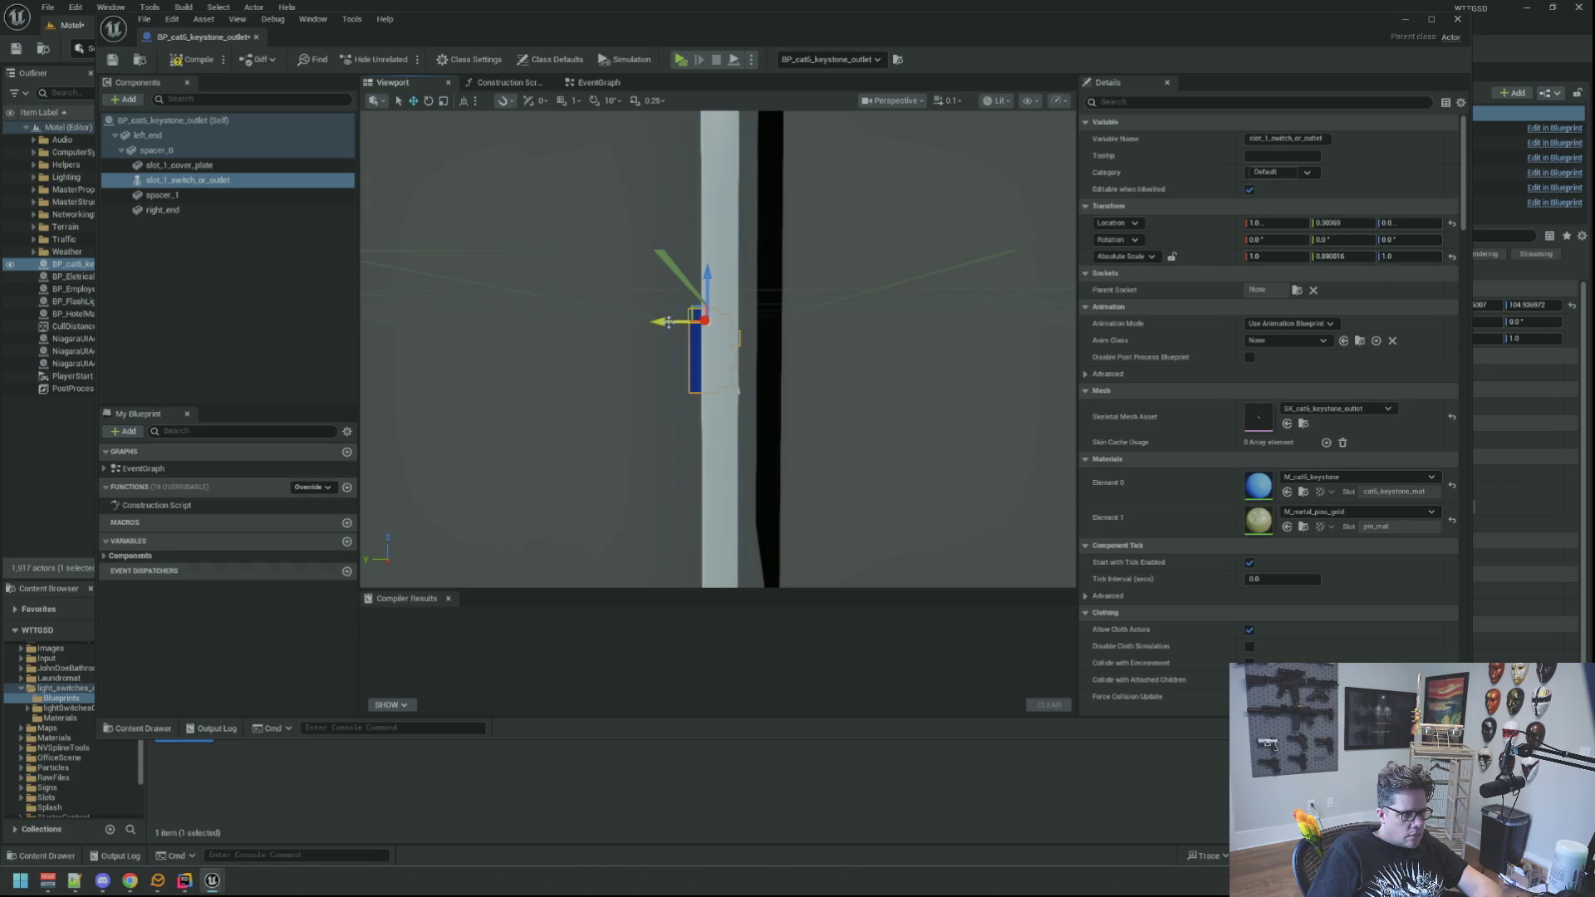
mouse_move(633, 226)
mouse_down()
mouse_move(548, 230)
mouse_move(527, 187)
mouse_up()
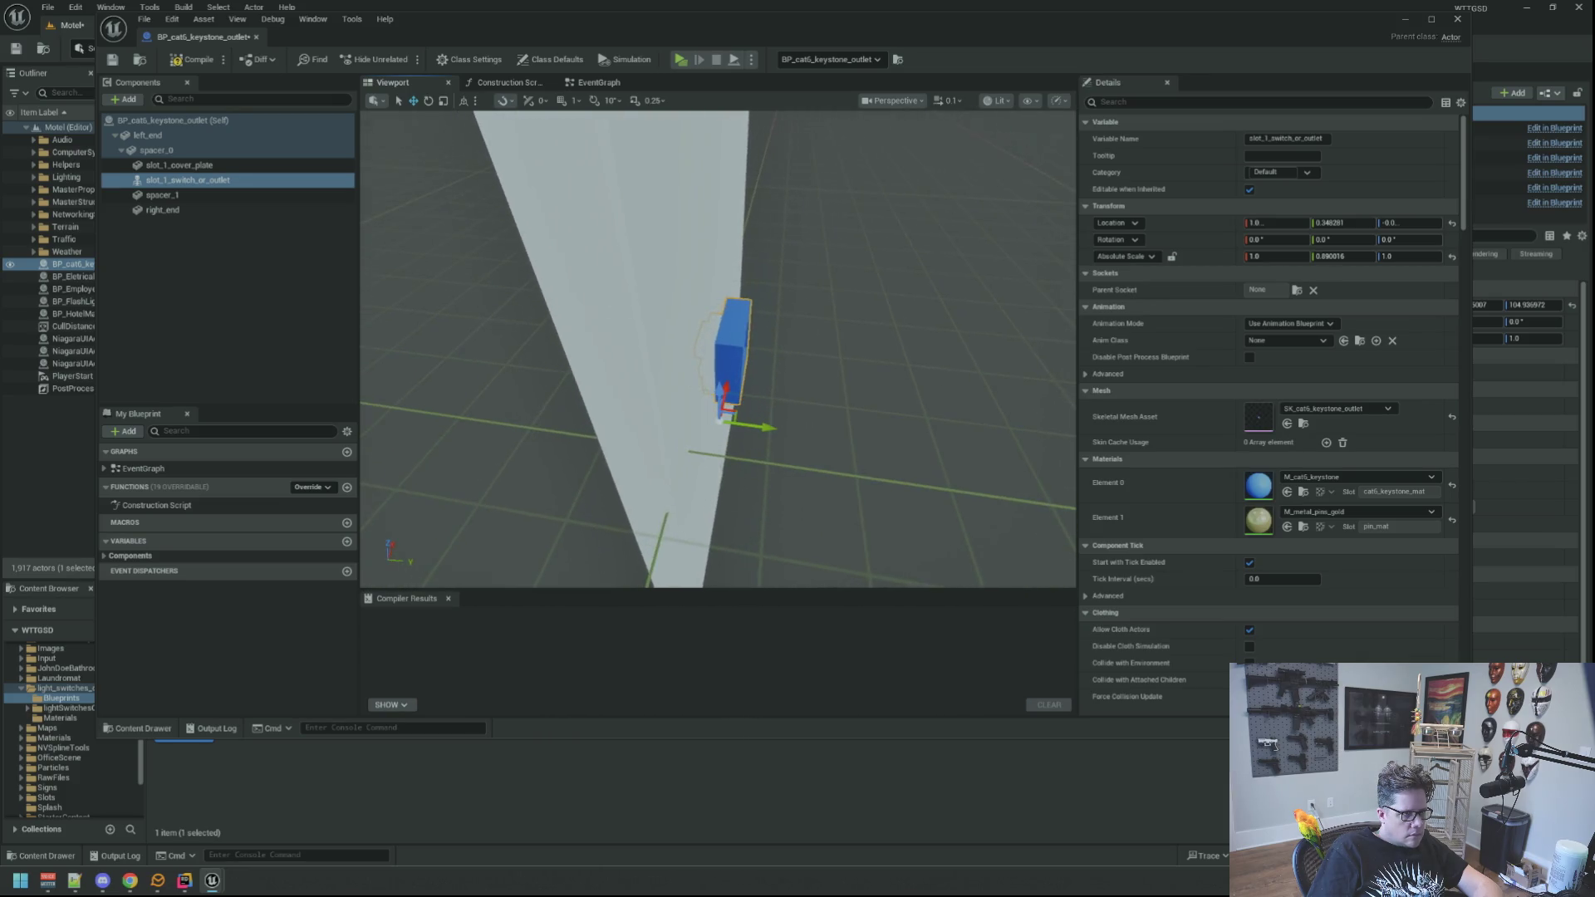
Compile the outlet Blueprint successfully and close the editor.
click(201, 158)
click(196, 60)
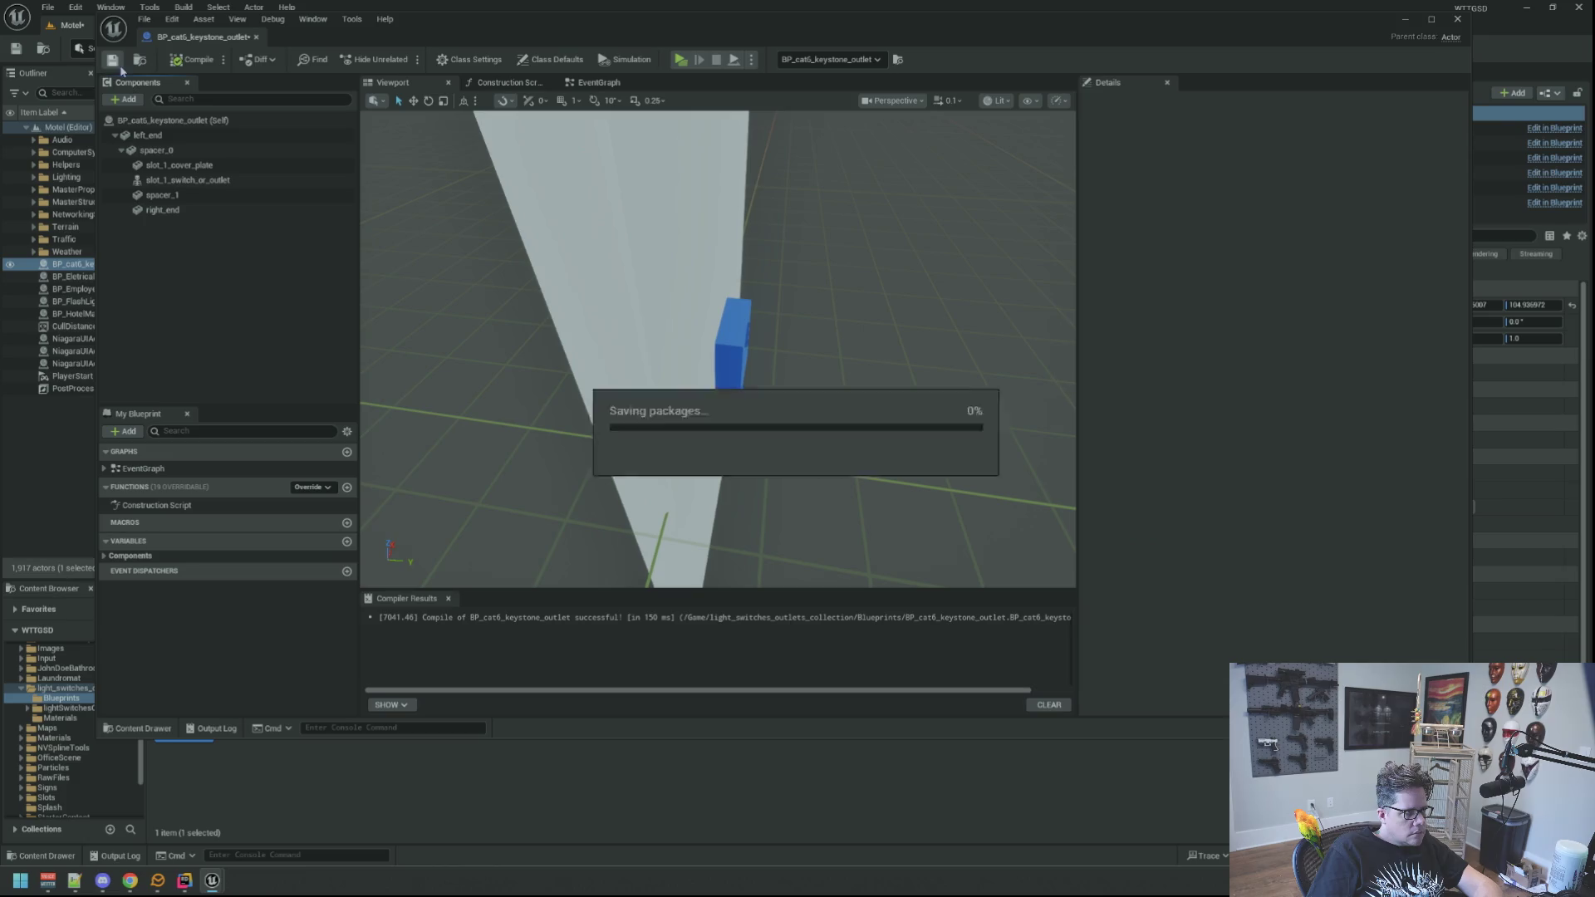
click(255, 37)
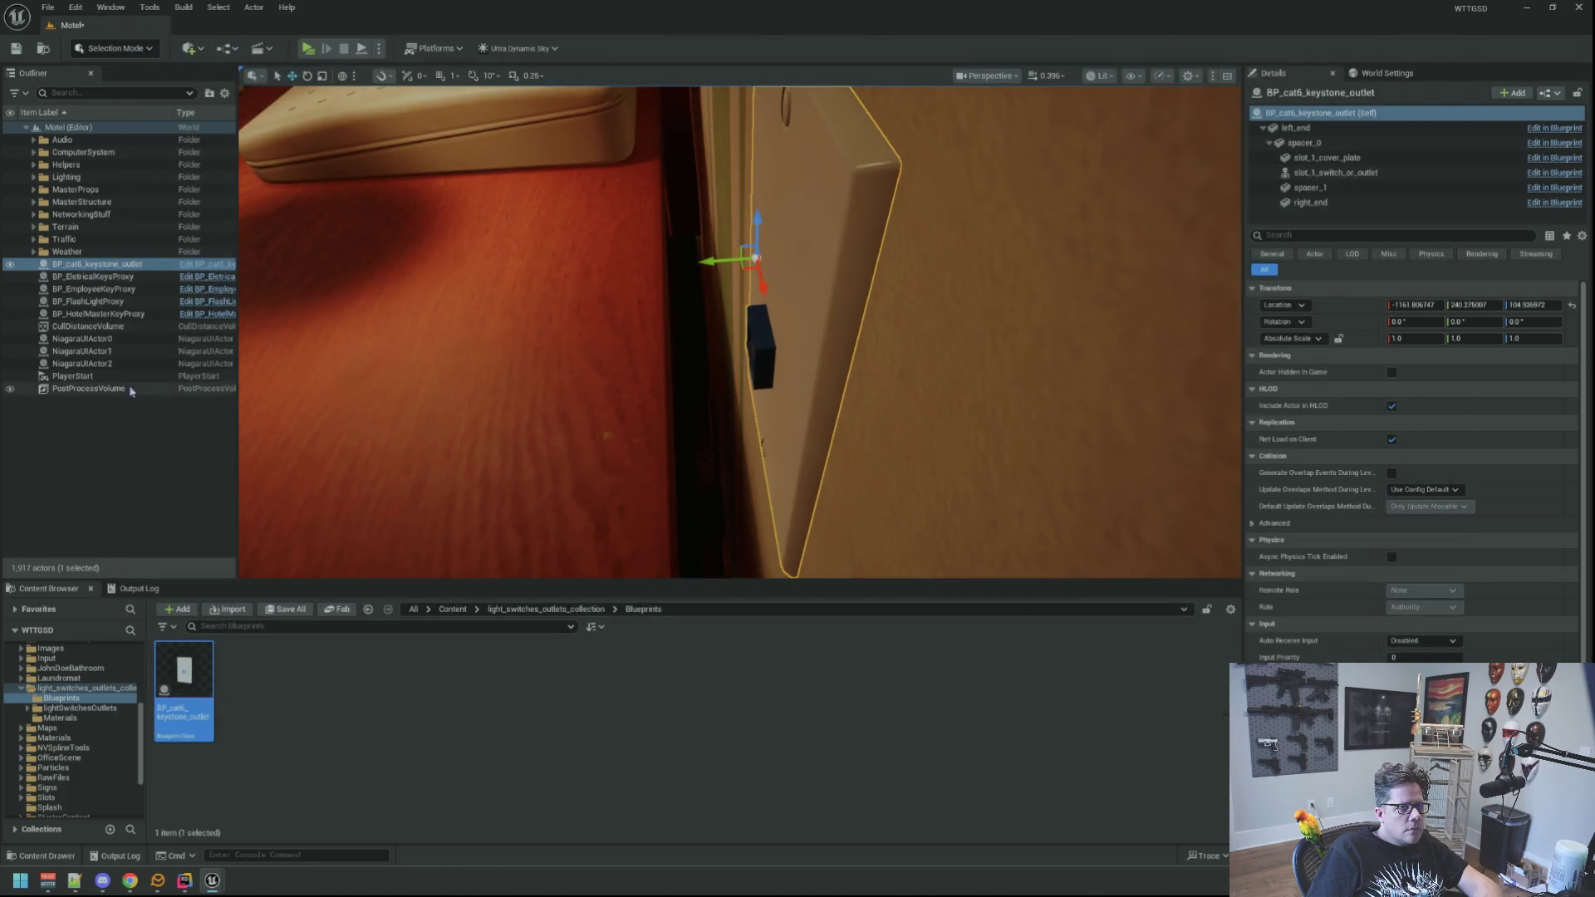
Move the outlet actor flush to the wall at Y about 240.57, then start a play preview.
click(106, 446)
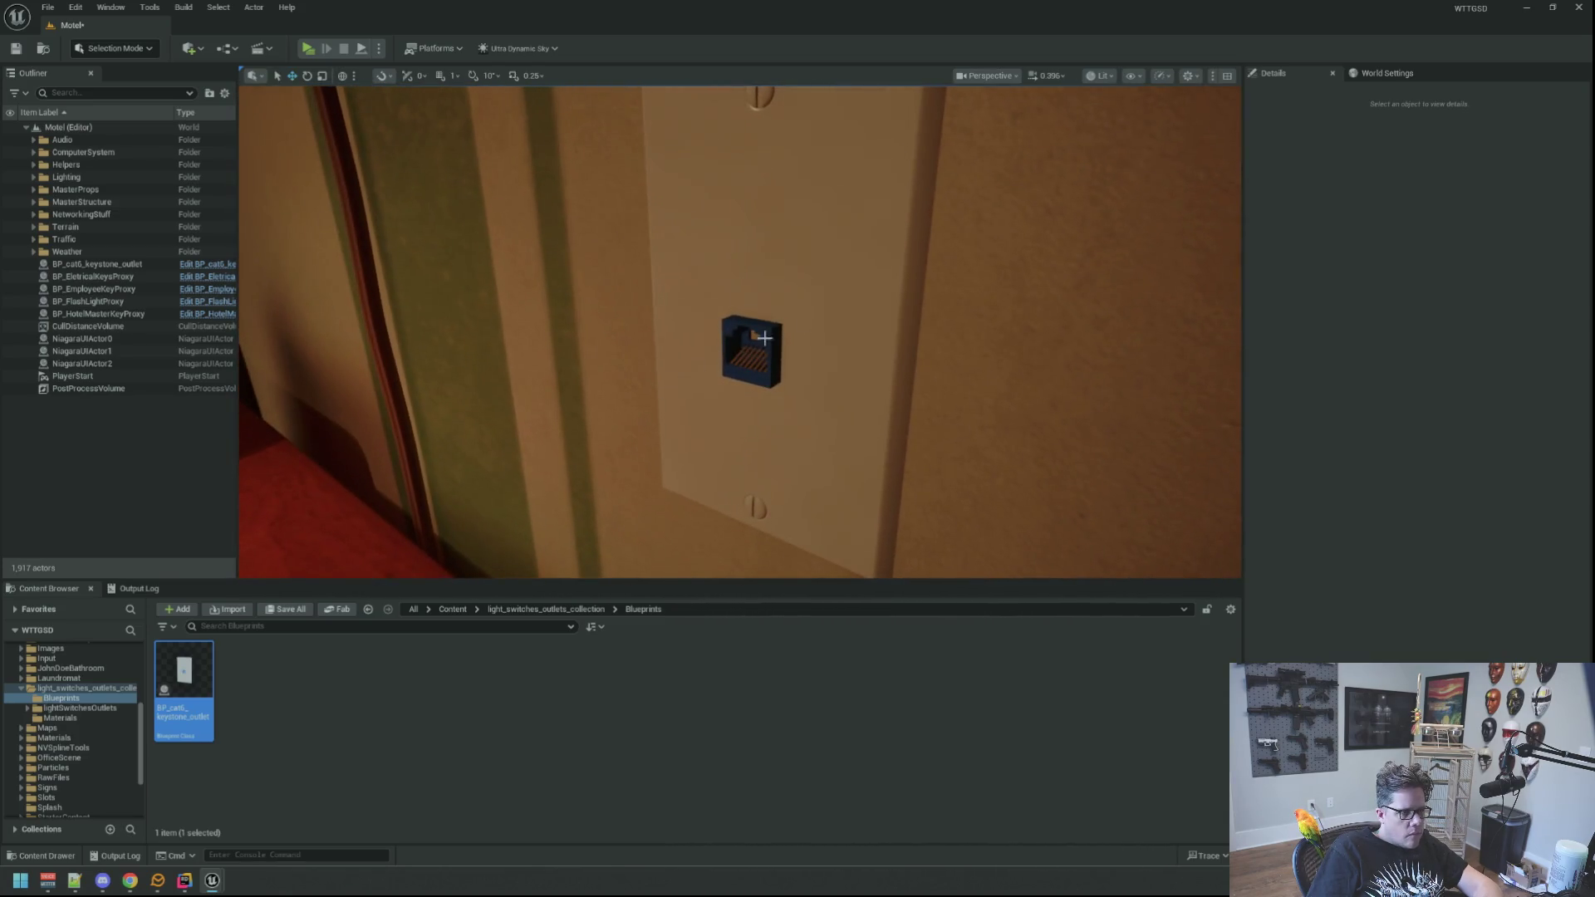
double_click(97, 264)
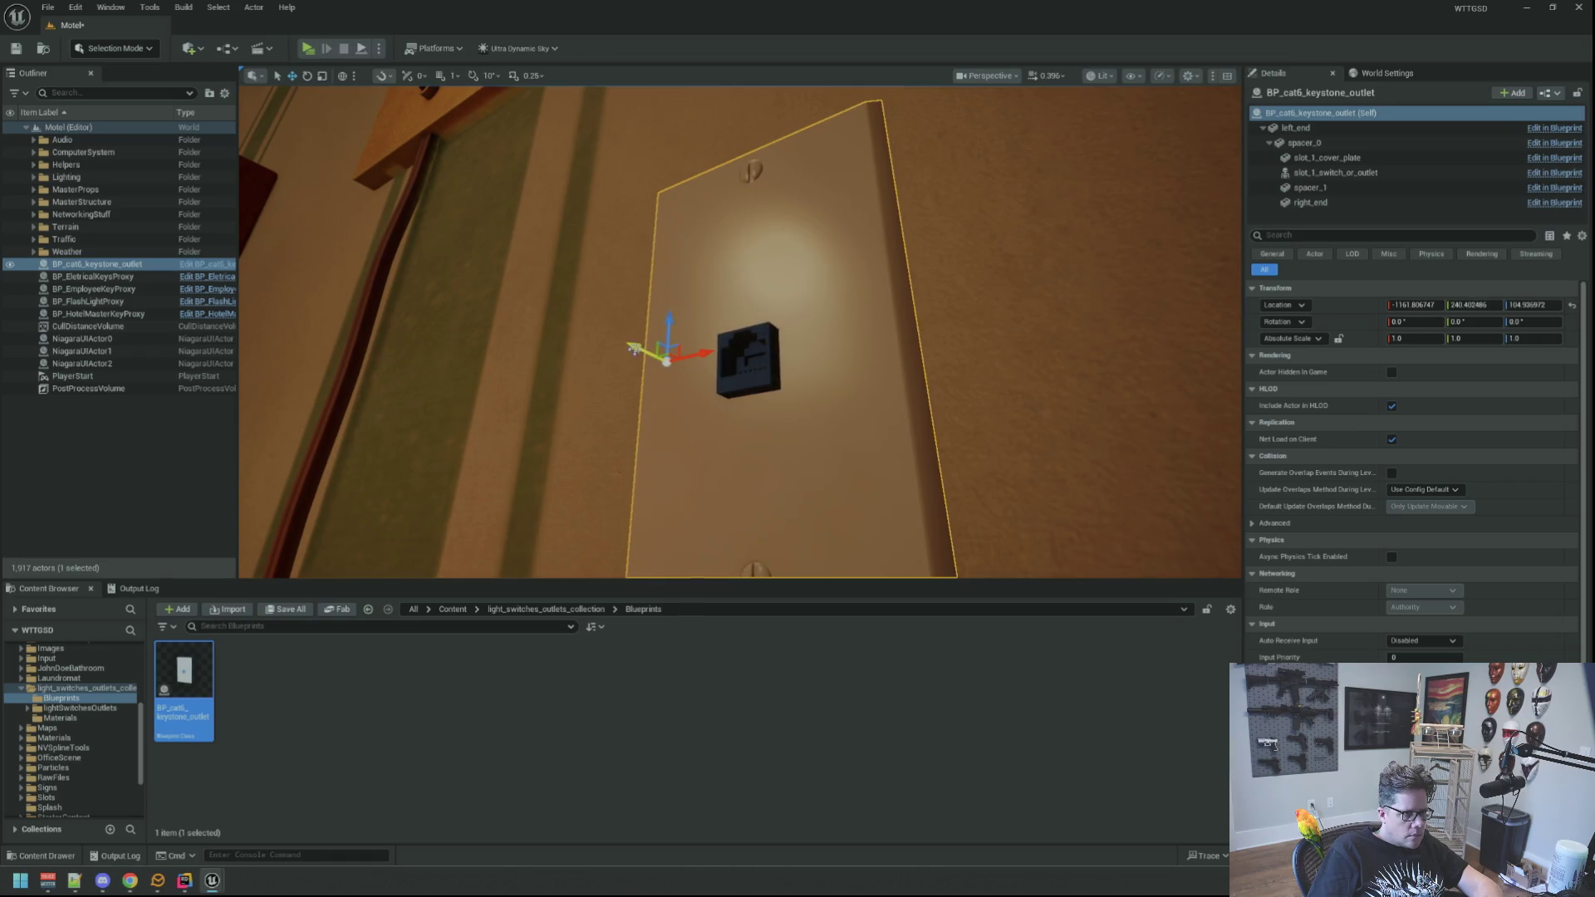
drag(641, 350, 645, 354)
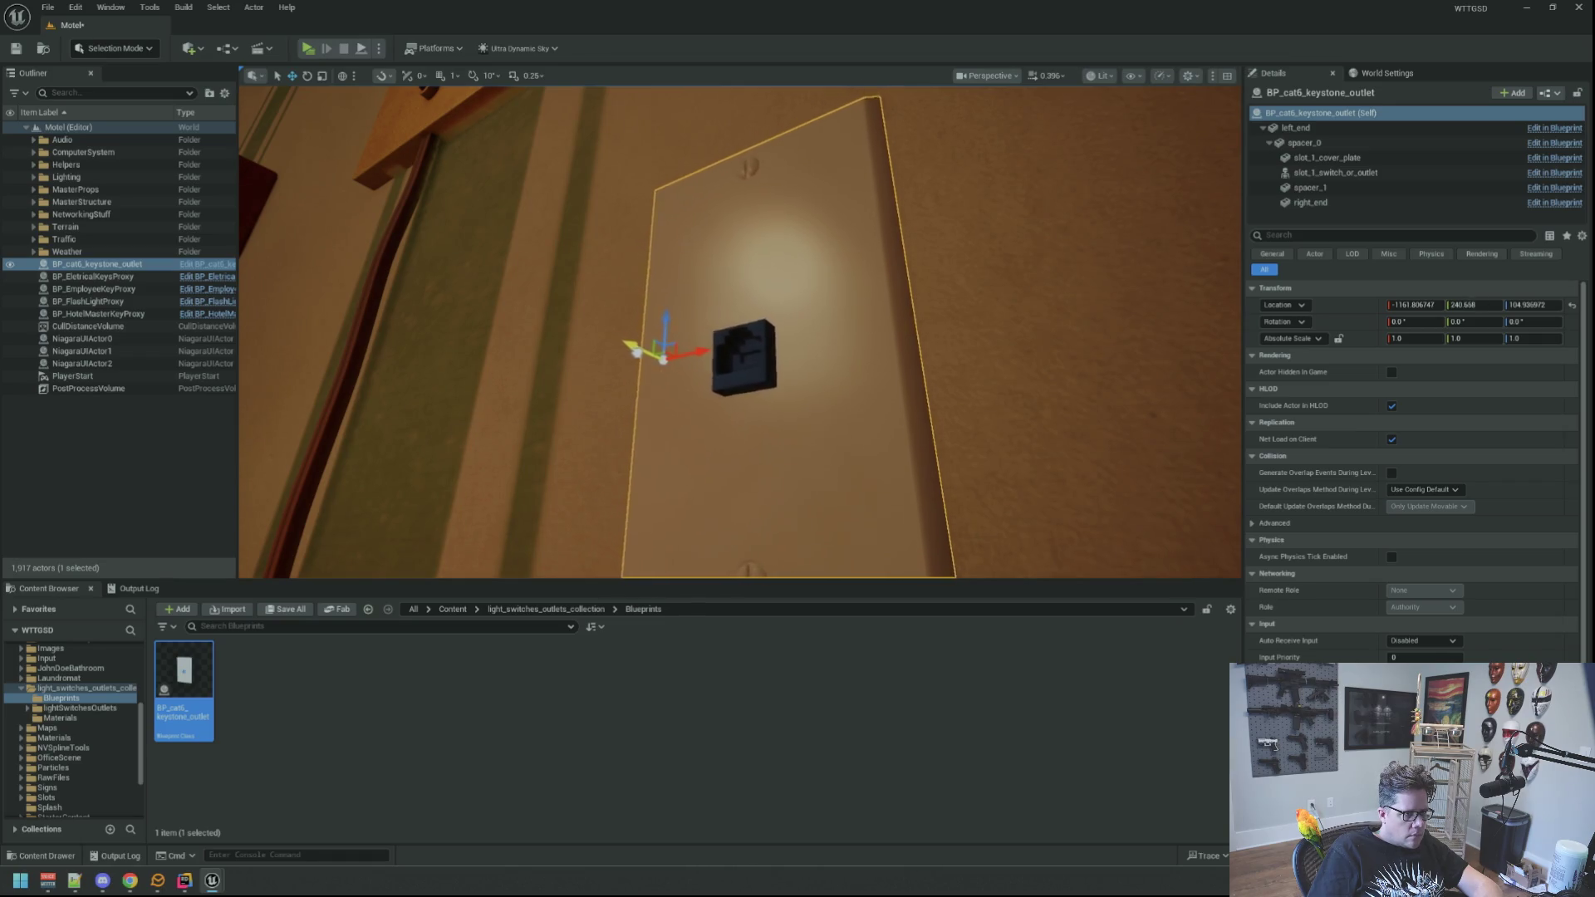
key(Escape)
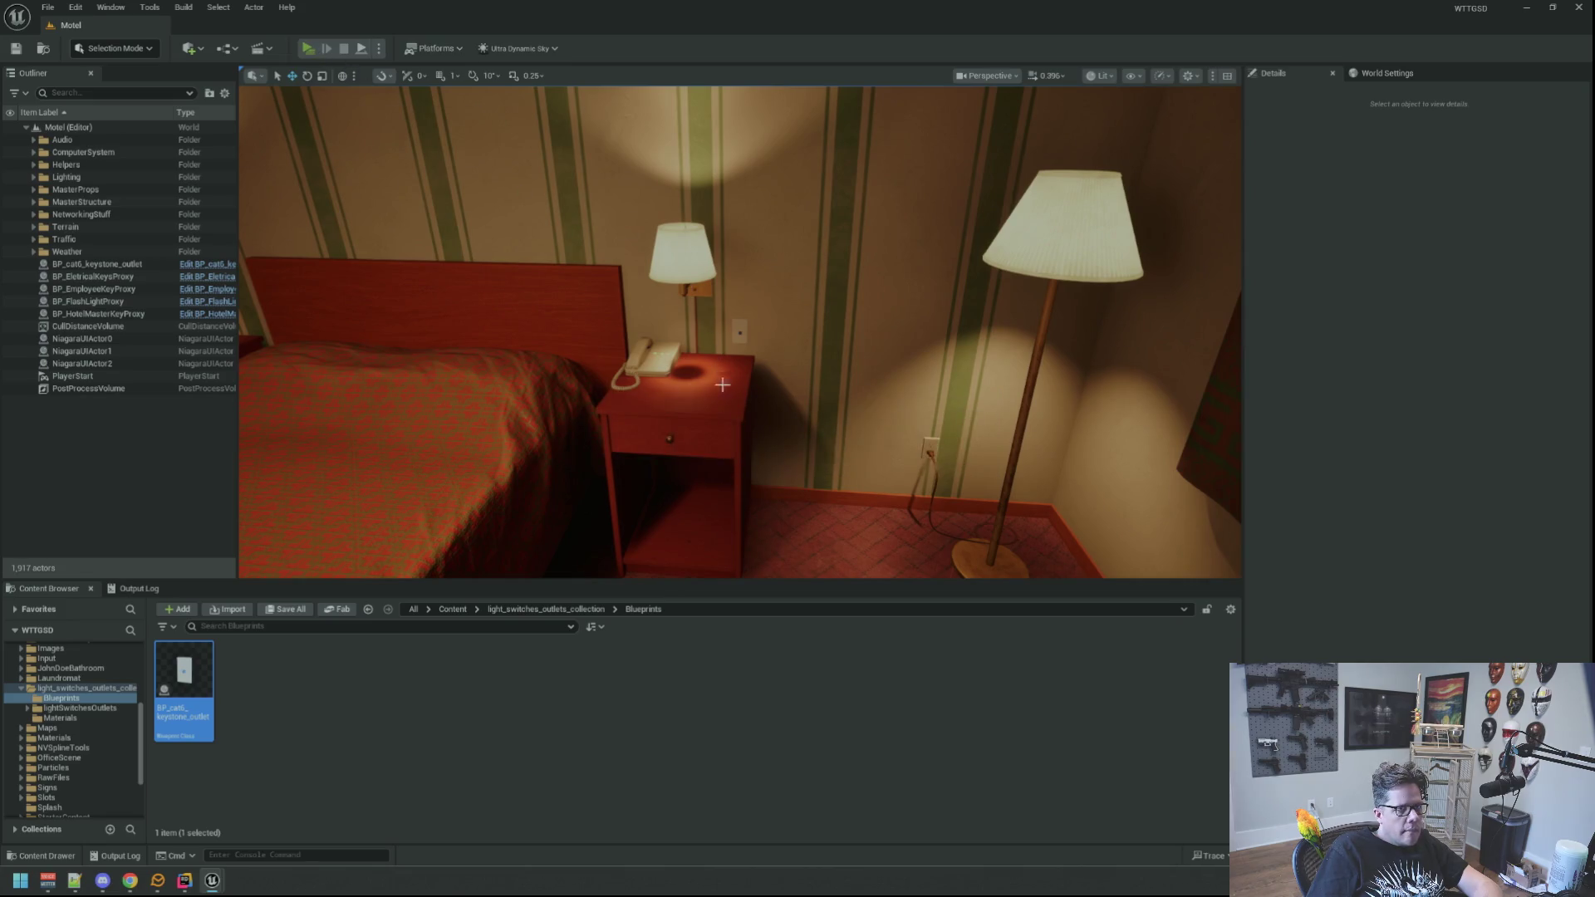
key(alt+p)
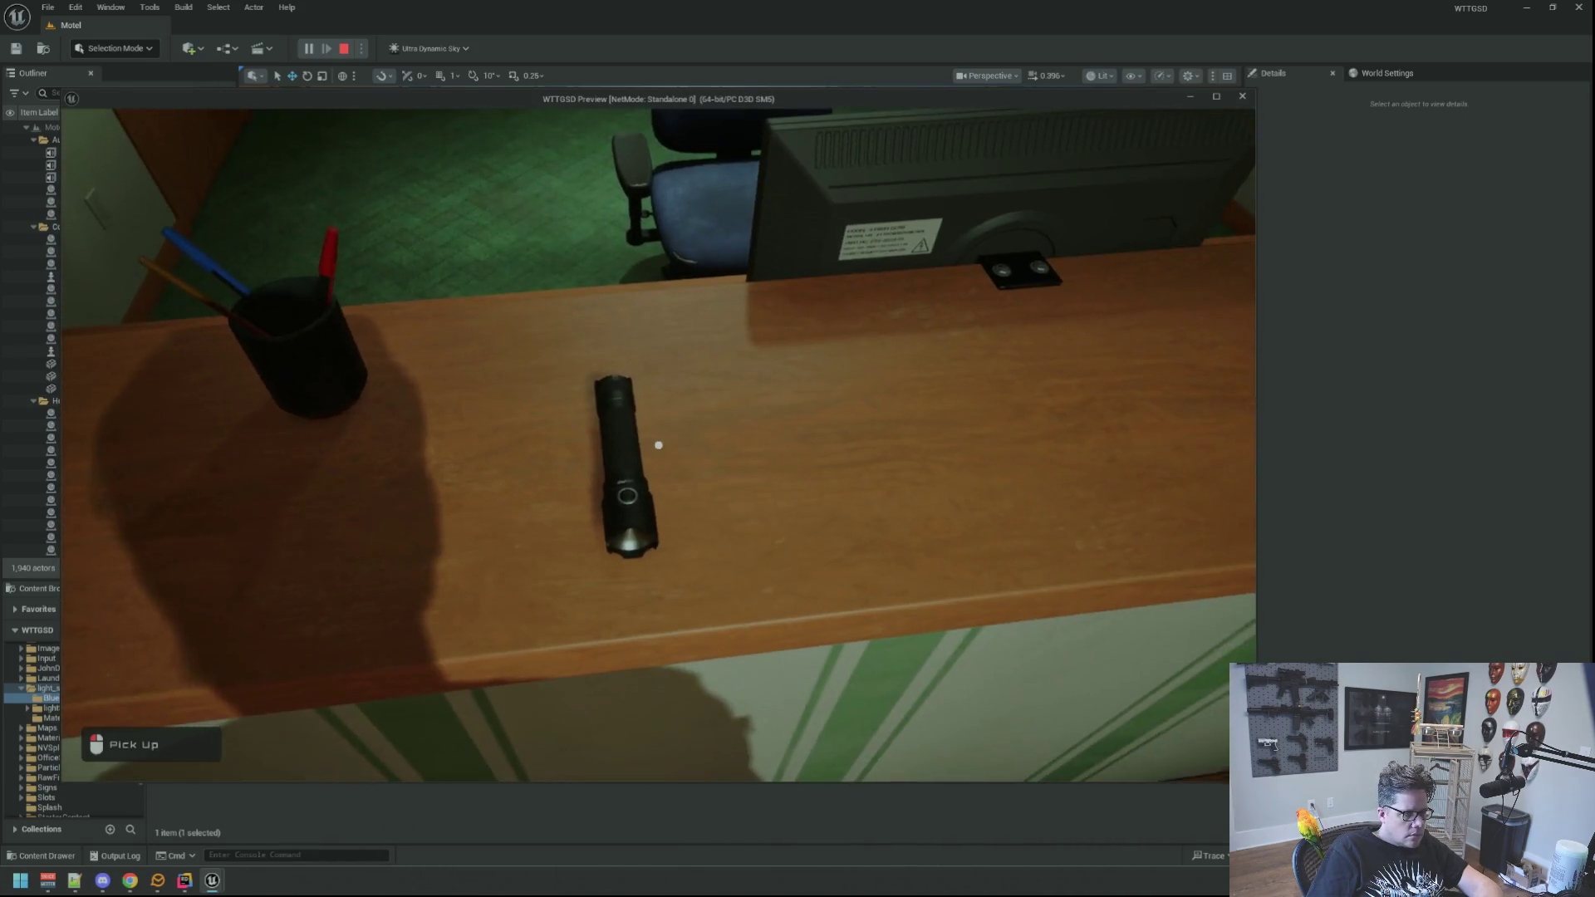
Pick up the flashlight, walk to the bedside nightstand to view the outlet, and end the preview.
click(658, 446)
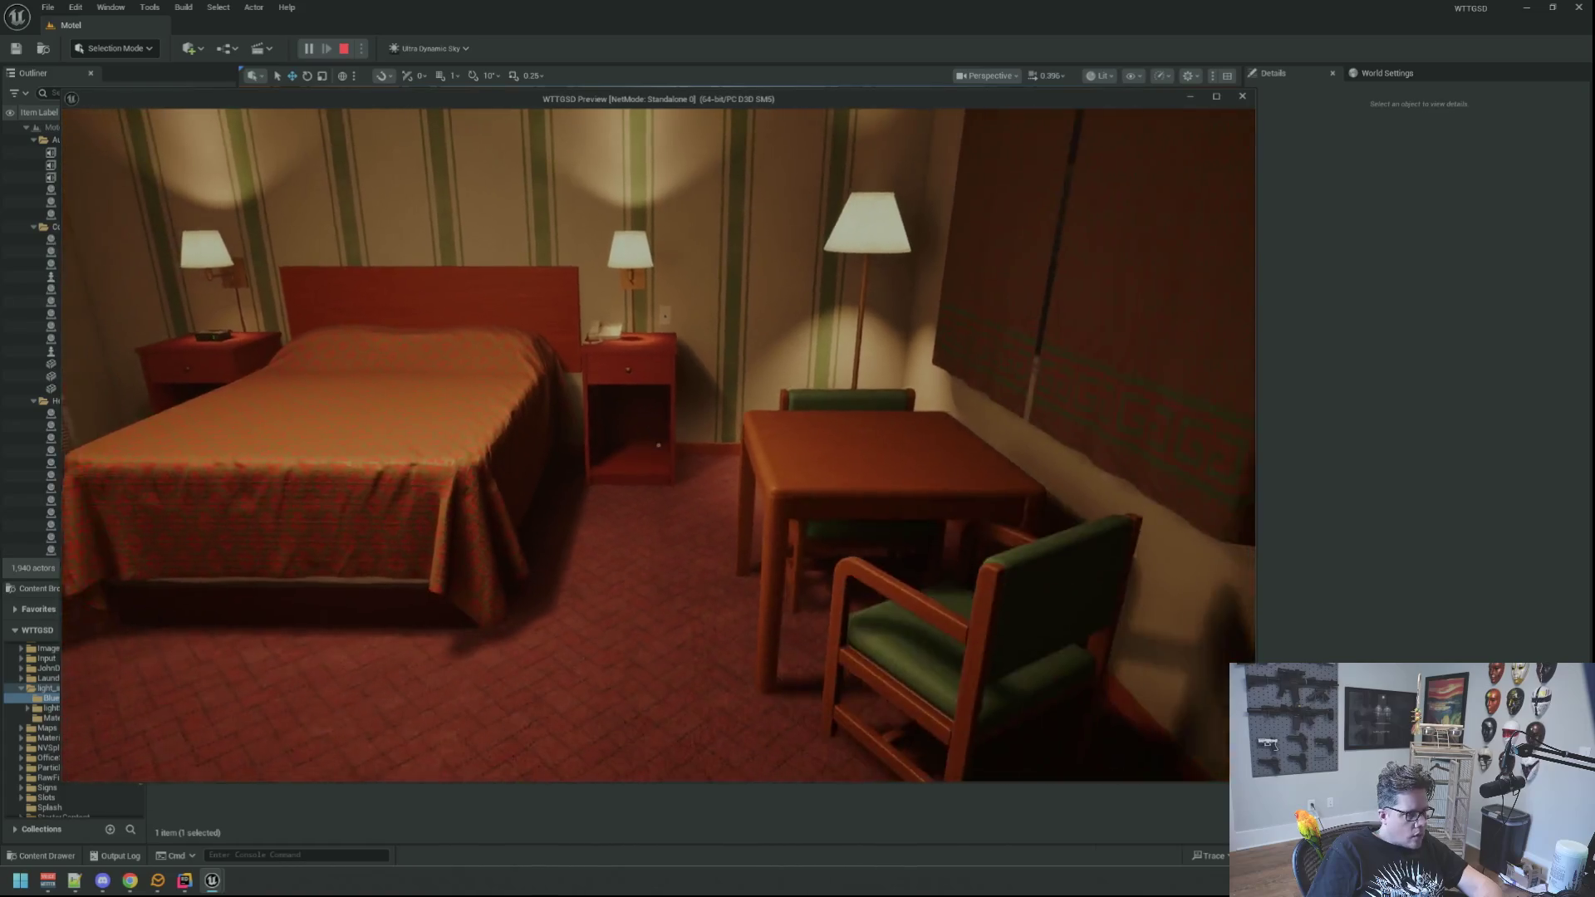
key(w)
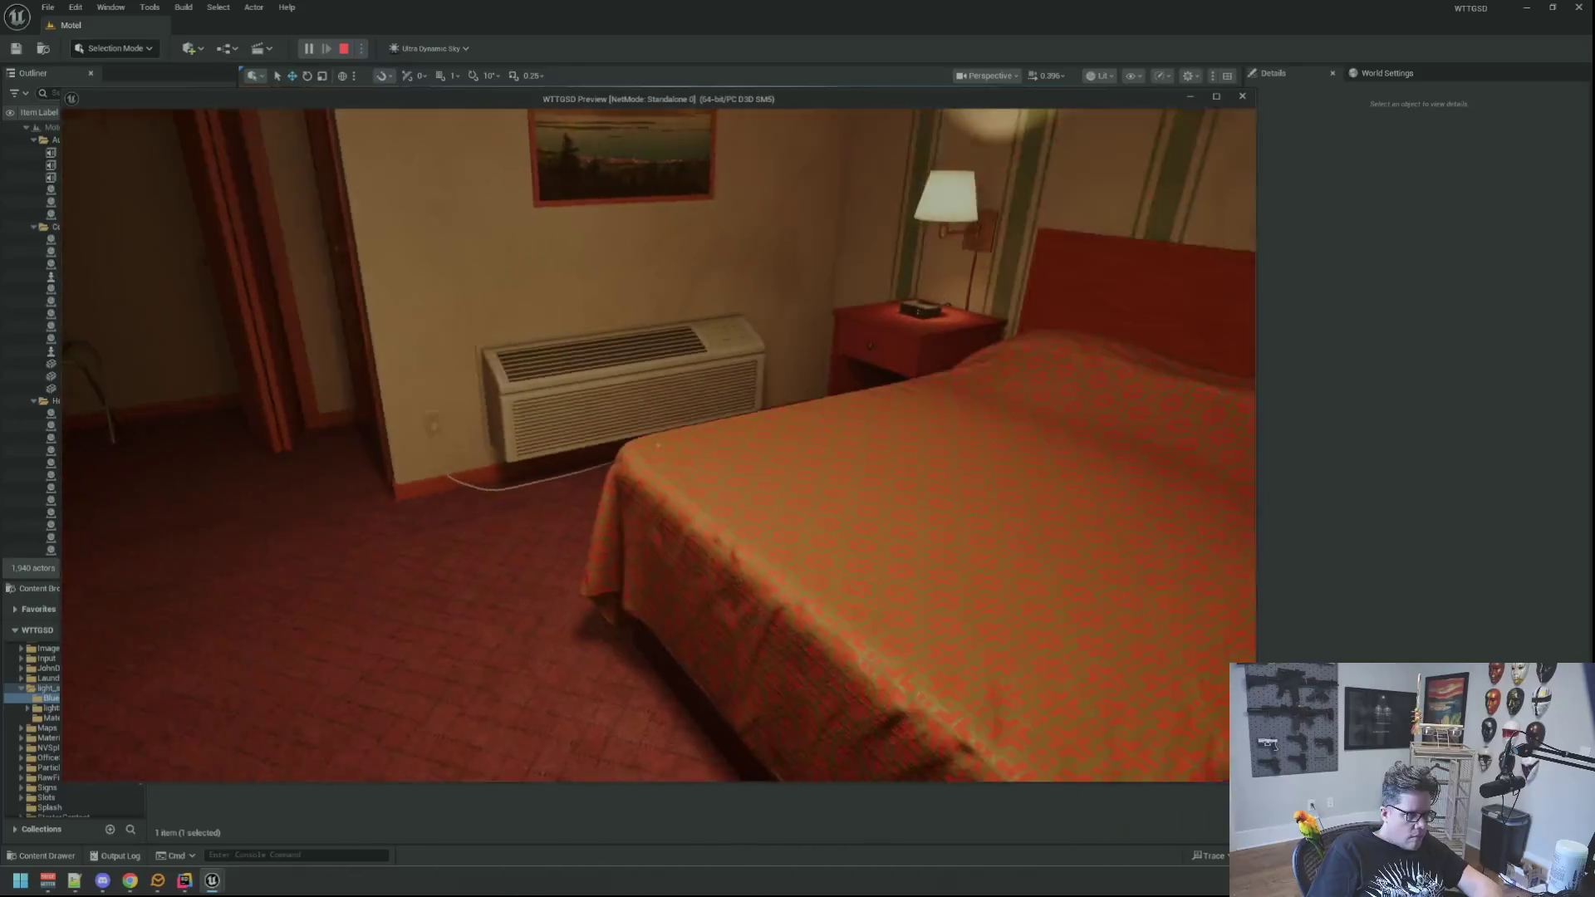
key(Escape)
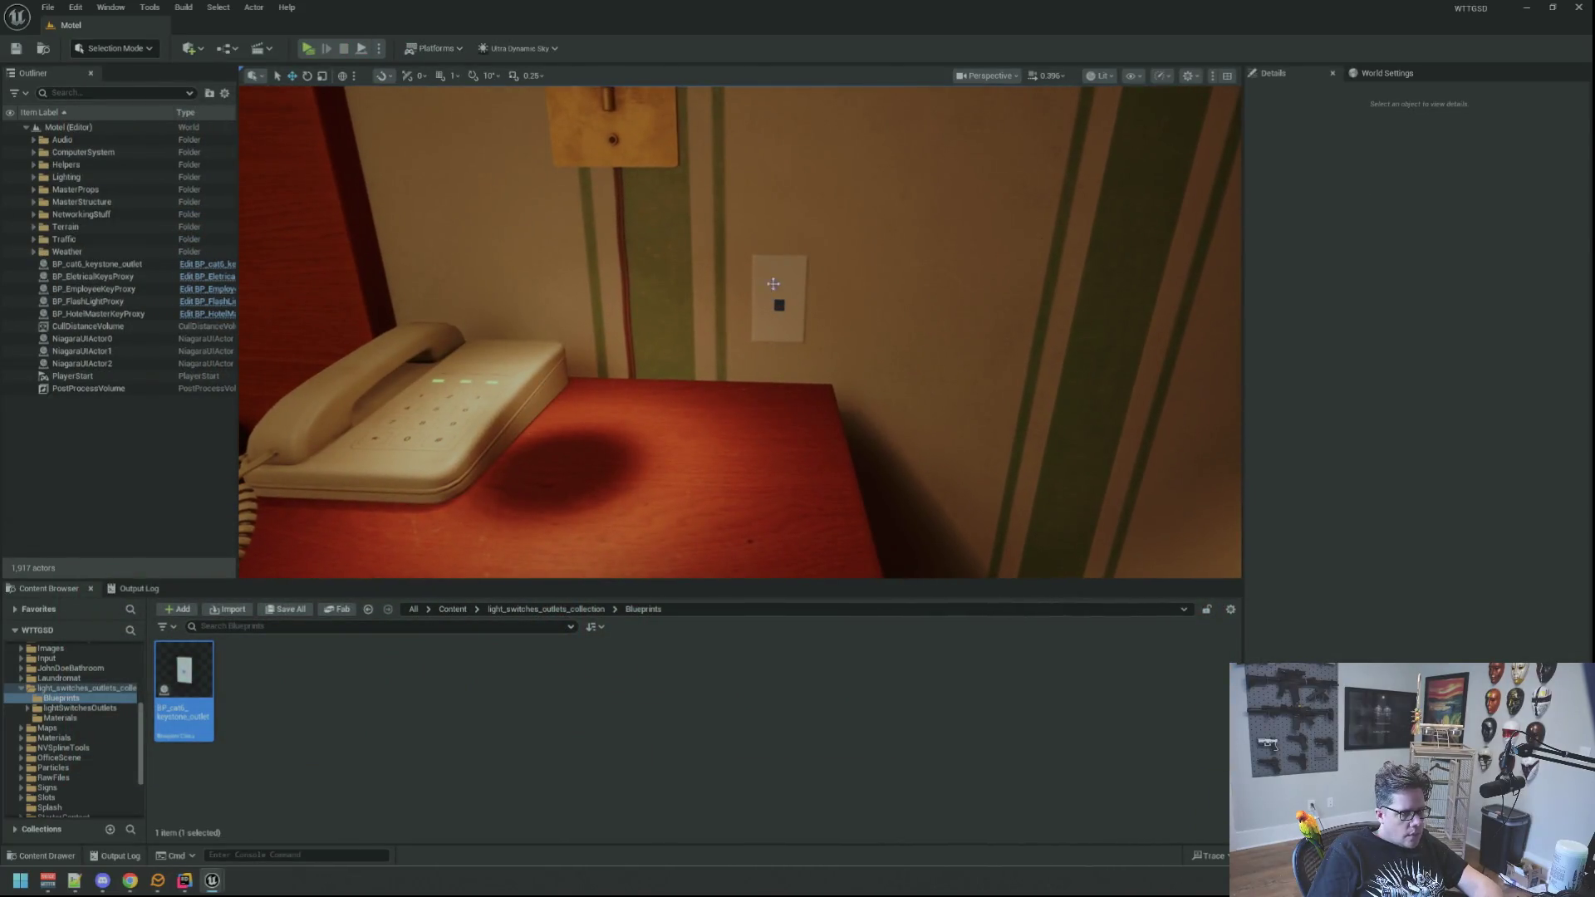
Alt-drag a copy, BP_cat6_keystone_outlet2, onto the wall beside the other nightstand.
click(779, 299)
key(f)
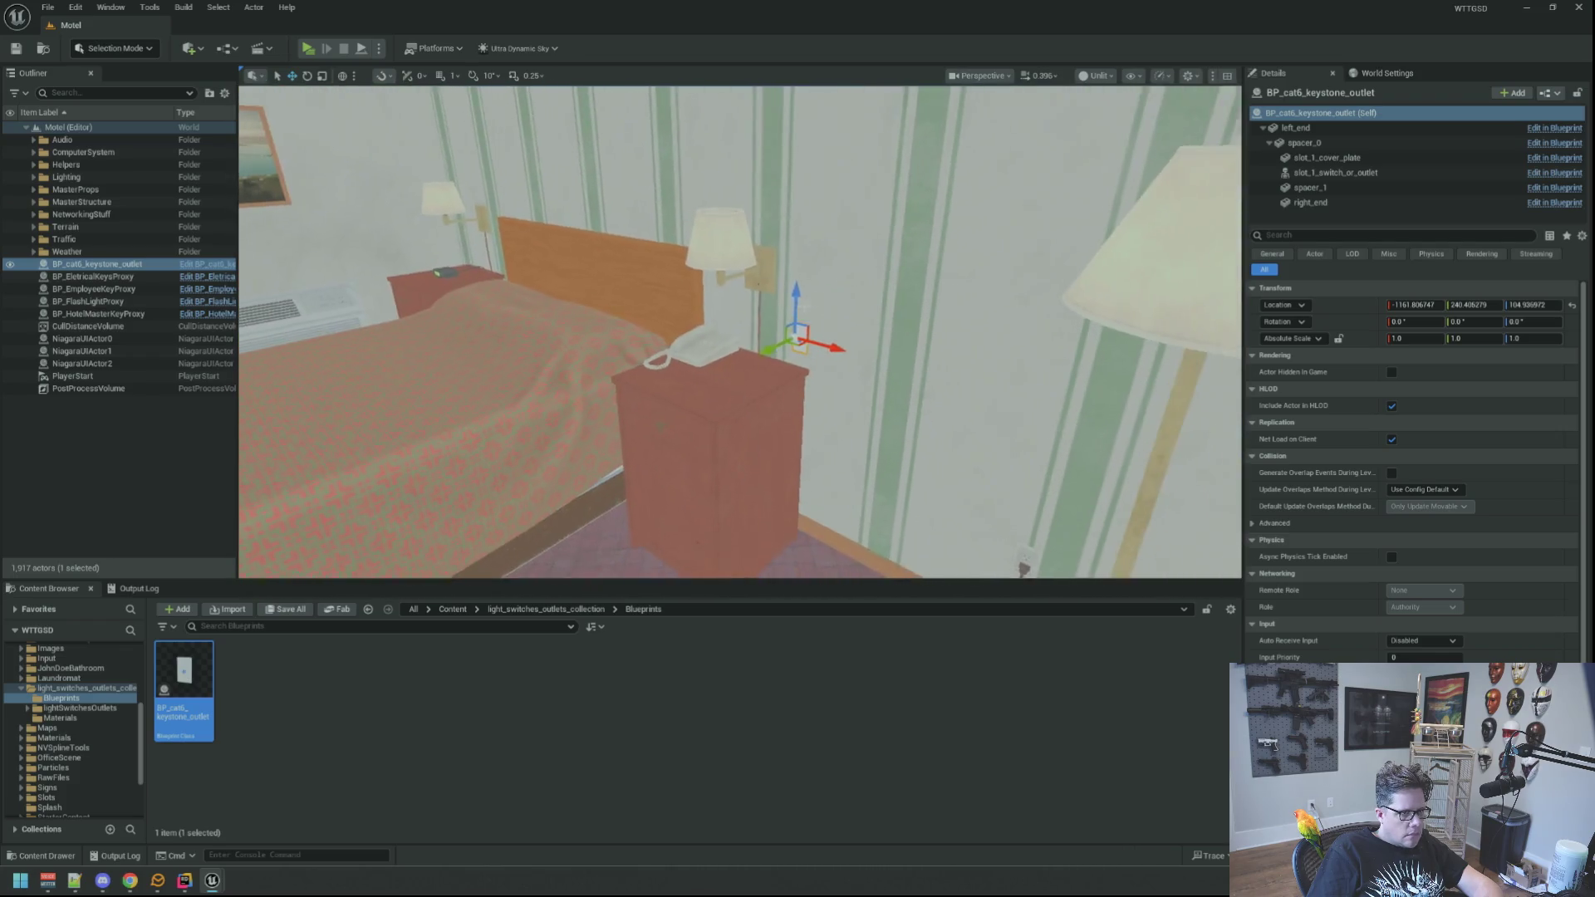
alt+drag(771, 353, 914, 272)
key(f)
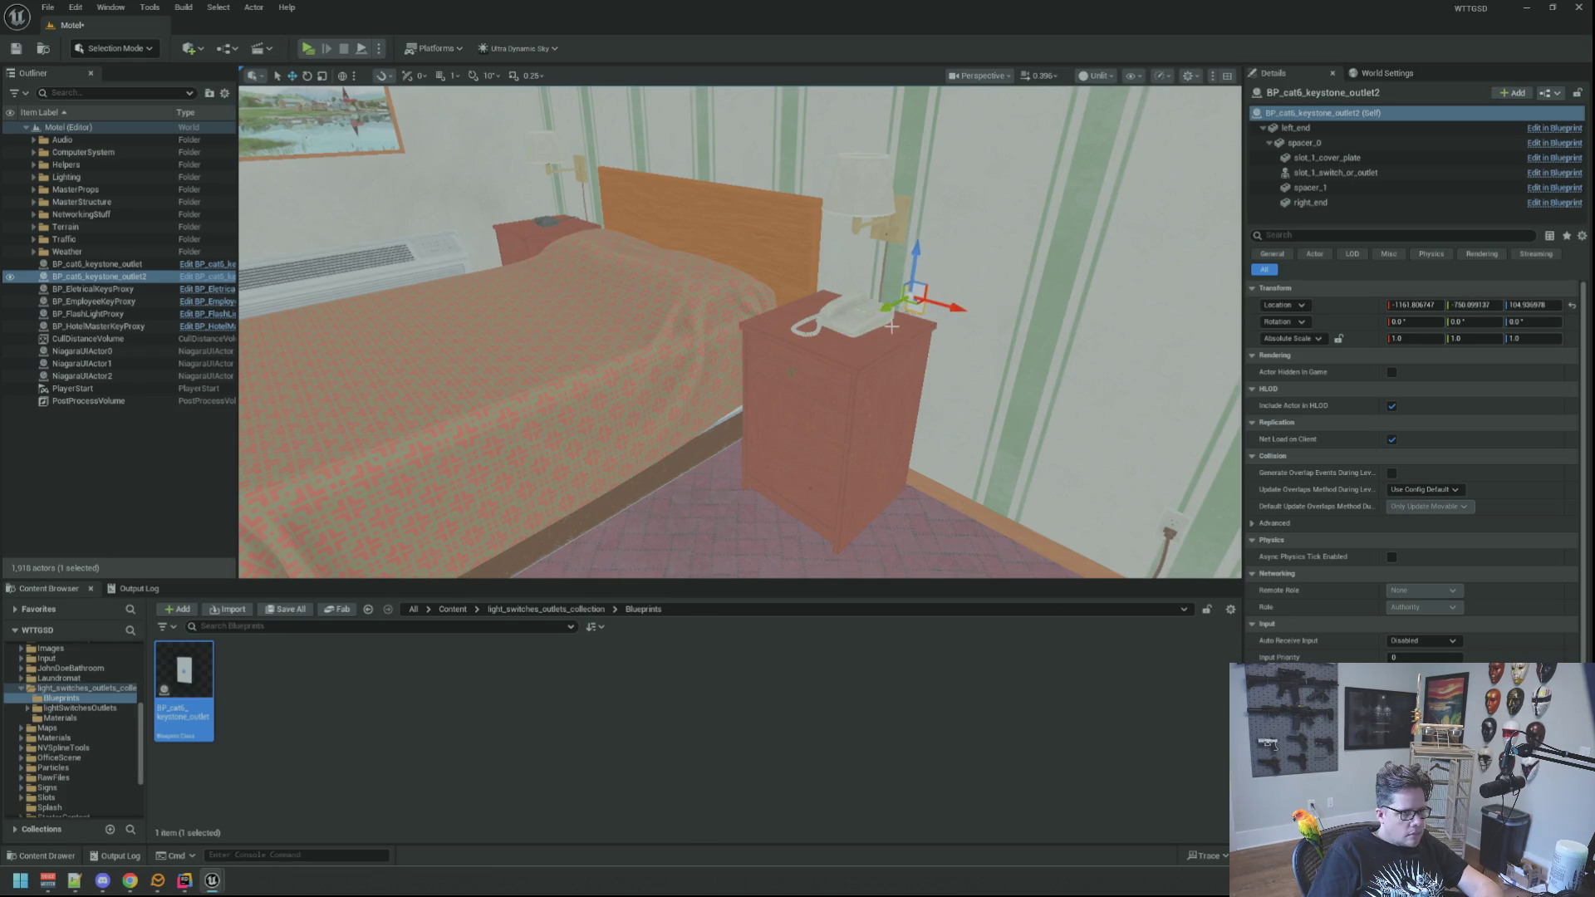
Drag the second outlet copy toward the wall, checking its placement in Lit and Unlit view modes.
key(f)
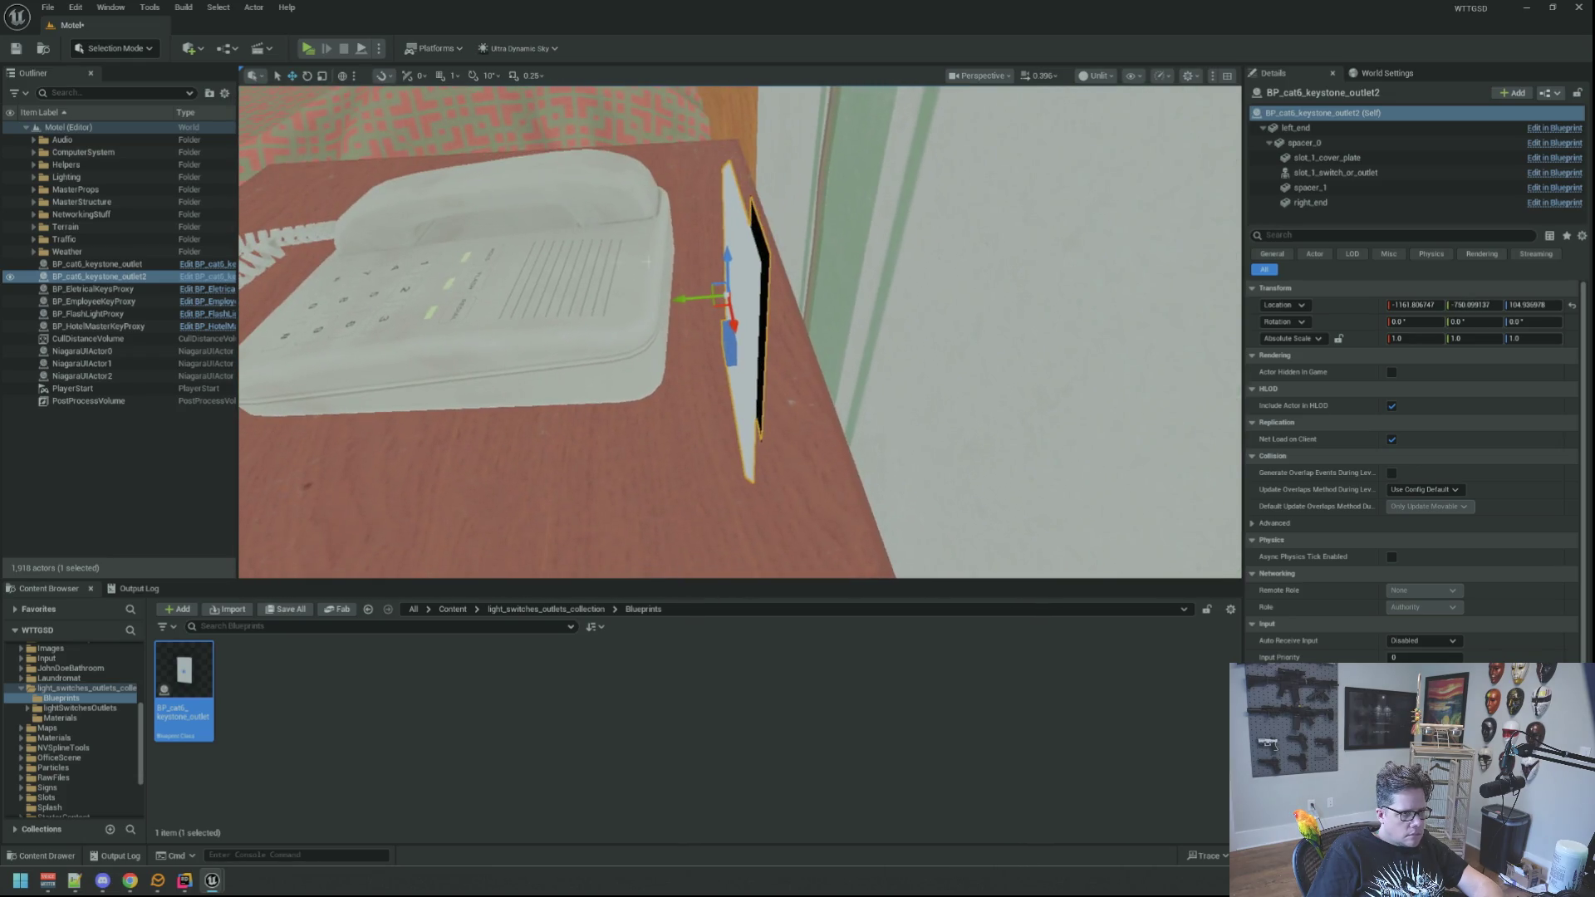
drag(727, 292, 839, 287)
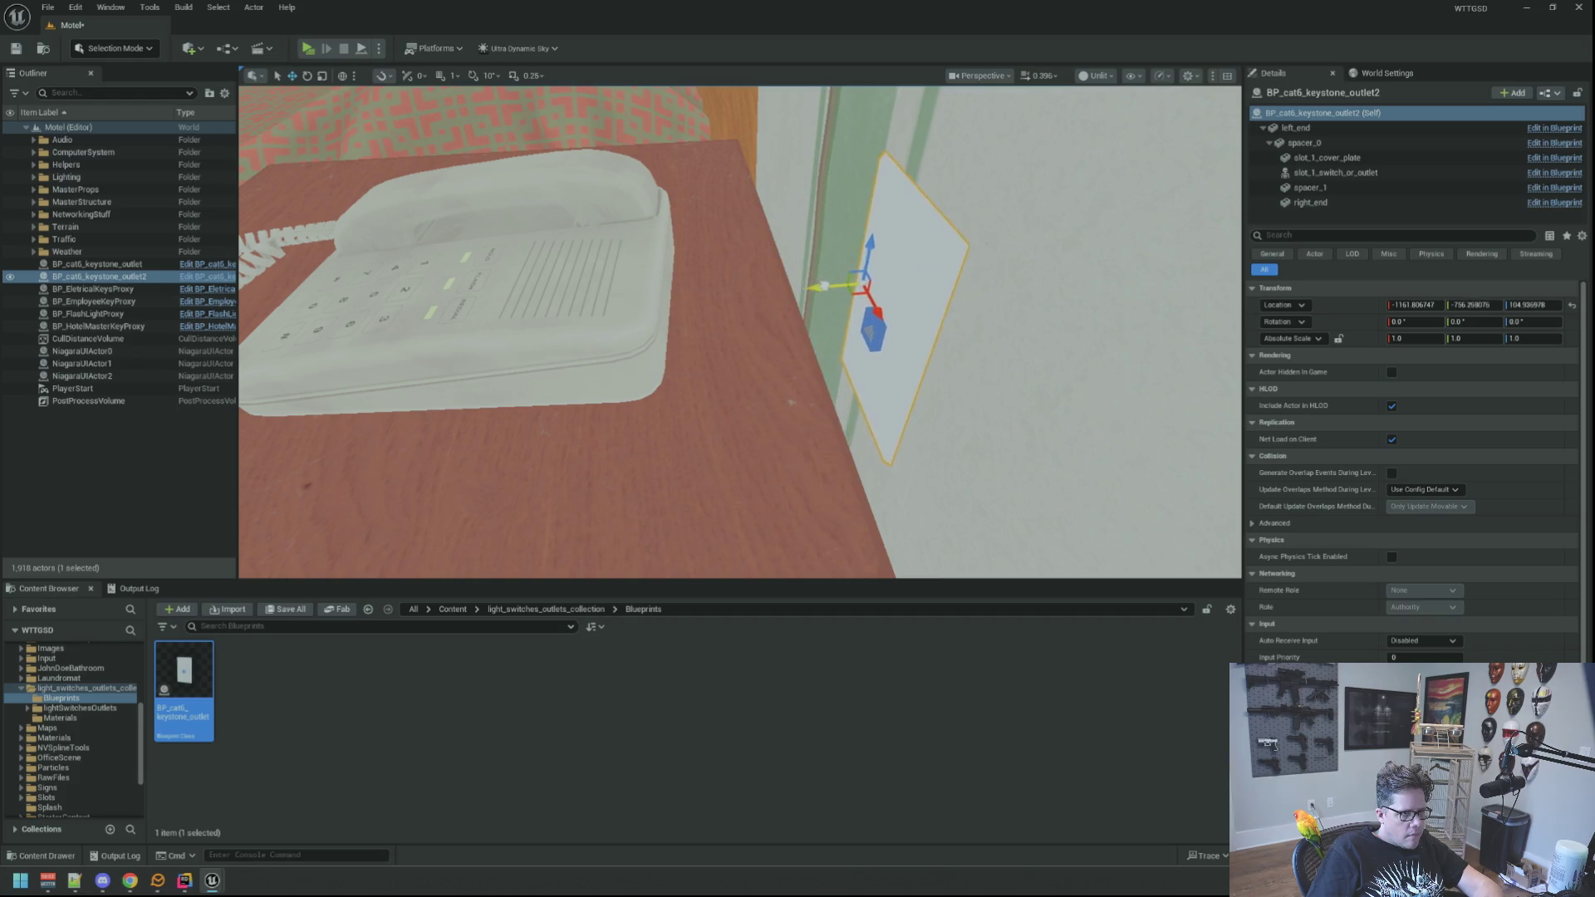
click(1097, 76)
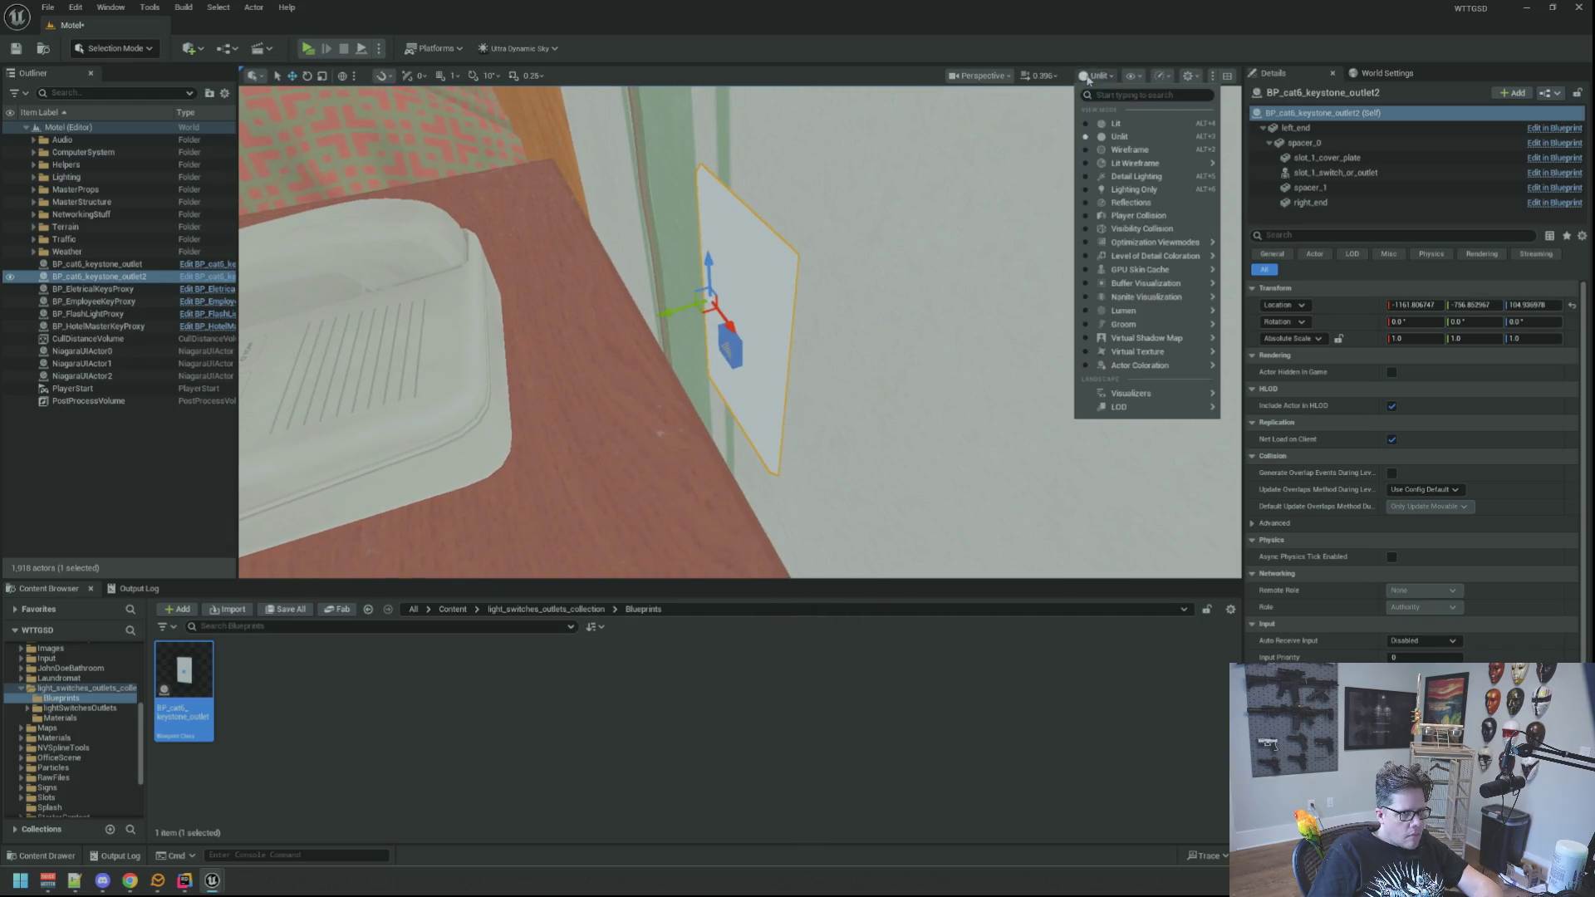
click(1105, 123)
drag(723, 166, 789, 156)
click(1082, 74)
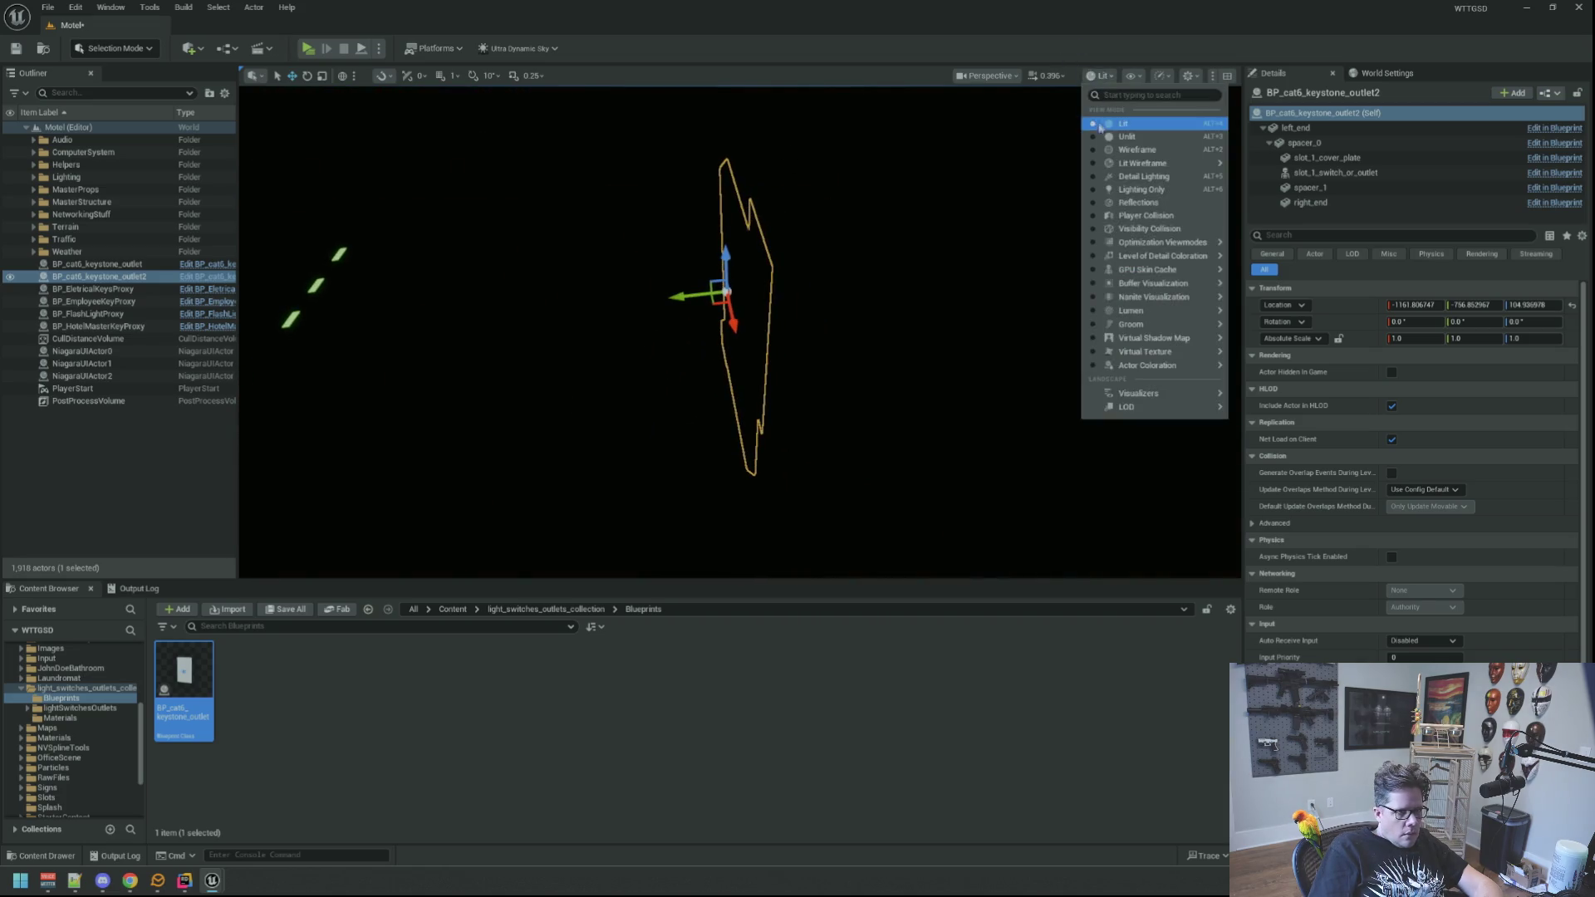
click(1103, 138)
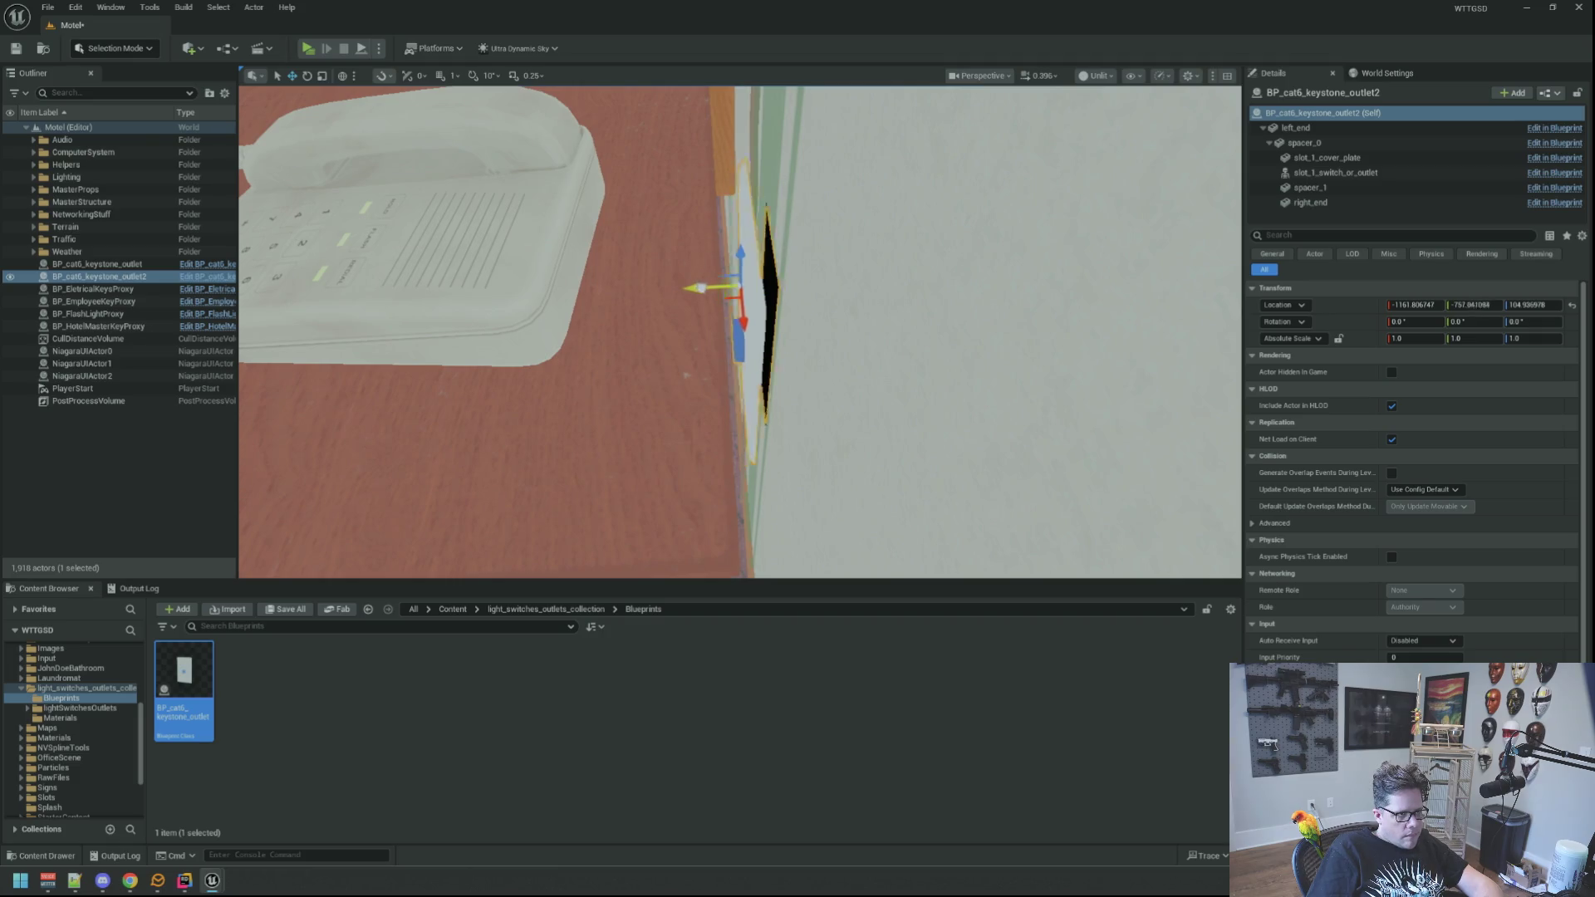
Nudge the copy flush with the wall beside the phone, then drag out a third copy.
key(f)
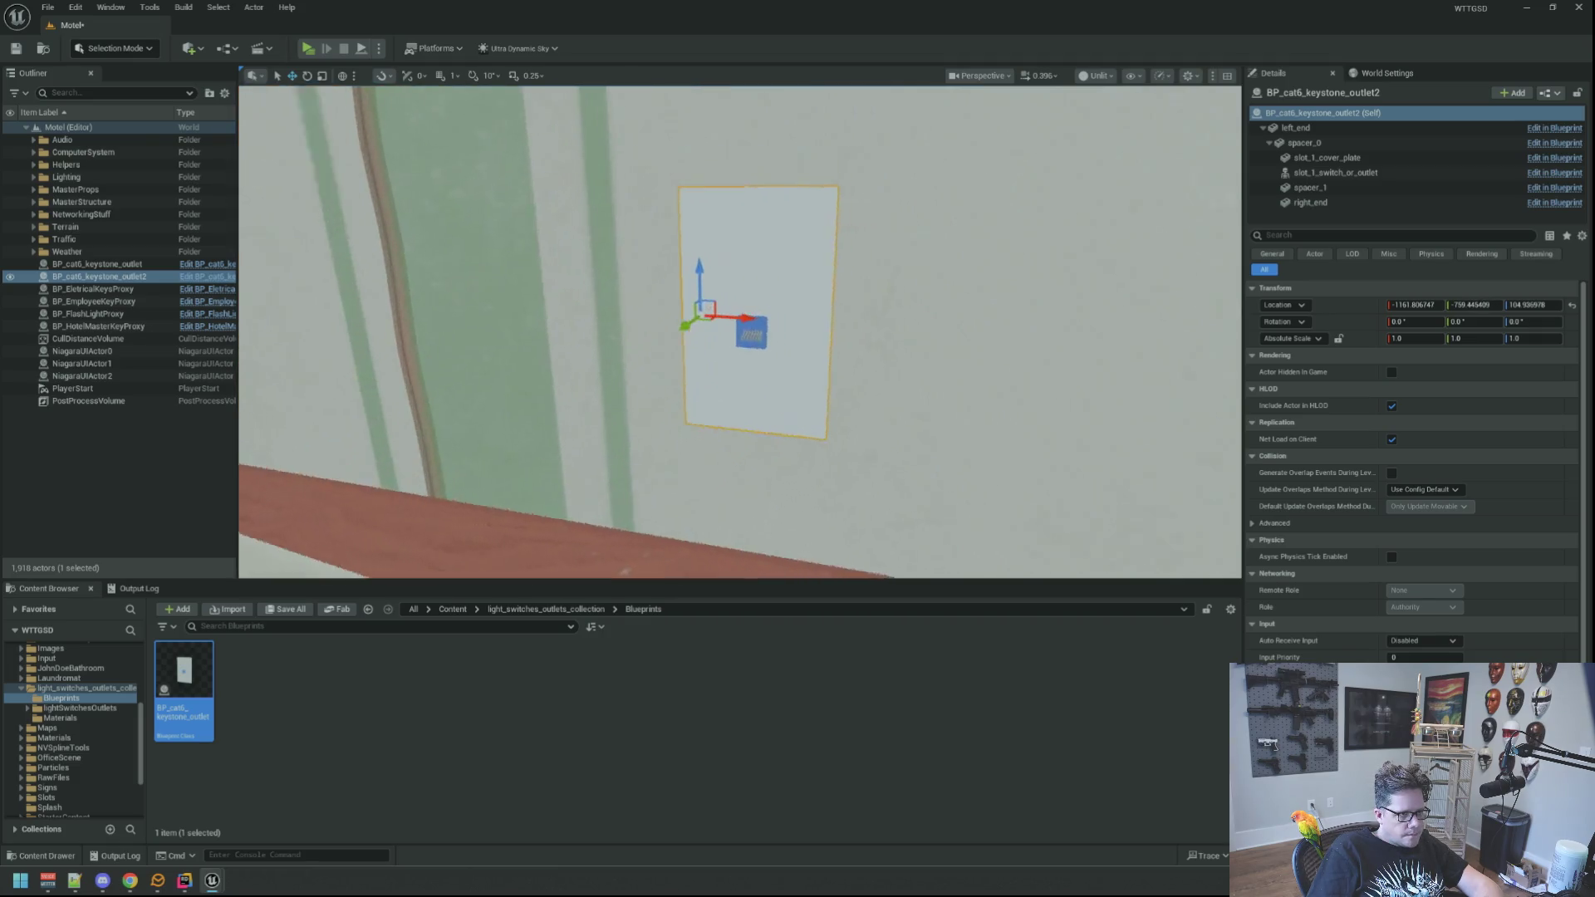
mouse_move(740, 332)
mouse_down()
mouse_move(714, 324)
mouse_move(731, 316)
mouse_move(673, 333)
mouse_move(622, 322)
mouse_up()
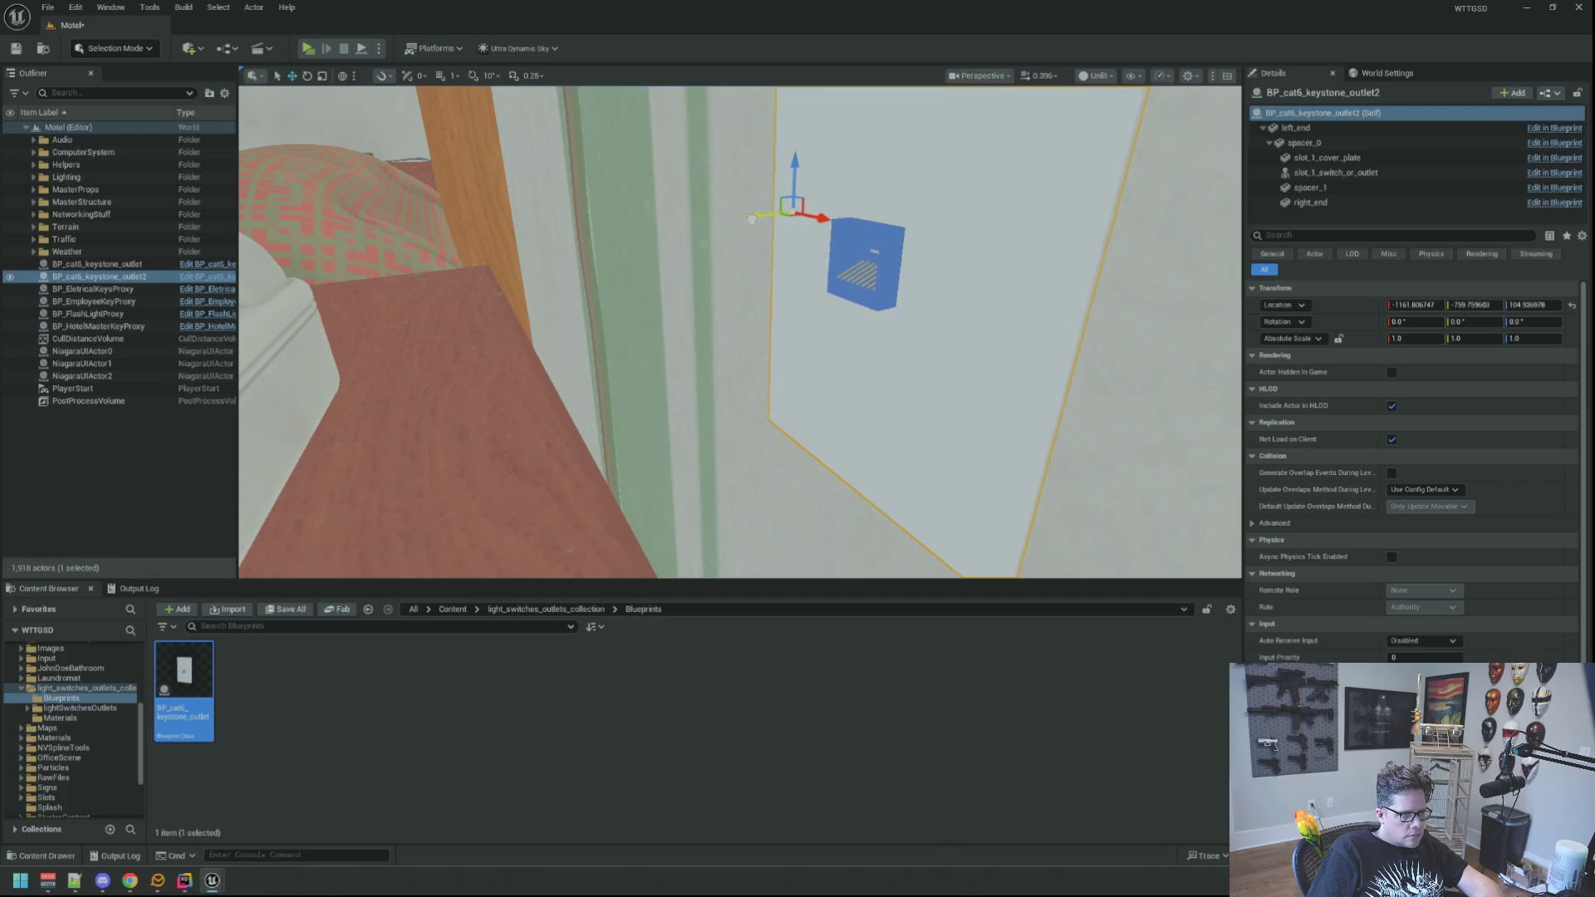
mouse_move(745, 219)
mouse_down()
mouse_move(652, 324)
mouse_move(643, 427)
mouse_move(349, 434)
mouse_move(357, 366)
mouse_move(440, 386)
mouse_up()
key(f)
mouse_move(815, 344)
alt+mouse_down()
mouse_move(883, 322)
mouse_move(823, 316)
mouse_move(642, 385)
alt+mouse_up()
Frame BP_cat6_keystone_outlet3 and orbit along the wall past the phone to inspect it.
key(f)
scroll(692, 330, down, 3)
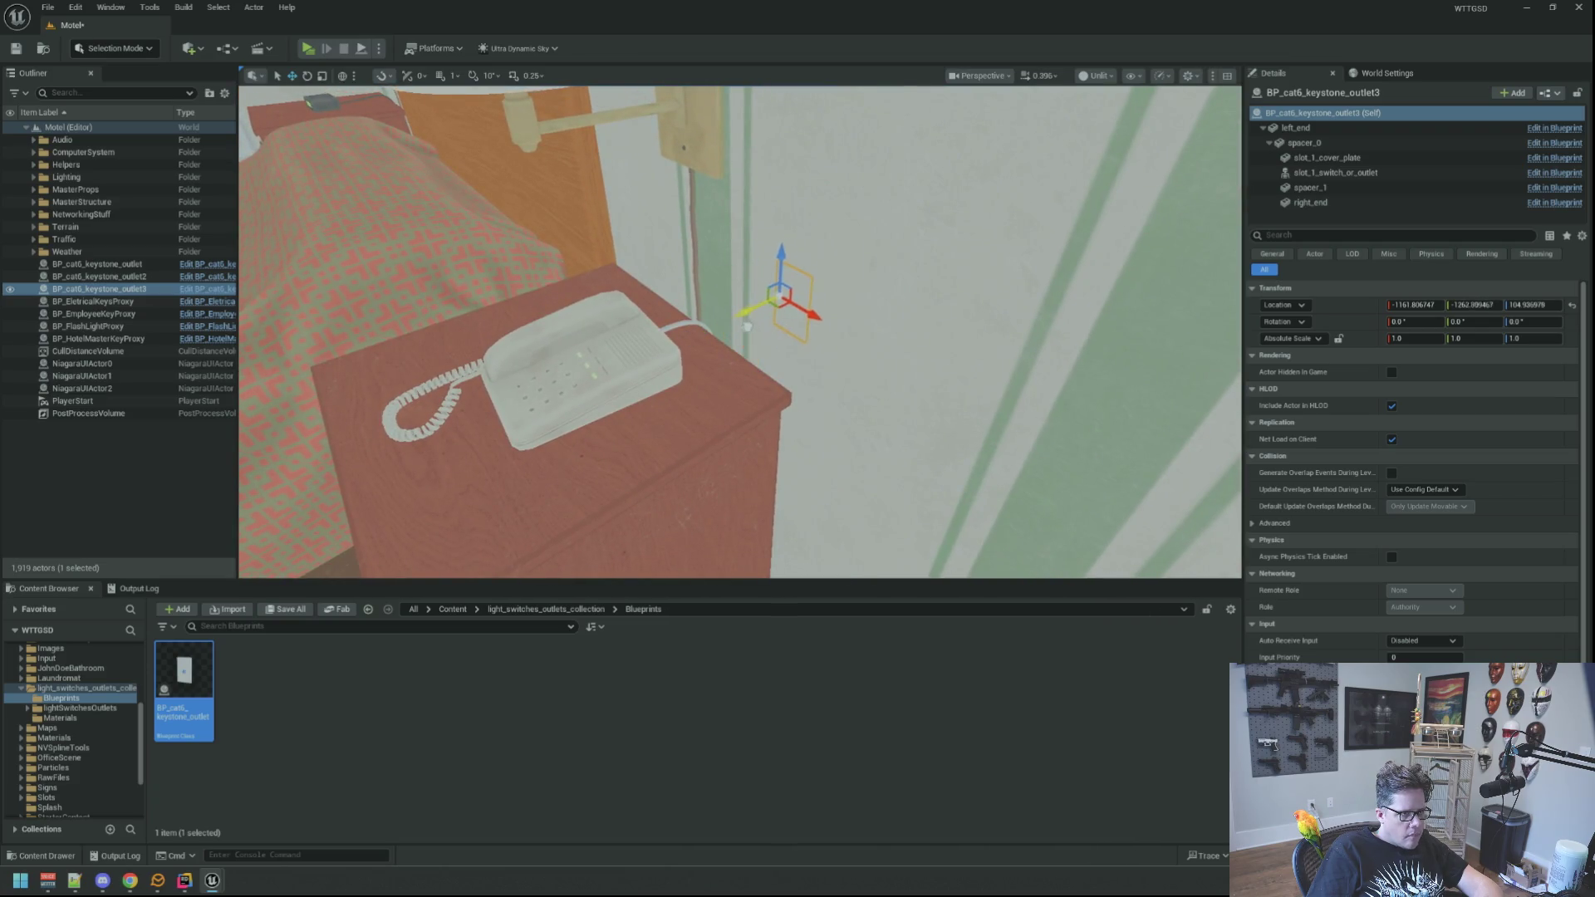
alt+drag(731, 332, 633, 338)
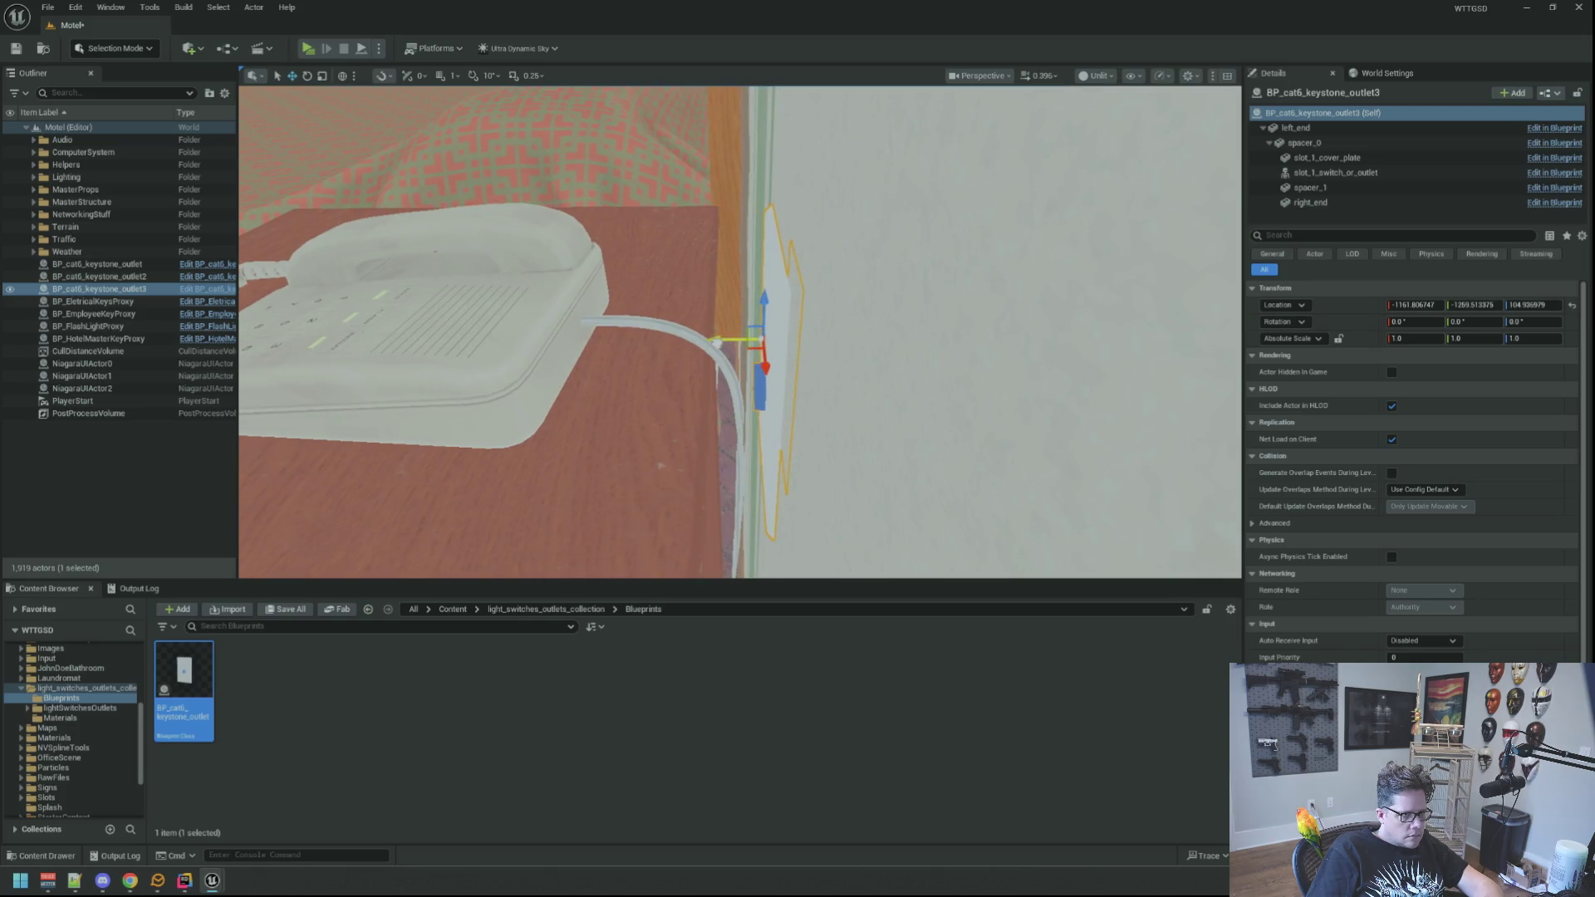
alt+drag(633, 338, 581, 337)
scroll(740, 333, up, 5)
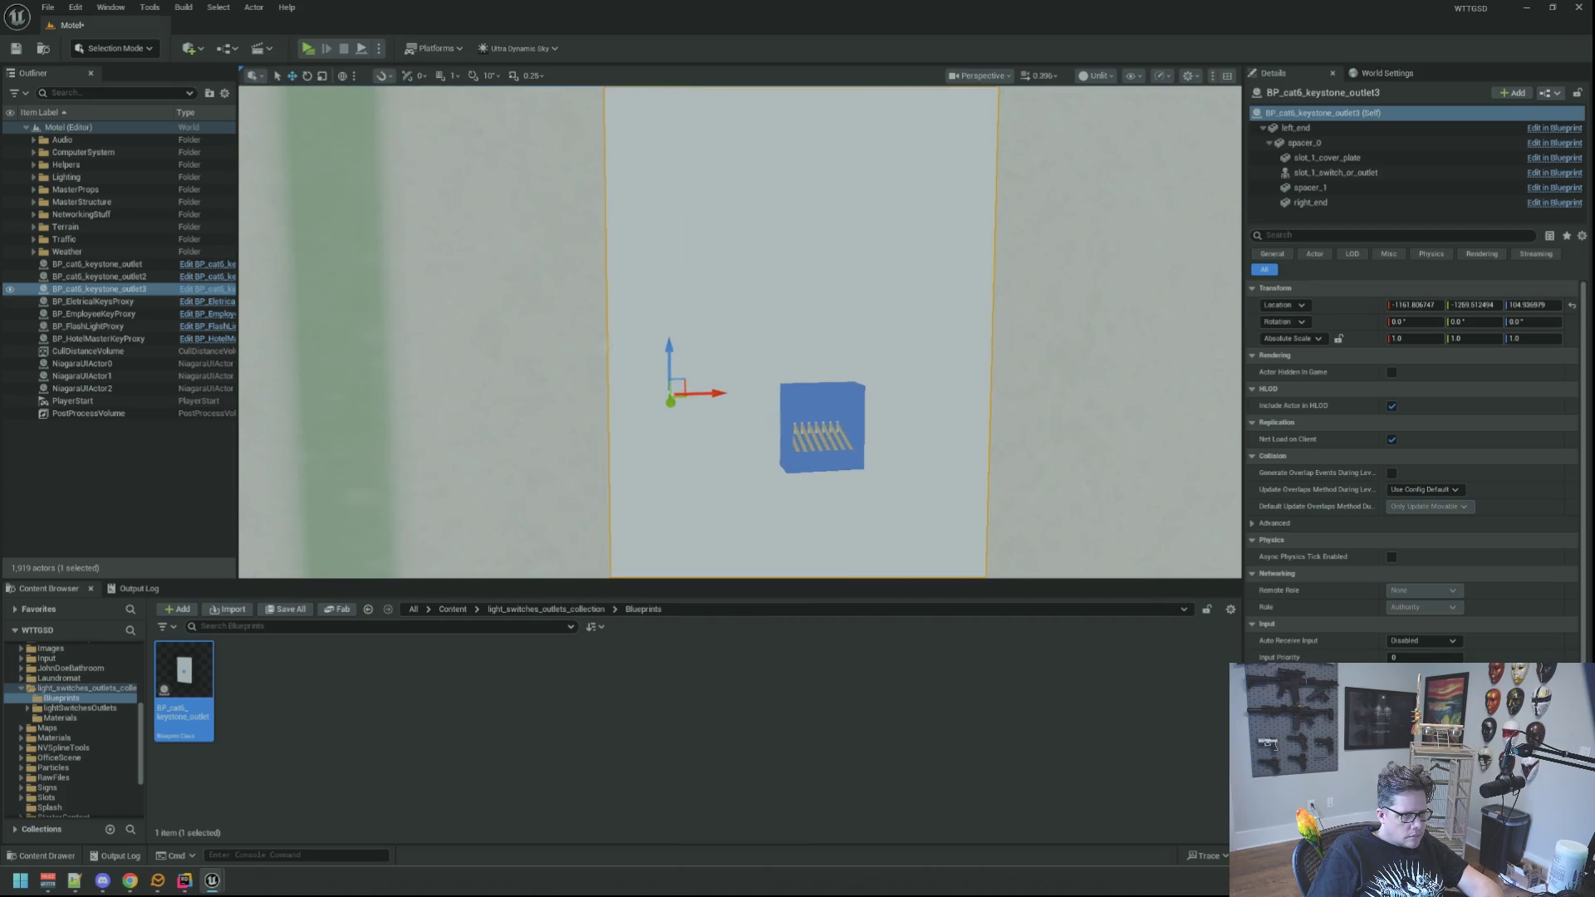